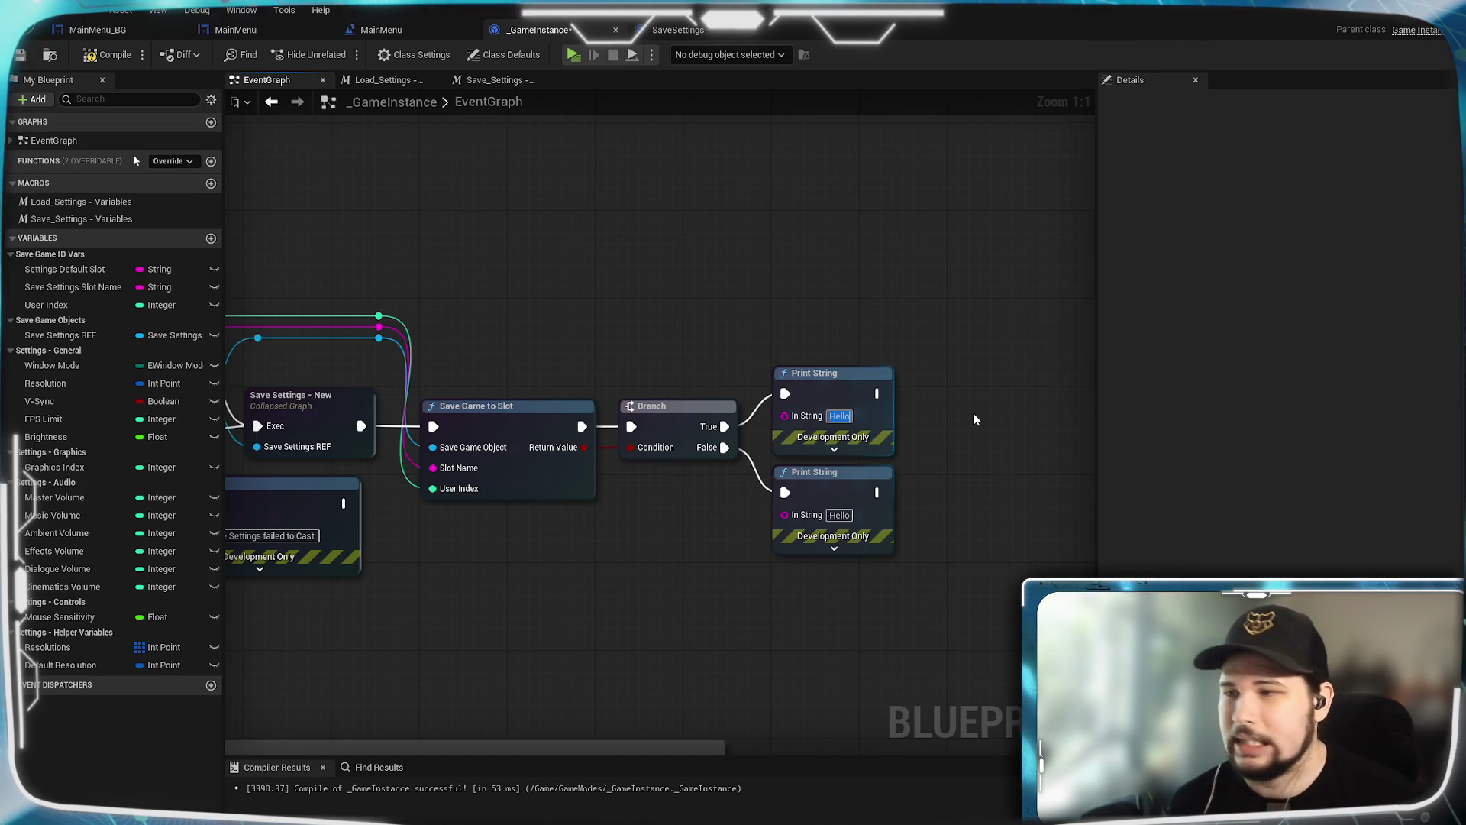
# Step: Set the top Print String's text to 'Succesfully saved game settings!'
pyautogui.write('Succes')
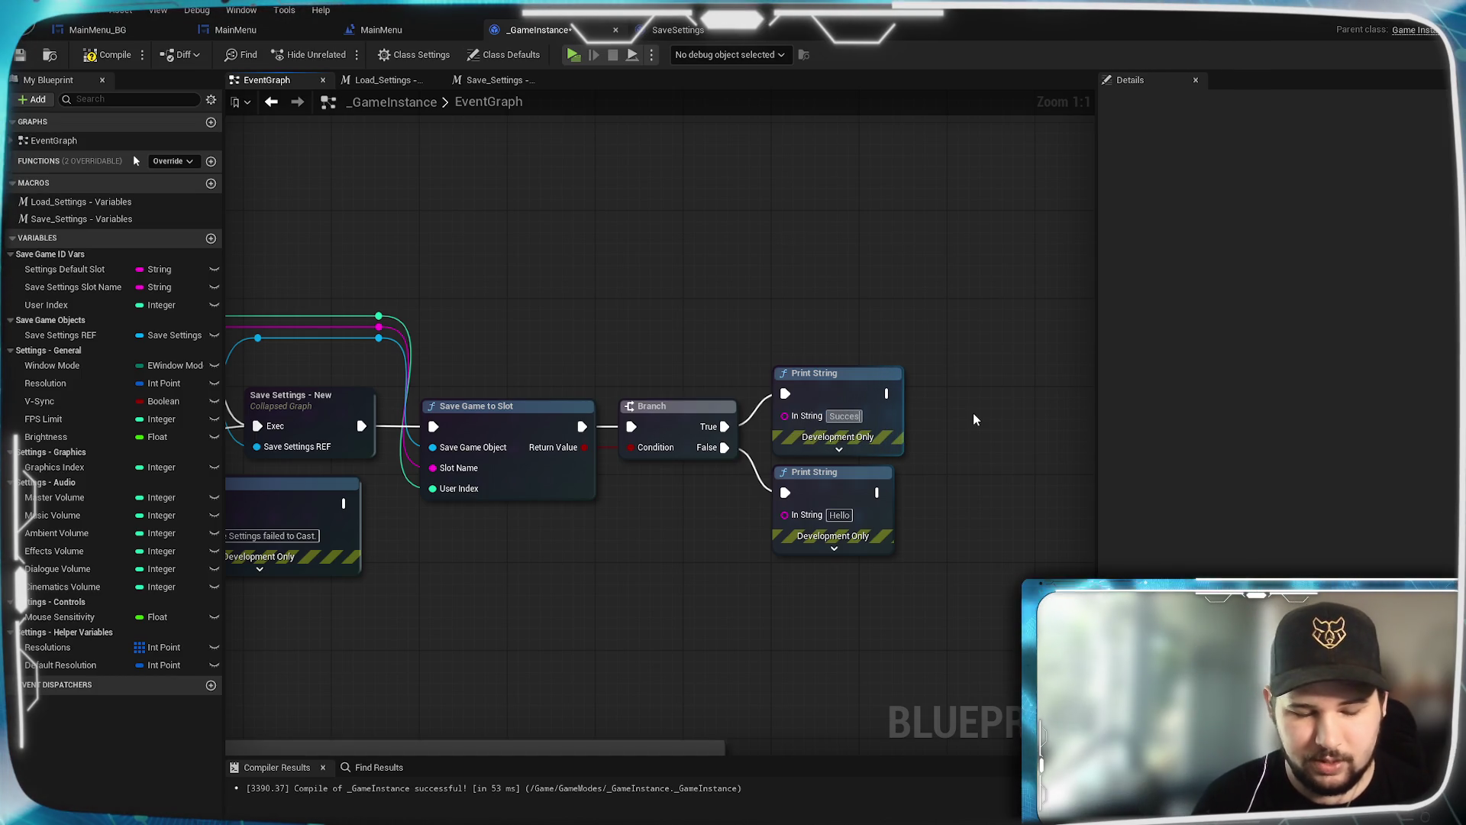
pyautogui.write('fully loadd')
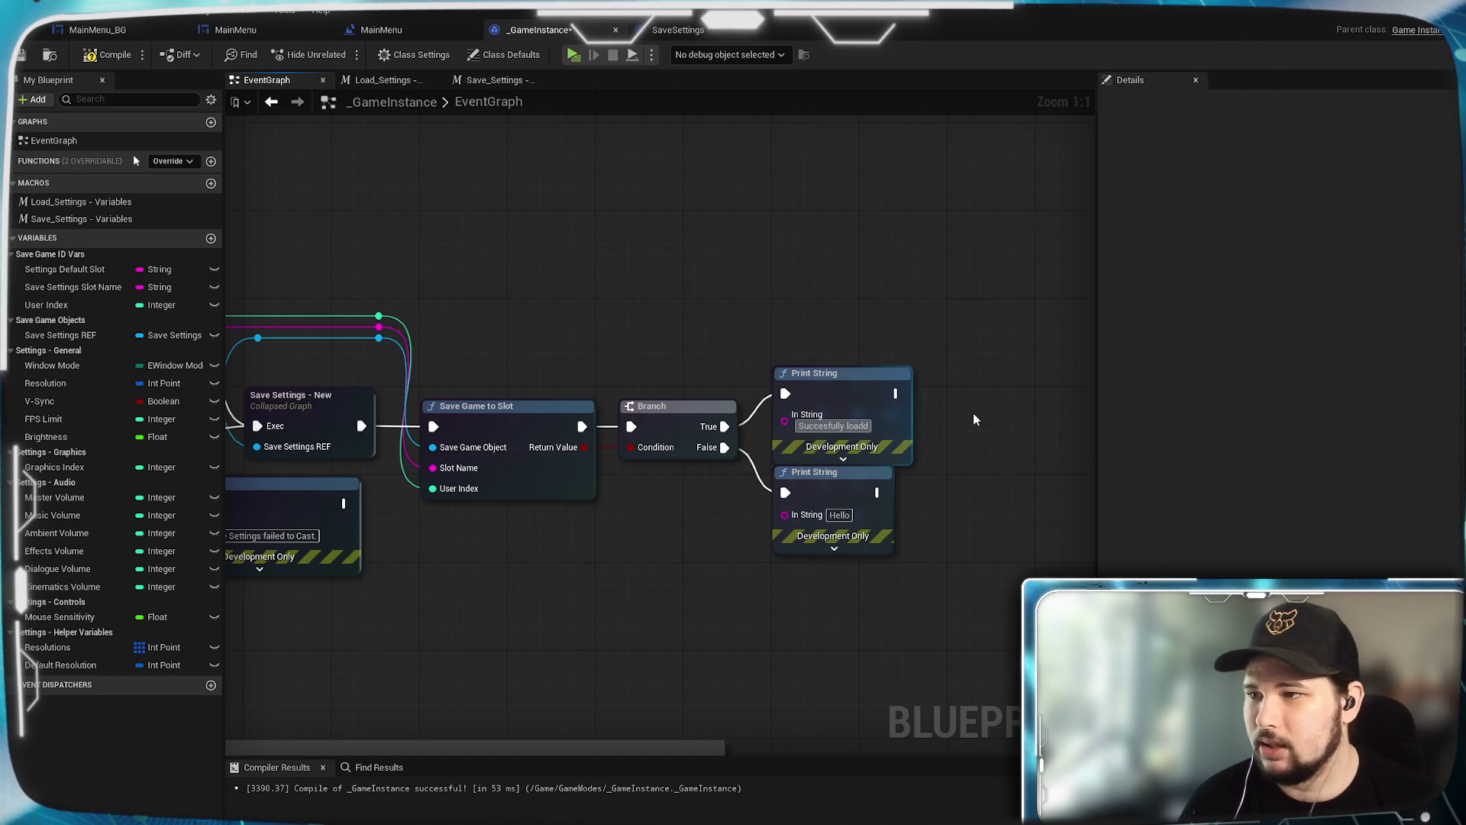
pyautogui.press('BackSpace')
pyautogui.press('BackSpace')
pyautogui.press('BackSpace')
pyautogui.write('saved')
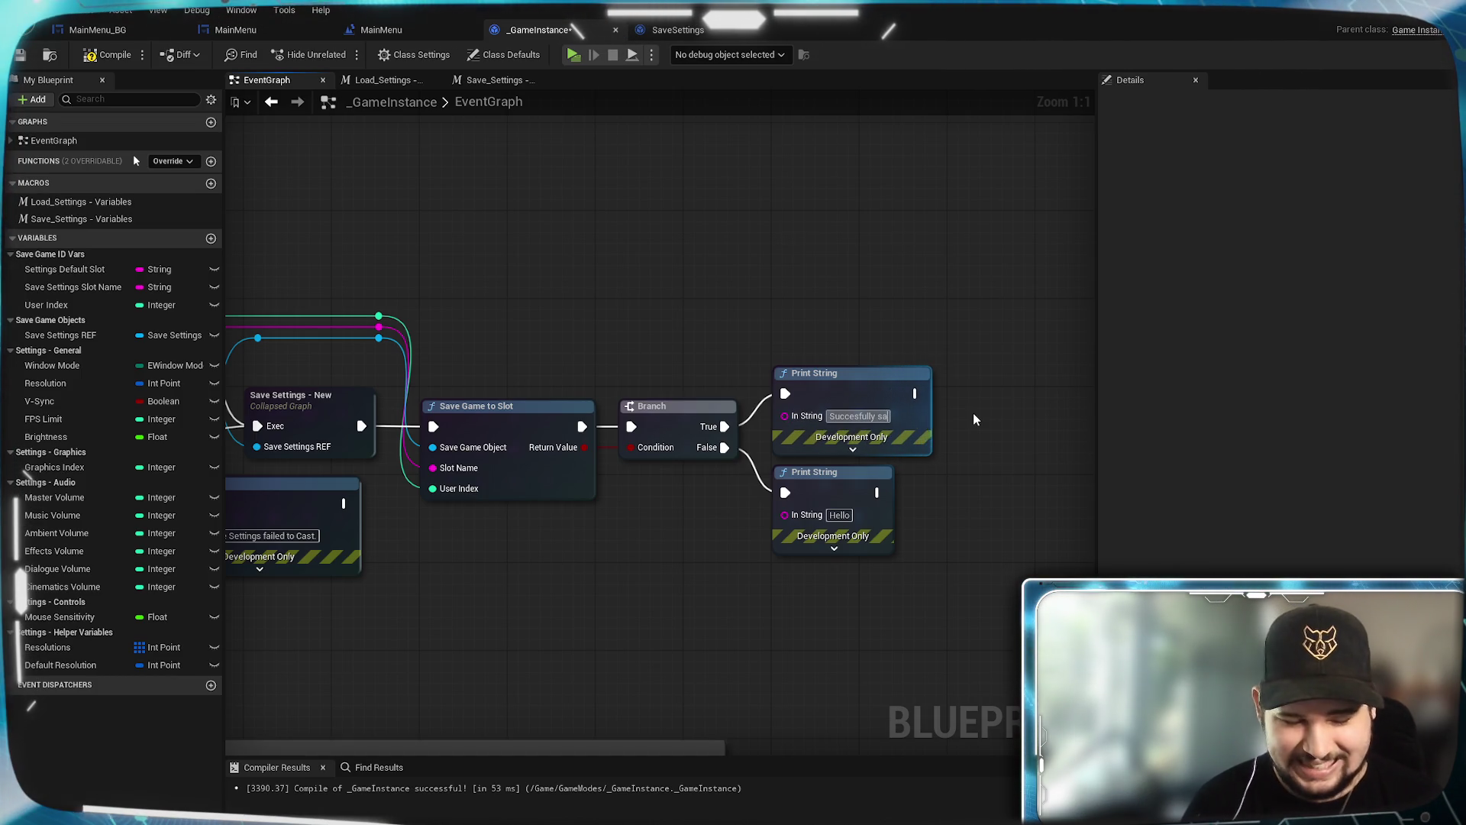
pyautogui.press('Return')
pyautogui.write('game')
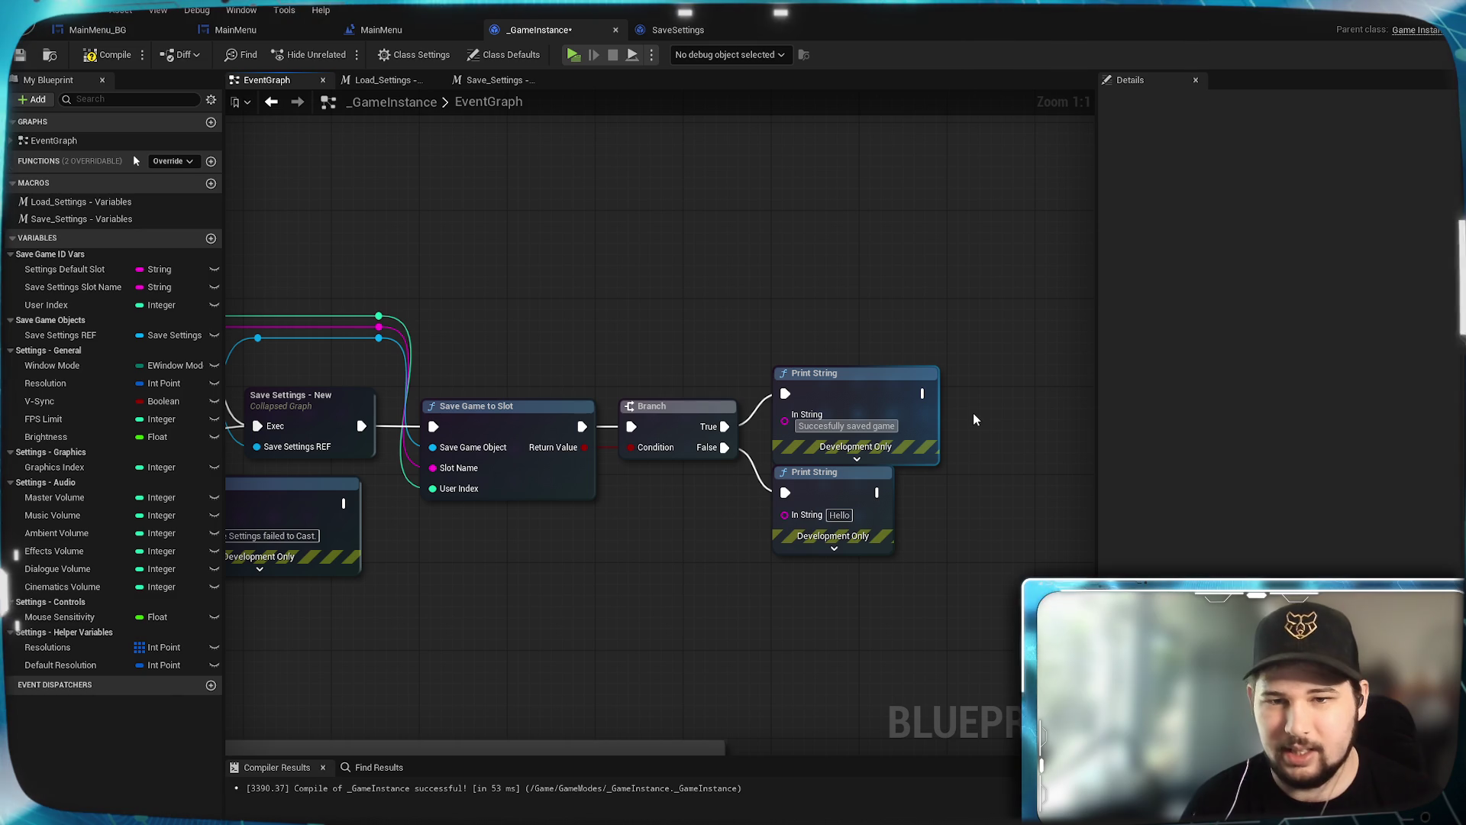
pyautogui.write(' setti')
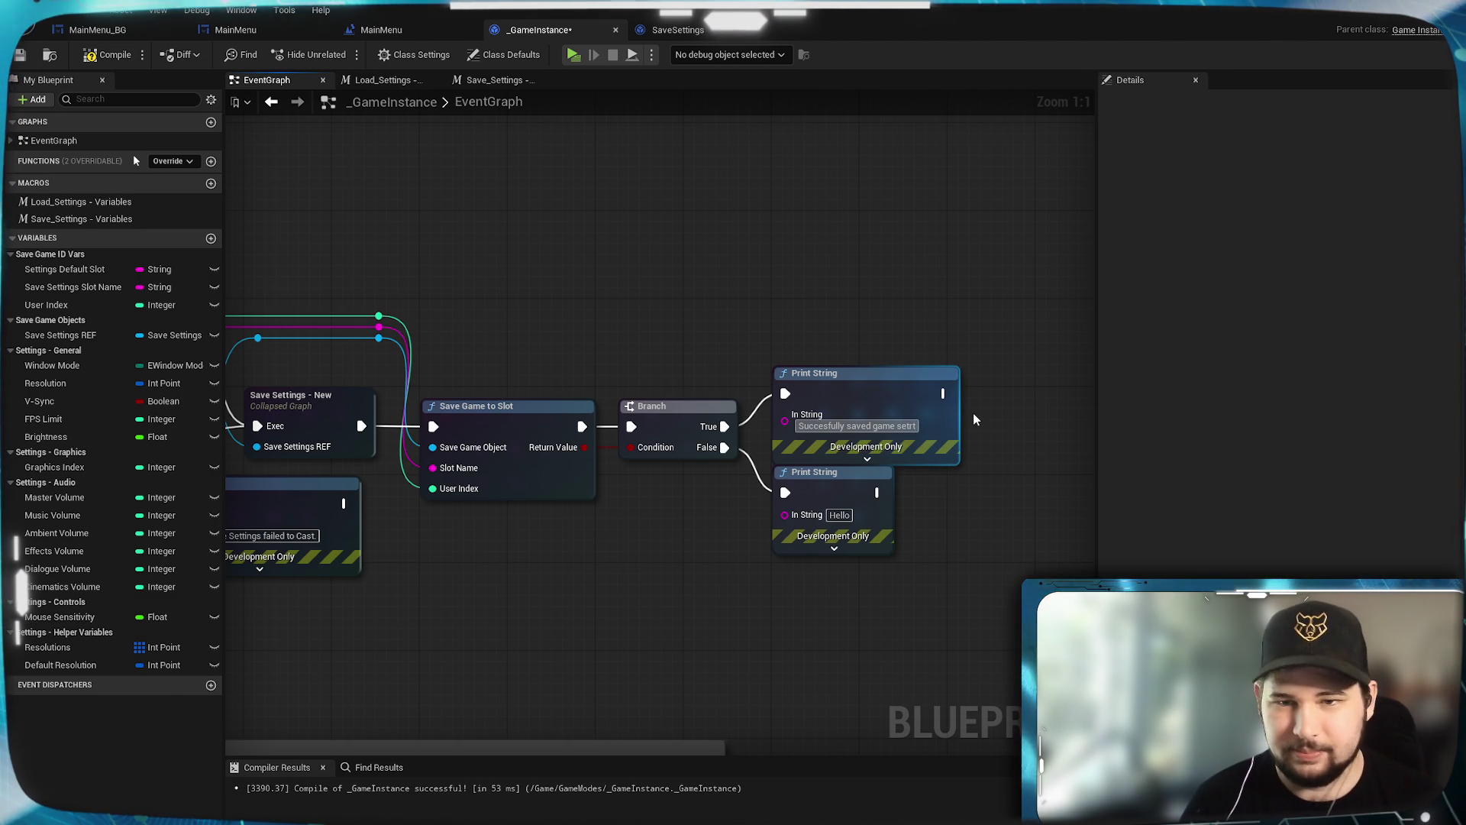
pyautogui.write('ngas')
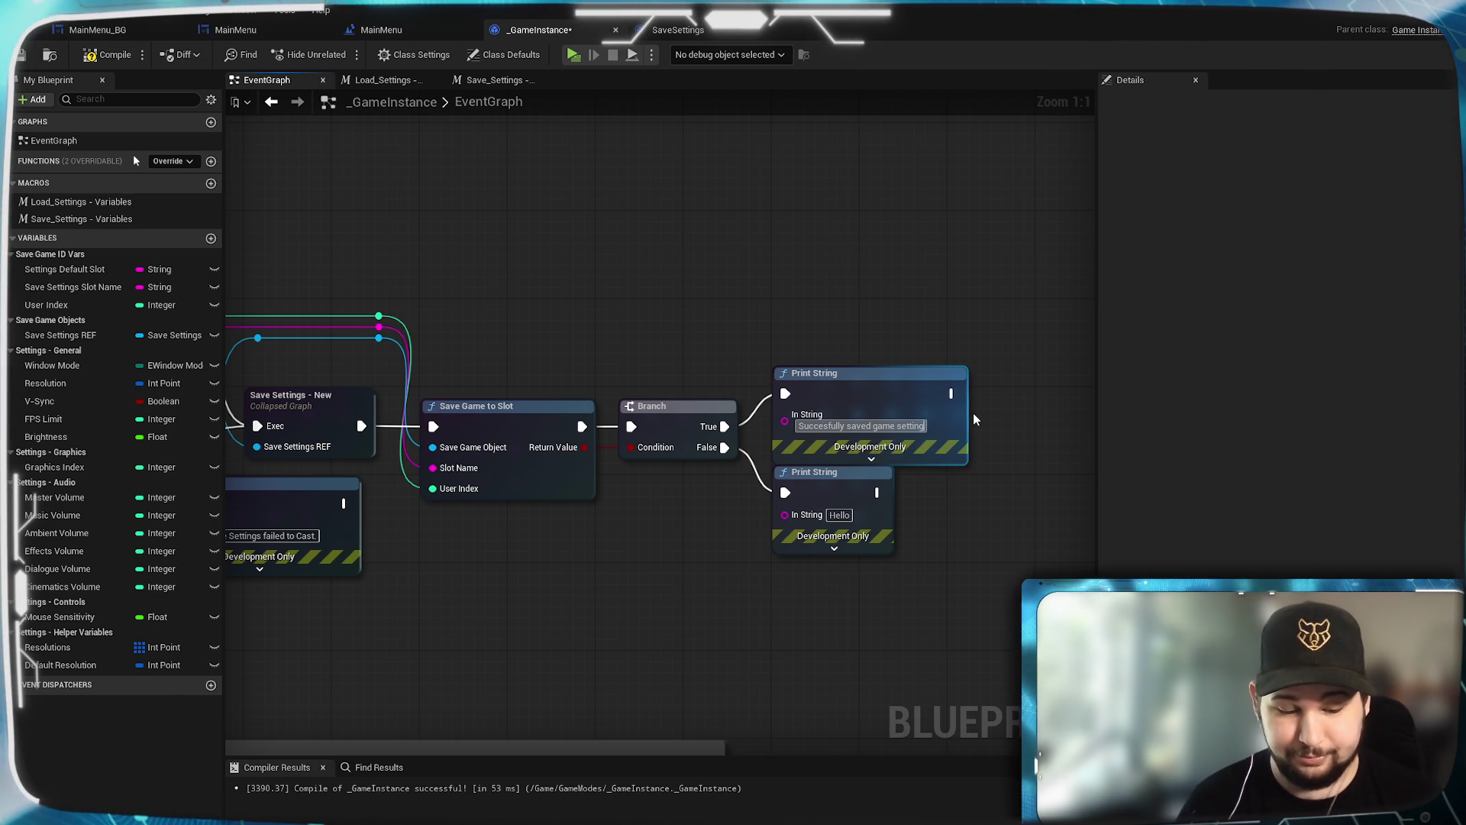
pyautogui.press('BackSpace')
pyautogui.press('BackSpace')
pyautogui.write('!')
# Step: Set the lower Print String's text to 'Error: Failed to save game settings.'
pyautogui.press('Tab')
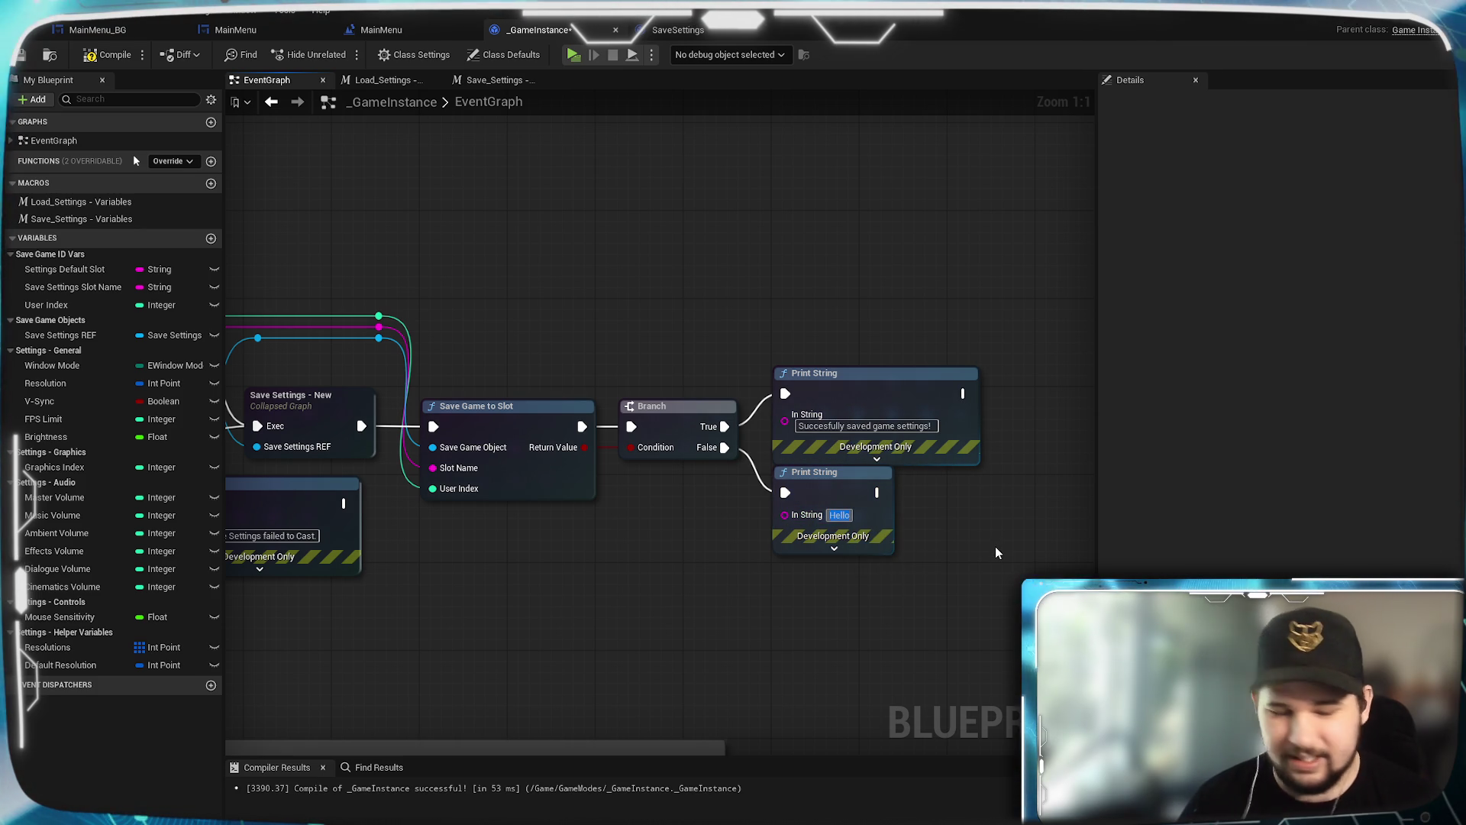
pyautogui.write('Error: Failed to')
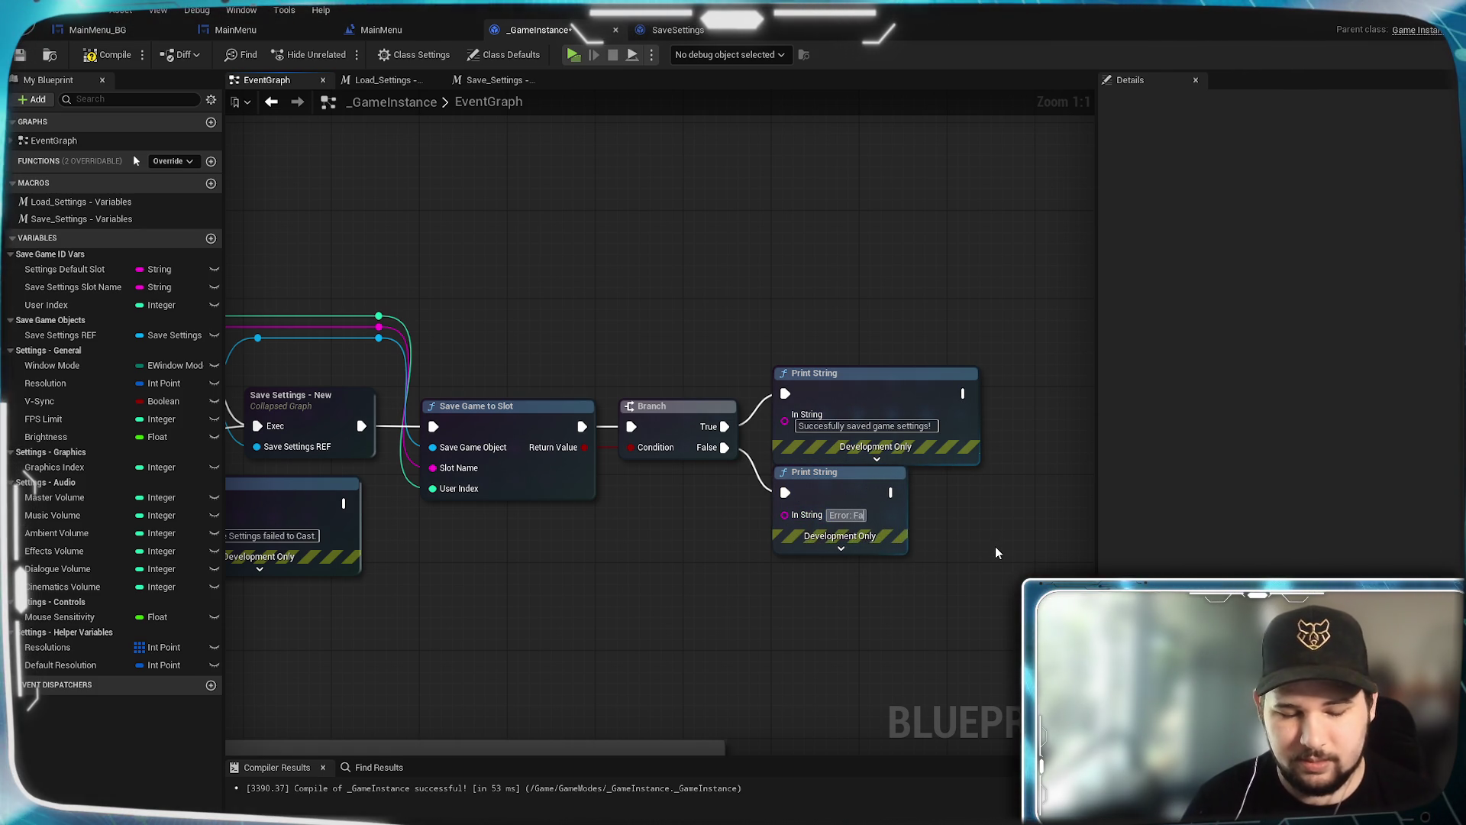
pyautogui.write(' sa')
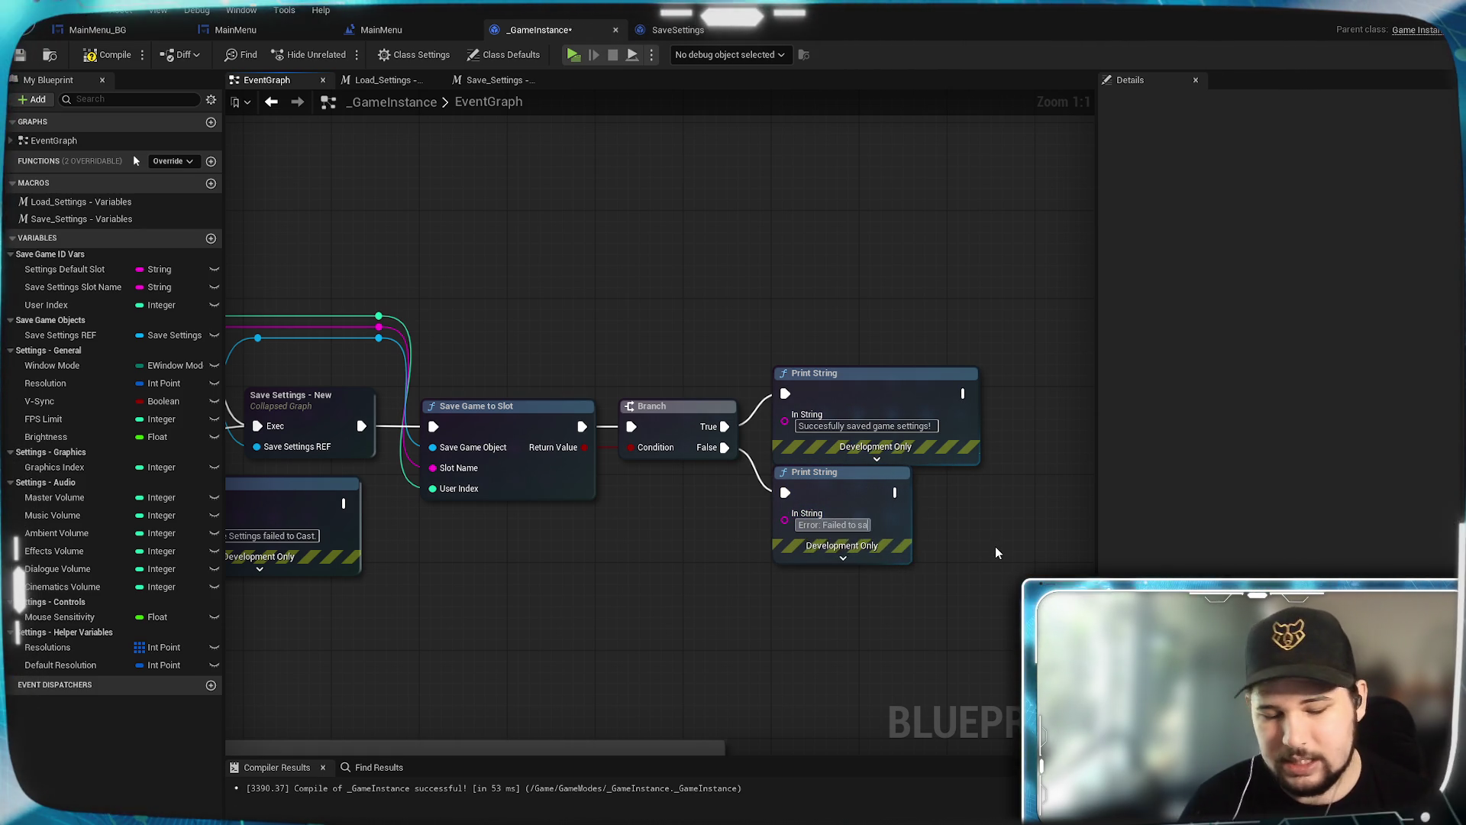
pyautogui.write('ve game settings.')
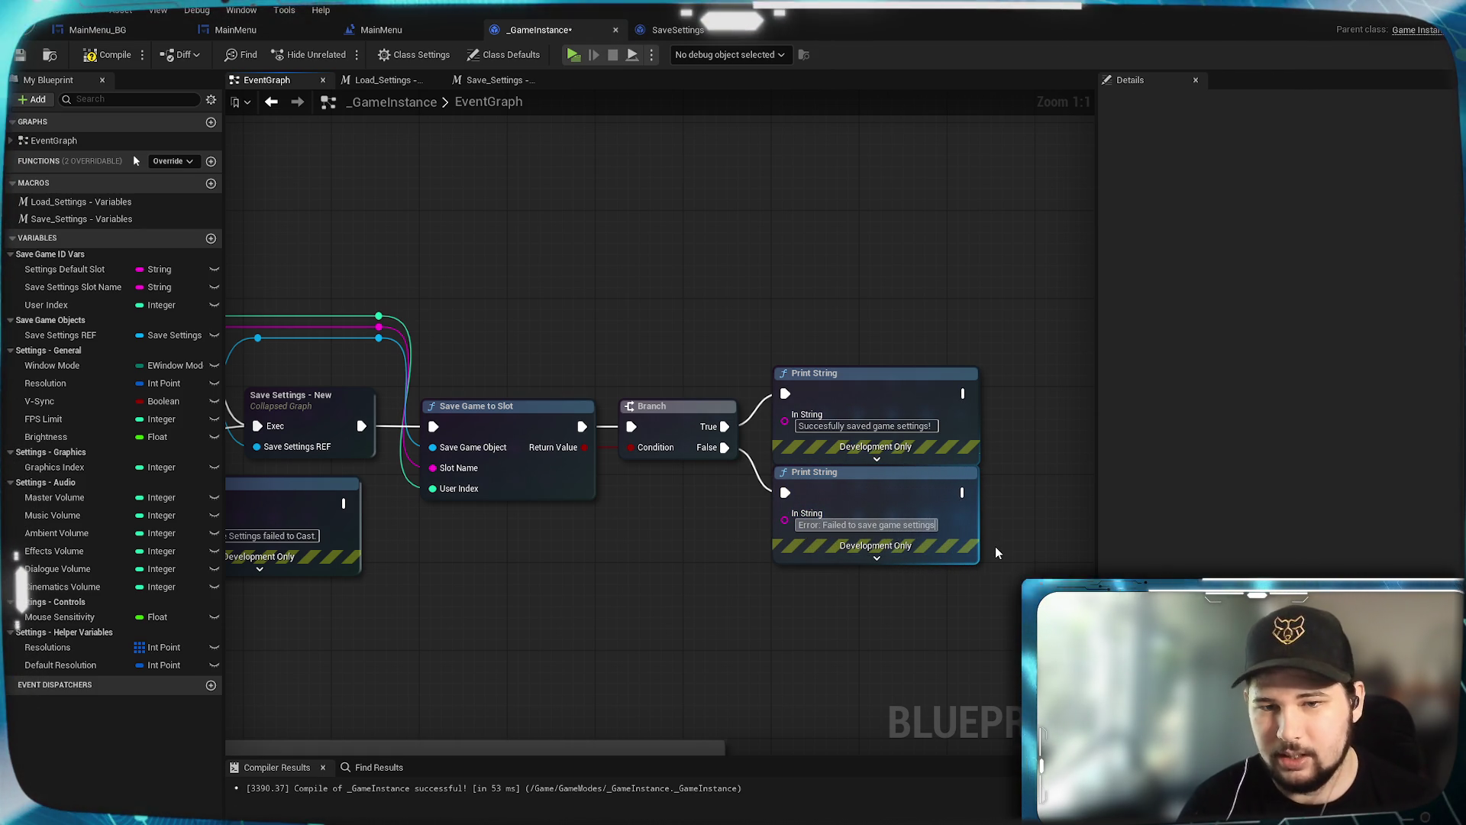
pyautogui.click(873, 621)
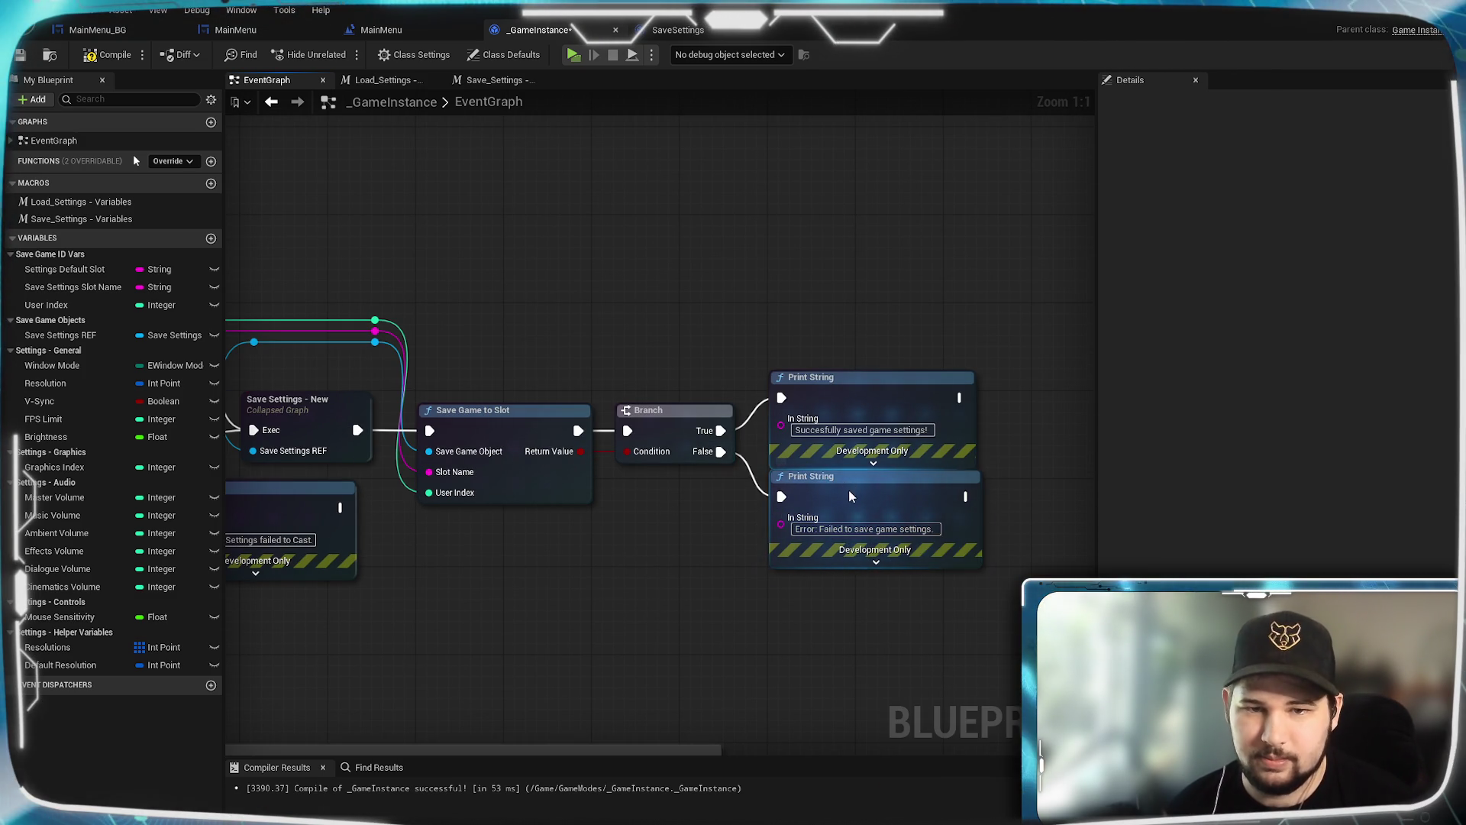
# Step: Align the success and failure Print String nodes neatly after the Branch
pyautogui.moveTo(849, 489); pyautogui.dragTo(850, 498)
pyautogui.moveTo(1065, 446); pyautogui.dragTo(924, 524)
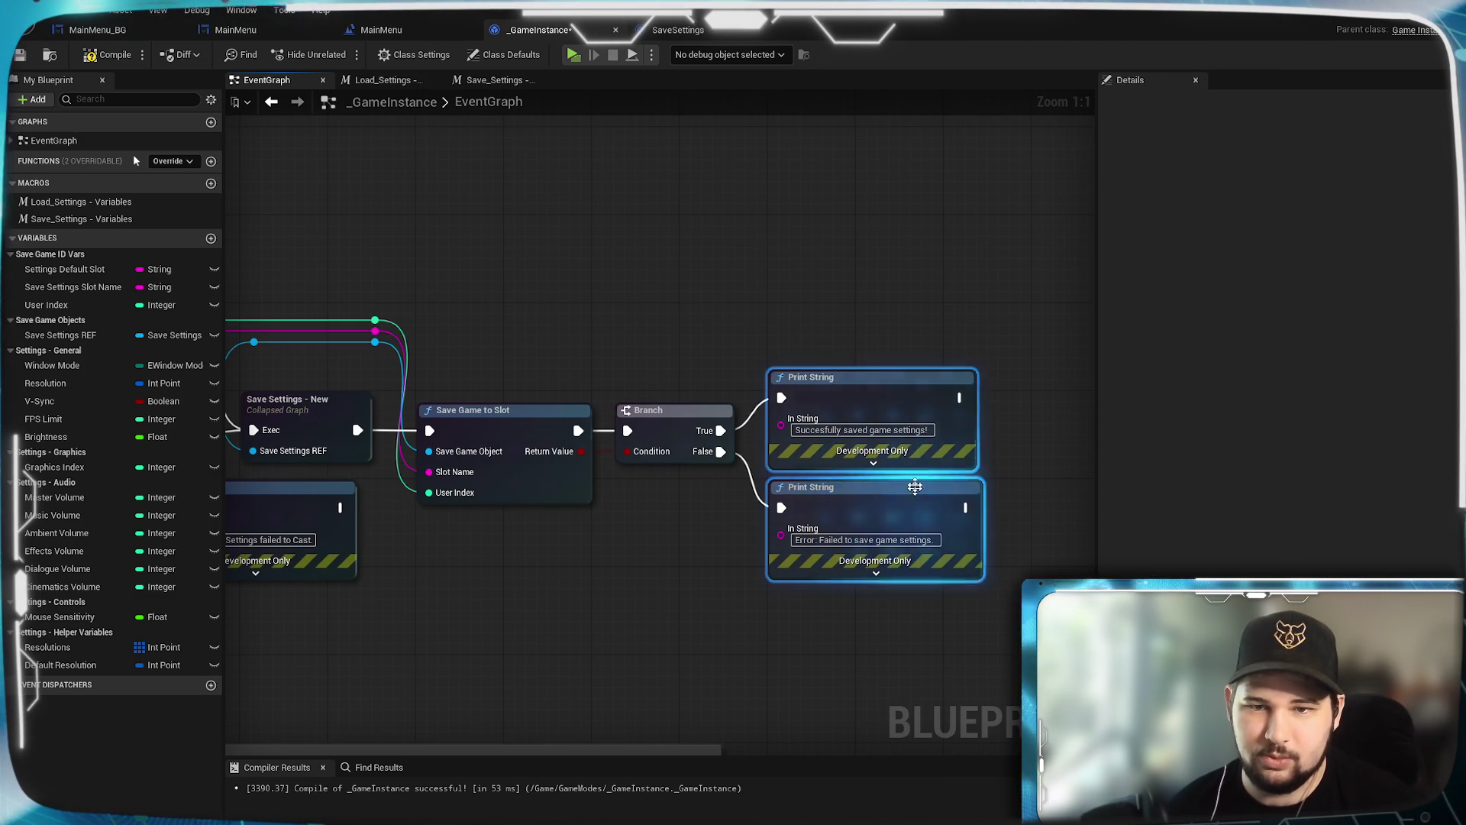
pyautogui.moveTo(905, 409); pyautogui.dragTo(905, 401)
# Step: Zoom out and select every node in the save settings chain
pyautogui.scroll(-6, 661, 563)
pyautogui.scroll(4, 795, 562)
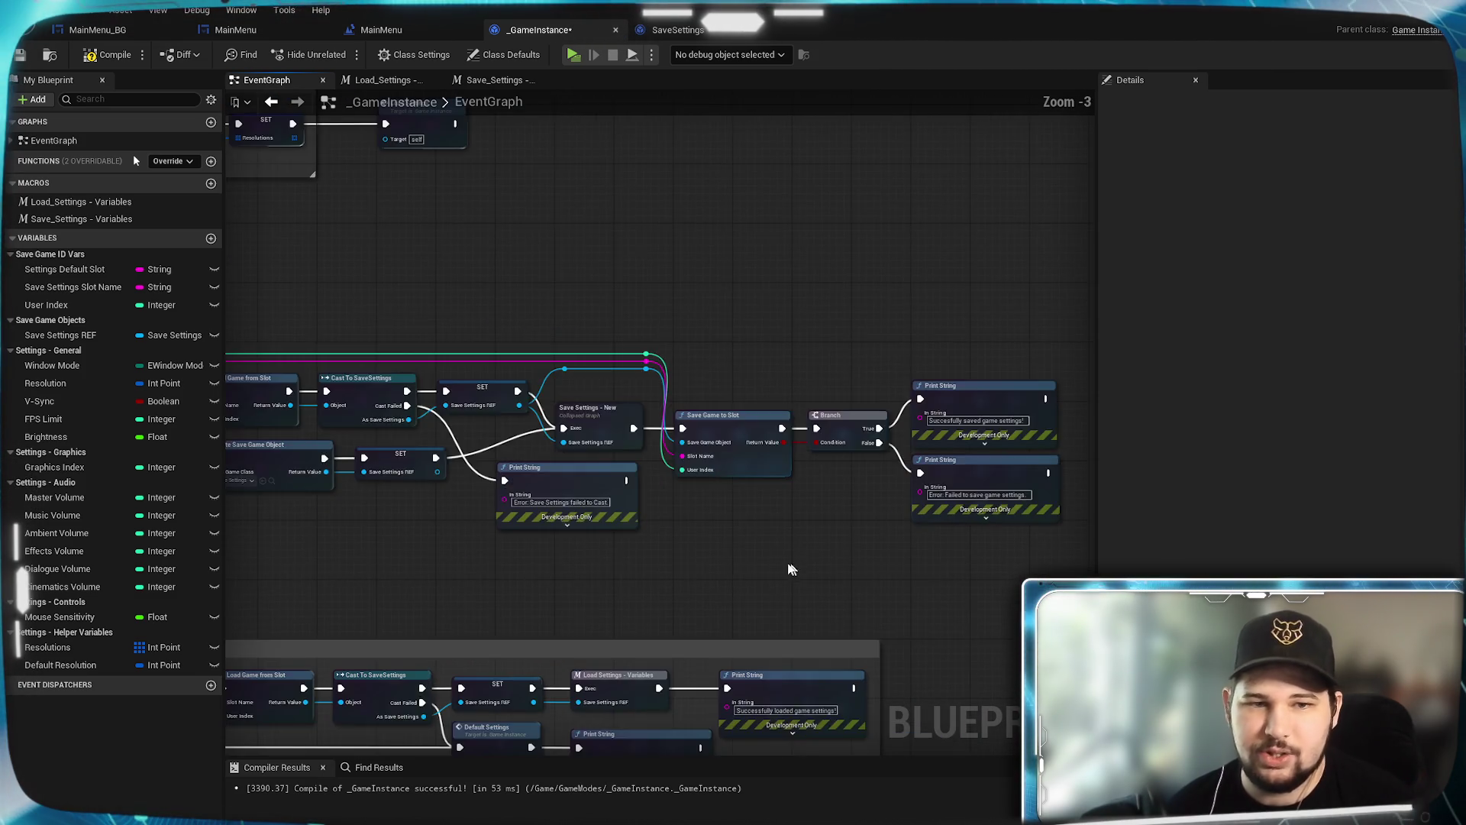
pyautogui.scroll(-2, 787, 565)
pyautogui.scroll(-1, 780, 565)
pyautogui.moveTo(1060, 433); pyautogui.dragTo(252, 536)
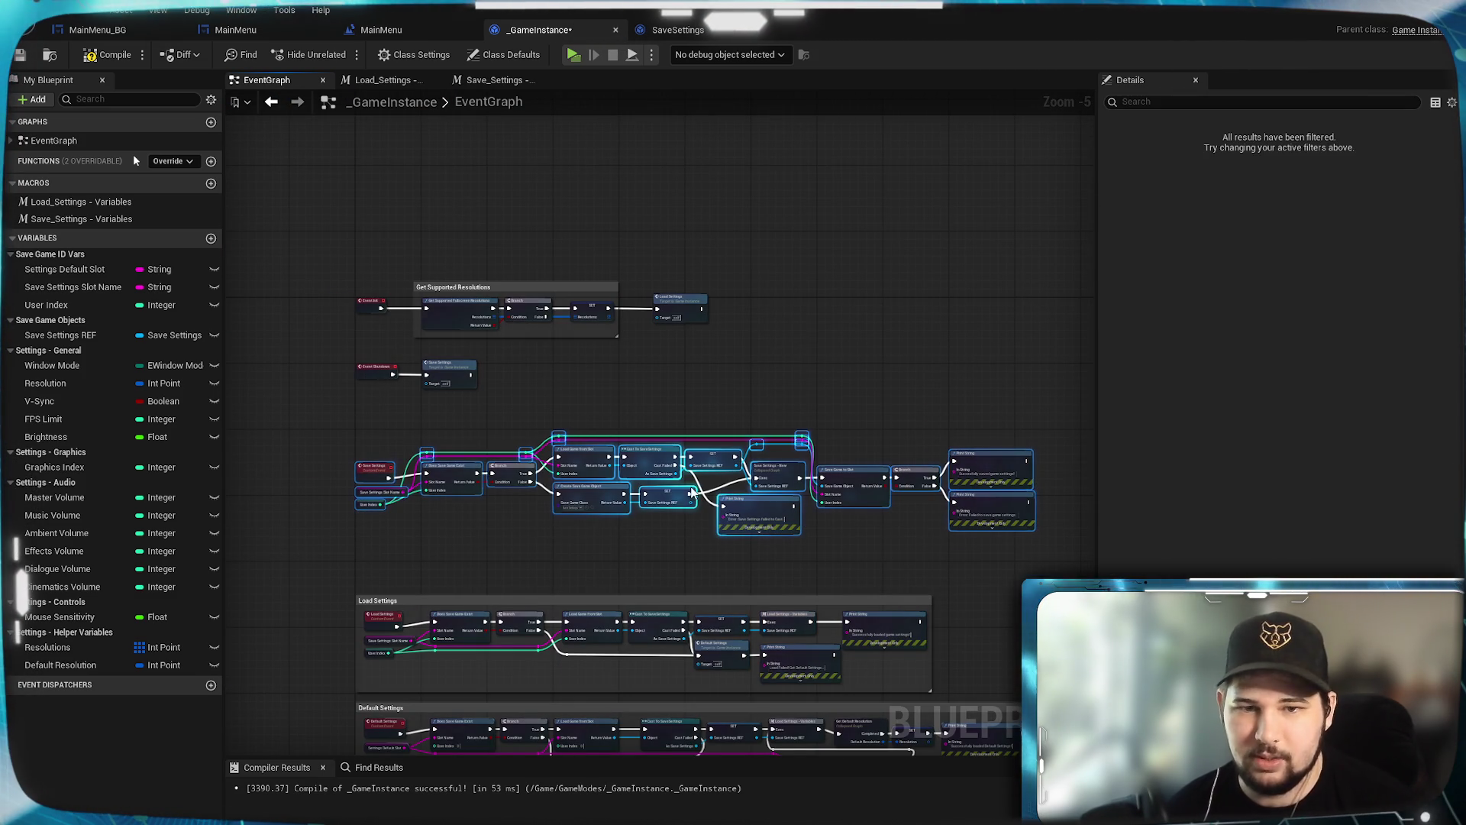
# Step: Wrap the selected save nodes in a comment titled 'Save Settings' and shift it up-right
pyautogui.rightClick(990, 459)
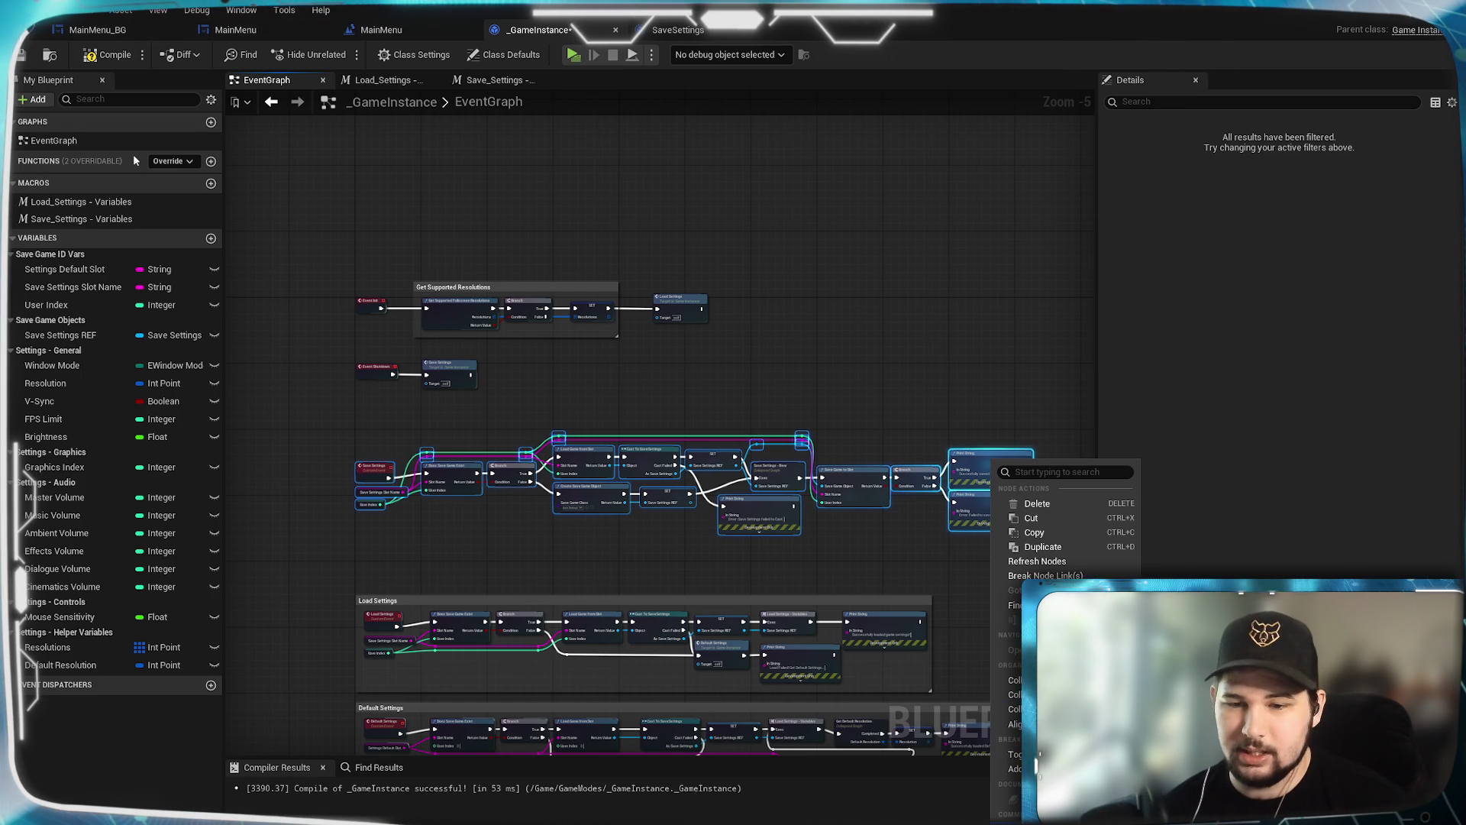
pyautogui.press('Escape')
pyautogui.write('c')
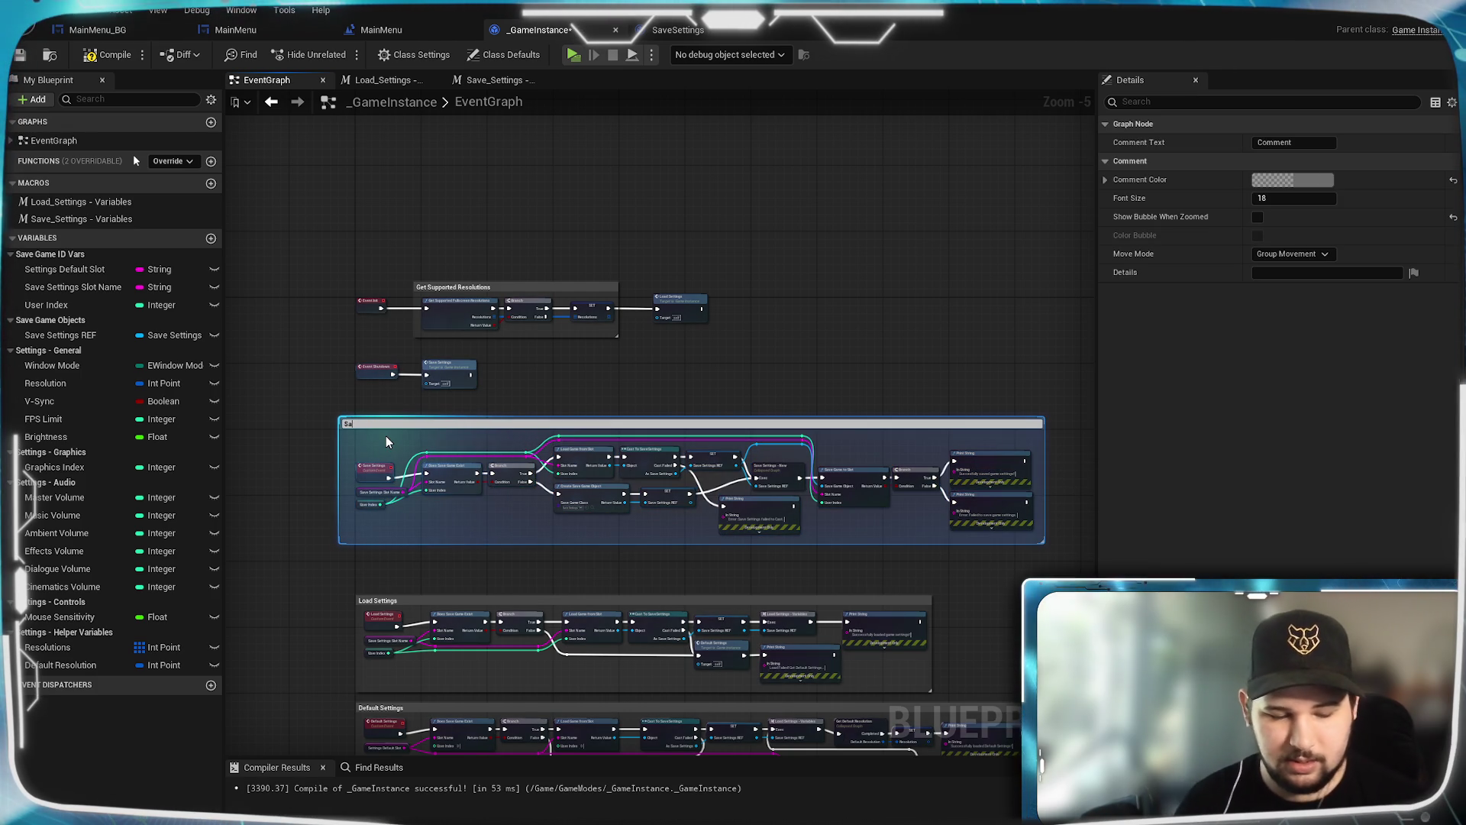
pyautogui.write('ve Settin')
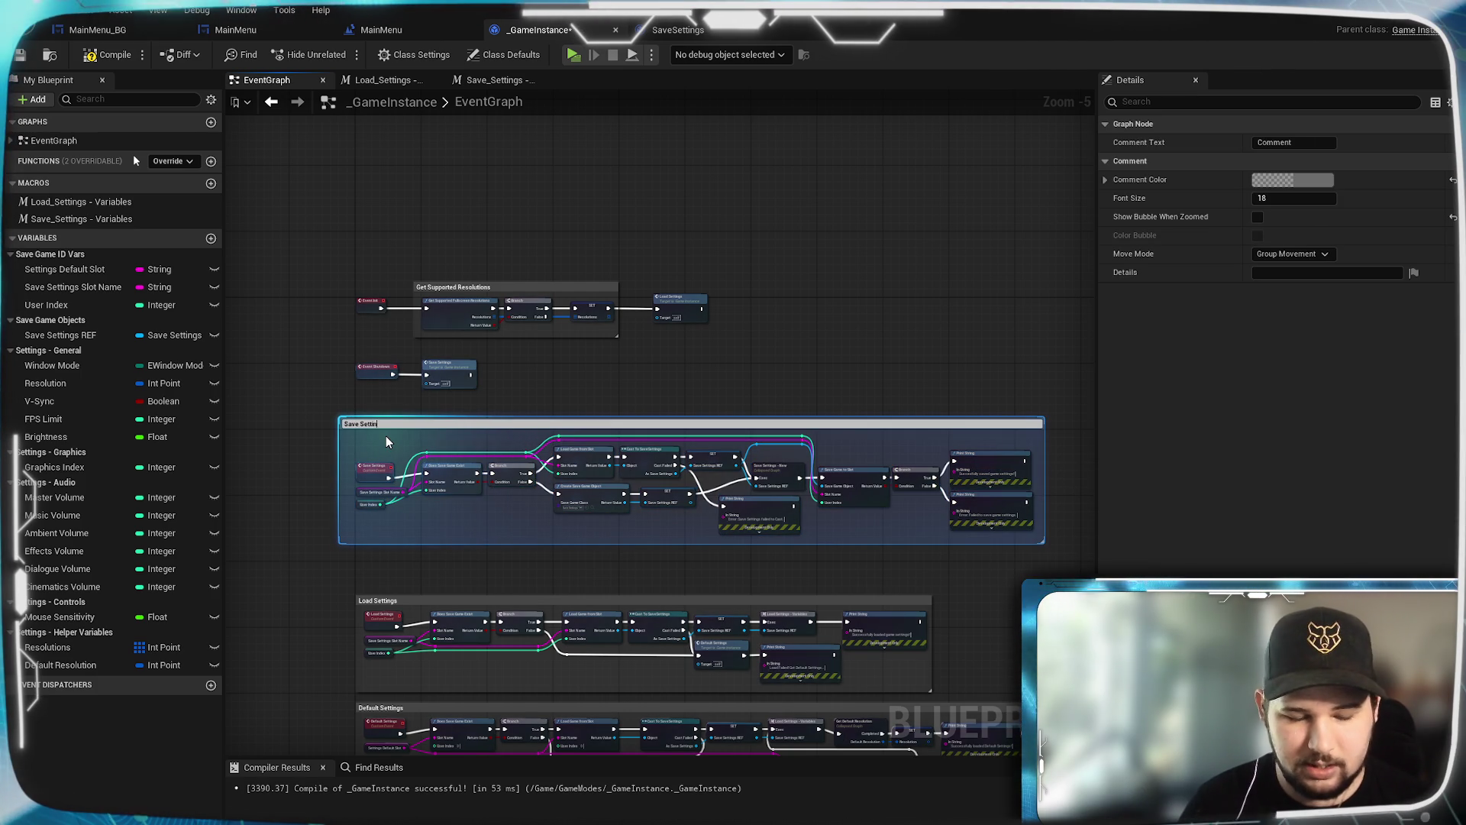
pyautogui.write('gs')
pyautogui.press('Return')
pyautogui.scroll(1, 280, 443)
pyautogui.scroll(3, 280, 443)
pyautogui.moveTo(520, 391)
pyautogui.mouseDown()
pyautogui.moveTo(562, 365)
pyautogui.moveTo(553, 348)
pyautogui.mouseUp()
pyautogui.click(399, 383)
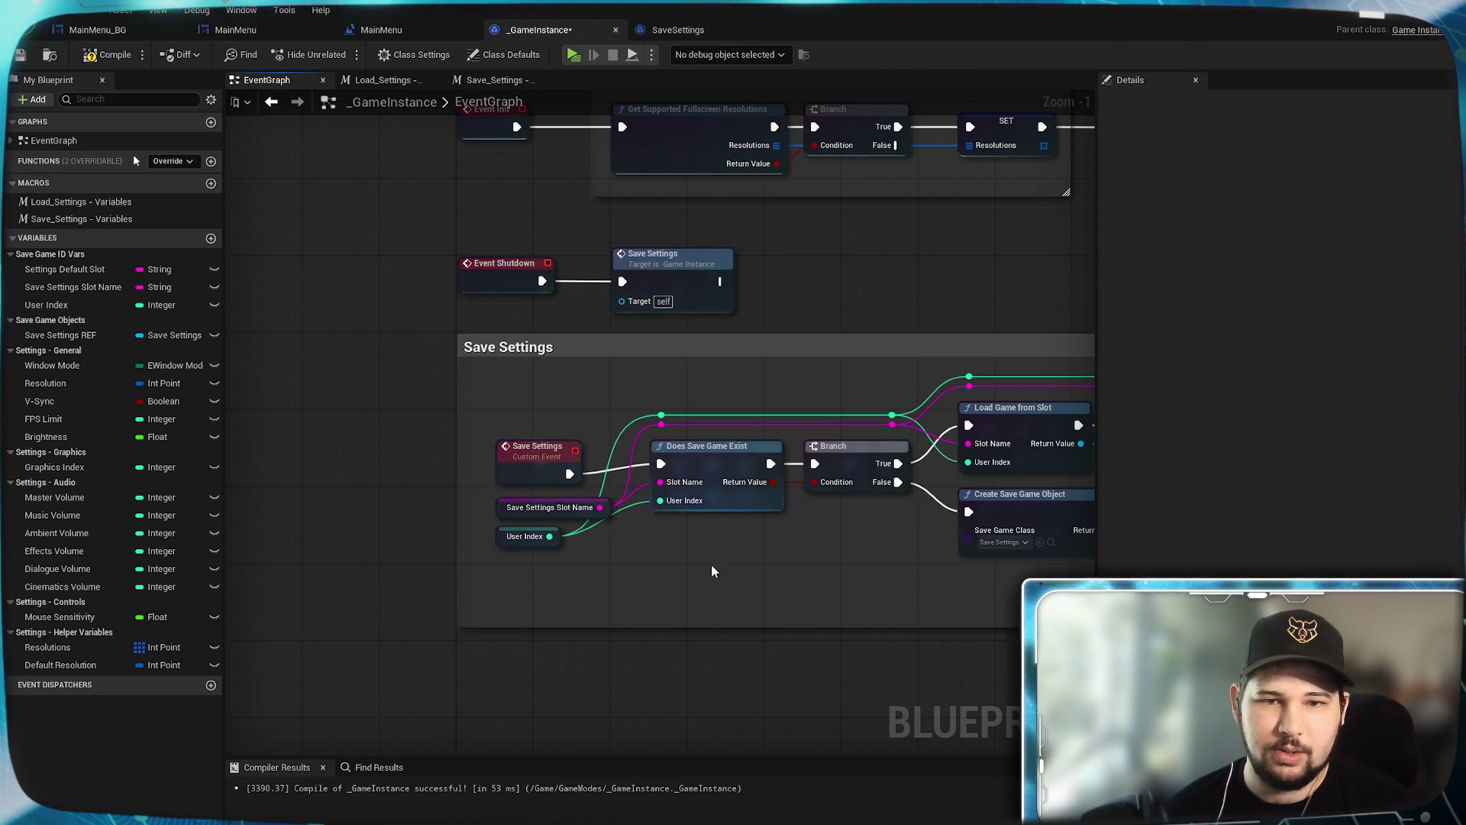
# Step: Reposition the save nodes left and up inside the Save Settings comment
pyautogui.scroll(-5, 712, 566)
pyautogui.scroll(1, 754, 574)
pyautogui.moveTo(1008, 451)
pyautogui.mouseDown()
pyautogui.moveTo(580, 534)
pyautogui.moveTo(321, 539)
pyautogui.mouseUp()
pyautogui.scroll(5, 263, 512)
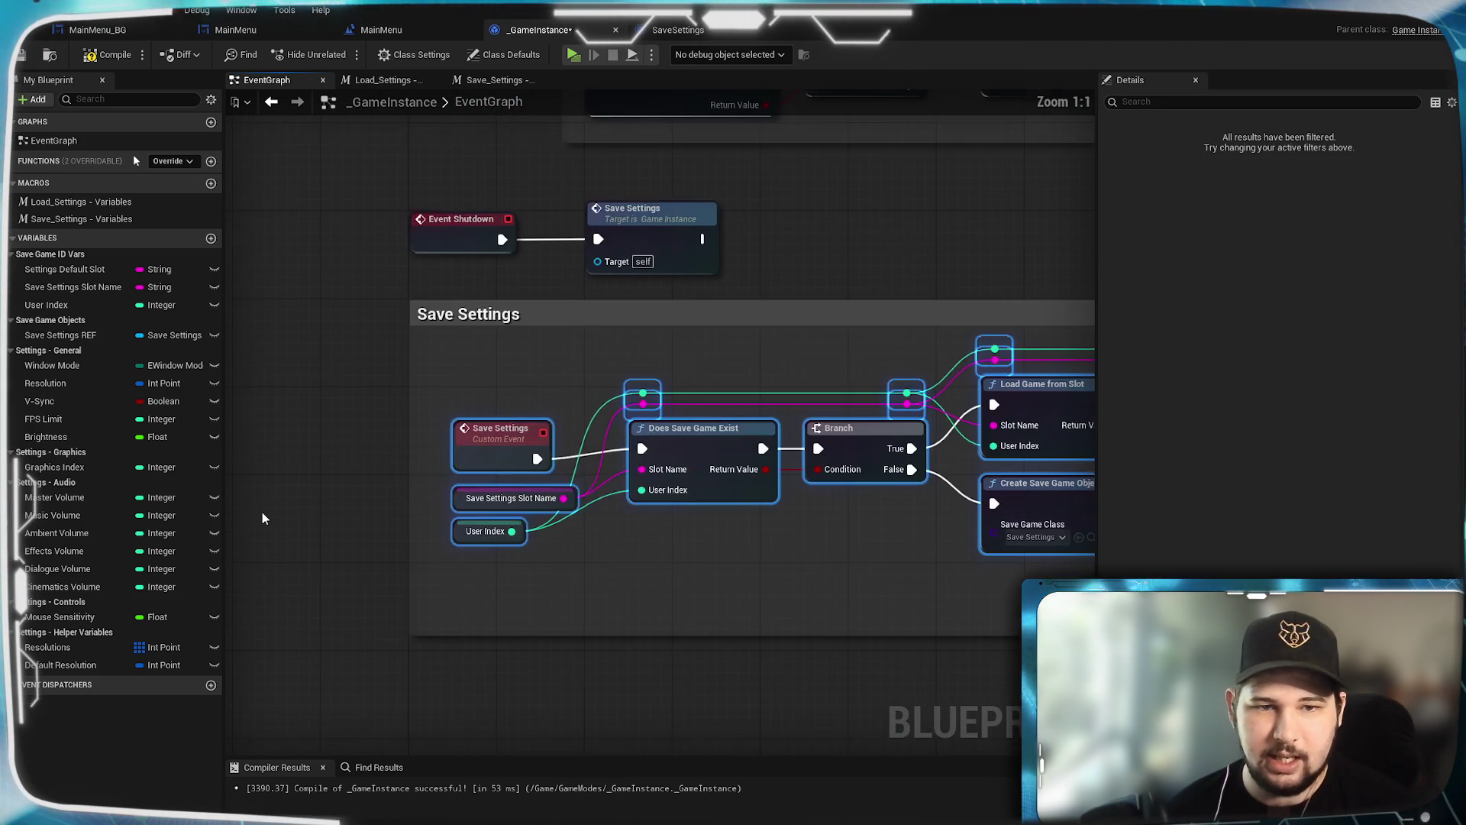
pyautogui.moveTo(505, 452)
pyautogui.mouseDown()
pyautogui.moveTo(469, 449)
pyautogui.moveTo(480, 443)
pyautogui.mouseUp()
pyautogui.click(344, 411)
pyautogui.moveTo(339, 524)
pyautogui.mouseDown()
pyautogui.moveTo(379, 238)
pyautogui.moveTo(280, 481)
pyautogui.mouseUp()
# Step: Move the Load Settings group up beneath Save Settings
pyautogui.moveTo(953, 569)
pyautogui.mouseDown()
pyautogui.moveTo(790, 527)
pyautogui.moveTo(683, 552)
pyautogui.moveTo(285, 523)
pyautogui.mouseUp()
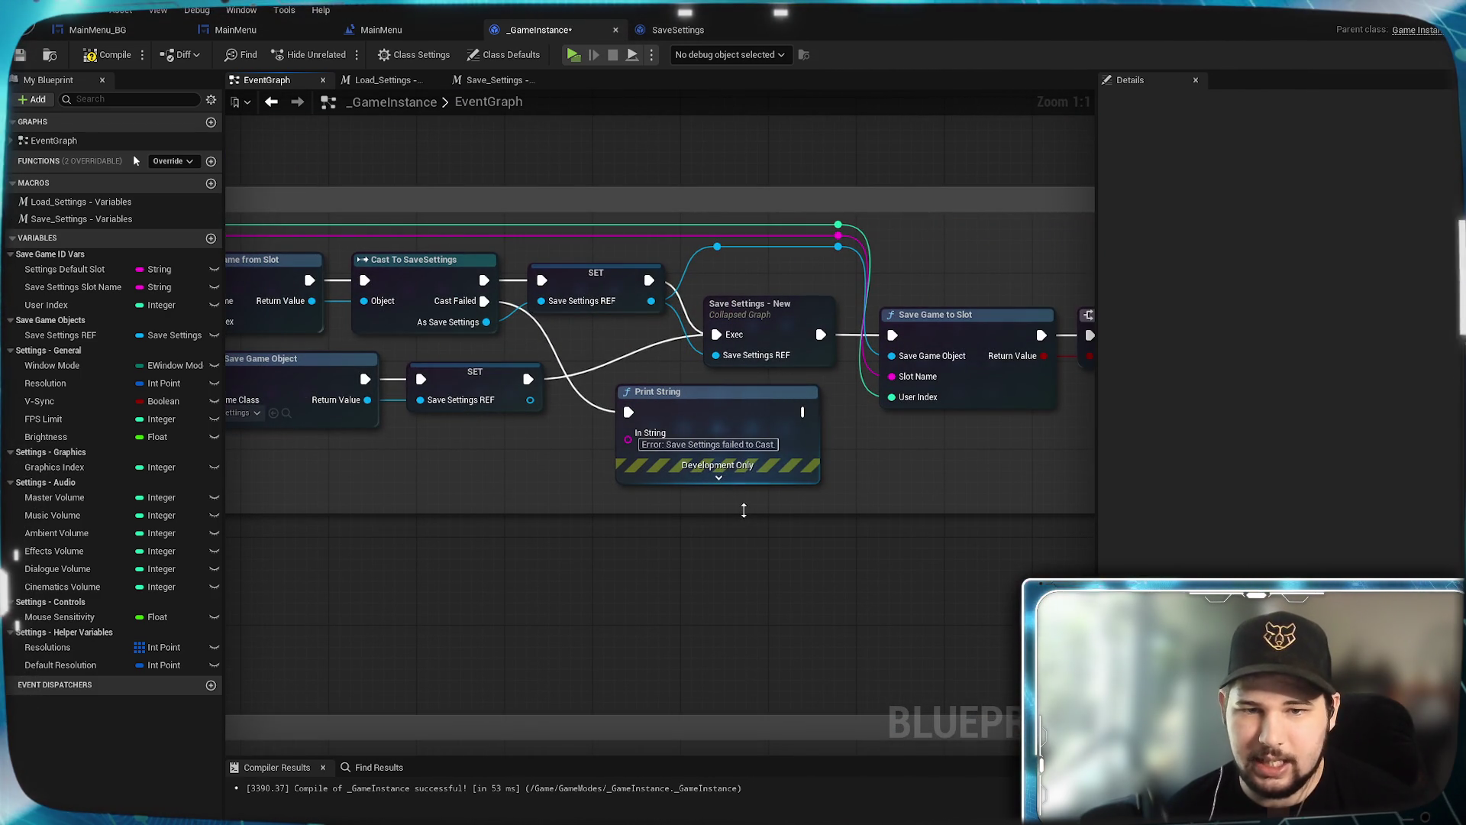
pyautogui.scroll(-1, 821, 597)
pyautogui.moveTo(822, 598)
pyautogui.mouseDown()
pyautogui.moveTo(445, 593)
pyautogui.moveTo(520, 567)
pyautogui.moveTo(937, 575)
pyautogui.mouseUp()
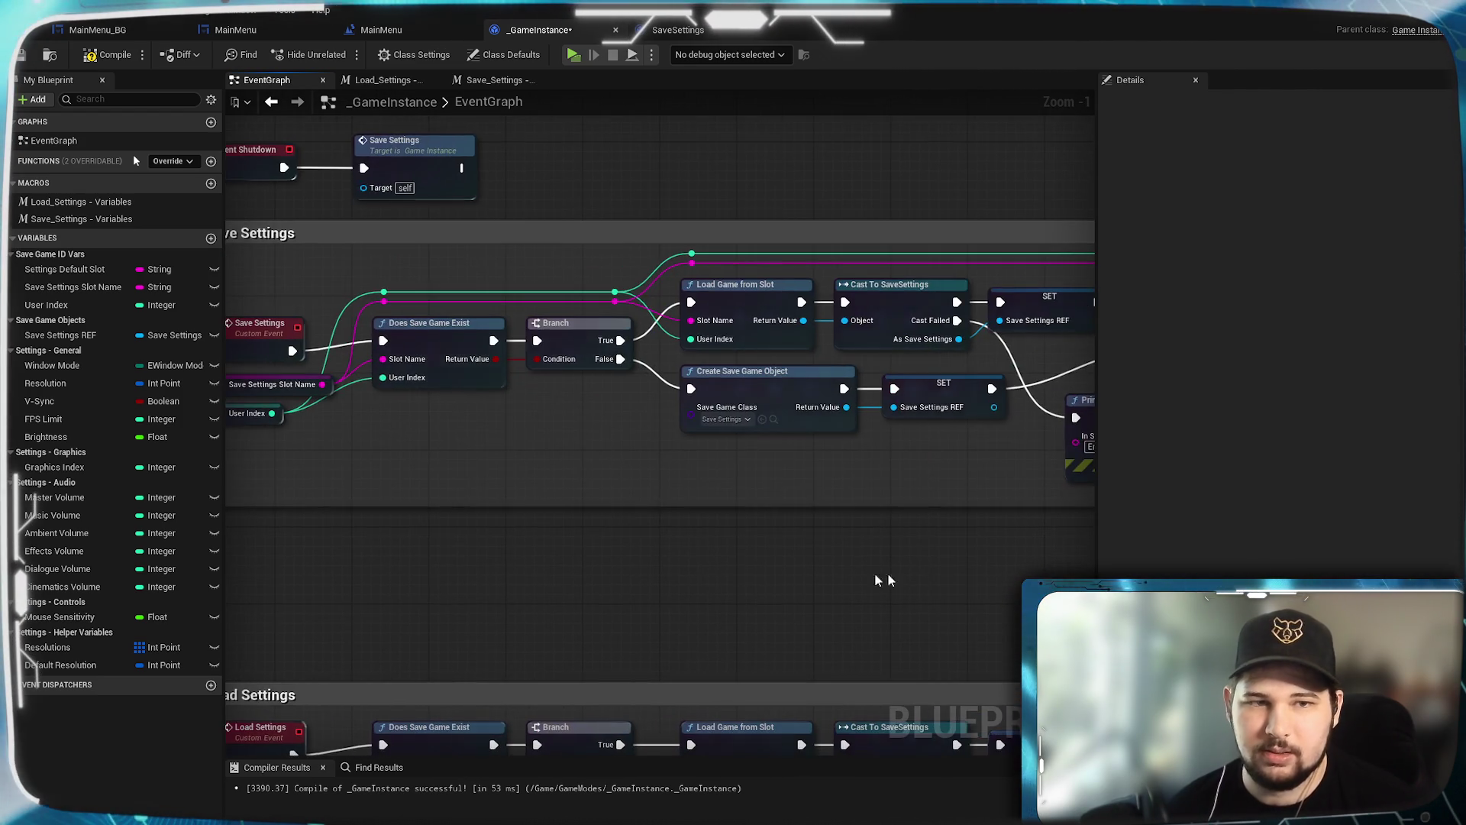
pyautogui.moveTo(523, 567); pyautogui.dragTo(863, 566)
pyautogui.moveTo(732, 592); pyautogui.dragTo(637, 487)
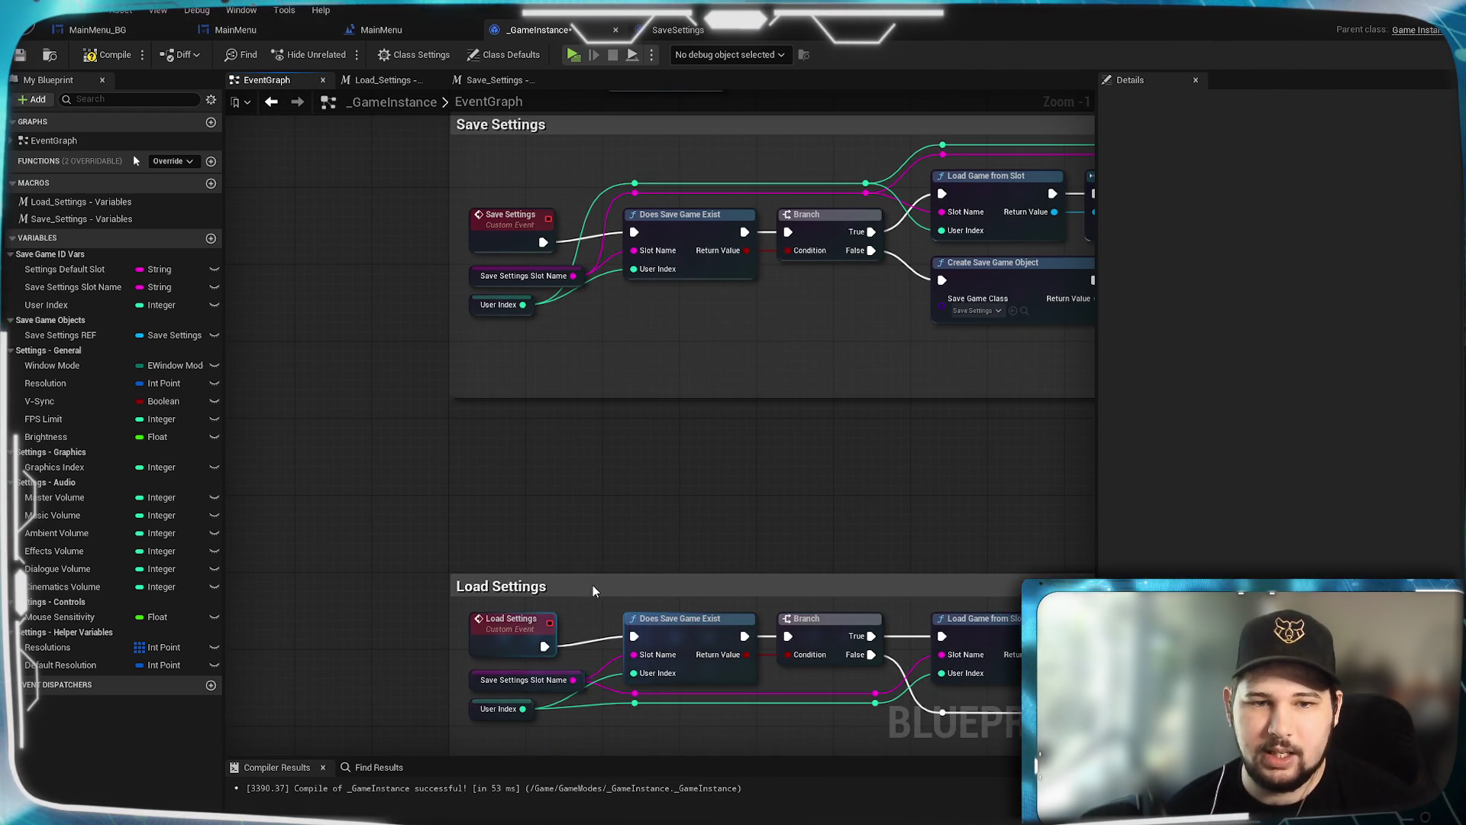
pyautogui.moveTo(597, 586); pyautogui.dragTo(597, 434)
# Step: Move the Default Settings group up under Load Settings
pyautogui.moveTo(347, 543); pyautogui.dragTo(461, 460)
pyautogui.moveTo(608, 571); pyautogui.dragTo(611, 420)
pyautogui.click(335, 396)
pyautogui.scroll(-6, 335, 397)
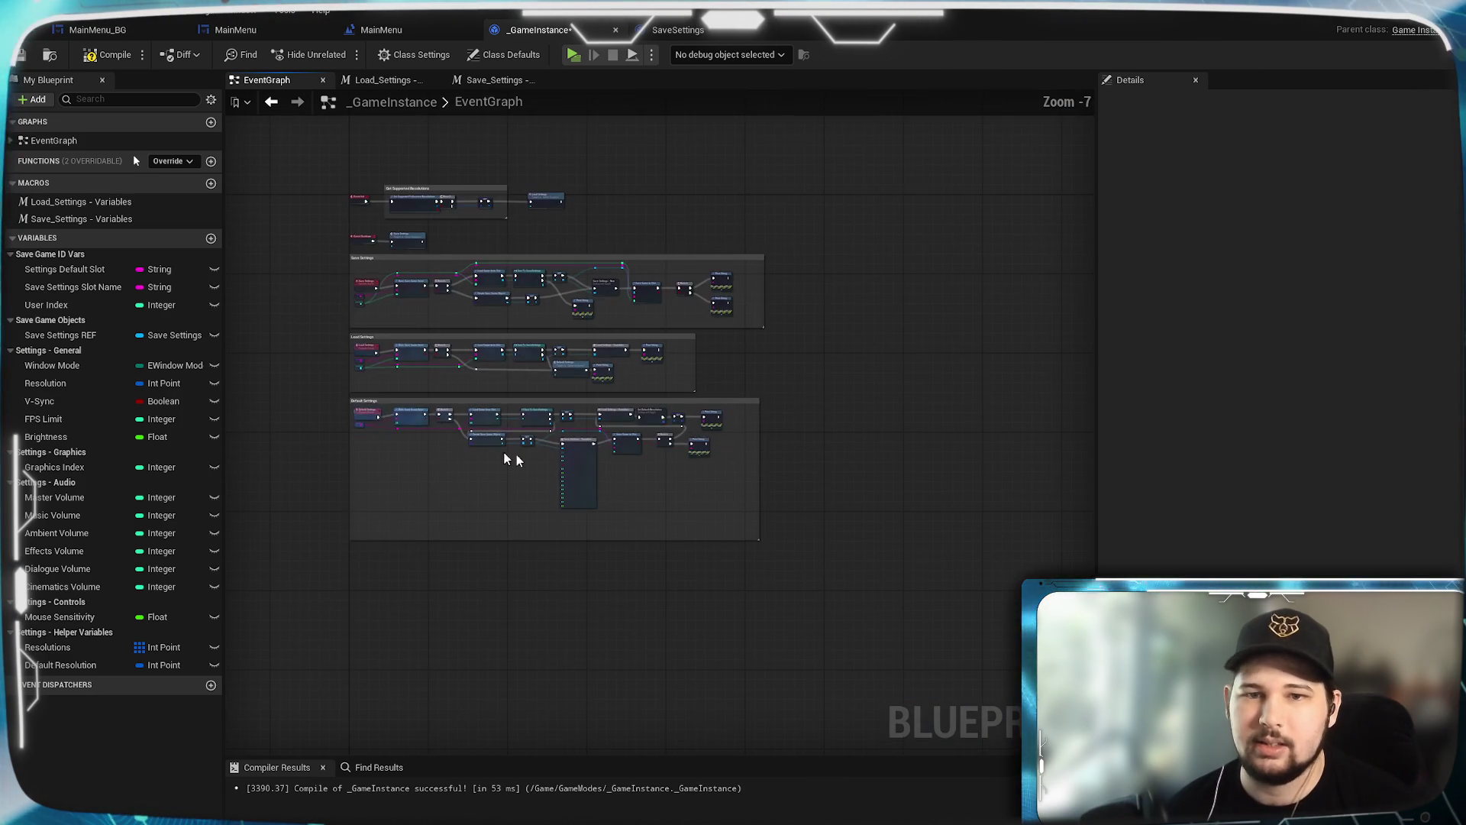
pyautogui.scroll(2, 909, 511)
pyautogui.scroll(1, 779, 571)
pyautogui.scroll(5, 779, 570)
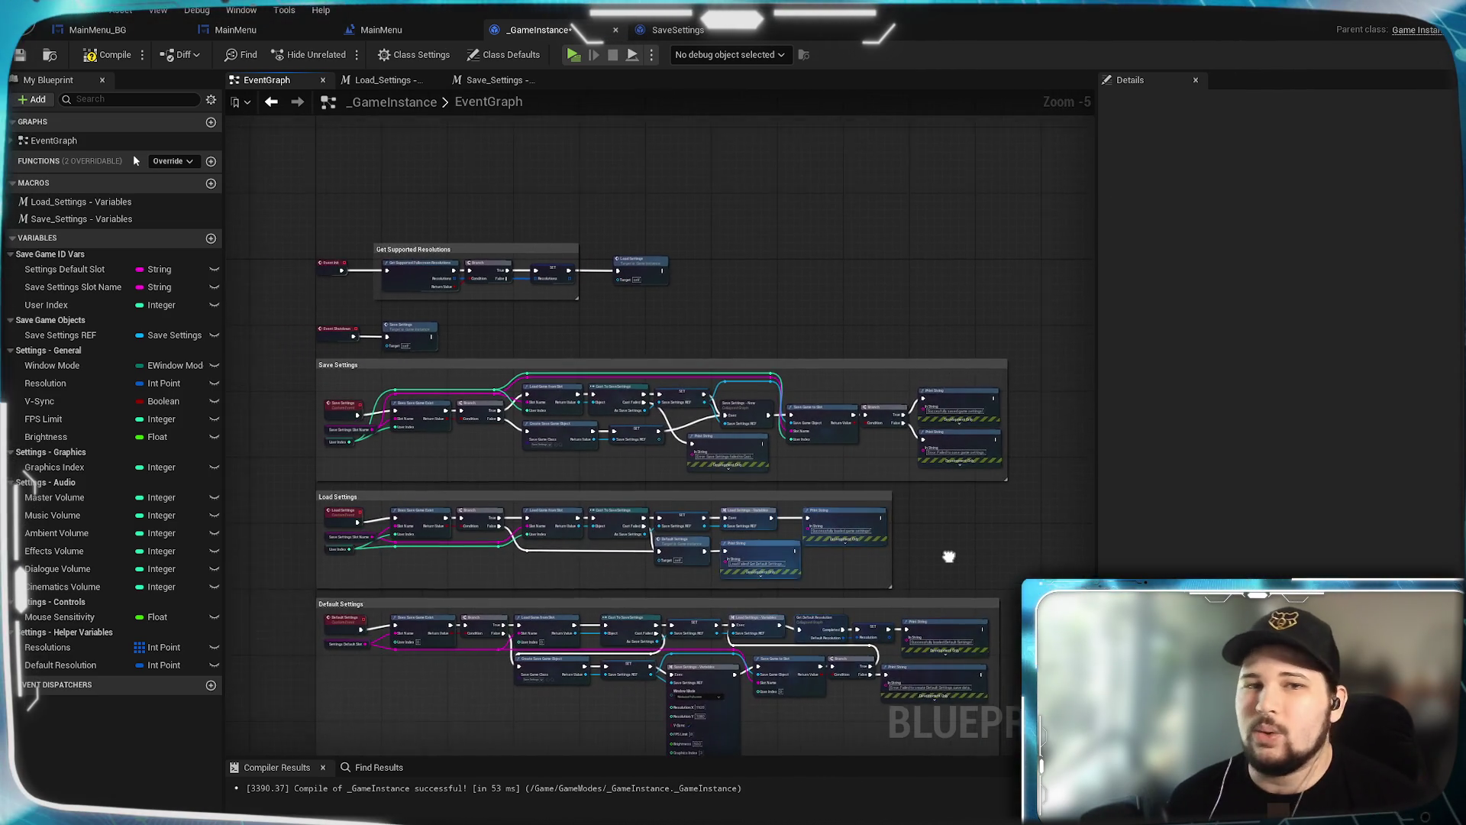
pyautogui.scroll(-8, 858, 342)
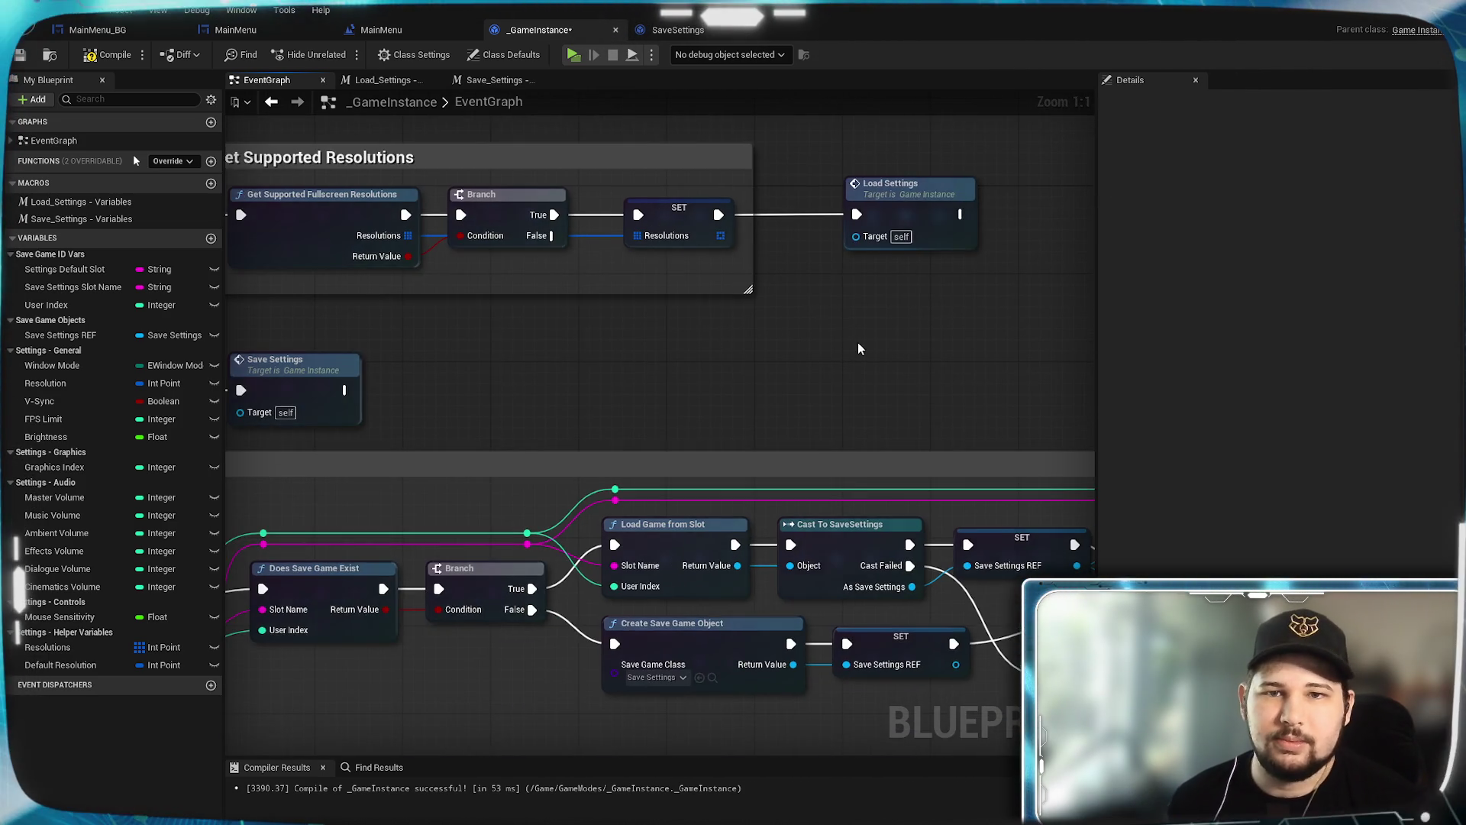
pyautogui.scroll(2, 582, 248)
pyautogui.moveTo(582, 248); pyautogui.dragTo(577, 205)
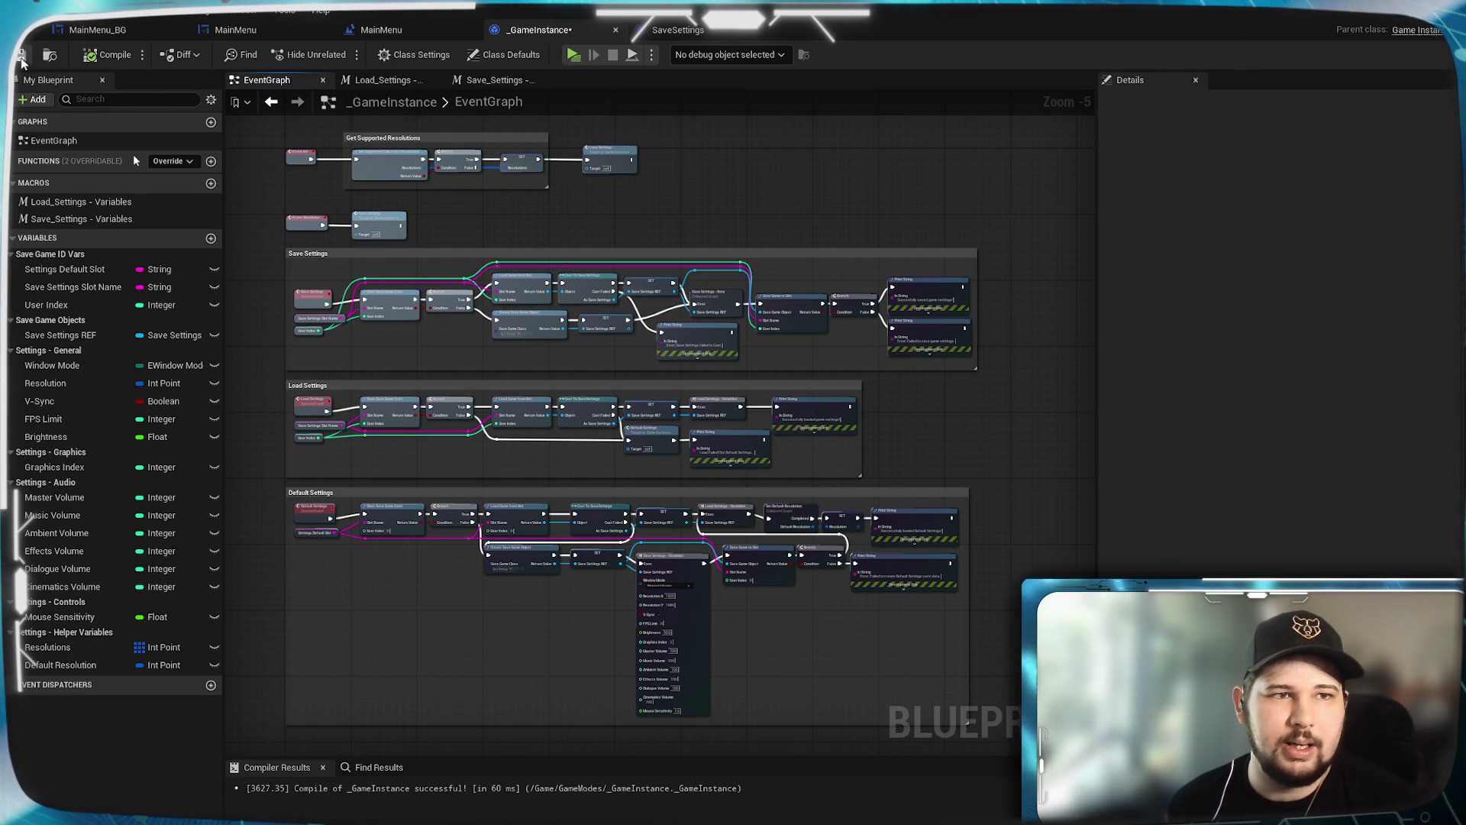
# Step: Save _GameInstance and expand EventGraph and Save Settings - New in My Blueprint
pyautogui.hotkey('ctrl', 's')
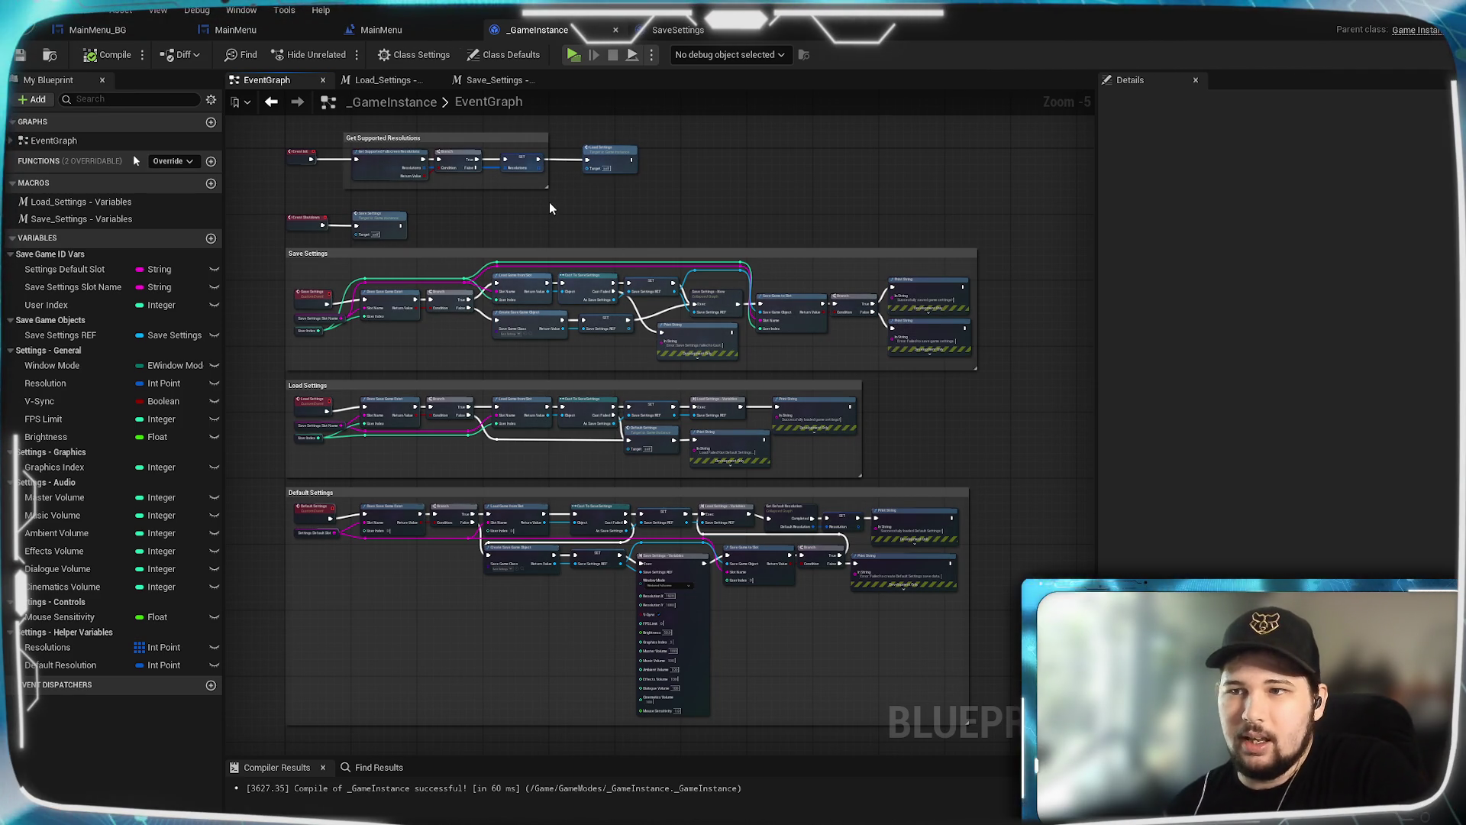
pyautogui.click(12, 141)
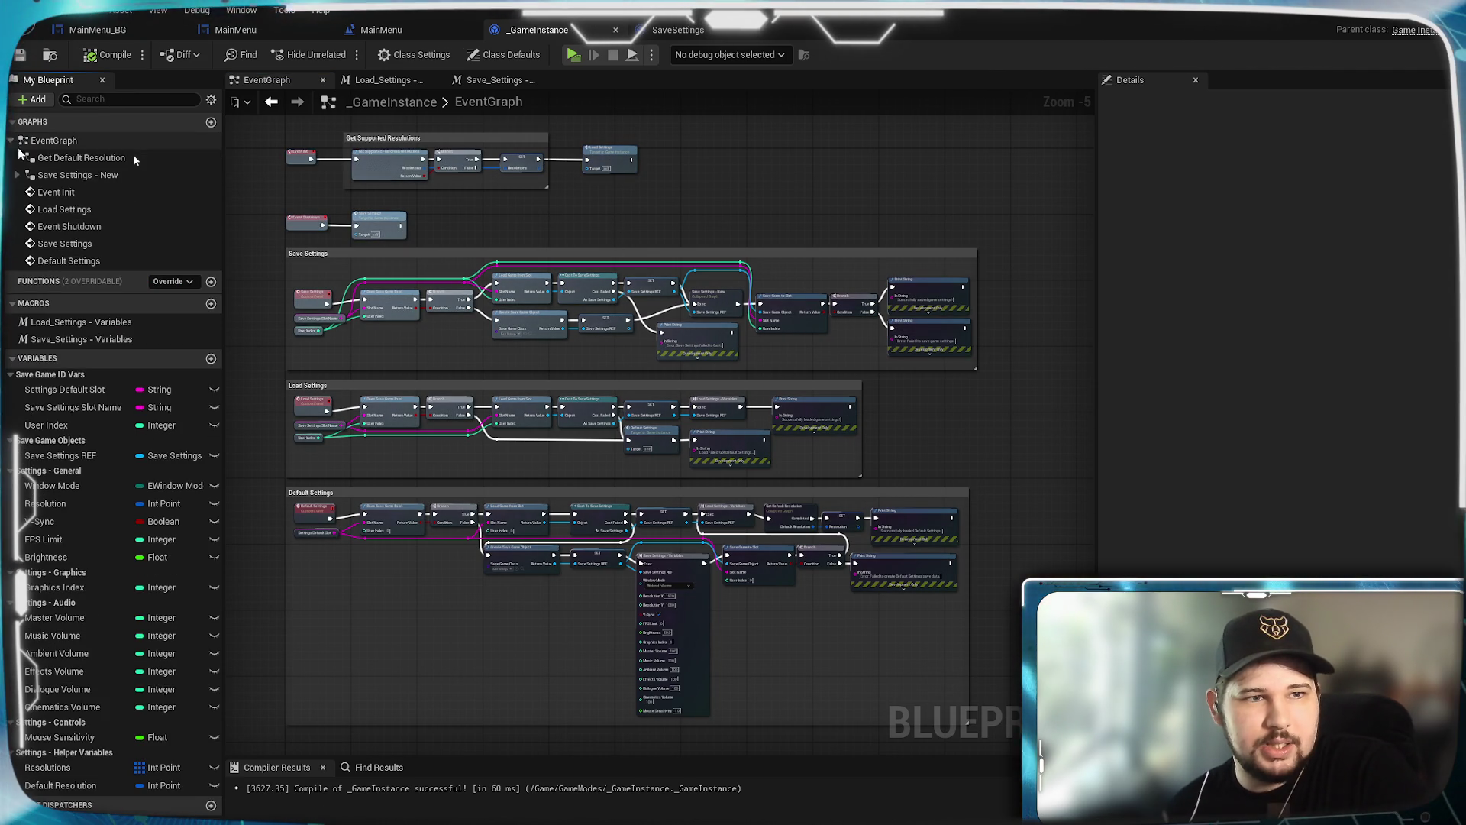
pyautogui.click(17, 175)
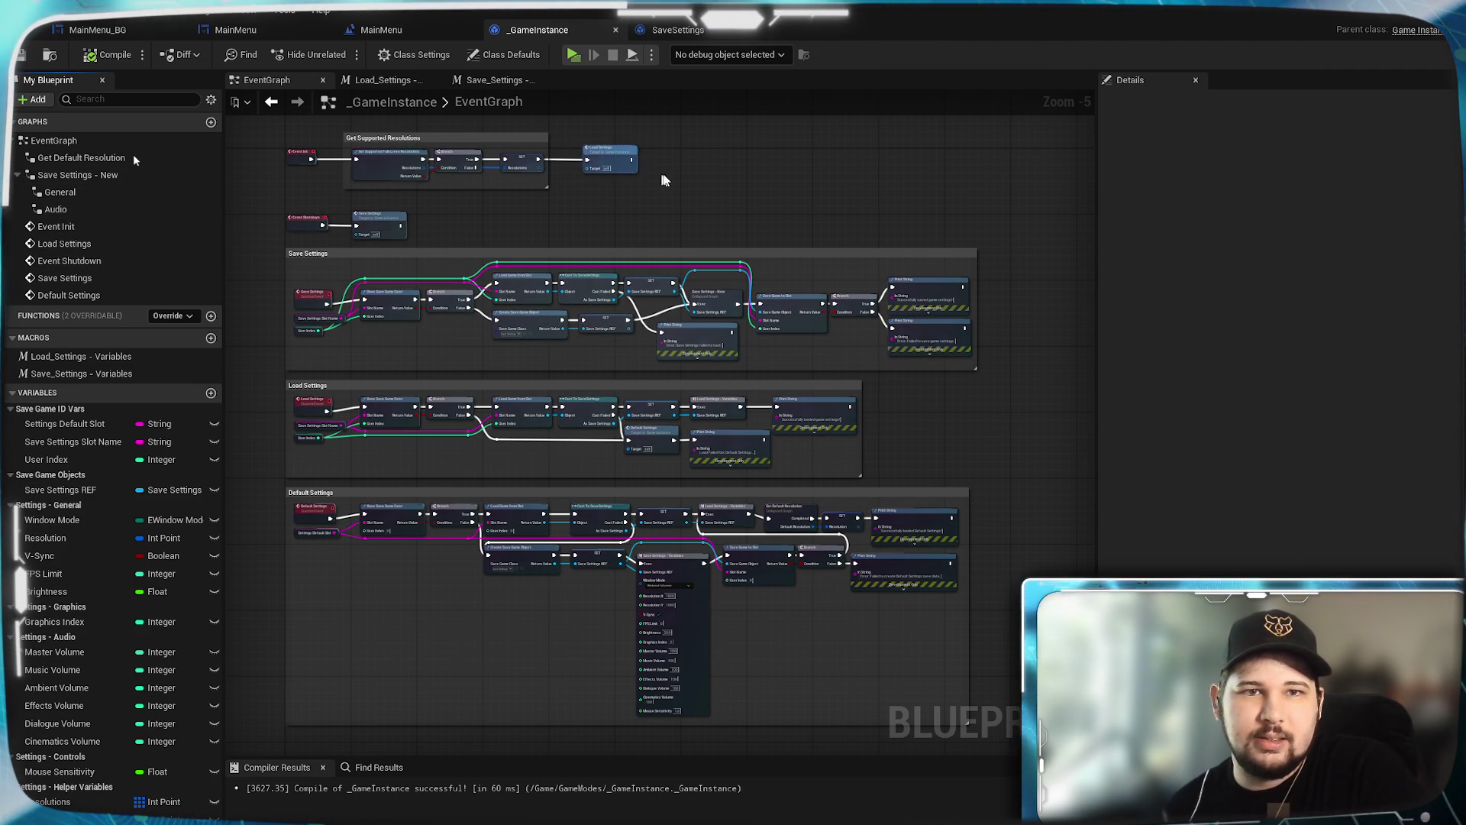
# Step: Switch to the SaveSettings blueprint to view its grouped variables
pyautogui.scroll(1, 668, 186)
pyautogui.scroll(-1, 693, 203)
pyautogui.rightClick(693, 200)
pyautogui.click(776, 162)
pyautogui.click(677, 29)
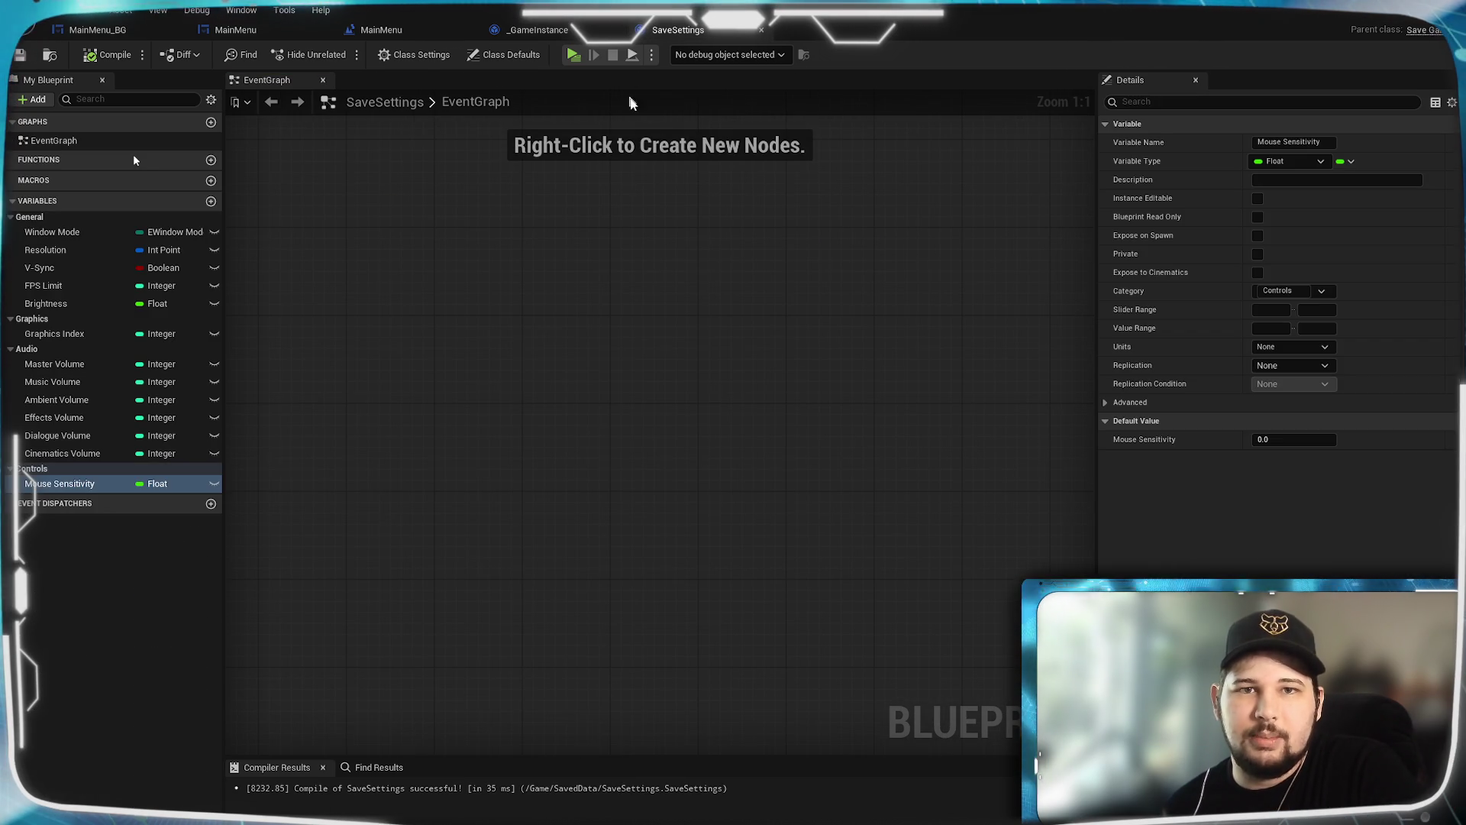
# Step: Return to the _GameInstance blueprint's EventGraph from SaveSettings
pyautogui.click(538, 33)
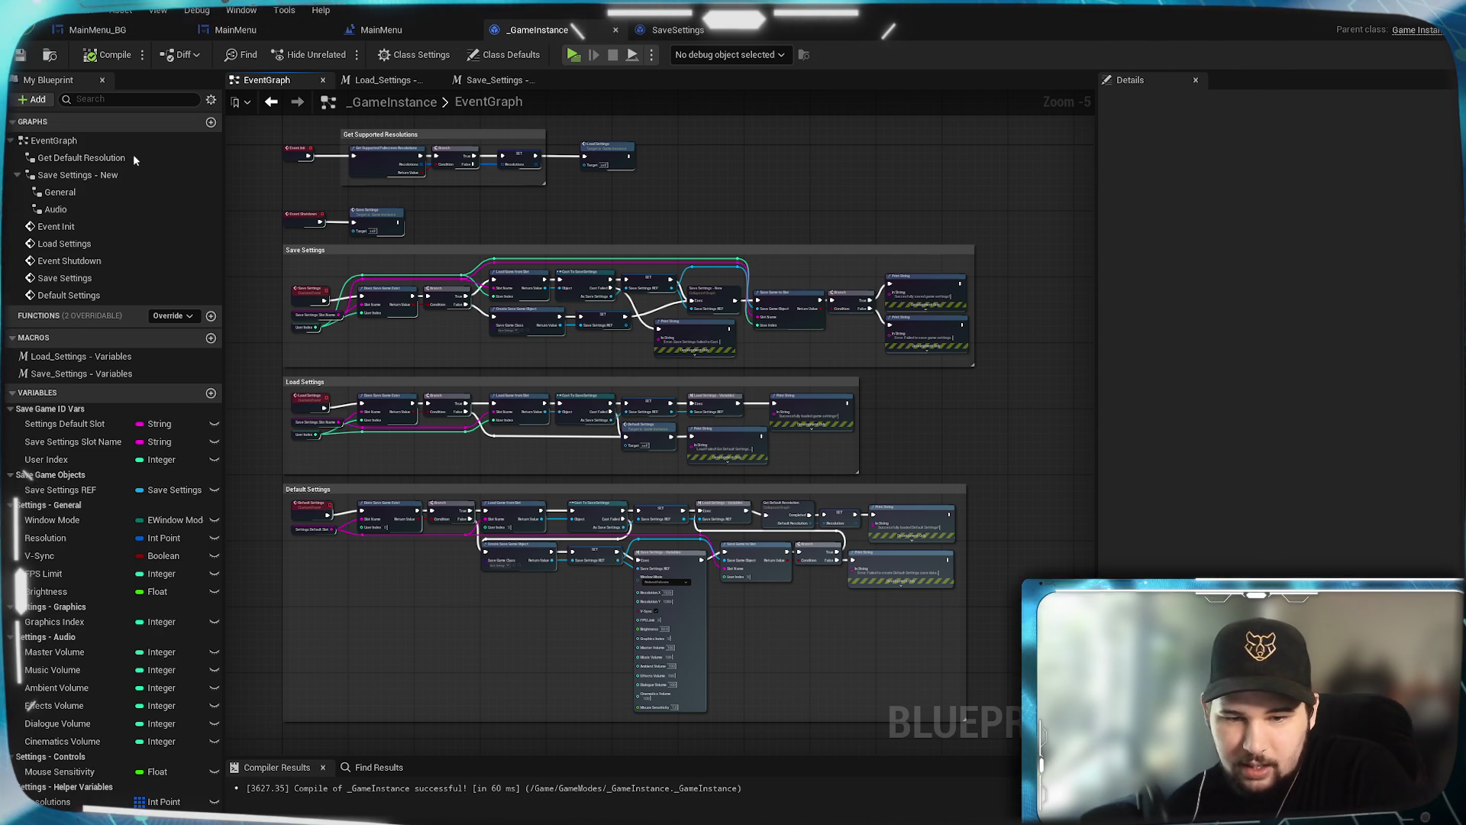
# Step: Bring up a Content Browser and switch to the browser showing the UserInterface widgets
pyautogui.hotkey('ctrl', 'b')
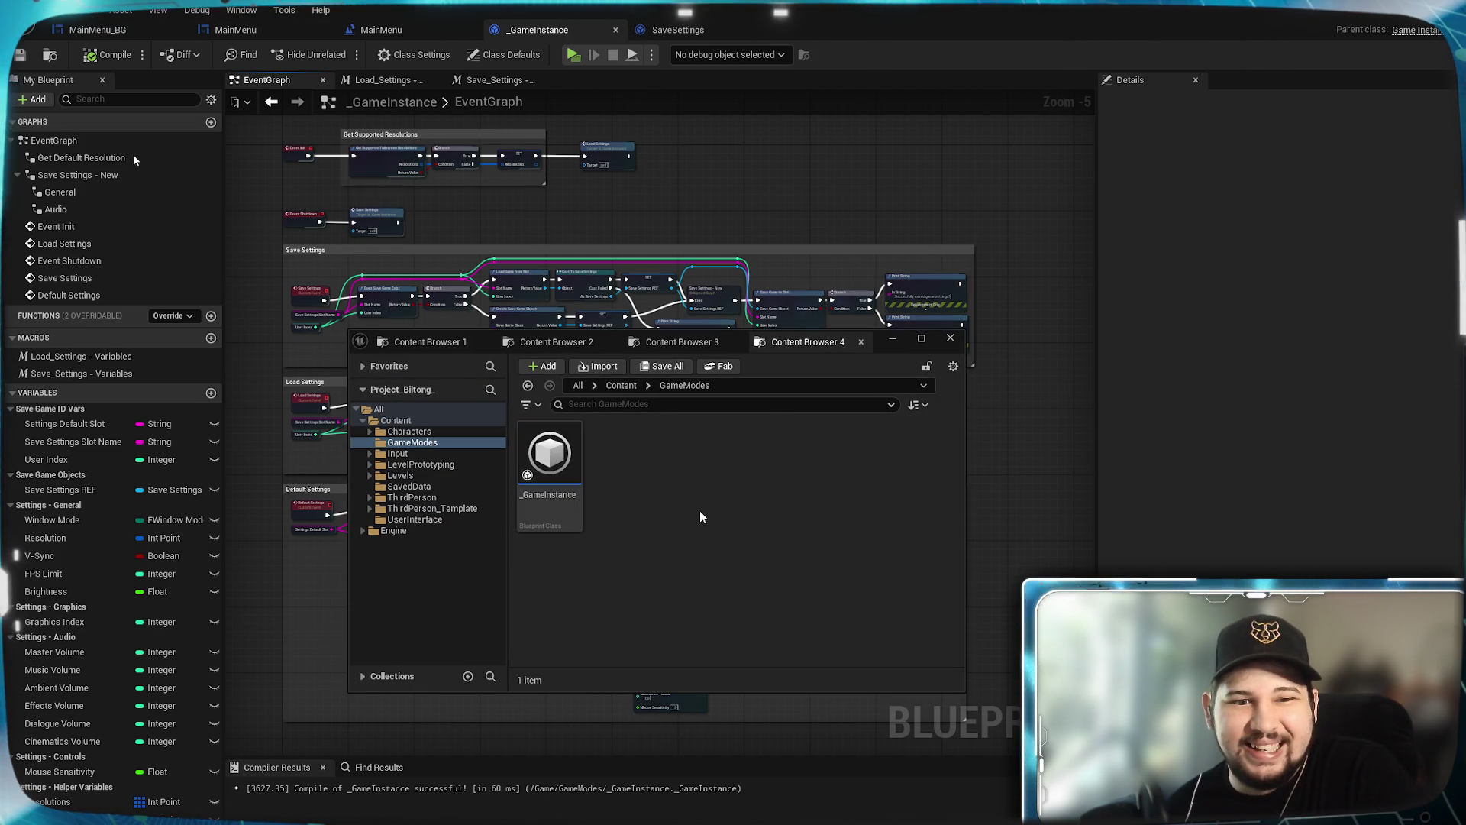
pyautogui.click(409, 486)
pyautogui.click(412, 442)
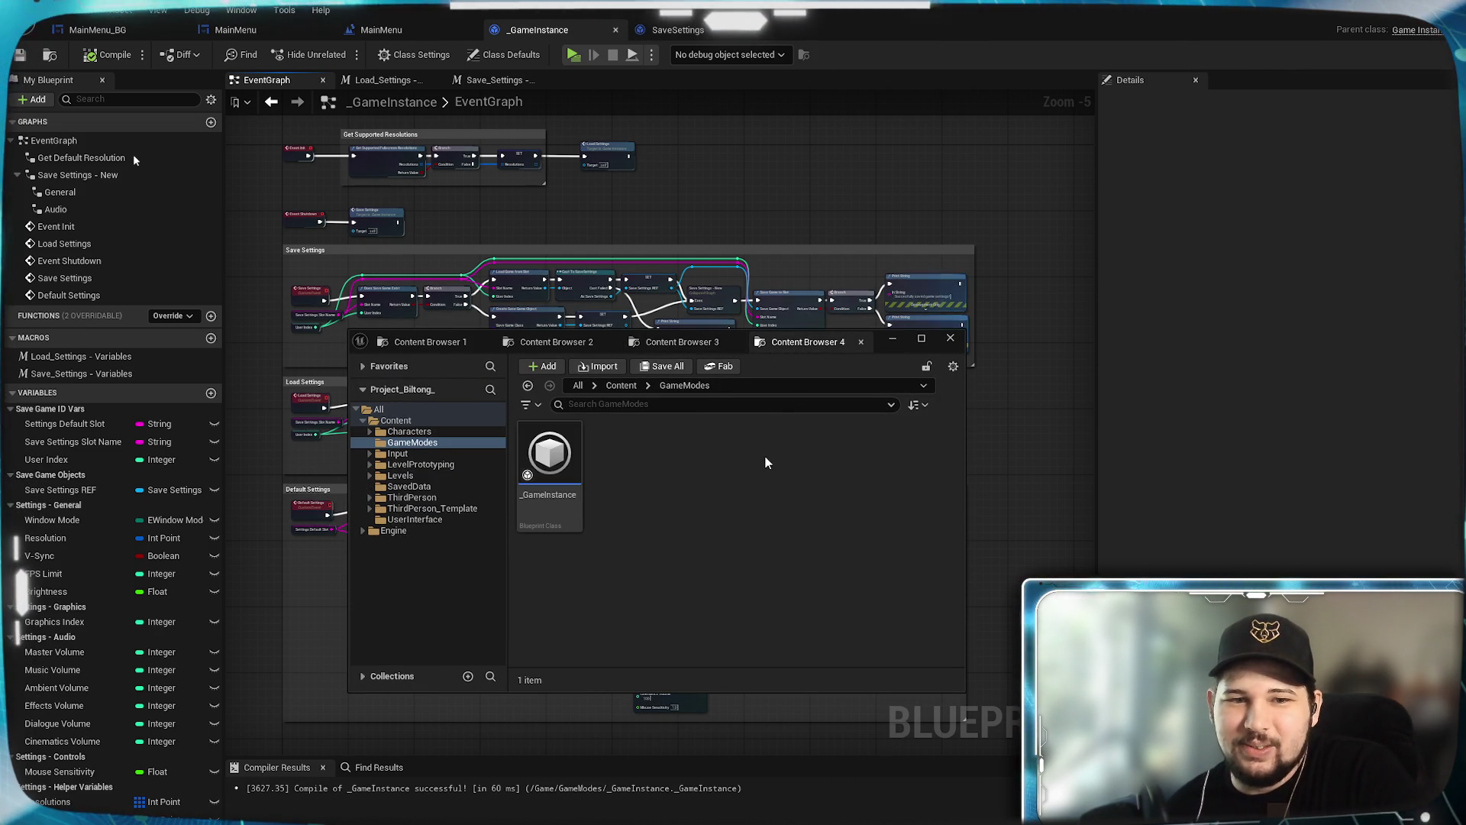
pyautogui.click(425, 344)
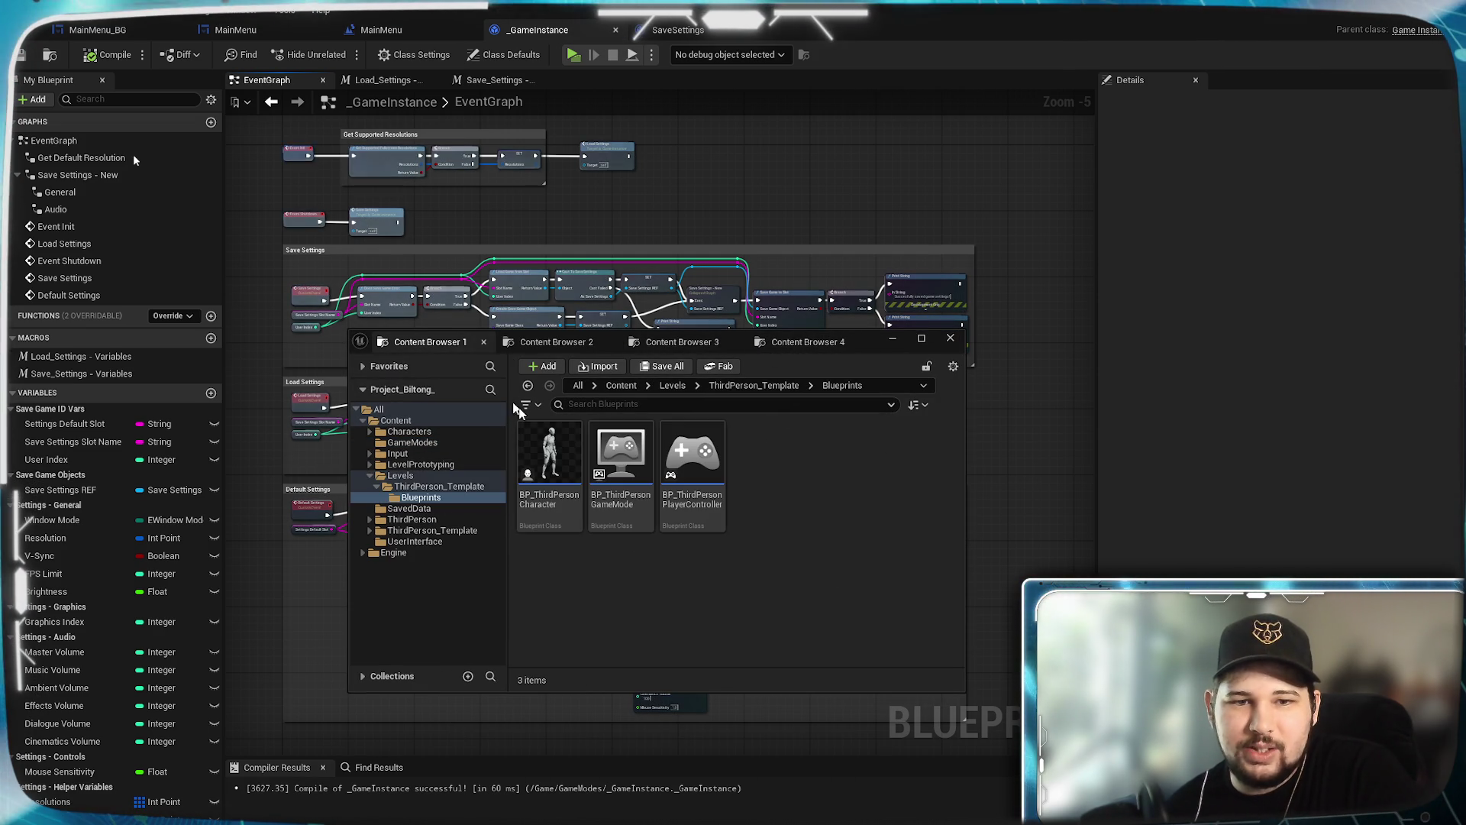
pyautogui.click(530, 344)
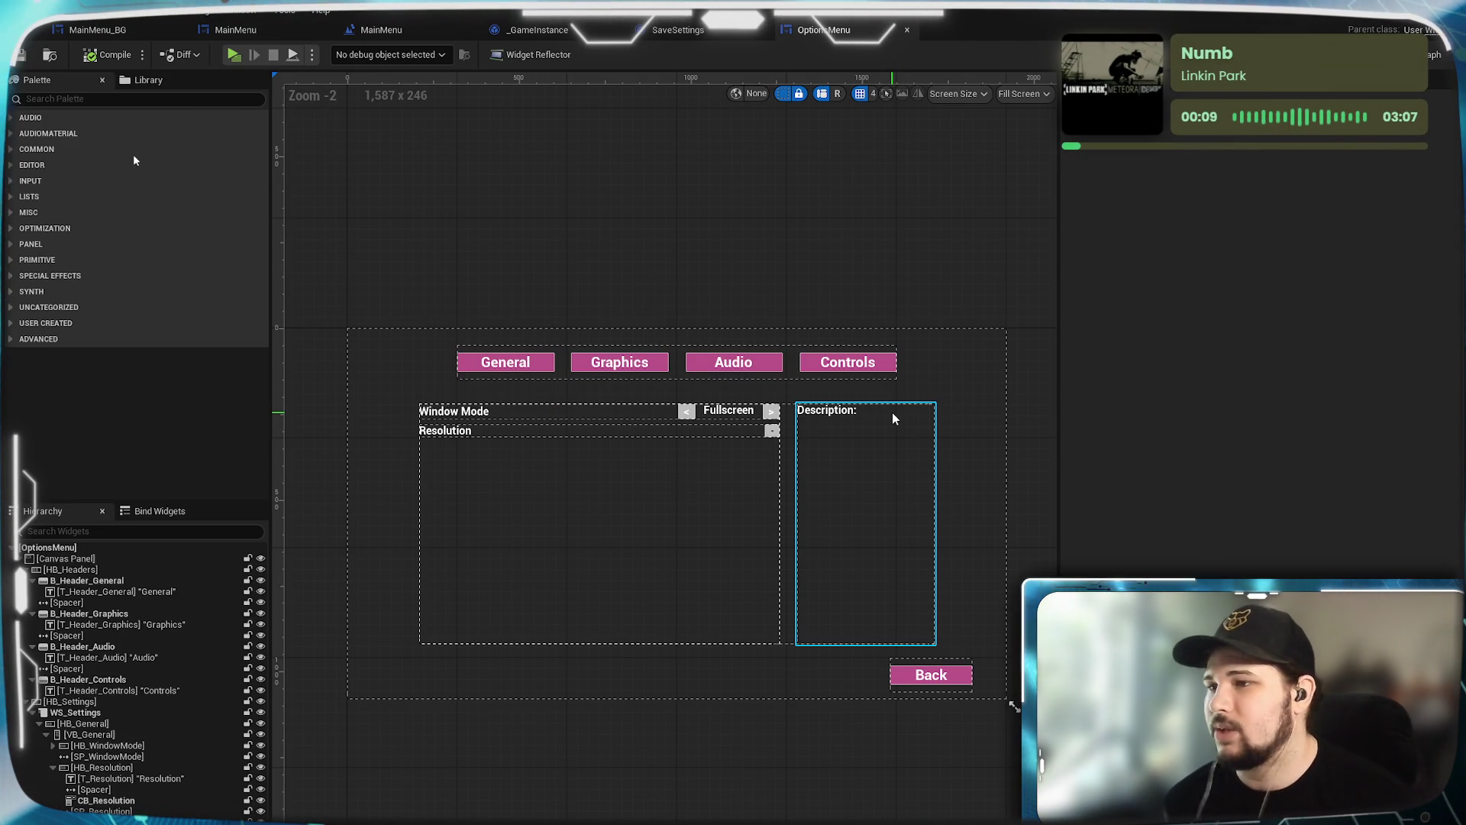
# Step: Deselect the Description box and switch OptionsMenu to its EventGraph
pyautogui.click(832, 253)
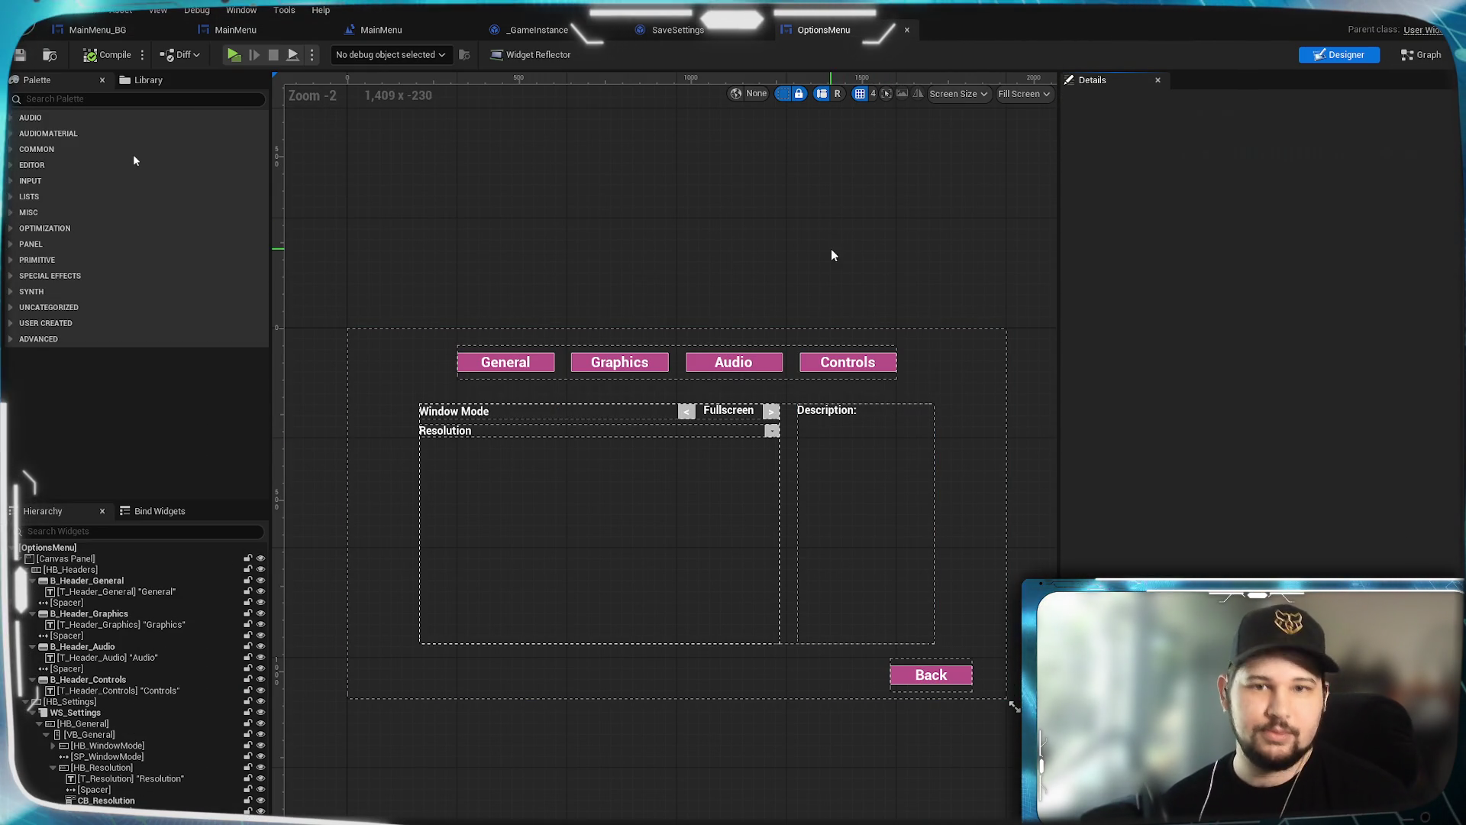
pyautogui.scroll(3, 664, 229)
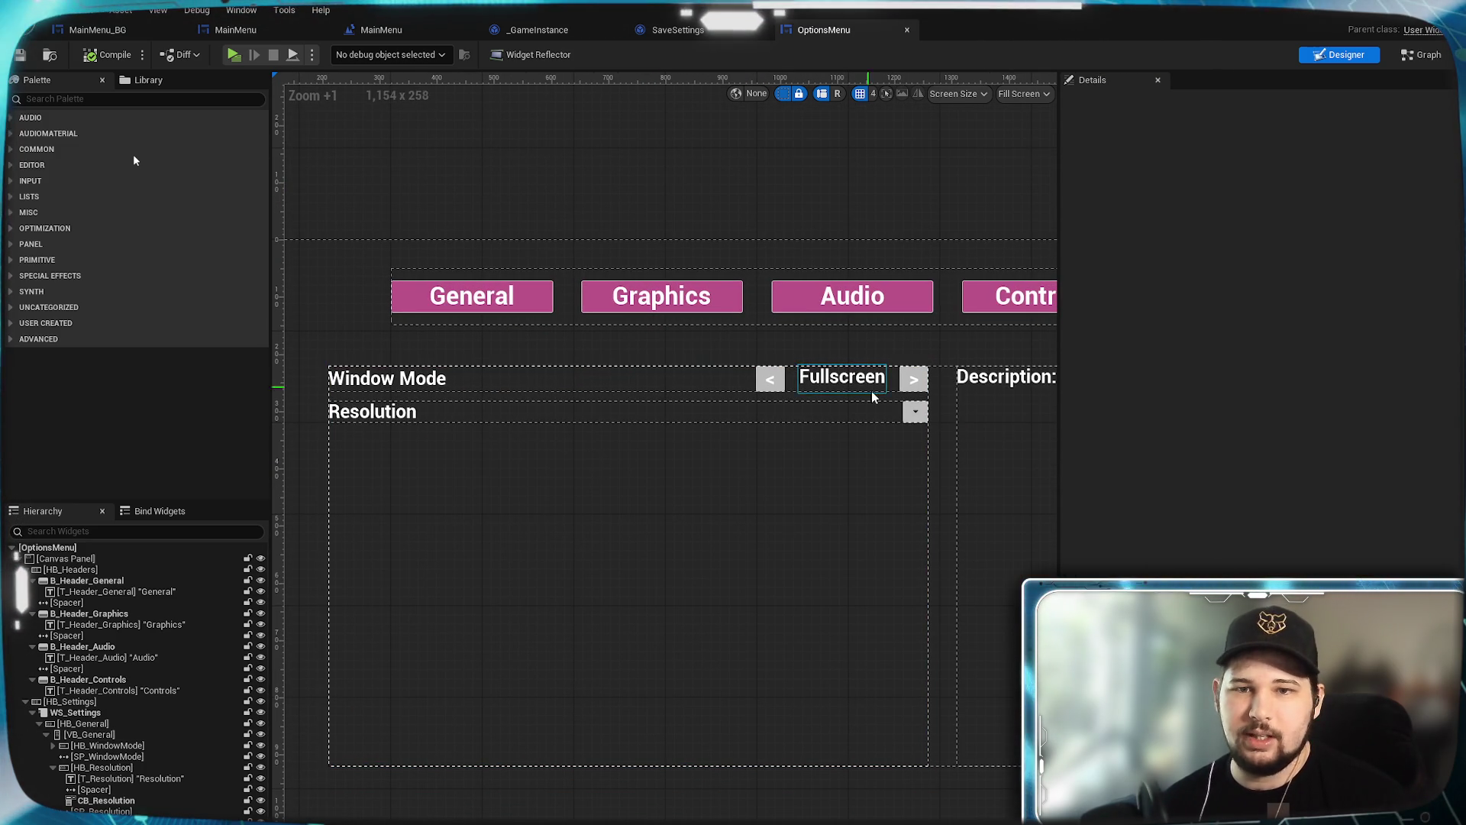
pyautogui.click(1422, 58)
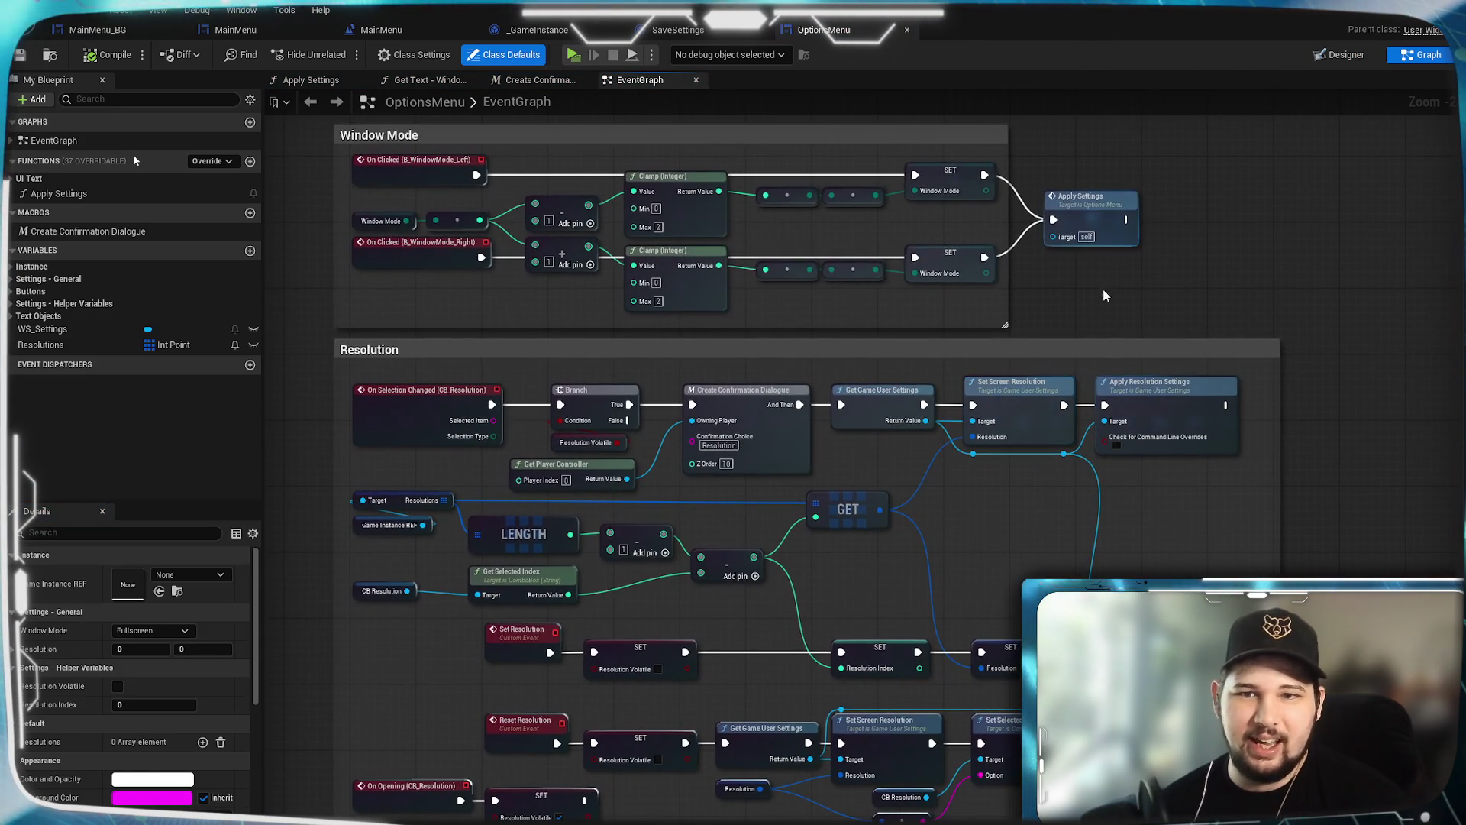
# Step: Pan and zoom across the Resolution and Window Mode groups to reach Apply Settings
pyautogui.moveTo(1142, 497); pyautogui.dragTo(1182, 331)
pyautogui.scroll(2, 1182, 330)
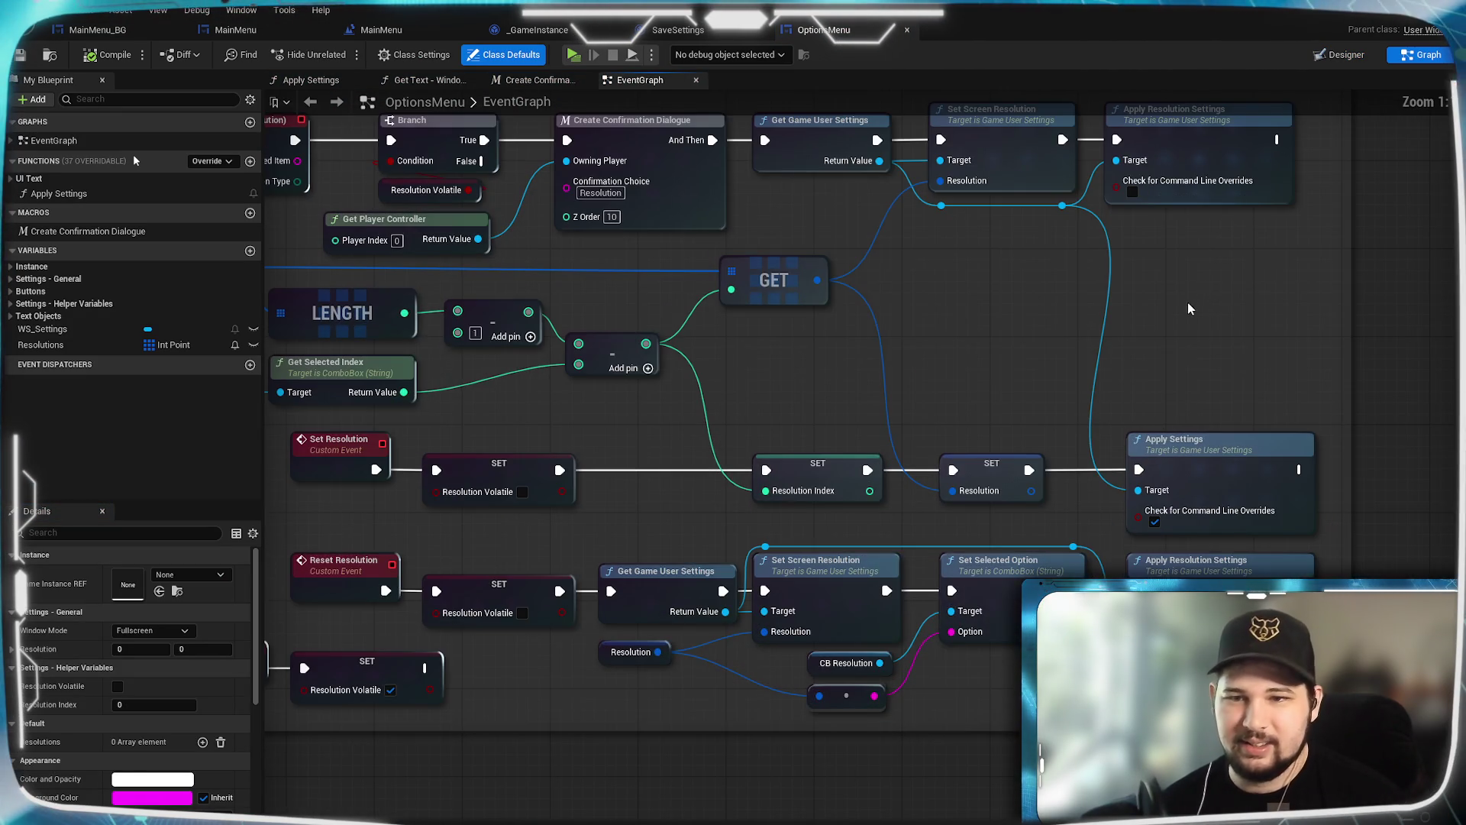
pyautogui.scroll(-1, 1190, 303)
pyautogui.moveTo(1297, 423); pyautogui.dragTo(1271, 398)
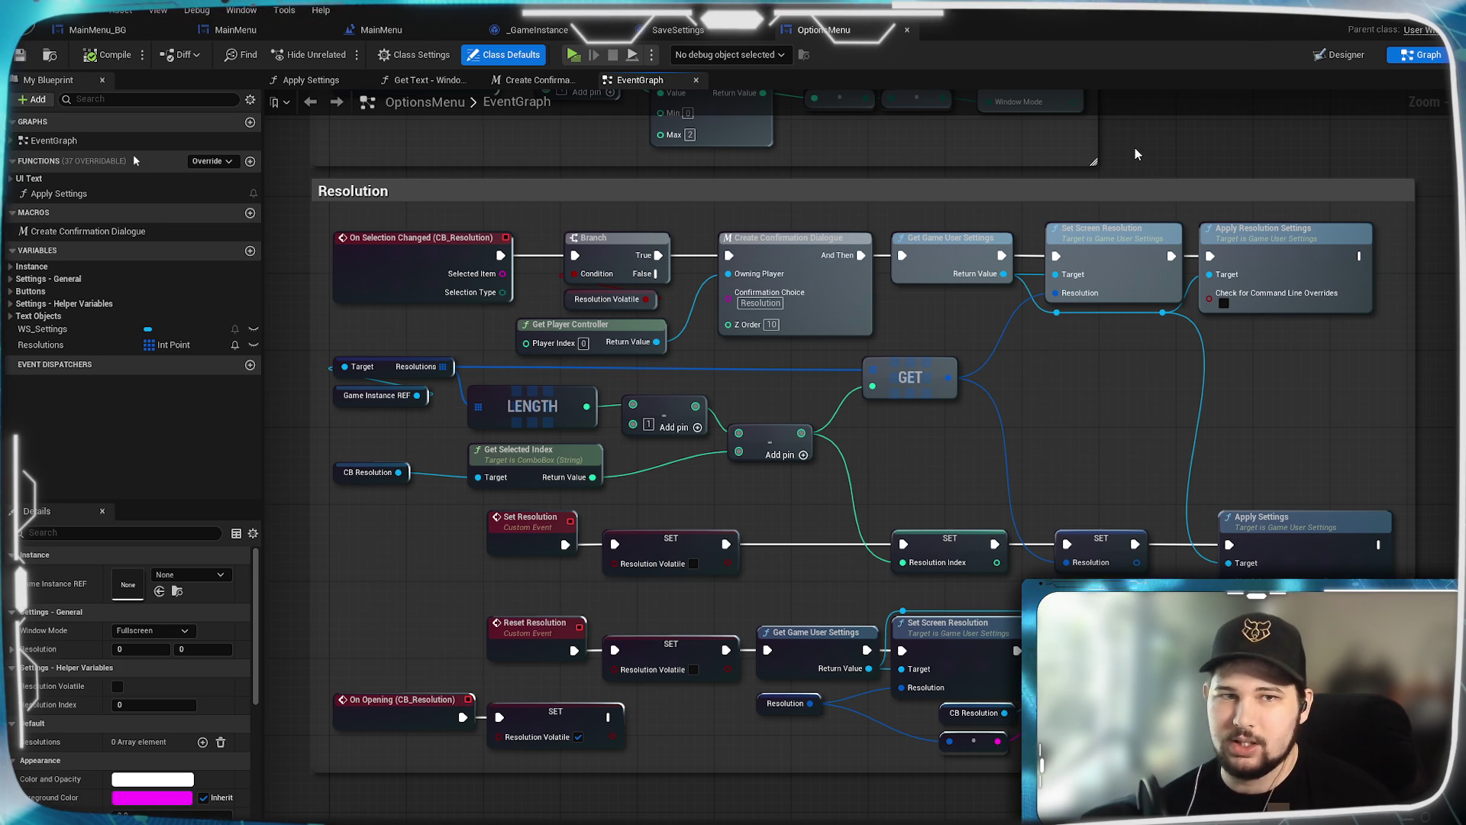
pyautogui.scroll(-5, 1135, 148)
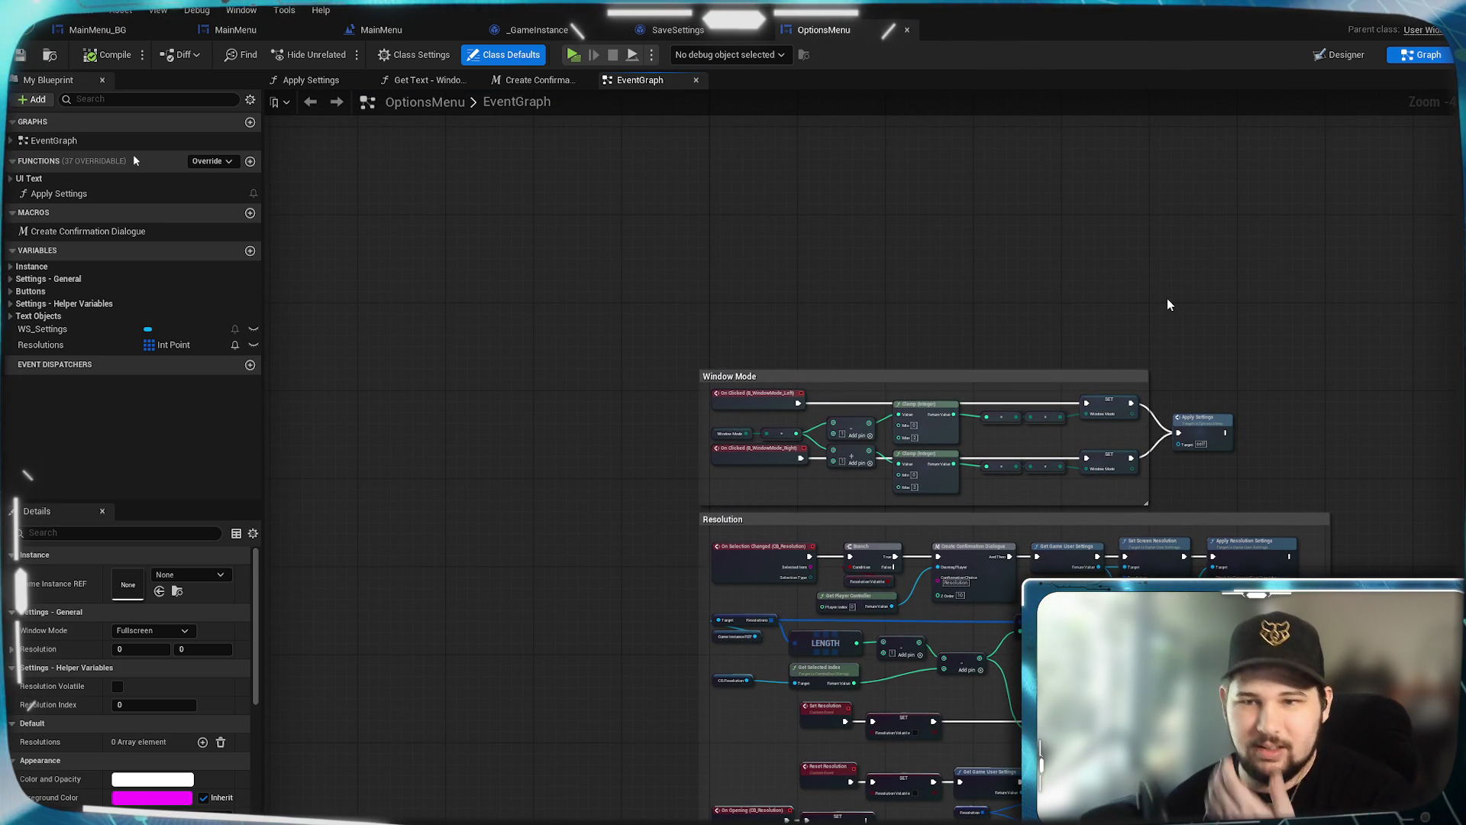
pyautogui.scroll(1, 1210, 474)
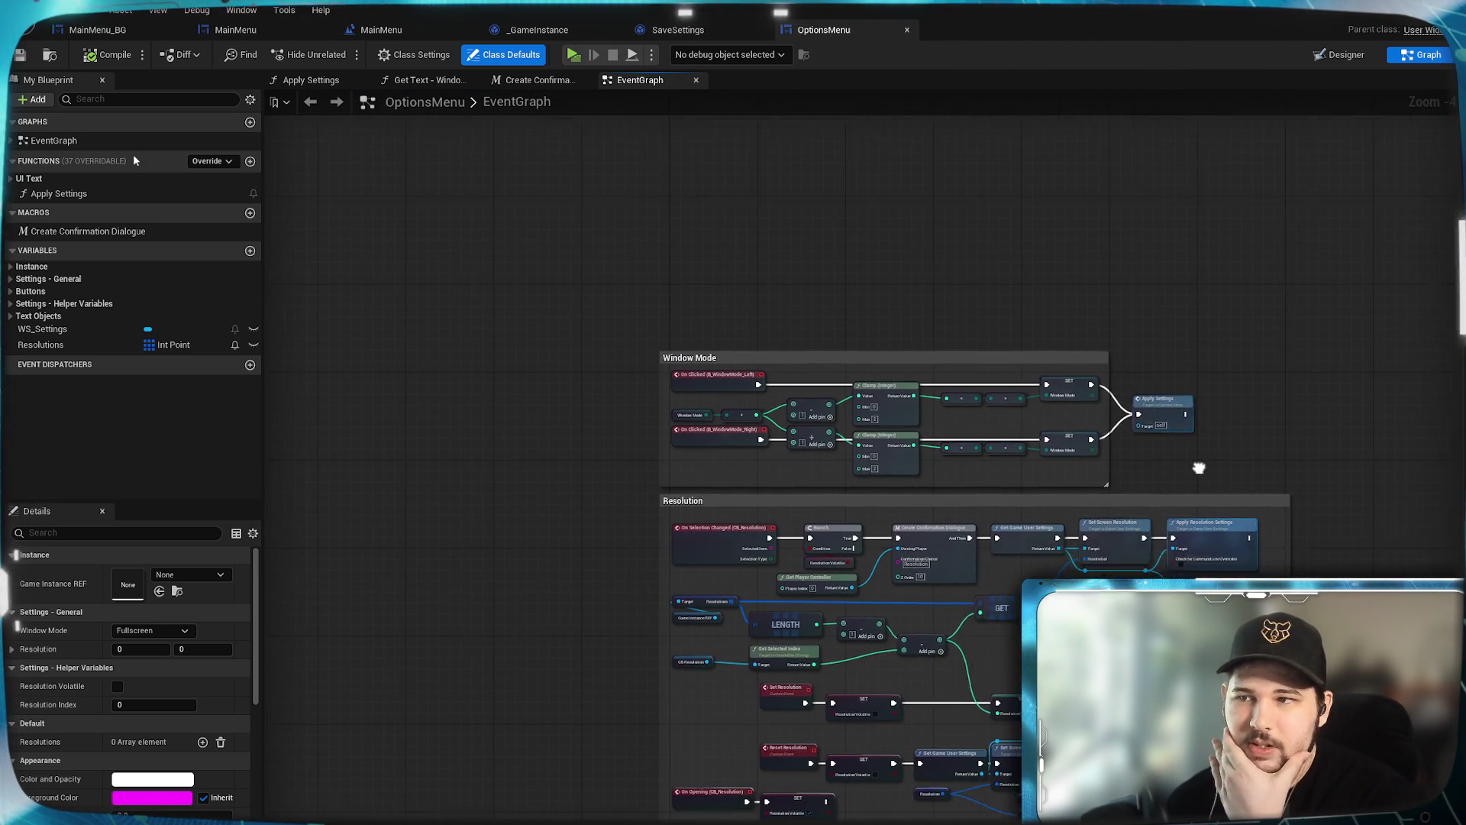
pyautogui.scroll(-1, 1190, 392)
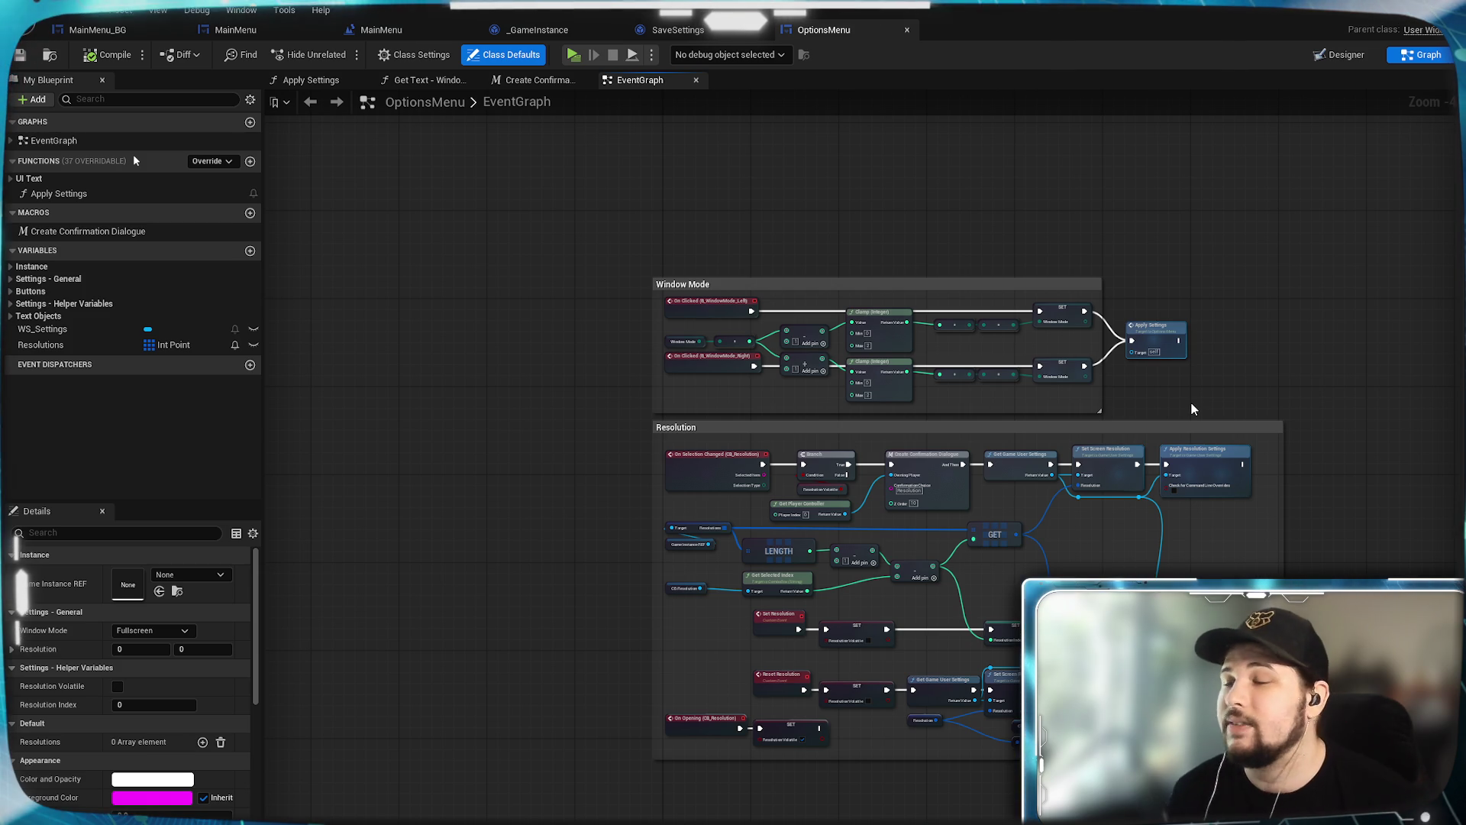
pyautogui.moveTo(1220, 281)
pyautogui.mouseDown()
pyautogui.moveTo(1237, 340)
pyautogui.moveTo(1223, 390)
pyautogui.mouseUp()
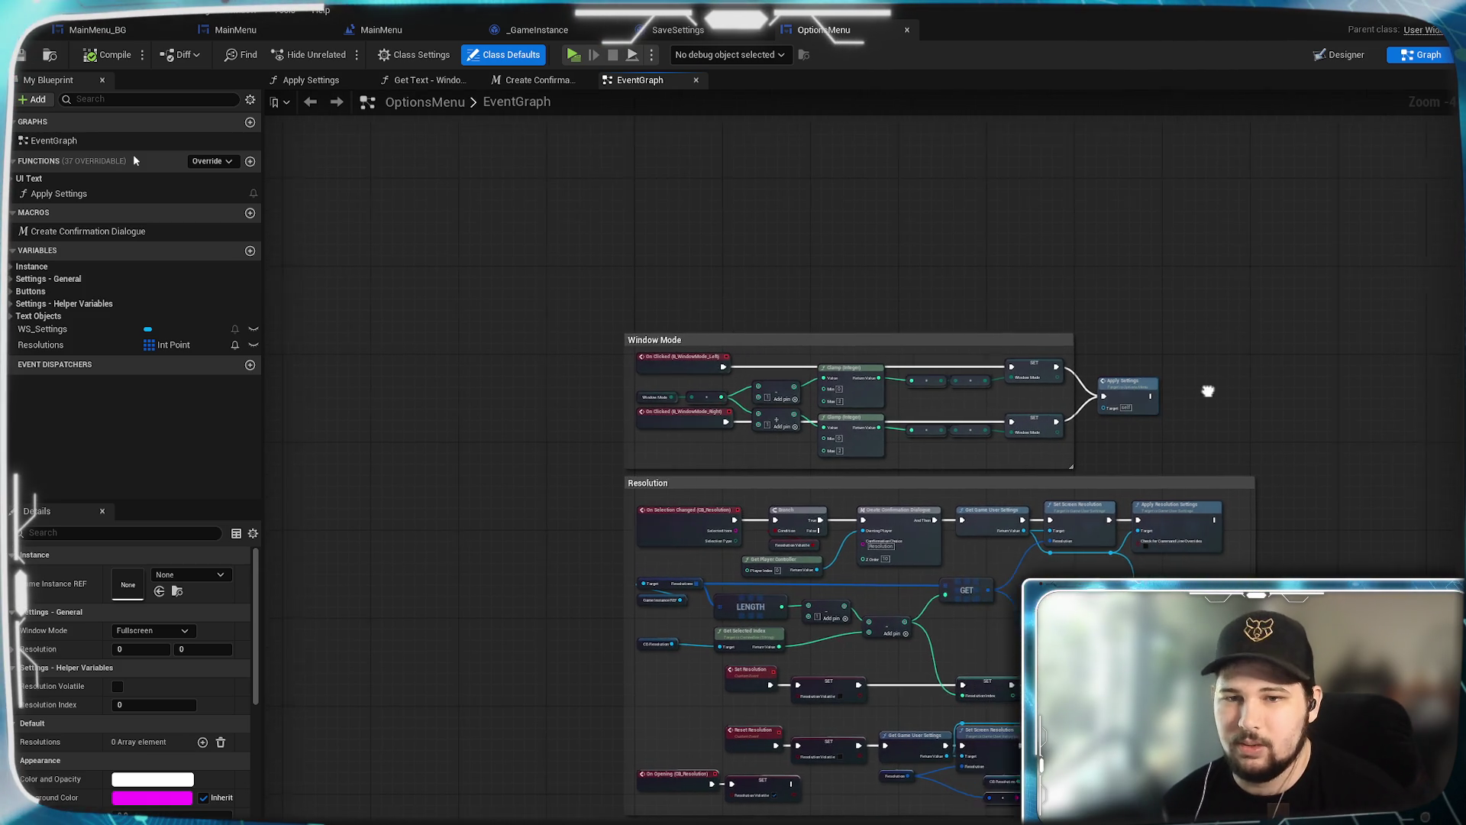
pyautogui.scroll(2, 1163, 386)
pyautogui.moveTo(1157, 436); pyautogui.dragTo(1344, 428)
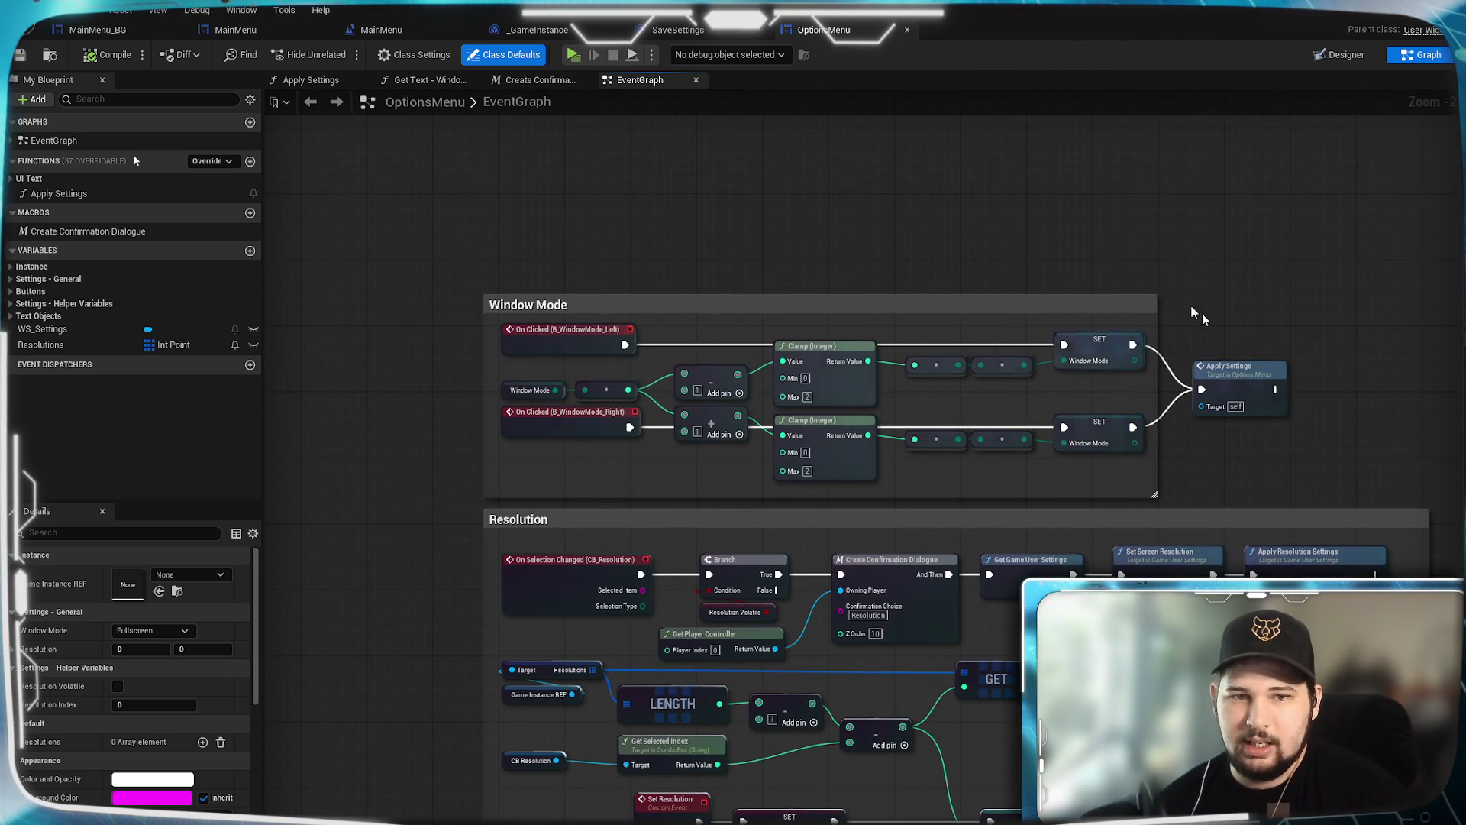
pyautogui.moveTo(1258, 449)
pyautogui.mouseDown()
pyautogui.moveTo(1288, 264)
pyautogui.moveTo(1264, 489)
pyautogui.mouseUp()
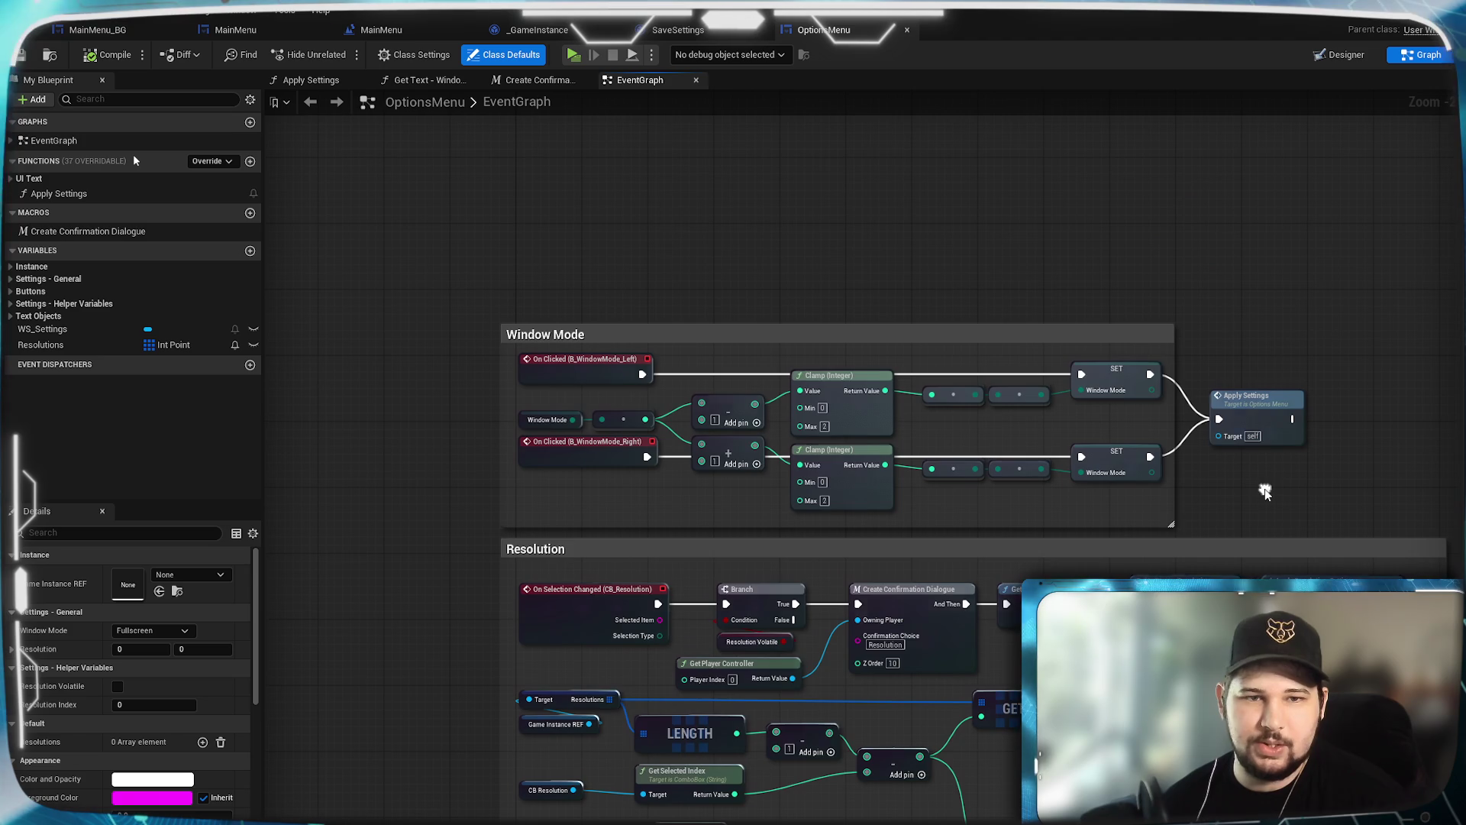
pyautogui.scroll(2, 1109, 335)
pyautogui.moveTo(758, 254); pyautogui.dragTo(1113, 268)
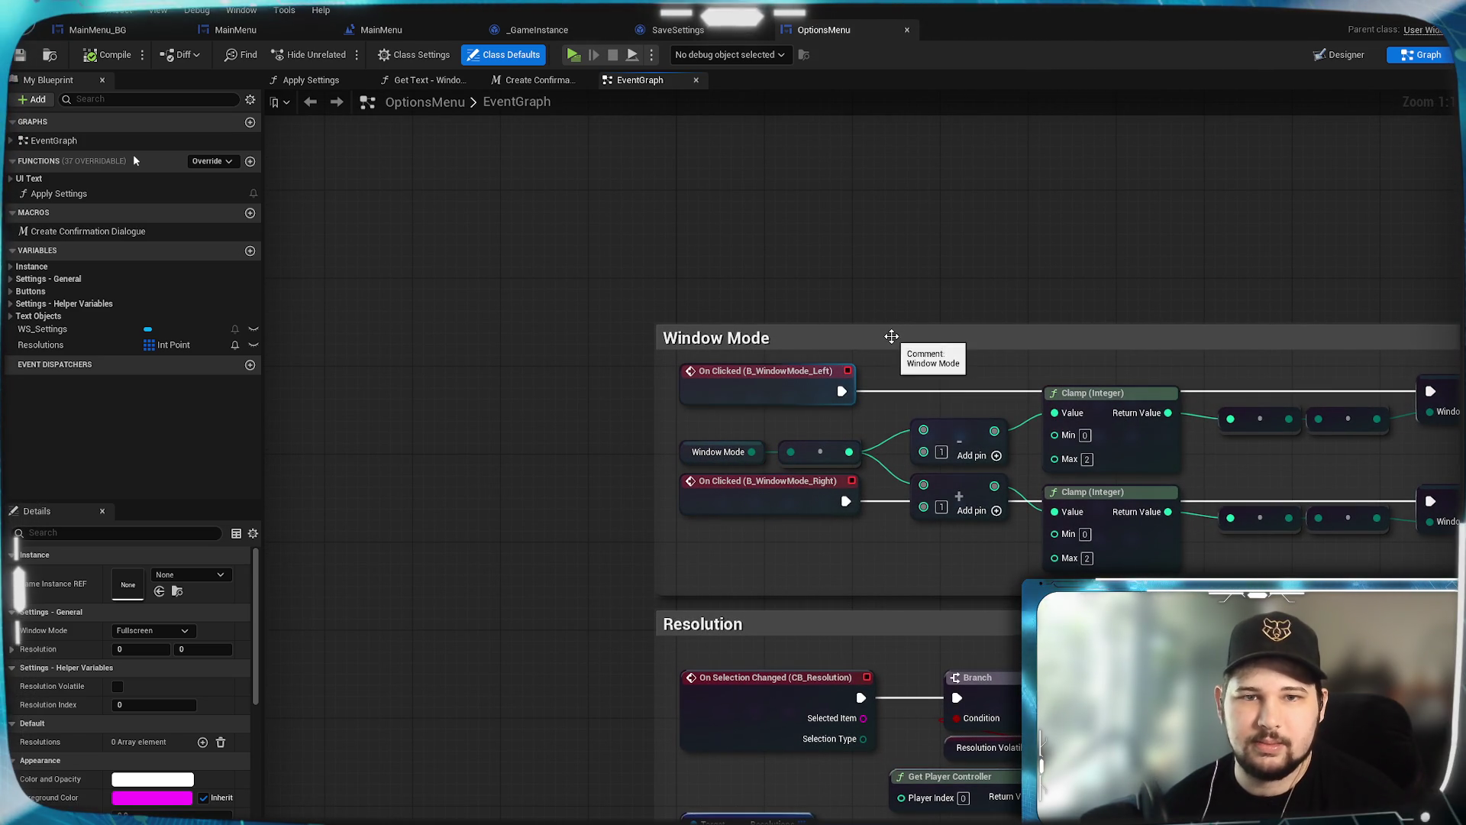
pyautogui.moveTo(949, 236)
pyautogui.mouseDown()
pyautogui.moveTo(743, 222)
pyautogui.moveTo(577, 187)
pyautogui.moveTo(802, 222)
pyautogui.moveTo(717, 216)
pyautogui.mouseUp()
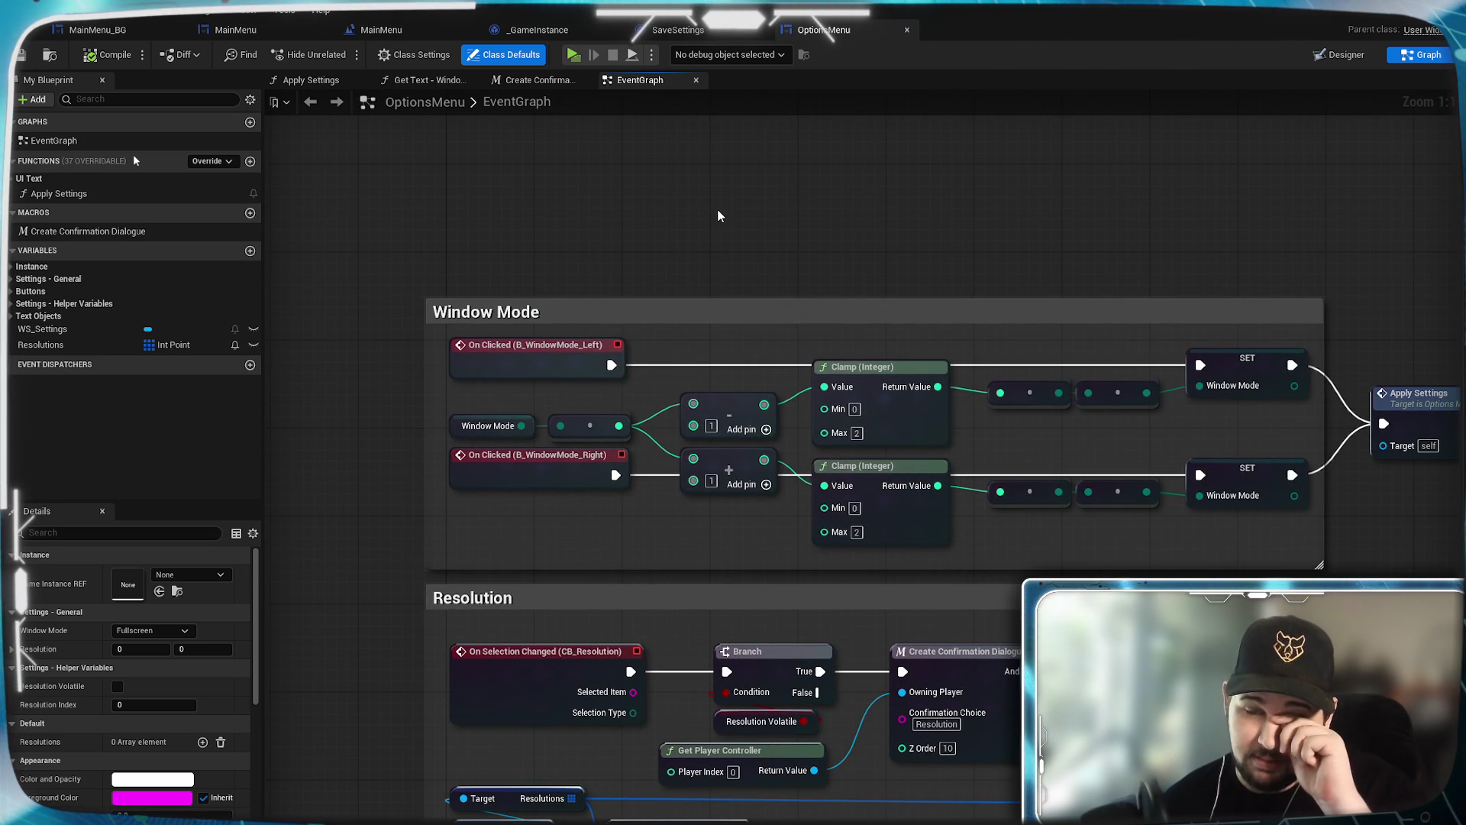
# Step: Shift the Window Mode group and nudge all its nodes into place
pyautogui.moveTo(898, 315); pyautogui.dragTo(920, 271)
pyautogui.click(1290, 517)
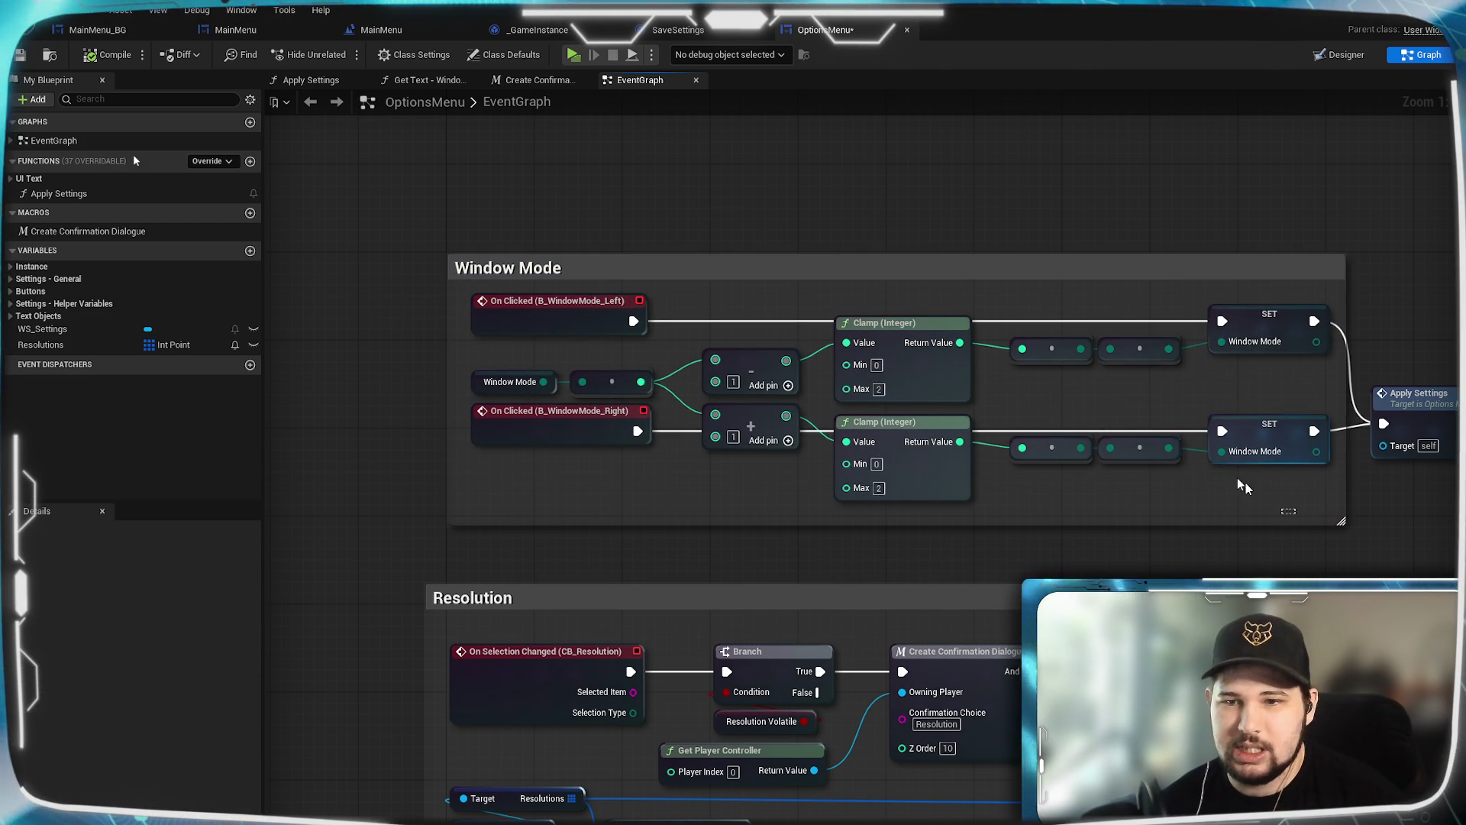
pyautogui.moveTo(1290, 517); pyautogui.dragTo(468, 302)
pyautogui.moveTo(555, 321); pyautogui.dragTo(553, 325)
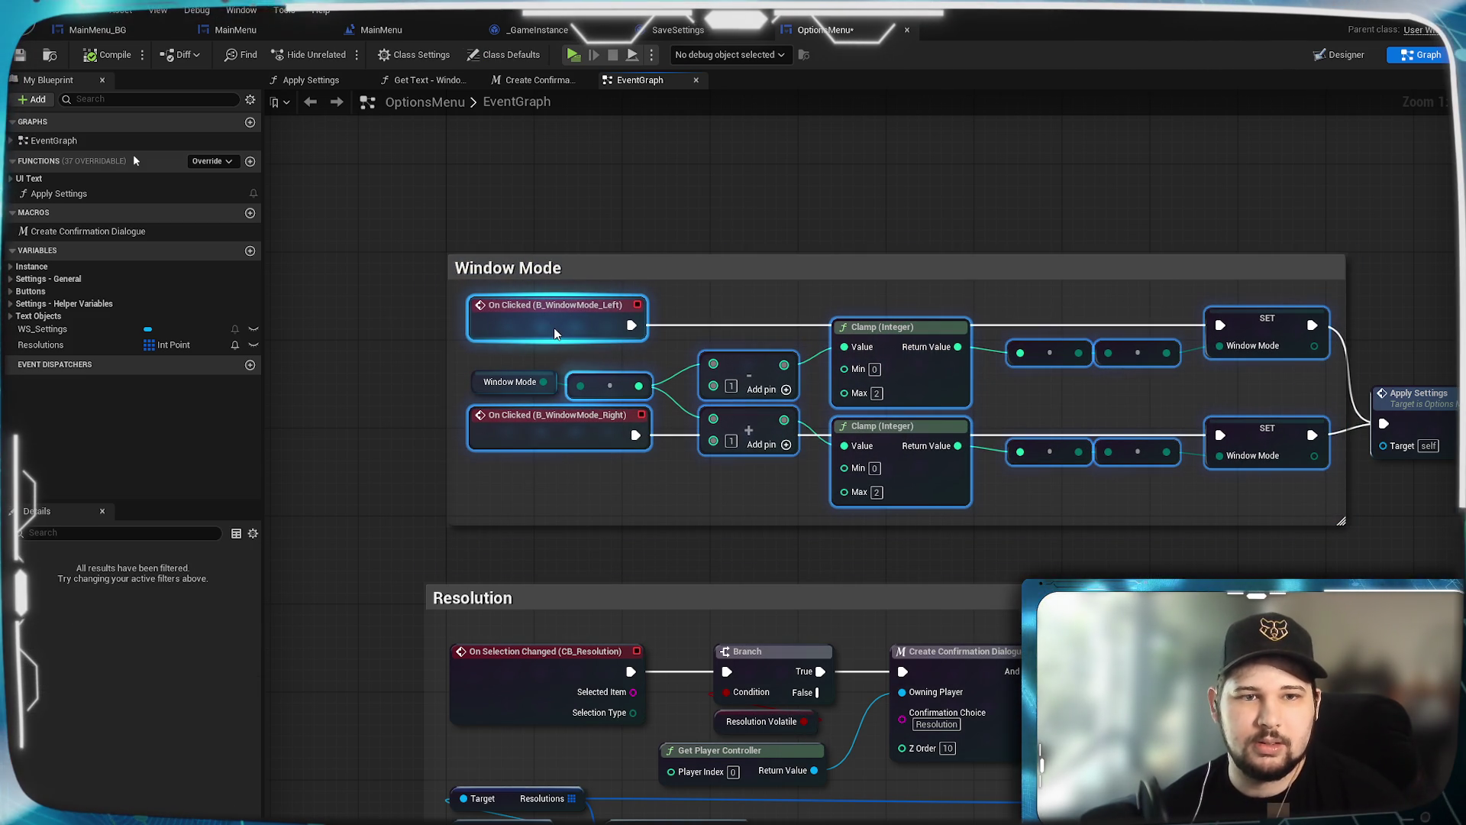
pyautogui.click(773, 144)
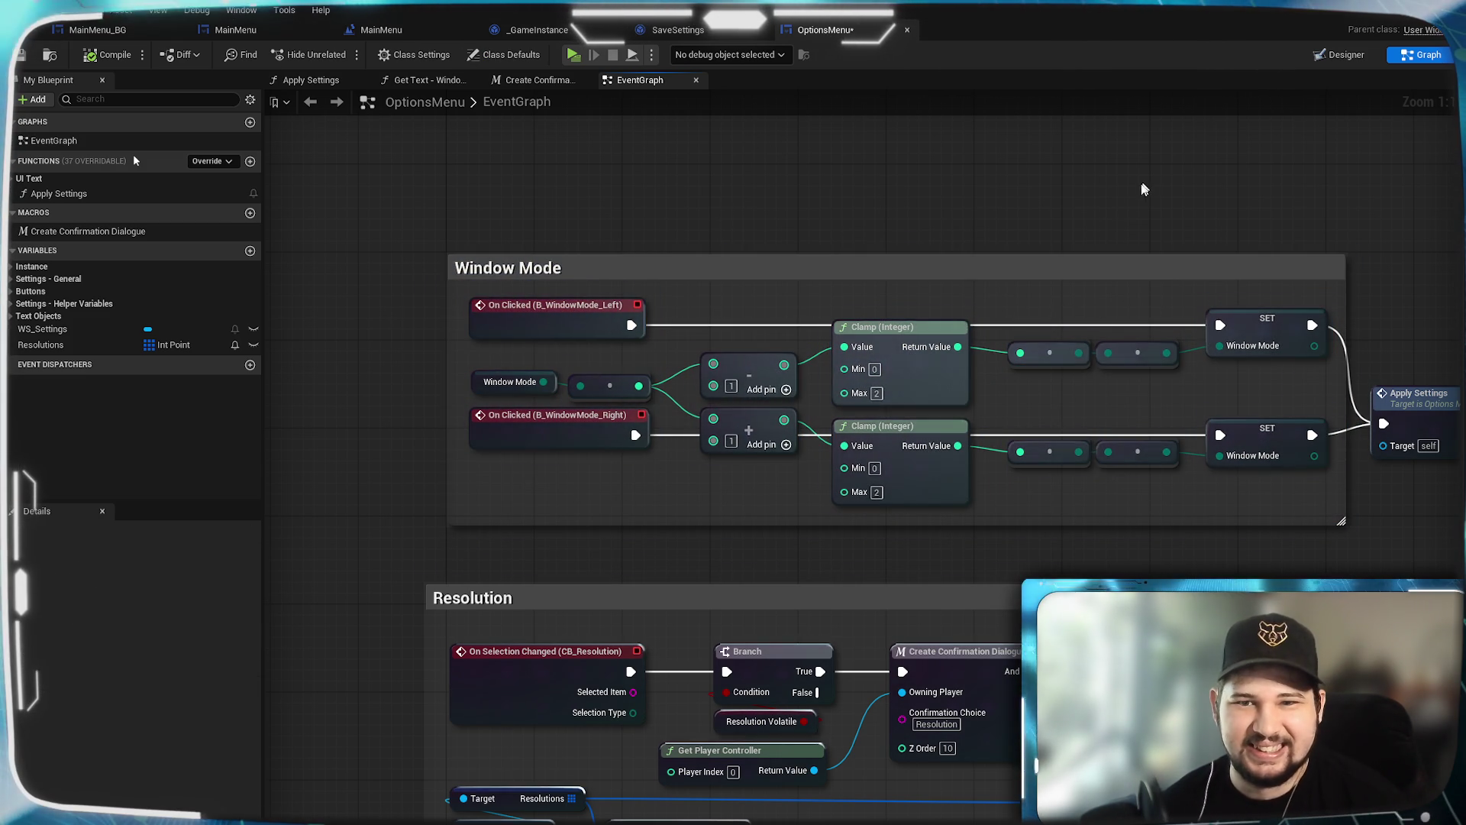
pyautogui.moveTo(990, 219); pyautogui.dragTo(919, 213)
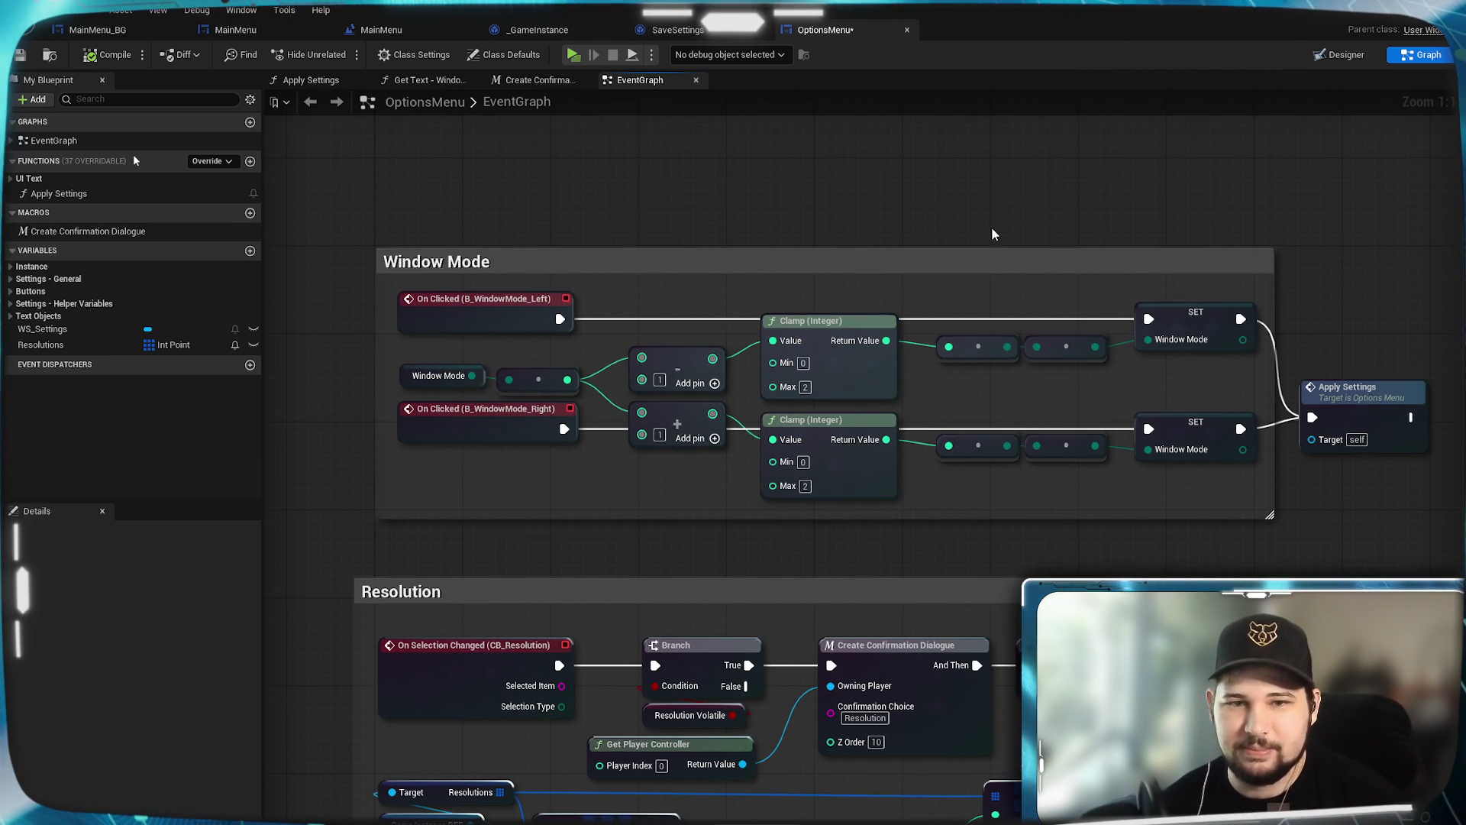
# Step: Line up the Clamp (Integer) and reroute nodes, centring Apply Settings between the SET nodes
pyautogui.click(809, 321)
pyautogui.moveTo(779, 411)
pyautogui.mouseDown()
pyautogui.moveTo(809, 435)
pyautogui.moveTo(813, 392)
pyautogui.moveTo(815, 423)
pyautogui.mouseUp()
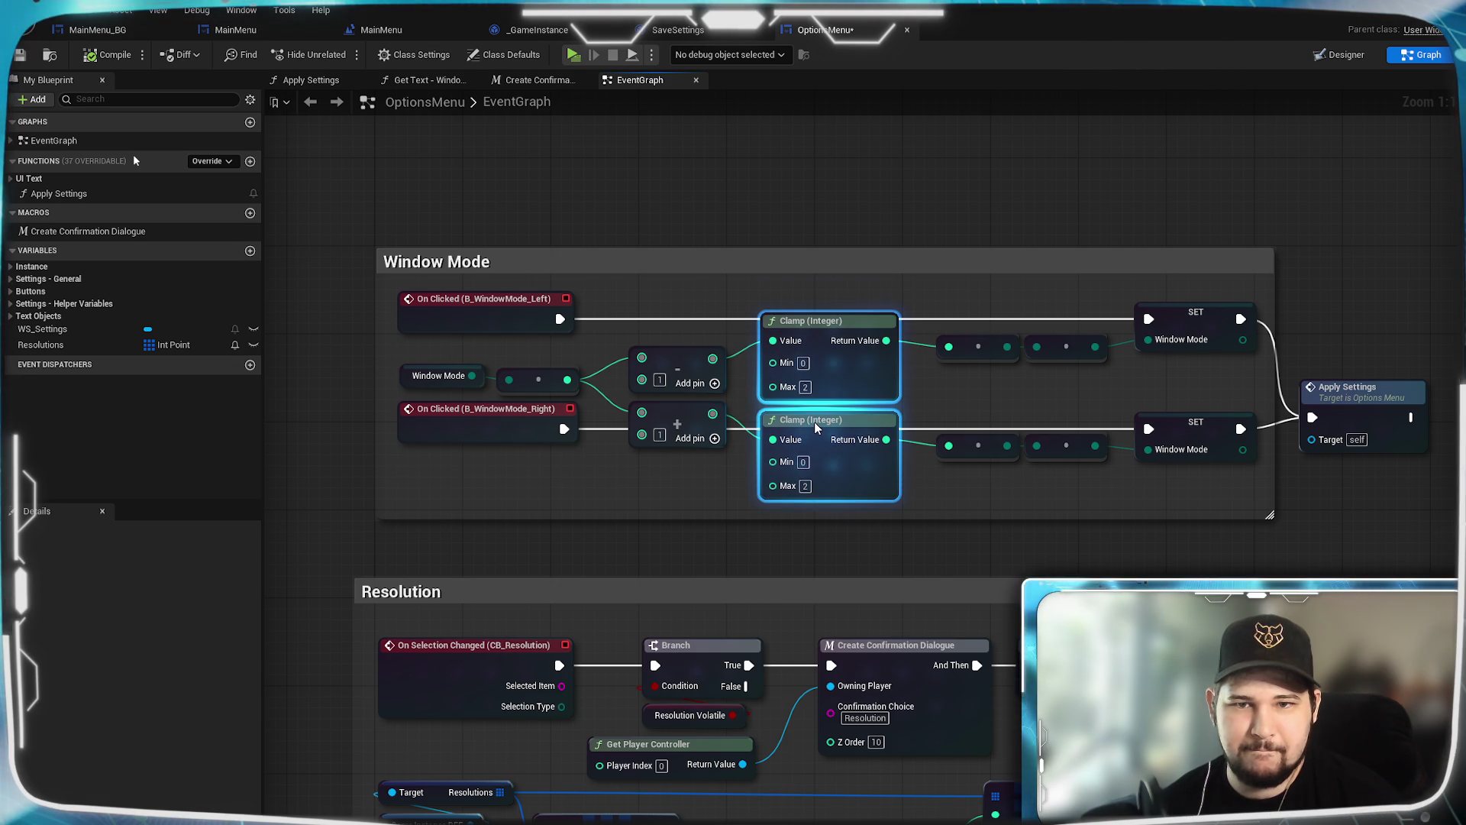
pyautogui.moveTo(938, 475)
pyautogui.mouseDown()
pyautogui.moveTo(1101, 351)
pyautogui.moveTo(1056, 378)
pyautogui.mouseUp()
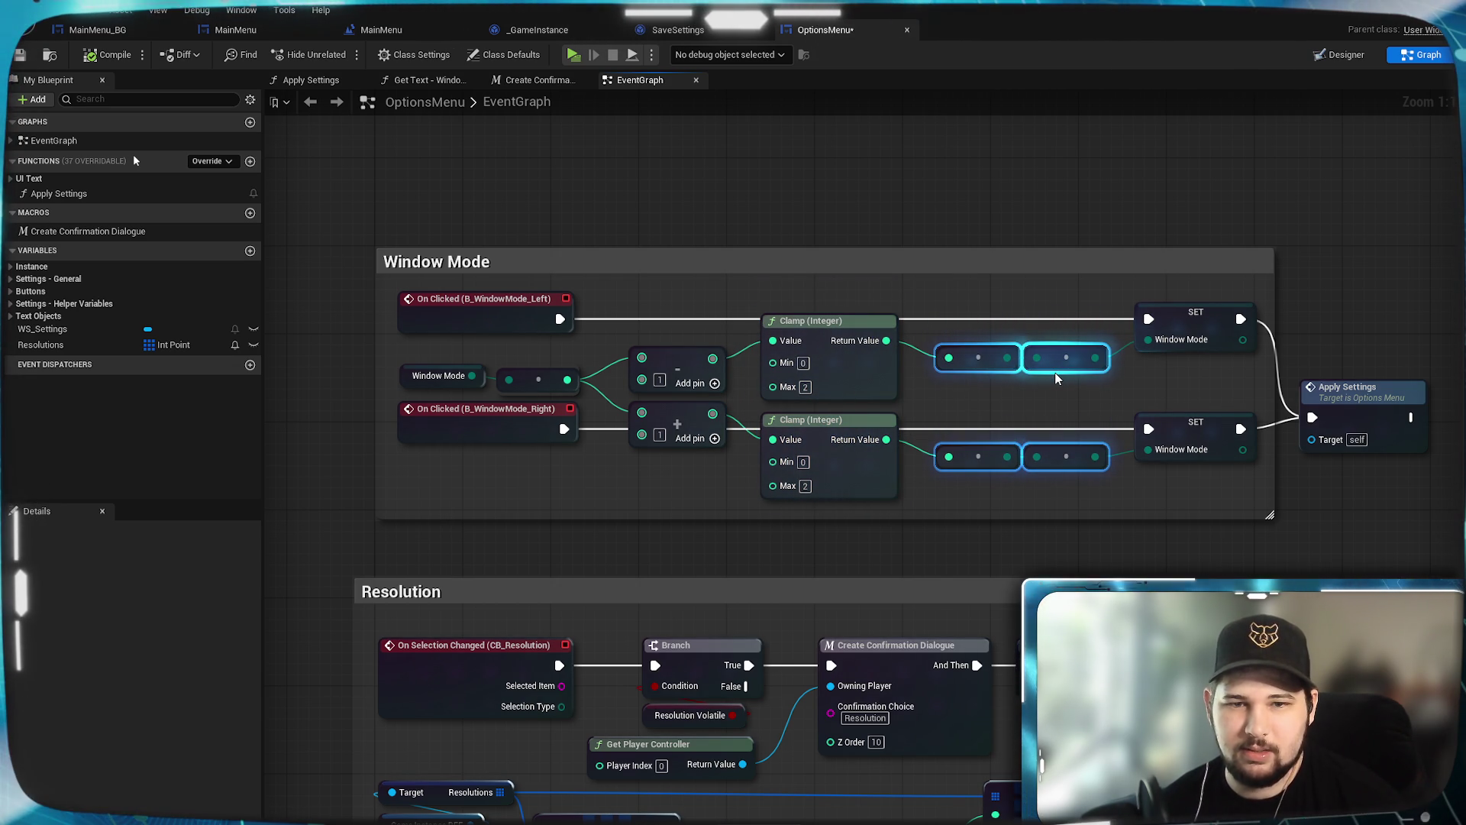
pyautogui.click(1053, 402)
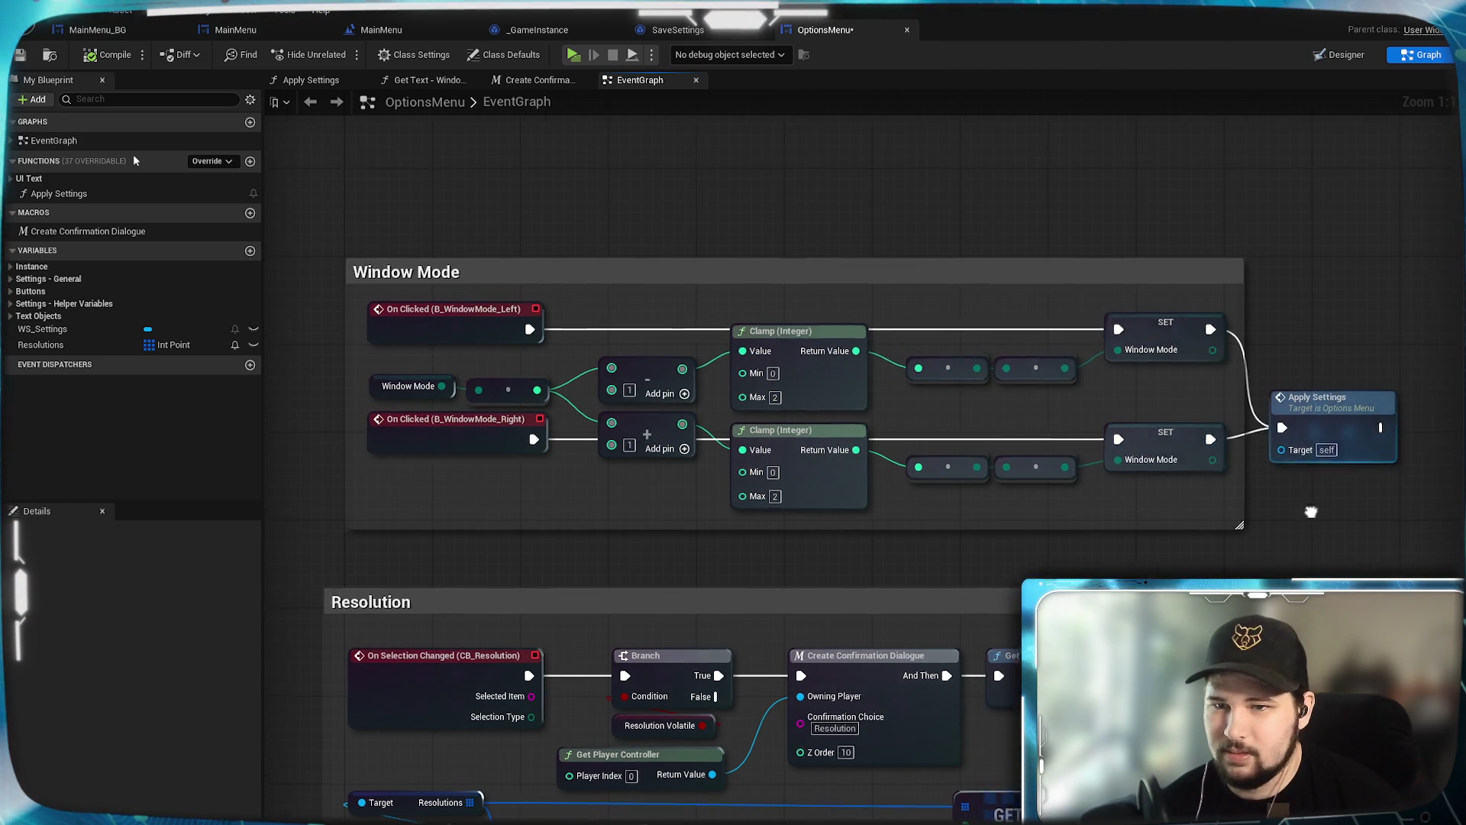
pyautogui.moveTo(1213, 430); pyautogui.dragTo(1213, 385)
pyautogui.click(1139, 524)
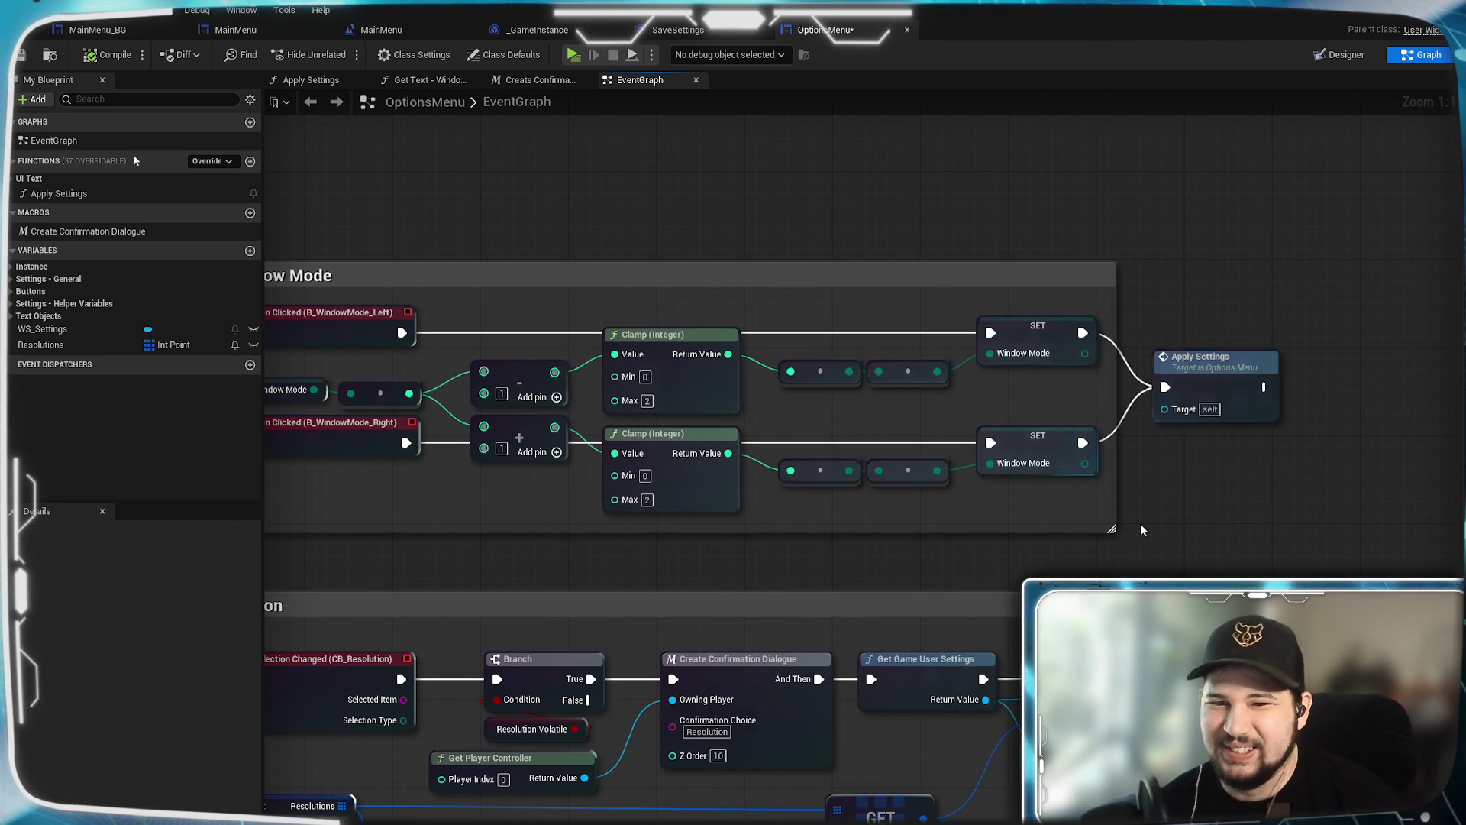
pyautogui.scroll(-1, 1140, 524)
pyautogui.moveTo(692, 431); pyautogui.dragTo(746, 304)
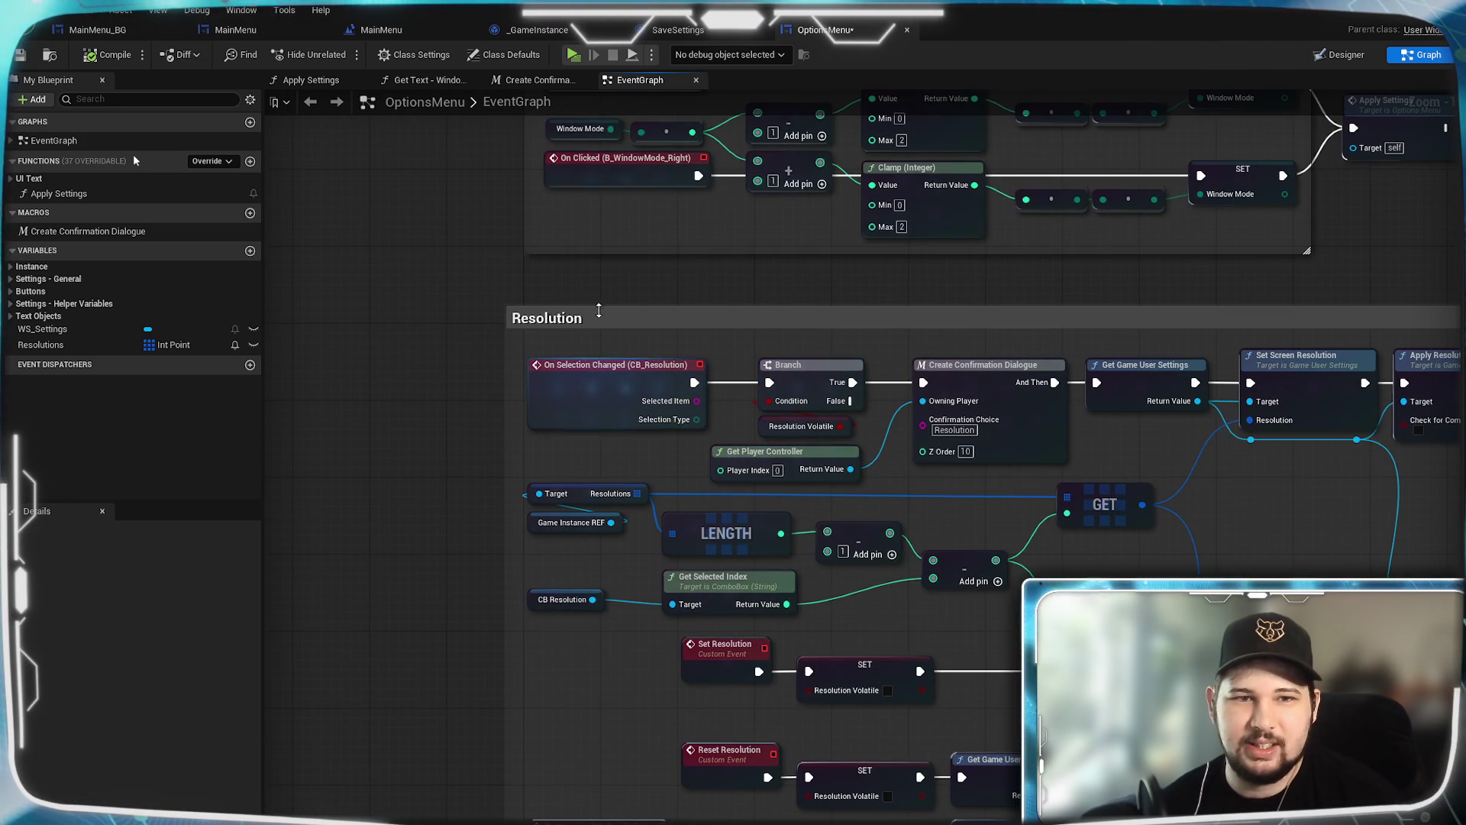
pyautogui.scroll(2, 746, 304)
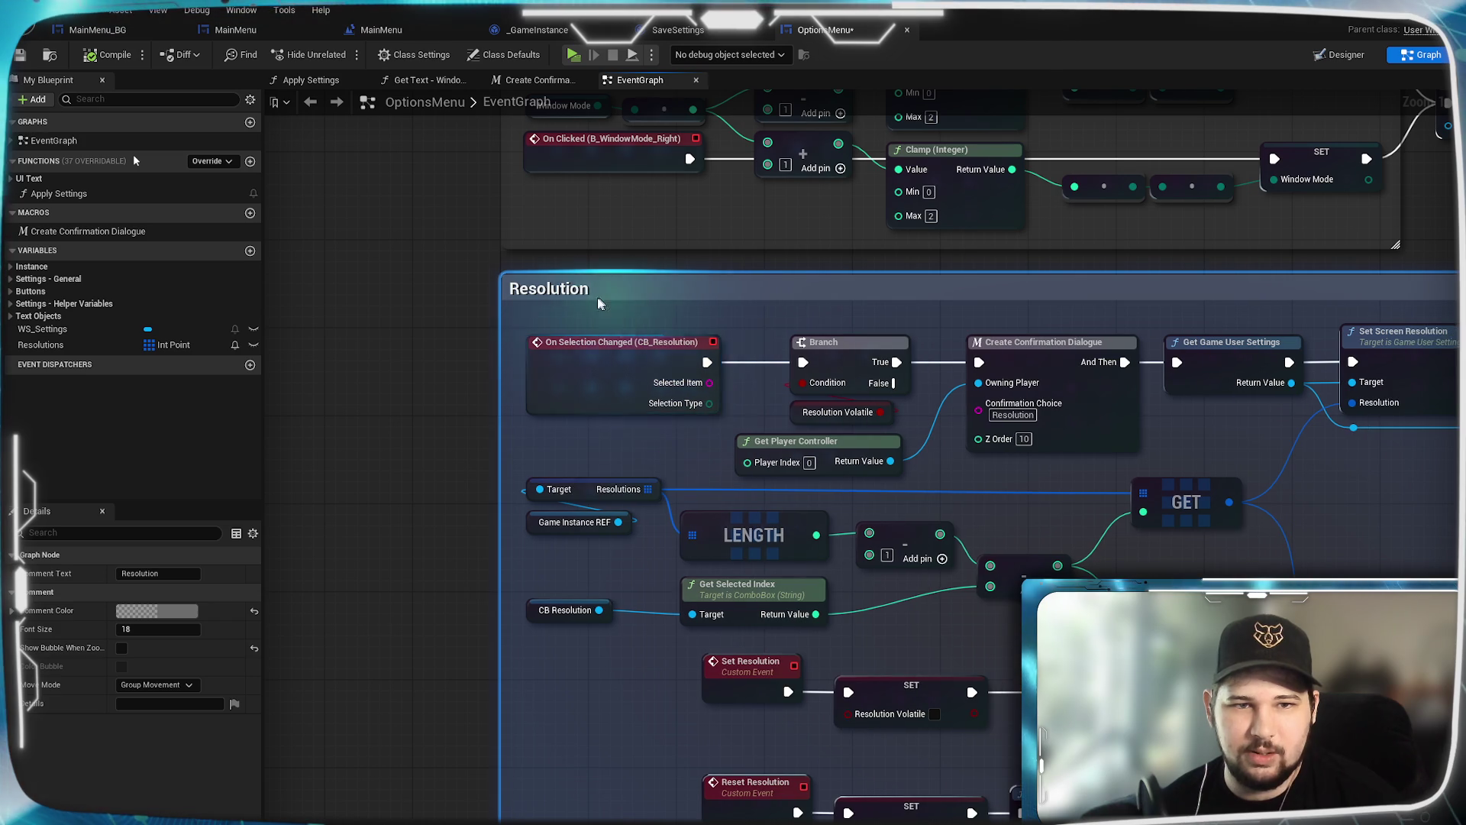
pyautogui.scroll(-6, 442, 386)
pyautogui.scroll(8, 665, 569)
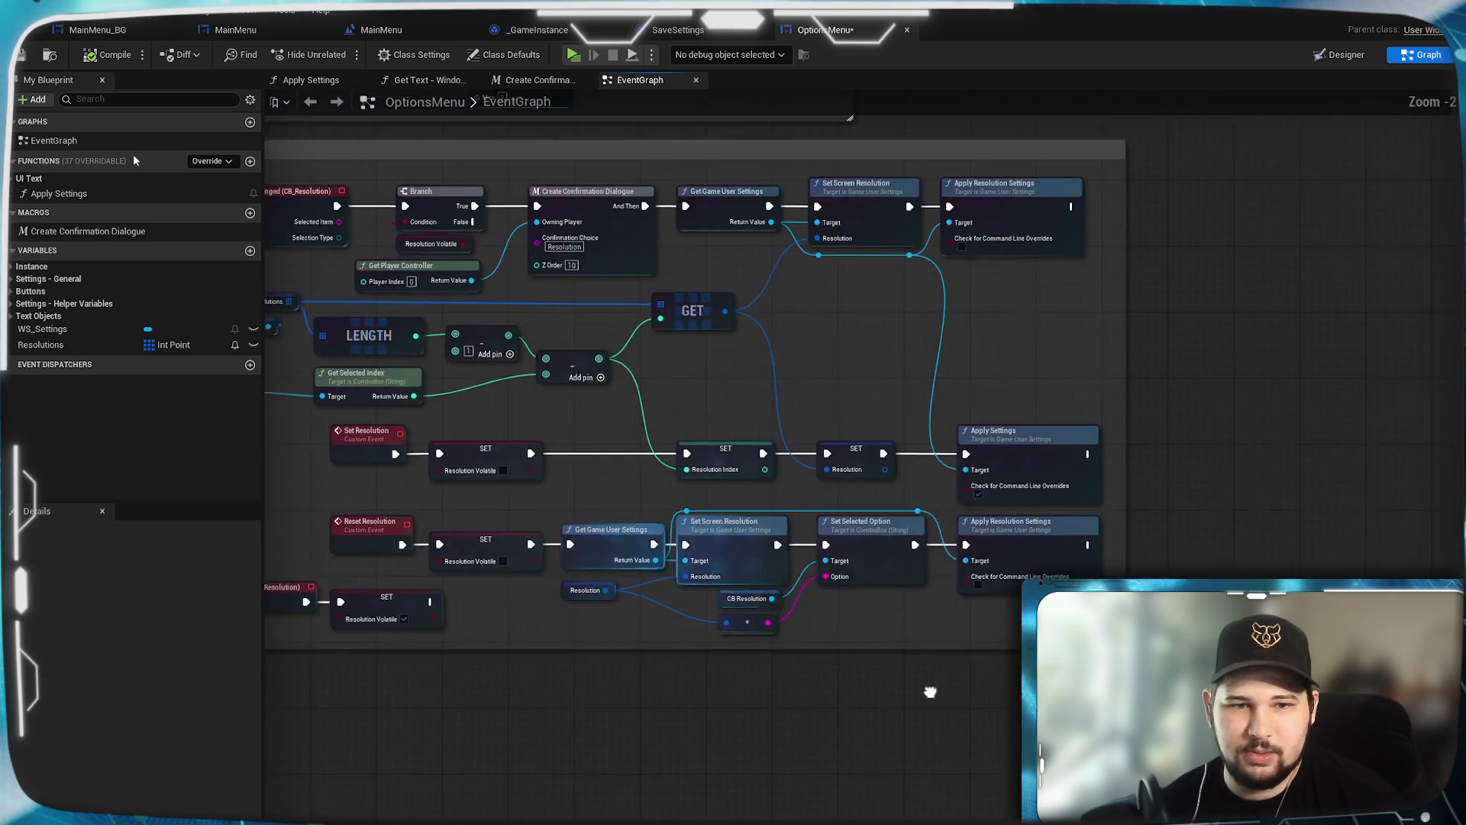
pyautogui.moveTo(1268, 680)
pyautogui.mouseDown()
pyautogui.moveTo(764, 550)
pyautogui.moveTo(496, 281)
pyautogui.moveTo(351, 288)
pyautogui.mouseUp()
pyautogui.scroll(3, 351, 287)
pyautogui.moveTo(524, 304); pyautogui.dragTo(519, 291)
pyautogui.moveTo(392, 269)
pyautogui.mouseDown()
pyautogui.moveTo(383, 321)
pyautogui.moveTo(262, 288)
pyautogui.mouseUp()
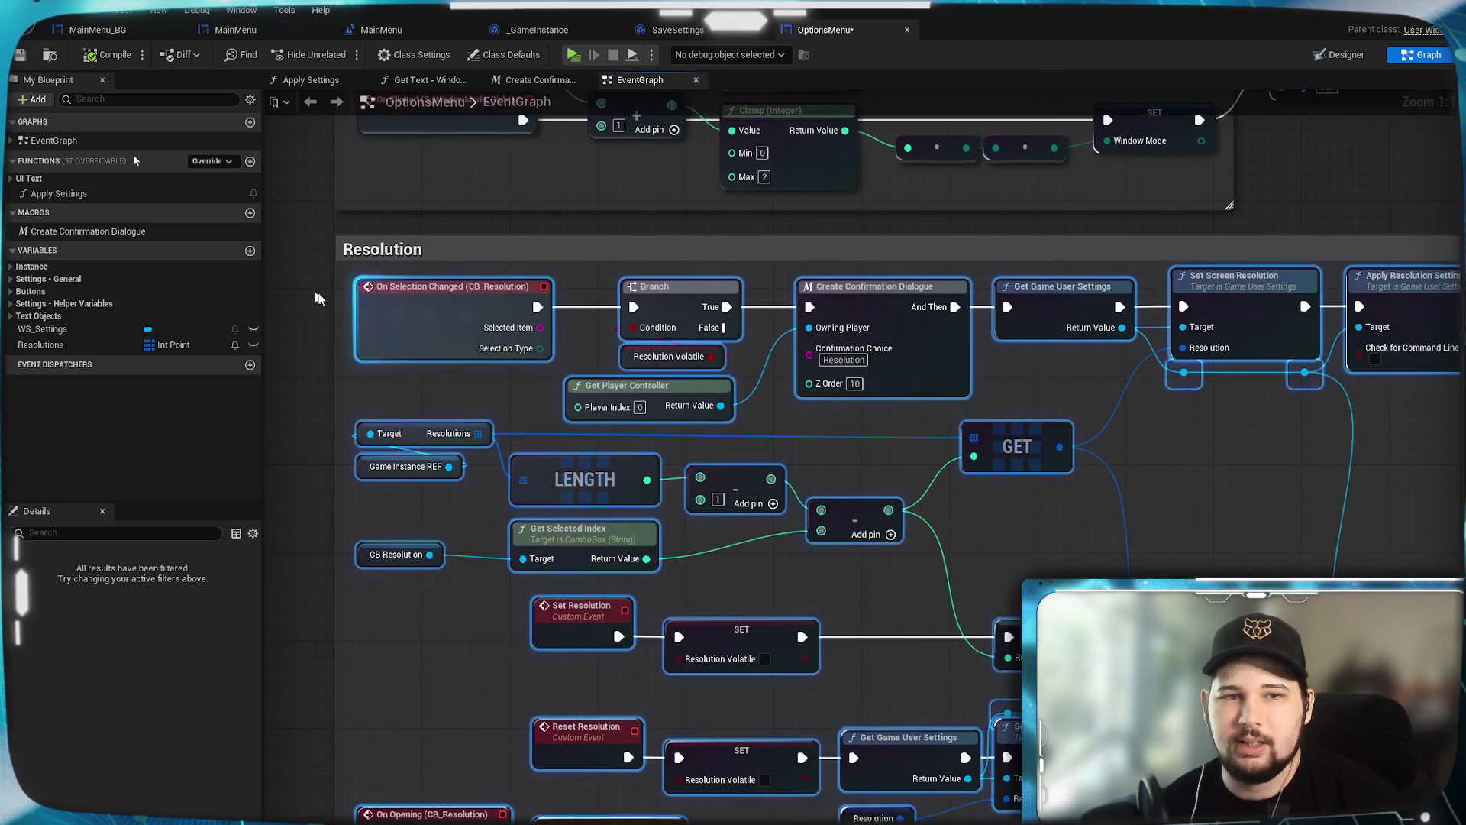
pyautogui.moveTo(420, 326)
pyautogui.mouseDown()
pyautogui.moveTo(478, 590)
pyautogui.moveTo(414, 333)
pyautogui.moveTo(379, 341)
pyautogui.mouseUp()
pyautogui.moveTo(1197, 544)
pyautogui.mouseDown()
pyautogui.moveTo(1212, 380)
pyautogui.moveTo(1322, 367)
pyautogui.mouseUp()
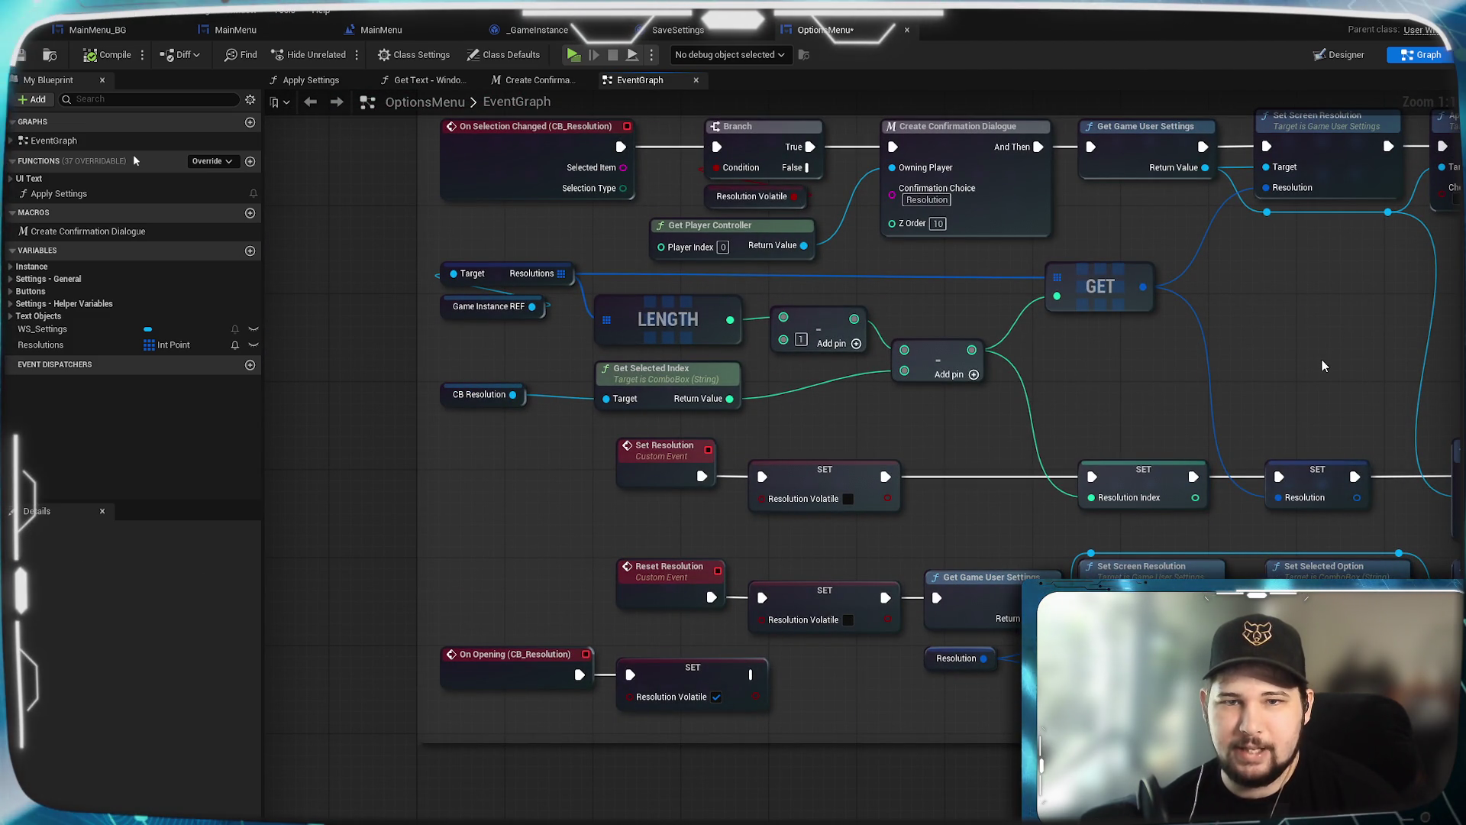
pyautogui.moveTo(1286, 364)
pyautogui.mouseDown()
pyautogui.moveTo(1113, 308)
pyautogui.moveTo(956, 290)
pyautogui.moveTo(1330, 262)
pyautogui.moveTo(1174, 222)
pyautogui.moveTo(1100, 474)
pyautogui.moveTo(1054, 365)
pyautogui.mouseUp()
pyautogui.scroll(-1, 1174, 221)
pyautogui.scroll(1, 1054, 364)
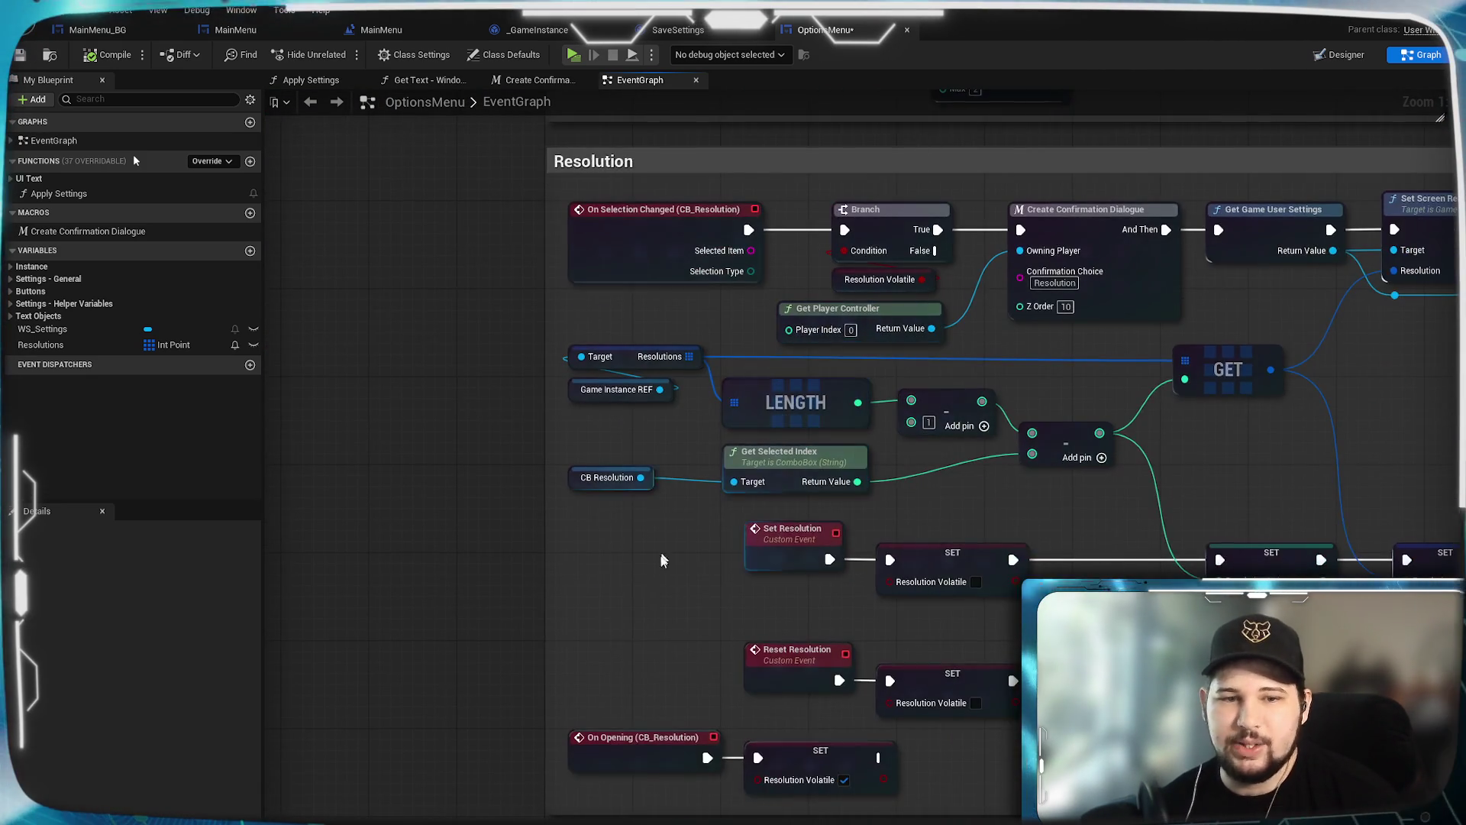
pyautogui.moveTo(419, 362)
pyautogui.mouseDown()
pyautogui.moveTo(425, 547)
pyautogui.moveTo(412, 288)
pyautogui.mouseUp()
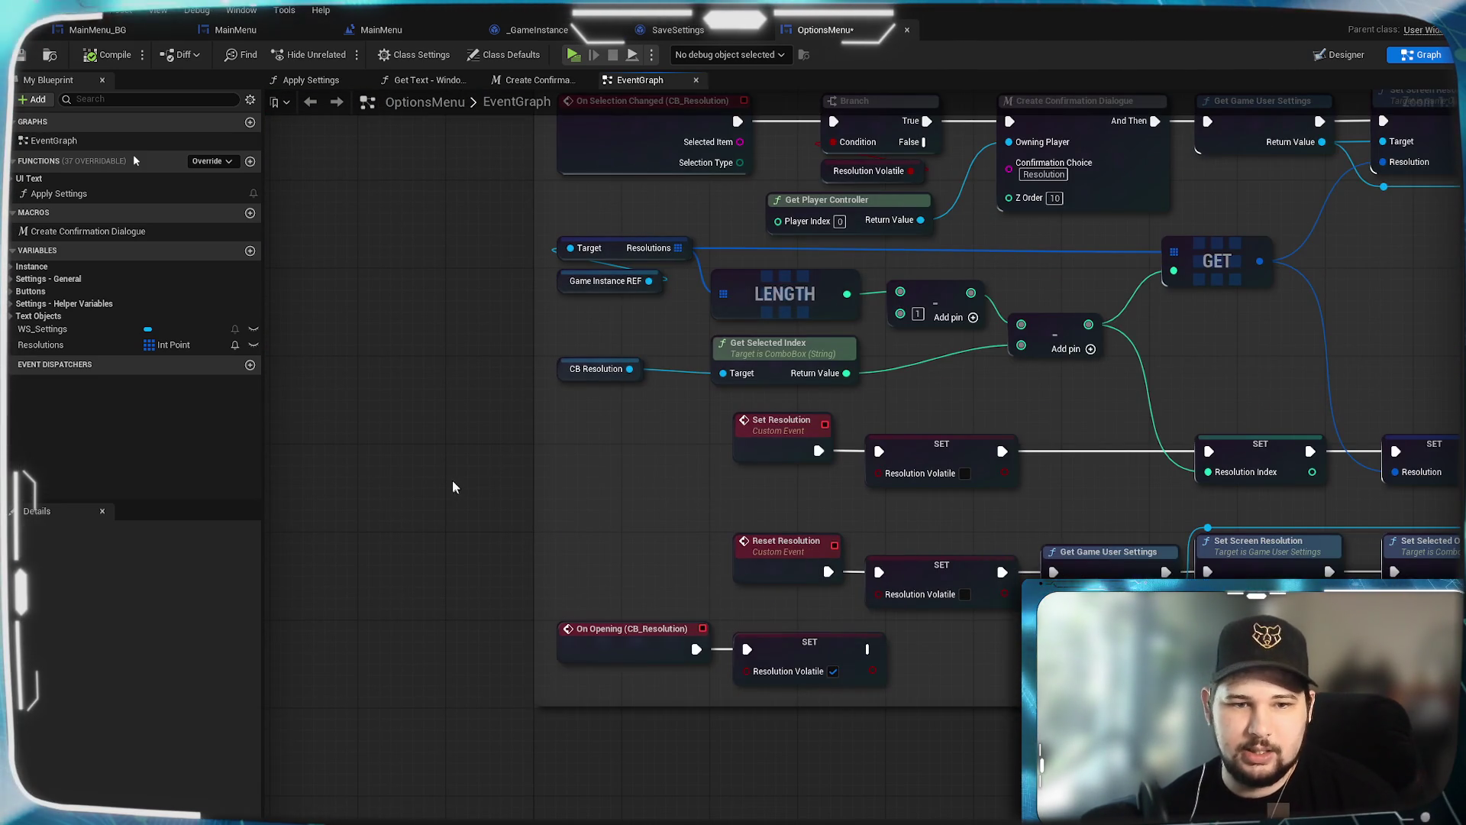
pyautogui.moveTo(1053, 767); pyautogui.dragTo(819, 731)
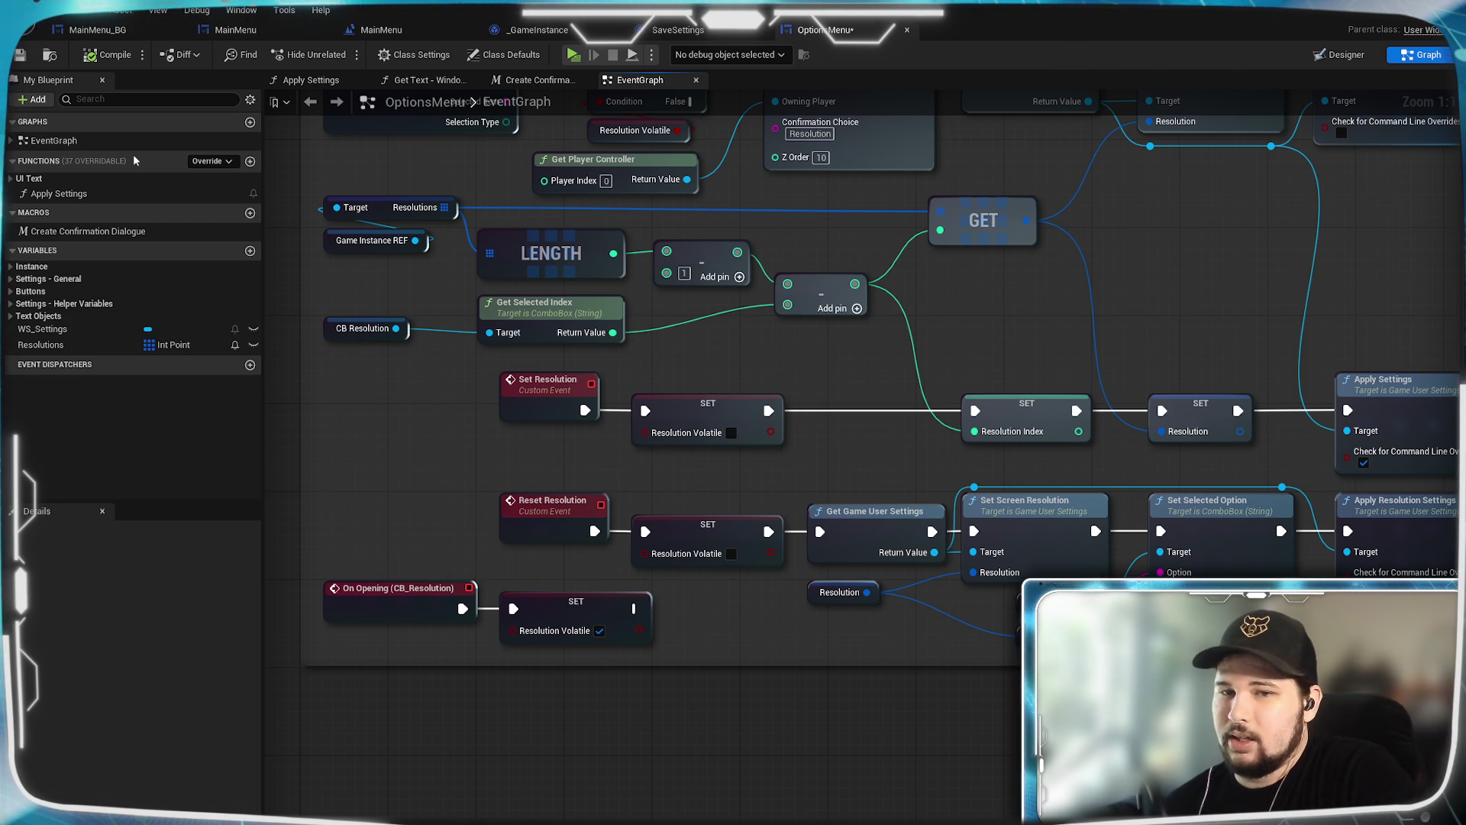
pyautogui.moveTo(794, 479); pyautogui.dragTo(914, 819)
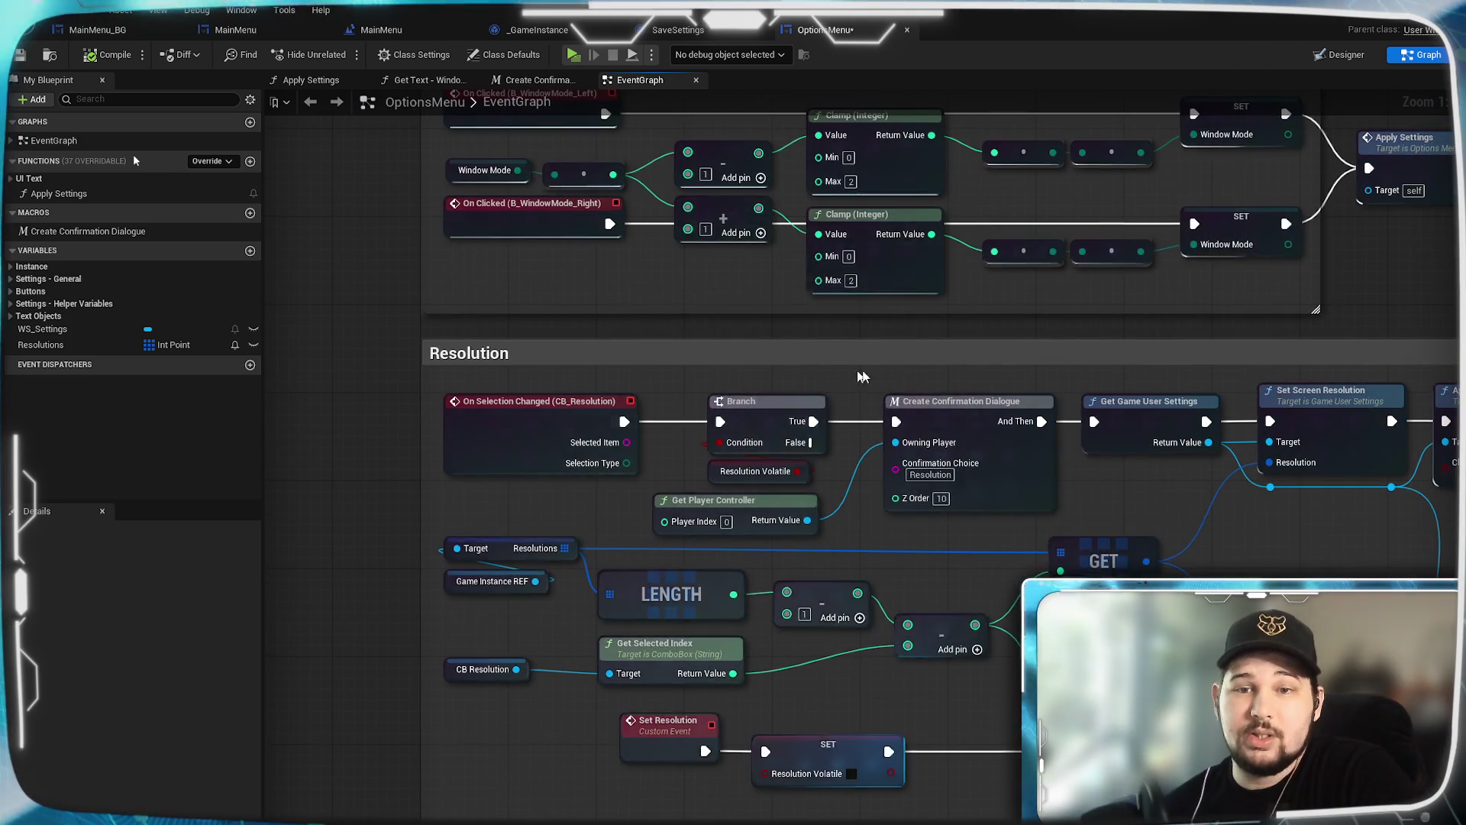
pyautogui.moveTo(332, 290)
pyautogui.mouseDown()
pyautogui.moveTo(320, 629)
pyautogui.moveTo(363, 323)
pyautogui.mouseUp()
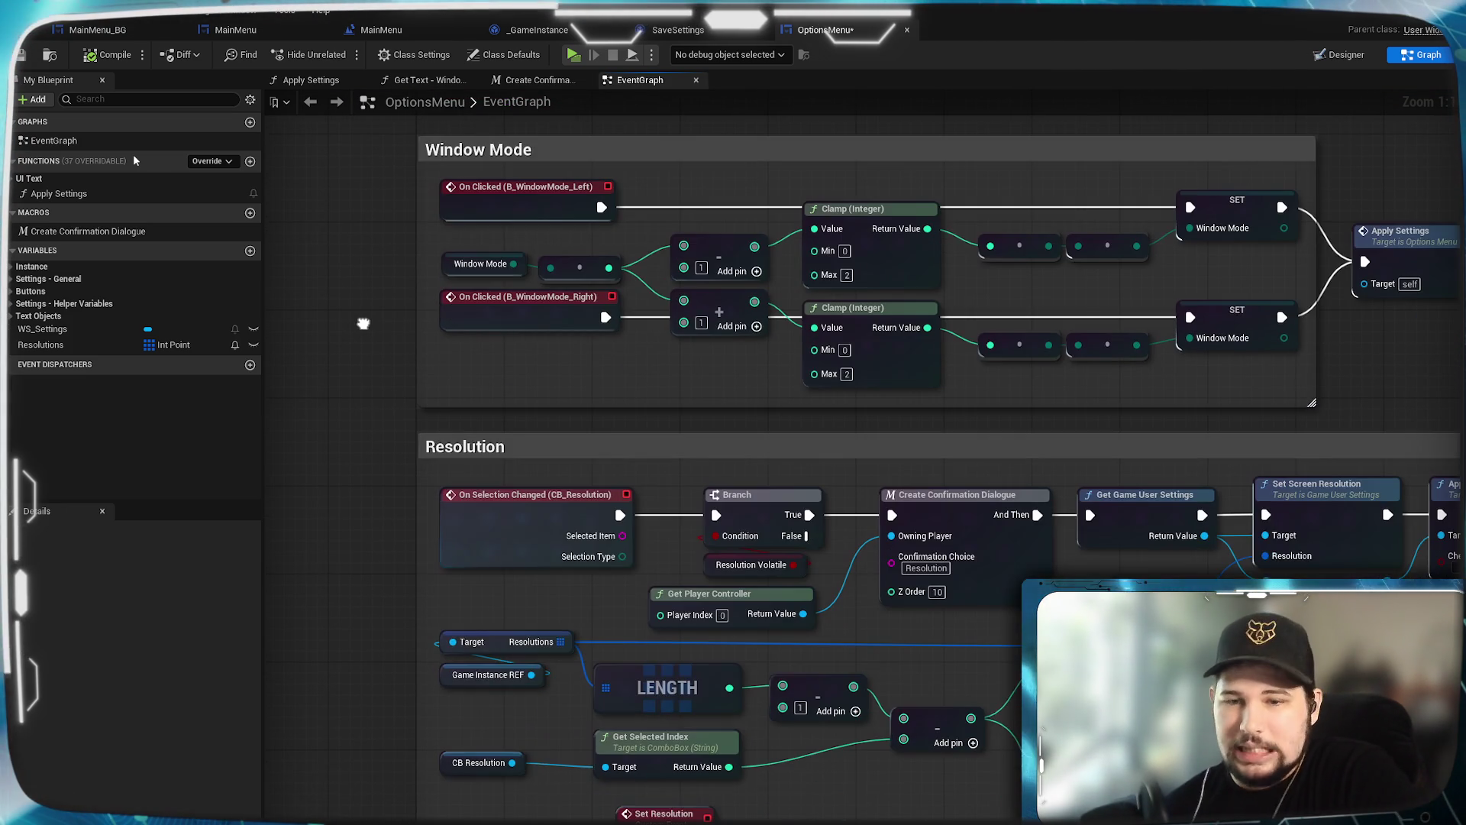
pyautogui.moveTo(382, 622); pyautogui.dragTo(366, 365)
pyautogui.scroll(-1, 364, 469)
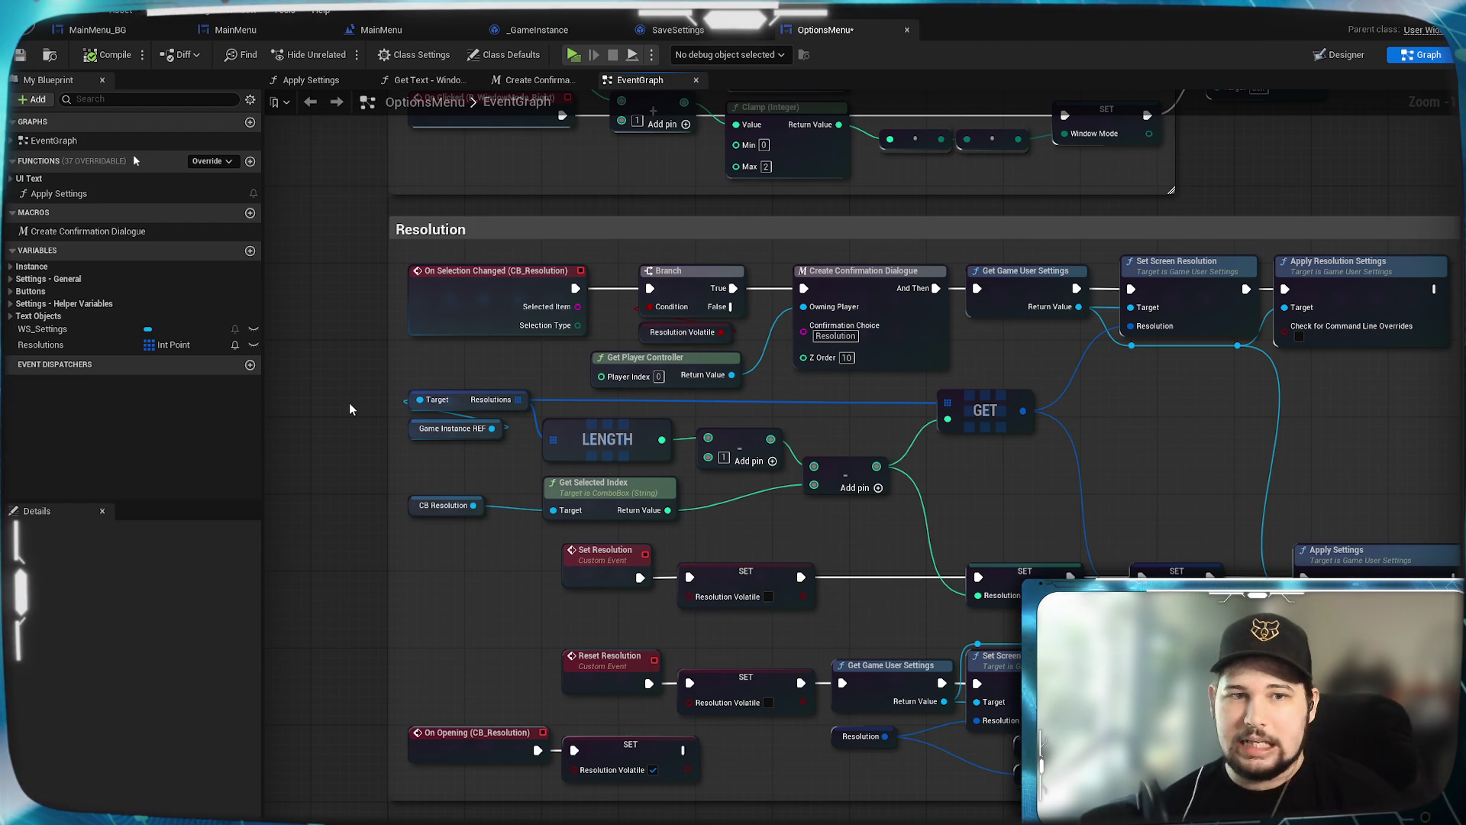
pyautogui.moveTo(304, 340)
pyautogui.mouseDown()
pyautogui.moveTo(311, 397)
pyautogui.moveTo(292, 366)
pyautogui.mouseUp()
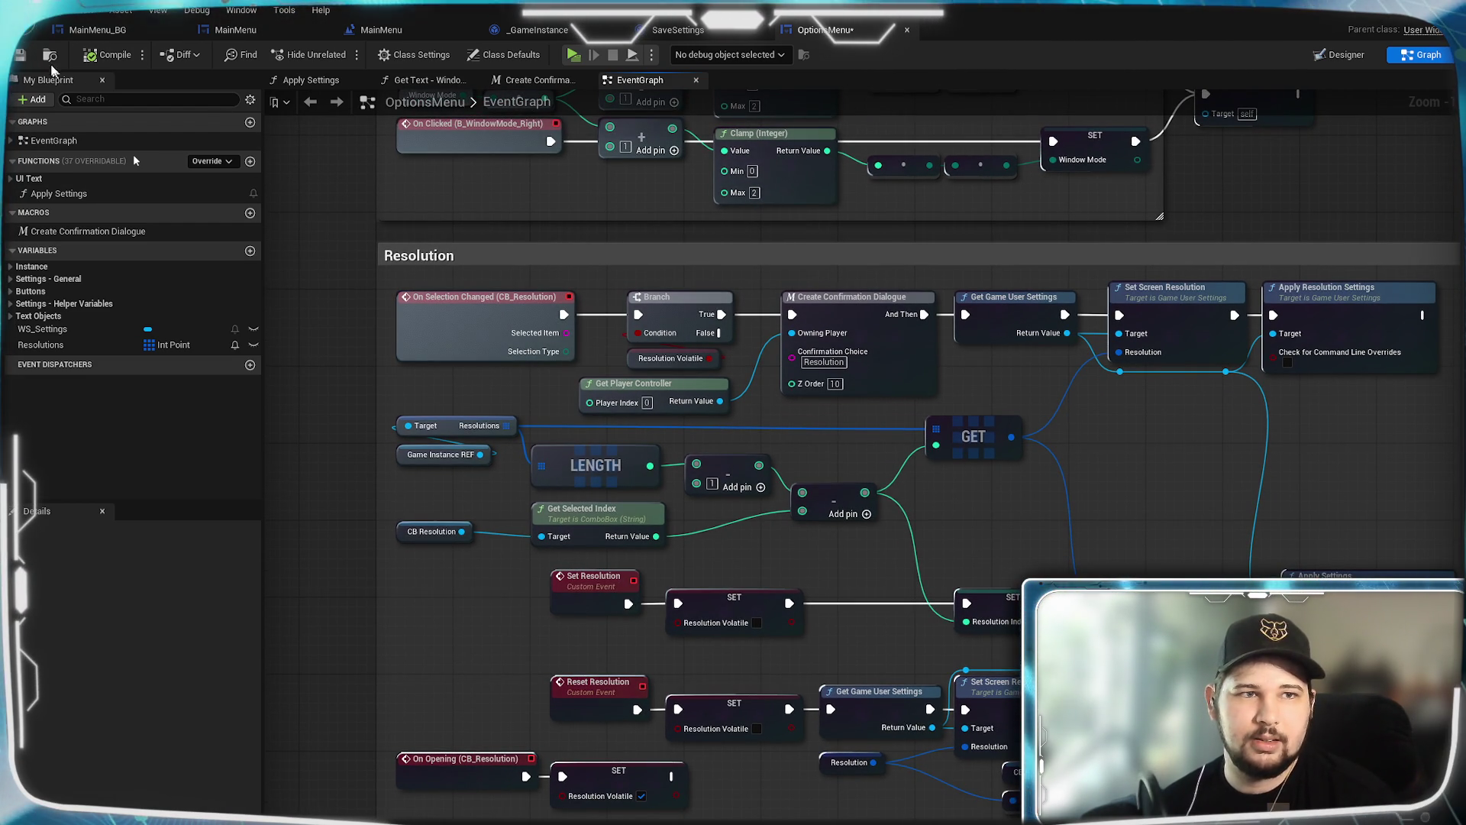
pyautogui.click(23, 55)
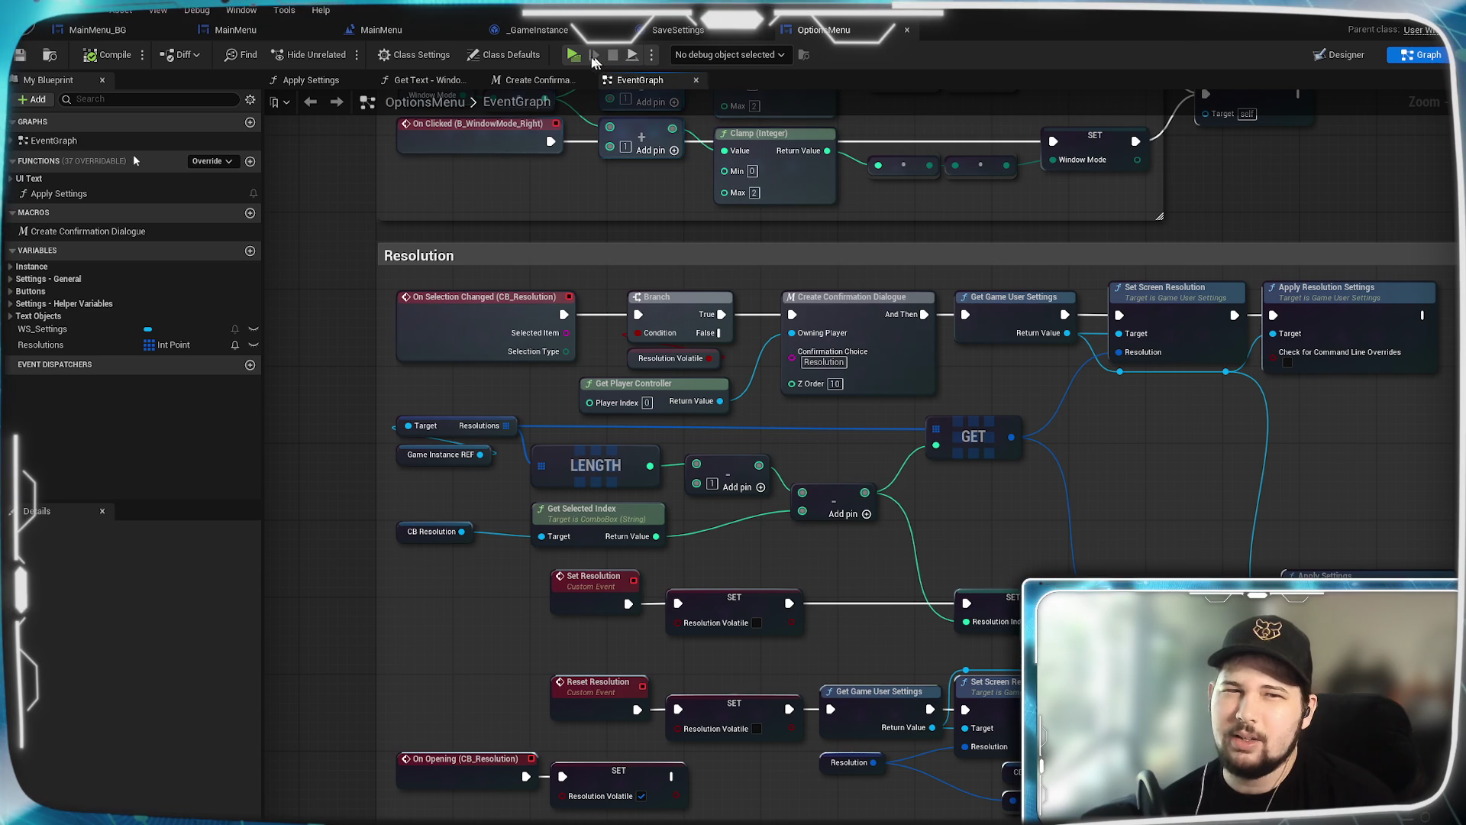
# Step: Run a standalone preview, open Settings, return to the main menu and quit
pyautogui.click(573, 55)
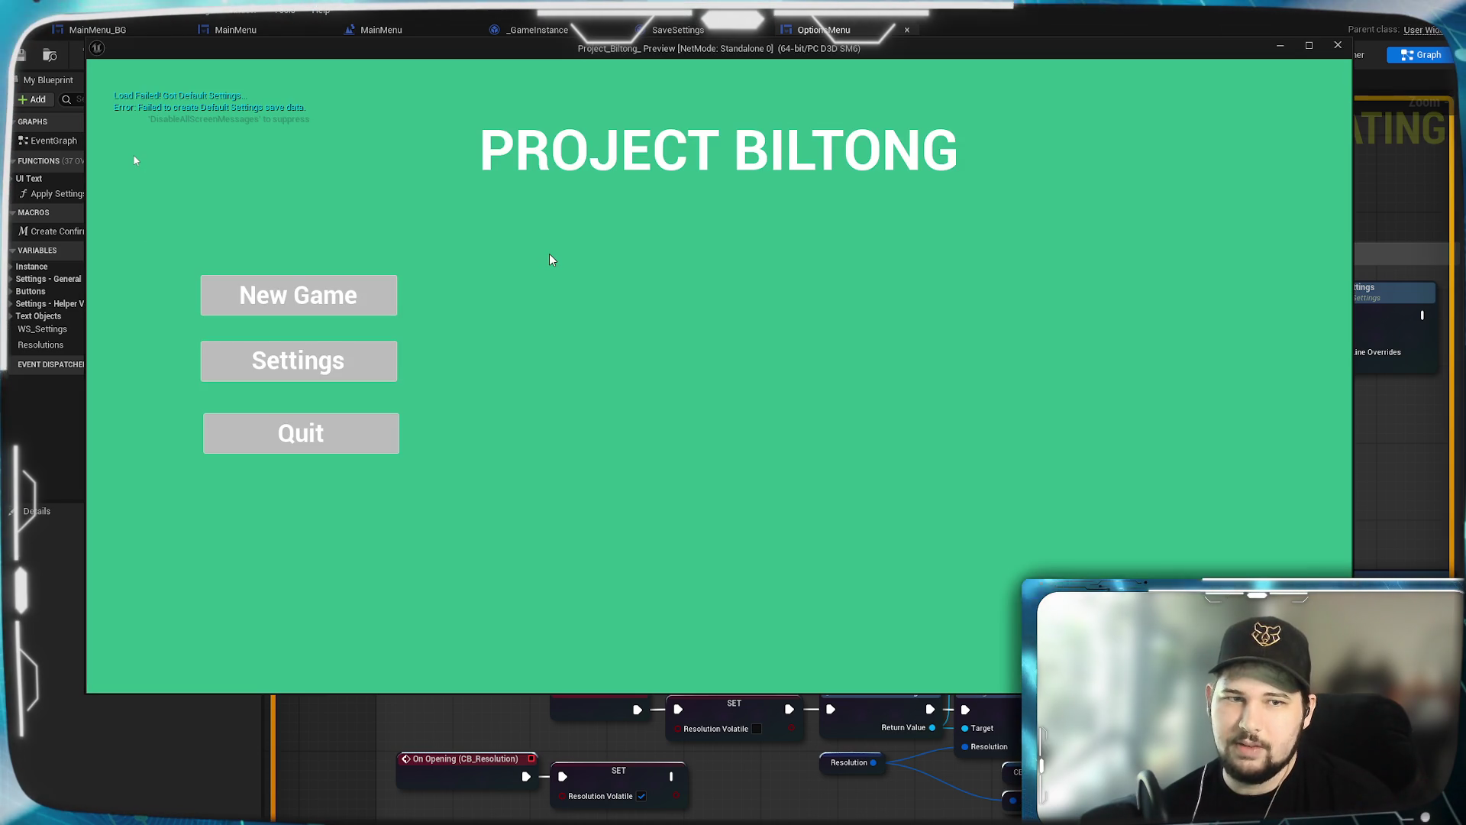
pyautogui.click(312, 374)
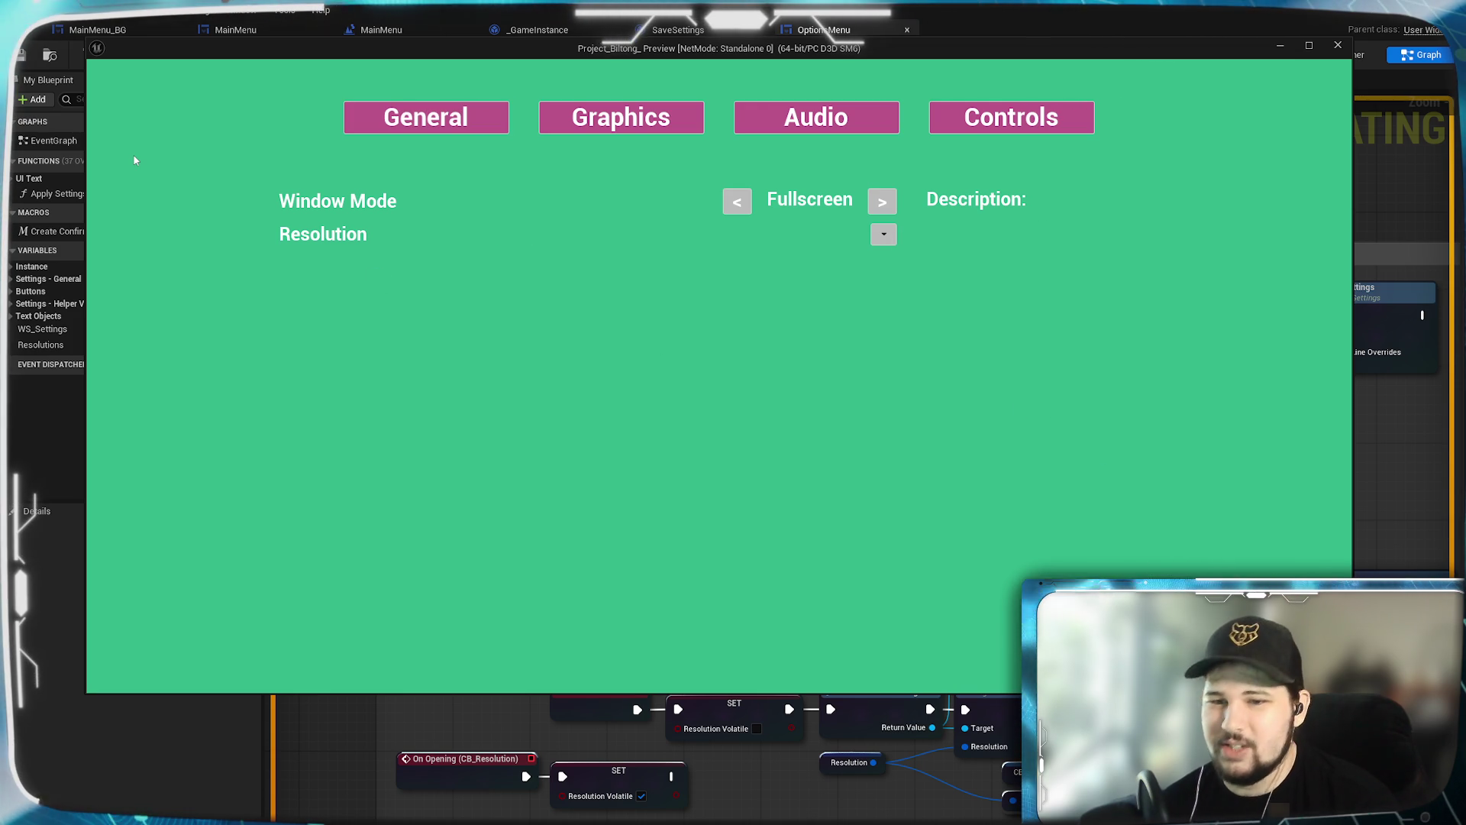
pyautogui.press('Escape')
pyautogui.click(341, 432)
pyautogui.moveTo(341, 302)
pyautogui.mouseDown()
pyautogui.moveTo(386, 389)
pyautogui.moveTo(397, 493)
pyautogui.mouseUp()
pyautogui.scroll(-1, 397, 493)
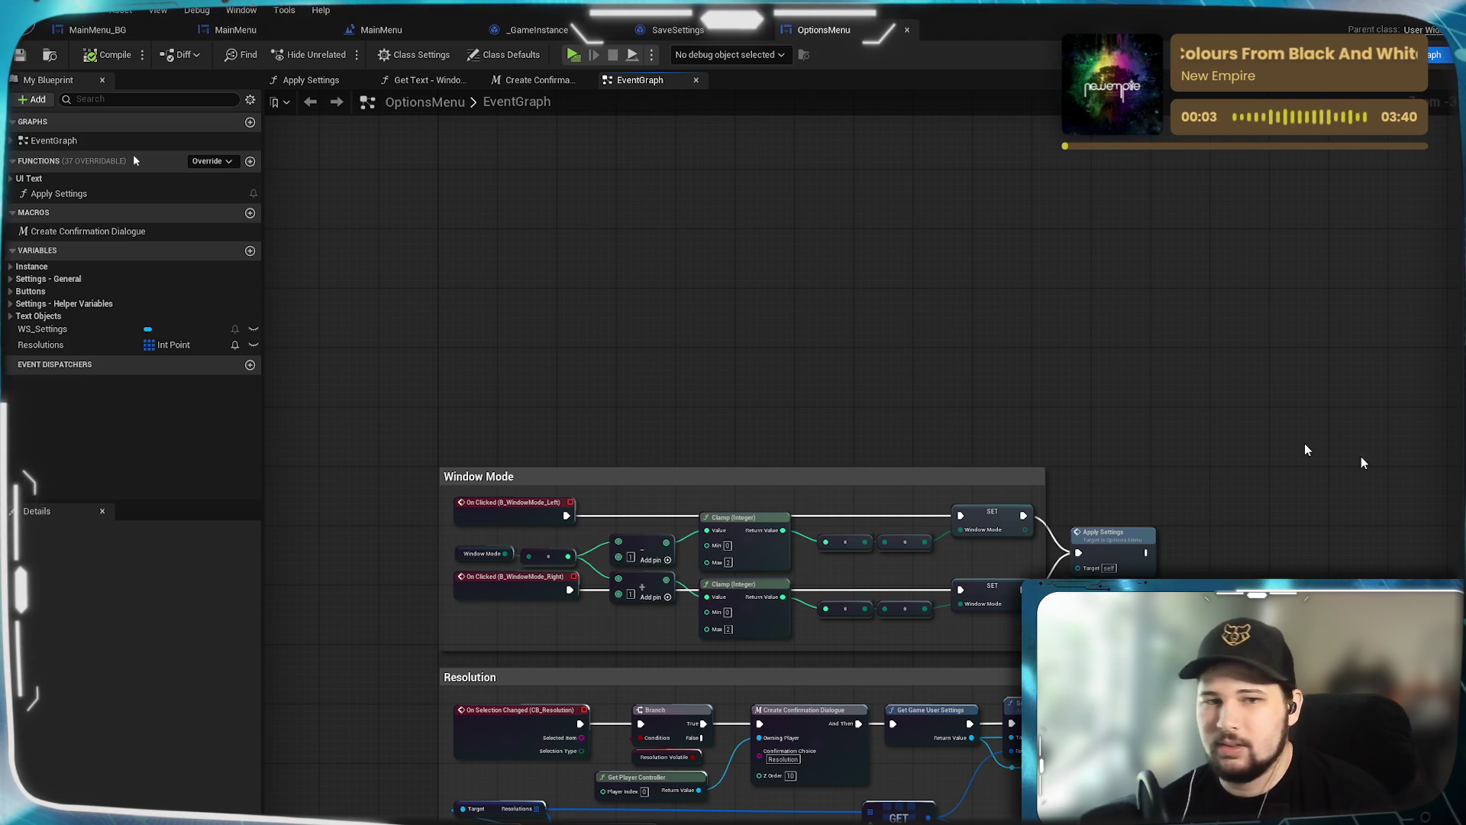
# Step: Wrap the four Event Pre Construct setup nodes in a comment titled 'Get Game Instance'
pyautogui.scroll(-5, 786, 330)
pyautogui.scroll(4, 795, 488)
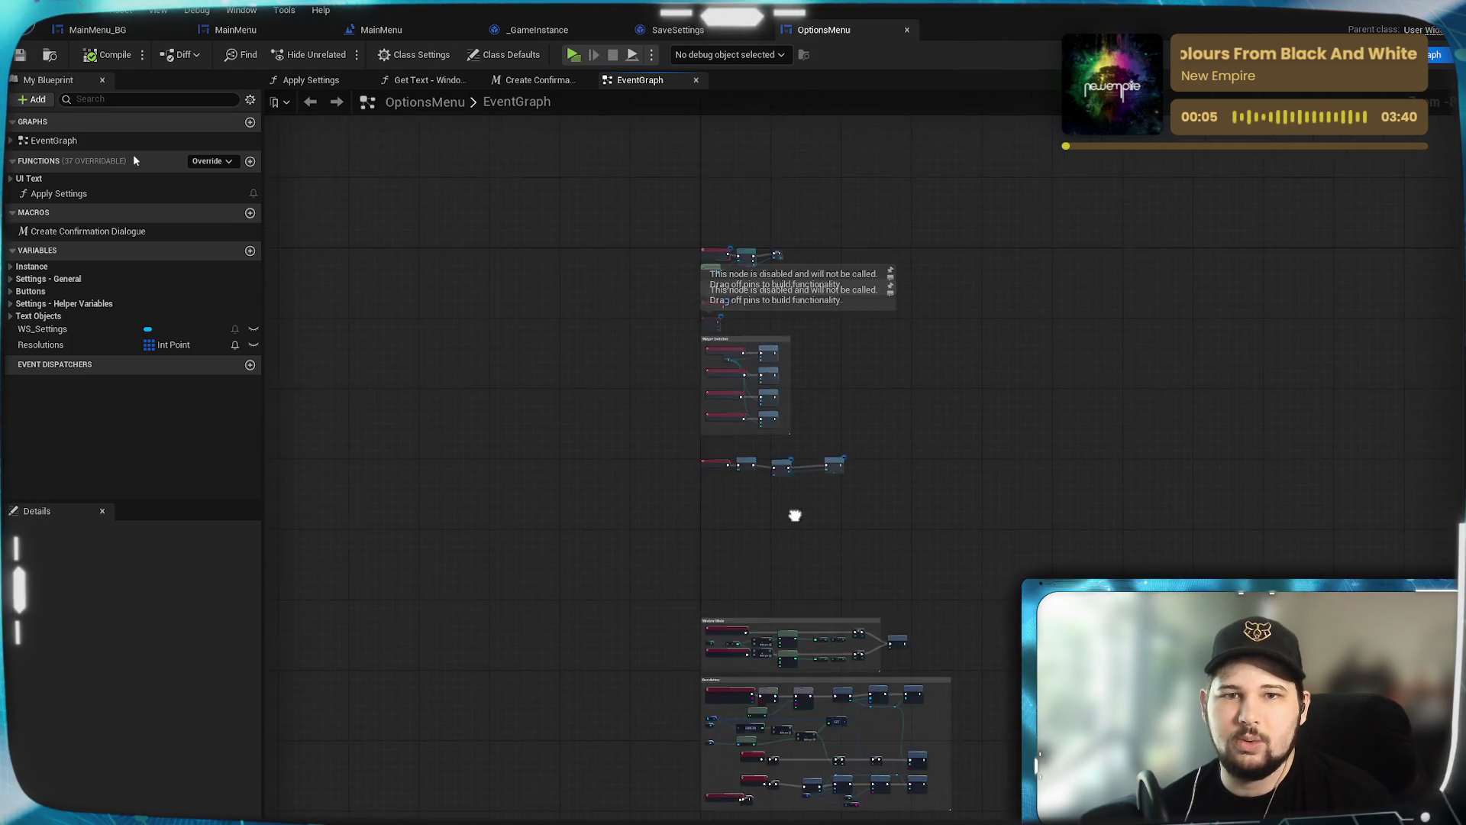
pyautogui.scroll(5, 888, 357)
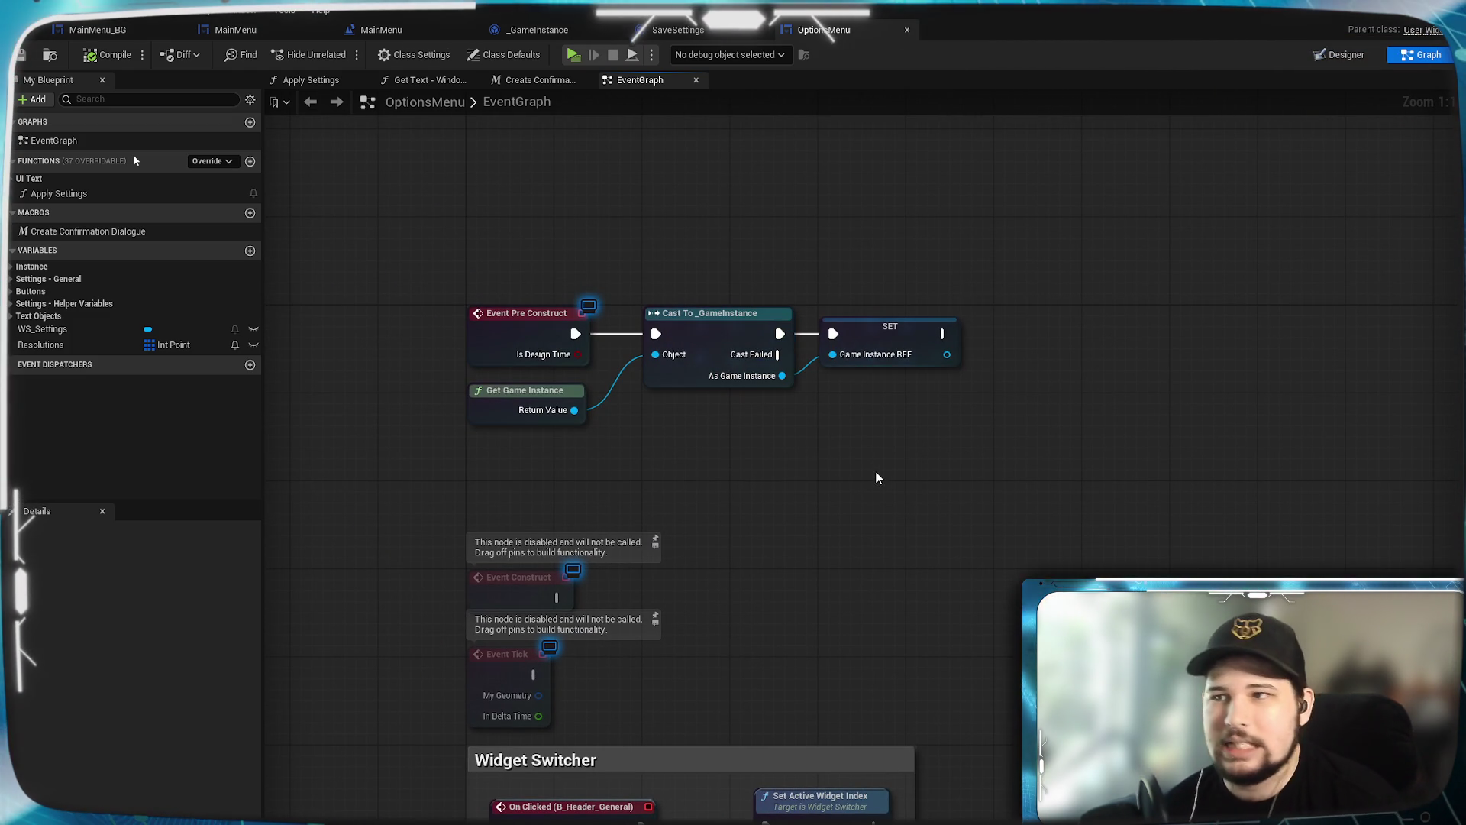
pyautogui.moveTo(887, 475)
pyautogui.mouseDown()
pyautogui.moveTo(920, 440)
pyautogui.moveTo(878, 420)
pyautogui.moveTo(818, 442)
pyautogui.mouseUp()
pyautogui.moveTo(1028, 245); pyautogui.dragTo(432, 425)
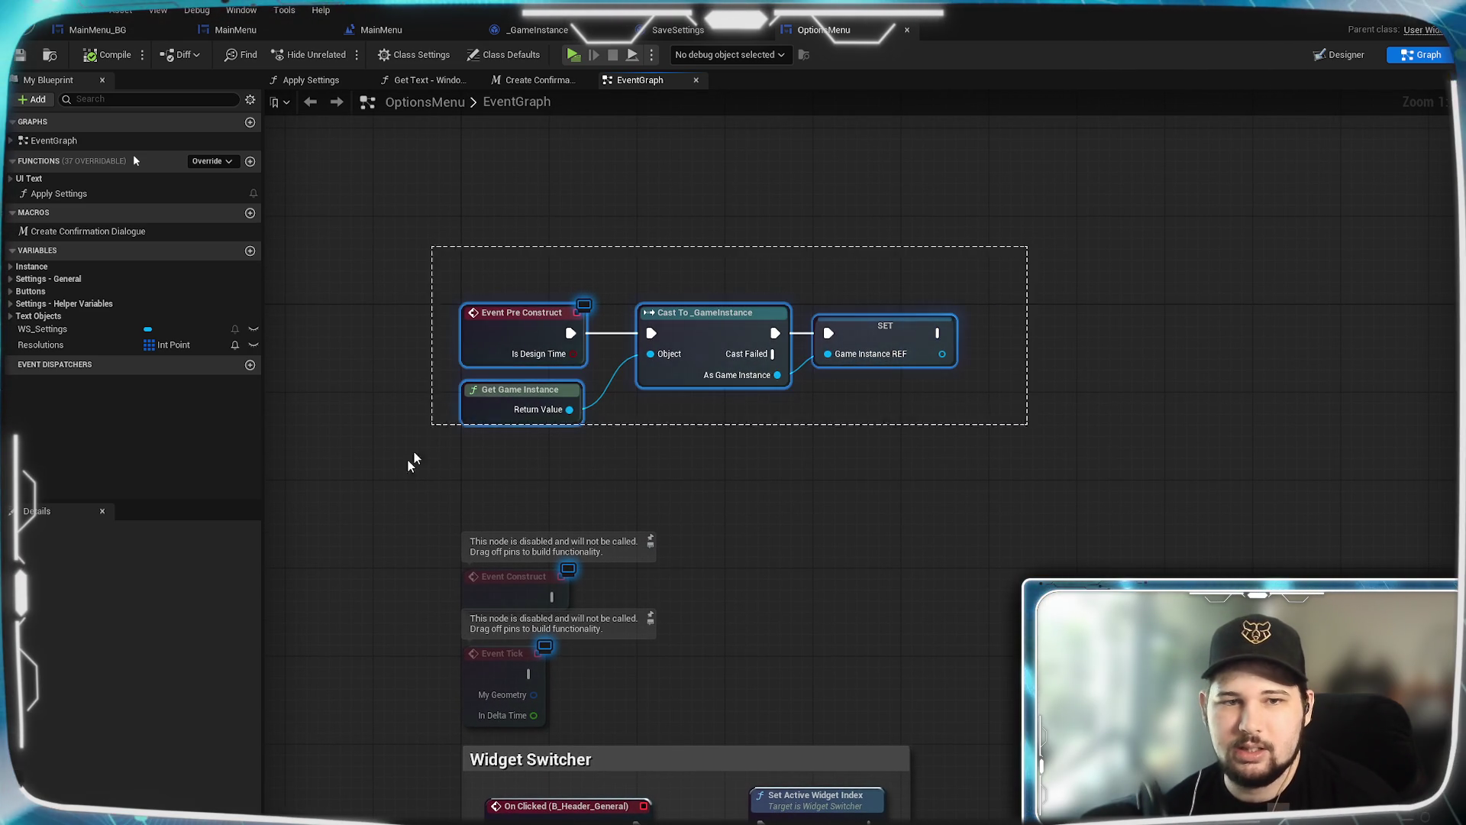
pyautogui.rightClick(494, 343)
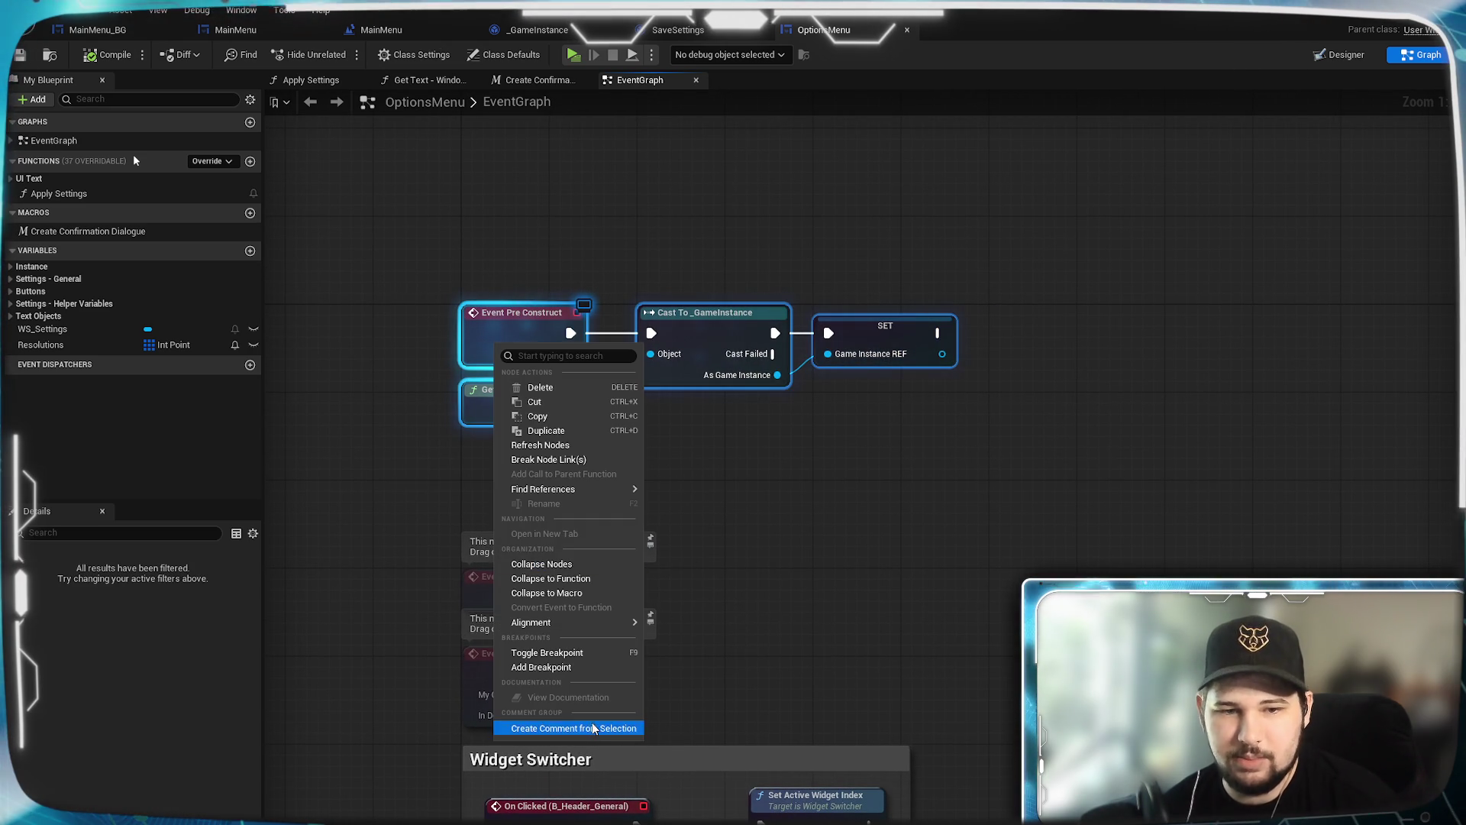
pyautogui.click(592, 728)
pyautogui.write('Get Game')
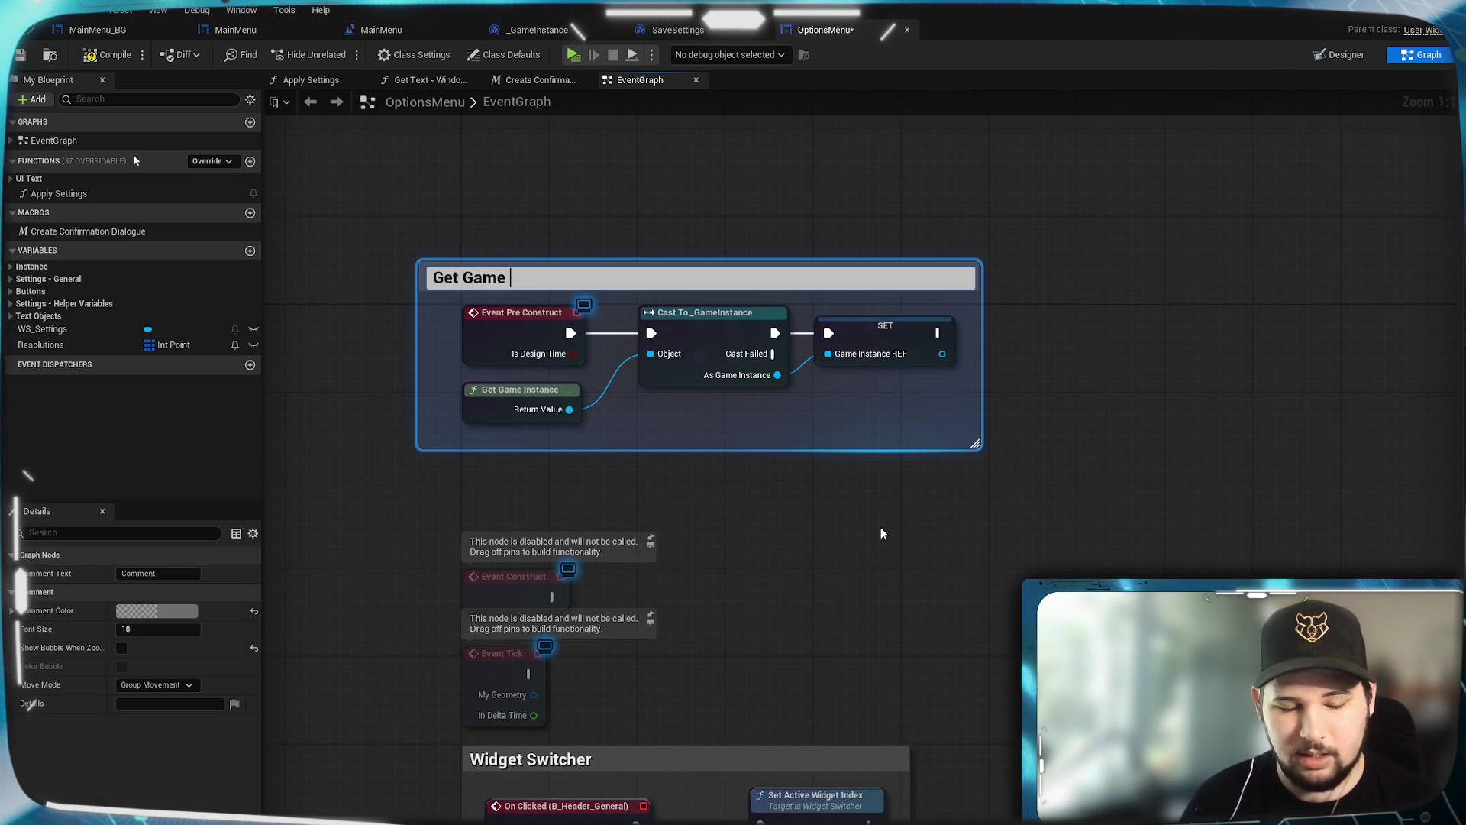
pyautogui.write('Instan')
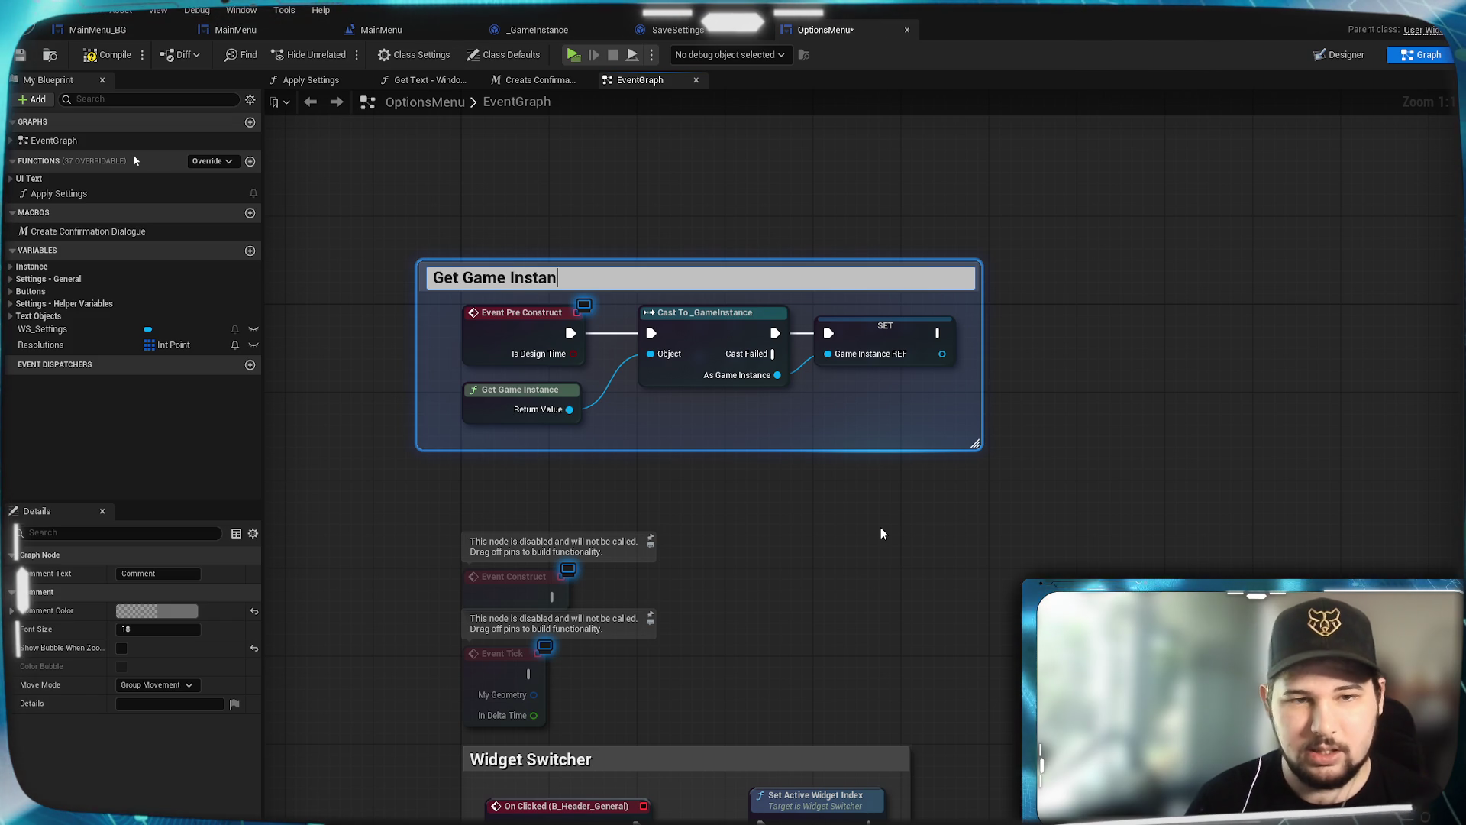
pyautogui.write('ce')
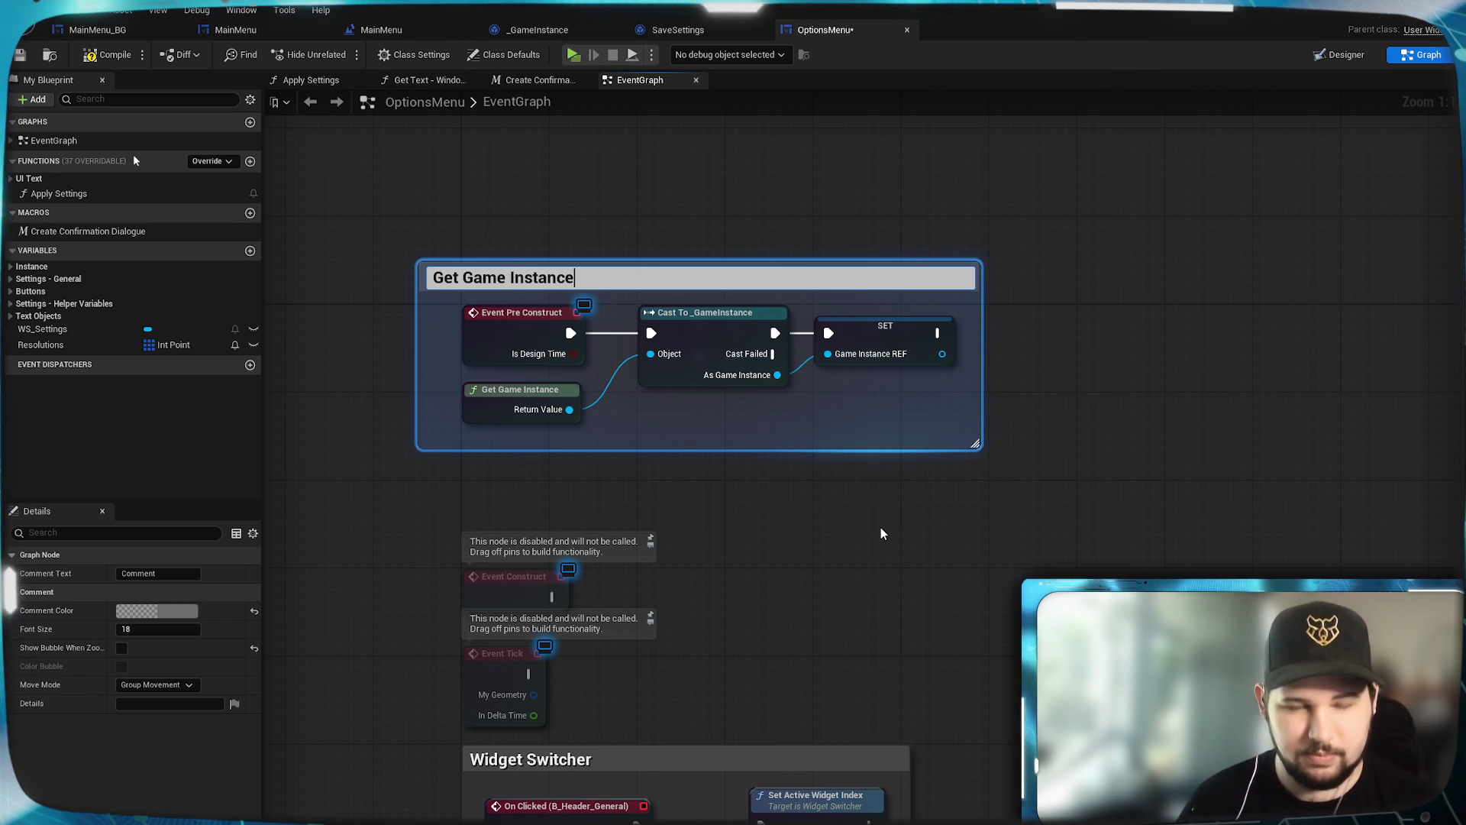
pyautogui.press('Return')
# Step: Reposition the comment and its four nodes, then tighten the comment box around them
pyautogui.moveTo(756, 275); pyautogui.dragTo(801, 231)
pyautogui.click(816, 179)
pyautogui.moveTo(959, 383); pyautogui.dragTo(518, 286)
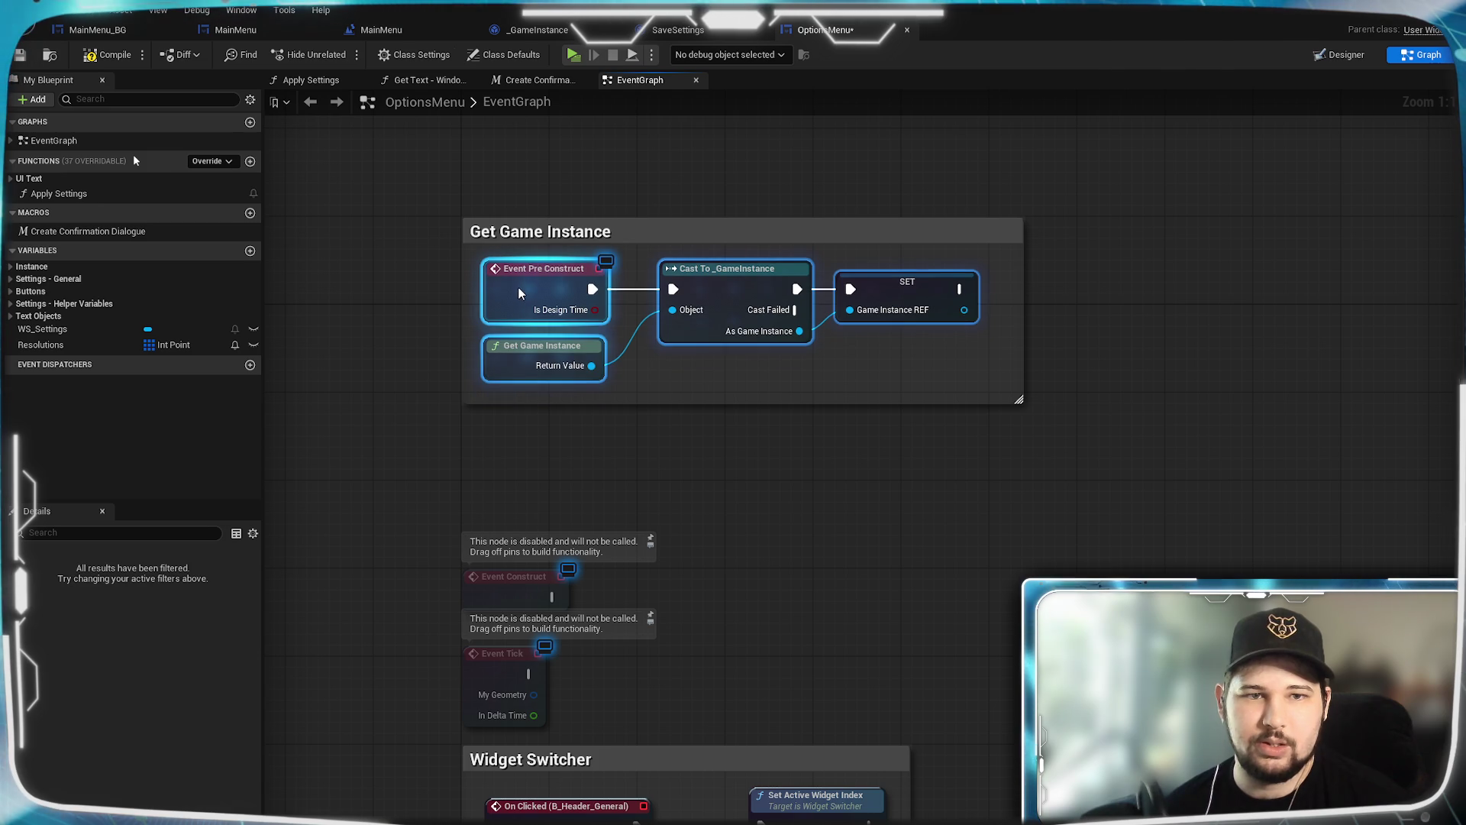
pyautogui.click(776, 464)
pyautogui.moveTo(753, 402); pyautogui.dragTo(770, 401)
pyautogui.moveTo(1019, 366); pyautogui.dragTo(998, 343)
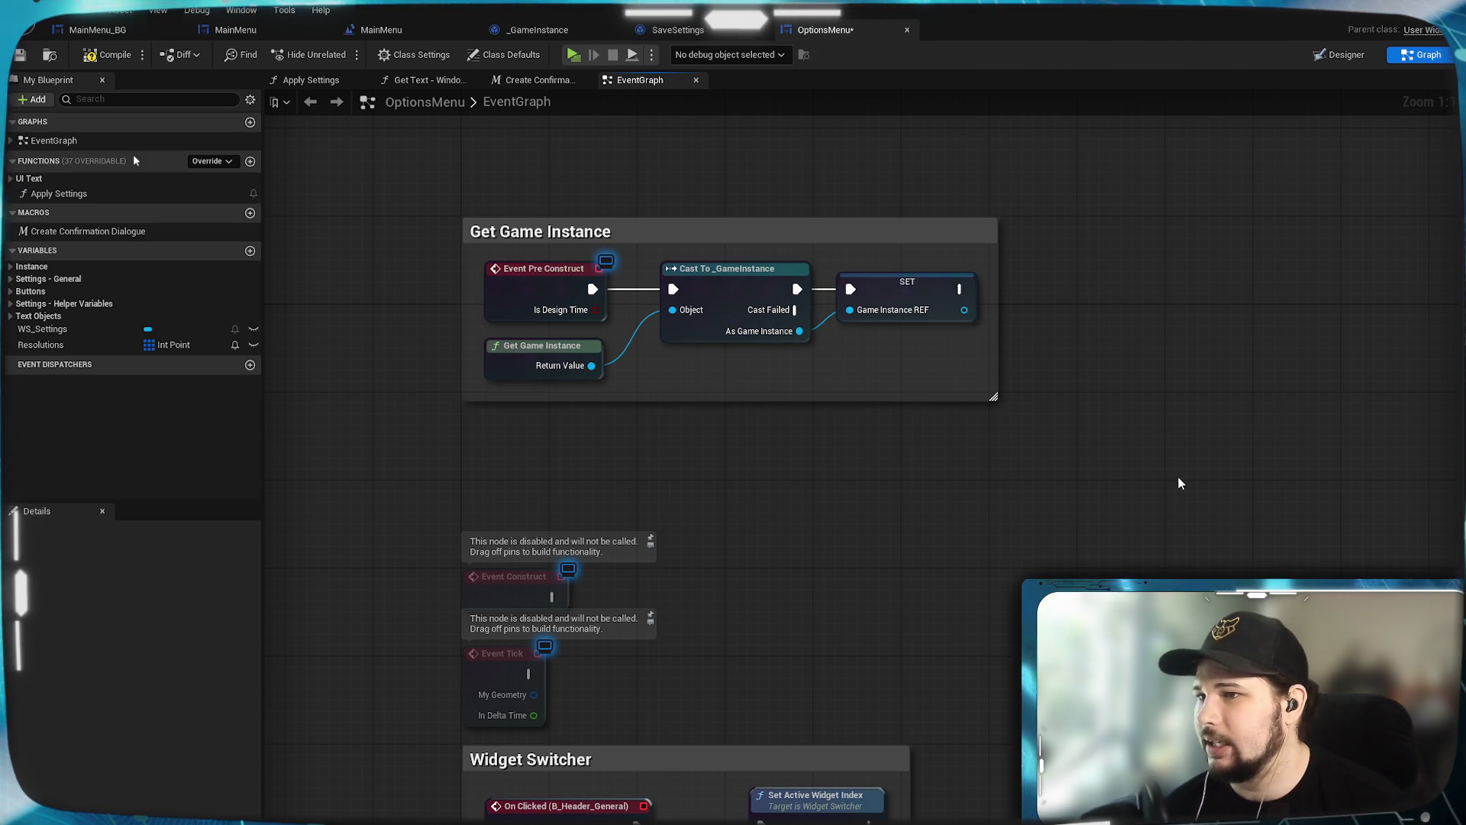
pyautogui.moveTo(1120, 465)
pyautogui.mouseDown()
pyautogui.moveTo(838, 469)
pyautogui.moveTo(691, 258)
pyautogui.mouseUp()
# Step: Expand the Settings - Helper Variables, Buttons, Settings - General and Instance categories in My Blueprint
pyautogui.moveTo(923, 467); pyautogui.dragTo(836, 412)
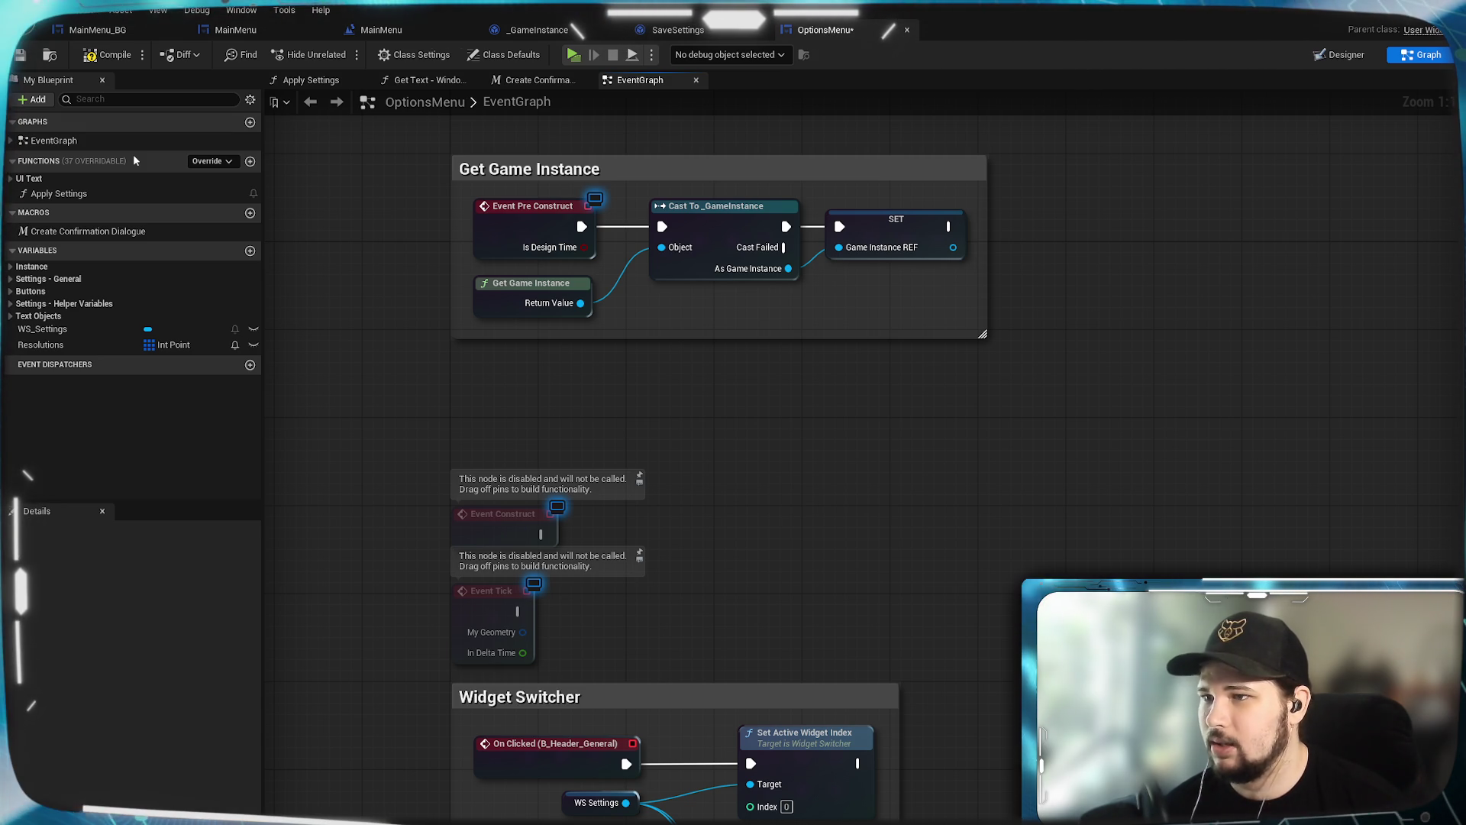
pyautogui.moveTo(790, 534)
pyautogui.mouseDown()
pyautogui.moveTo(933, 217)
pyautogui.moveTo(939, 145)
pyautogui.mouseUp()
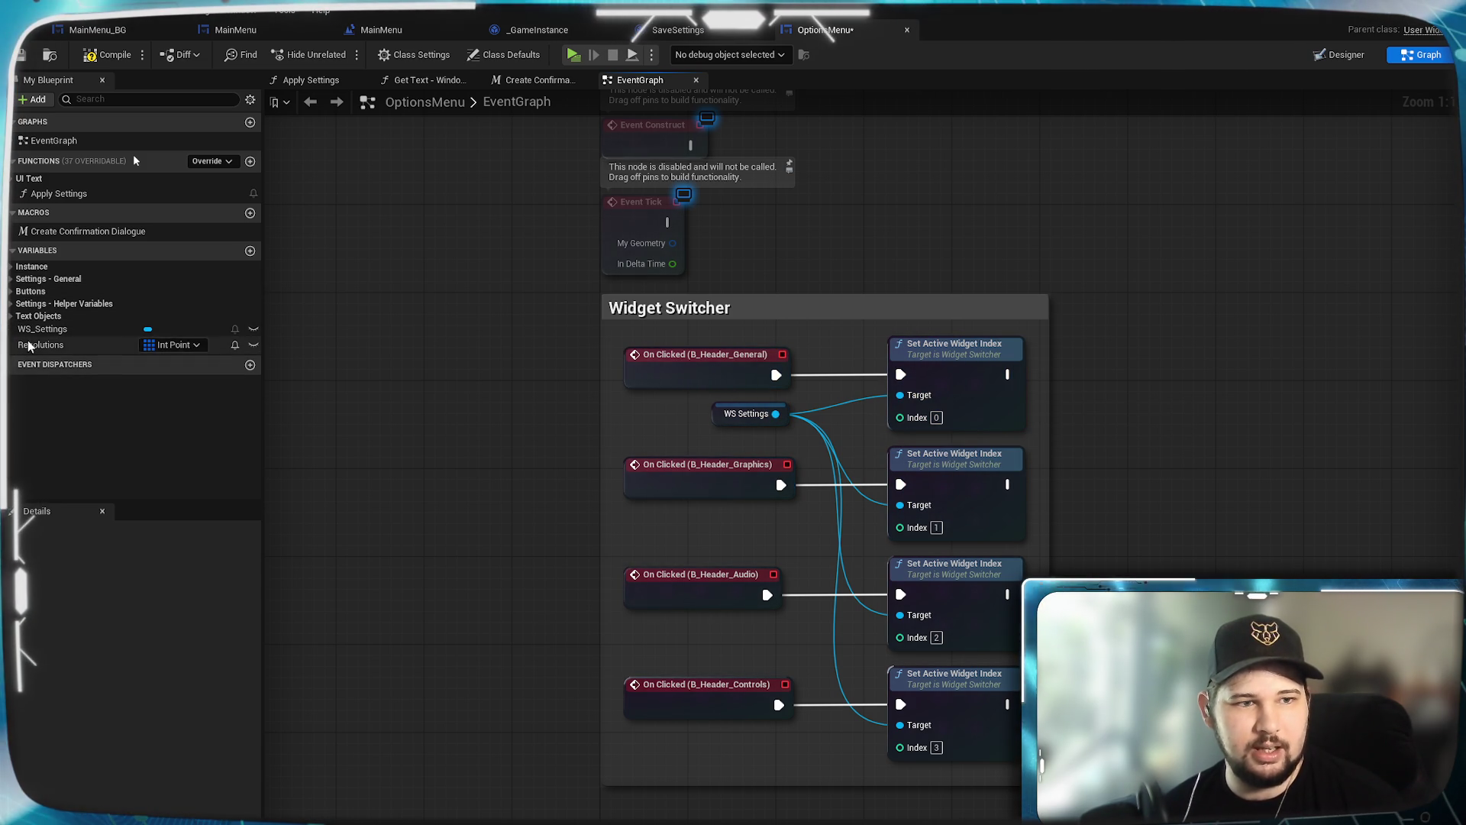
pyautogui.click(13, 304)
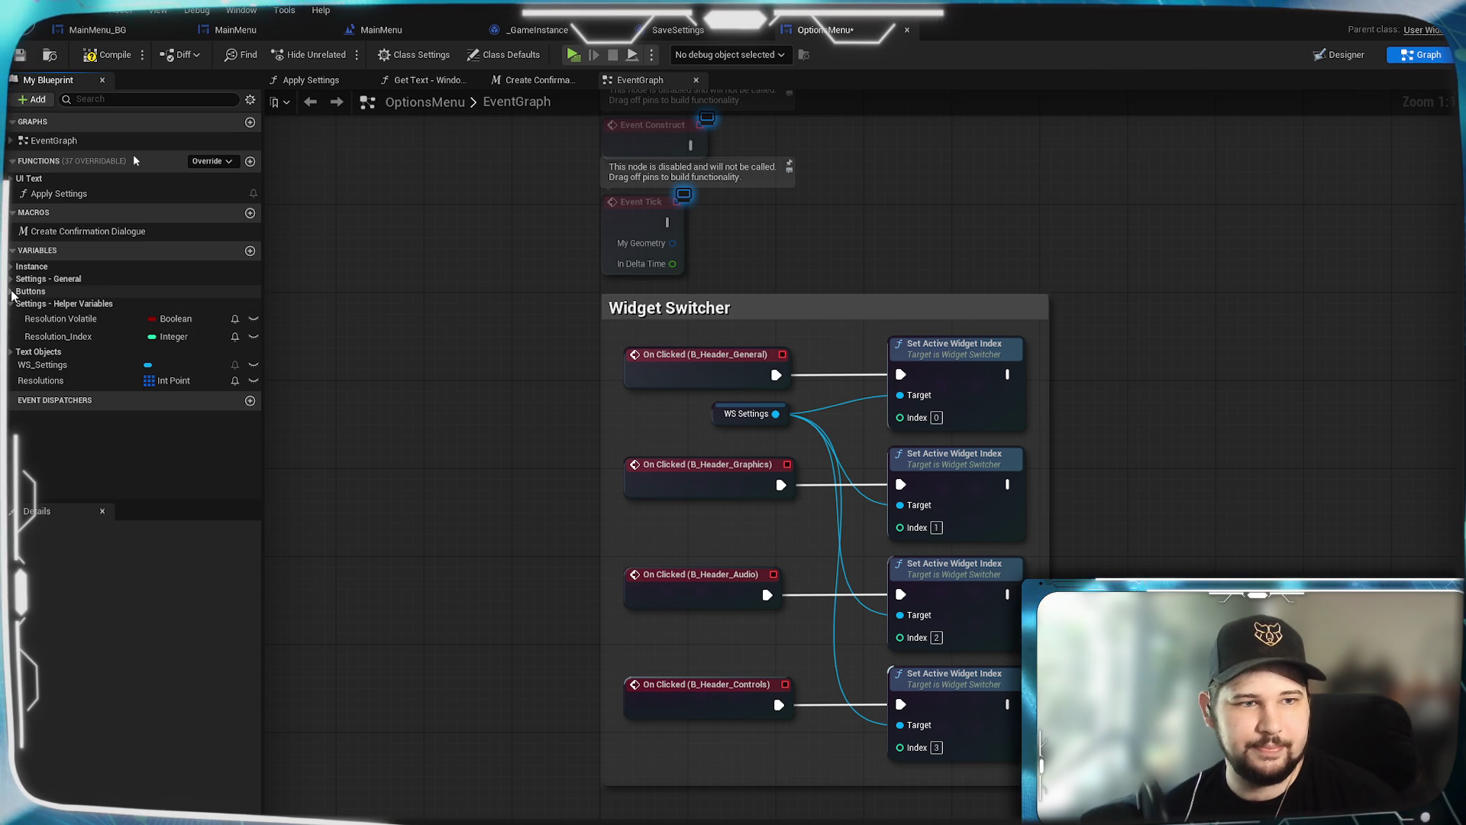
pyautogui.click(11, 291)
pyautogui.click(11, 279)
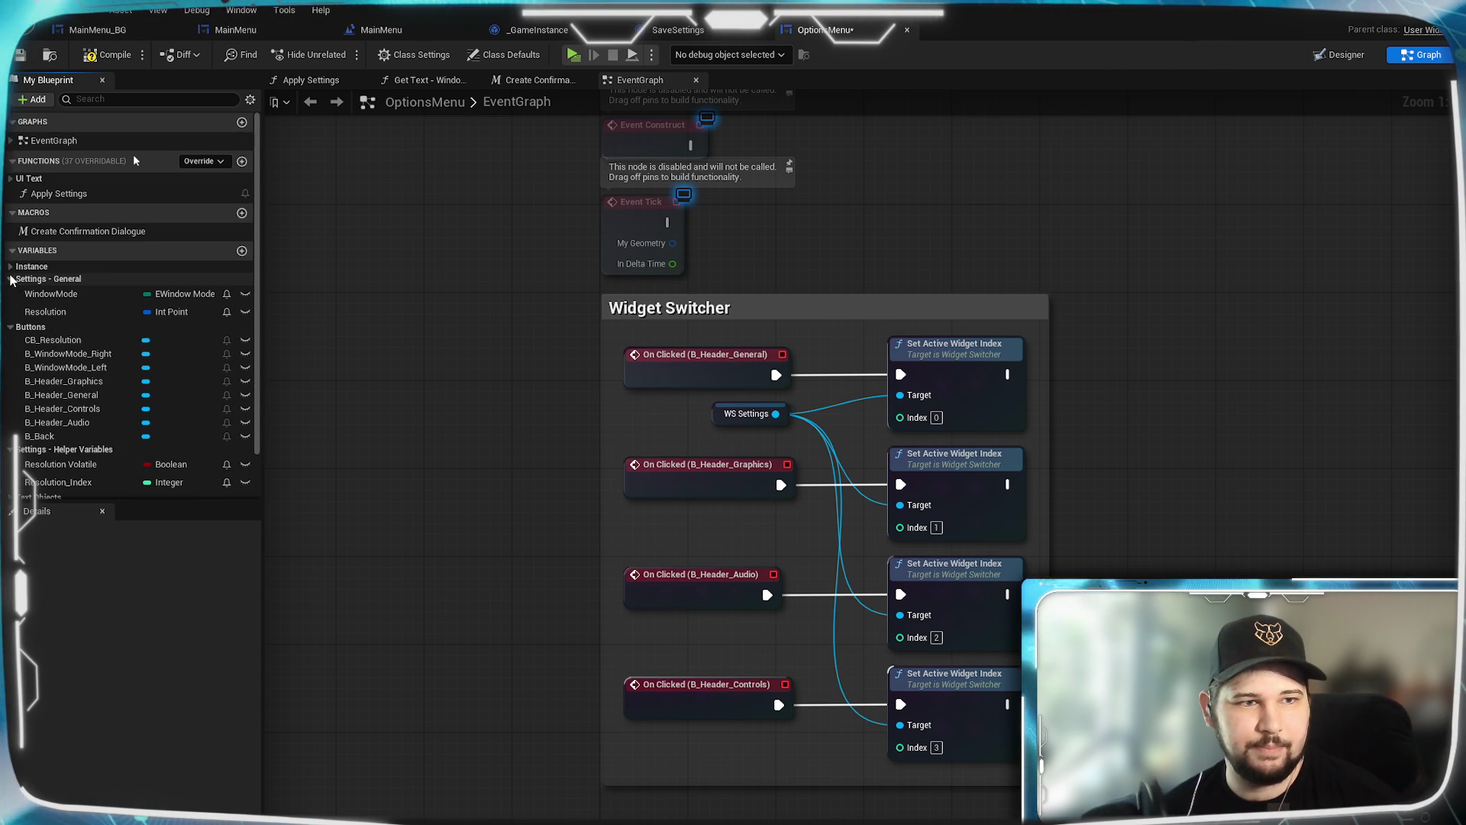
pyautogui.click(11, 266)
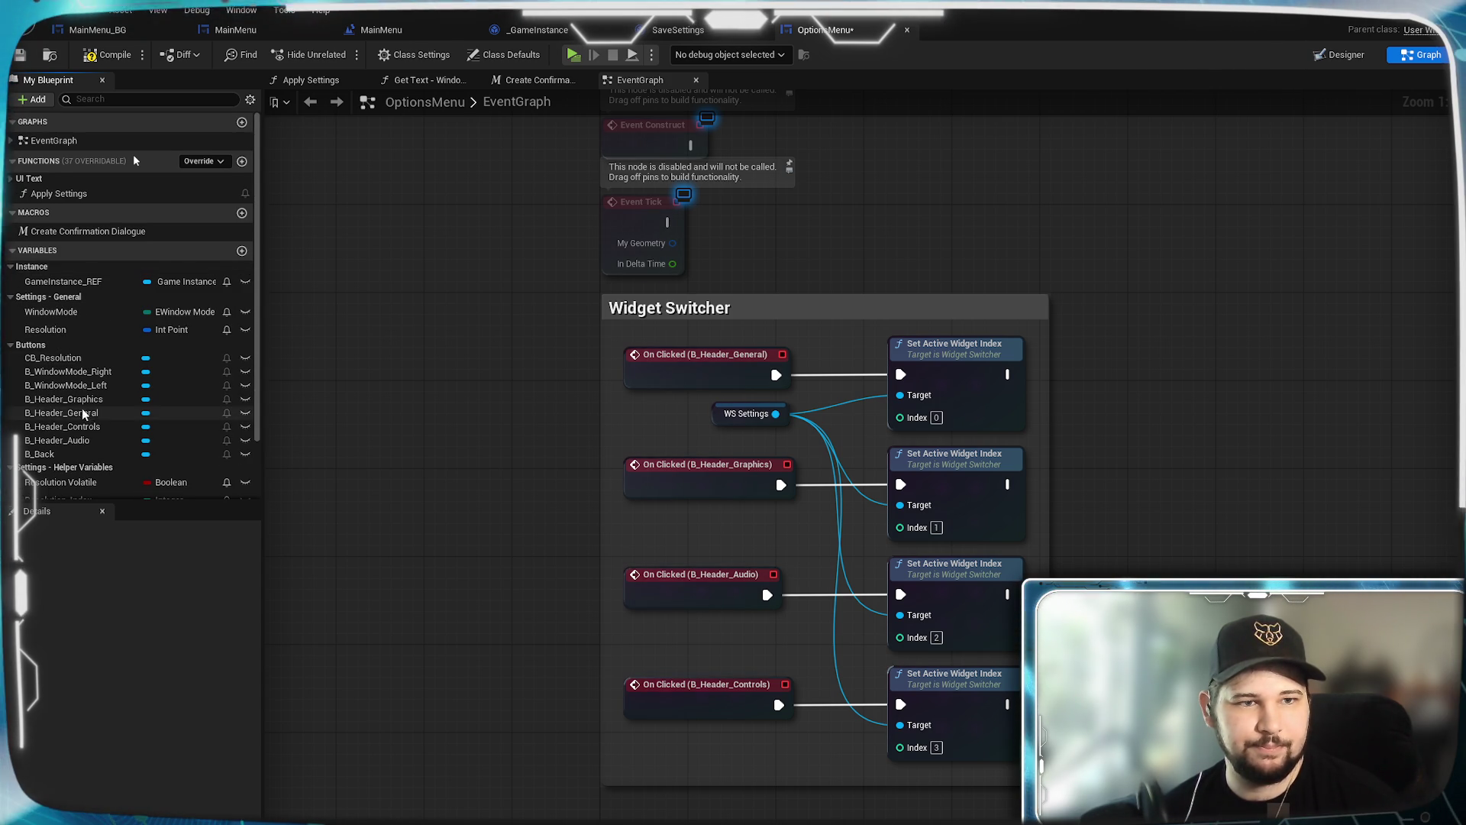
pyautogui.scroll(-2, 81, 408)
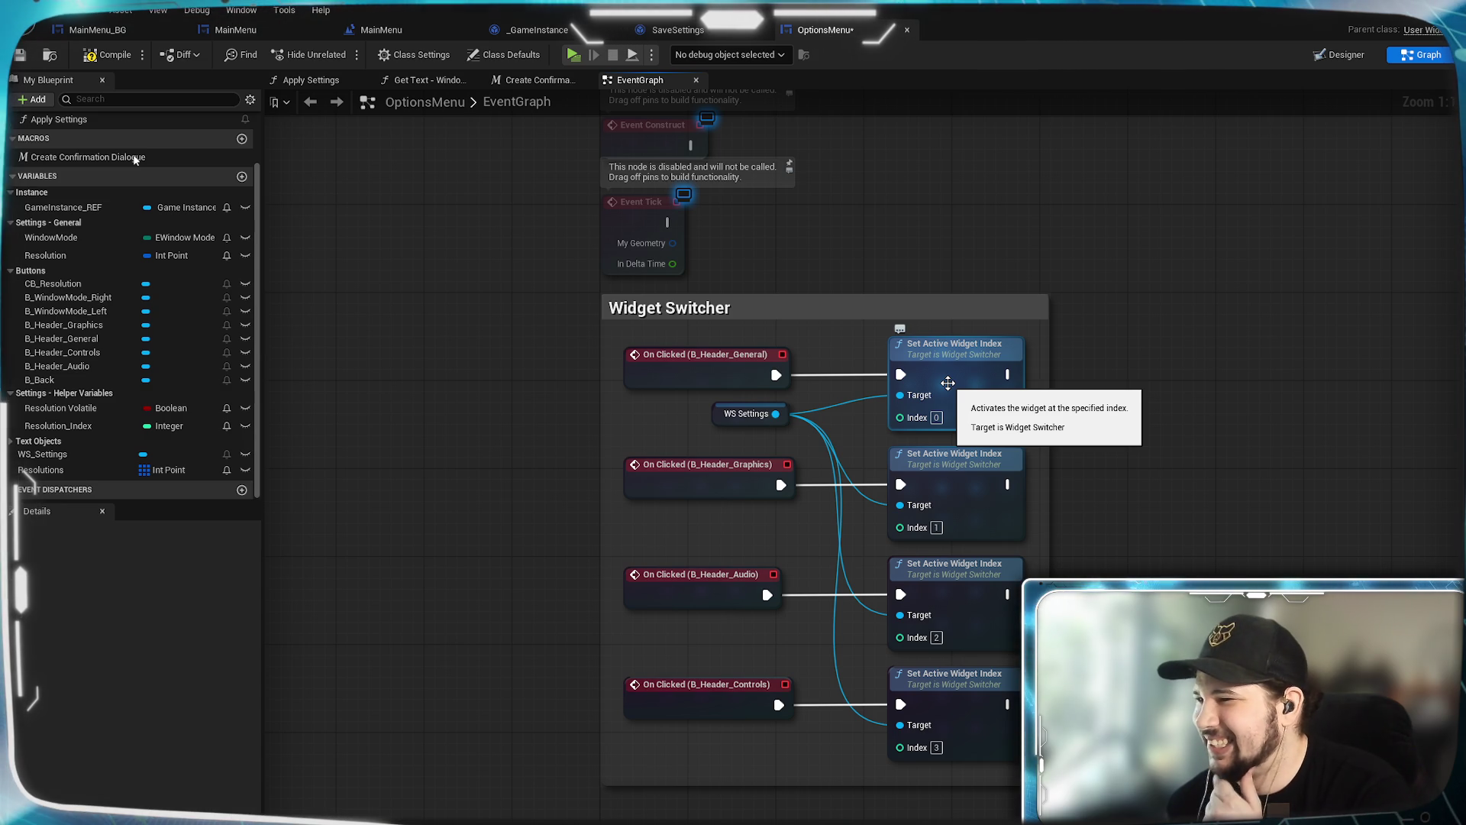
# Step: Centre the Widget Switcher group with its Set Active Widget Index nodes in view
pyautogui.click(949, 381)
pyautogui.moveTo(1152, 311); pyautogui.dragTo(1210, 283)
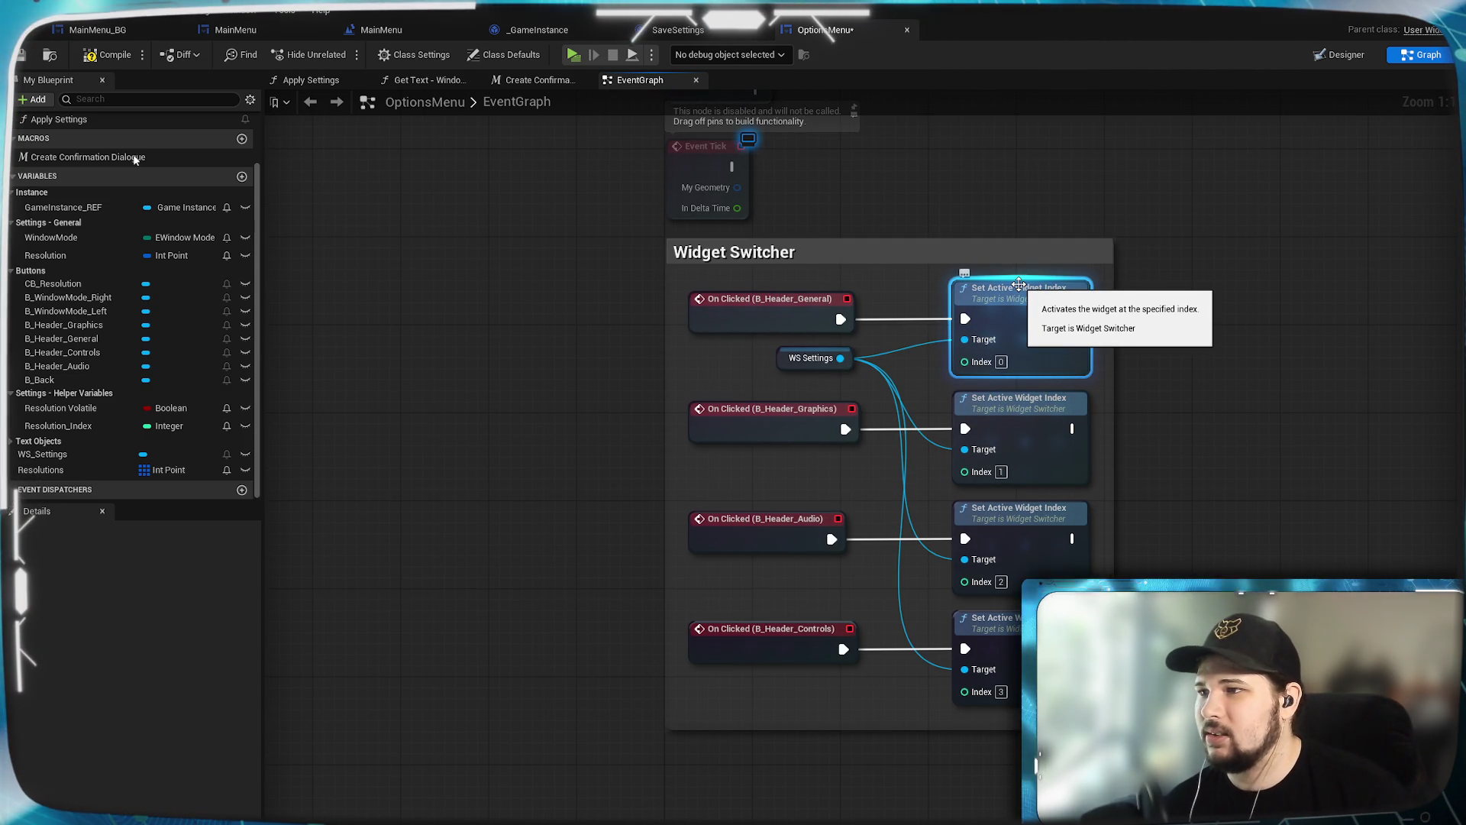
pyautogui.click(1235, 319)
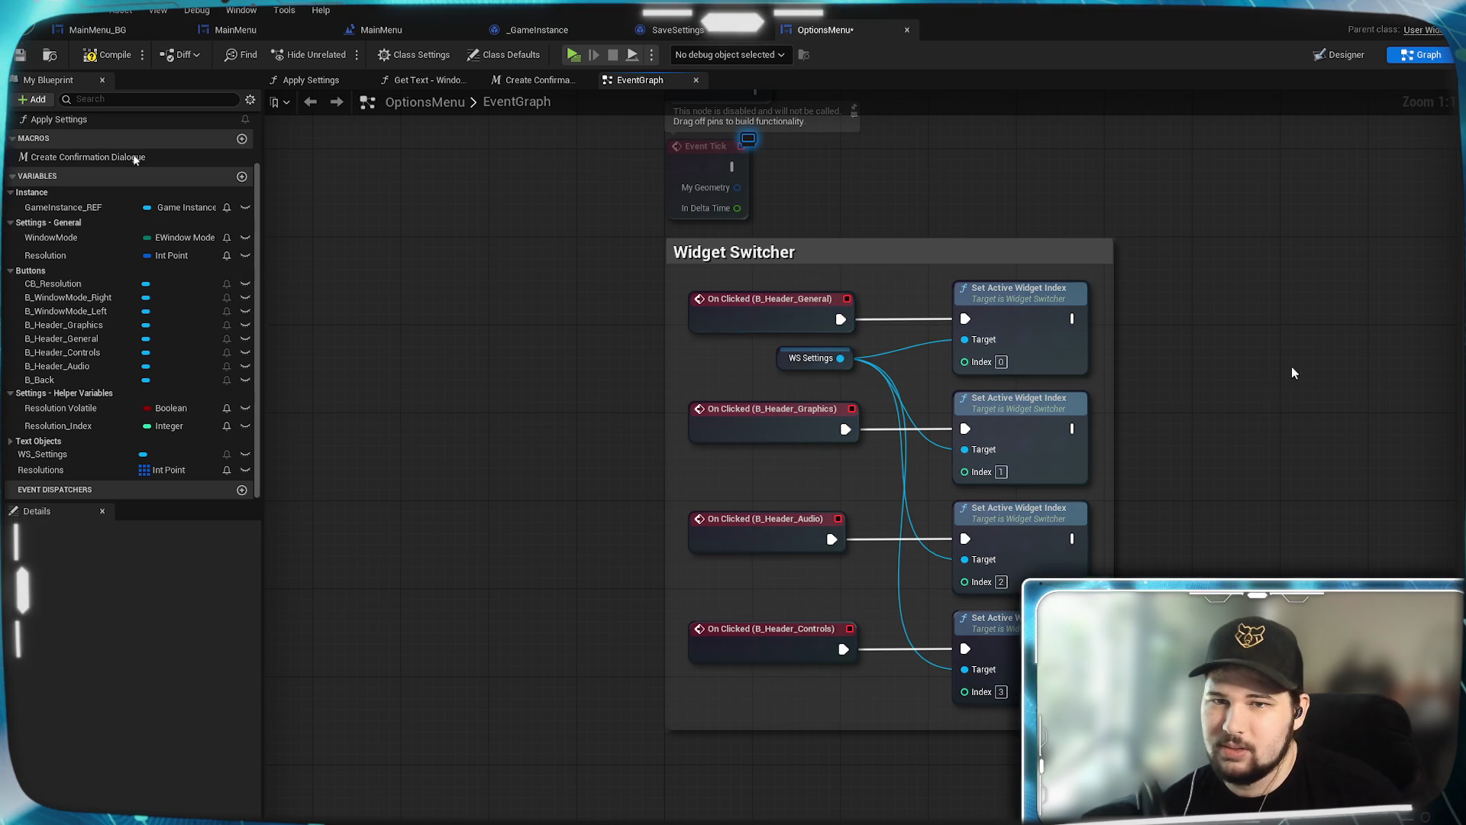
# Step: Add a SET Active Widget Index node with Context Sensitive turned off
pyautogui.rightClick(1166, 349)
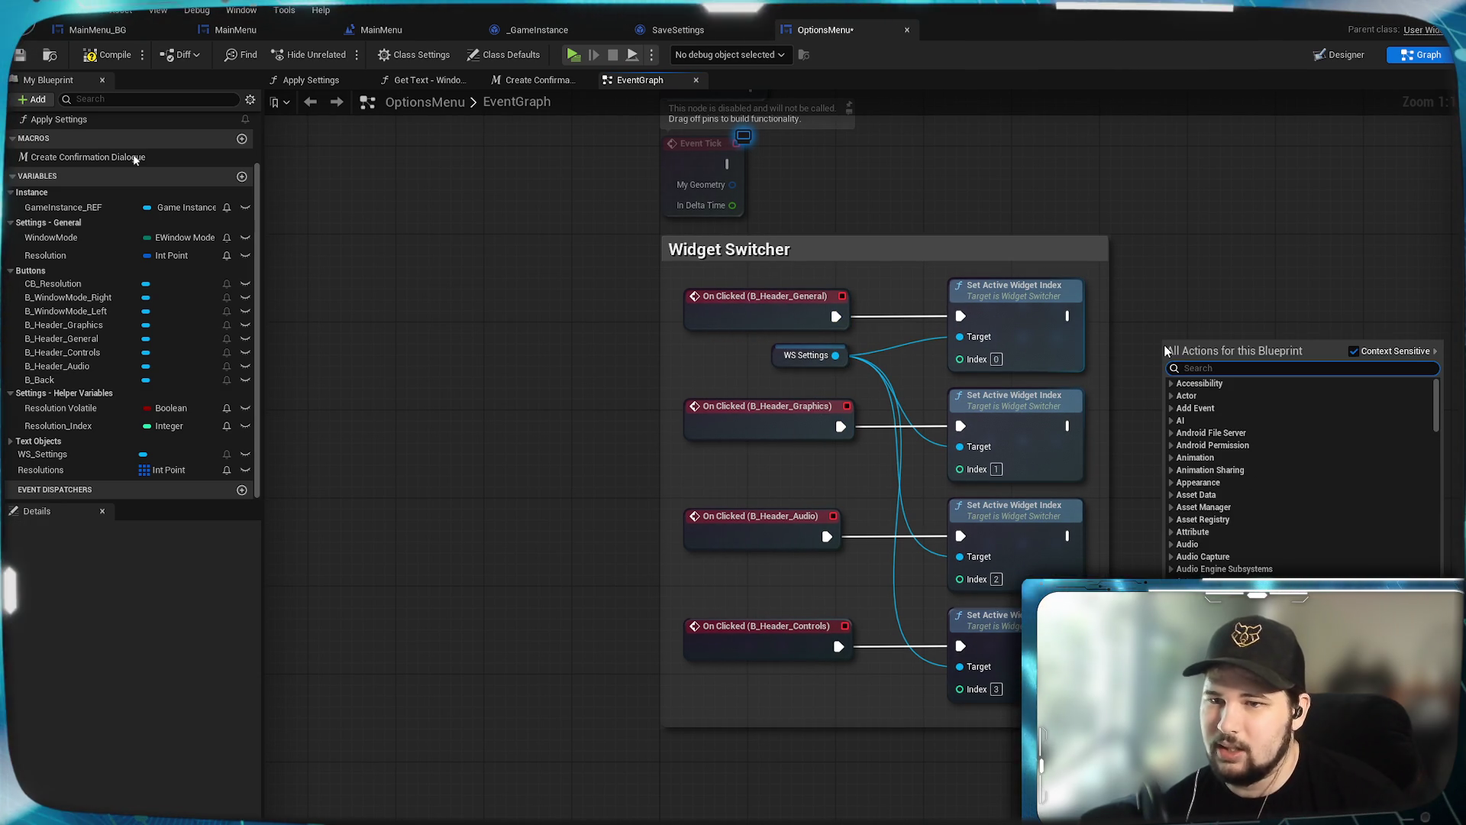
pyautogui.write('set')
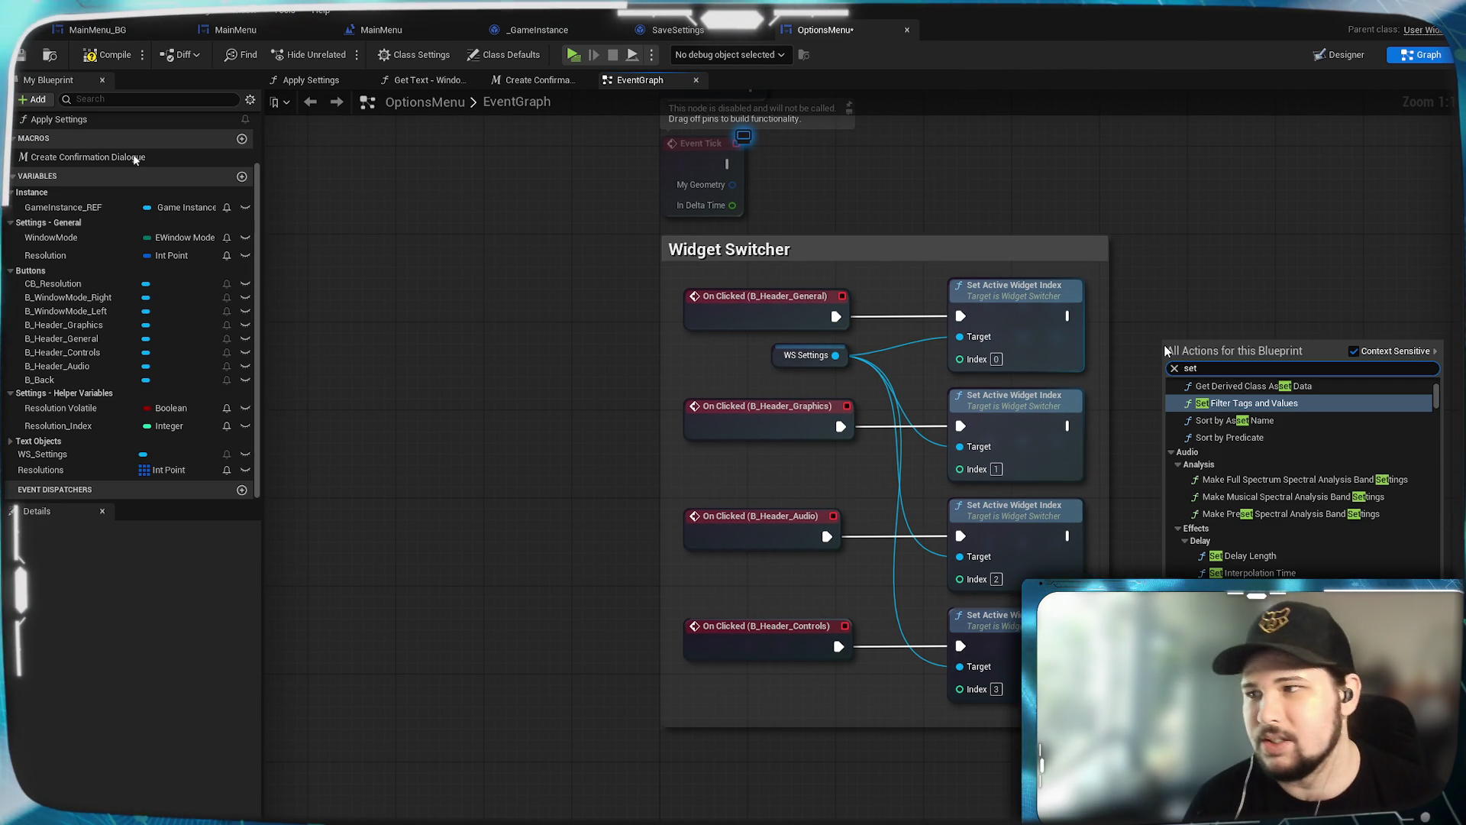
pyautogui.write(' actri')
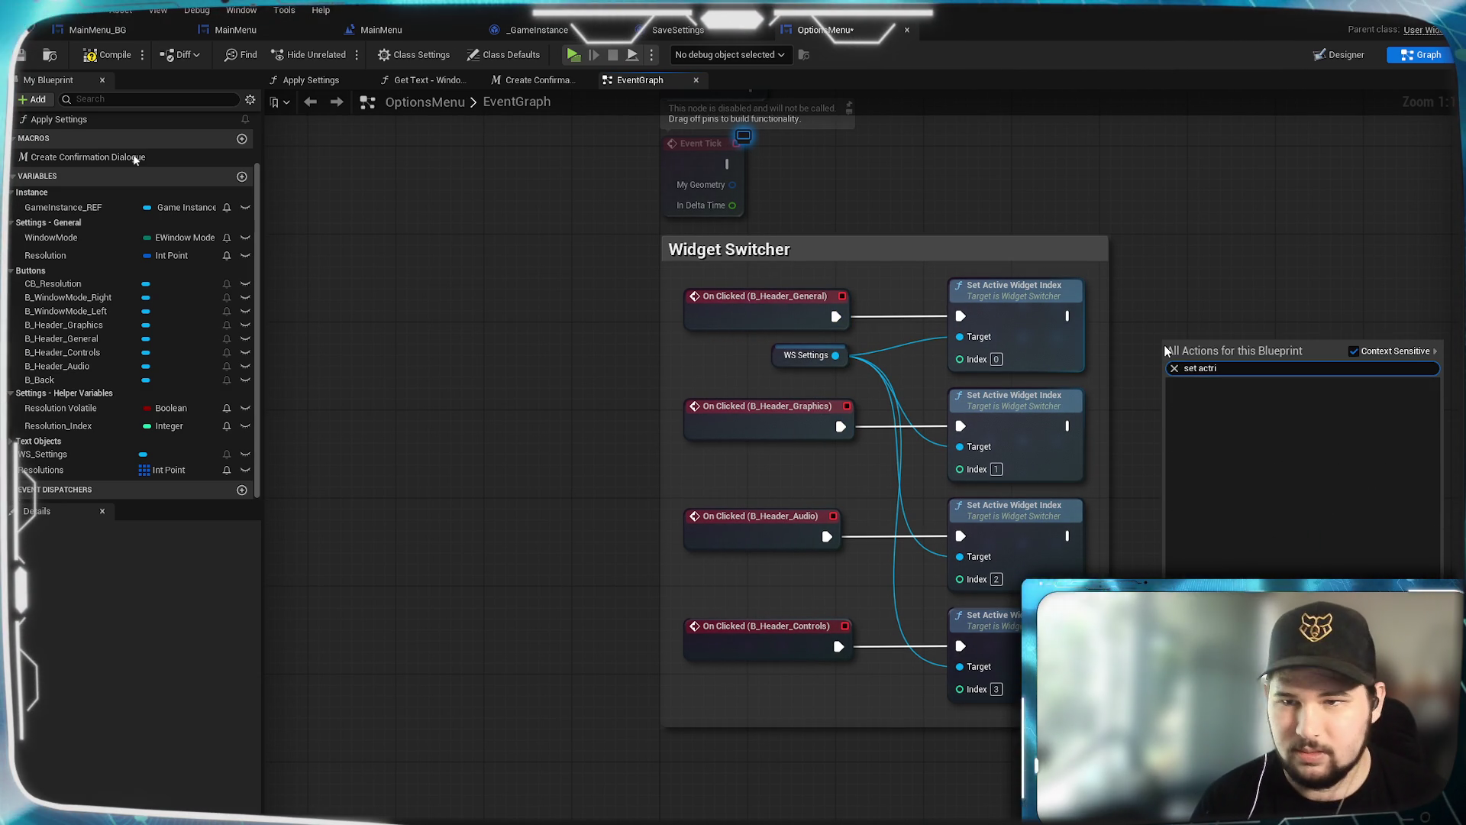
pyautogui.press('BackSpace')
pyautogui.press('BackSpace')
pyautogui.write('ive w')
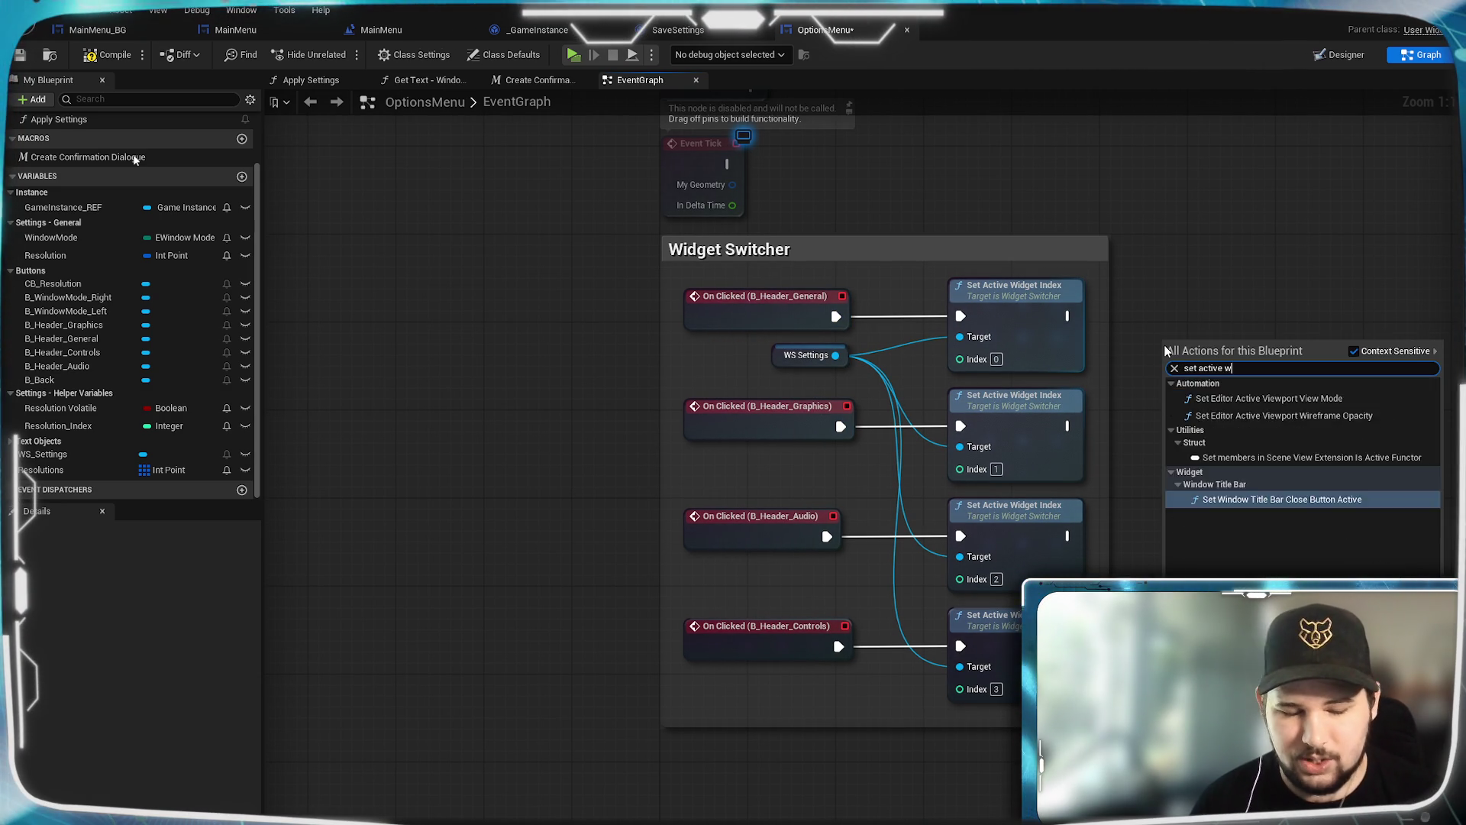
pyautogui.write('idget index')
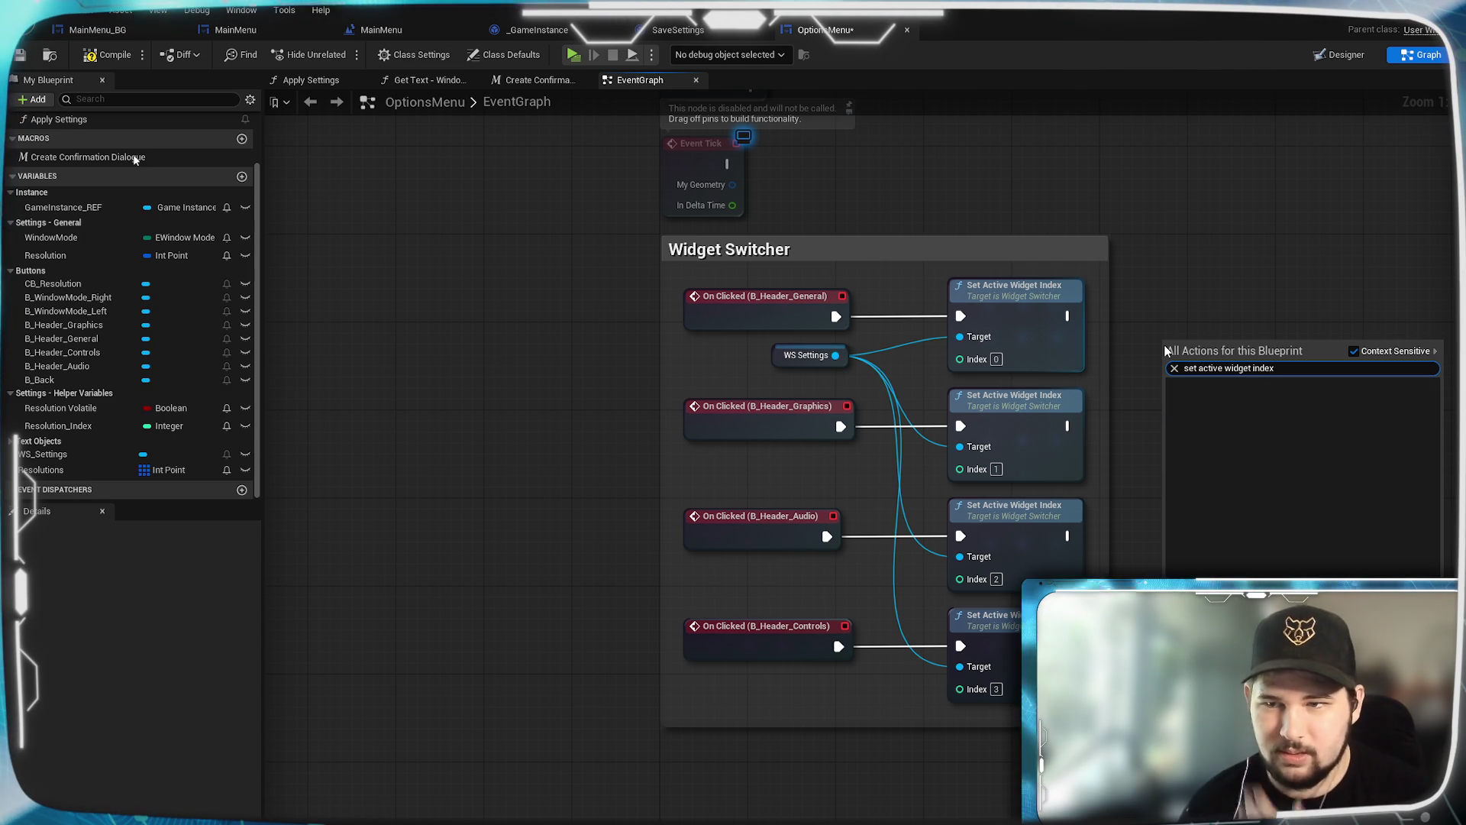
pyautogui.click(1354, 351)
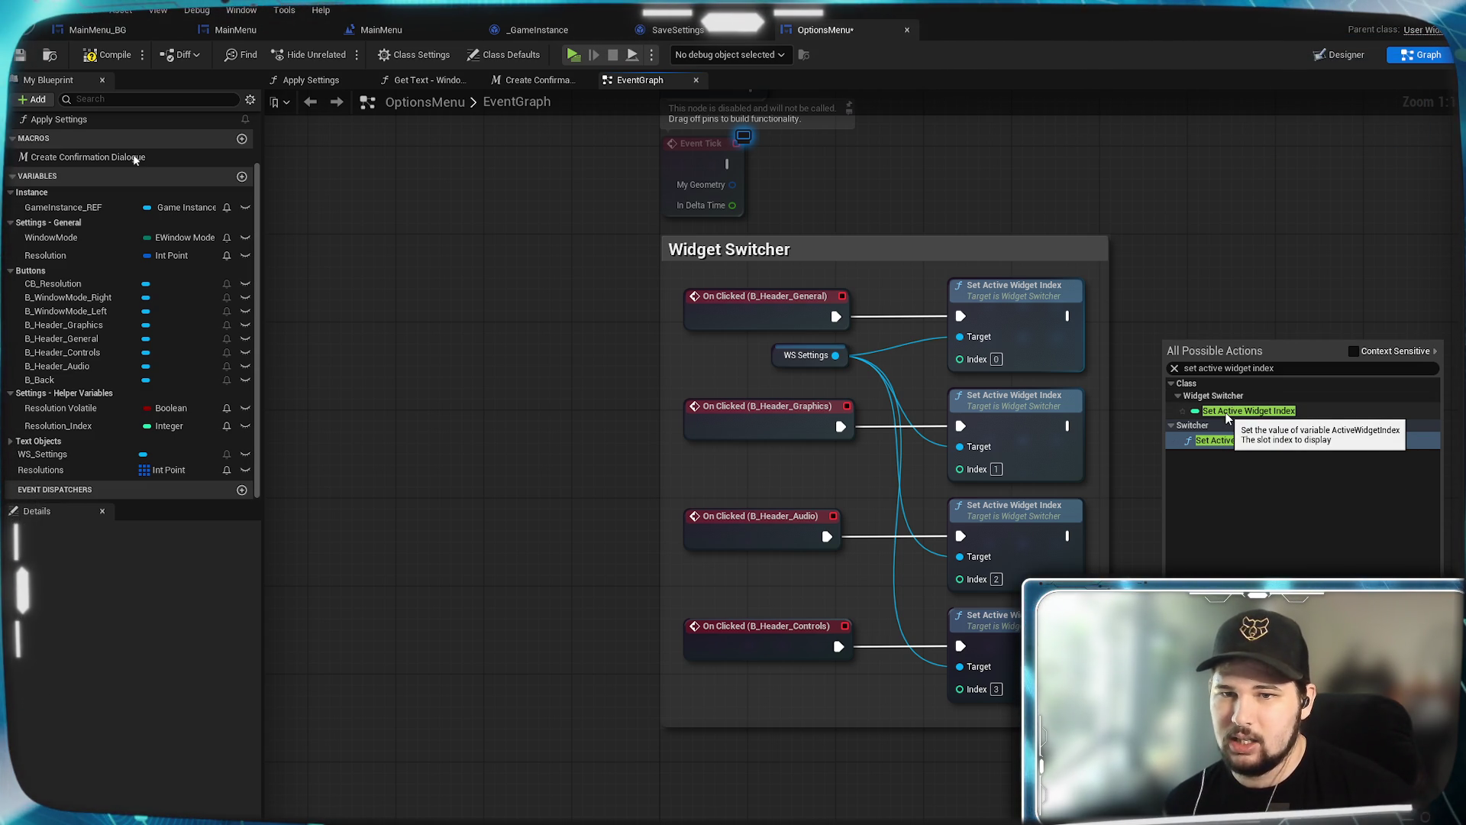
pyautogui.click(1226, 413)
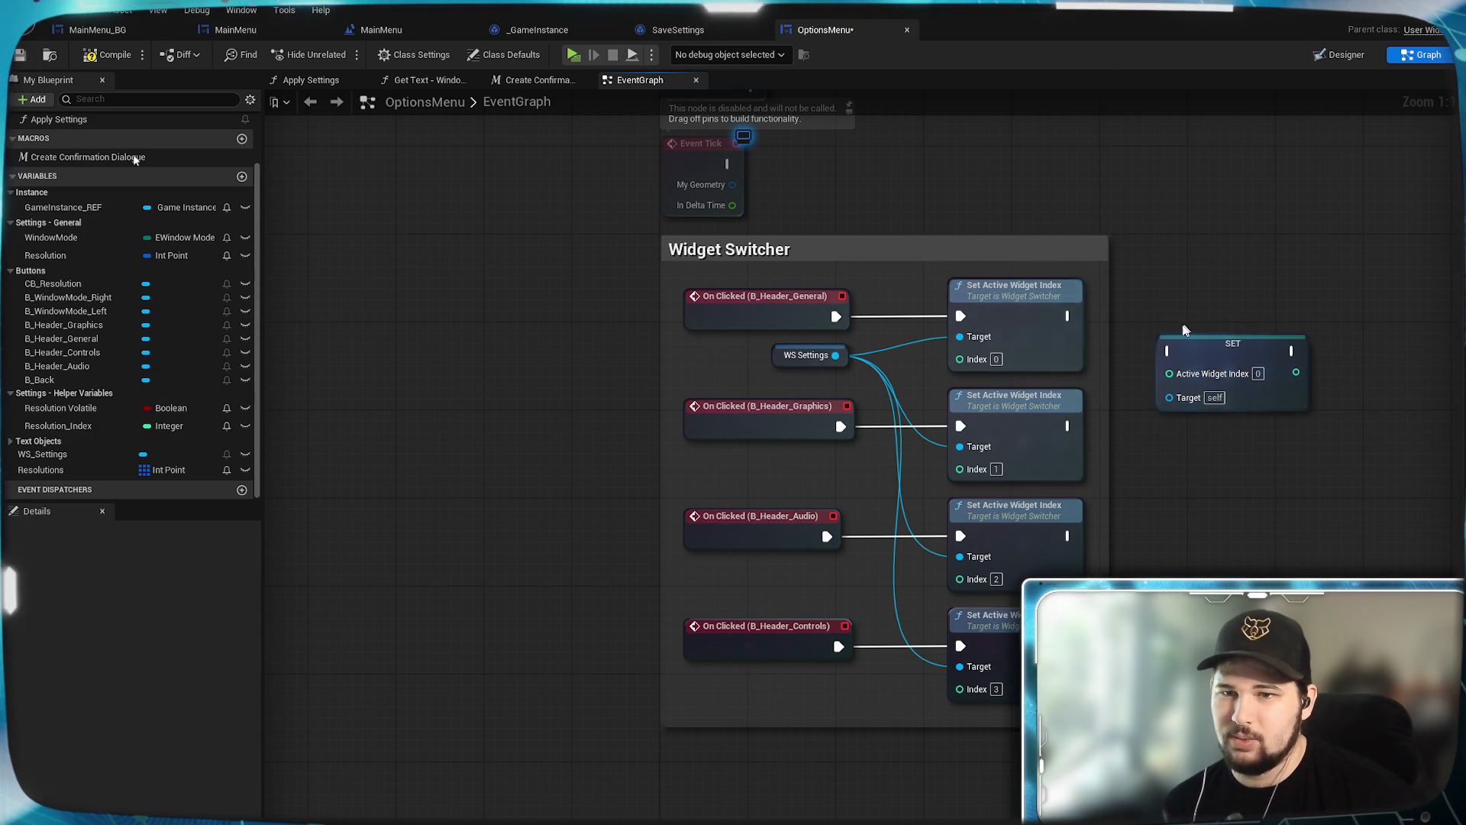
# Step: Wire WS Settings to its Target and the General click exec, then compile and save
pyautogui.moveTo(840, 357); pyautogui.dragTo(1168, 395)
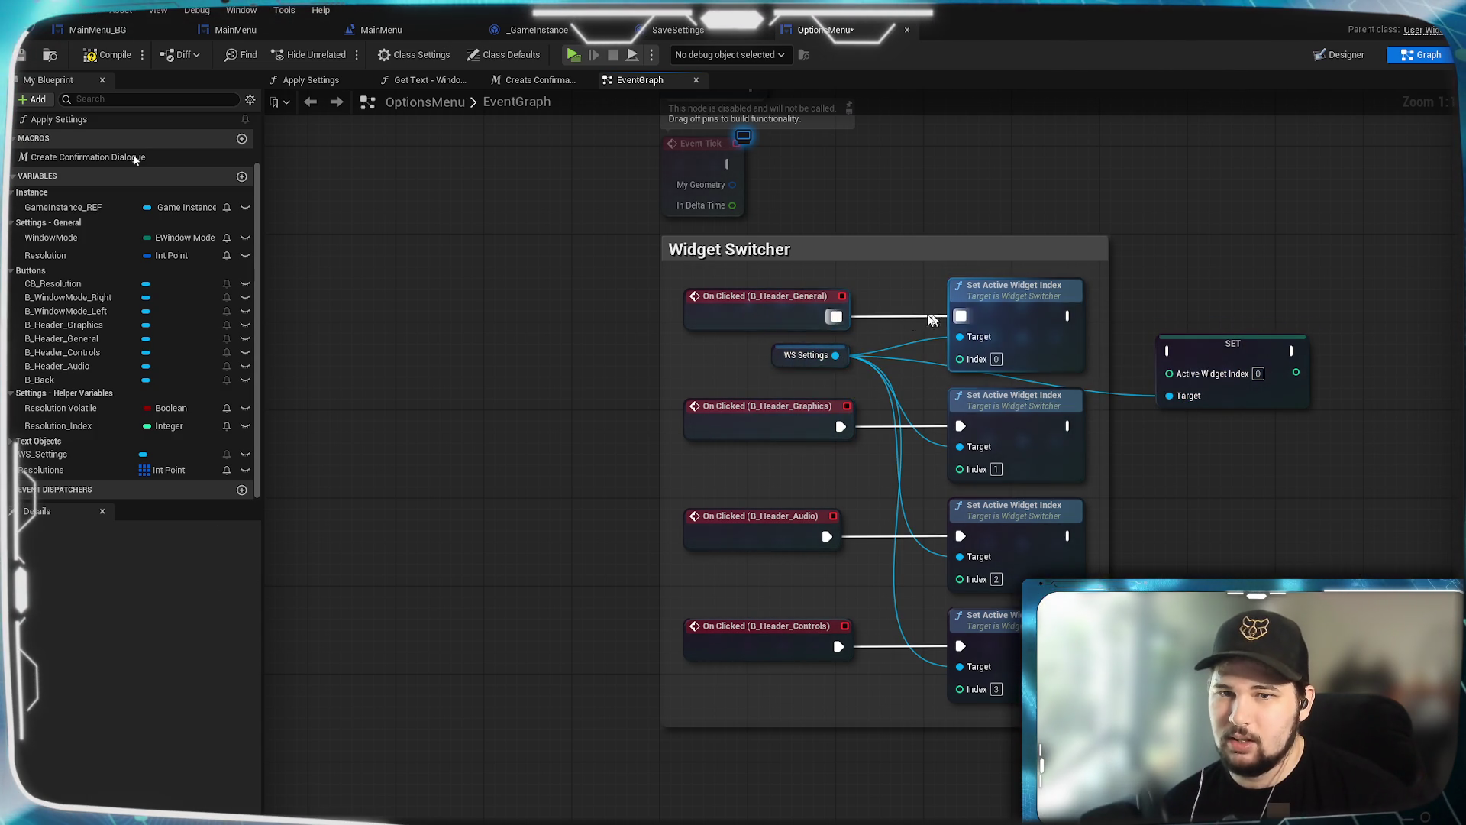
pyautogui.moveTo(838, 316)
pyautogui.mouseDown()
pyautogui.moveTo(1176, 363)
pyautogui.moveTo(1171, 350)
pyautogui.mouseUp()
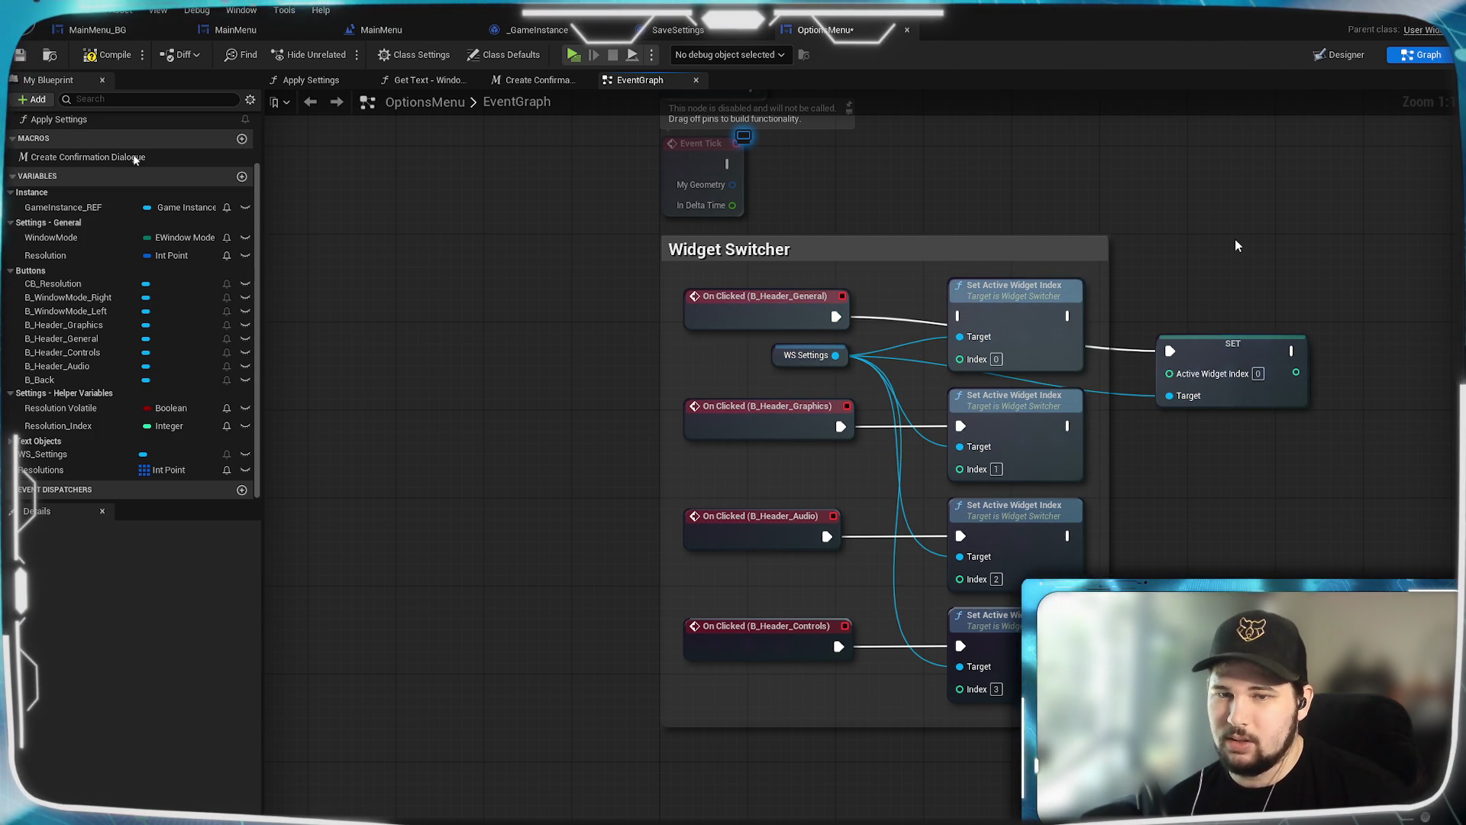
pyautogui.click(107, 54)
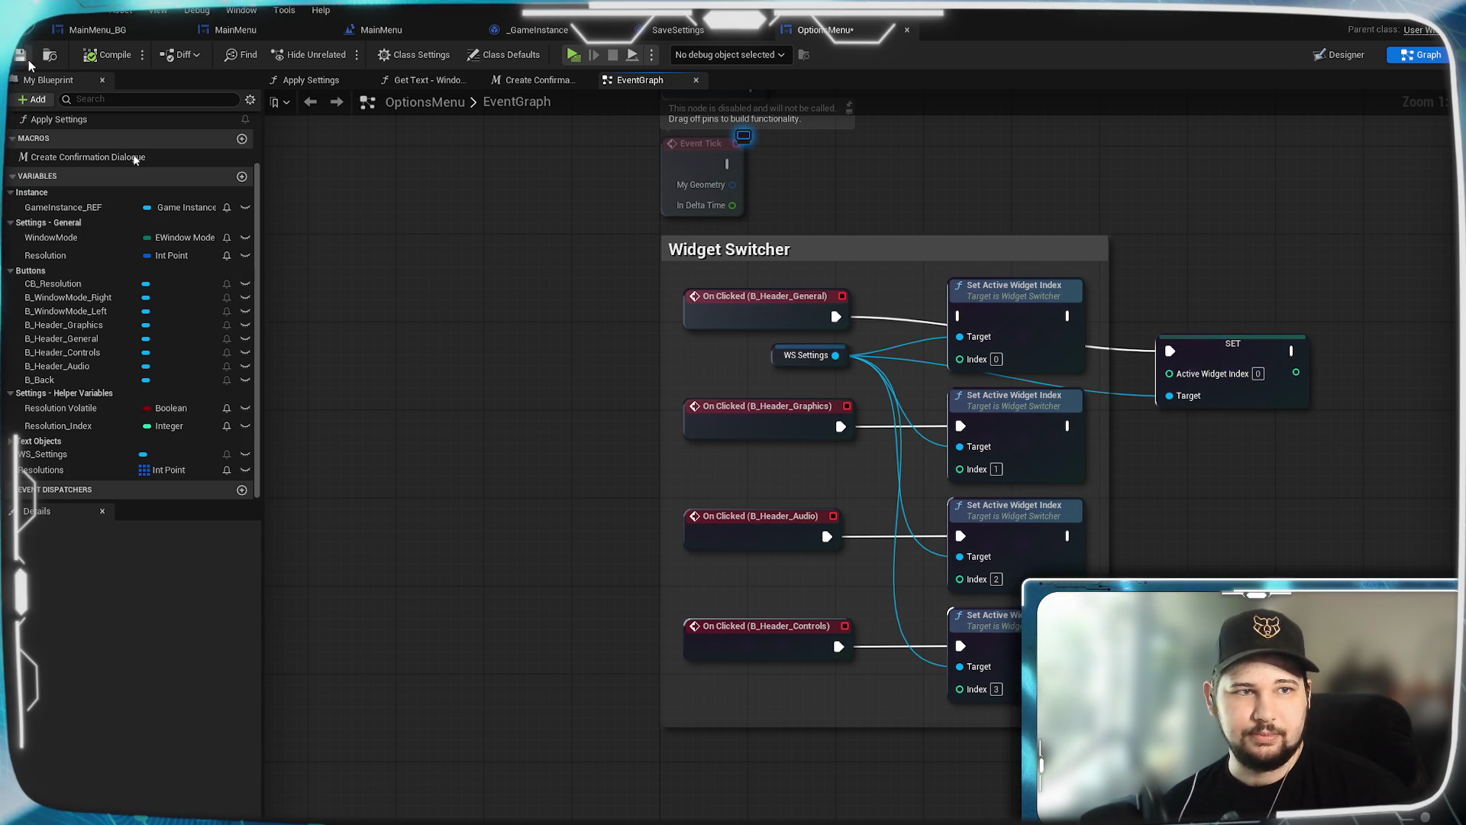
pyautogui.hotkey('ctrl', 's')
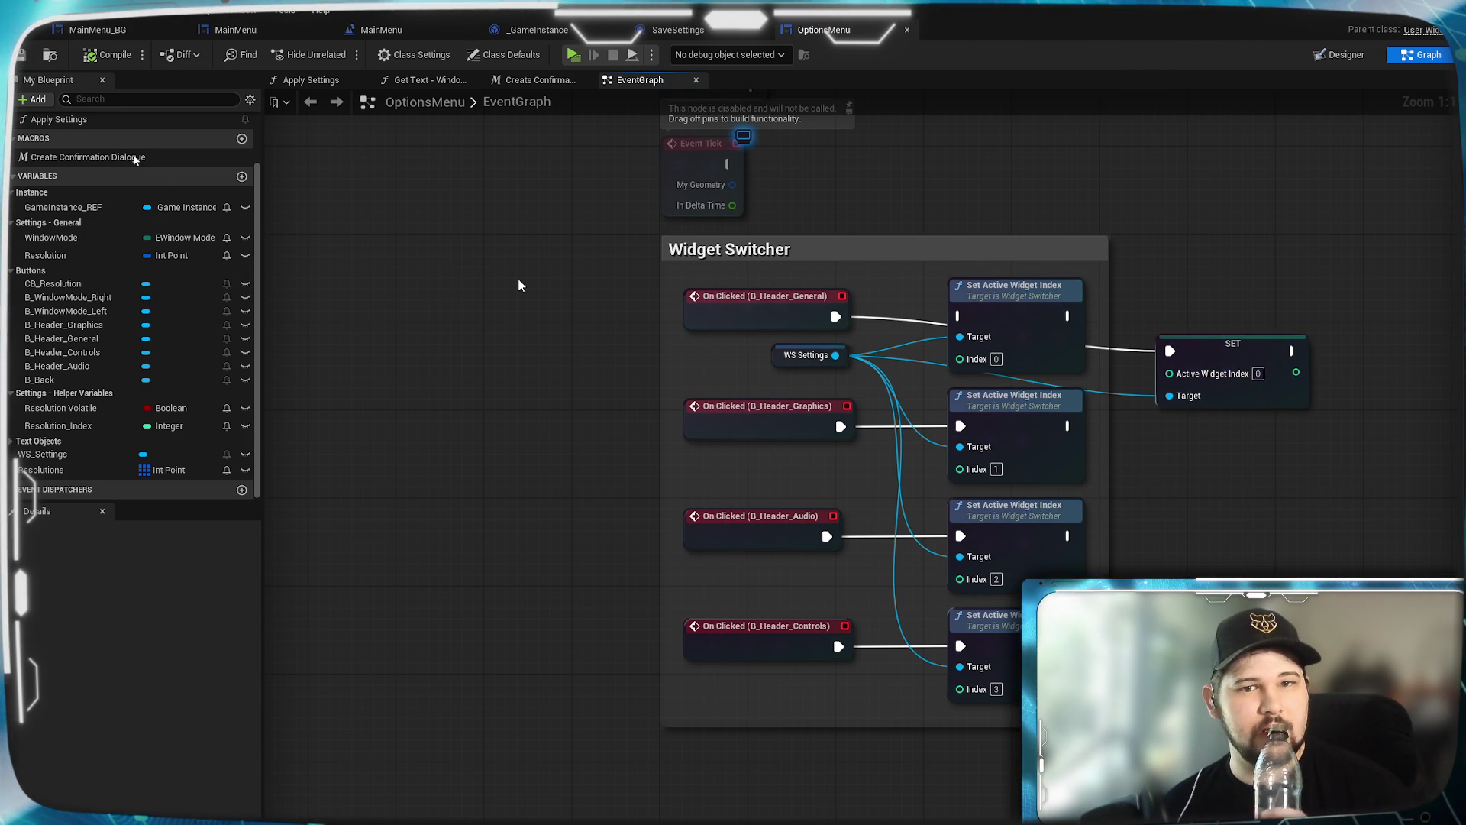
pyautogui.click(574, 54)
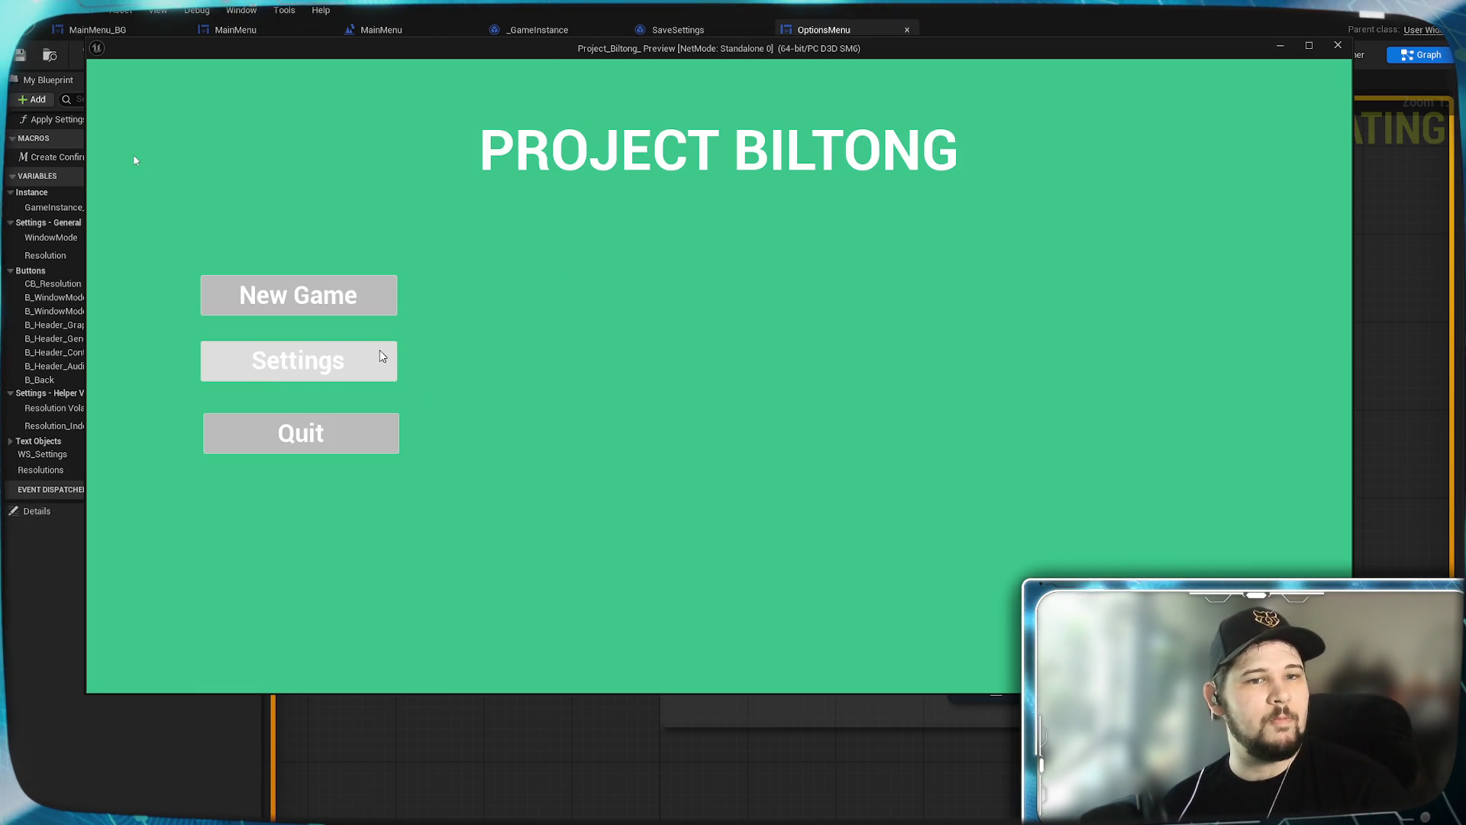
pyautogui.click(381, 358)
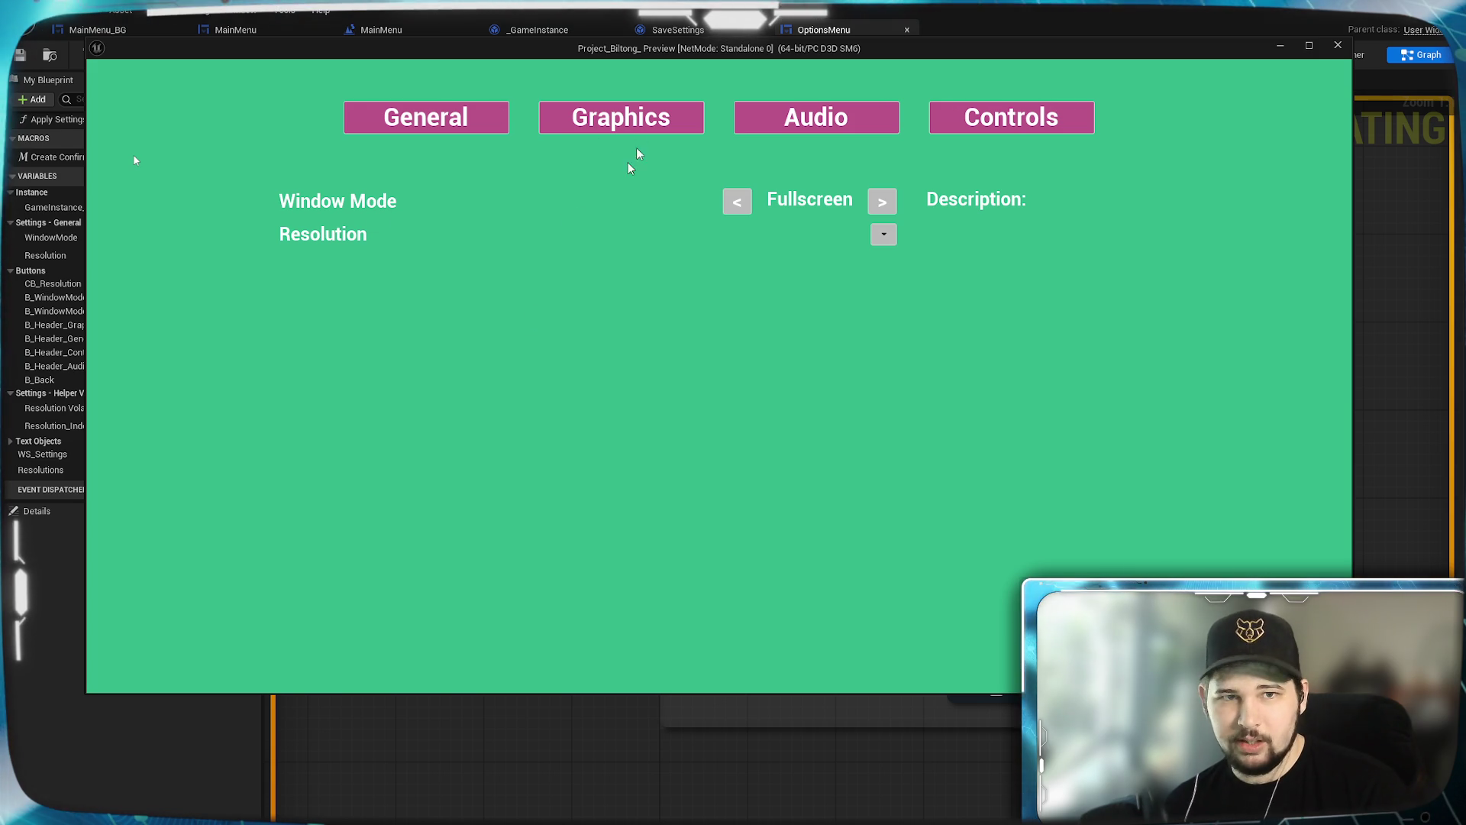
pyautogui.click(603, 130)
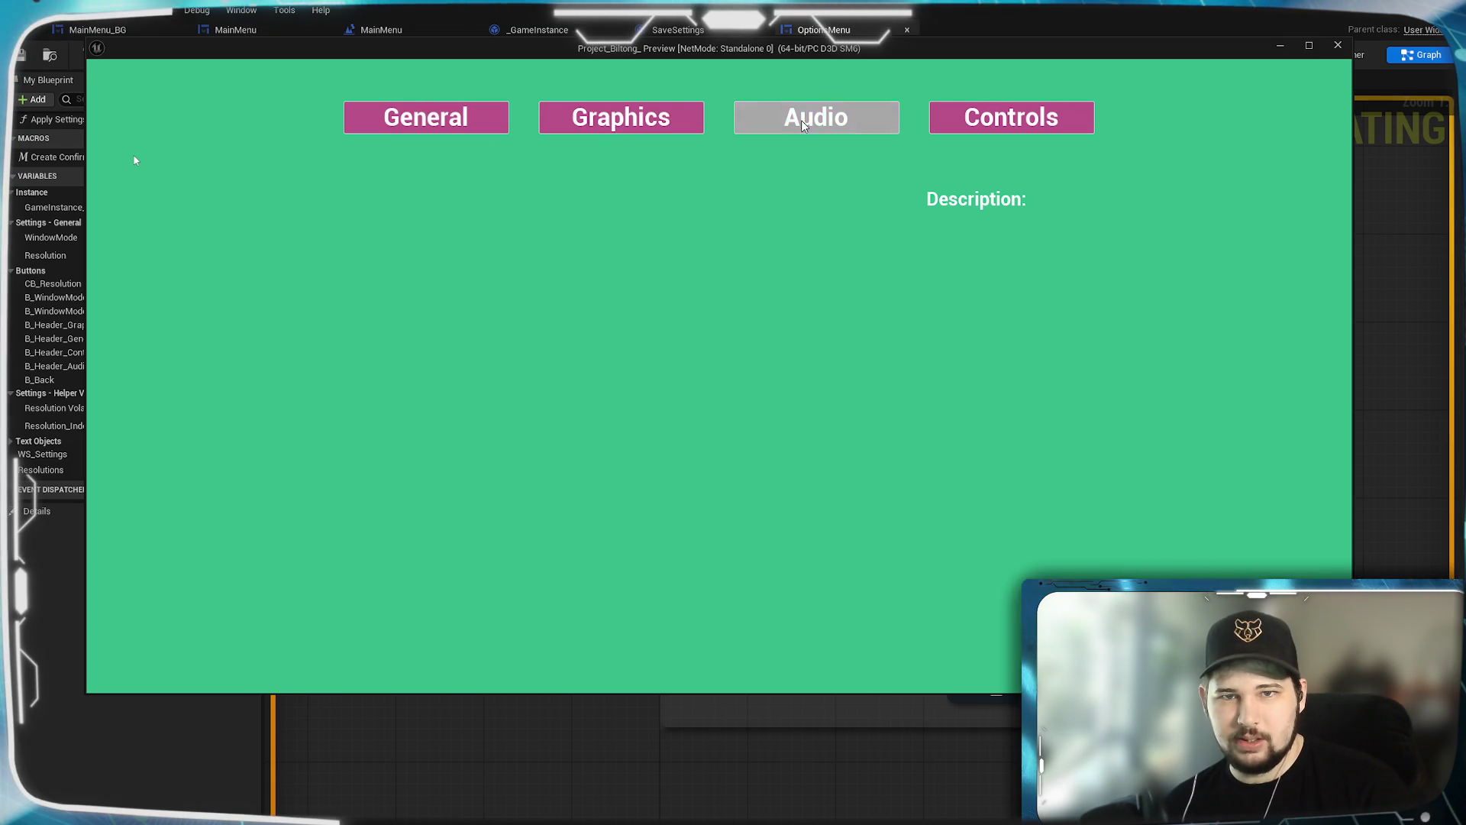
pyautogui.click(461, 117)
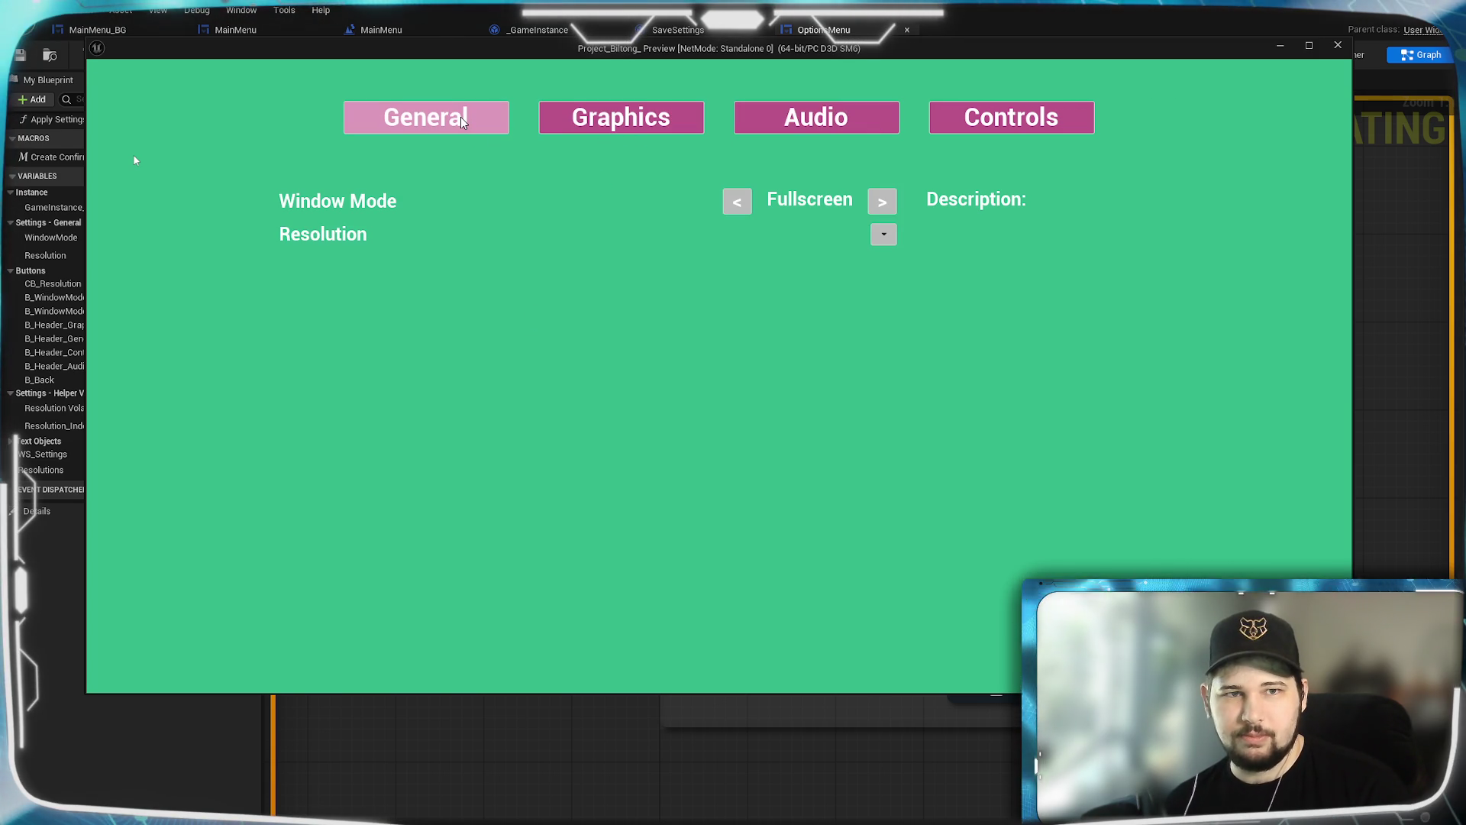
pyautogui.press('Escape')
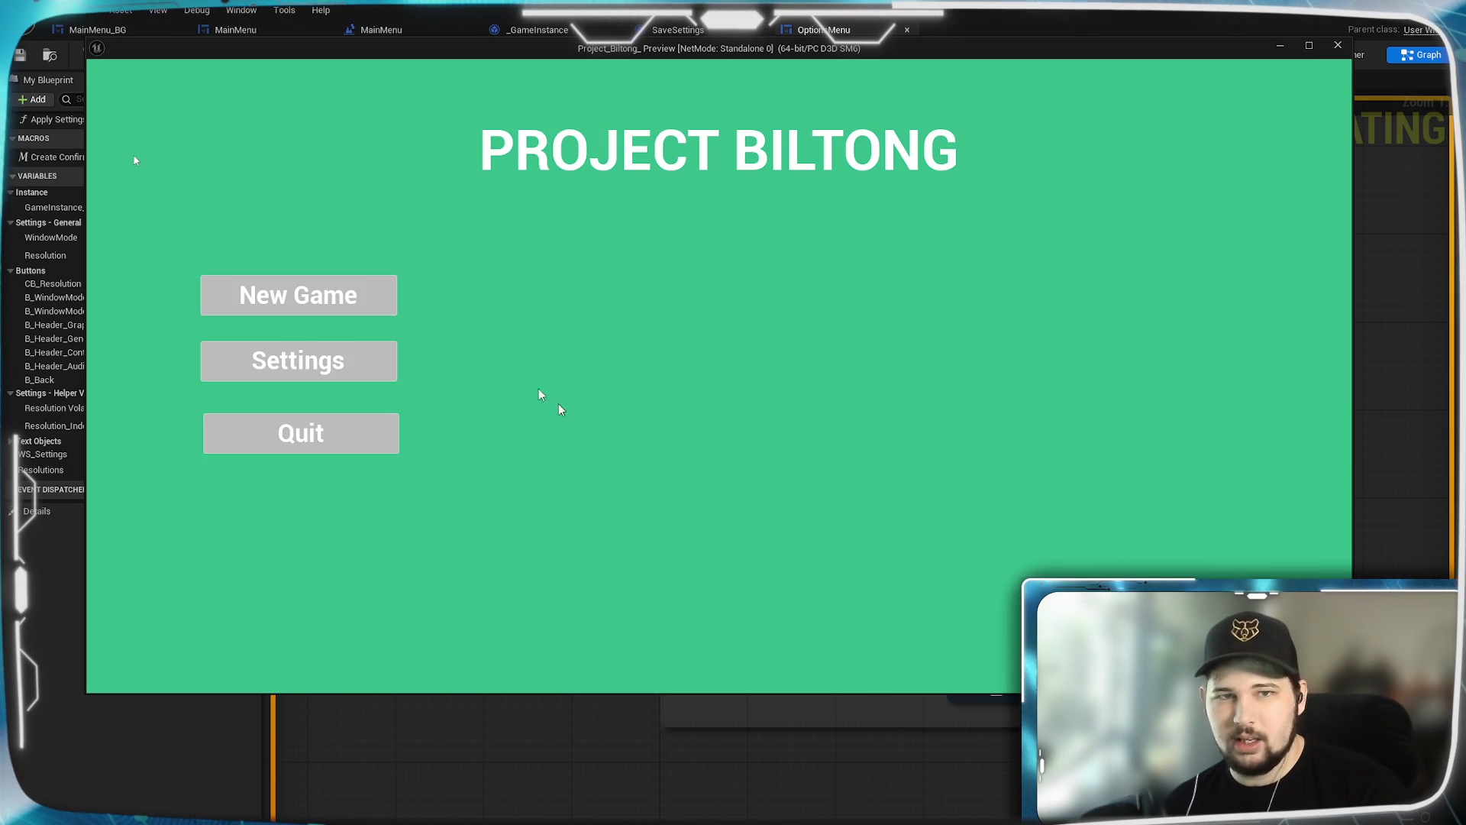
pyautogui.click(300, 433)
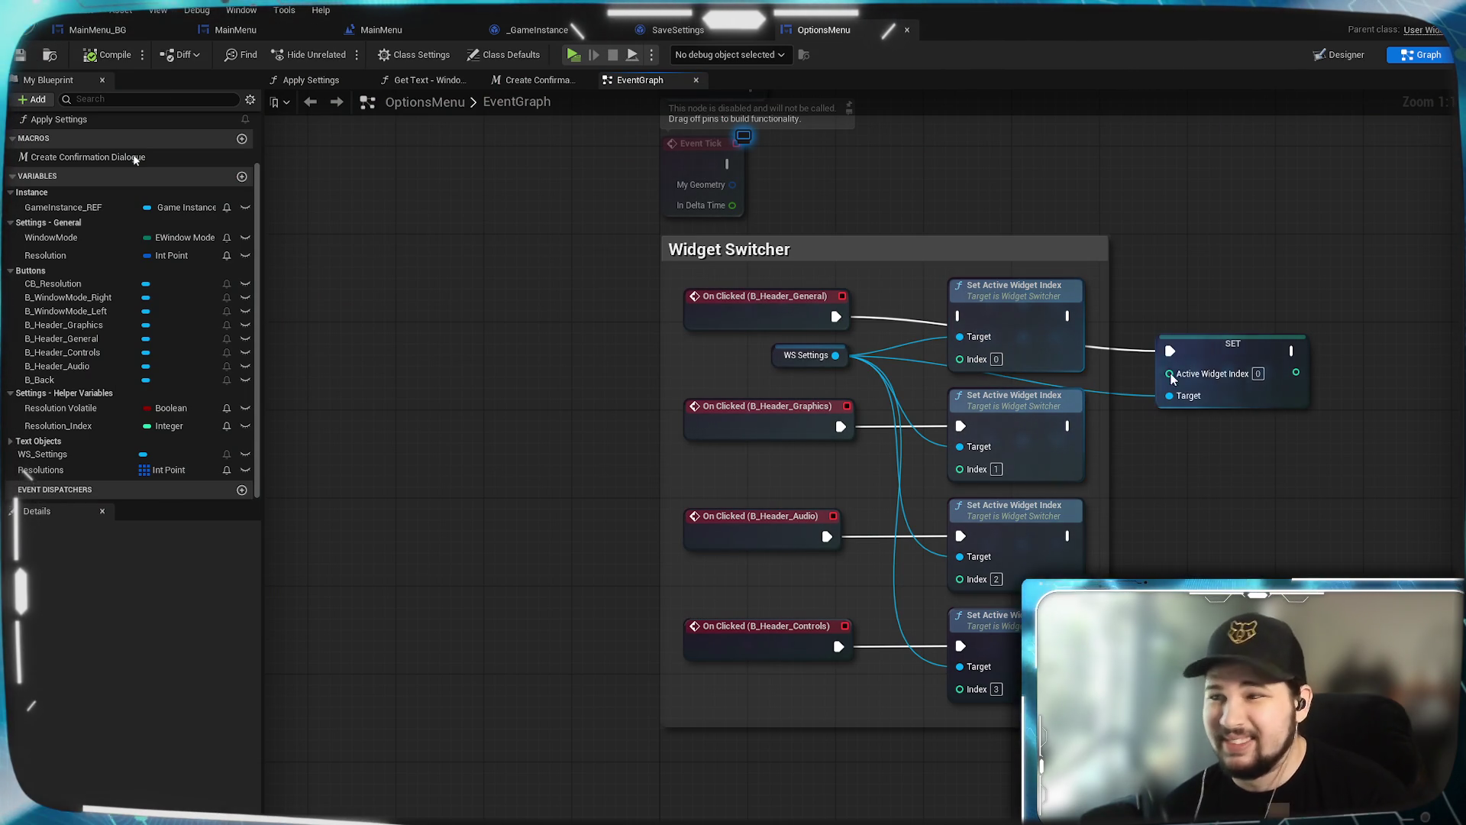
# Step: Inspect the action menus of the SET and Set Active Widget Index nodes, then clear the selection
pyautogui.click(1028, 322)
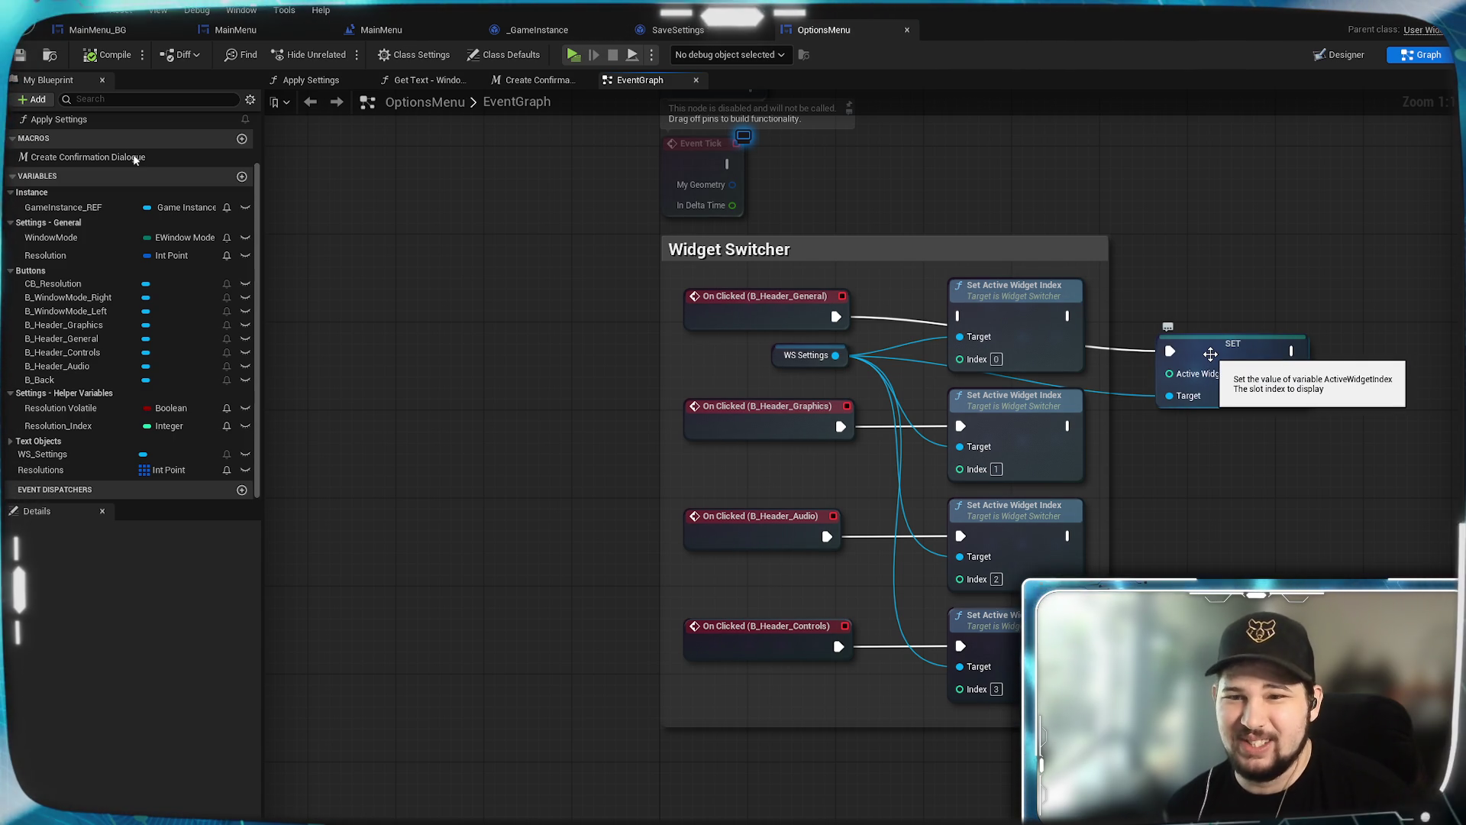
pyautogui.click(1207, 358)
pyautogui.rightClick(1215, 357)
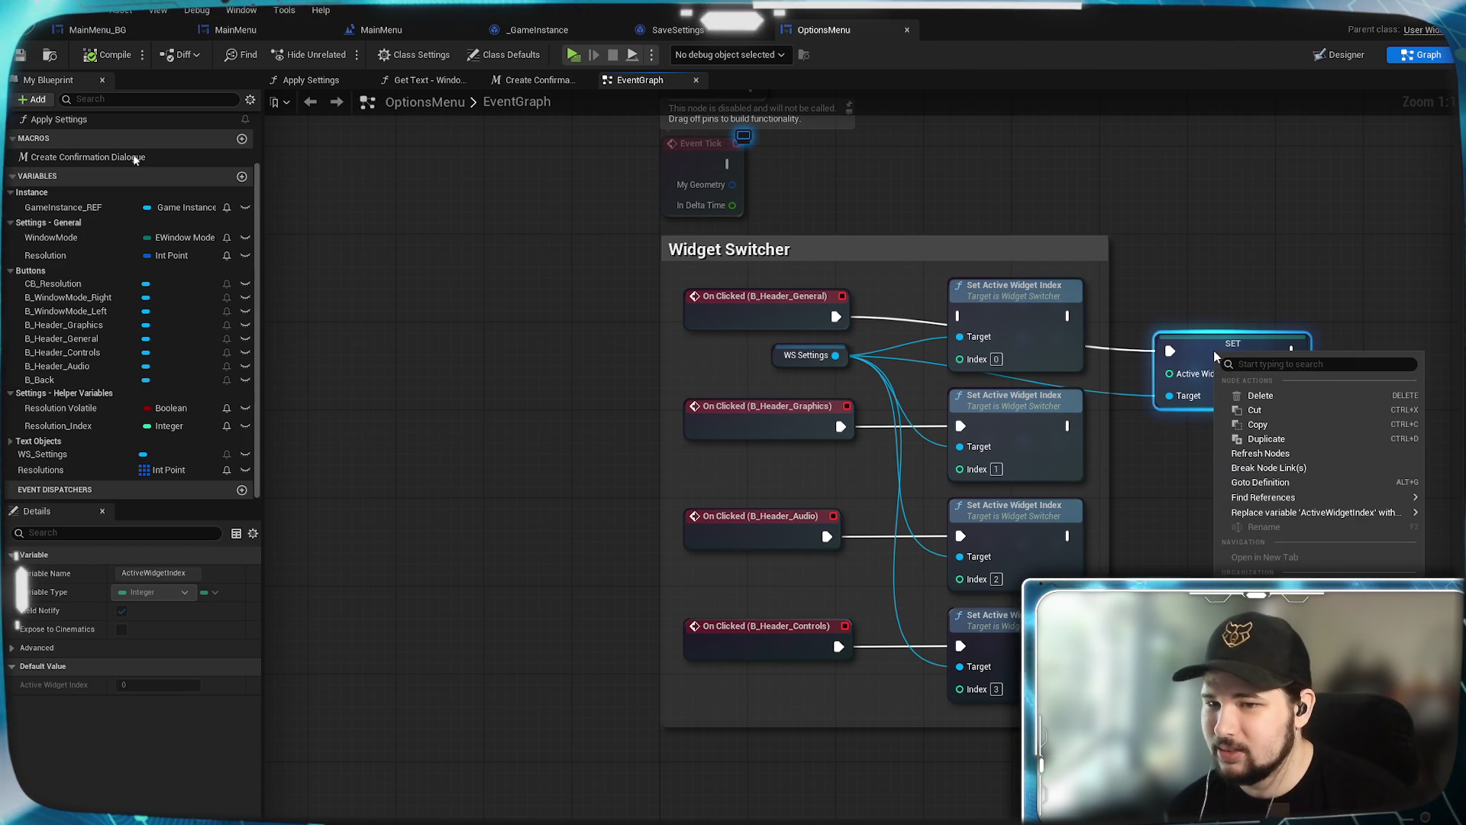
pyautogui.click(1192, 352)
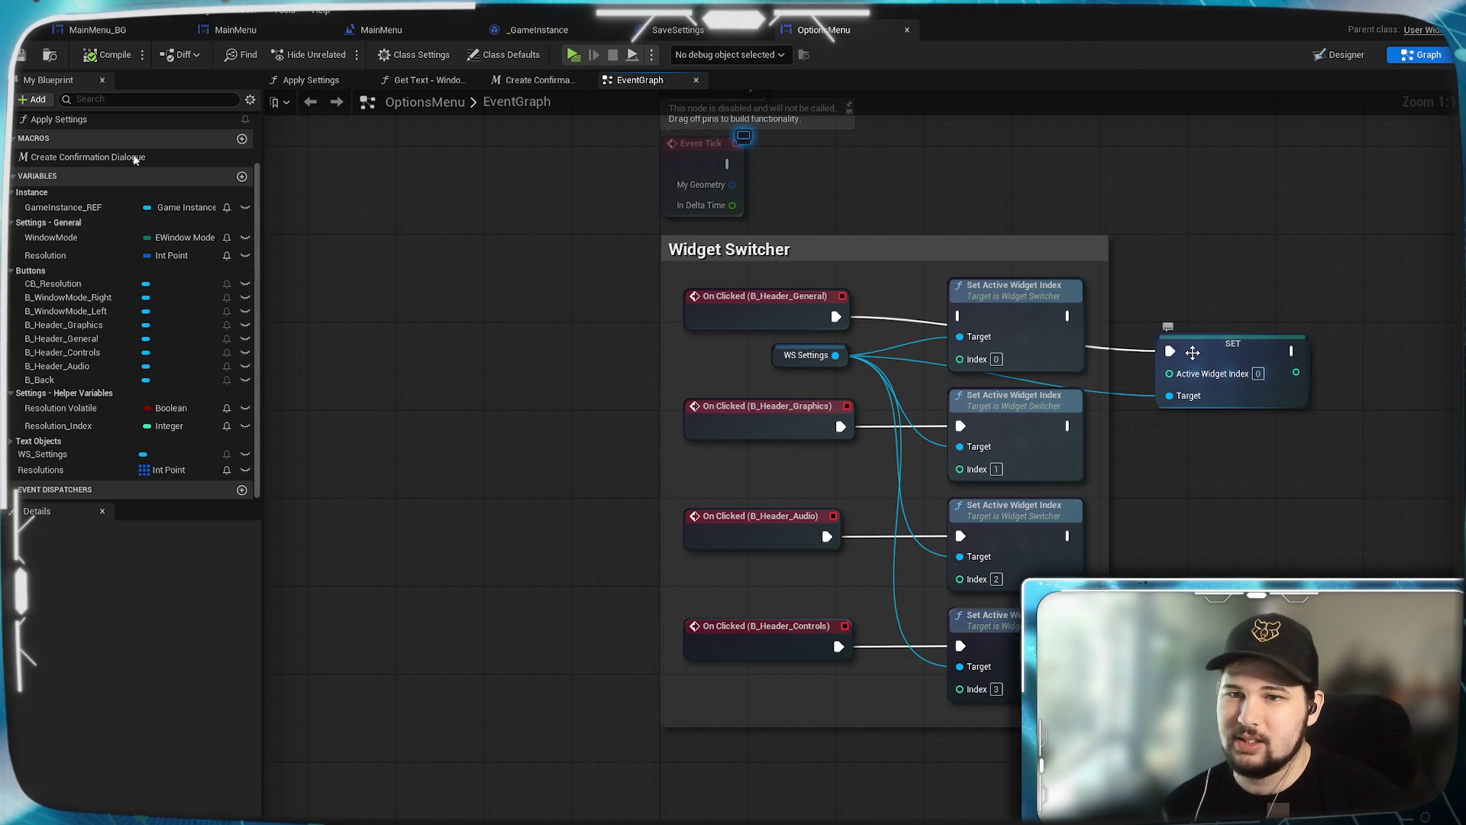
pyautogui.click(1025, 319)
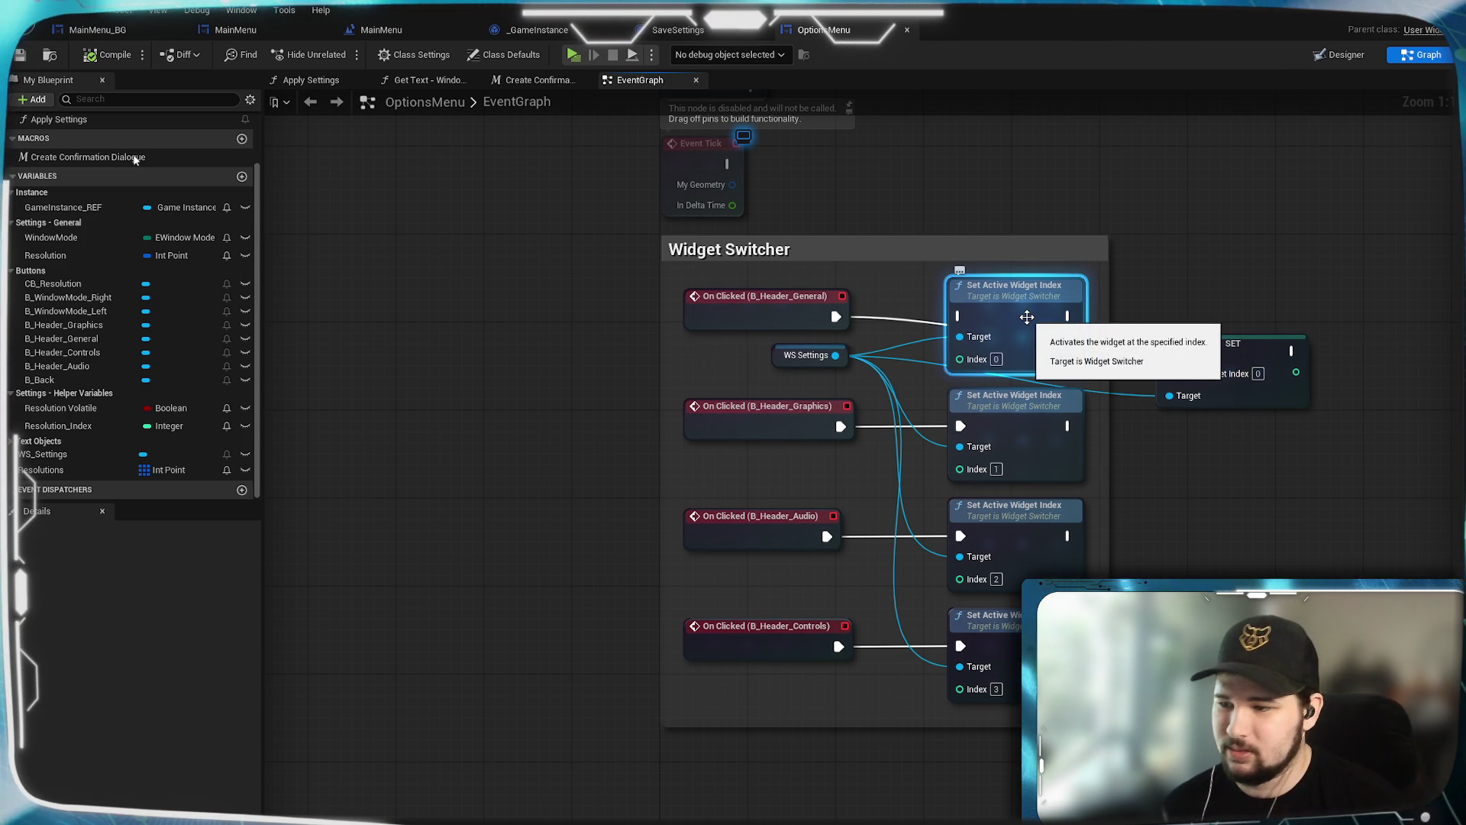
pyautogui.rightClick(1027, 322)
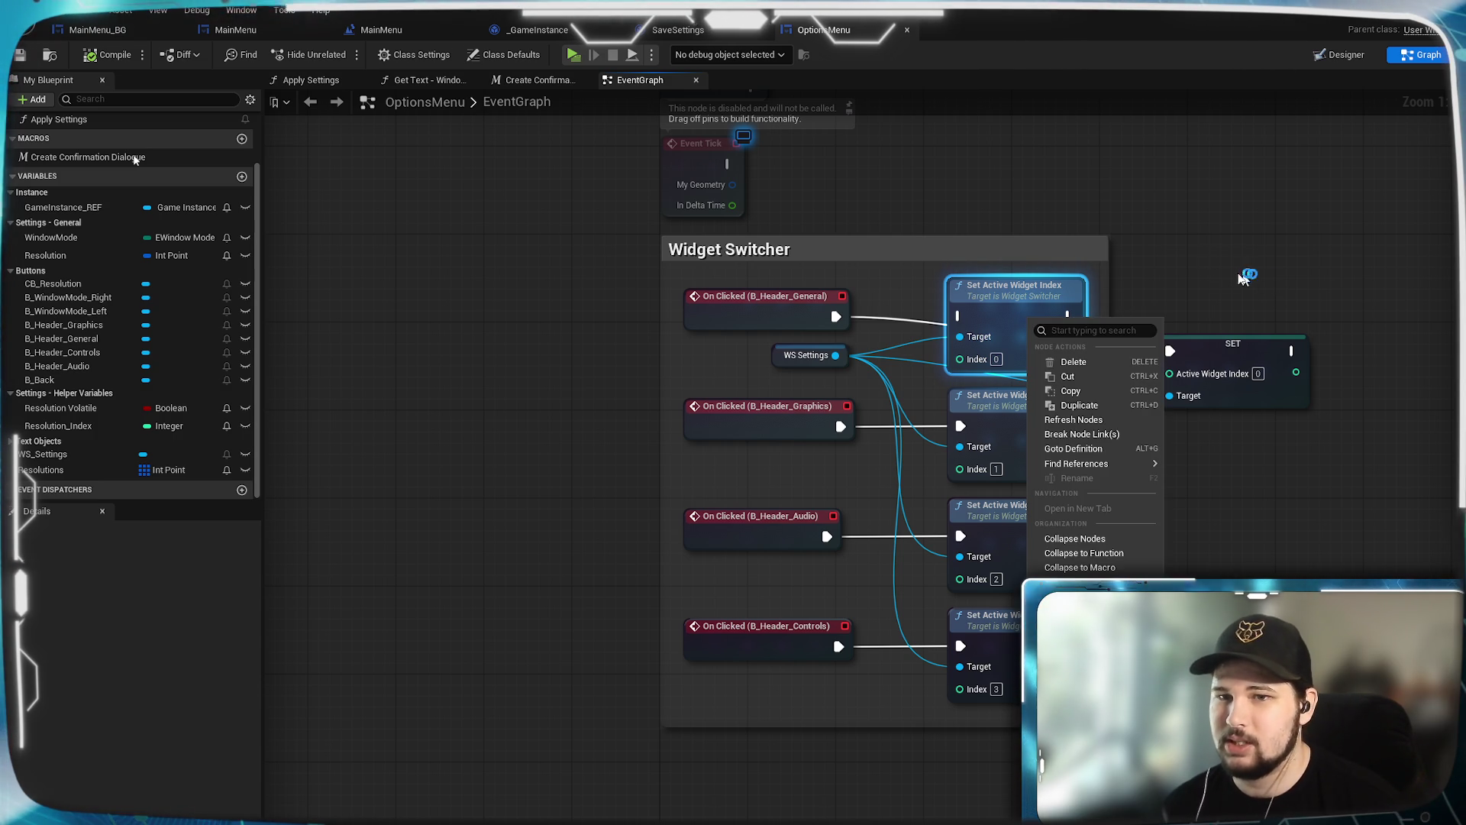
pyautogui.click(1165, 233)
pyautogui.click(1165, 233)
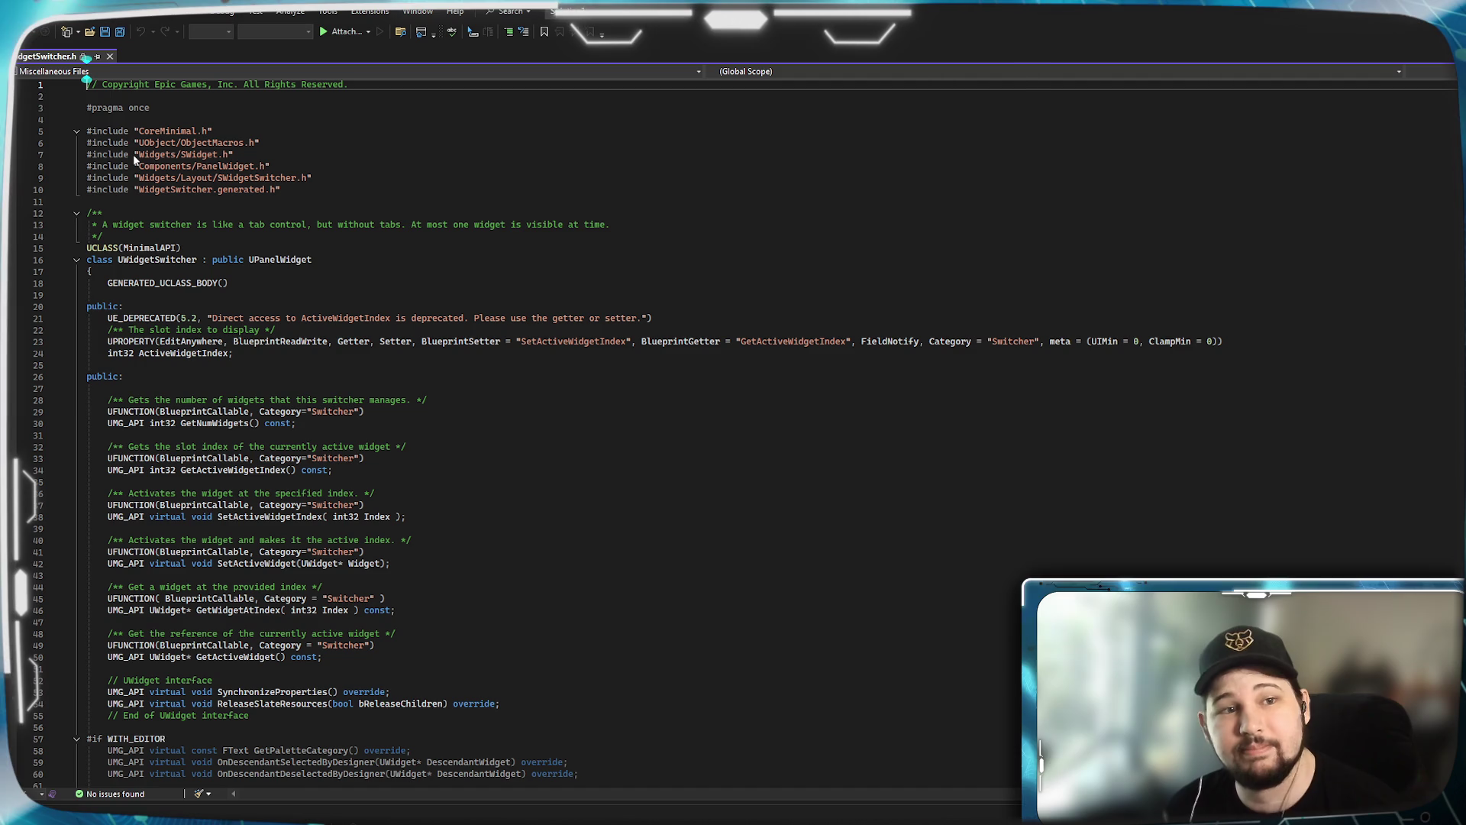
pyautogui.scroll(-10, 134, 158)
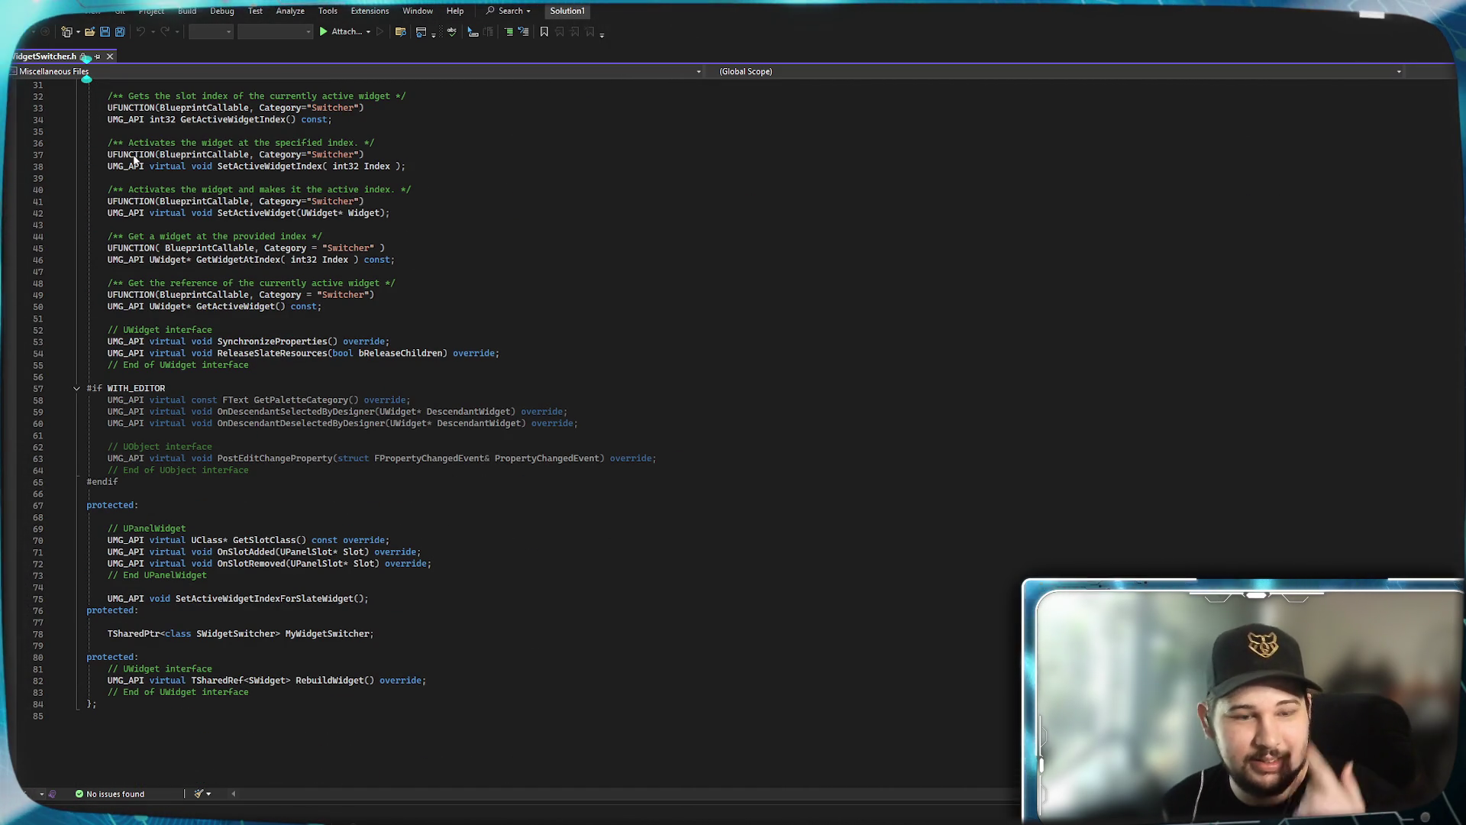
pyautogui.scroll(5, 134, 158)
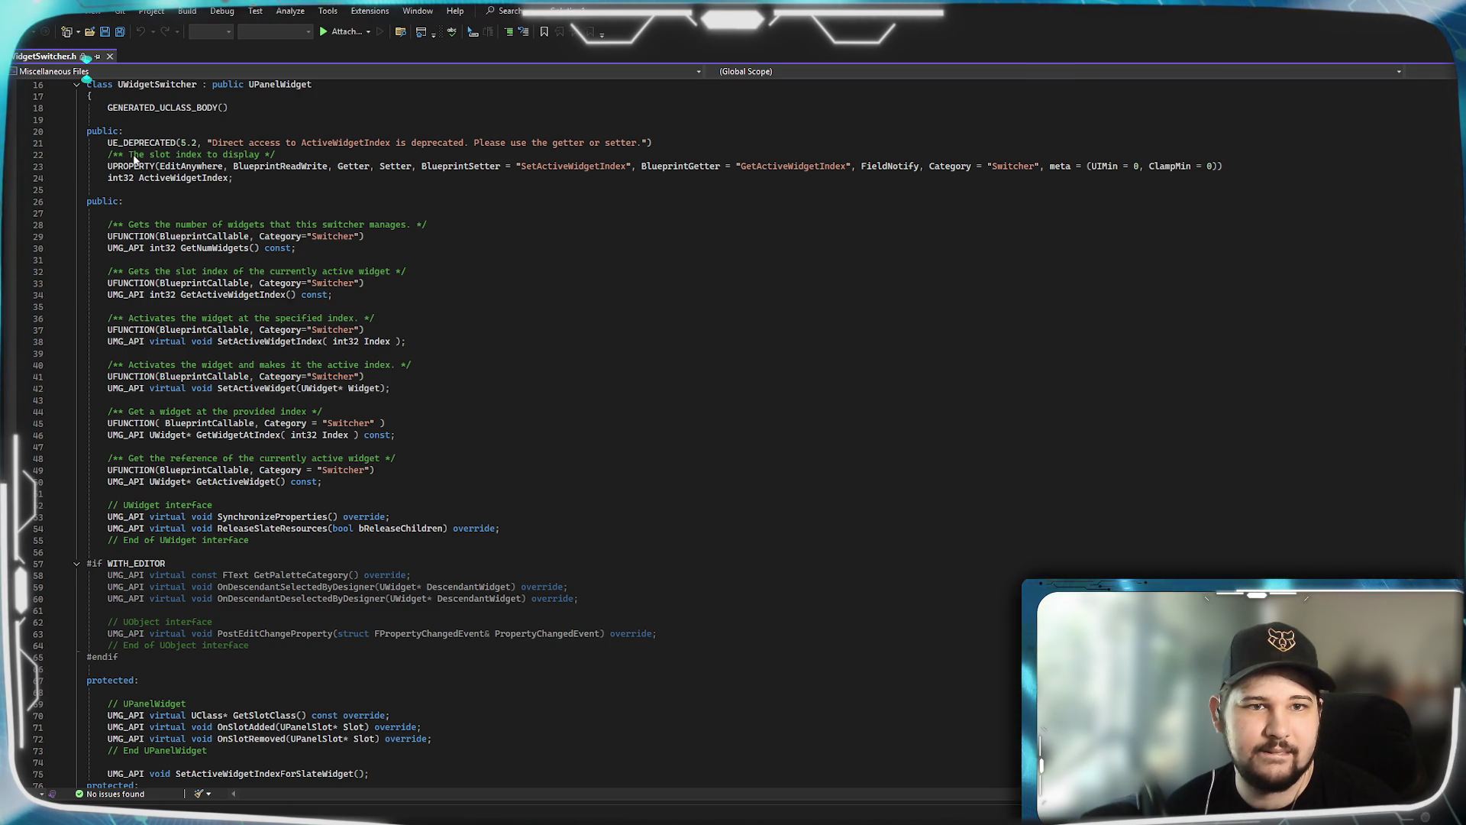
pyautogui.scroll(3, 133, 158)
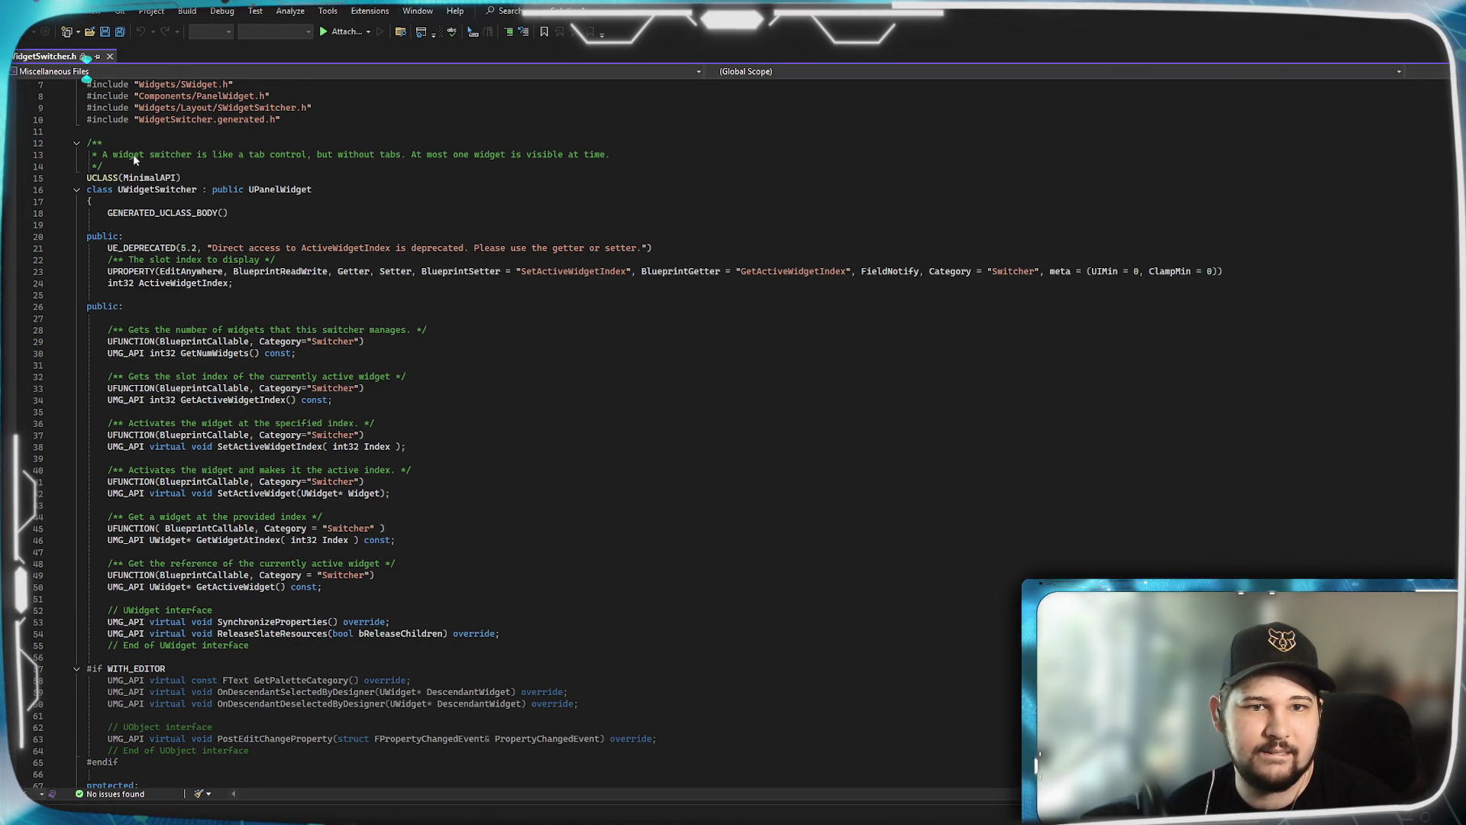
pyautogui.scroll(2, 134, 159)
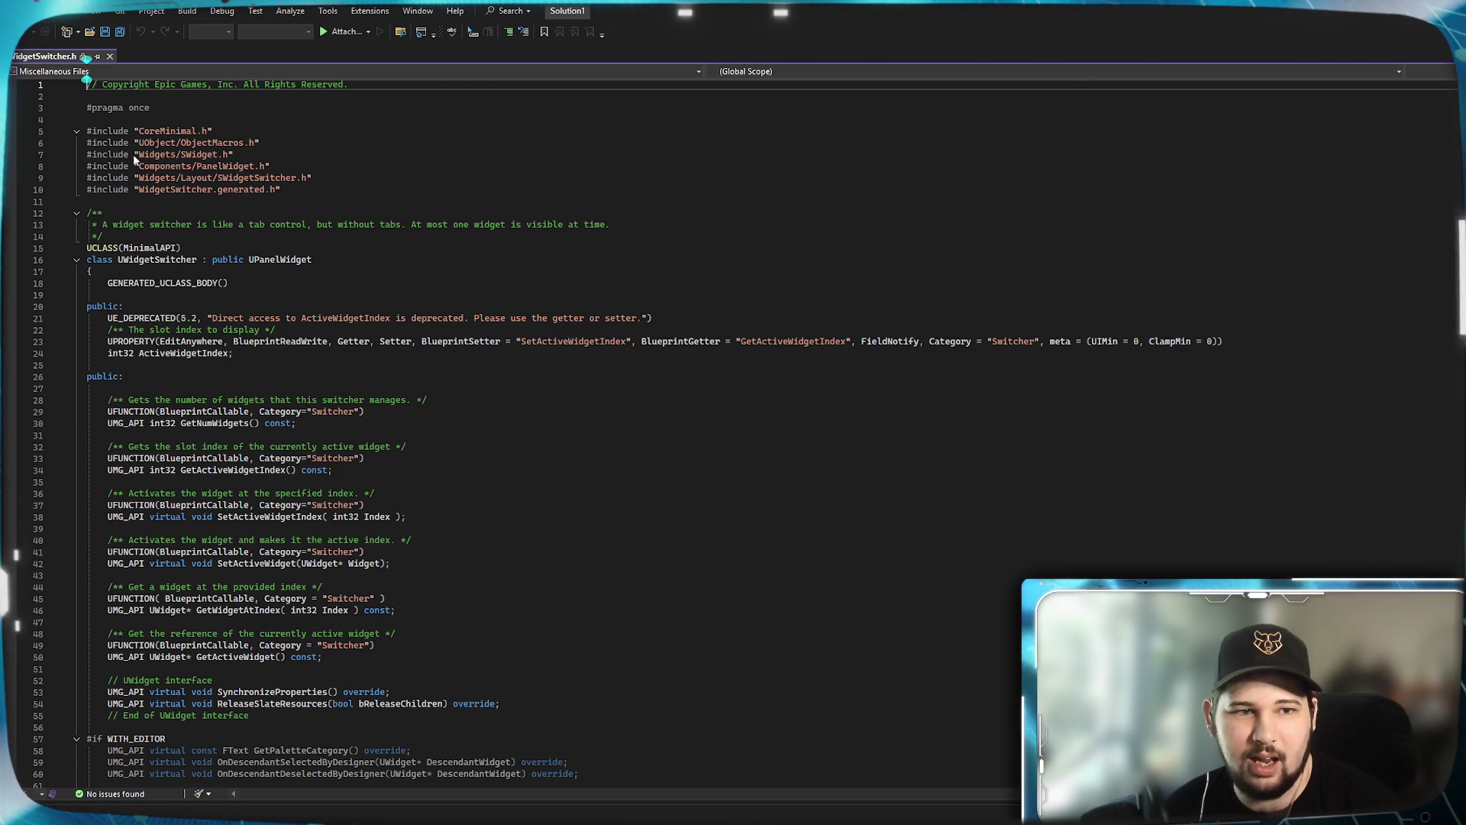
pyautogui.scroll(-6, 134, 158)
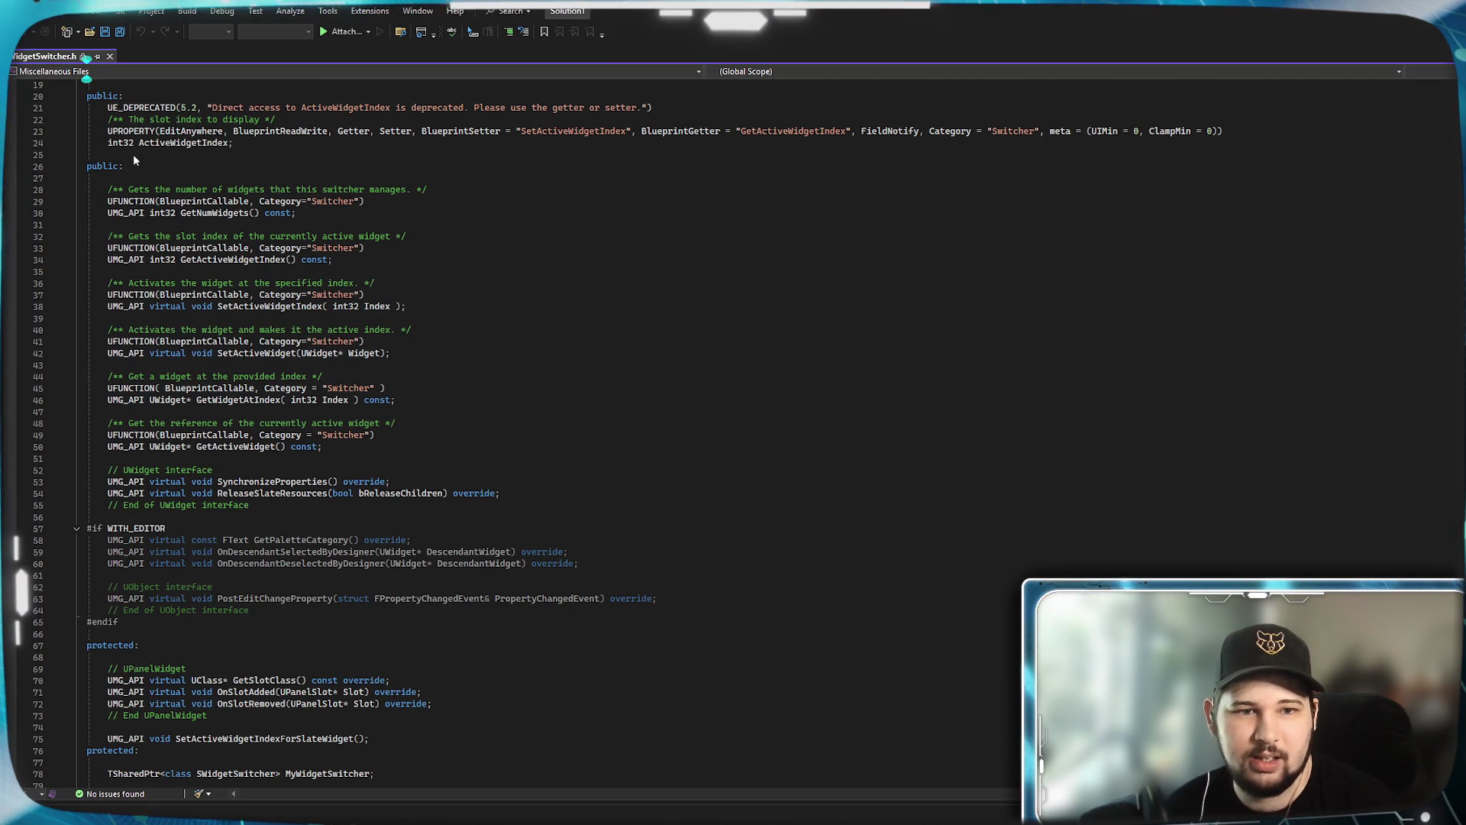
pyautogui.scroll(6, 134, 158)
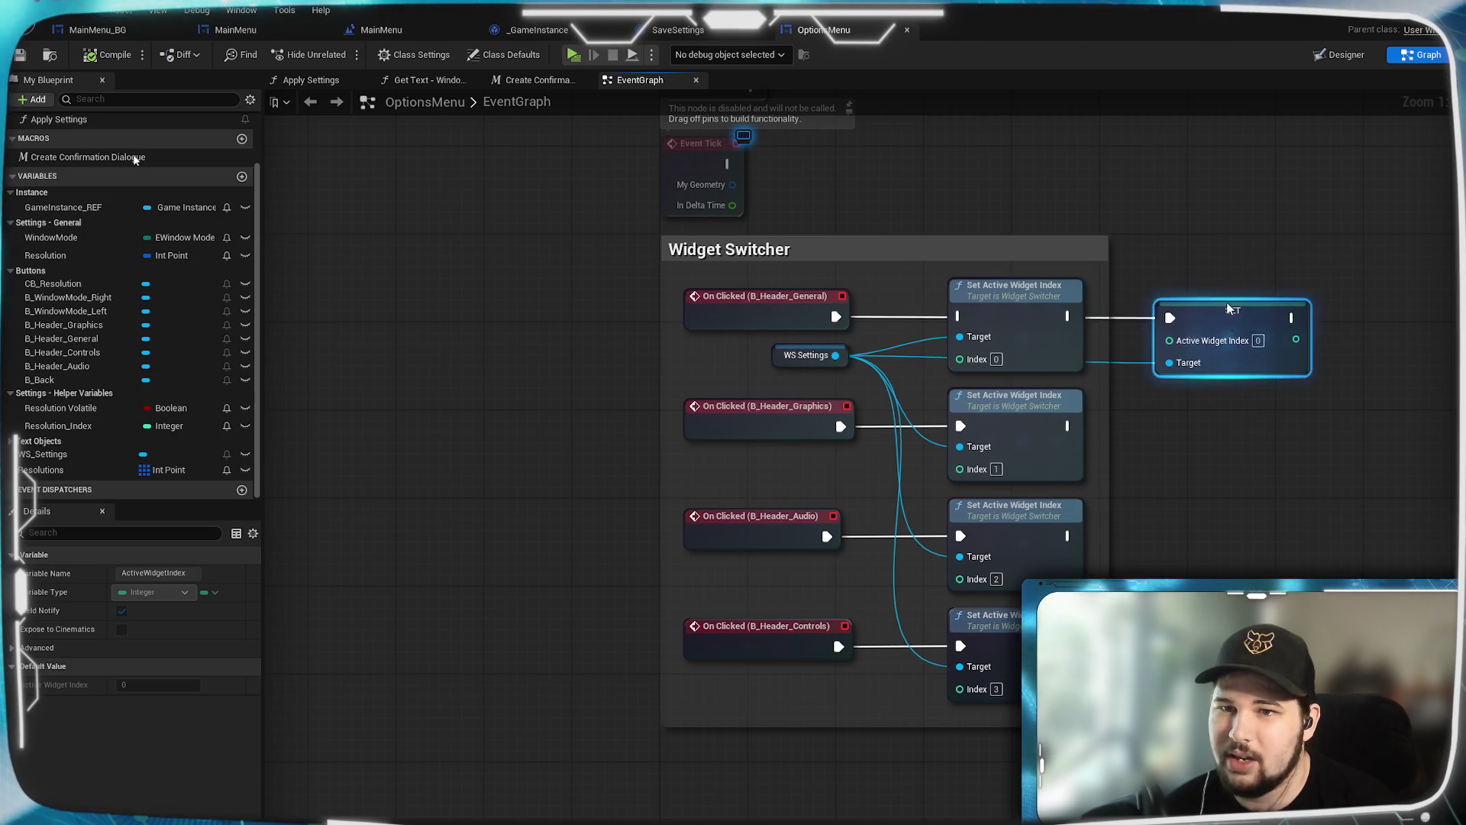
# Step: Nudge the SET node down and the Set Active Widget Index node up
pyautogui.moveTo(1229, 308)
pyautogui.mouseDown()
pyautogui.moveTo(1256, 354)
pyautogui.moveTo(1229, 329)
pyautogui.mouseUp()
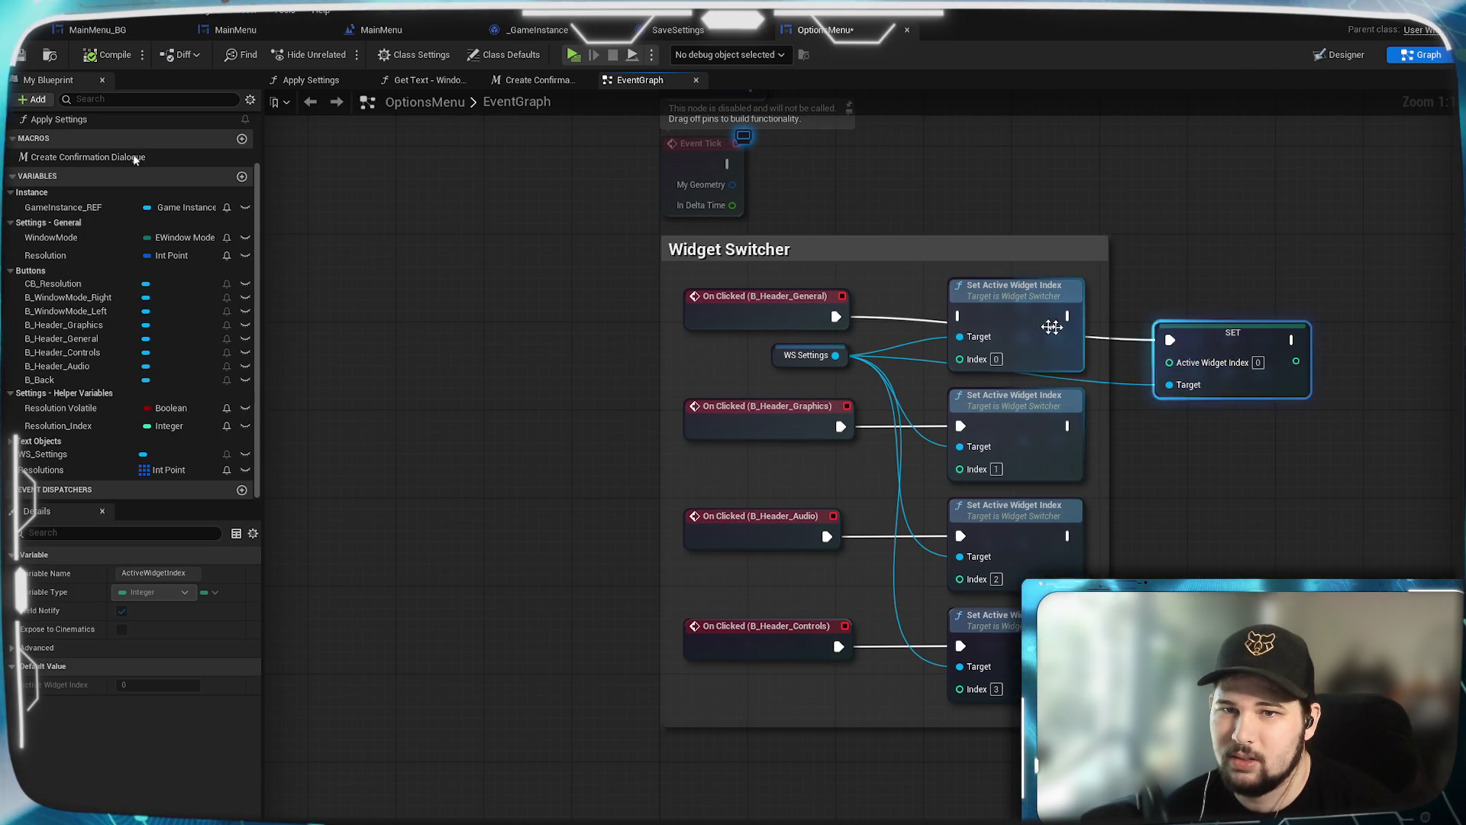
pyautogui.moveTo(1002, 329); pyautogui.dragTo(1002, 308)
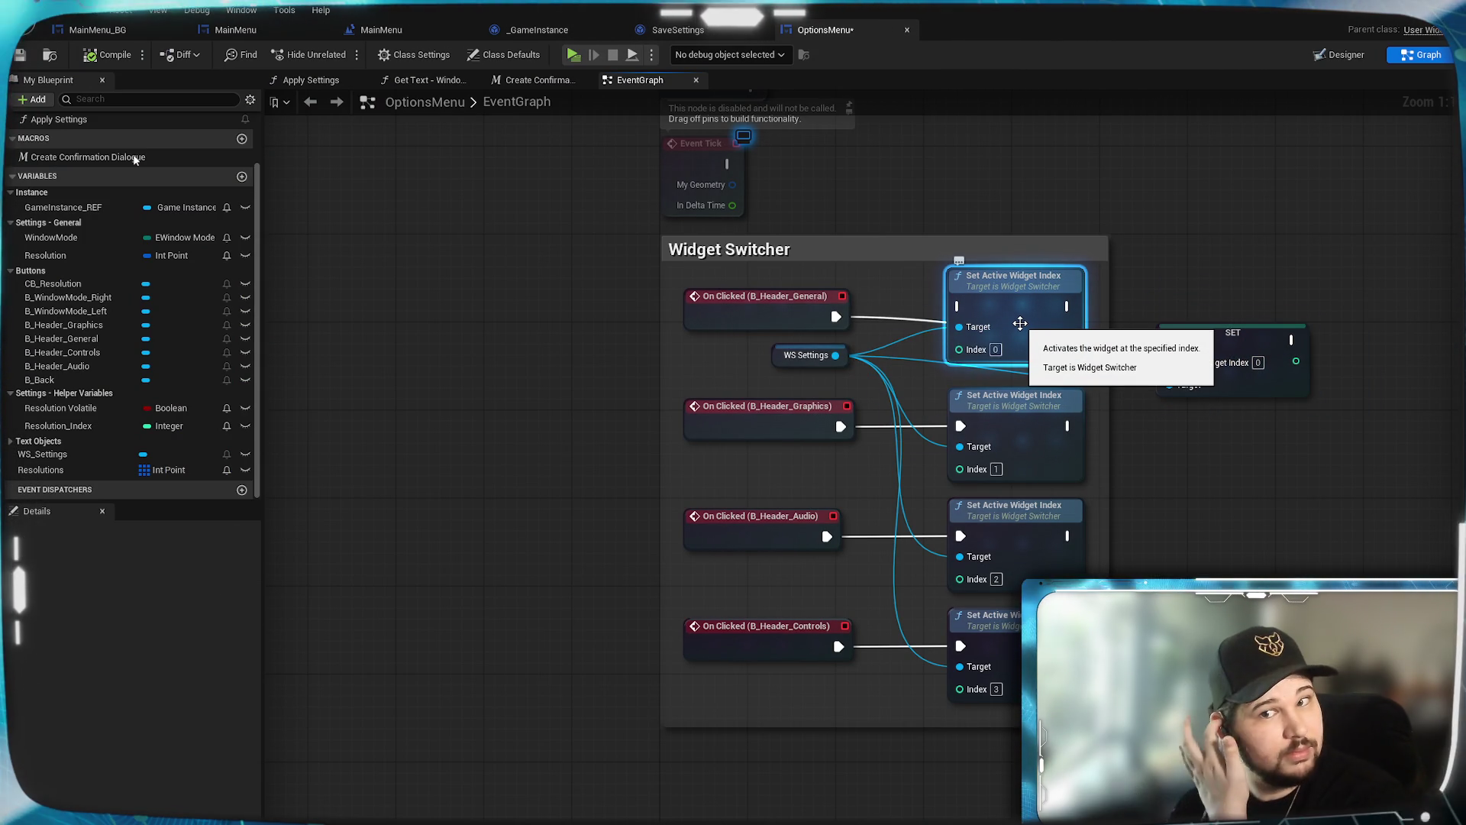
pyautogui.click(1260, 448)
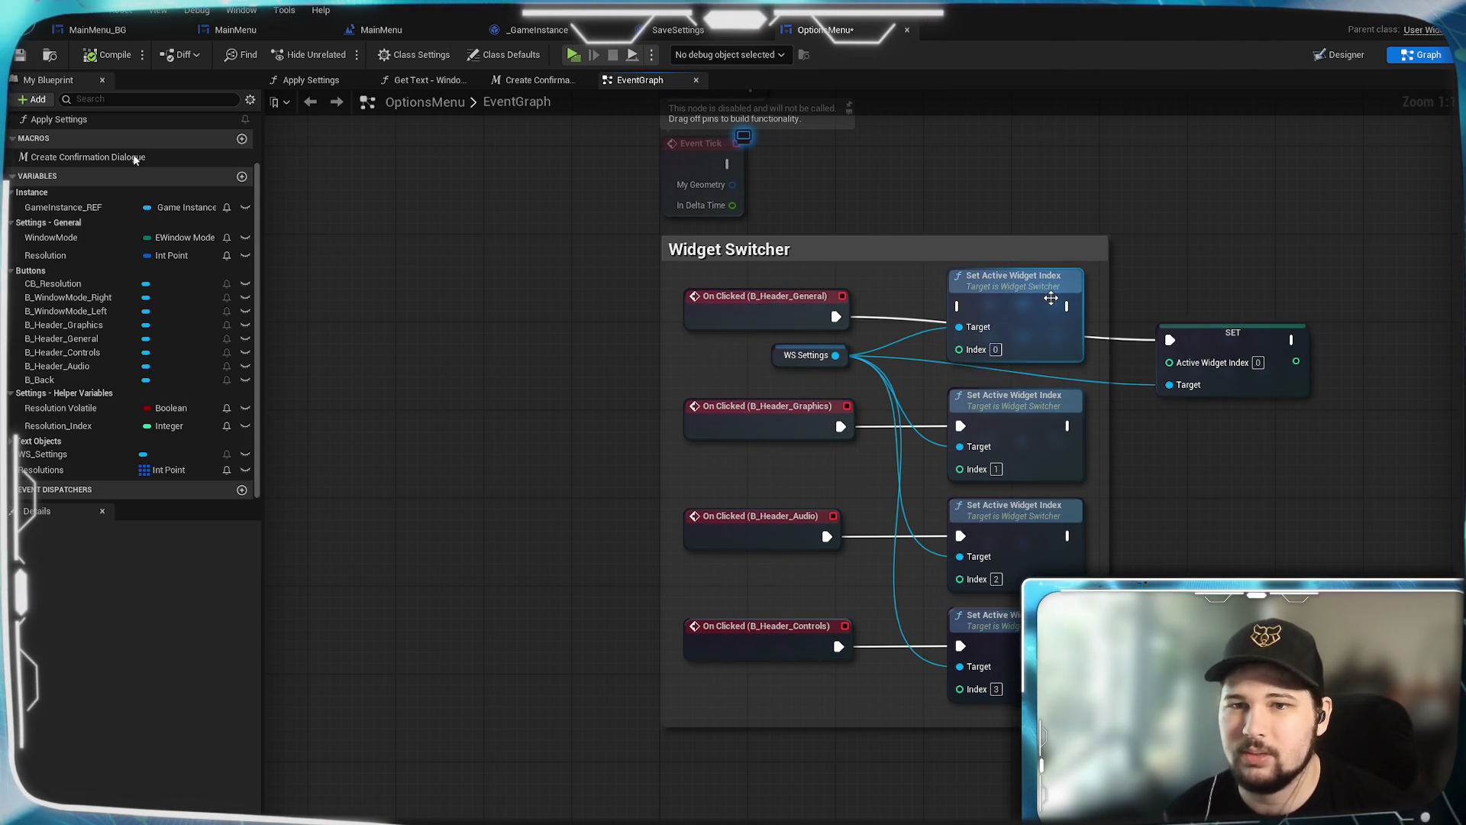
# Step: Delete all four Set Active Widget Index nodes, keeping the SET Active Widget Index node
pyautogui.click(1043, 319)
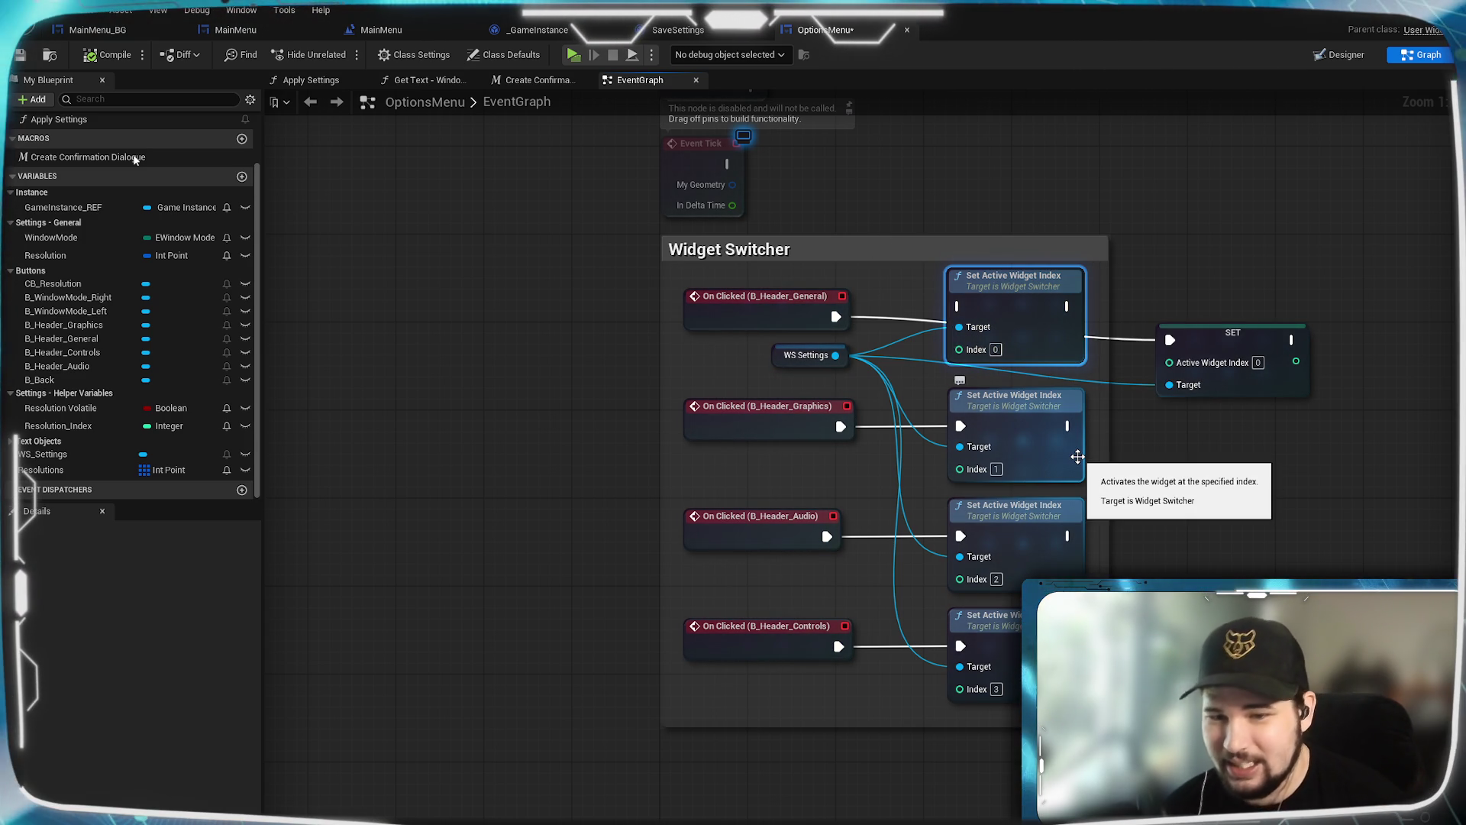
pyautogui.press('Delete')
pyautogui.click(1070, 451)
pyautogui.press('Delete')
pyautogui.click(1054, 539)
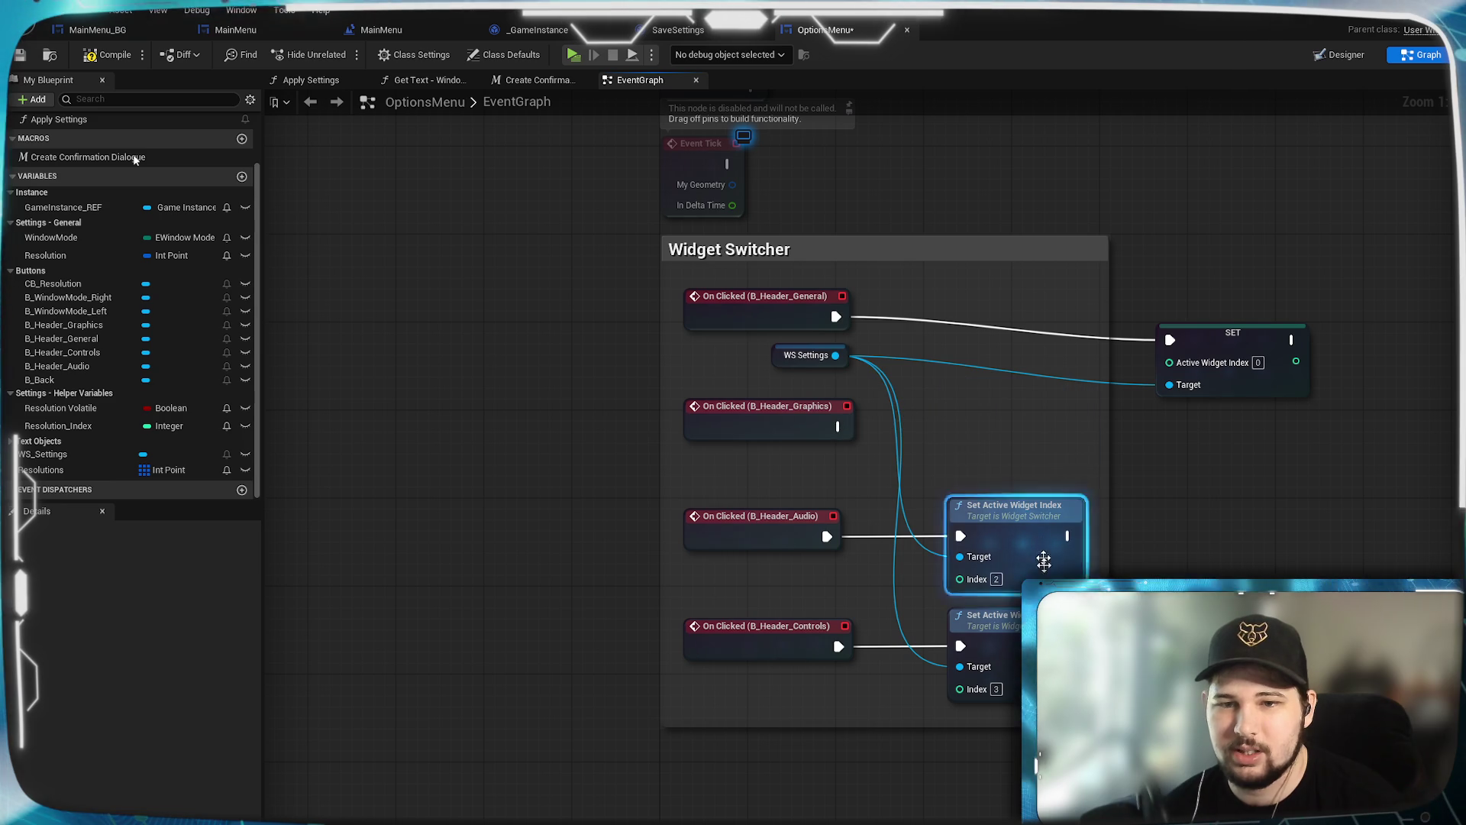
pyautogui.press('Delete')
pyautogui.click(985, 619)
pyautogui.press('Delete')
pyautogui.click(1222, 333)
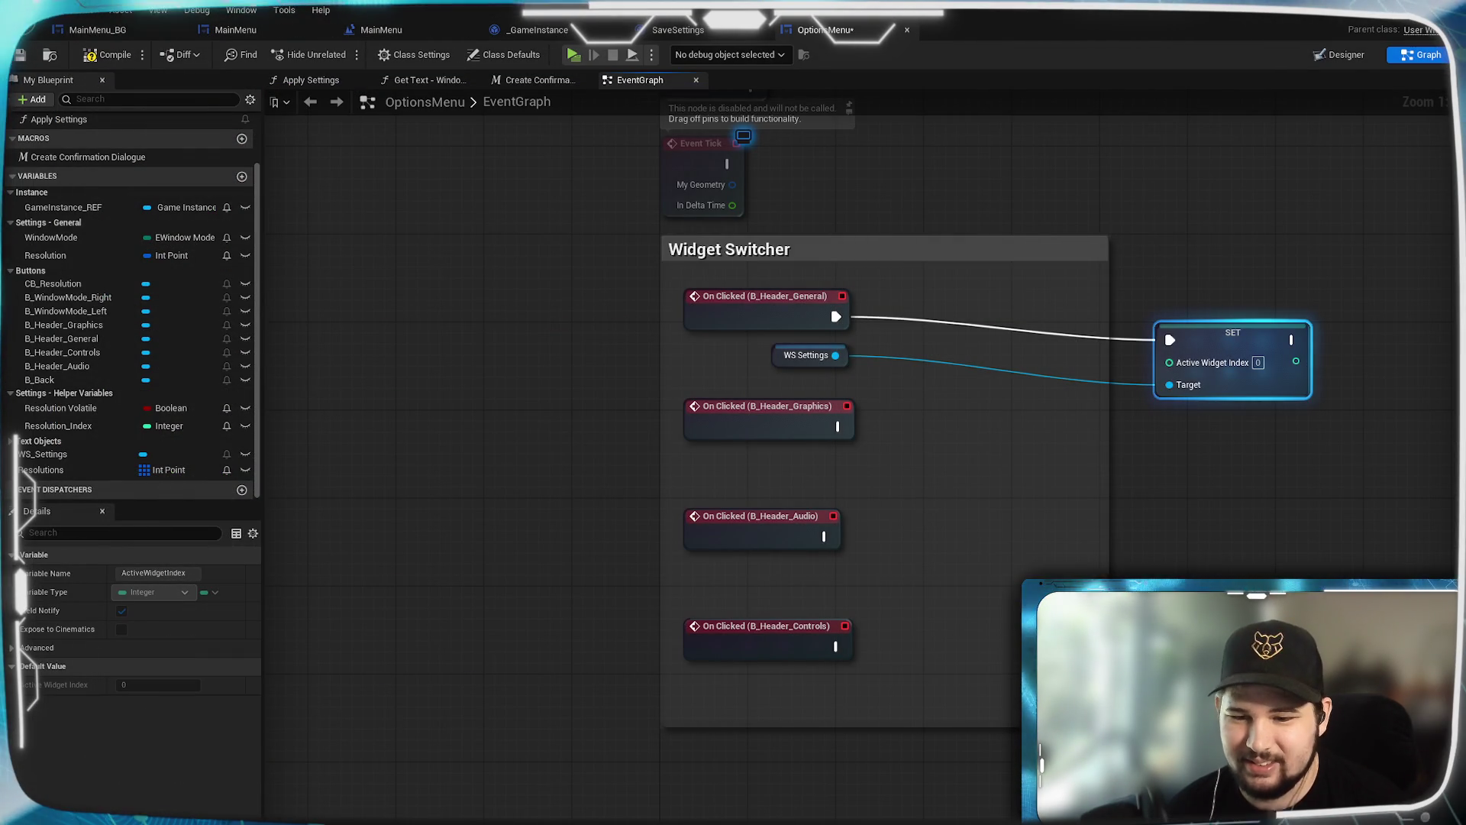
# Step: Line the SET node up beside the General header event with WS Settings above, then copy it
pyautogui.moveTo(1200, 339); pyautogui.dragTo(936, 318)
pyautogui.click(757, 397)
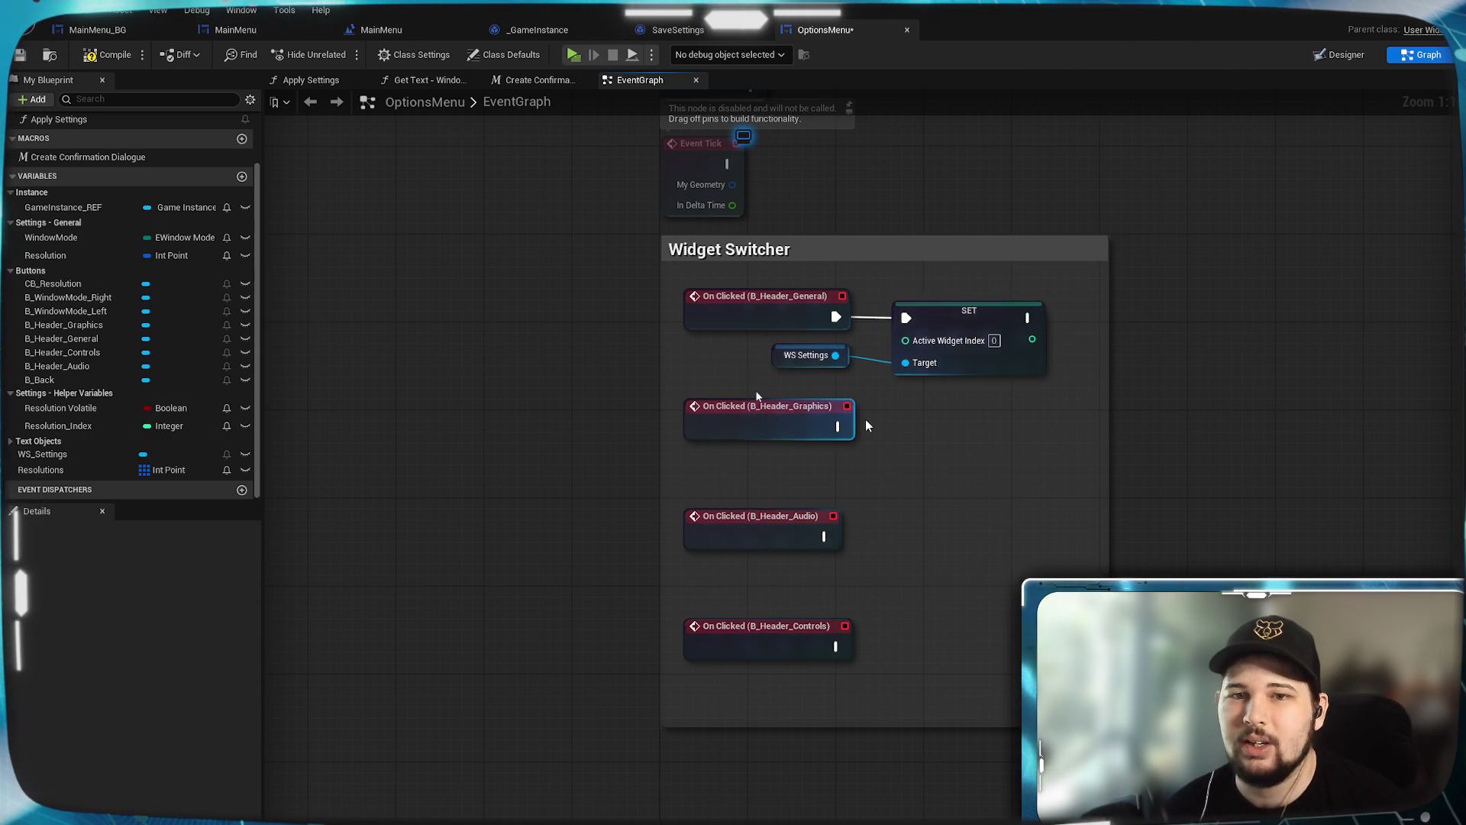
pyautogui.press('Home')
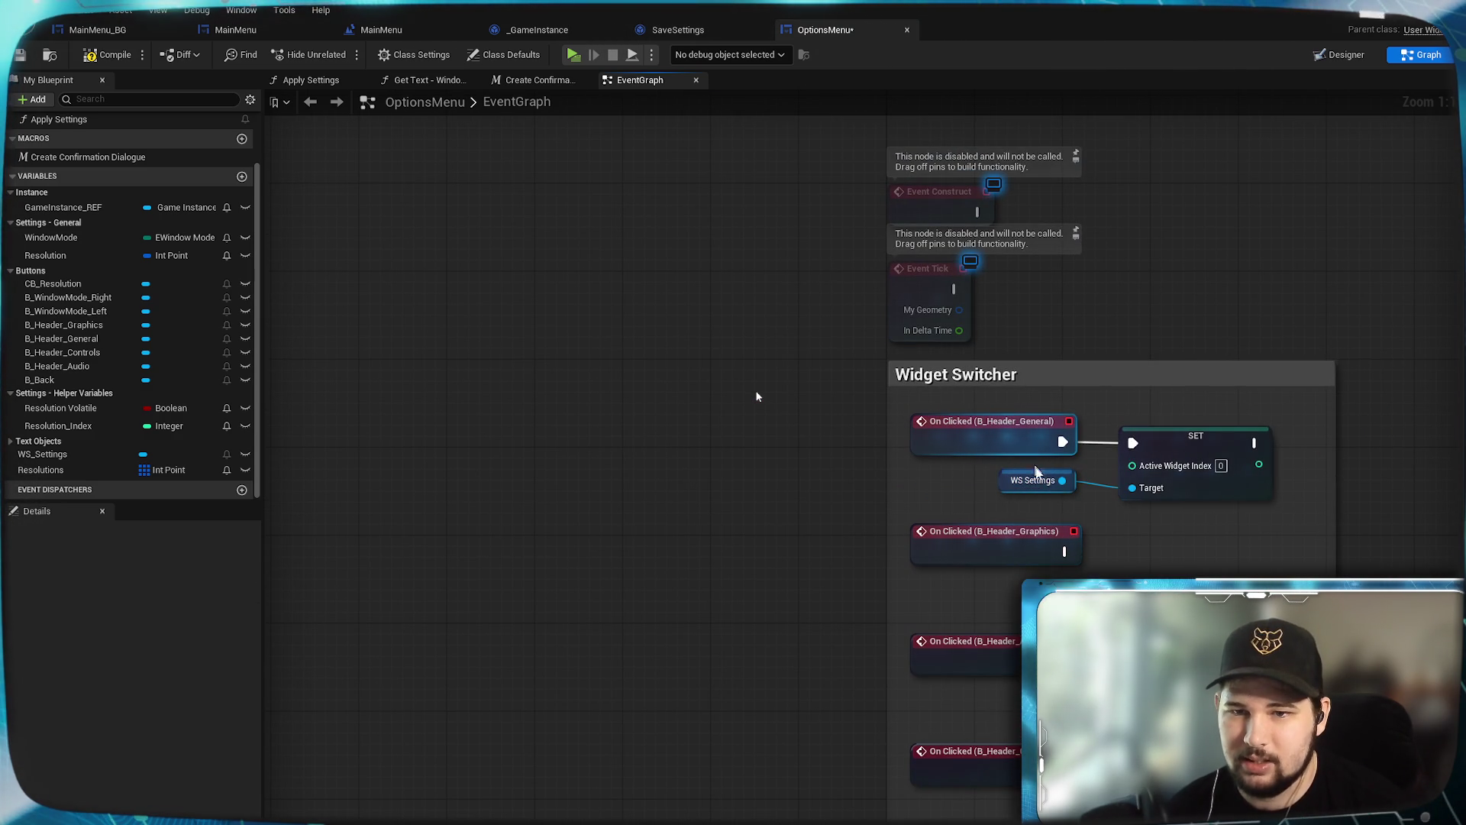
pyautogui.moveTo(1049, 472); pyautogui.dragTo(1037, 394)
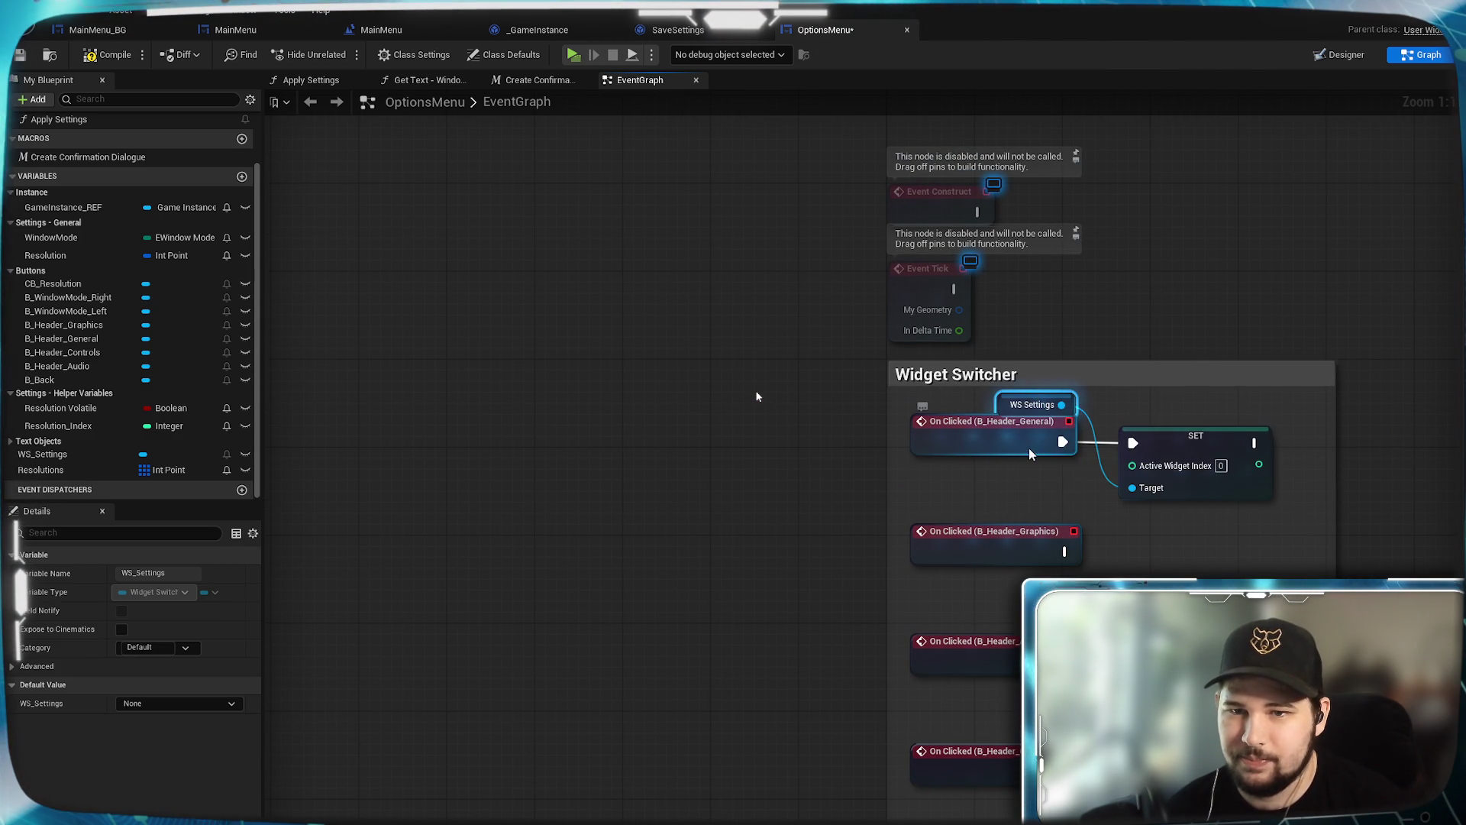
pyautogui.moveTo(1029, 447); pyautogui.dragTo(1029, 469)
pyautogui.moveTo(1175, 446)
pyautogui.mouseDown()
pyautogui.moveTo(1177, 460)
pyautogui.moveTo(1218, 462)
pyautogui.mouseUp()
pyautogui.click(1164, 409)
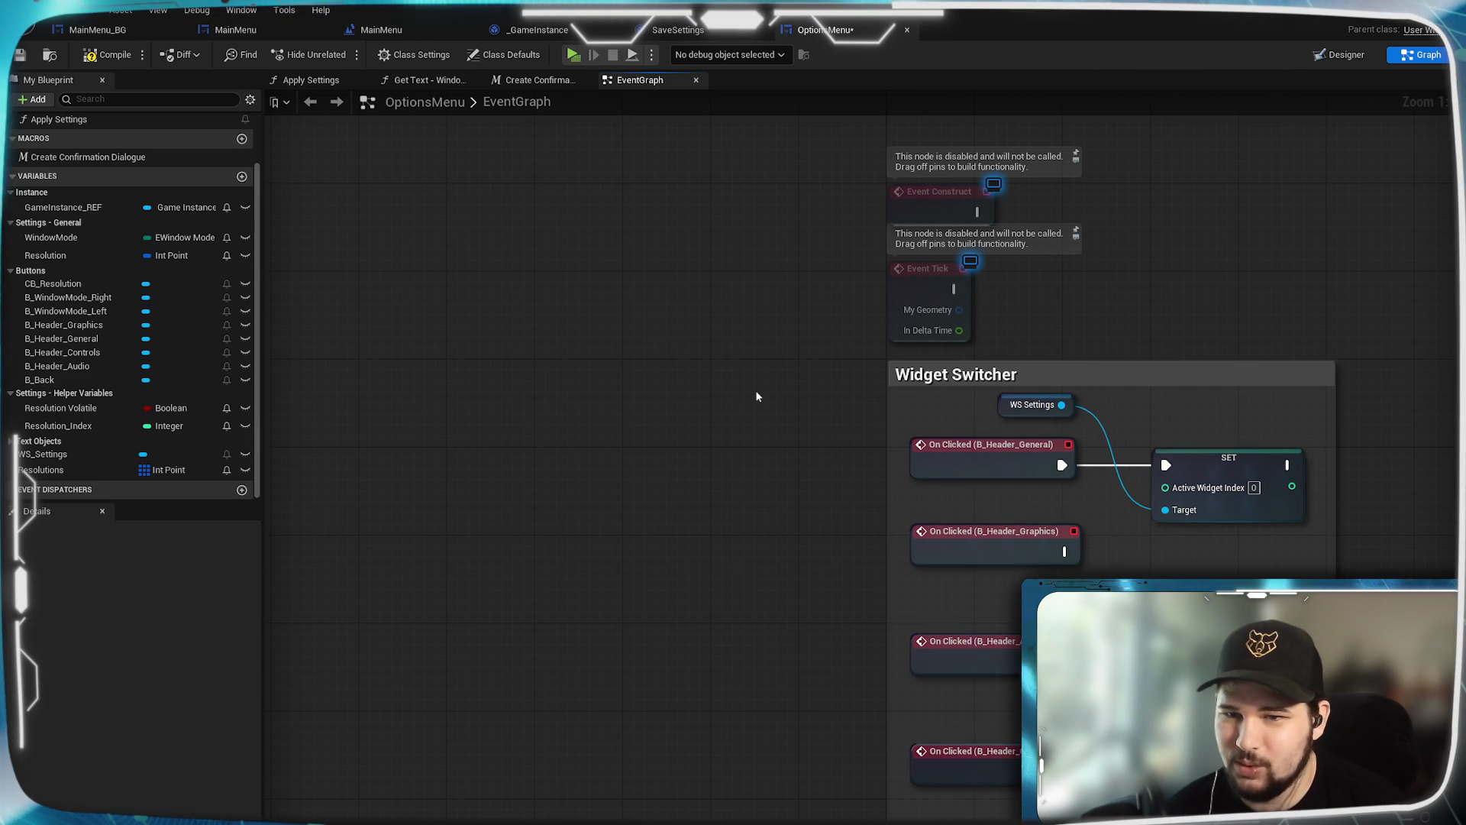
pyautogui.click(1198, 469)
pyautogui.hotkey('ctrl', 'c')
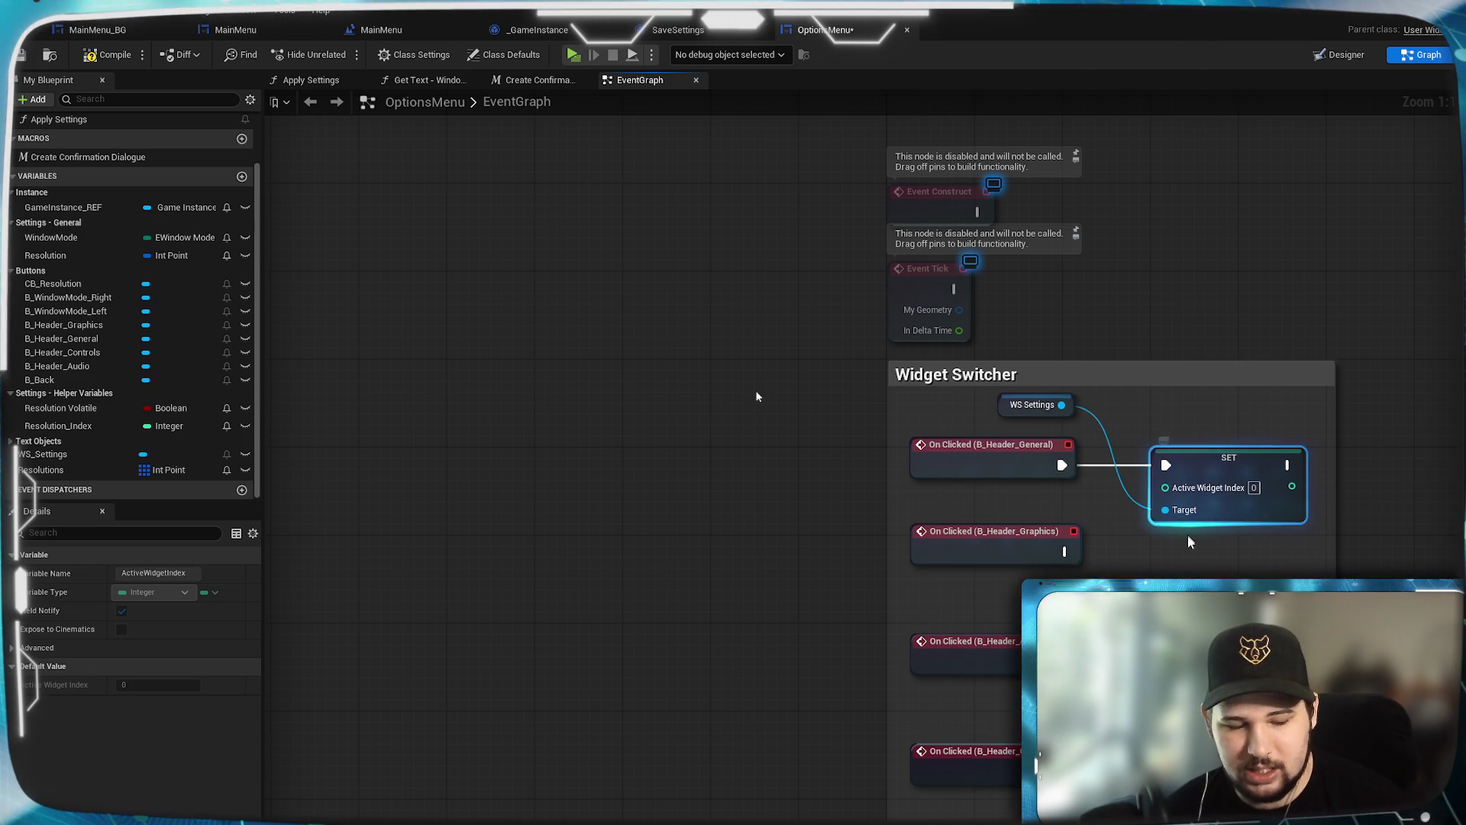
# Step: Paste a SET node for the Graphics header, wire its exec, and align the four header events
pyautogui.hotkey('ctrl', 'v')
pyautogui.moveTo(1240, 567); pyautogui.dragTo(1229, 546)
pyautogui.click(758, 397)
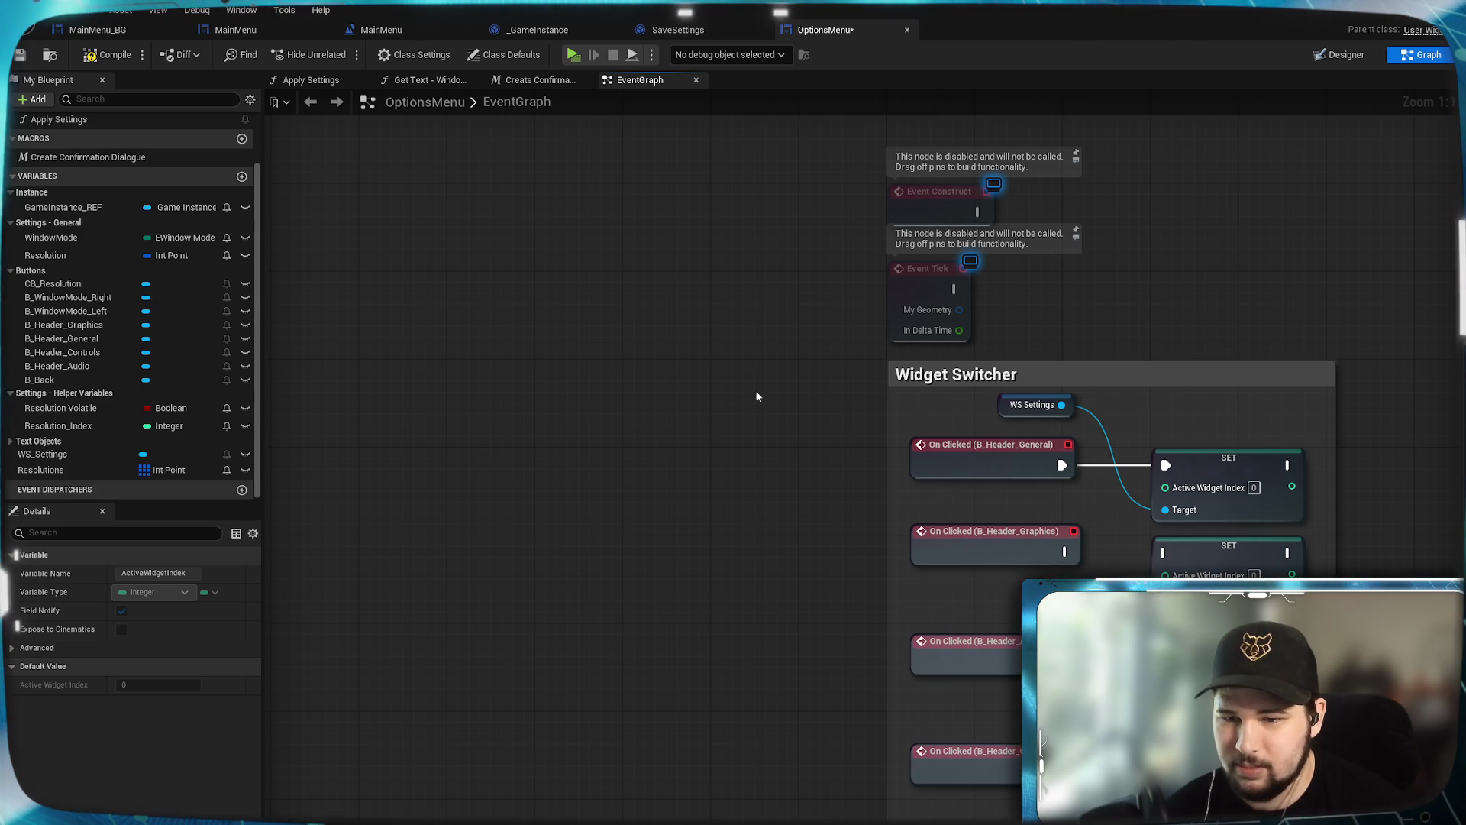
pyautogui.moveTo(1065, 551); pyautogui.dragTo(1164, 553)
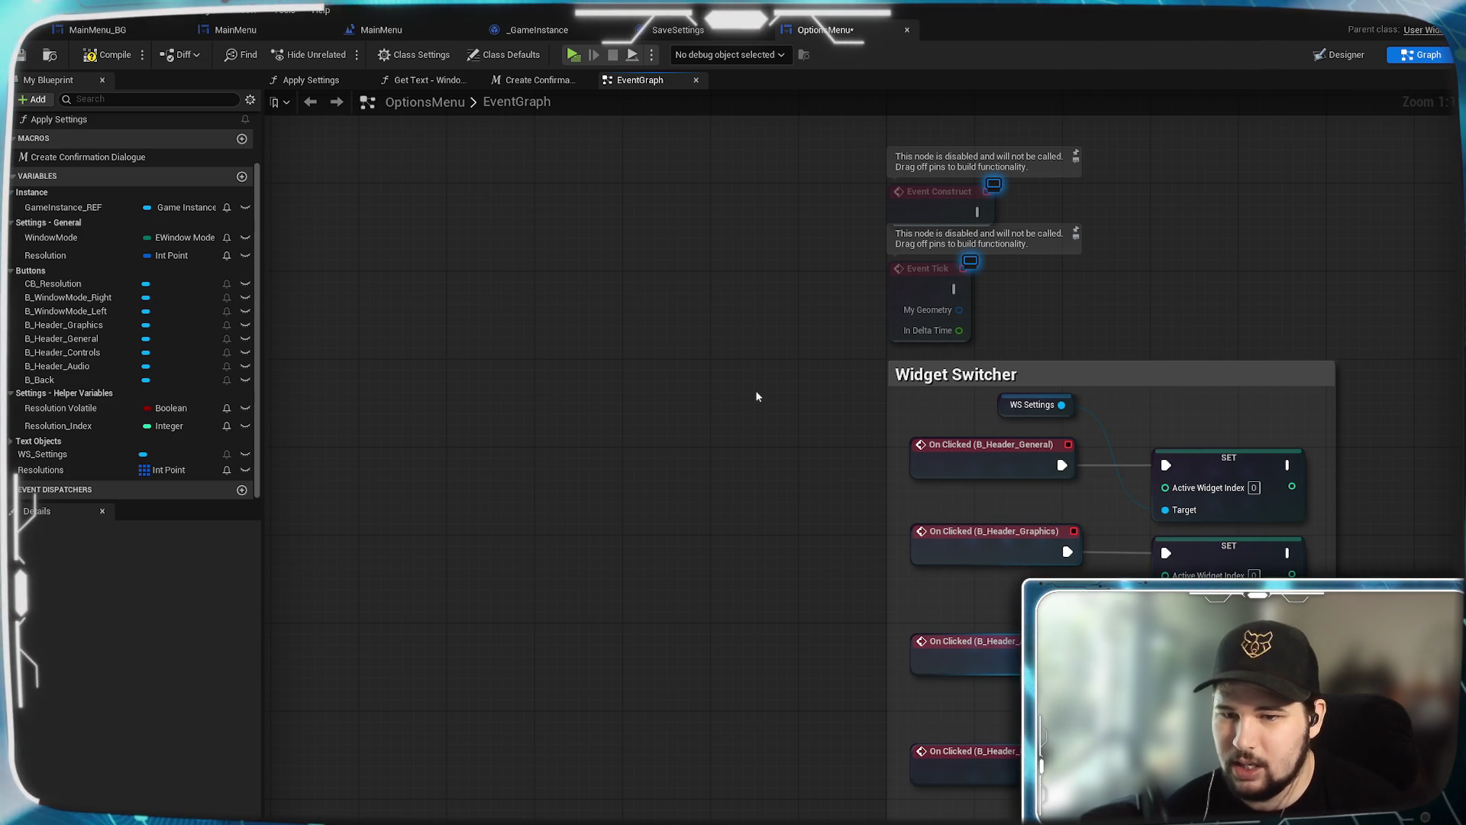
pyautogui.moveTo(996, 660); pyautogui.dragTo(991, 640)
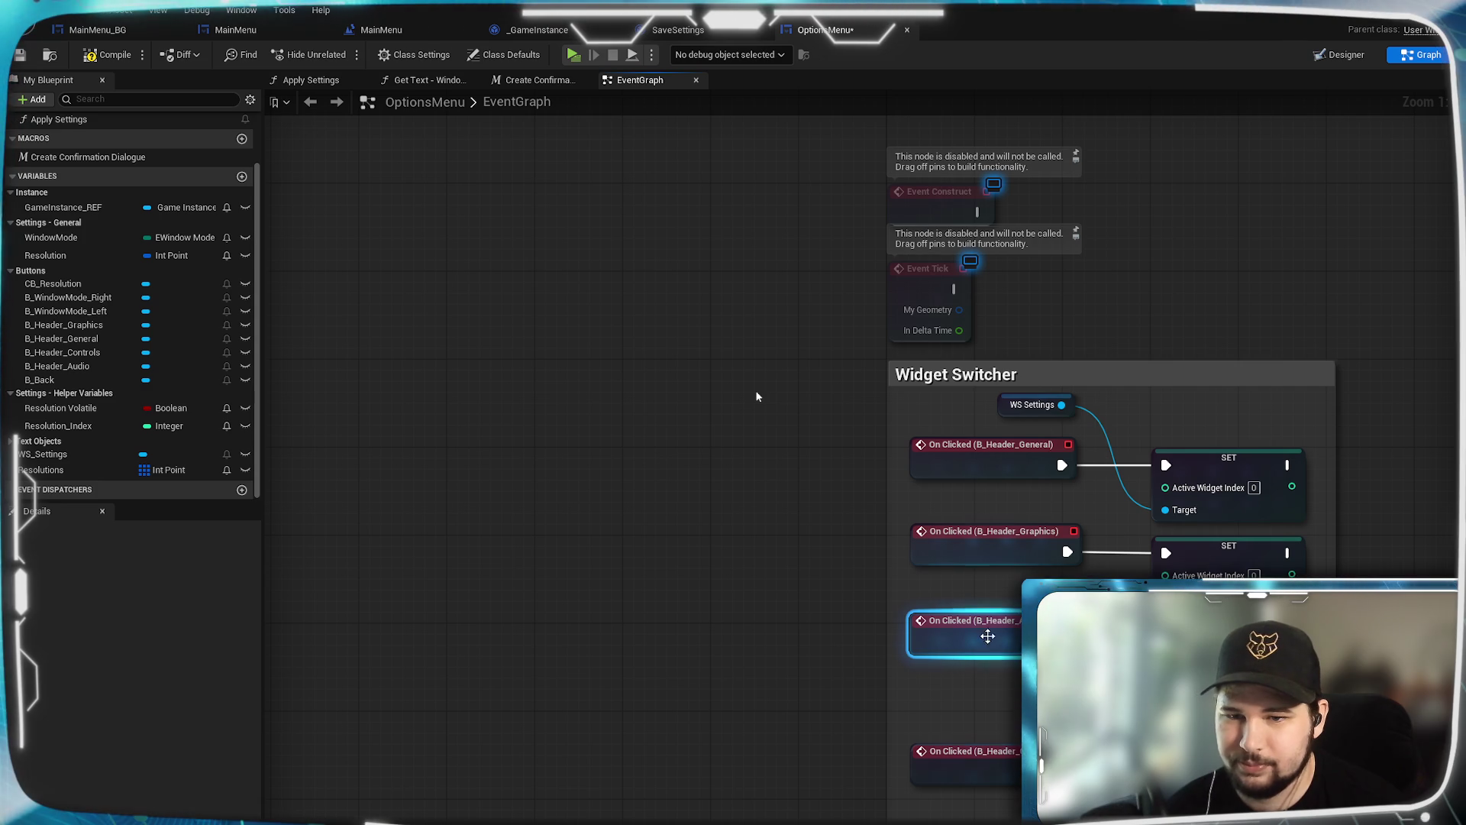
pyautogui.moveTo(987, 549); pyautogui.dragTo(992, 554)
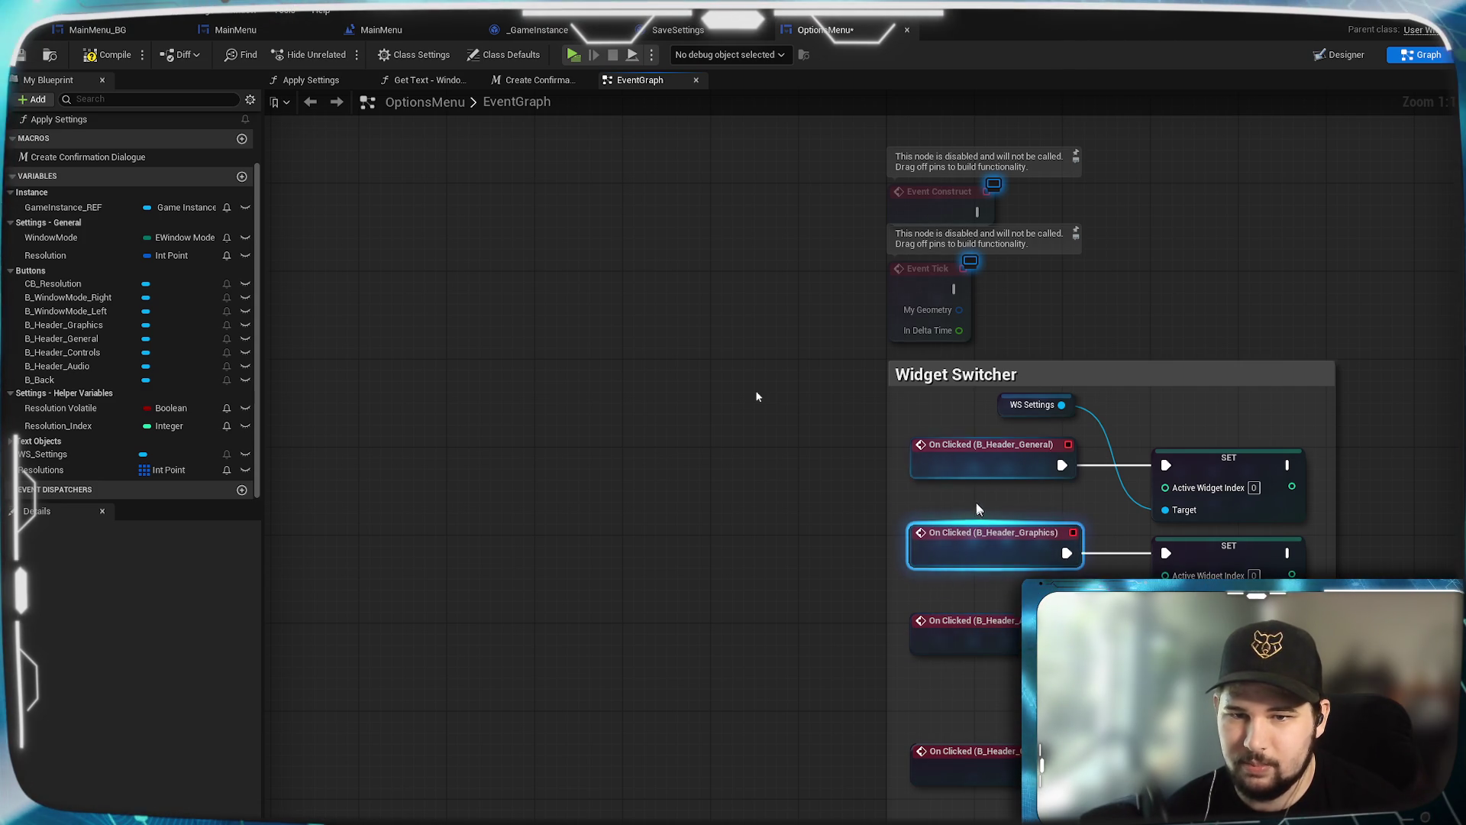
pyautogui.click(962, 461)
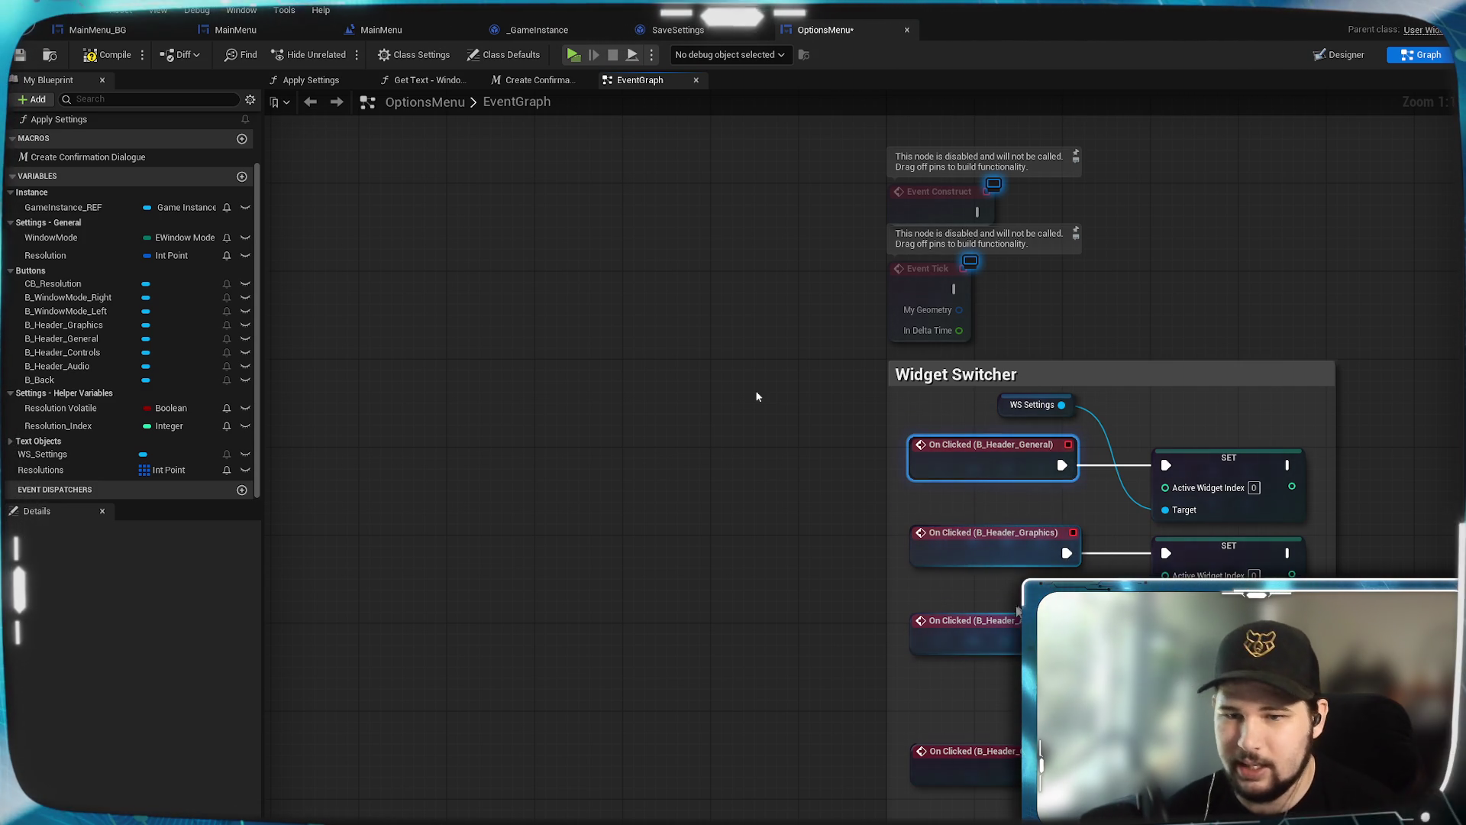
pyautogui.moveTo(1003, 773); pyautogui.dragTo(1001, 715)
pyautogui.moveTo(757, 396); pyautogui.dragTo(616, 356)
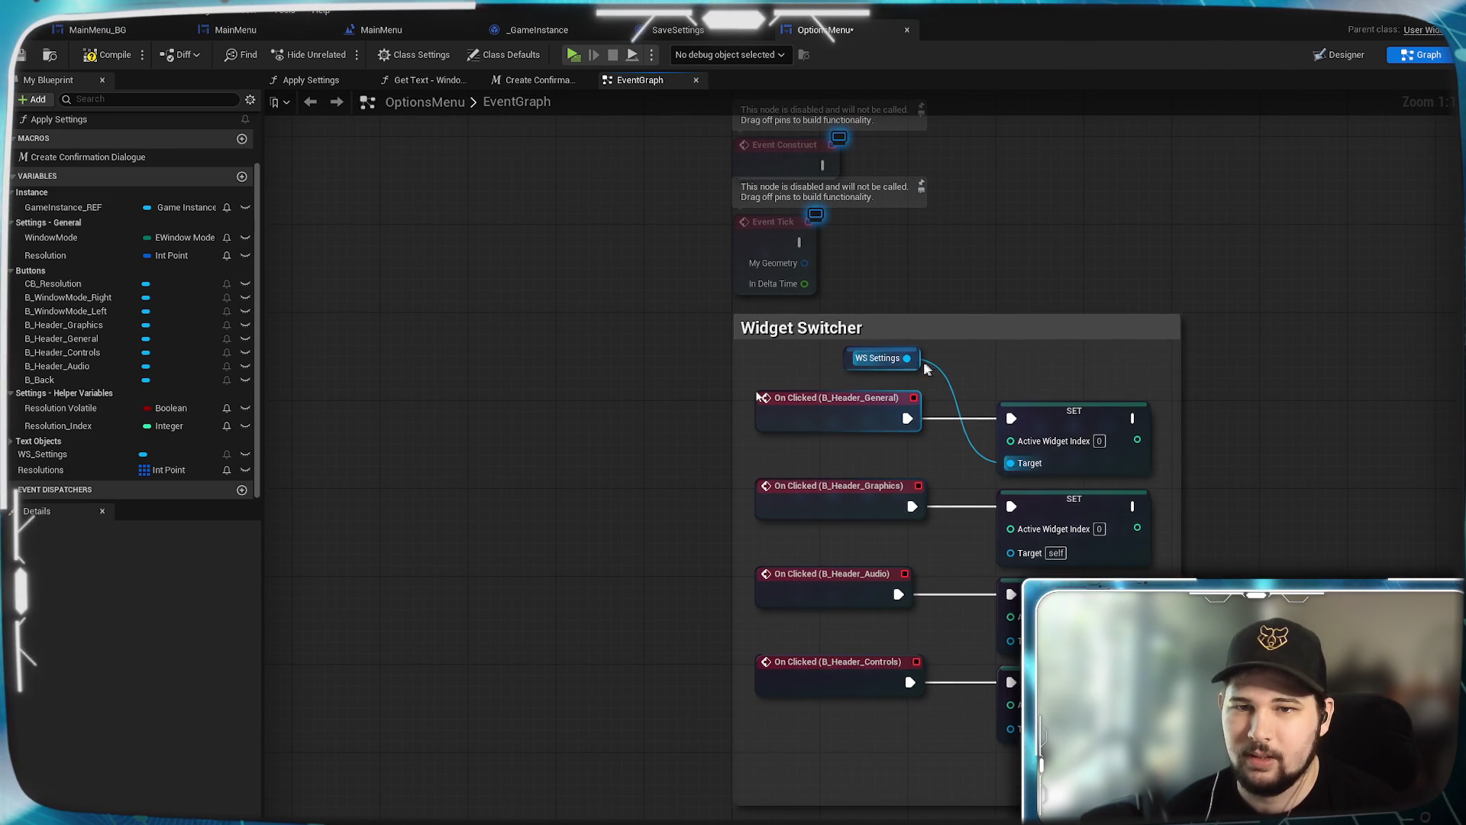
pyautogui.moveTo(905, 357)
pyautogui.mouseDown()
pyautogui.moveTo(977, 442)
pyautogui.moveTo(985, 483)
pyautogui.mouseUp()
# Step: Route WS Settings through reroute points into the Target pins of the other SET nodes
pyautogui.doubleClick(945, 385)
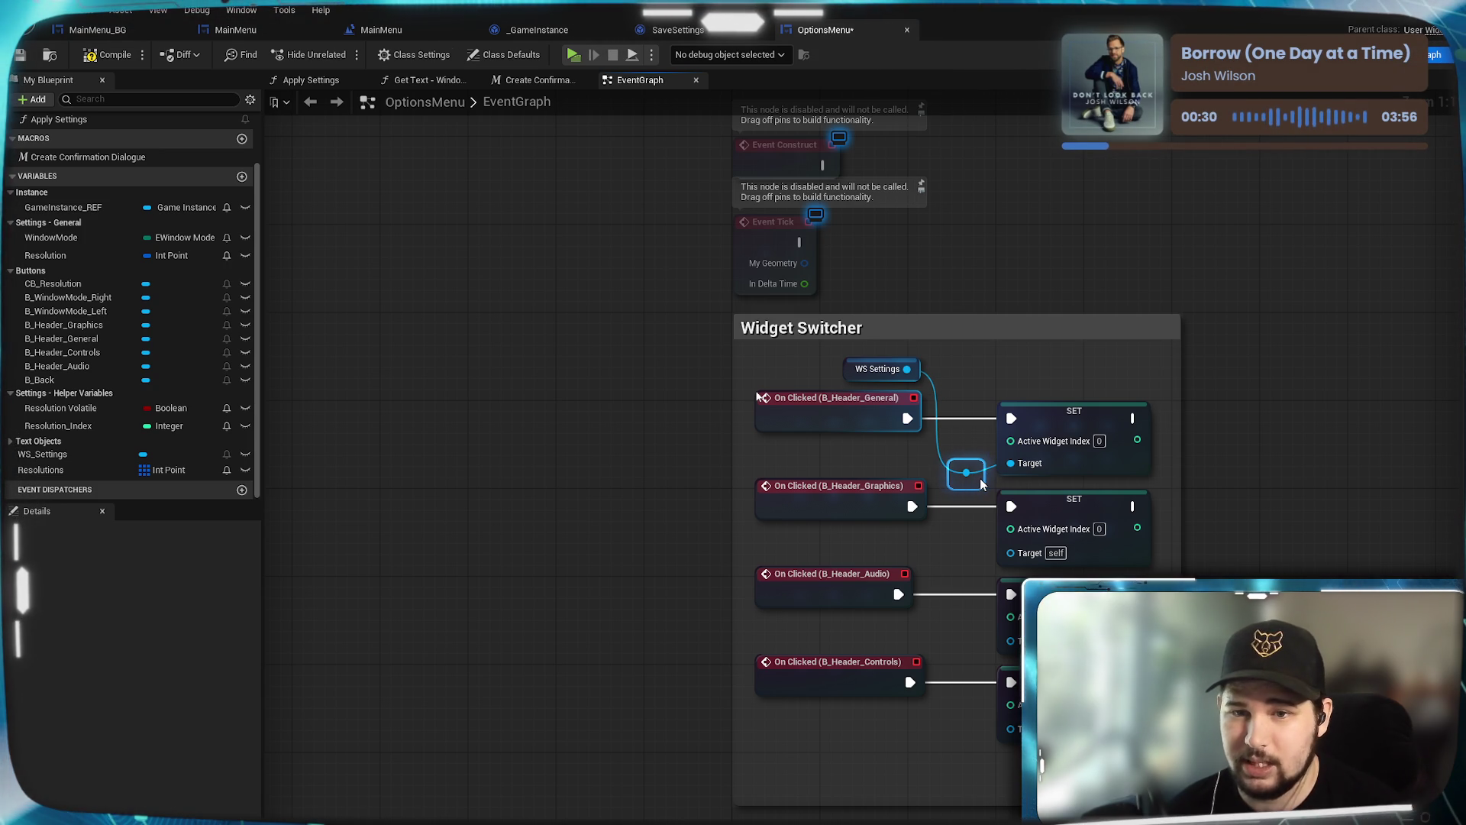
pyautogui.moveTo(984, 476); pyautogui.dragTo(1009, 550)
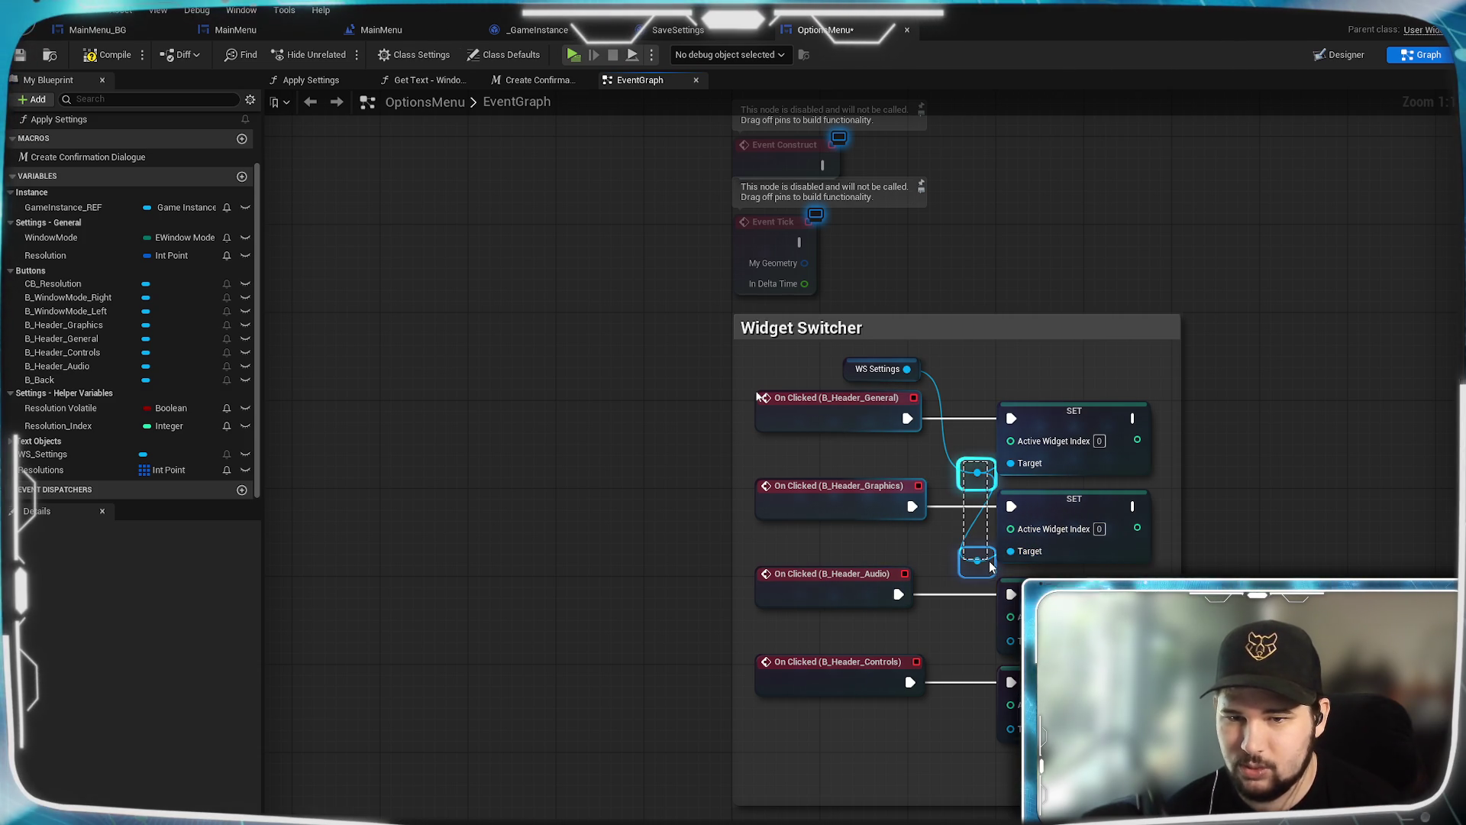
pyautogui.moveTo(990, 566); pyautogui.dragTo(989, 564)
pyautogui.press('q')
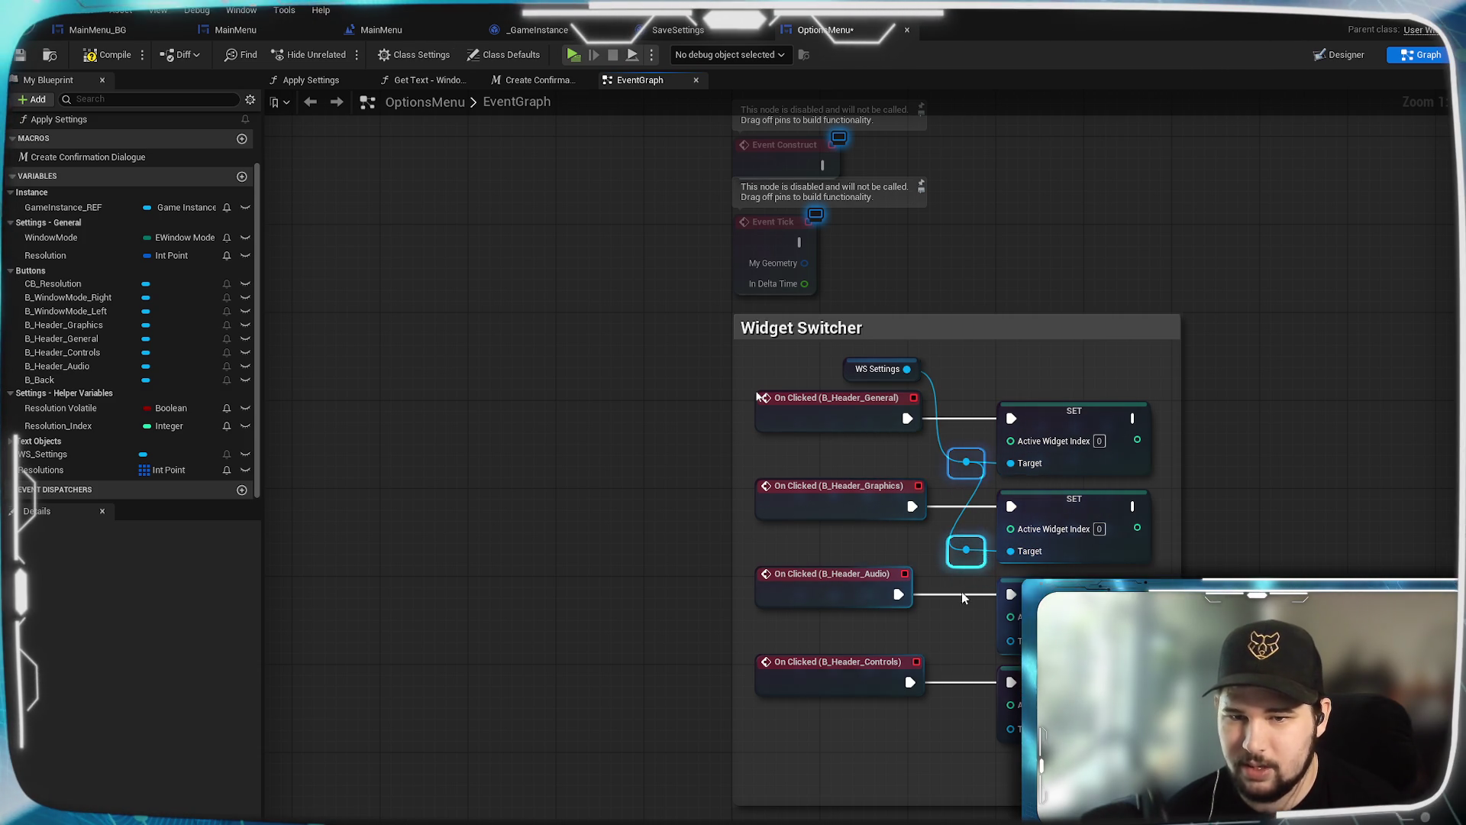
pyautogui.moveTo(1010, 648); pyautogui.dragTo(1010, 643)
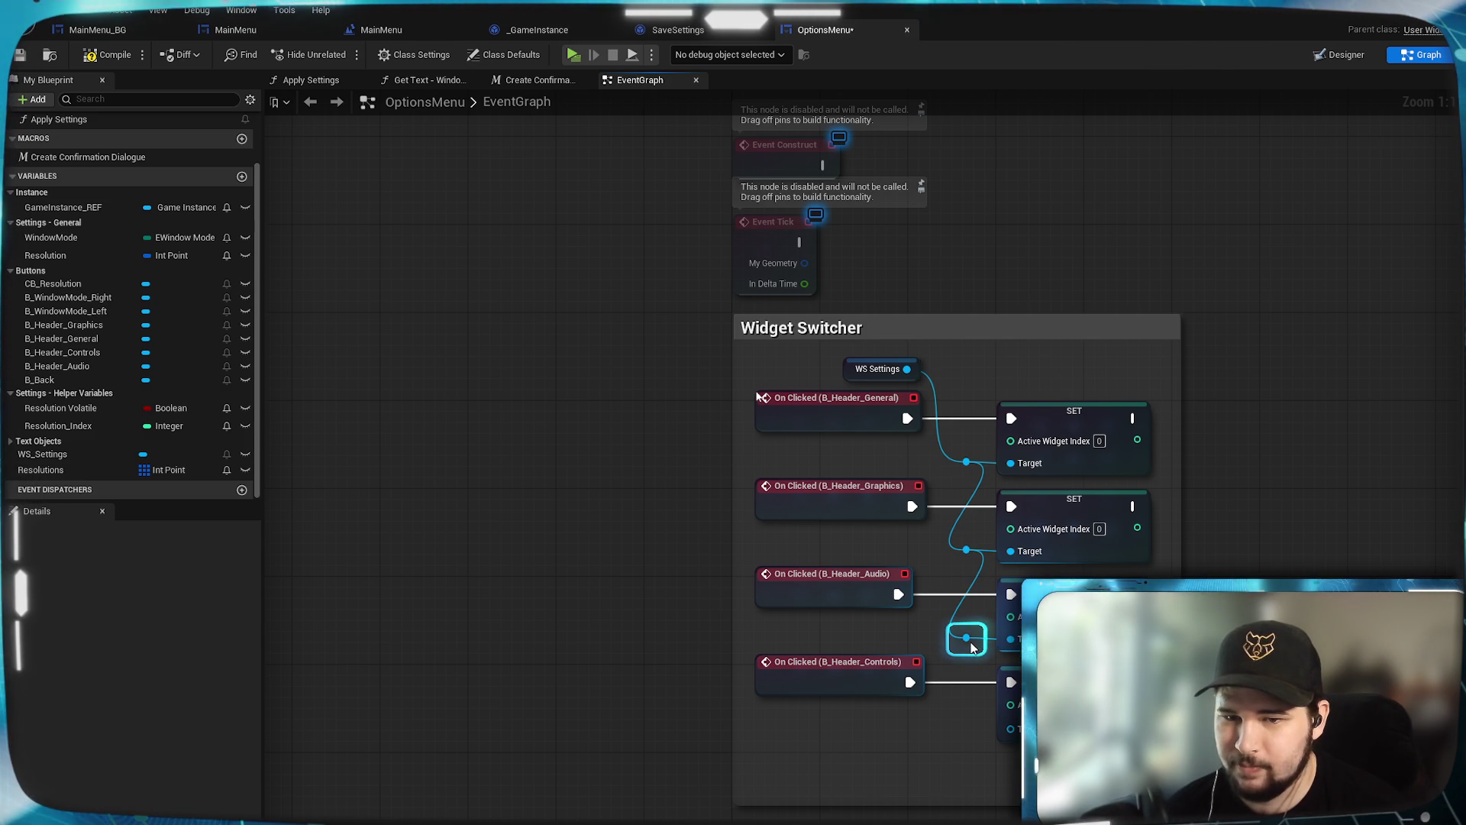
pyautogui.moveTo(1010, 731); pyautogui.dragTo(1010, 729)
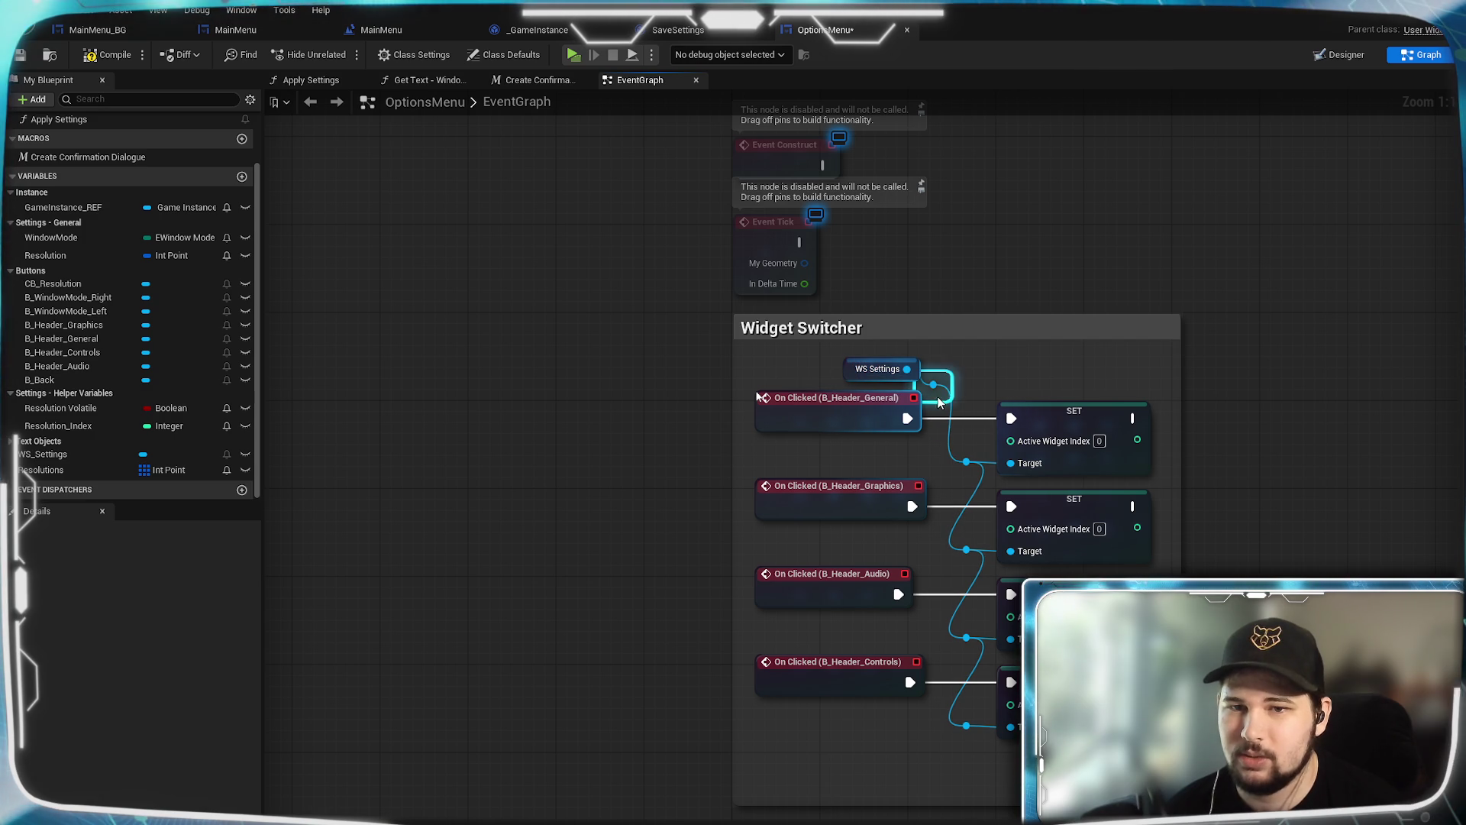
pyautogui.moveTo(938, 395)
pyautogui.mouseDown()
pyautogui.moveTo(975, 388)
pyautogui.moveTo(975, 362)
pyautogui.mouseUp()
pyautogui.click(1026, 371)
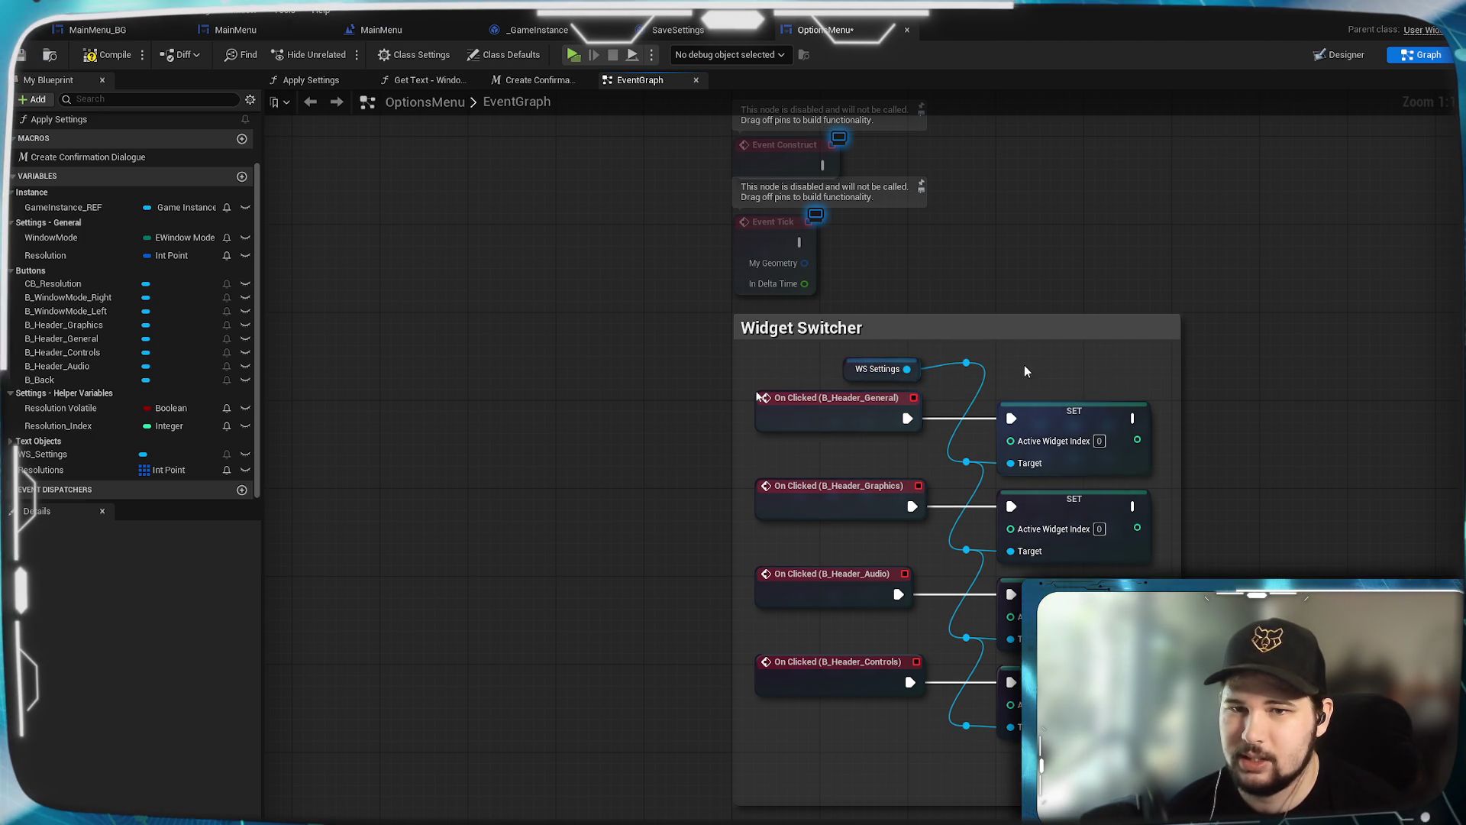
# Step: Set Active Widget Index to 1 on the Graphics SET node and 2 on the Audio one
pyautogui.moveTo(1108, 525); pyautogui.dragTo(1062, 439)
pyautogui.click(1054, 443)
pyautogui.write('1')
pyautogui.press('Return')
pyautogui.click(1054, 532)
pyautogui.write('2')
pyautogui.press('Return')
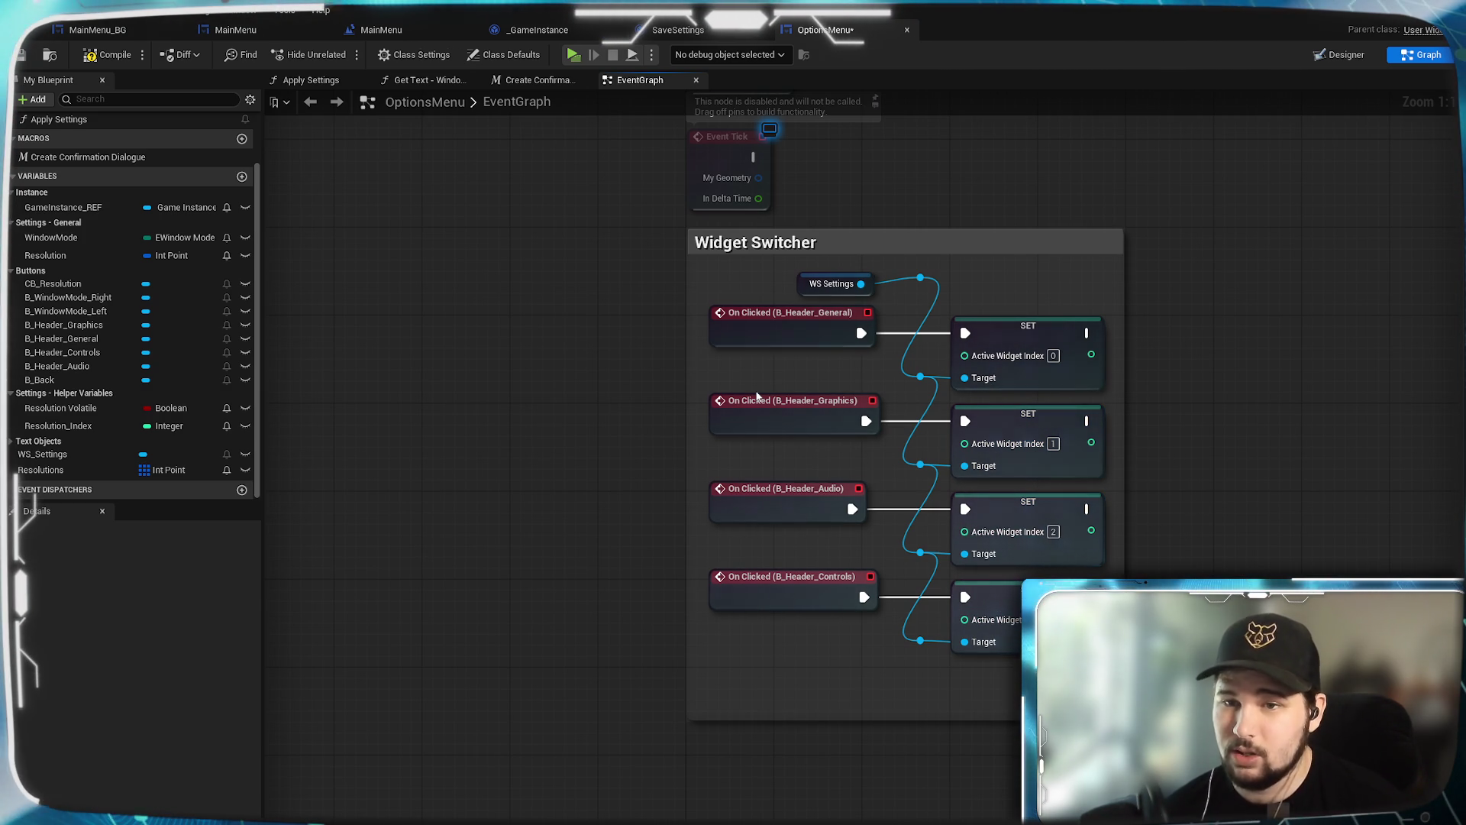
# Step: Shrink the Widget Switcher comment box to fit its nodes
pyautogui.moveTo(891, 720); pyautogui.dragTo(902, 676)
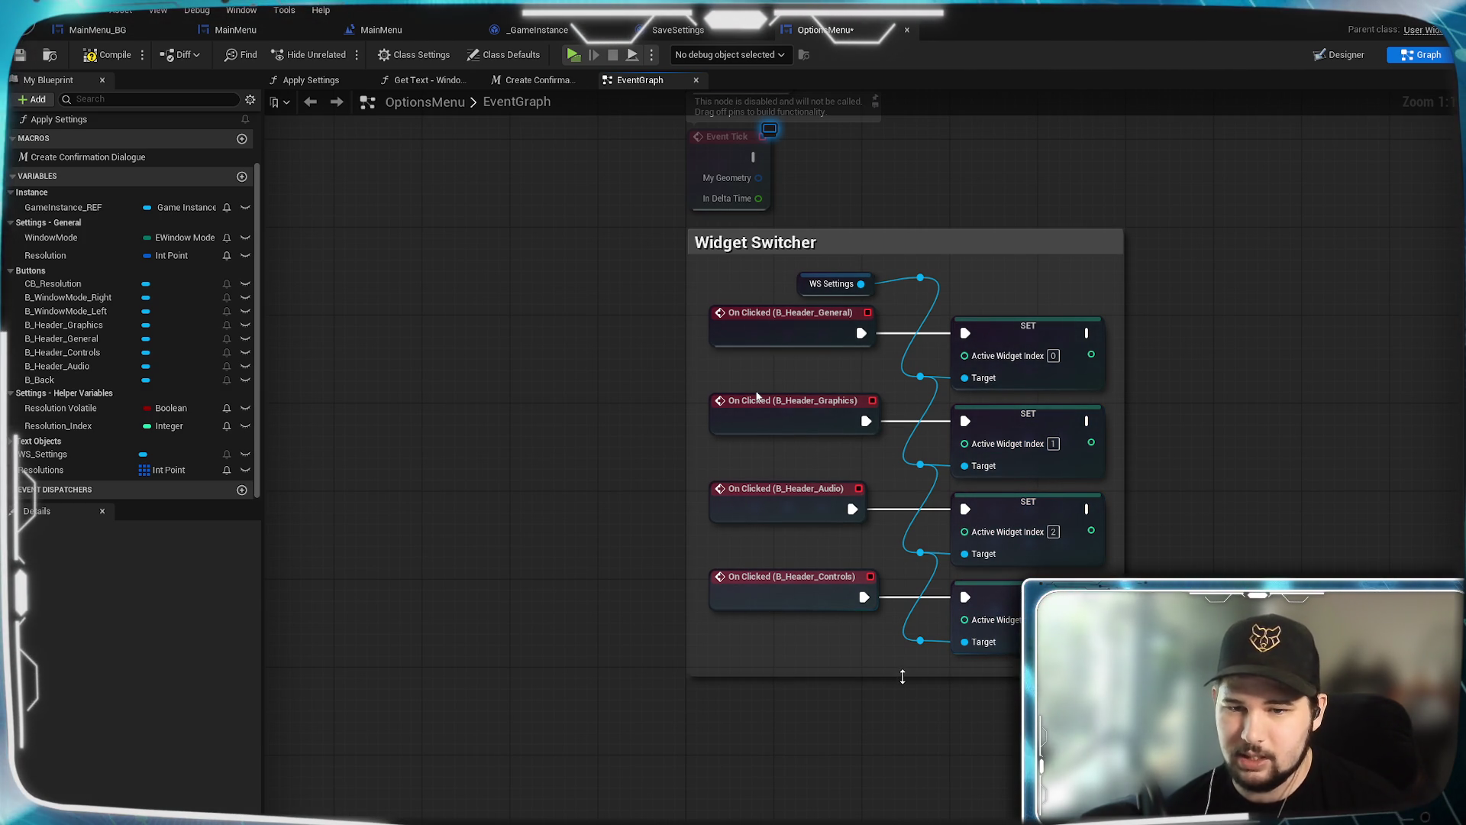
pyautogui.moveTo(1230, 415); pyautogui.dragTo(1216, 557)
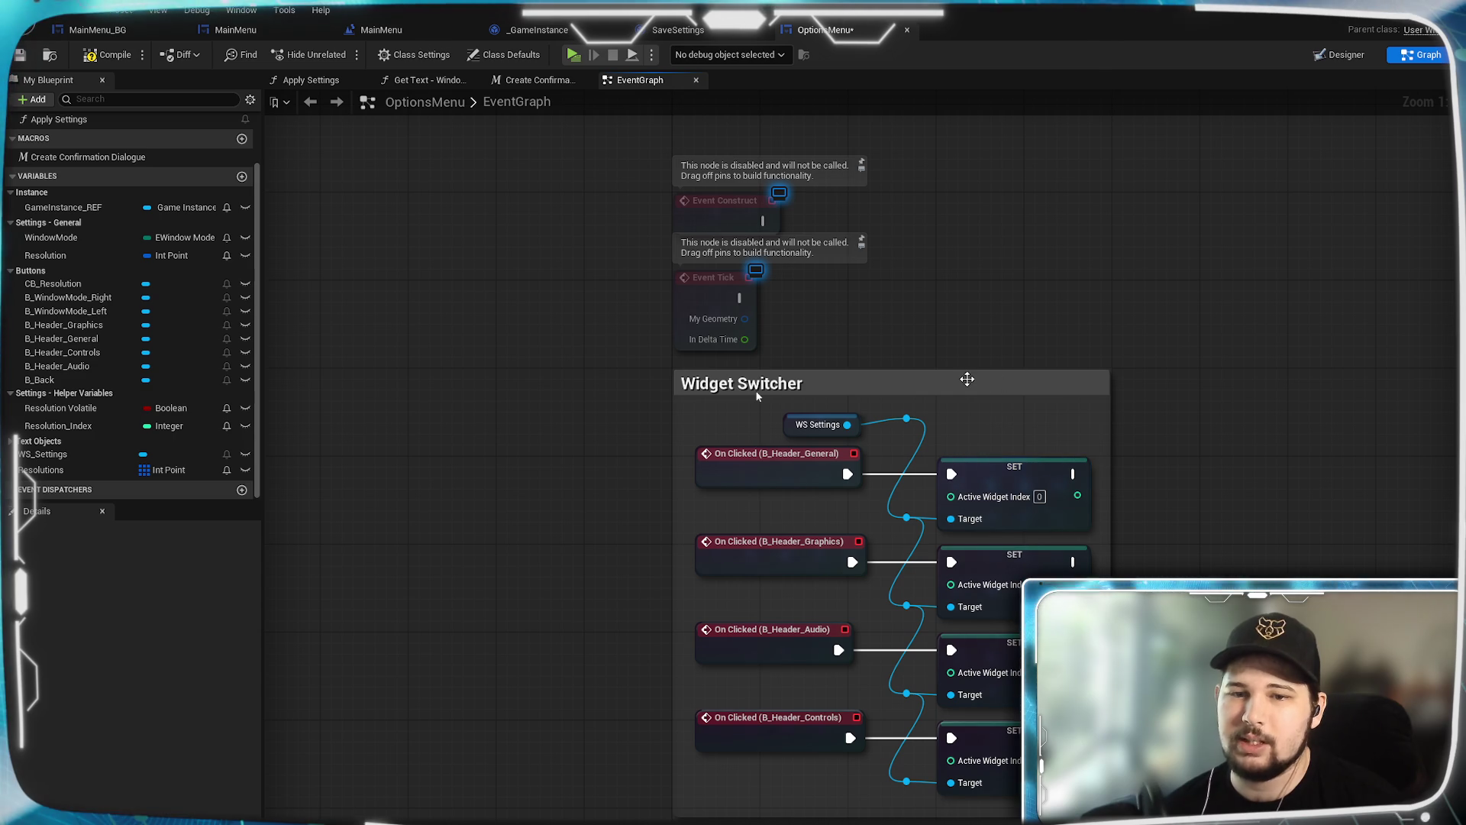
pyautogui.moveTo(1048, 410); pyautogui.dragTo(997, 459)
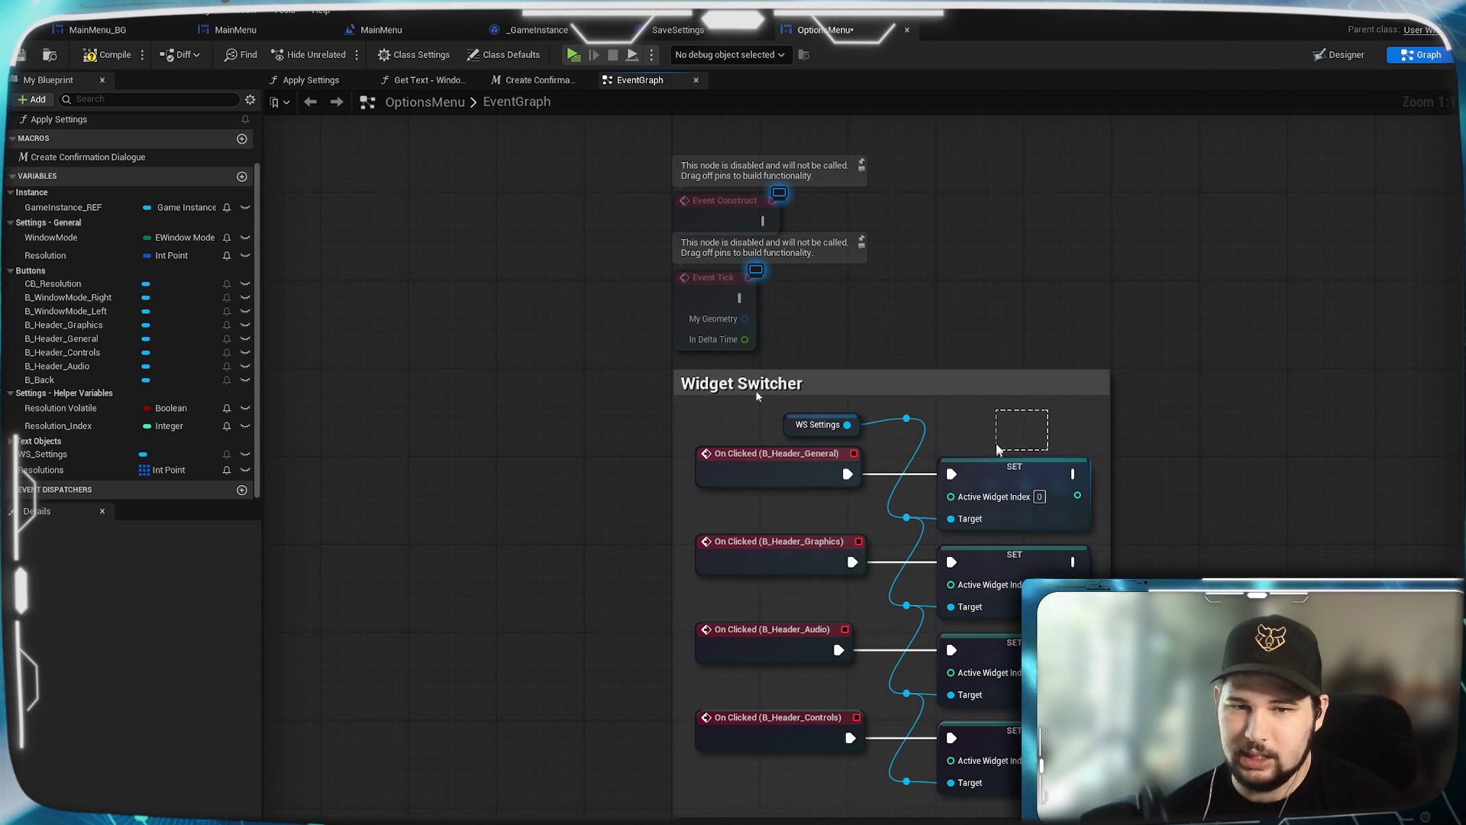
pyautogui.scroll(-3, 1025, 396)
pyautogui.moveTo(1079, 292); pyautogui.dragTo(1010, 590)
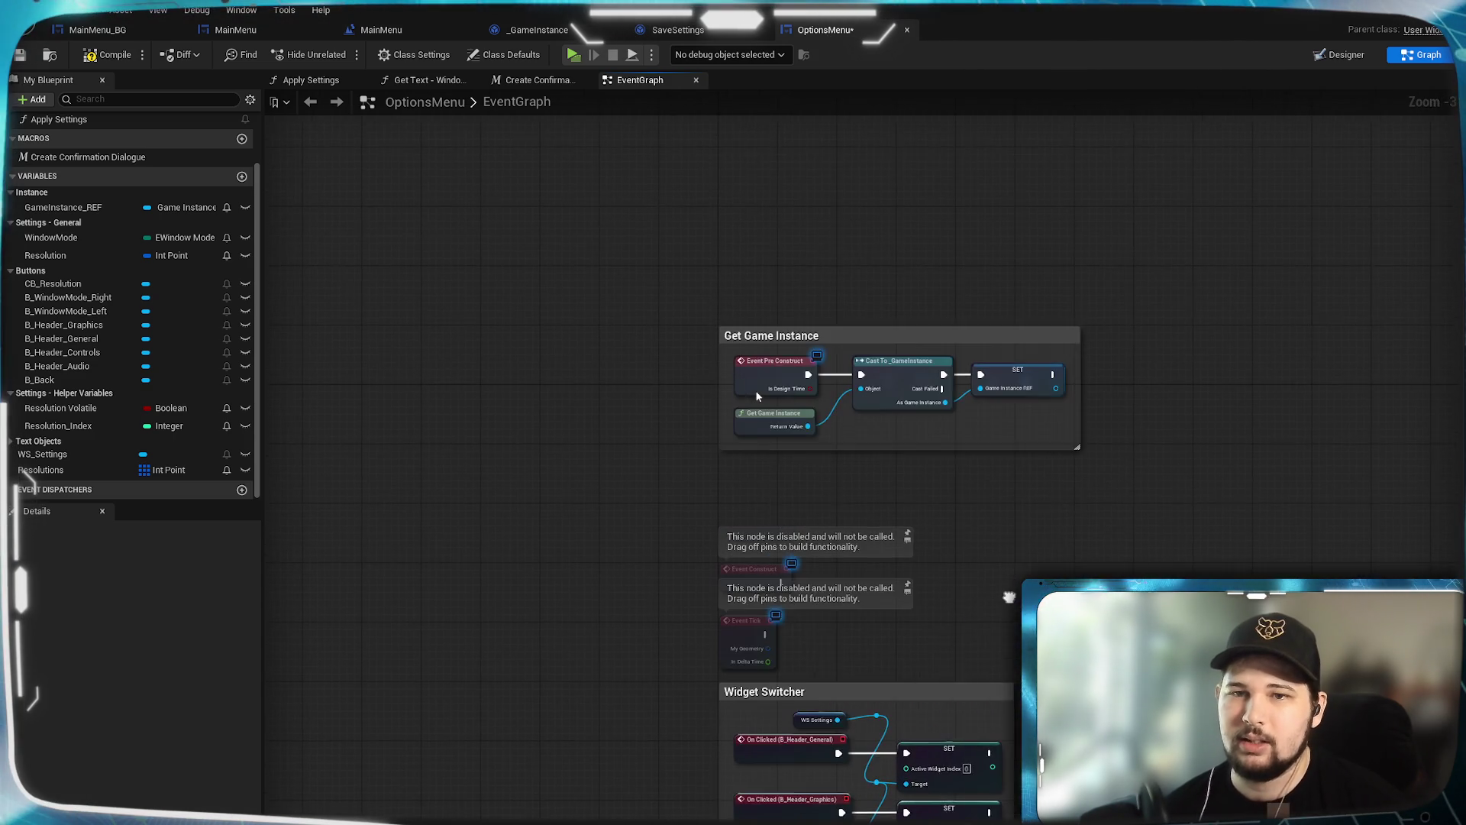
# Step: Drag the Widget Switcher group to the top right and dismiss the Spotify not-responding warning
pyautogui.moveTo(758, 396); pyautogui.dragTo(699, 247)
pyautogui.moveTo(866, 546)
pyautogui.mouseDown()
pyautogui.moveTo(1283, 174)
pyautogui.moveTo(1244, 118)
pyautogui.moveTo(1225, 294)
pyautogui.moveTo(1262, 292)
pyautogui.mouseUp()
pyautogui.click(932, 237)
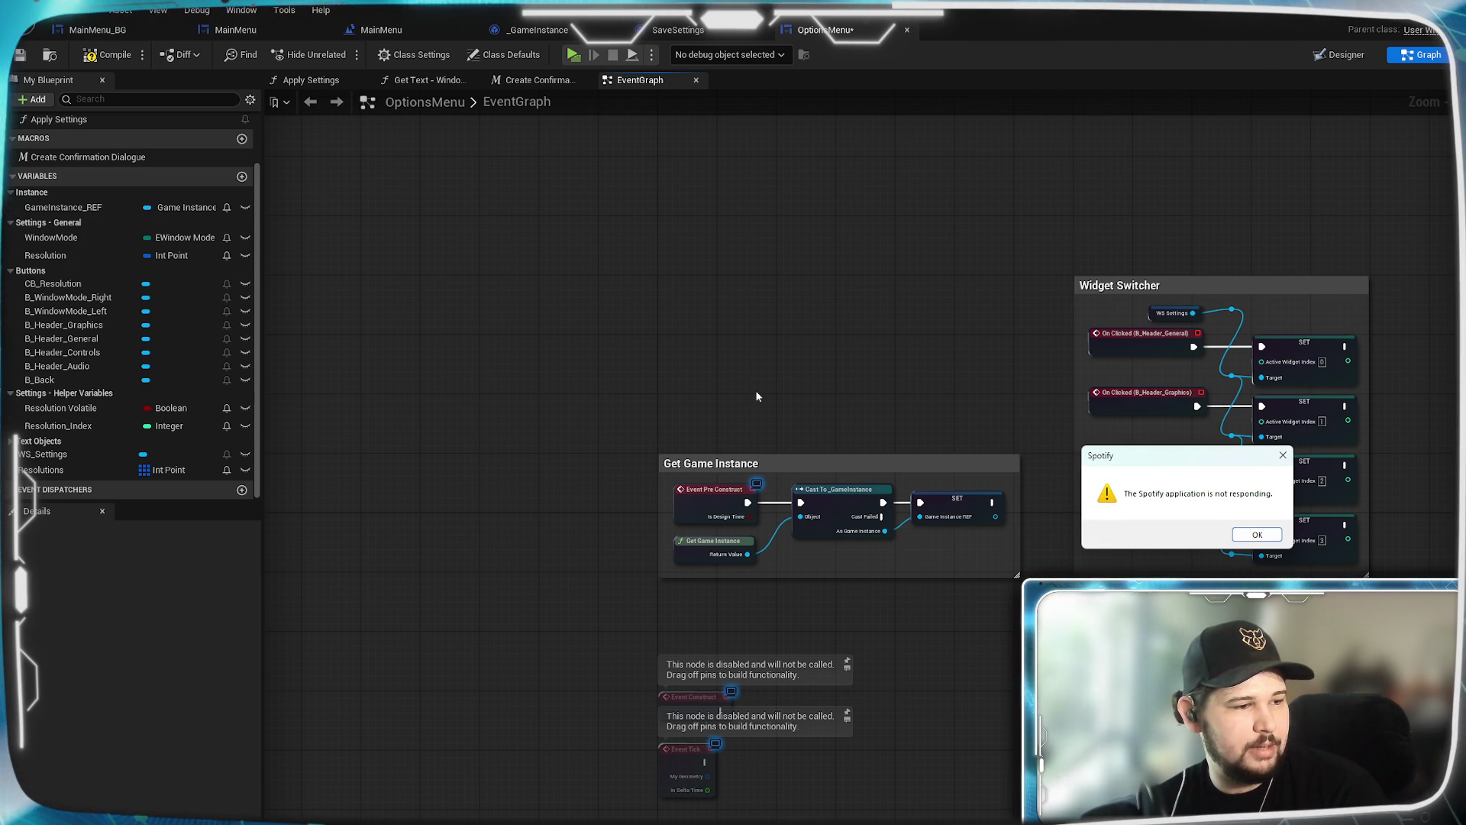
pyautogui.click(1273, 538)
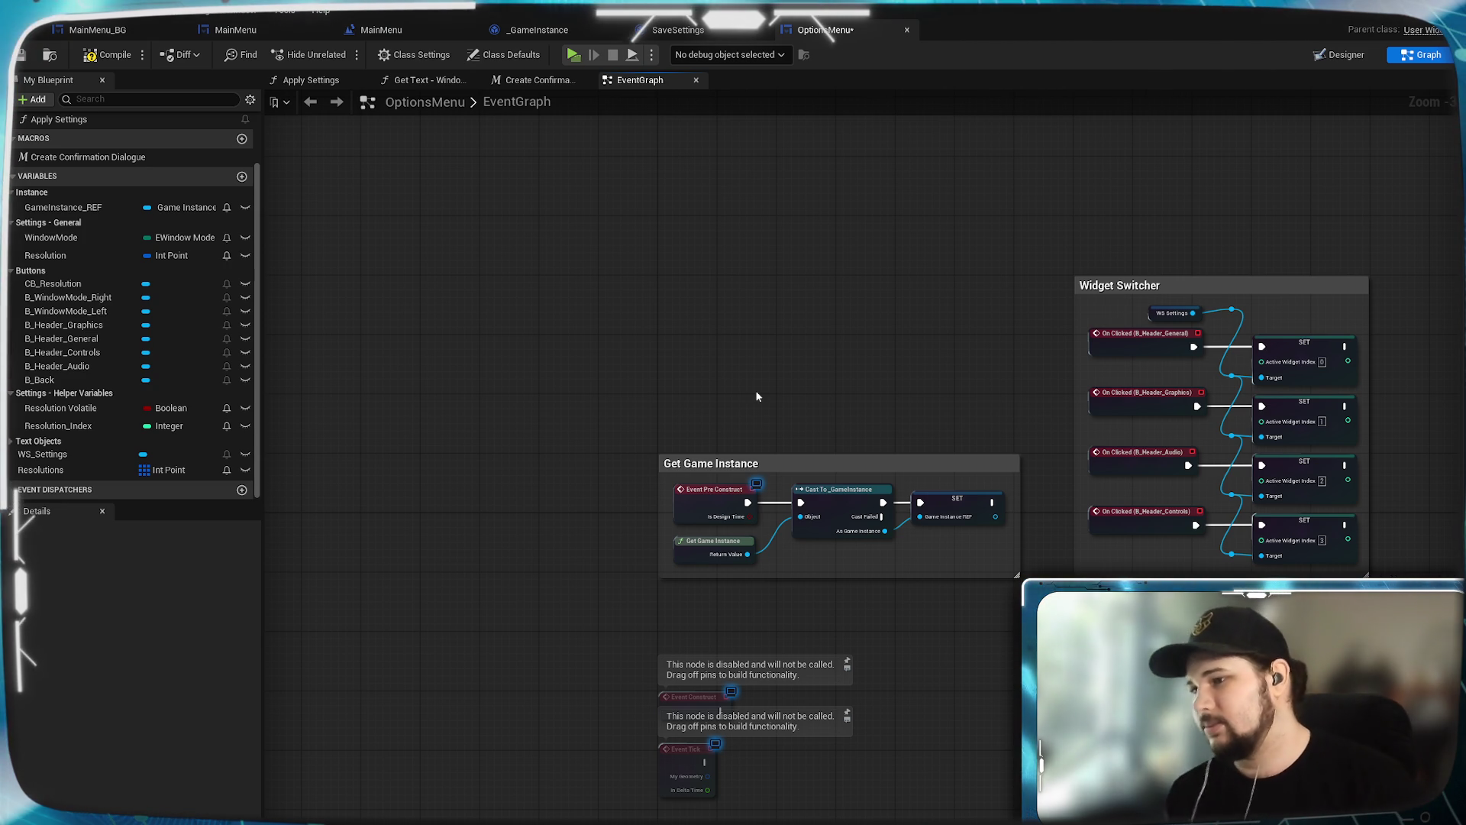
pyautogui.scroll(3, 756, 396)
# Step: Shrink the Get Game Instance comment box to fit its nodes
pyautogui.moveTo(757, 396); pyautogui.dragTo(823, 476)
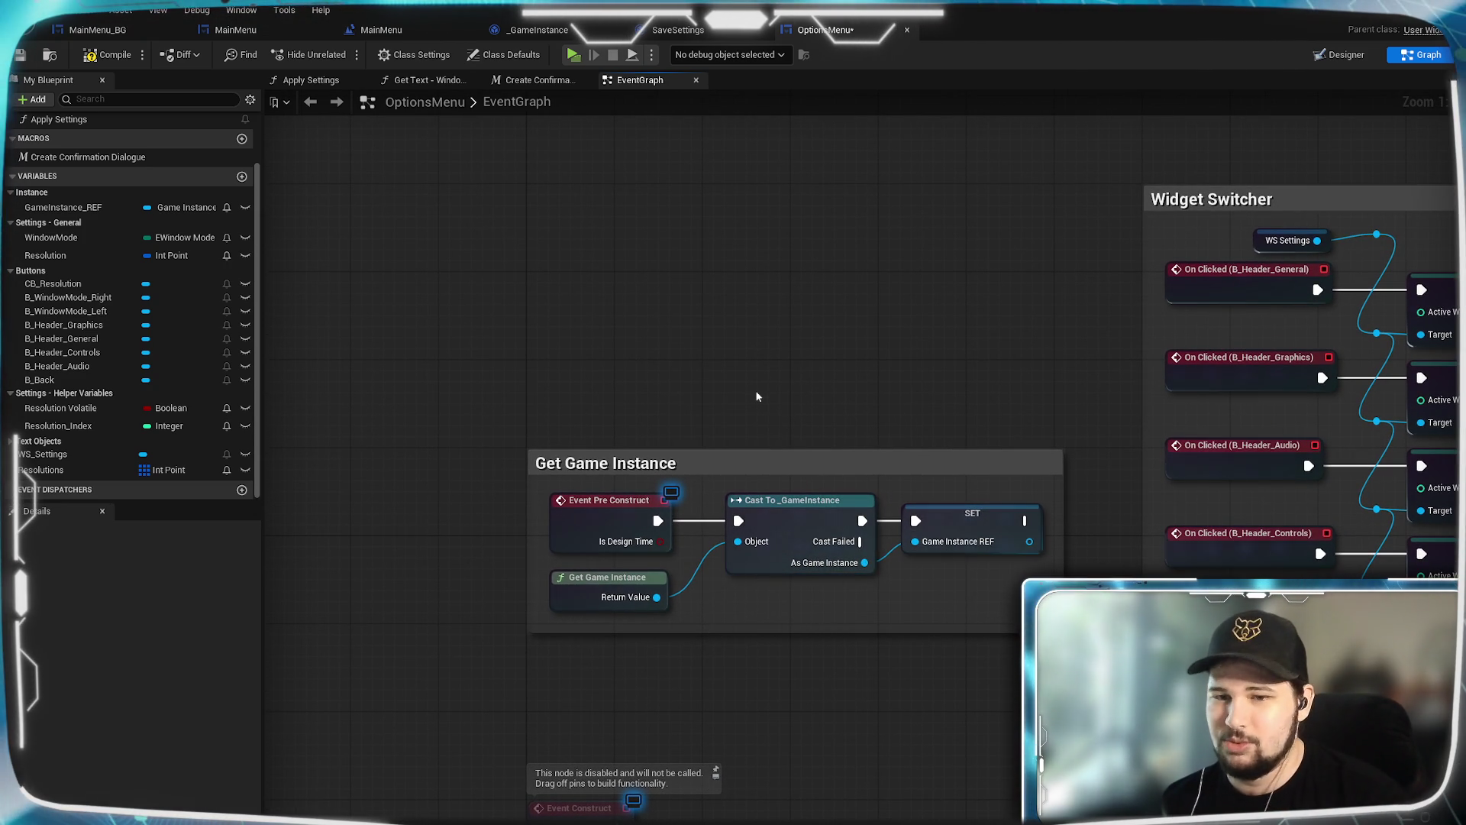
pyautogui.moveTo(757, 396); pyautogui.dragTo(727, 417)
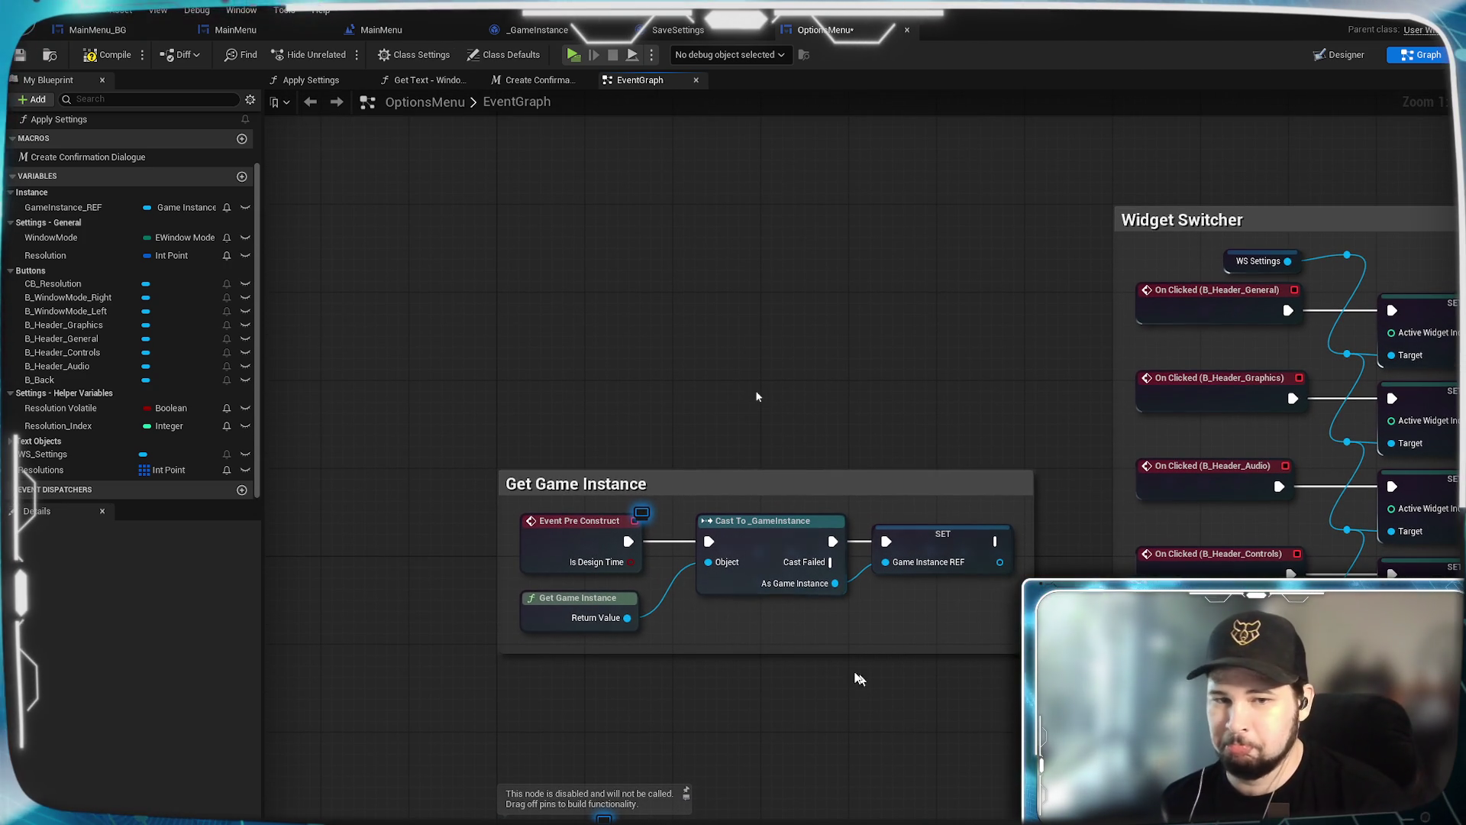
pyautogui.moveTo(724, 653); pyautogui.dragTo(730, 643)
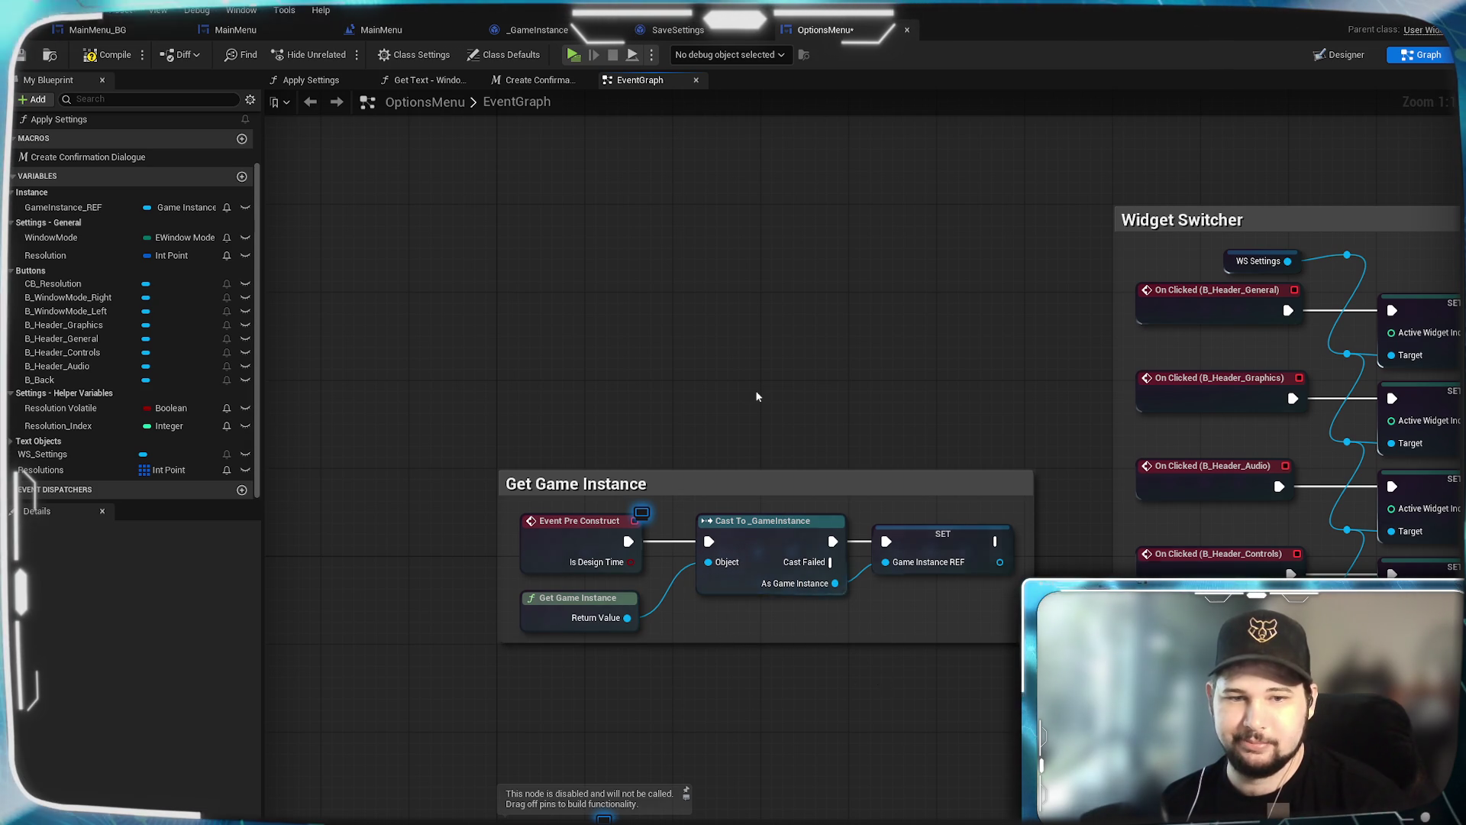
pyautogui.moveTo(757, 397); pyautogui.dragTo(608, 438)
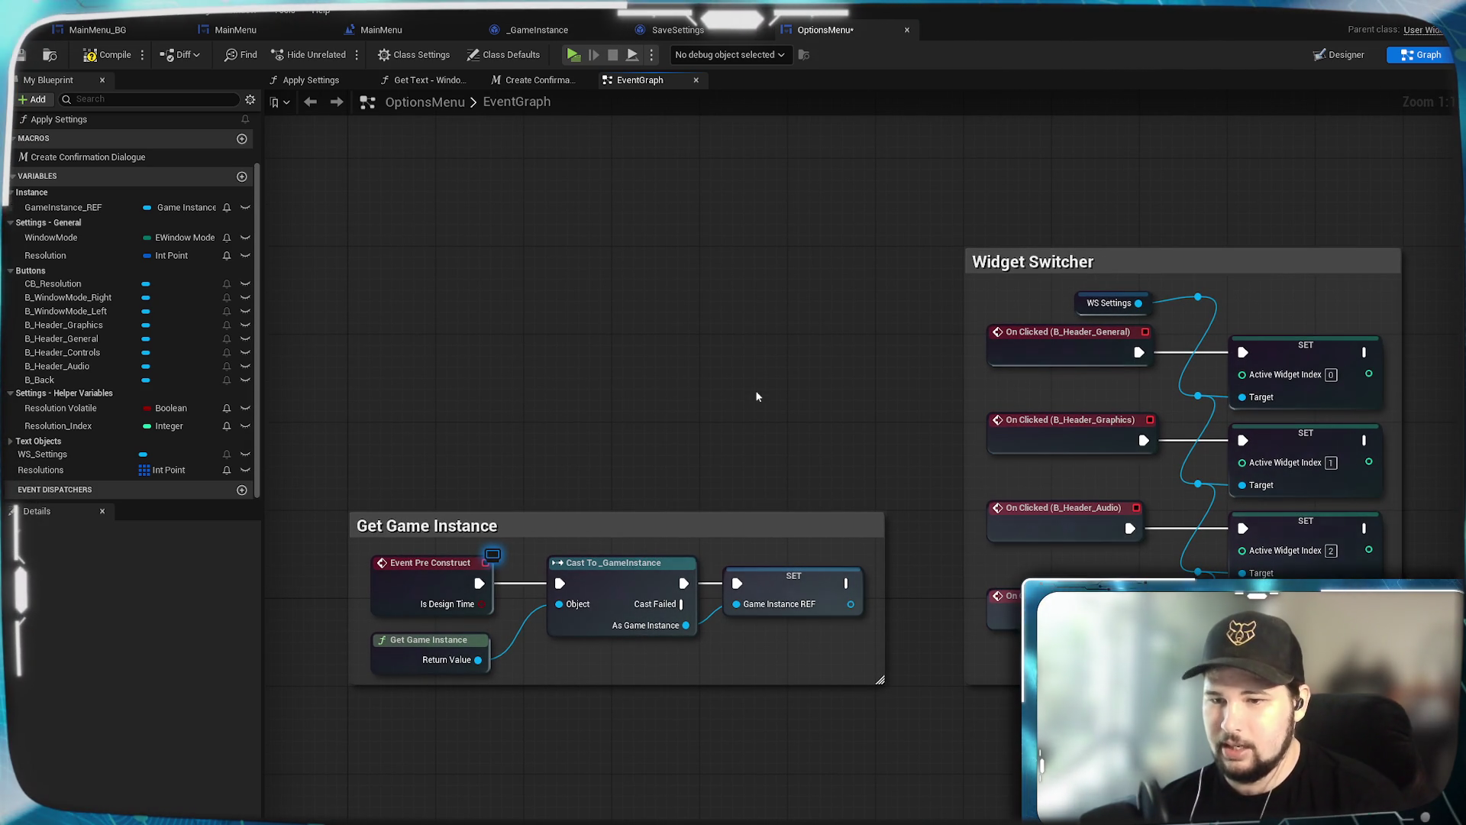
# Step: Move the disabled Event Construct and Event Tick nodes just beneath the Get Game Instance comment
pyautogui.moveTo(757, 396)
pyautogui.mouseDown()
pyautogui.moveTo(674, 388)
pyautogui.moveTo(1022, 348)
pyautogui.moveTo(1023, 66)
pyautogui.mouseUp()
pyautogui.moveTo(757, 397); pyautogui.dragTo(853, 435)
pyautogui.moveTo(884, 737)
pyautogui.mouseDown()
pyautogui.moveTo(634, 562)
pyautogui.moveTo(671, 453)
pyautogui.mouseUp()
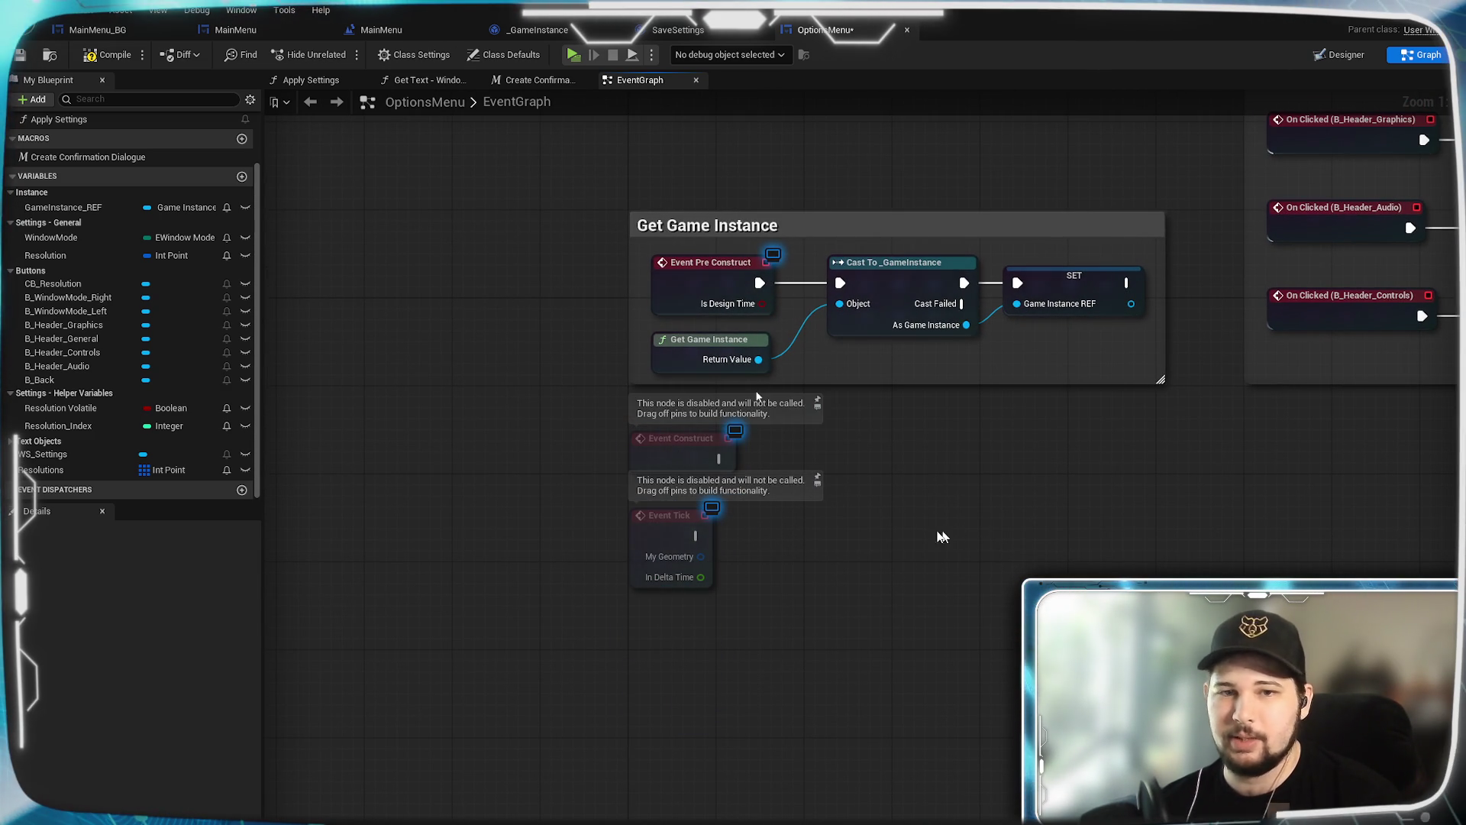
pyautogui.moveTo(676, 455); pyautogui.dragTo(676, 465)
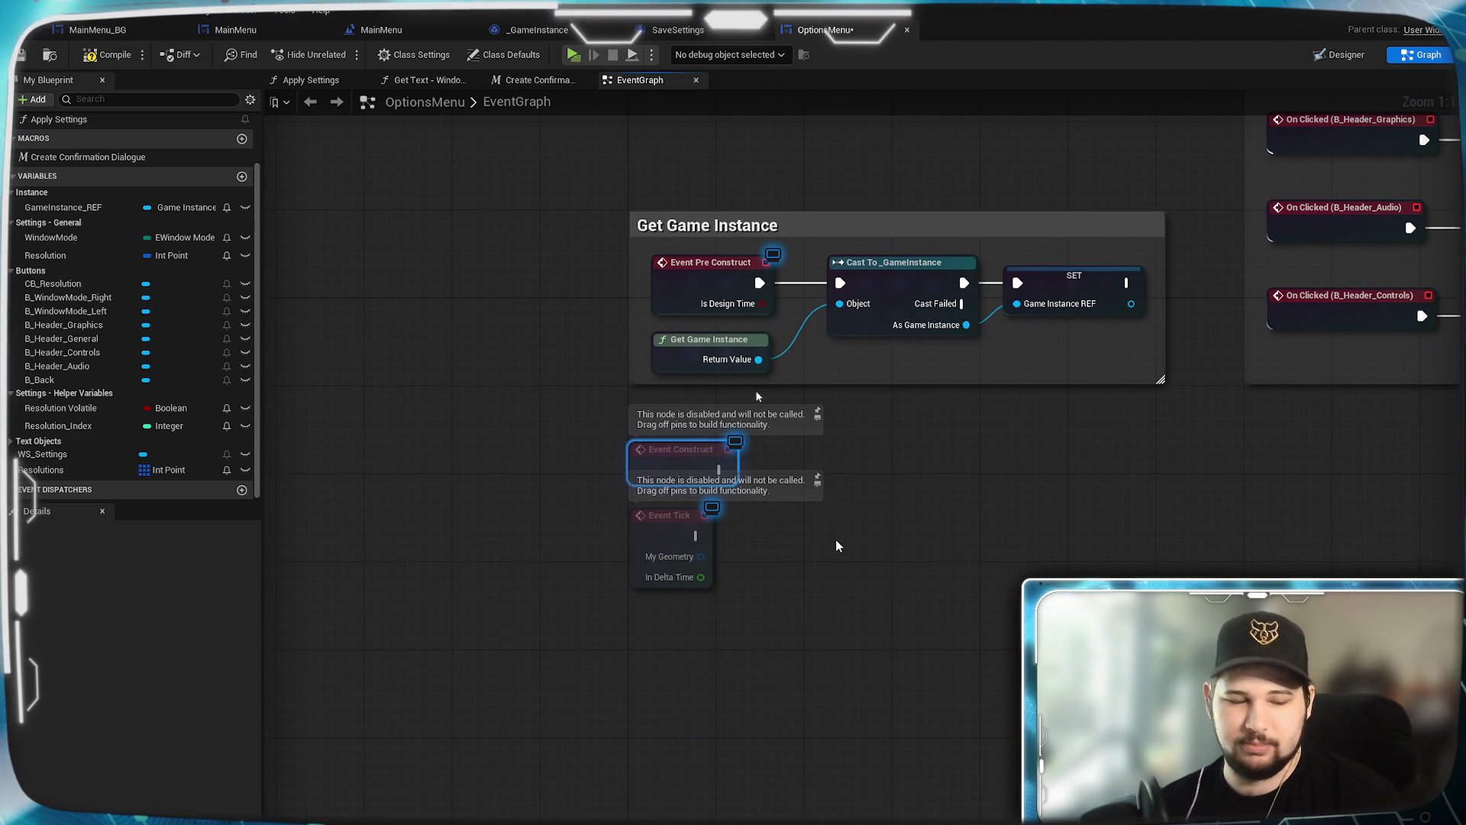
pyautogui.hotkey('ctrl', 'z')
pyautogui.moveTo(845, 712)
pyautogui.mouseDown()
pyautogui.moveTo(633, 443)
pyautogui.moveTo(659, 498)
pyautogui.mouseUp()
pyautogui.doubleClick(718, 529)
pyautogui.click(915, 605)
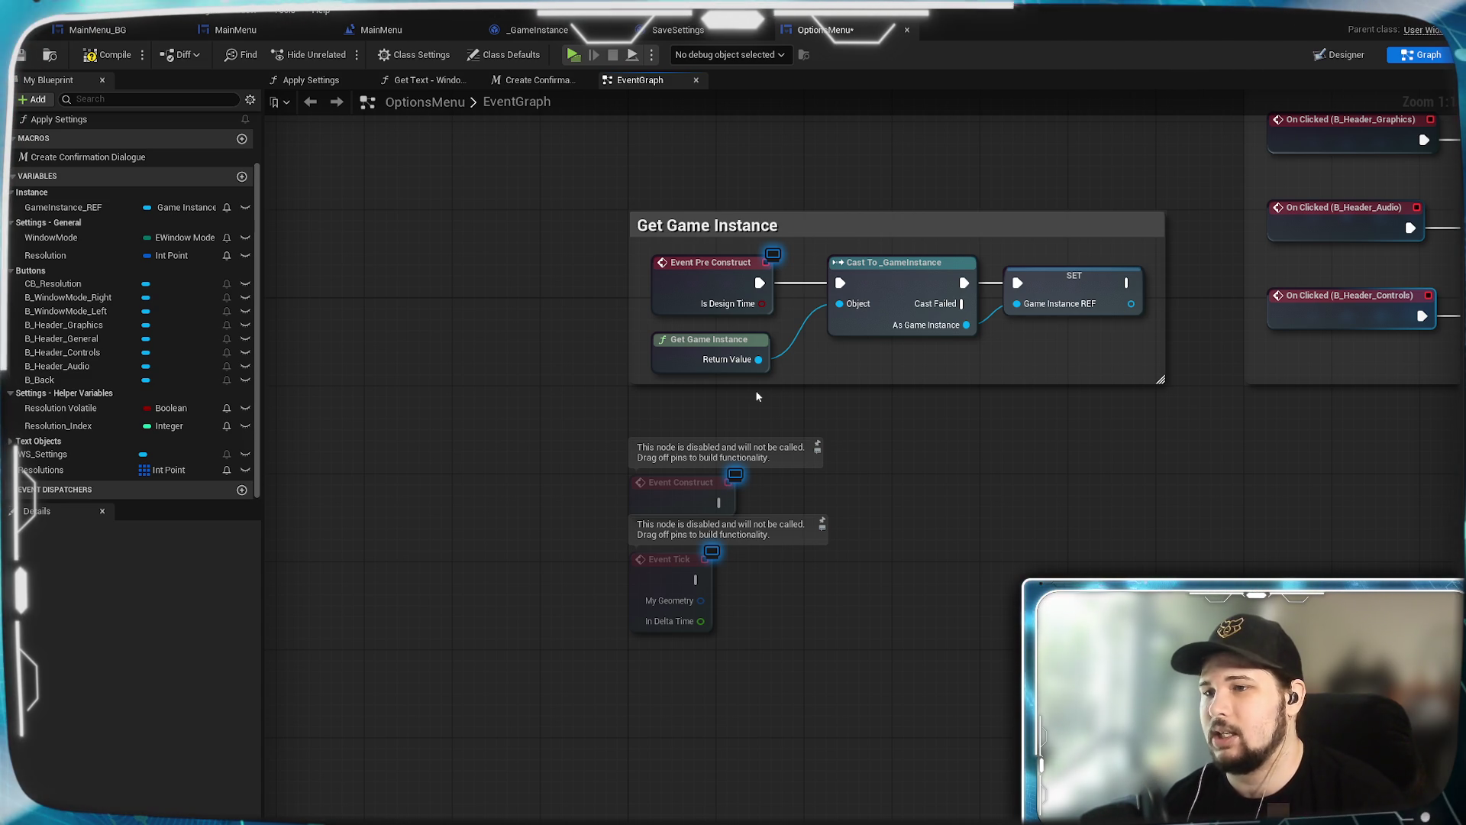
pyautogui.scroll(-4, 964, 634)
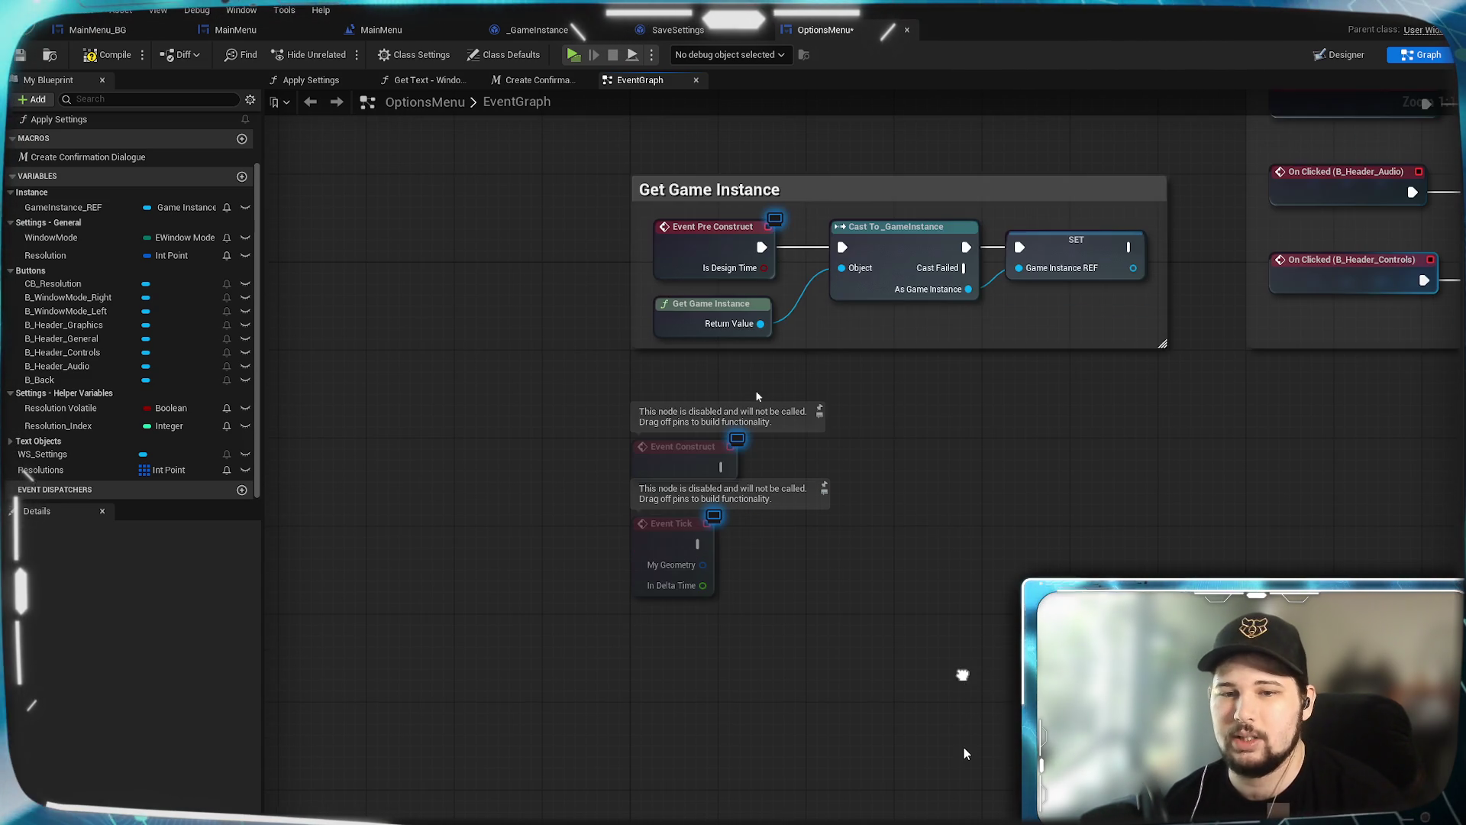
# Step: Find the On Clicked (B_Back) node chain in the EventGraph and trial-select its nodes
pyautogui.moveTo(982, 750)
pyautogui.mouseDown()
pyautogui.moveTo(920, 593)
pyautogui.moveTo(881, 324)
pyautogui.mouseUp()
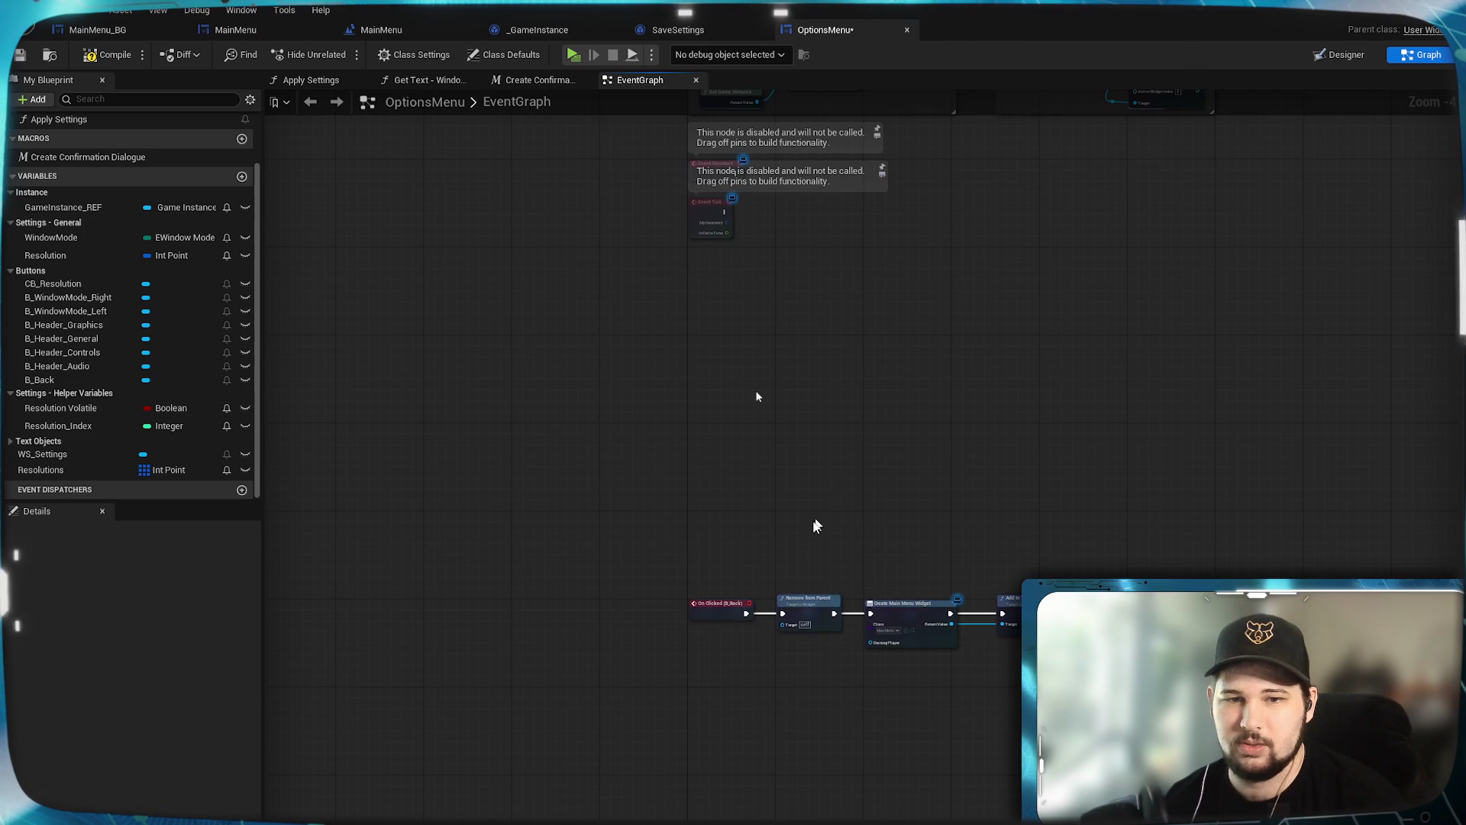
pyautogui.scroll(4, 790, 550)
pyautogui.moveTo(789, 550)
pyautogui.mouseDown()
pyautogui.moveTo(736, 360)
pyautogui.moveTo(748, 350)
pyautogui.moveTo(704, 351)
pyautogui.mouseUp()
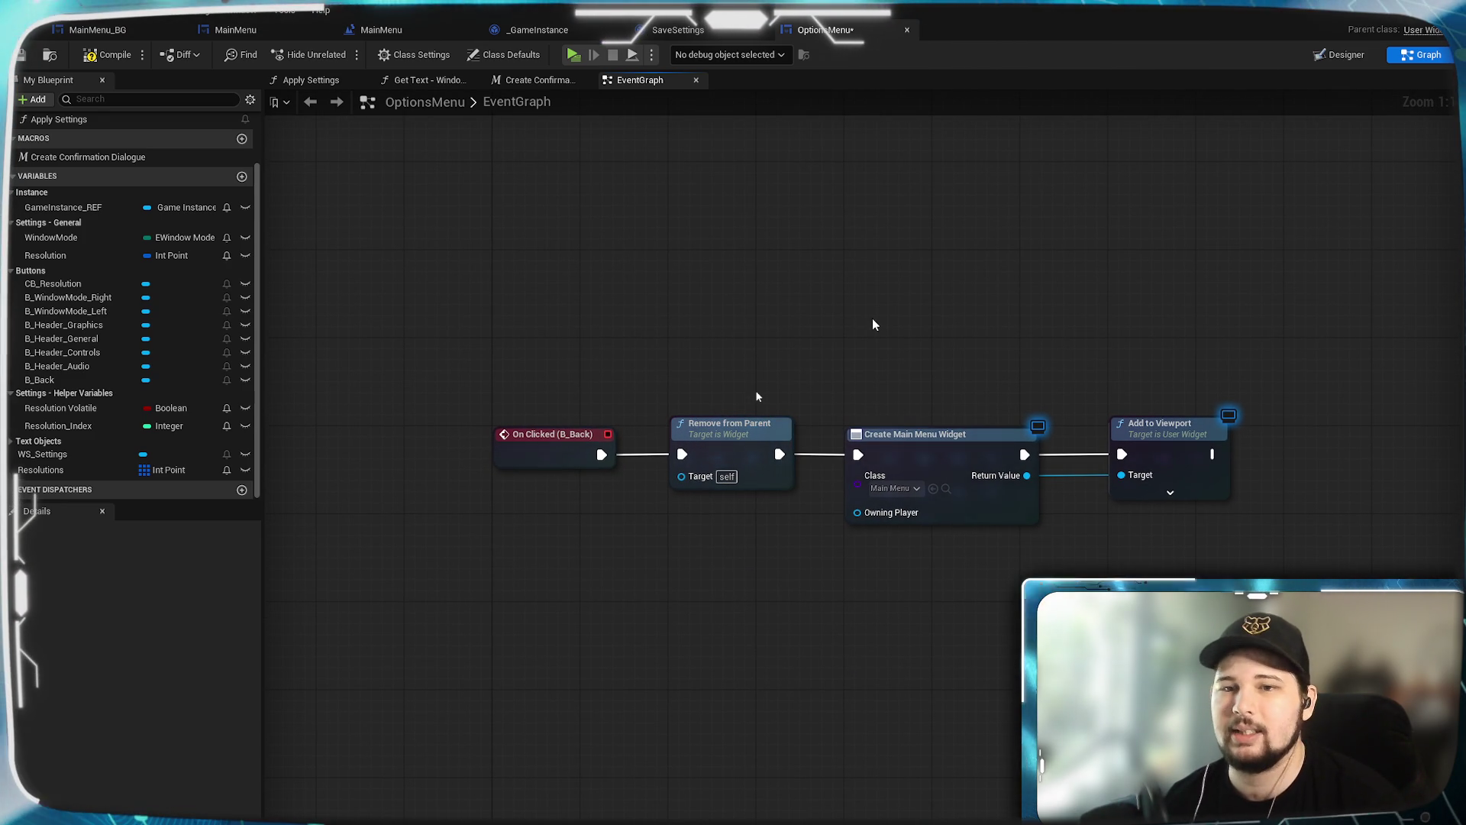
pyautogui.moveTo(426, 281)
pyautogui.mouseDown()
pyautogui.moveTo(570, 407)
pyautogui.moveTo(1230, 713)
pyautogui.mouseUp()
pyautogui.click(758, 396)
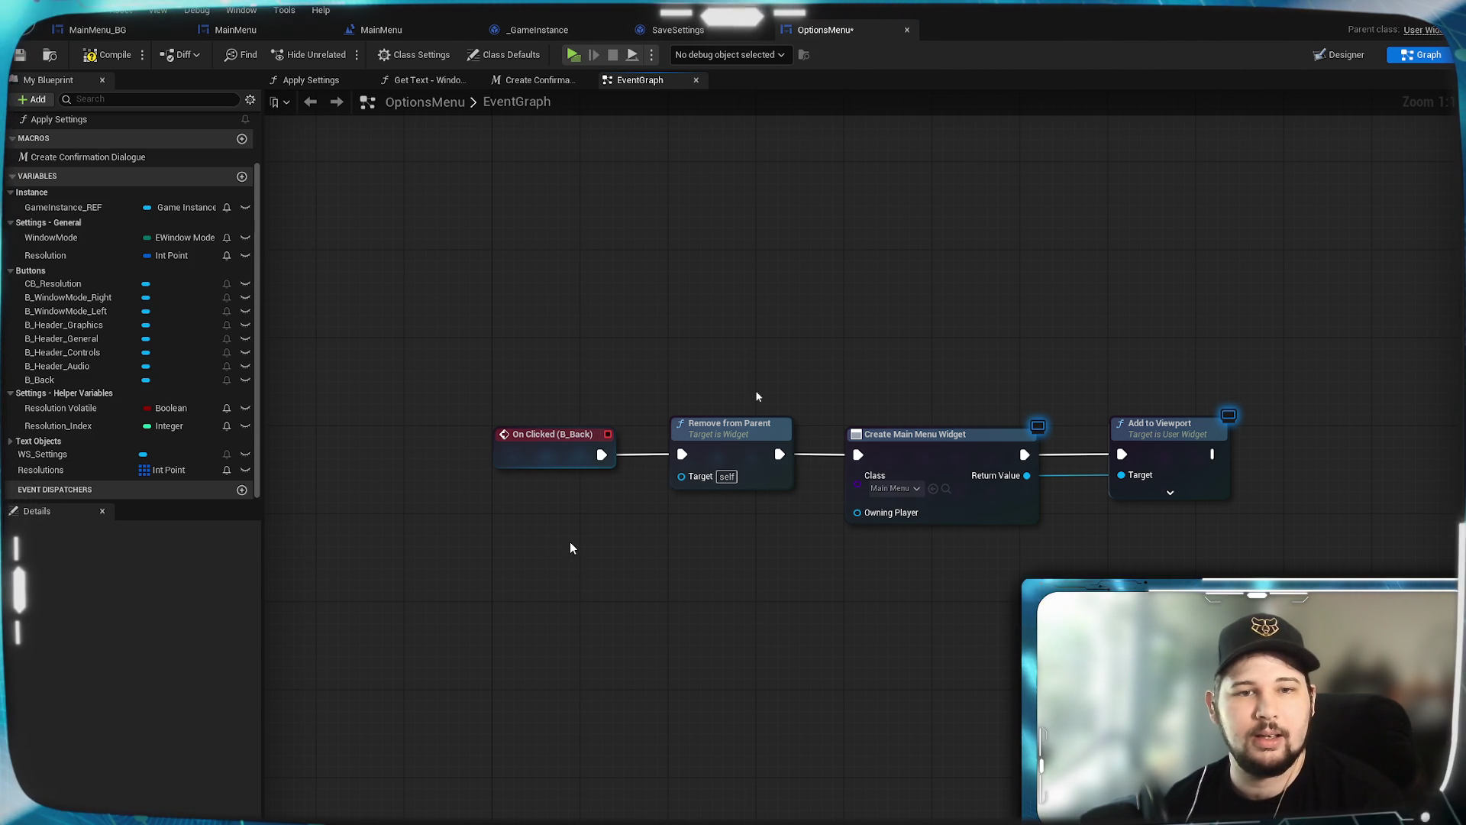
pyautogui.moveTo(605, 536)
pyautogui.mouseDown()
pyautogui.moveTo(717, 502)
pyautogui.moveTo(666, 582)
pyautogui.moveTo(637, 590)
pyautogui.mouseUp()
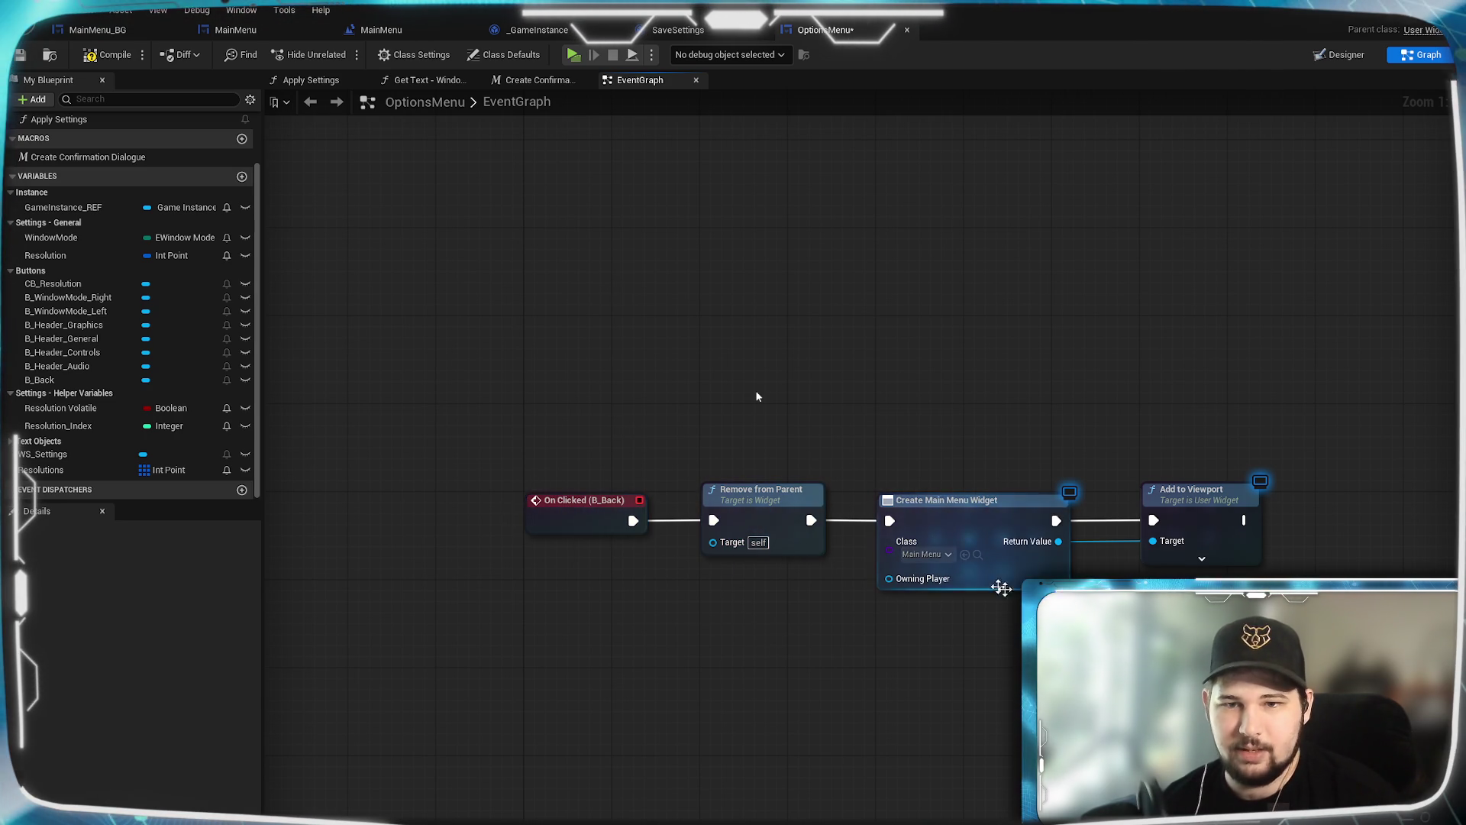
pyautogui.moveTo(1291, 641)
pyautogui.mouseDown()
pyautogui.moveTo(624, 419)
pyautogui.moveTo(735, 423)
pyautogui.mouseUp()
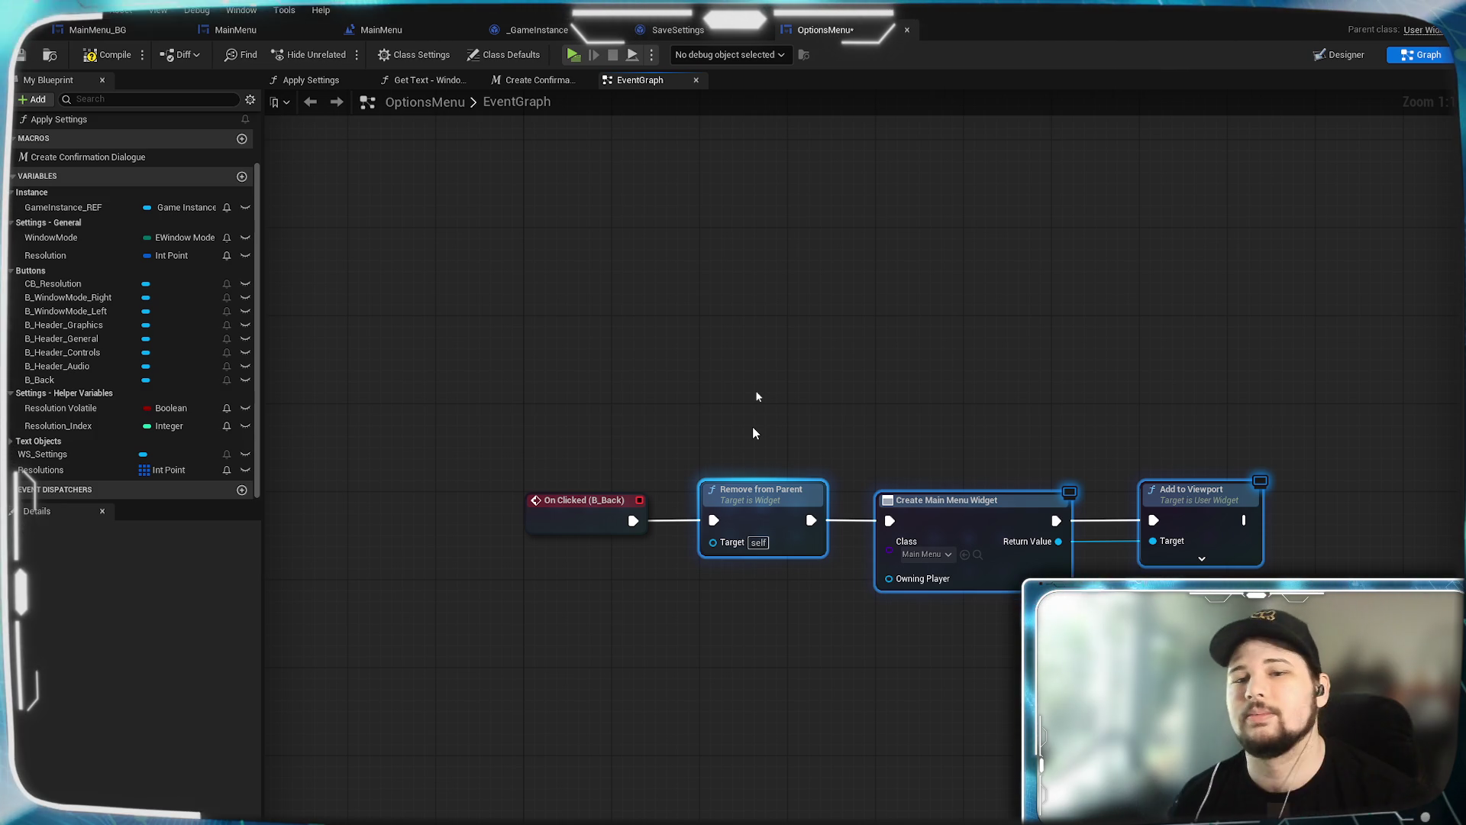
pyautogui.click(814, 708)
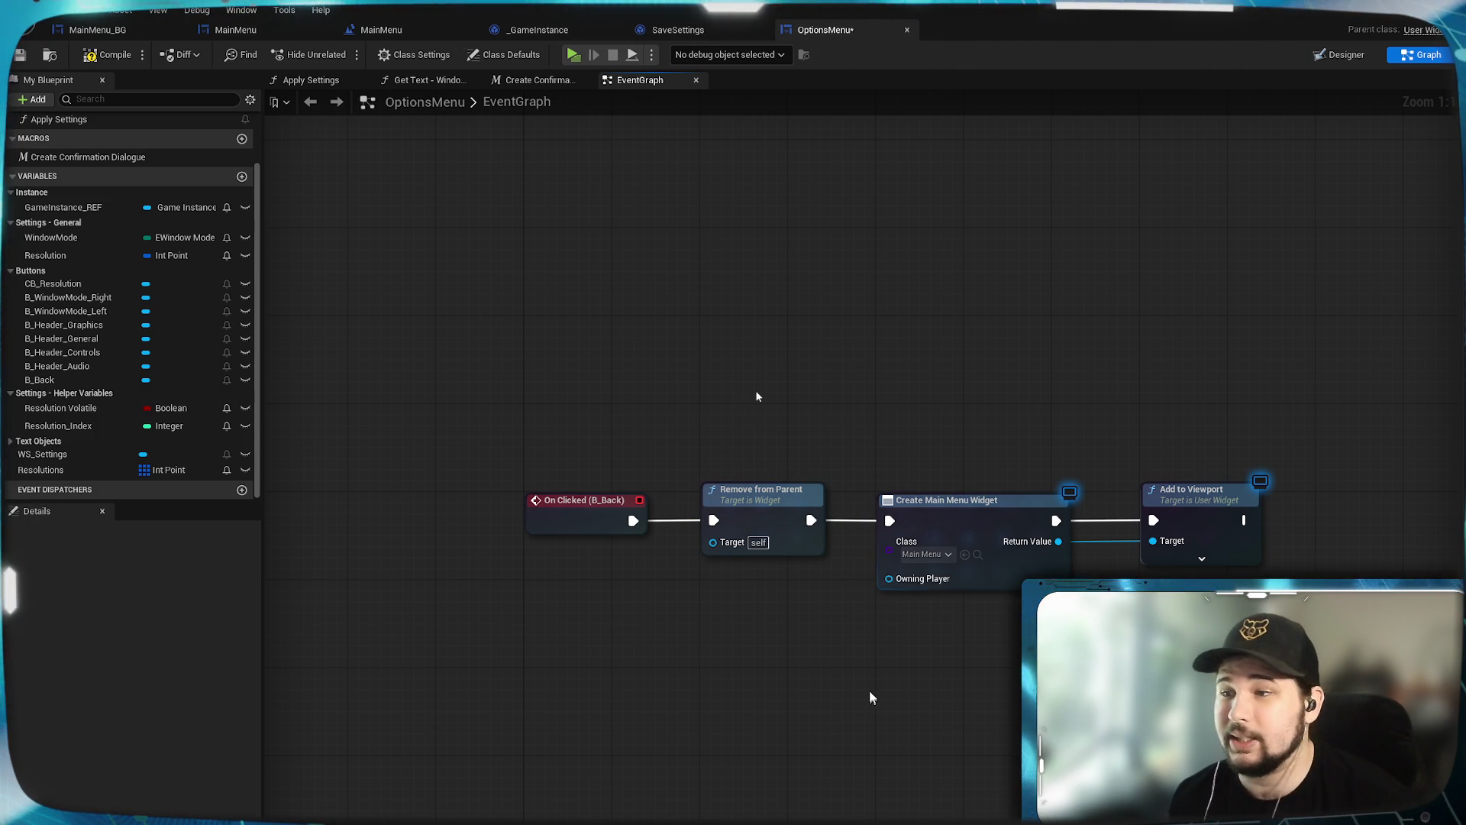
pyautogui.moveTo(585, 513); pyautogui.dragTo(596, 487)
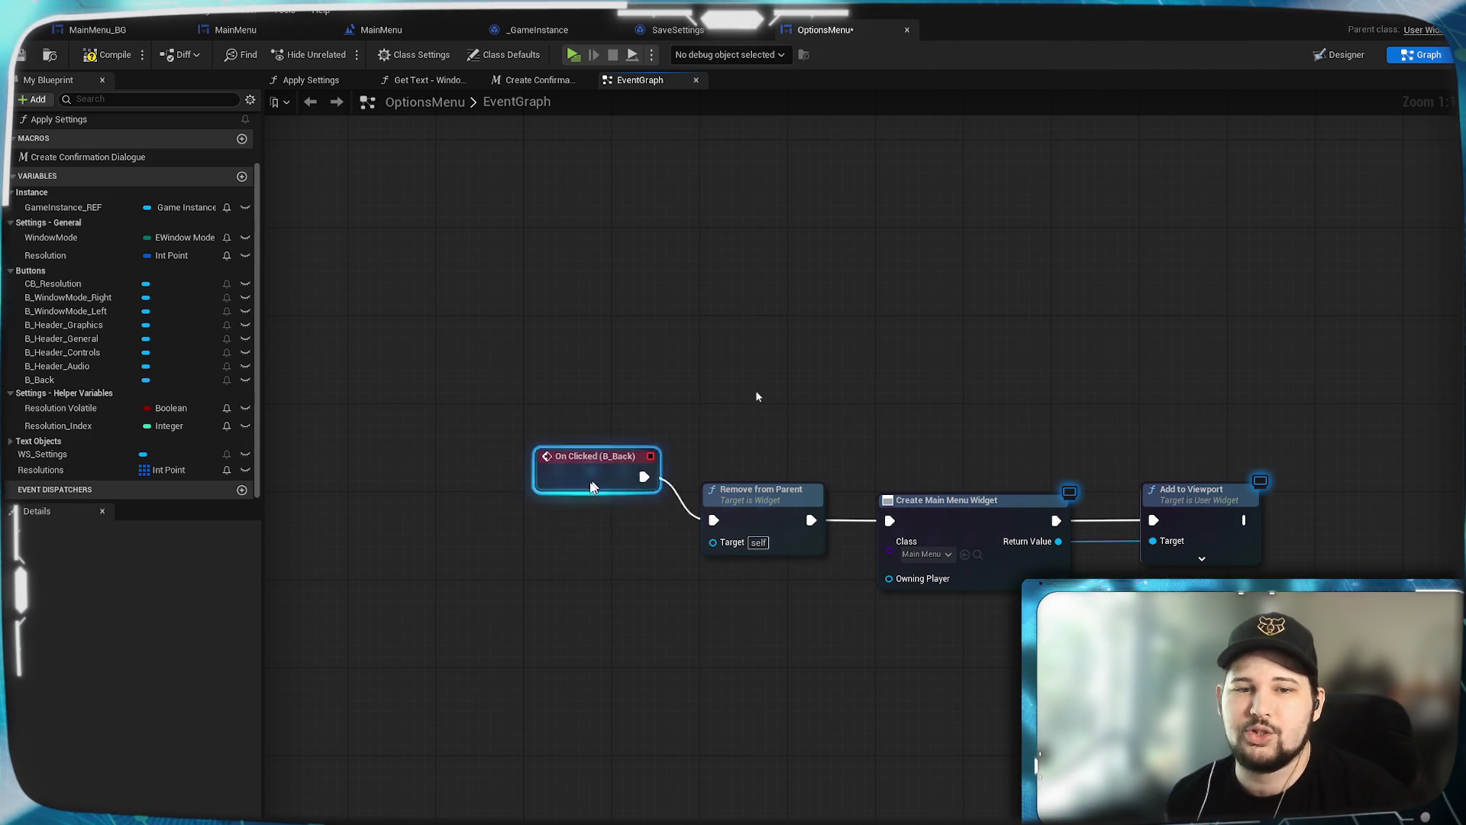
pyautogui.hotkey('ctrl', 'z')
pyautogui.click(611, 416)
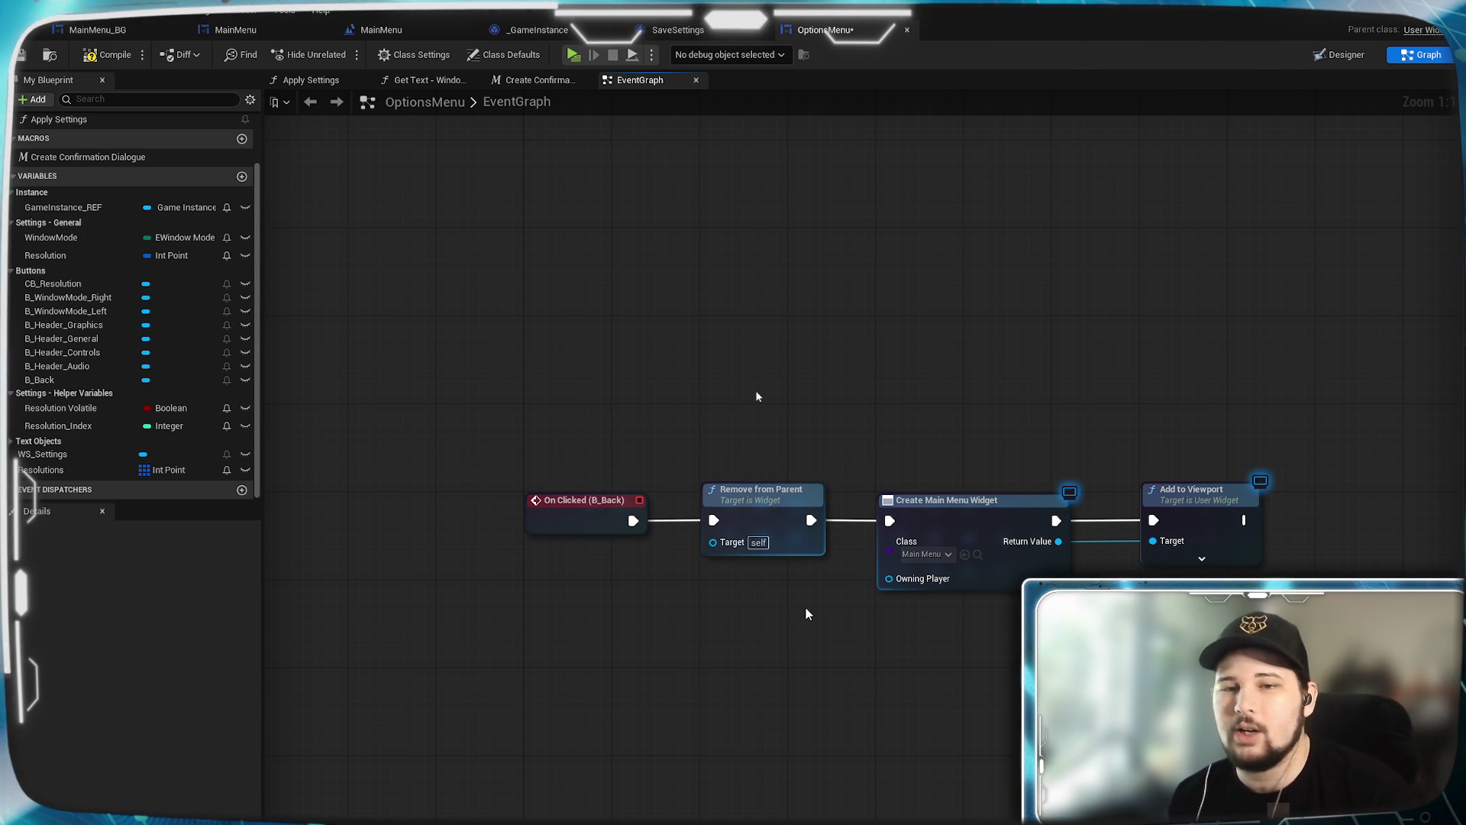
# Step: Nudge Create Main Menu Widget and Add to Viewport into closer alignment
pyautogui.moveTo(942, 525); pyautogui.dragTo(901, 523)
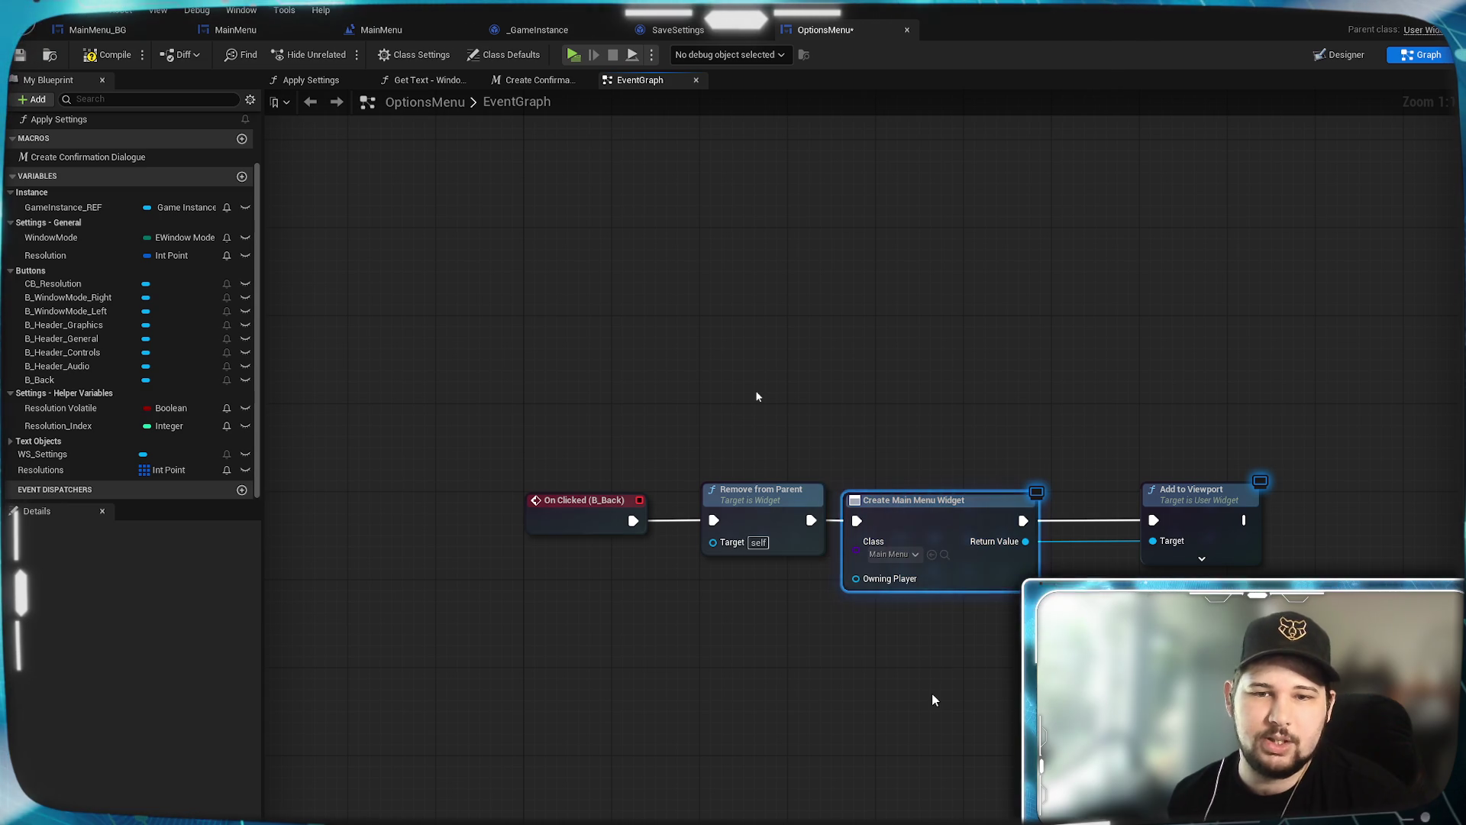
pyautogui.moveTo(1194, 520)
pyautogui.mouseDown()
pyautogui.moveTo(1108, 515)
pyautogui.moveTo(1121, 520)
pyautogui.mouseUp()
pyautogui.click(998, 402)
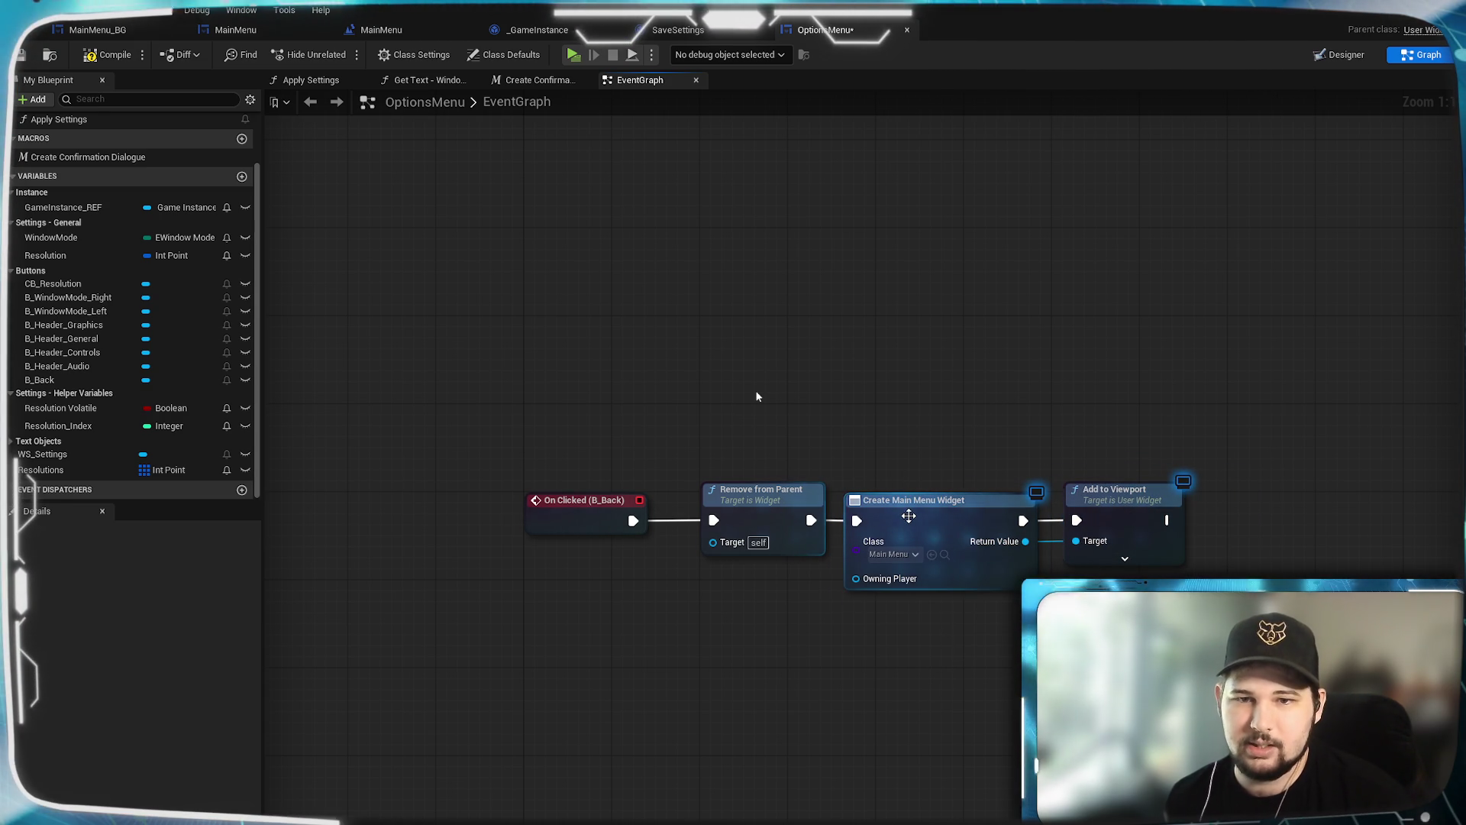
pyautogui.moveTo(909, 514); pyautogui.dragTo(920, 521)
pyautogui.moveTo(1142, 516); pyautogui.dragTo(1154, 517)
pyautogui.click(1101, 415)
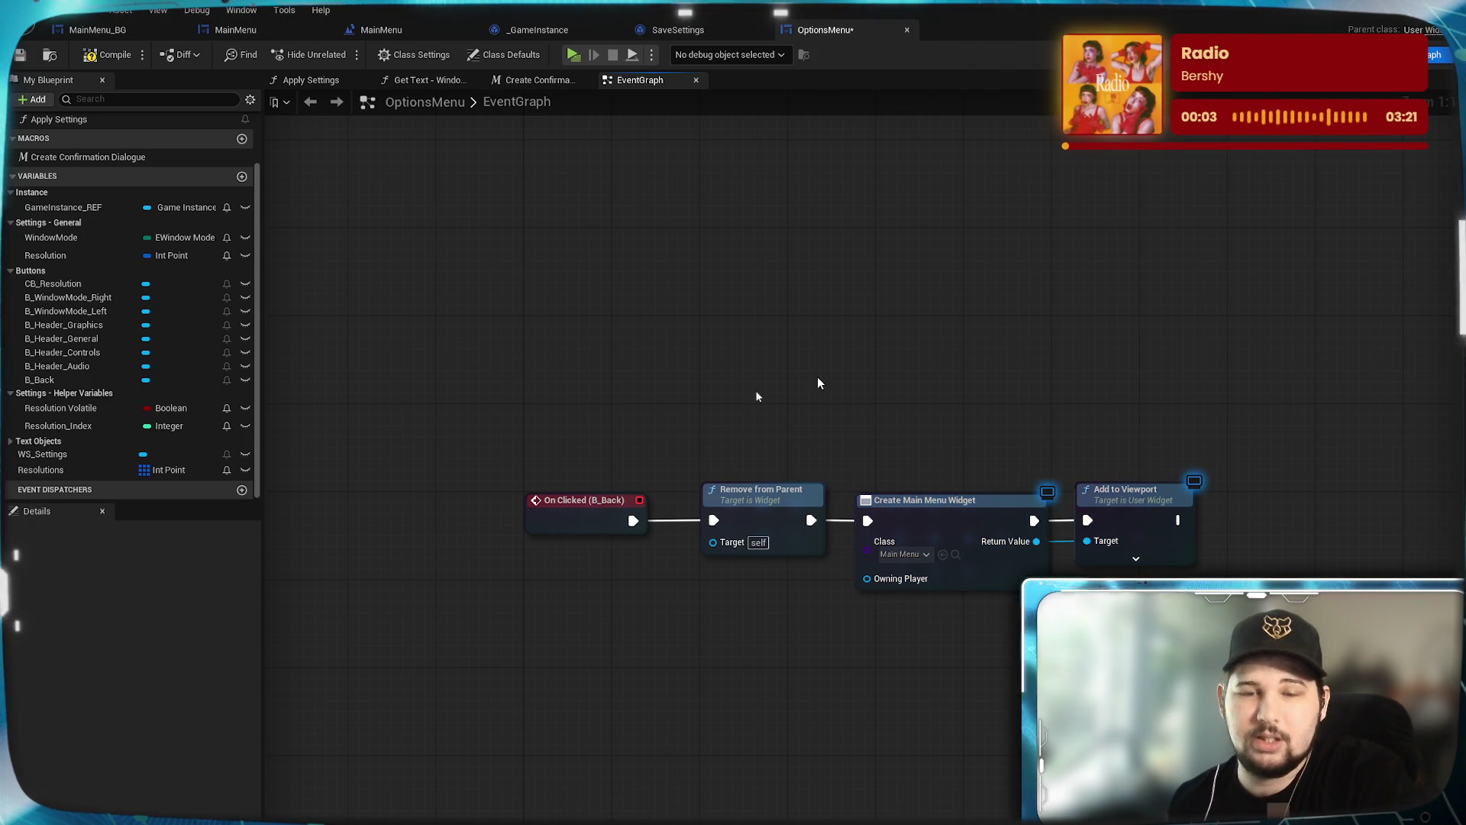
# Step: Push Remove from Parent, Create Main Menu Widget and Add to Viewport well right of On Clicked (B_Back)
pyautogui.moveTo(696, 395); pyautogui.dragTo(1204, 639)
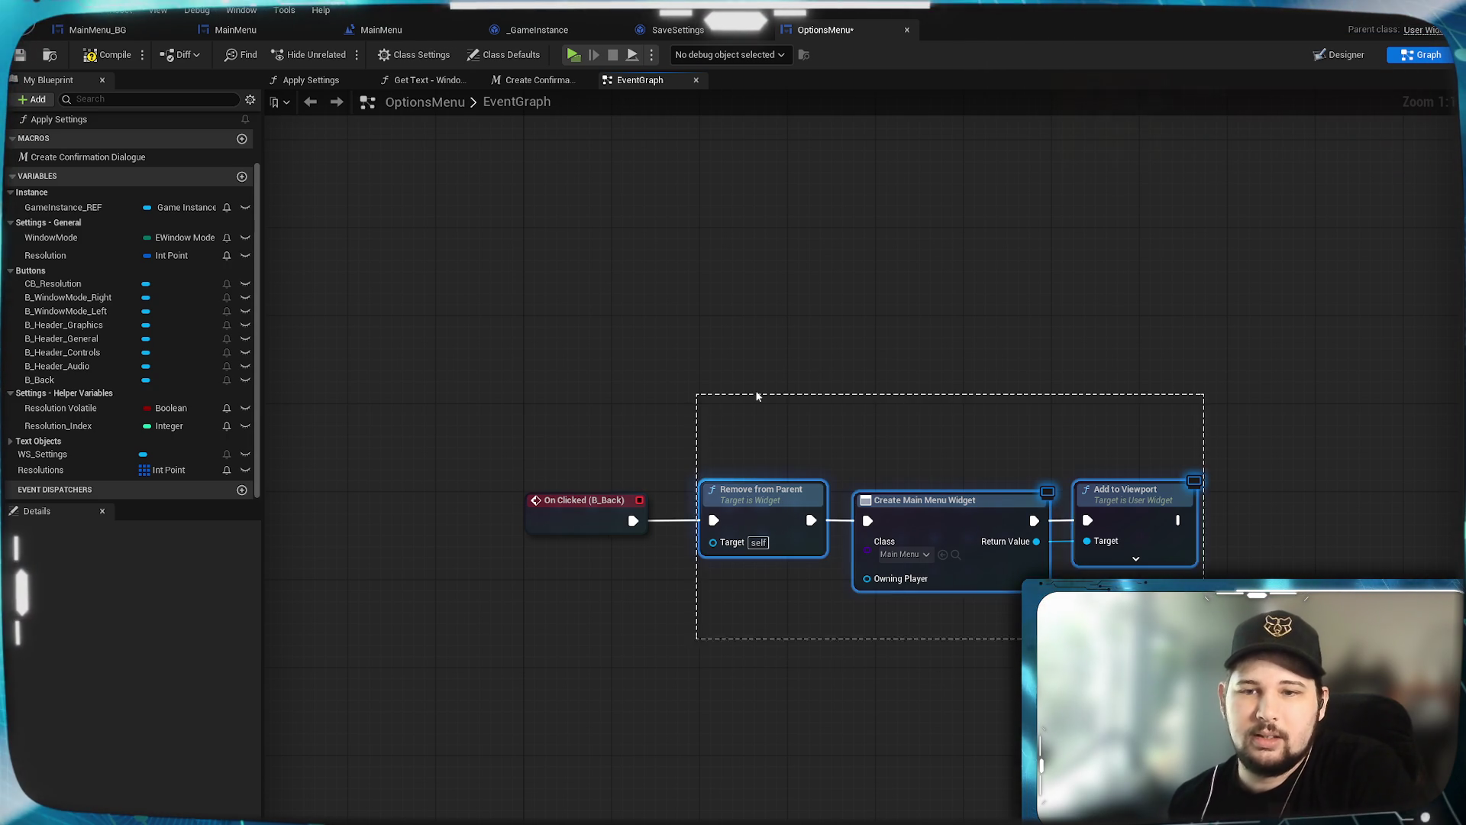
pyautogui.click(757, 396)
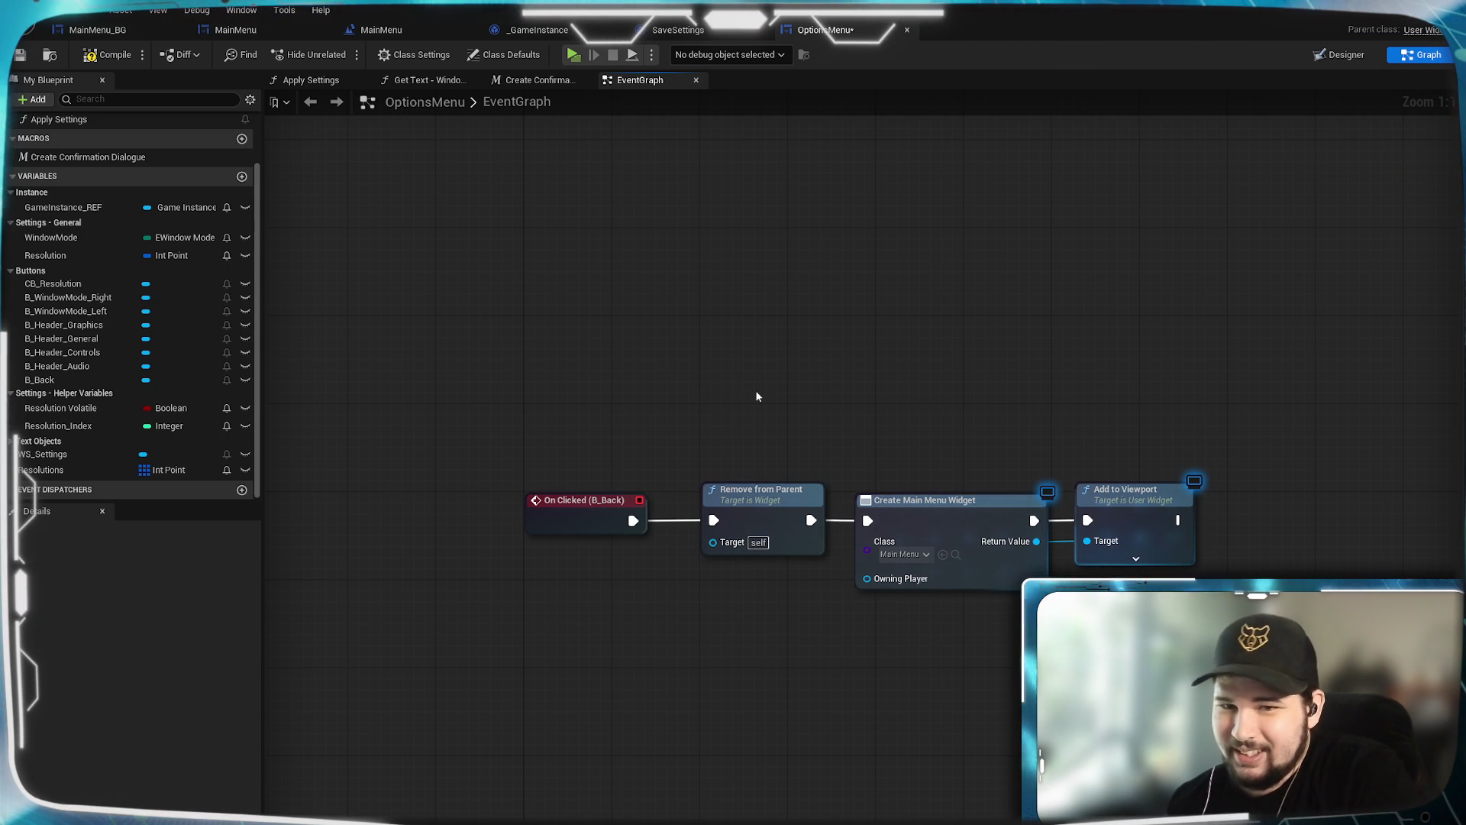
pyautogui.moveTo(757, 396); pyautogui.dragTo(1244, 557)
pyautogui.moveTo(804, 452); pyautogui.dragTo(1119, 458)
pyautogui.click(899, 634)
pyautogui.moveTo(900, 634)
pyautogui.mouseDown()
pyautogui.moveTo(841, 547)
pyautogui.moveTo(760, 550)
pyautogui.moveTo(811, 594)
pyautogui.mouseUp()
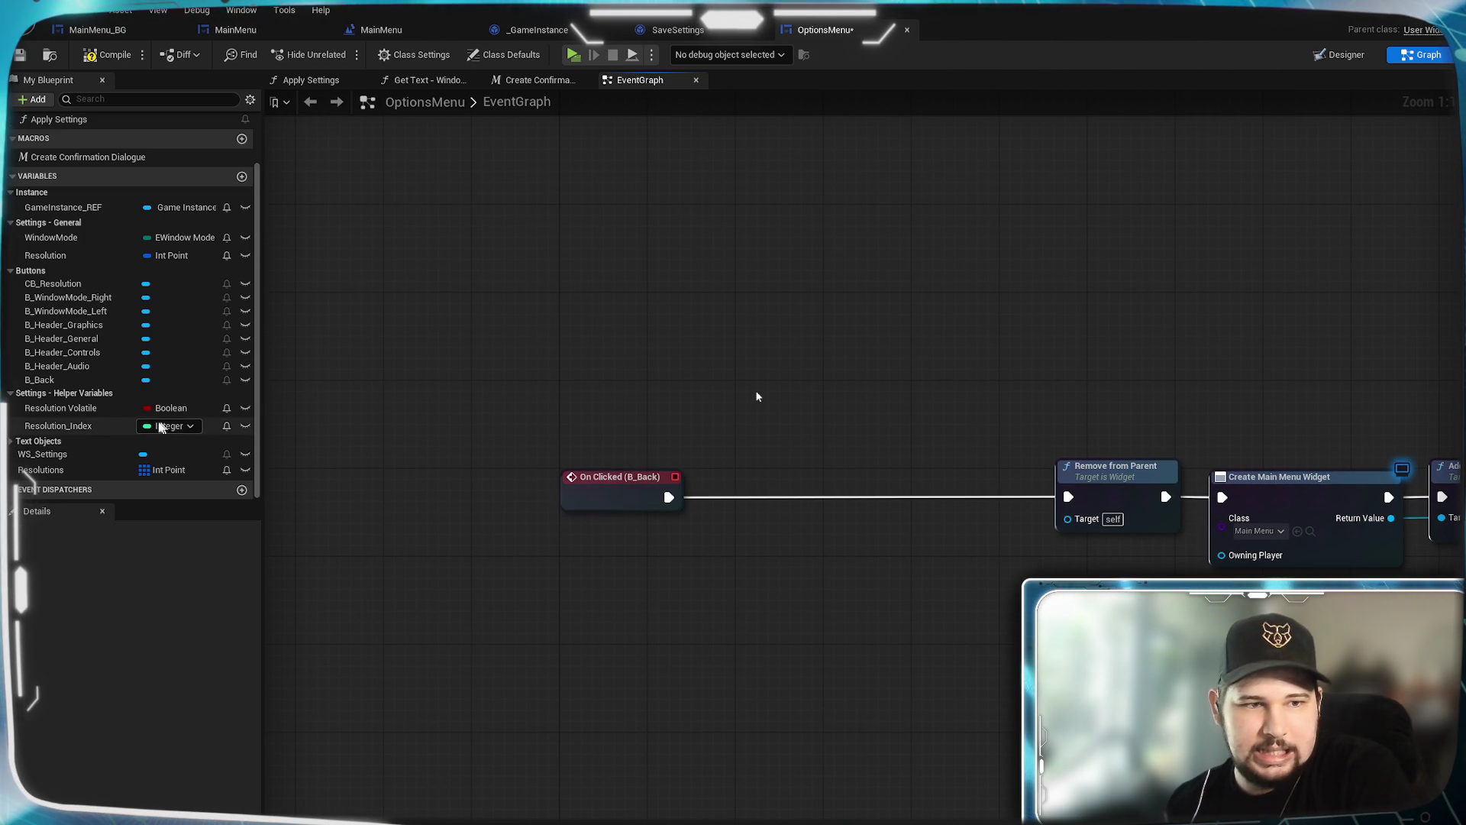
pyautogui.scroll(1, 99, 425)
pyautogui.rightClick(100, 422)
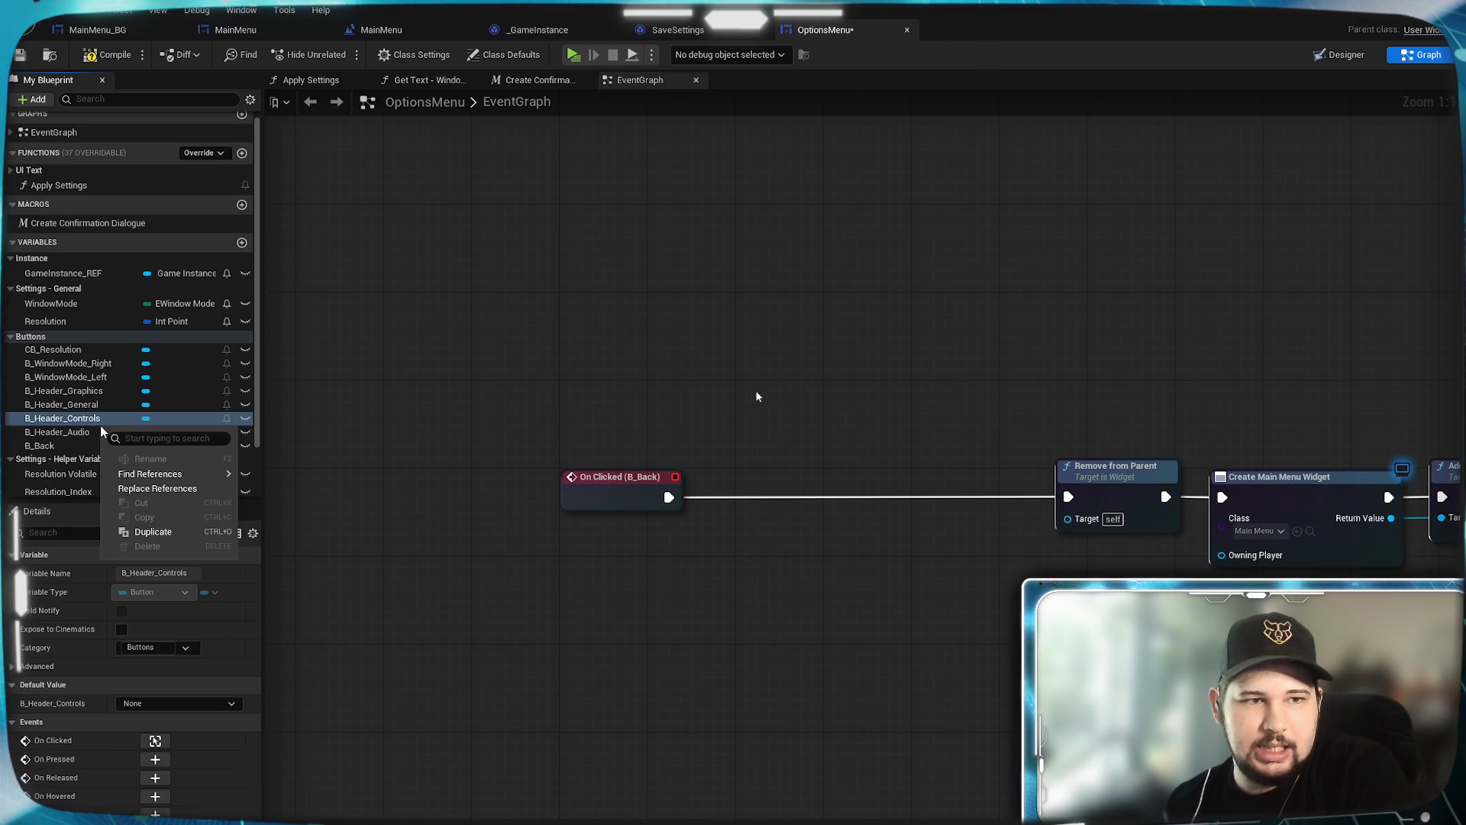
# Step: Dismiss the B_Header_Controls options menu, leaving its Buttons category details showing
pyautogui.click(456, 319)
pyautogui.scroll(-2, 128, 445)
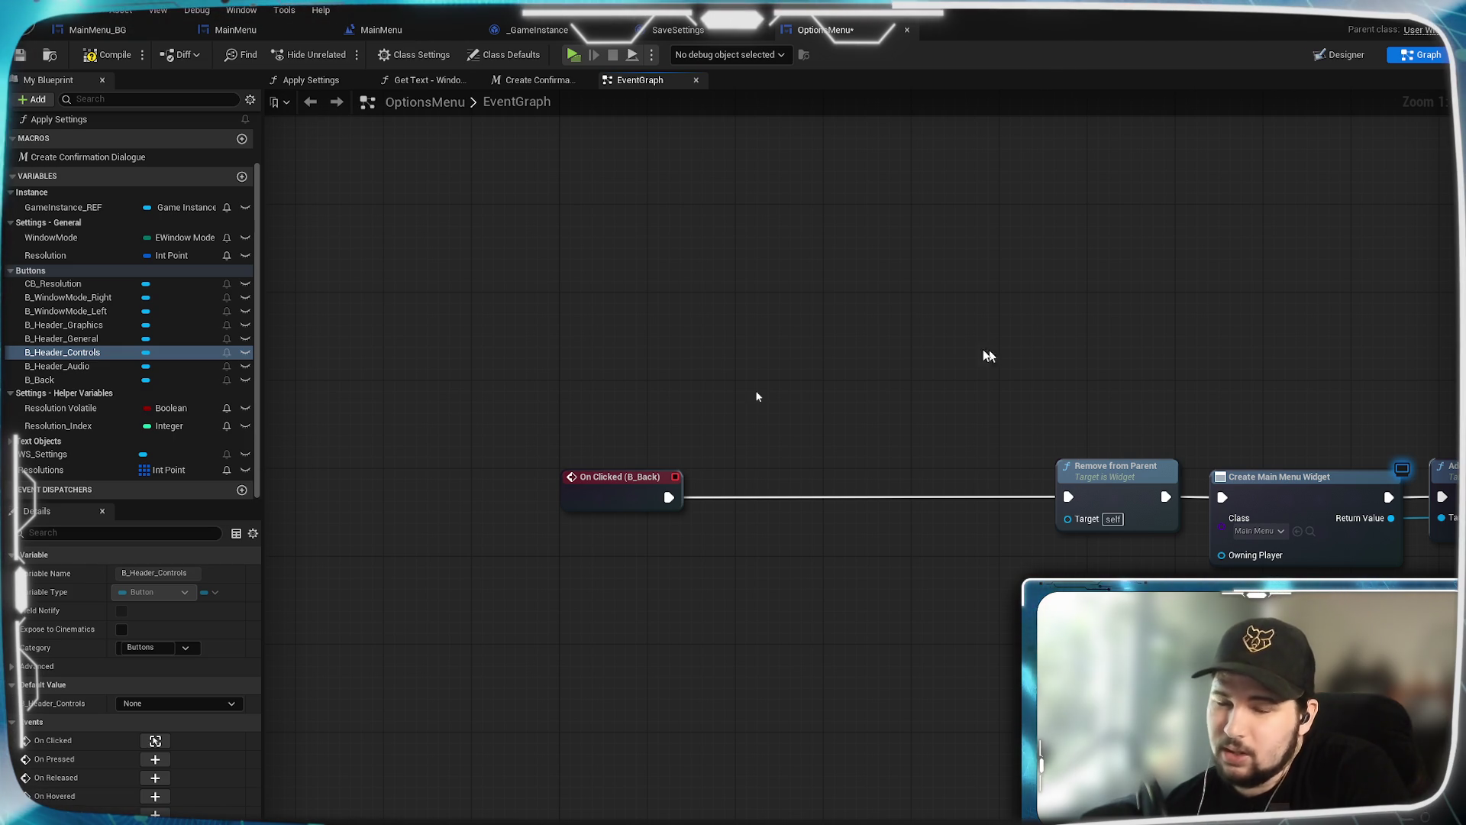
# Step: Bring Add to Viewport back into view and save the OptionsMenu widget blueprint
pyautogui.moveTo(1108, 340); pyautogui.dragTo(1075, 331)
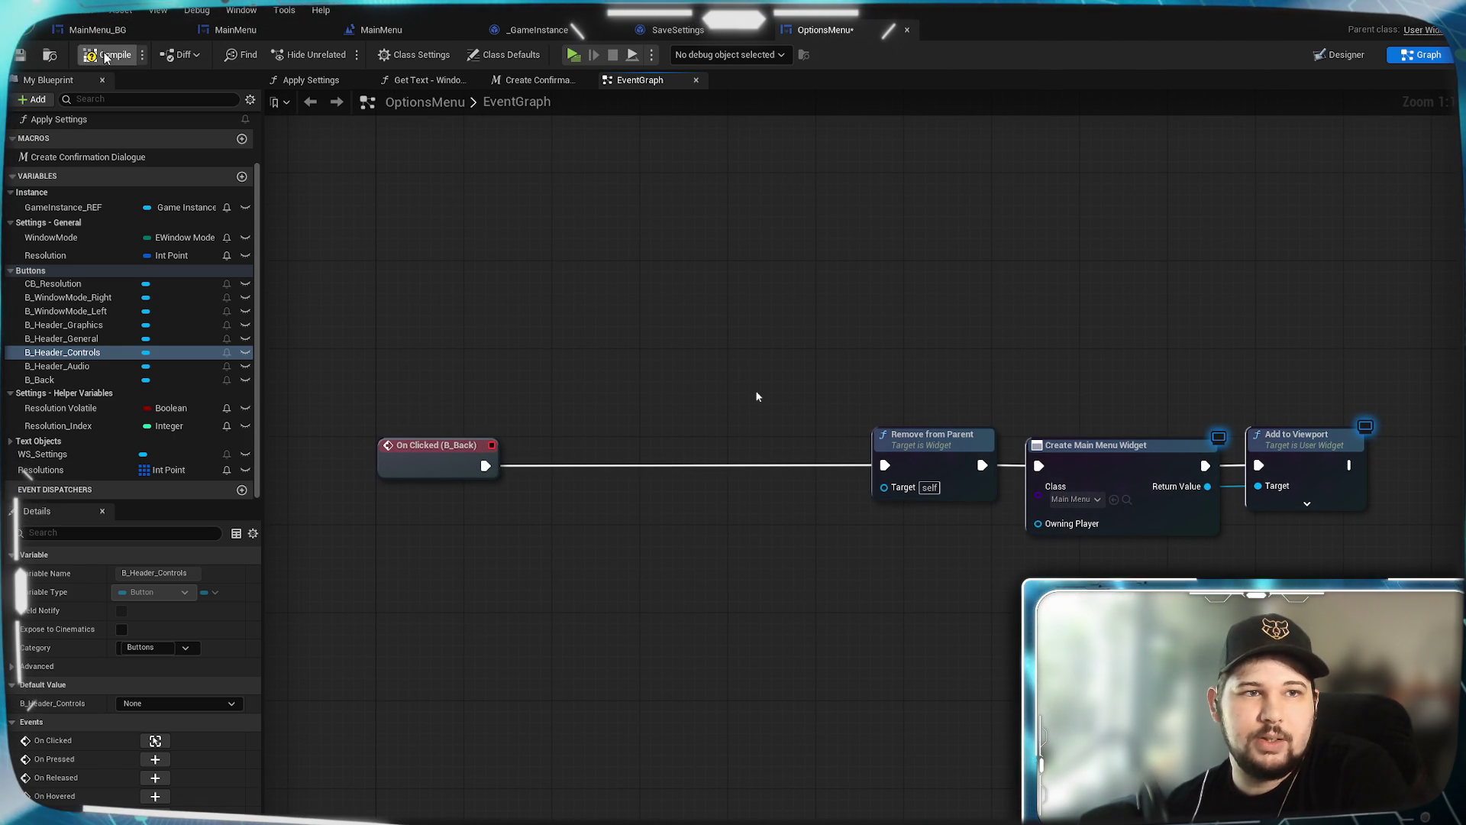
pyautogui.click(21, 57)
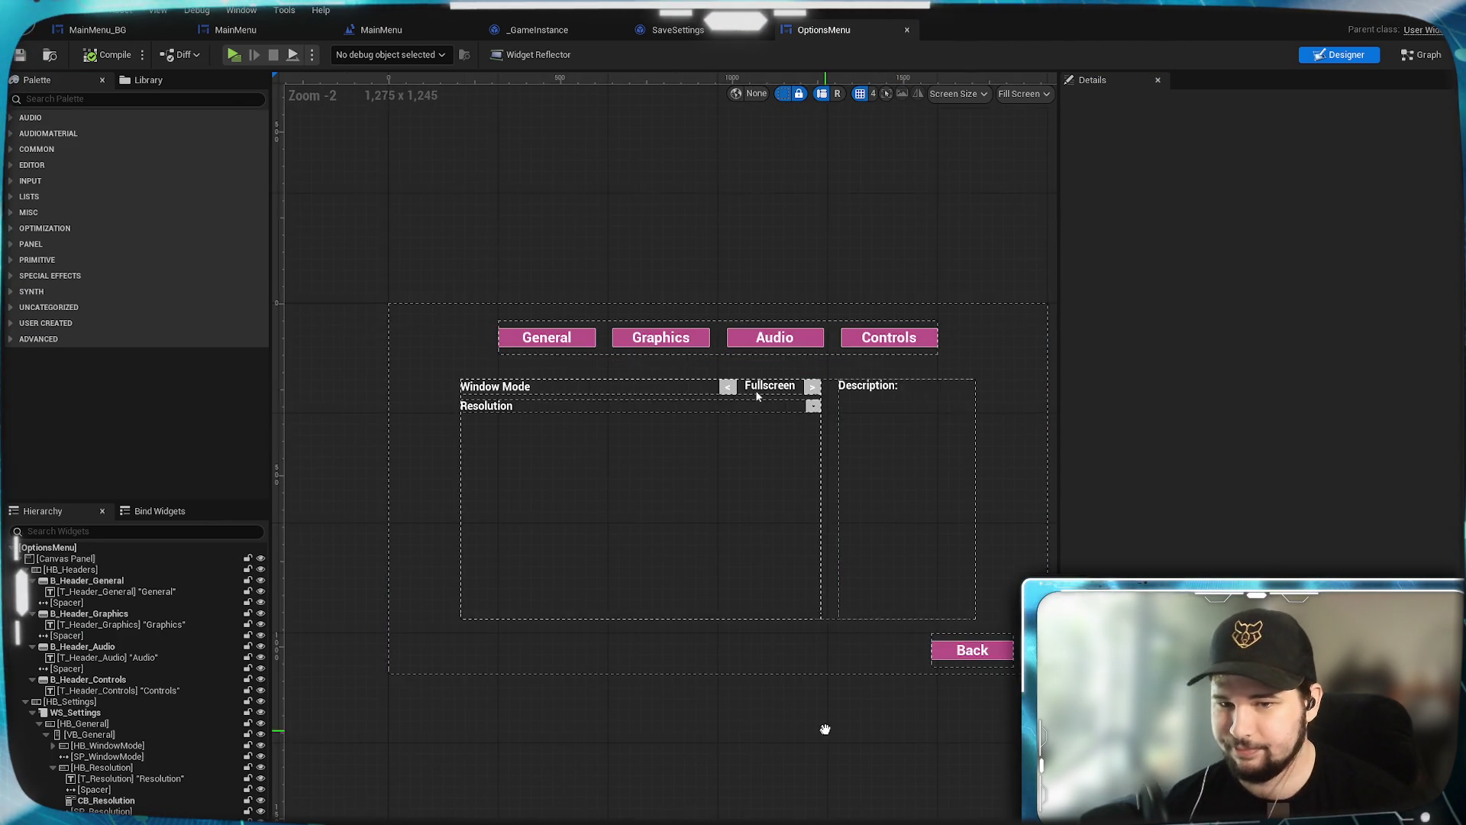
# Step: Duplicate the Back button box and place the copy just left of the original
pyautogui.scroll(3, 825, 683)
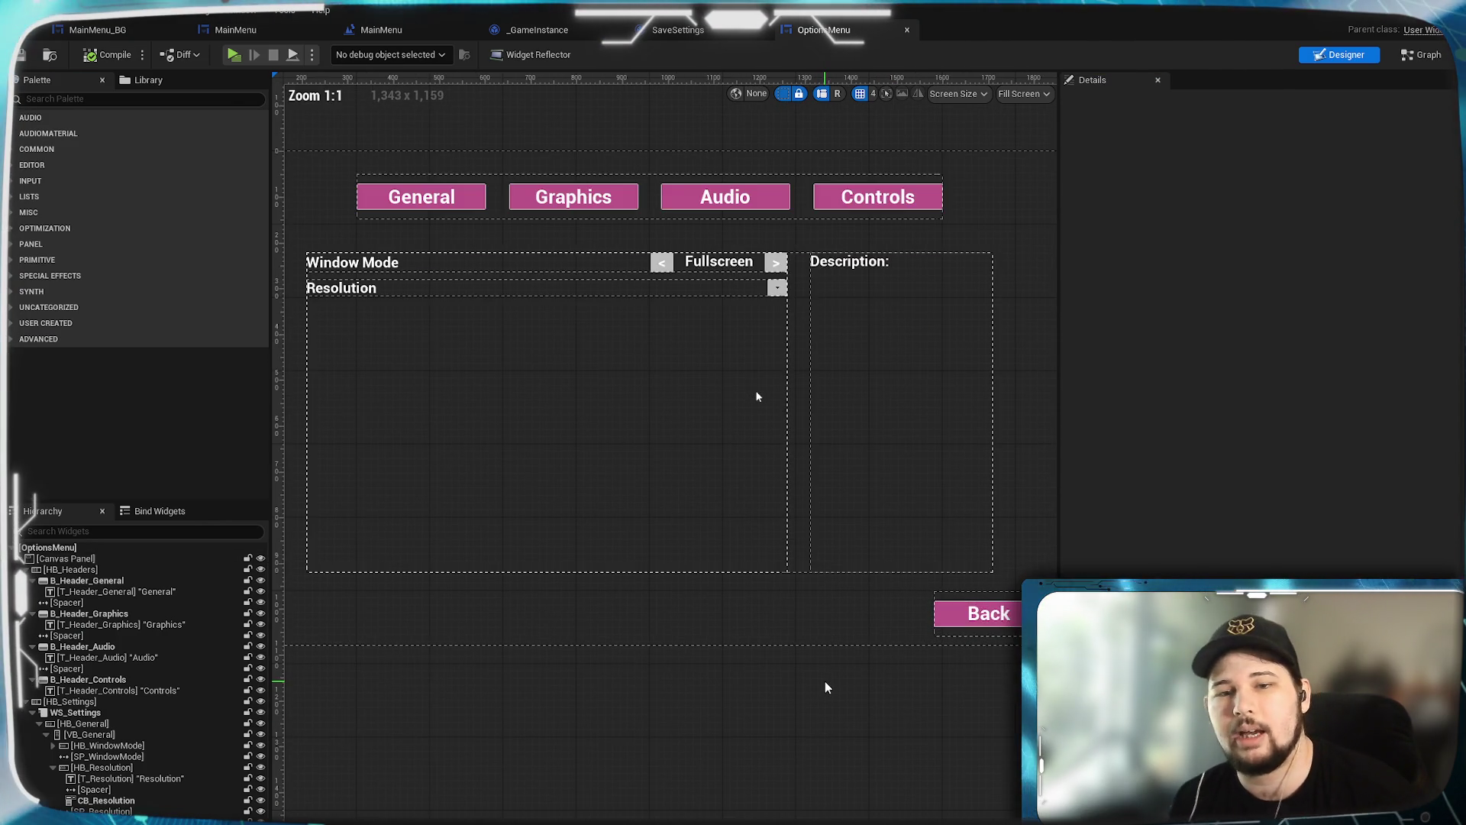
pyautogui.moveTo(825, 689); pyautogui.dragTo(651, 678)
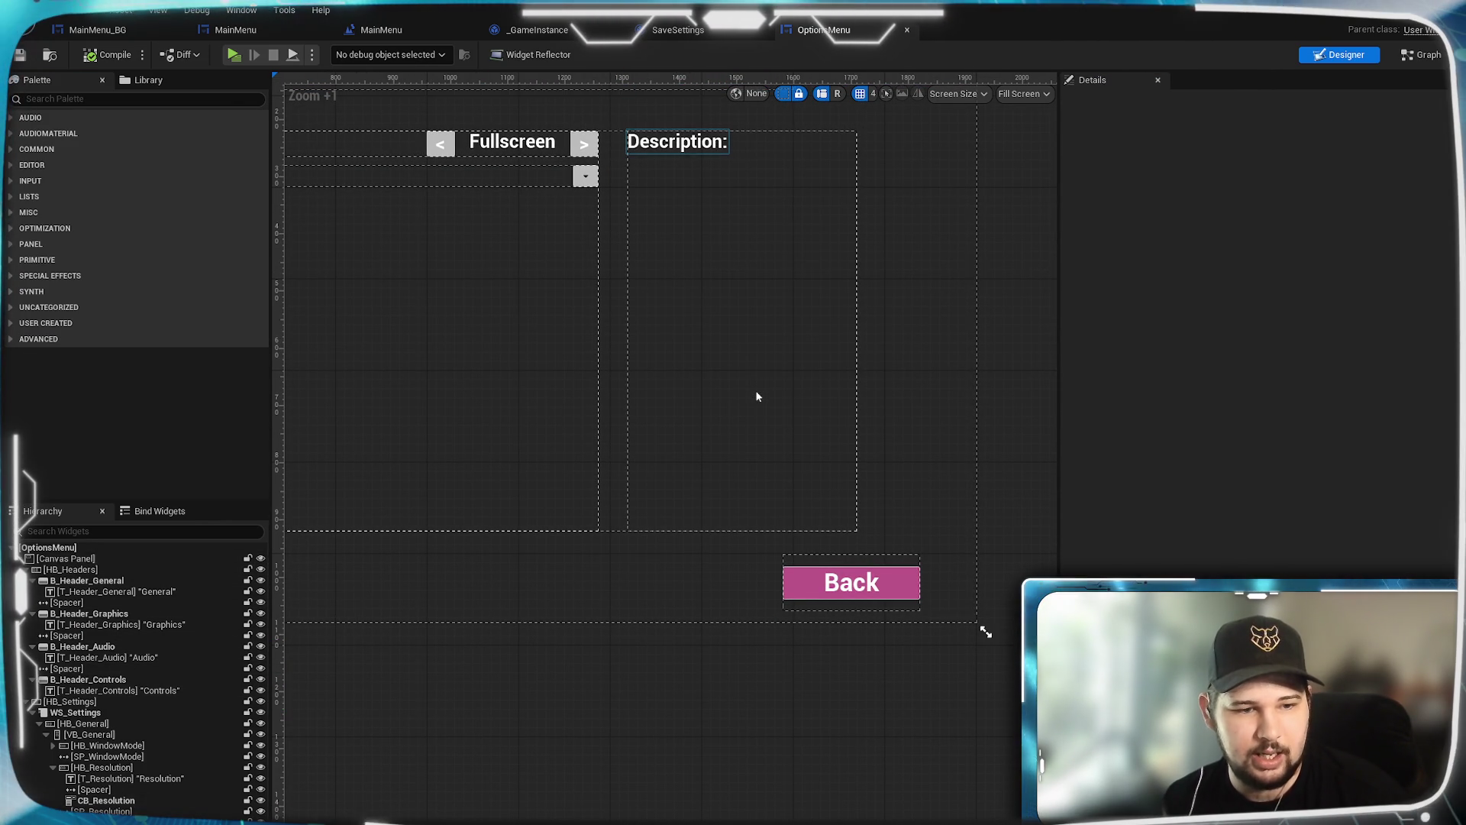
pyautogui.click(852, 583)
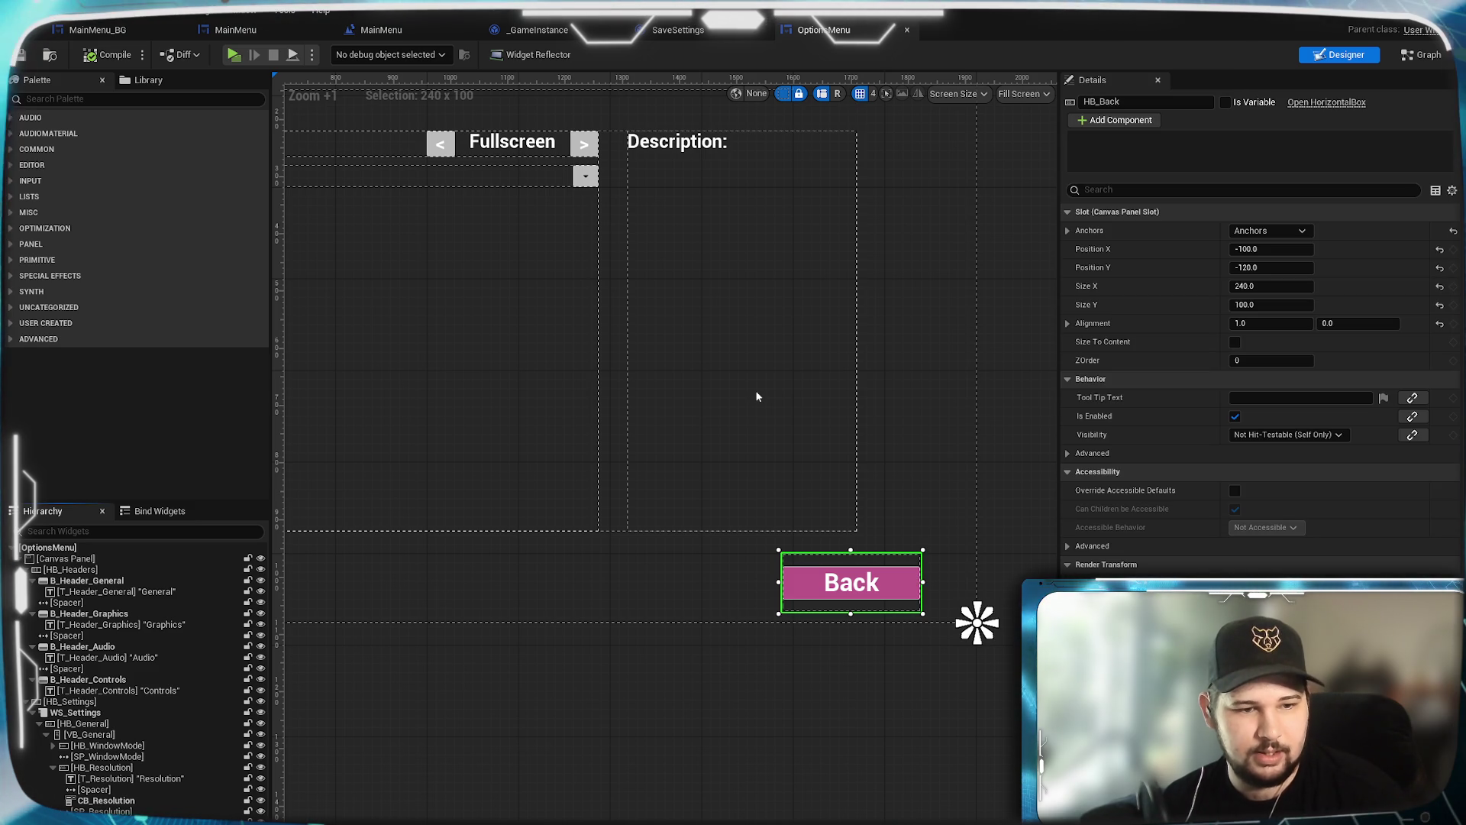
pyautogui.rightClick(105, 675)
pyautogui.click(148, 756)
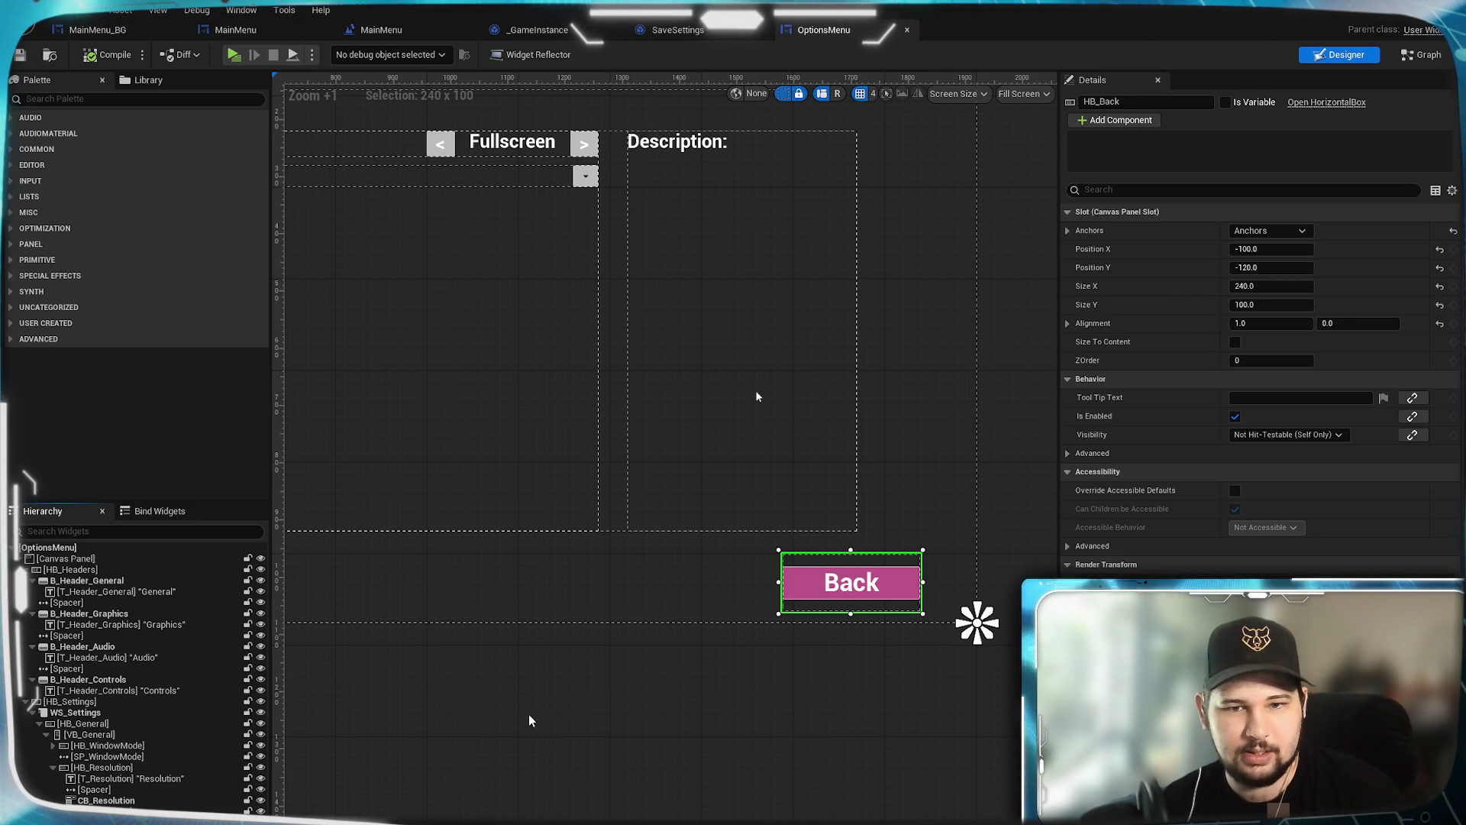
pyautogui.moveTo(993, 656)
pyautogui.mouseDown()
pyautogui.moveTo(818, 688)
pyautogui.moveTo(652, 616)
pyautogui.moveTo(685, 615)
pyautogui.mouseUp()
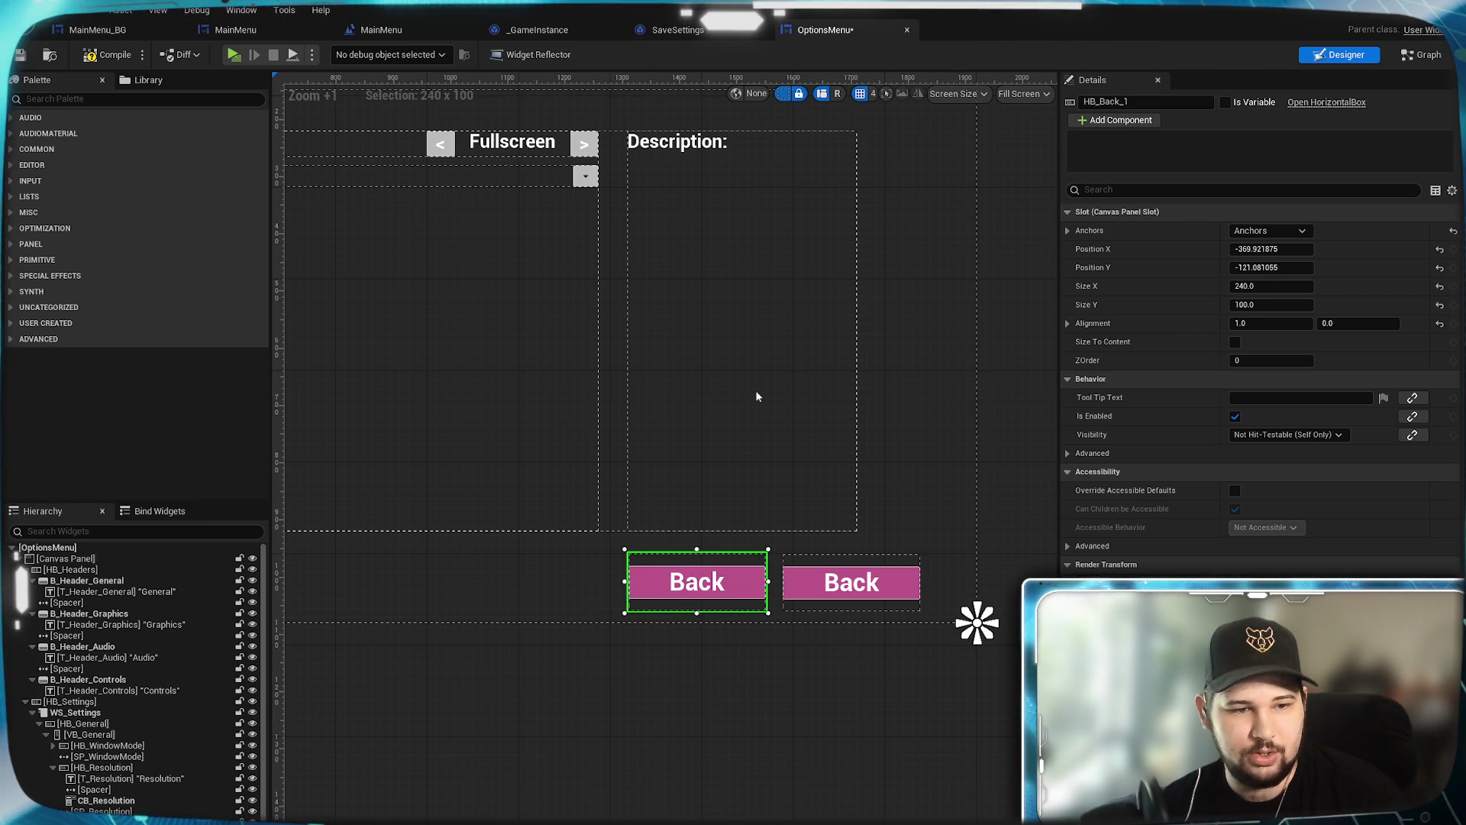
# Step: Duplicate the Back box again and line the third copy up beside the others
pyautogui.scroll(-1, 157, 808)
pyautogui.rightClick(107, 802)
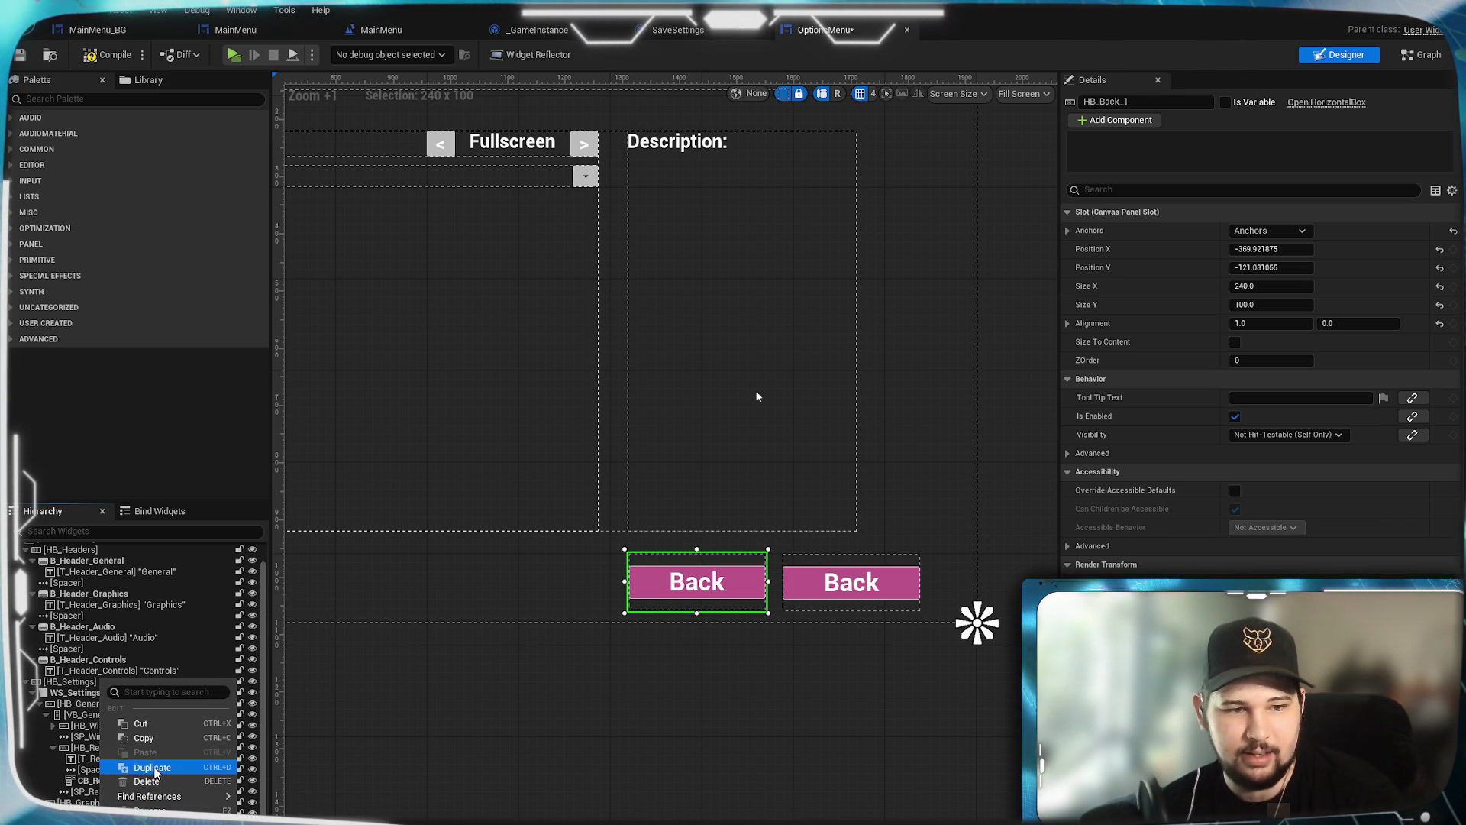
pyautogui.click(152, 767)
pyautogui.moveTo(995, 682)
pyautogui.mouseDown()
pyautogui.moveTo(642, 650)
pyautogui.moveTo(496, 604)
pyautogui.moveTo(510, 607)
pyautogui.mouseUp()
pyautogui.click(635, 710)
pyautogui.moveTo(635, 710)
pyautogui.mouseDown()
pyautogui.moveTo(749, 680)
pyautogui.moveTo(588, 709)
pyautogui.mouseUp()
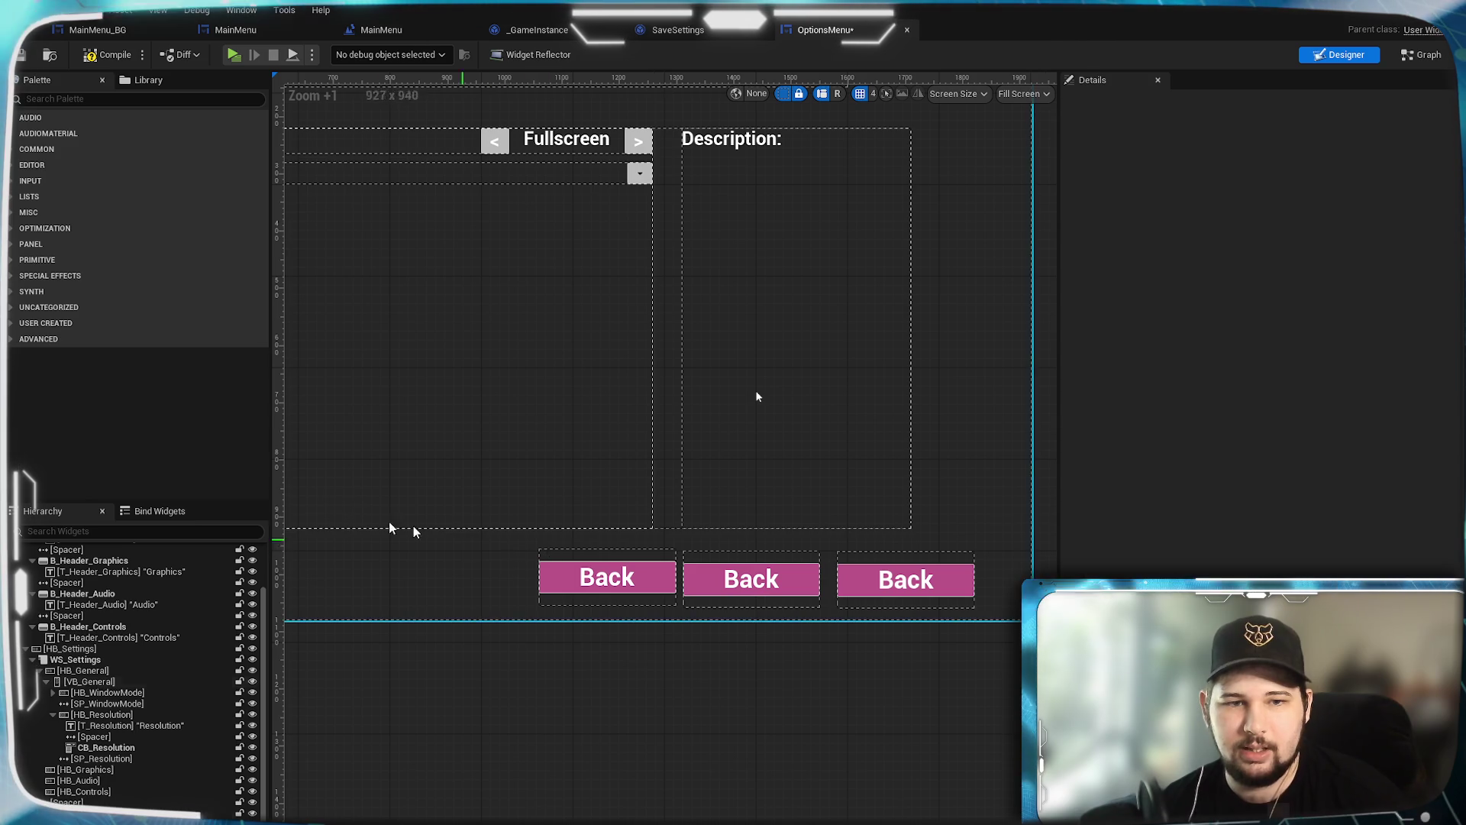
pyautogui.scroll(3, 105, 636)
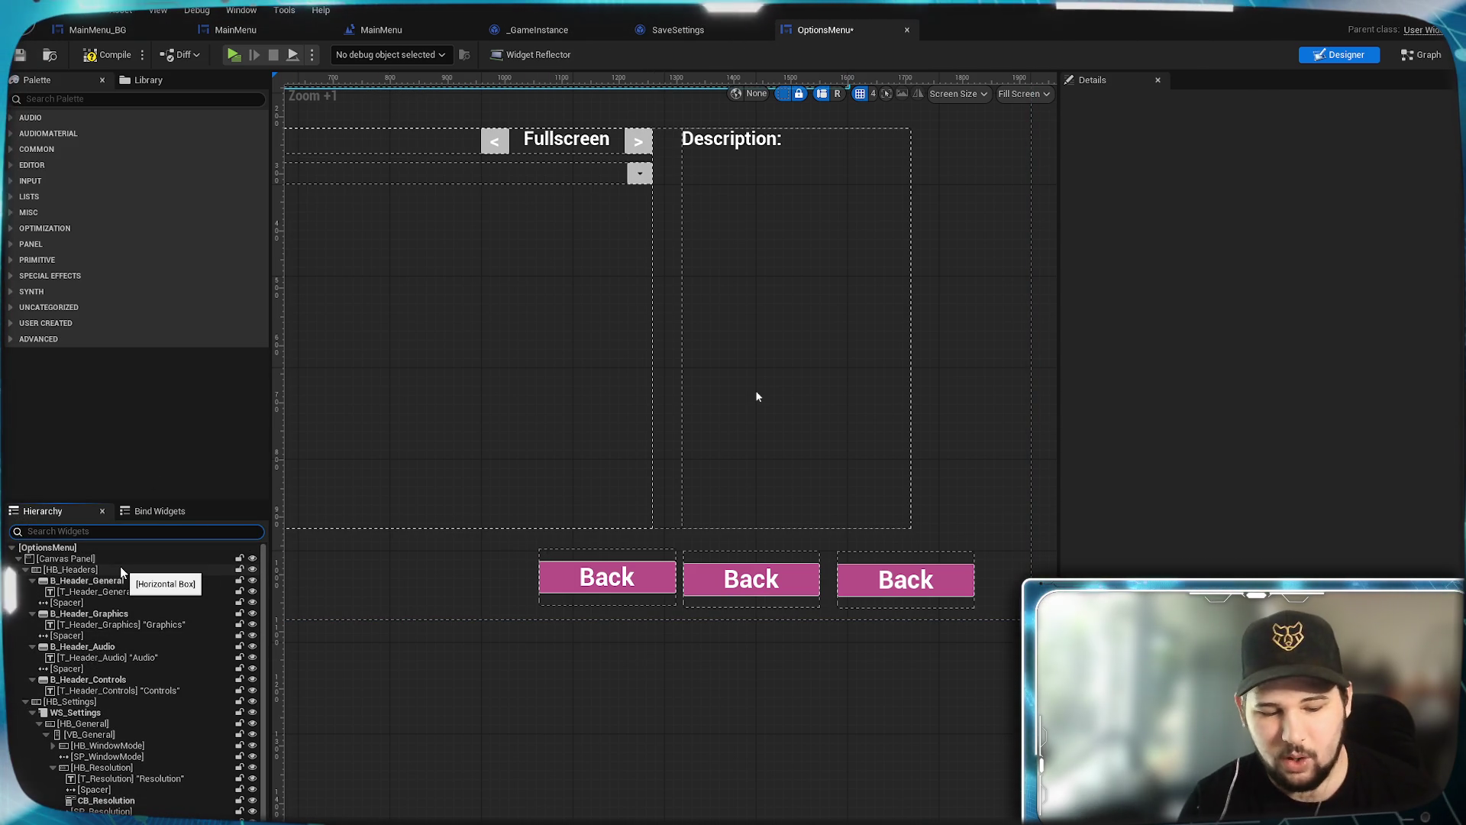
# Step: Find Horizontal Box in the Palette and add one to the menu canvas
pyautogui.write('Hoizon')
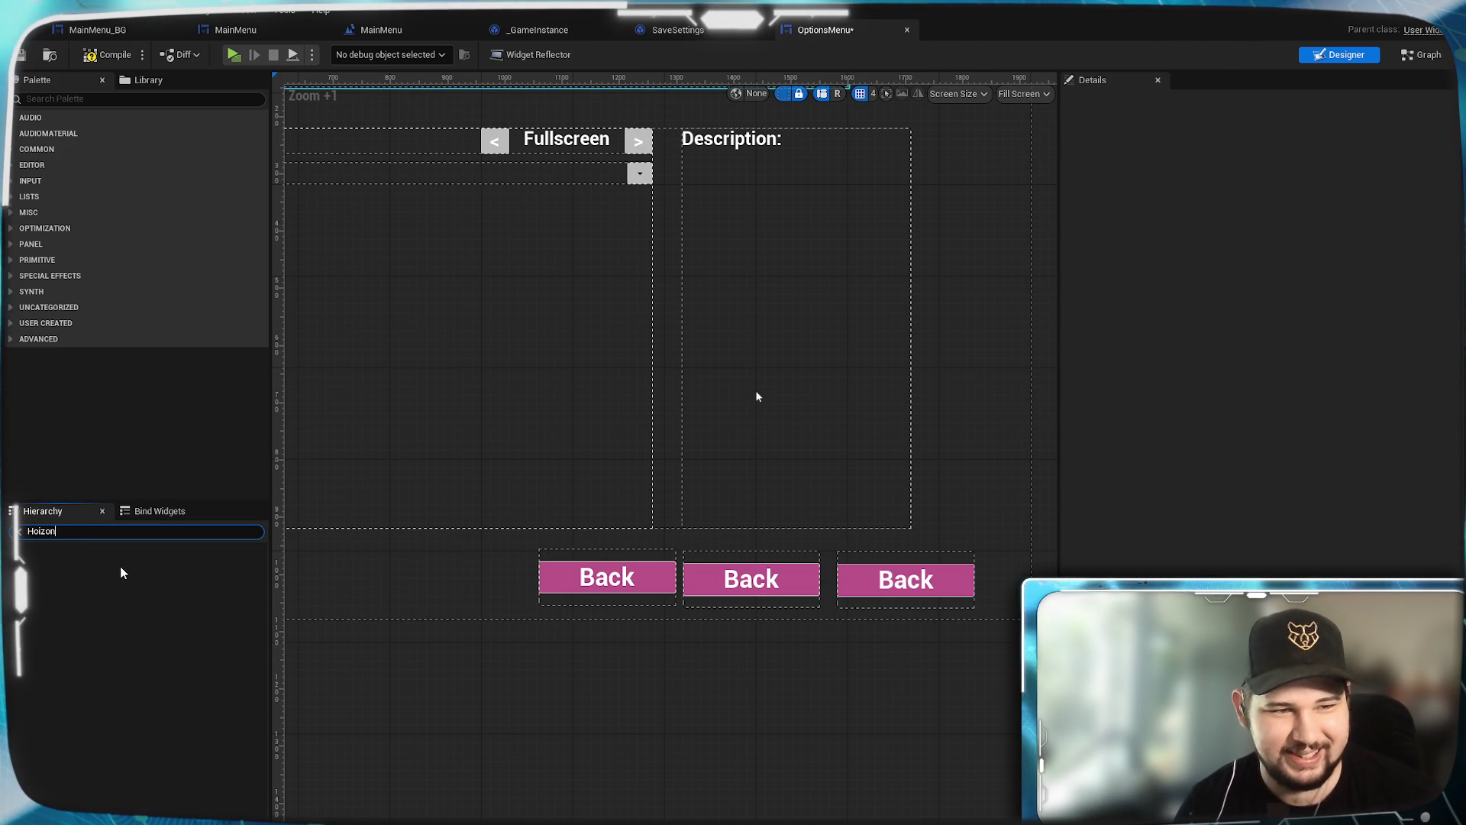
pyautogui.press('BackSpace')
pyautogui.press('BackSpace')
pyautogui.press('BackSpace')
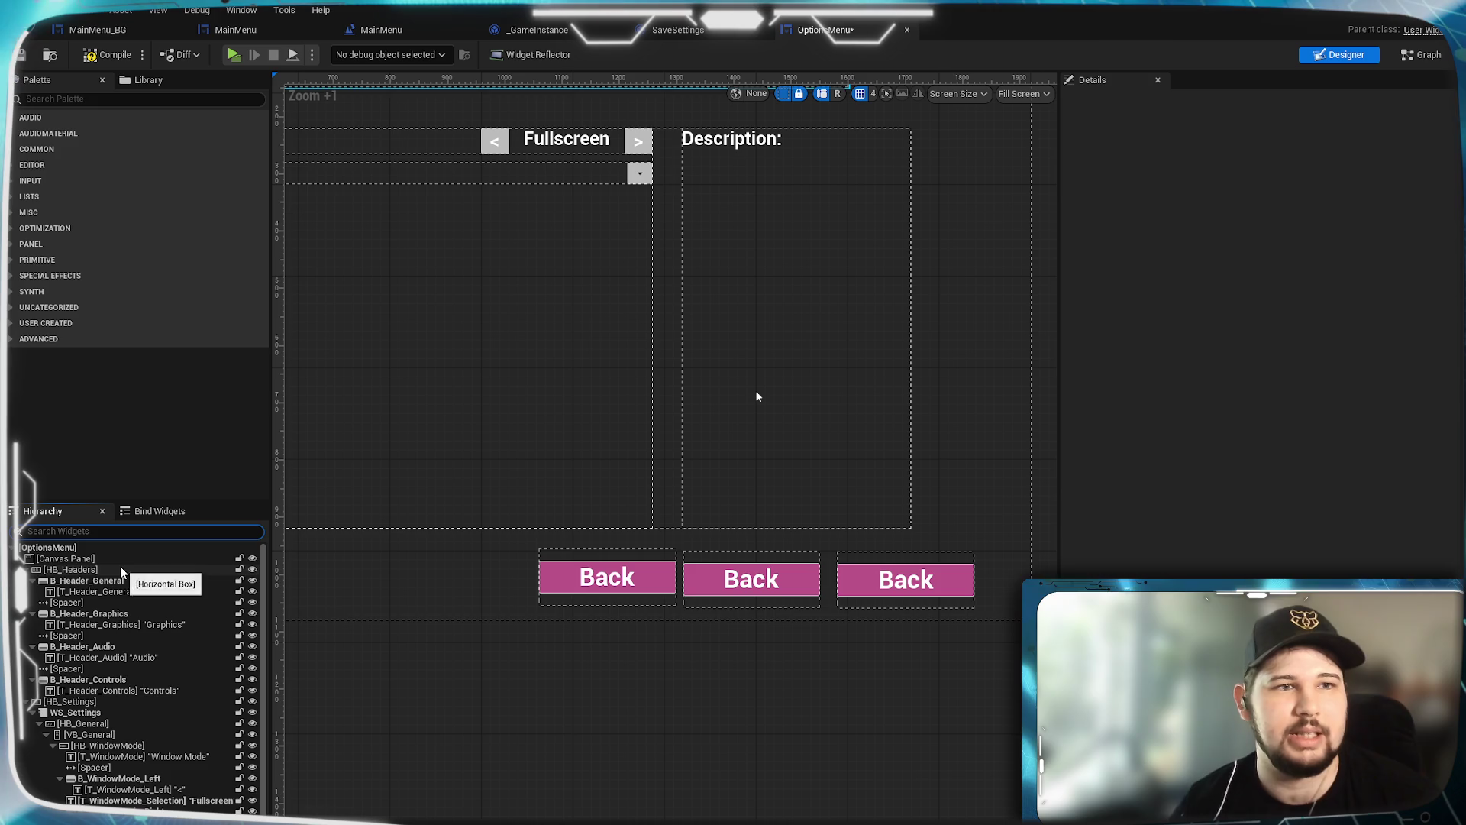
pyautogui.click(139, 100)
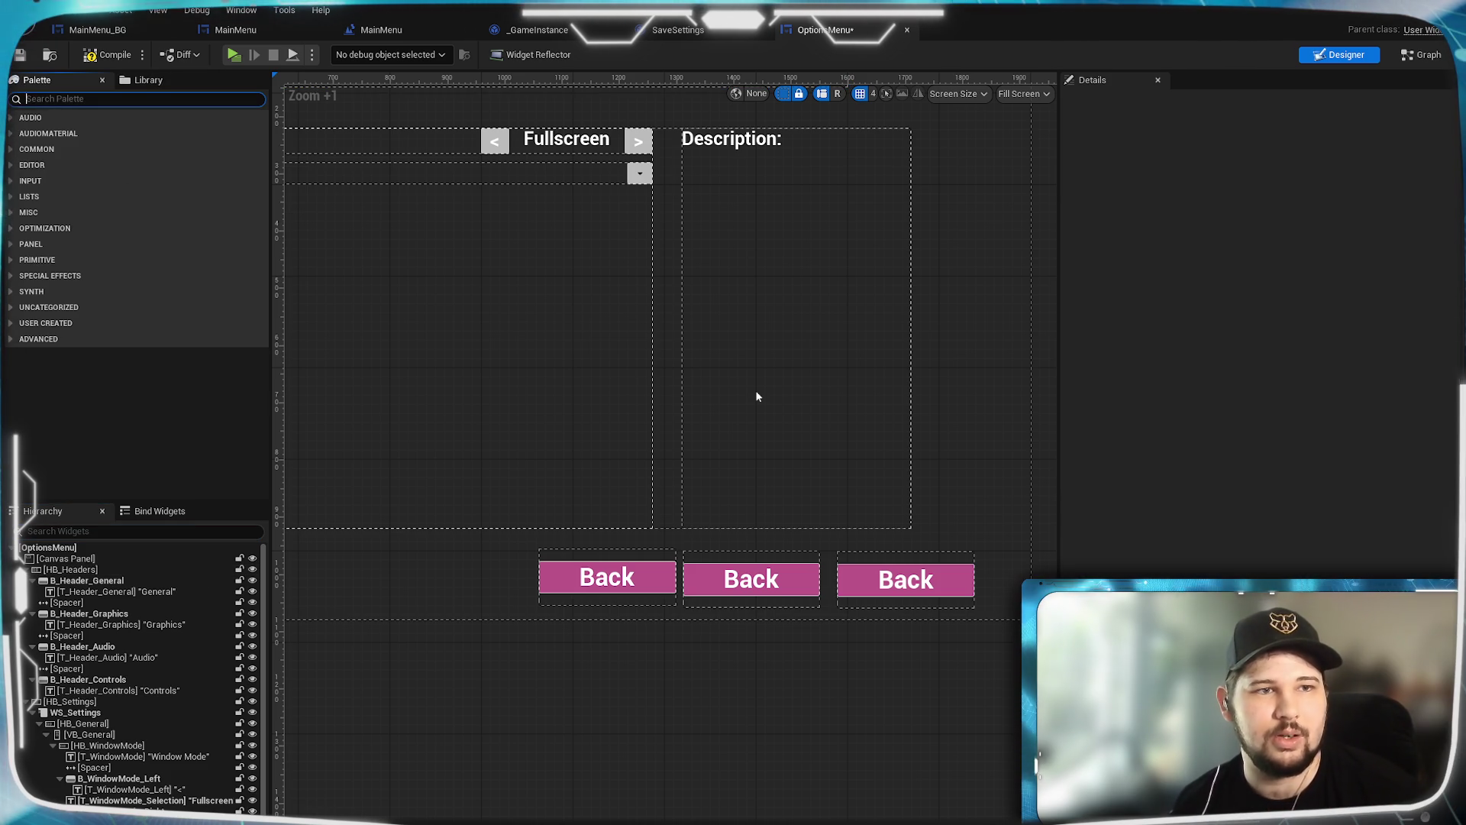
pyautogui.write('Horizon')
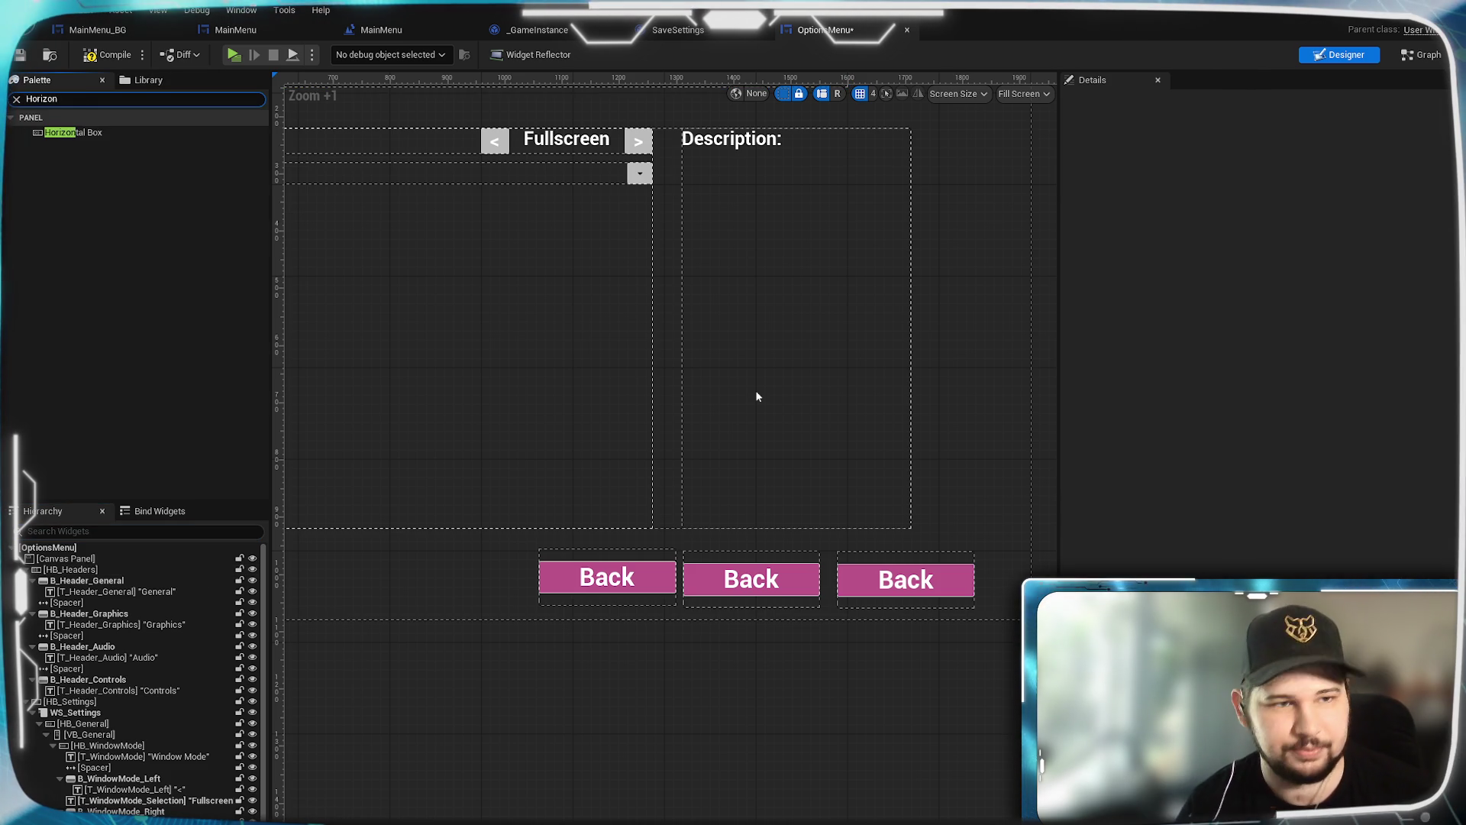
pyautogui.click(136, 131)
pyautogui.scroll(-5, 91, 725)
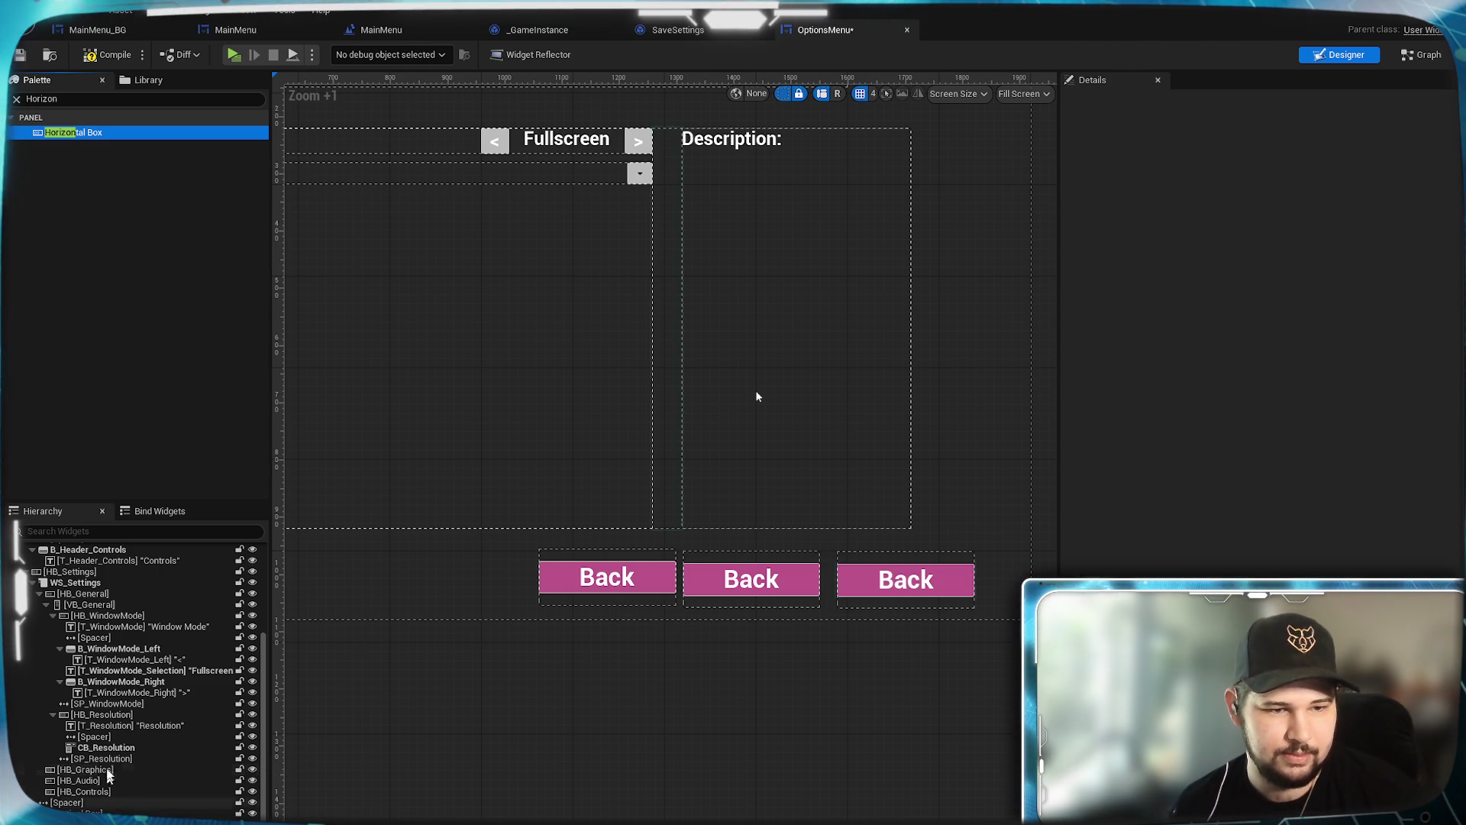
pyautogui.scroll(-1, 111, 786)
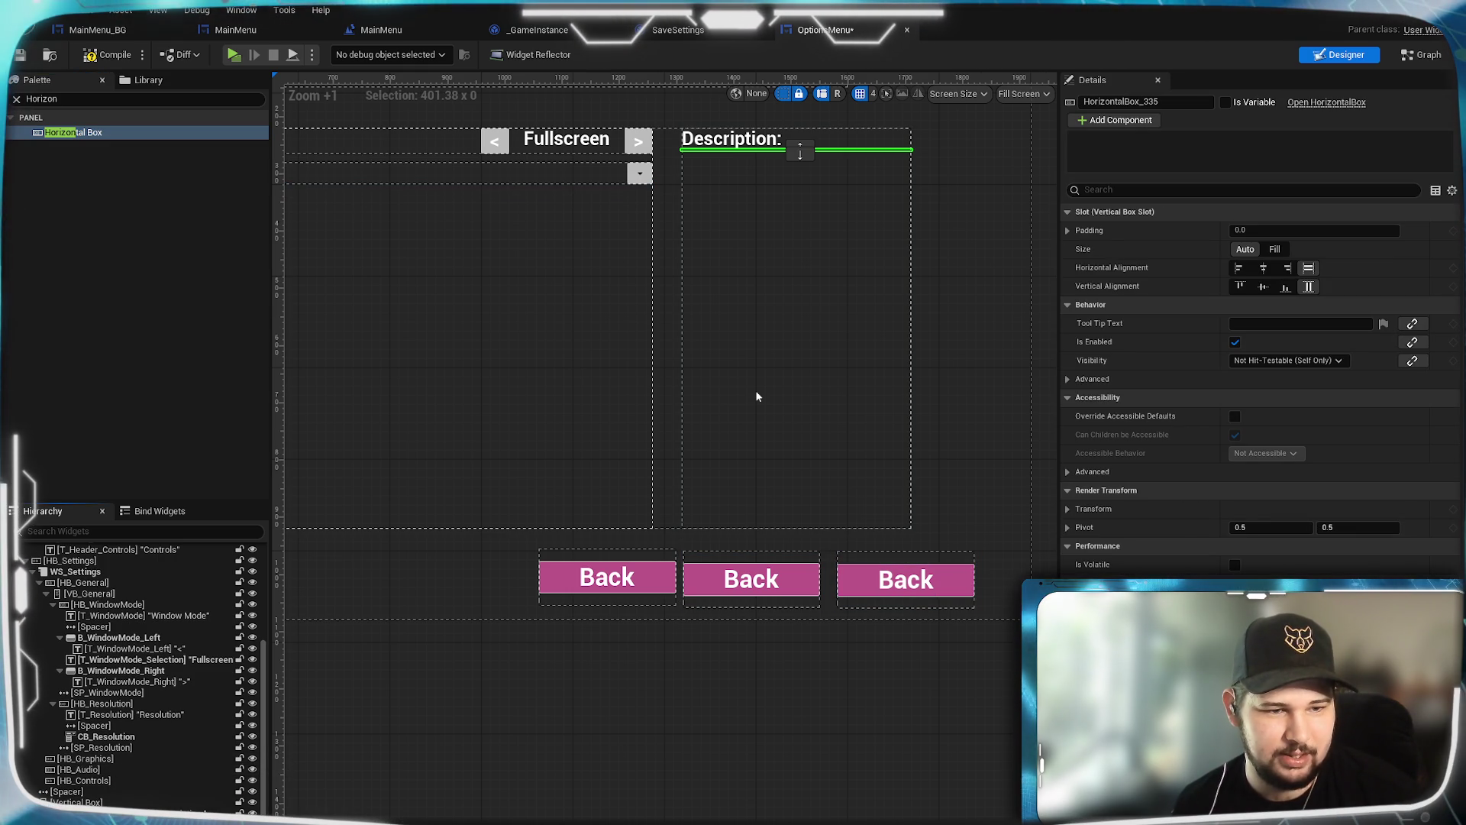
pyautogui.moveTo(757, 397); pyautogui.dragTo(757, 397)
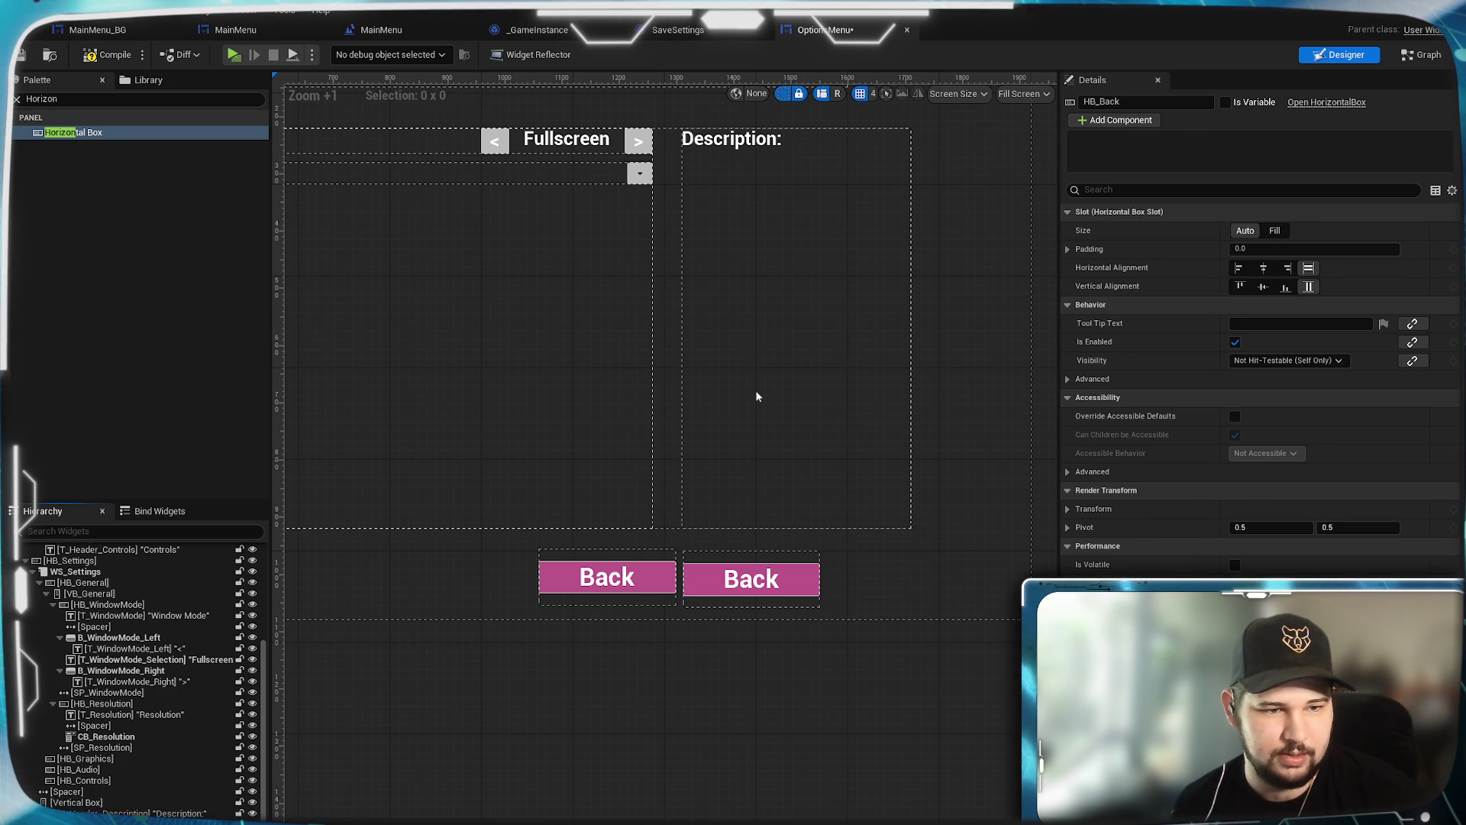
# Step: Collapse HB_Settings and HB_Headers, then move HB_Back_2 and the other Back boxes into the Horizontal Box
pyautogui.scroll(3, 115, 672)
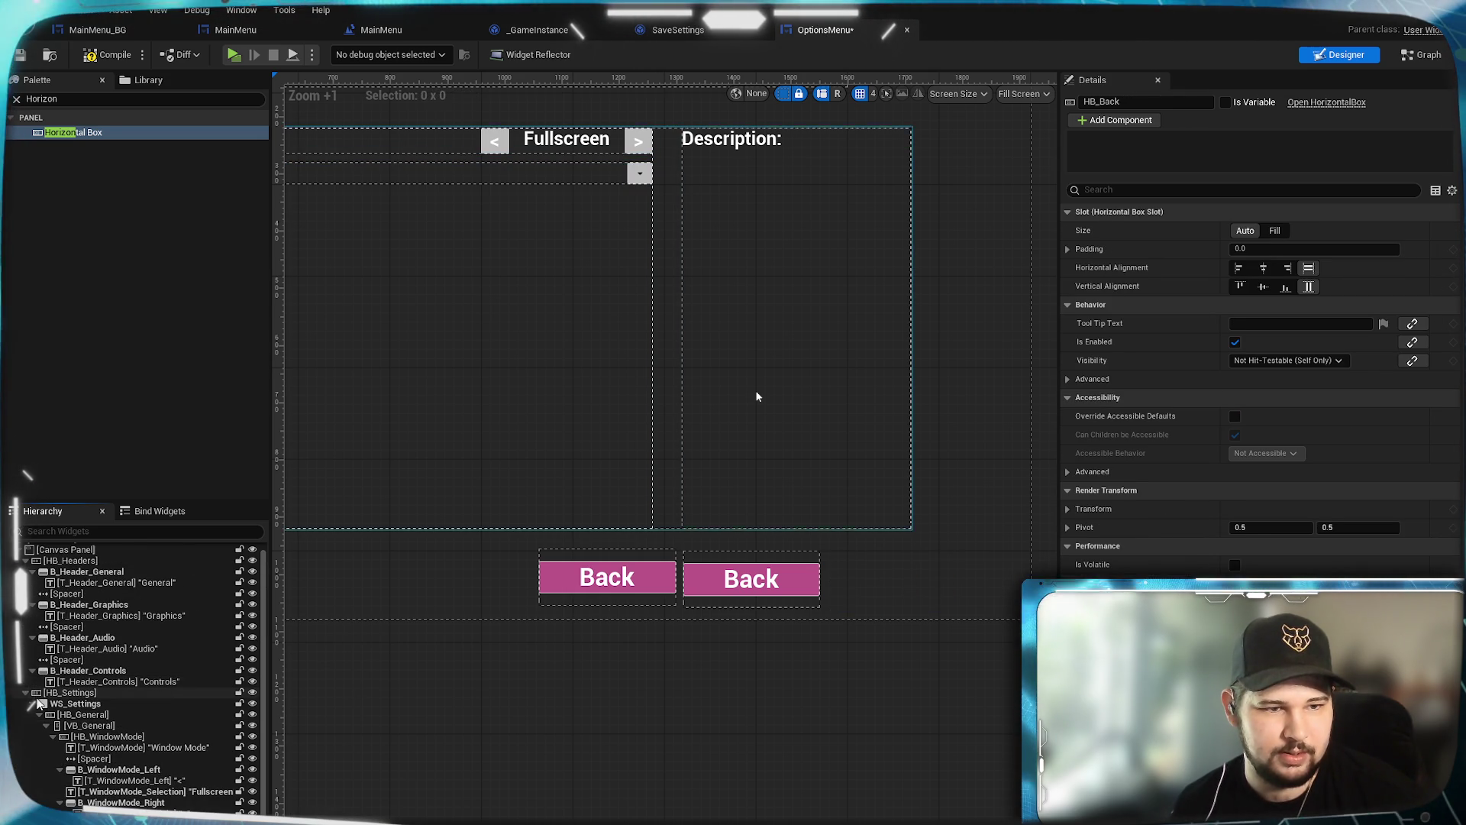
pyautogui.click(25, 693)
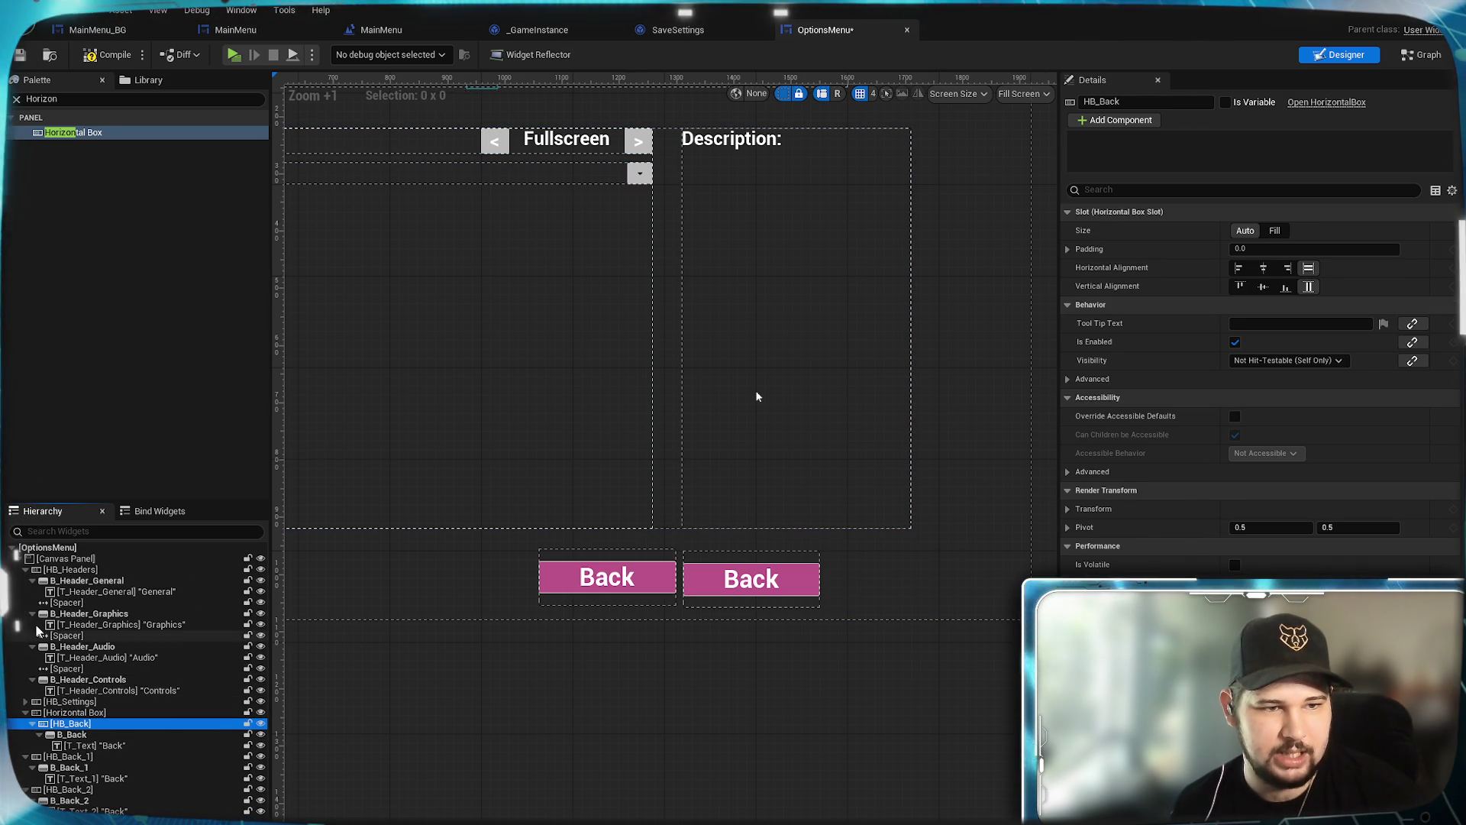
pyautogui.click(25, 569)
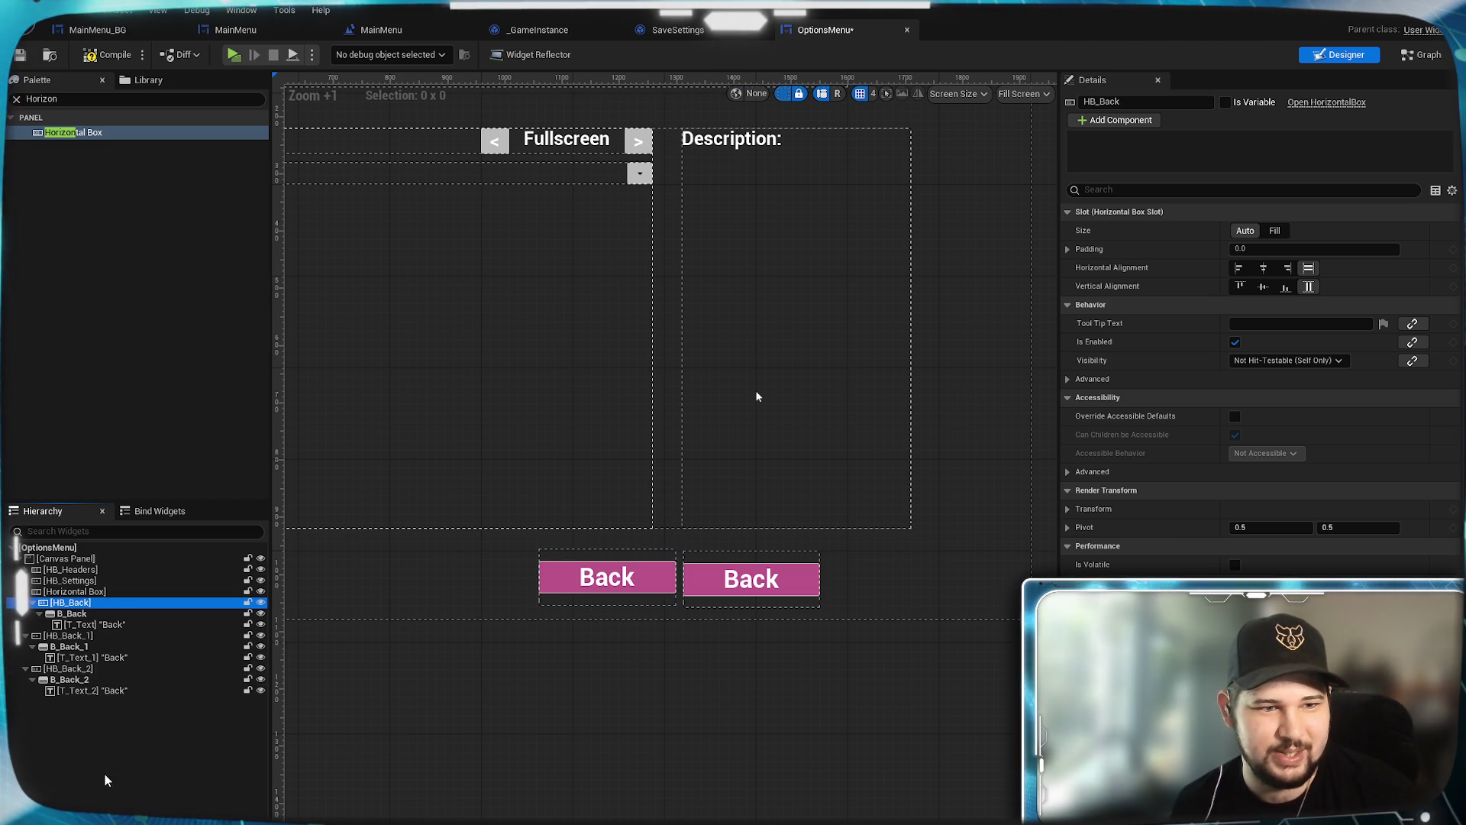
pyautogui.moveTo(67, 668)
pyautogui.mouseDown()
pyautogui.moveTo(88, 680)
pyautogui.moveTo(86, 611)
pyautogui.mouseUp()
pyautogui.moveTo(86, 600); pyautogui.dragTo(86, 599)
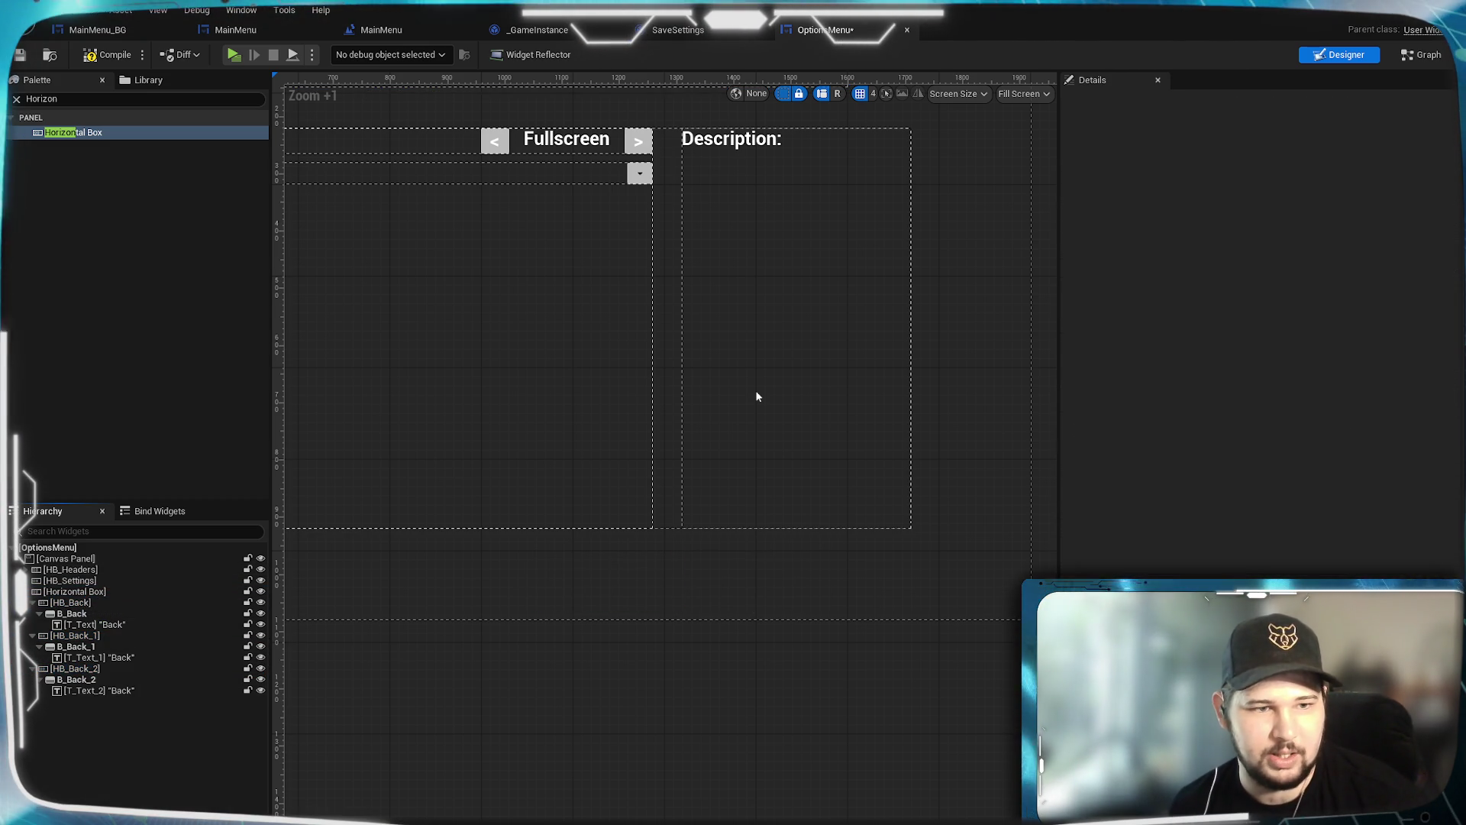
pyautogui.scroll(-3, 598, 757)
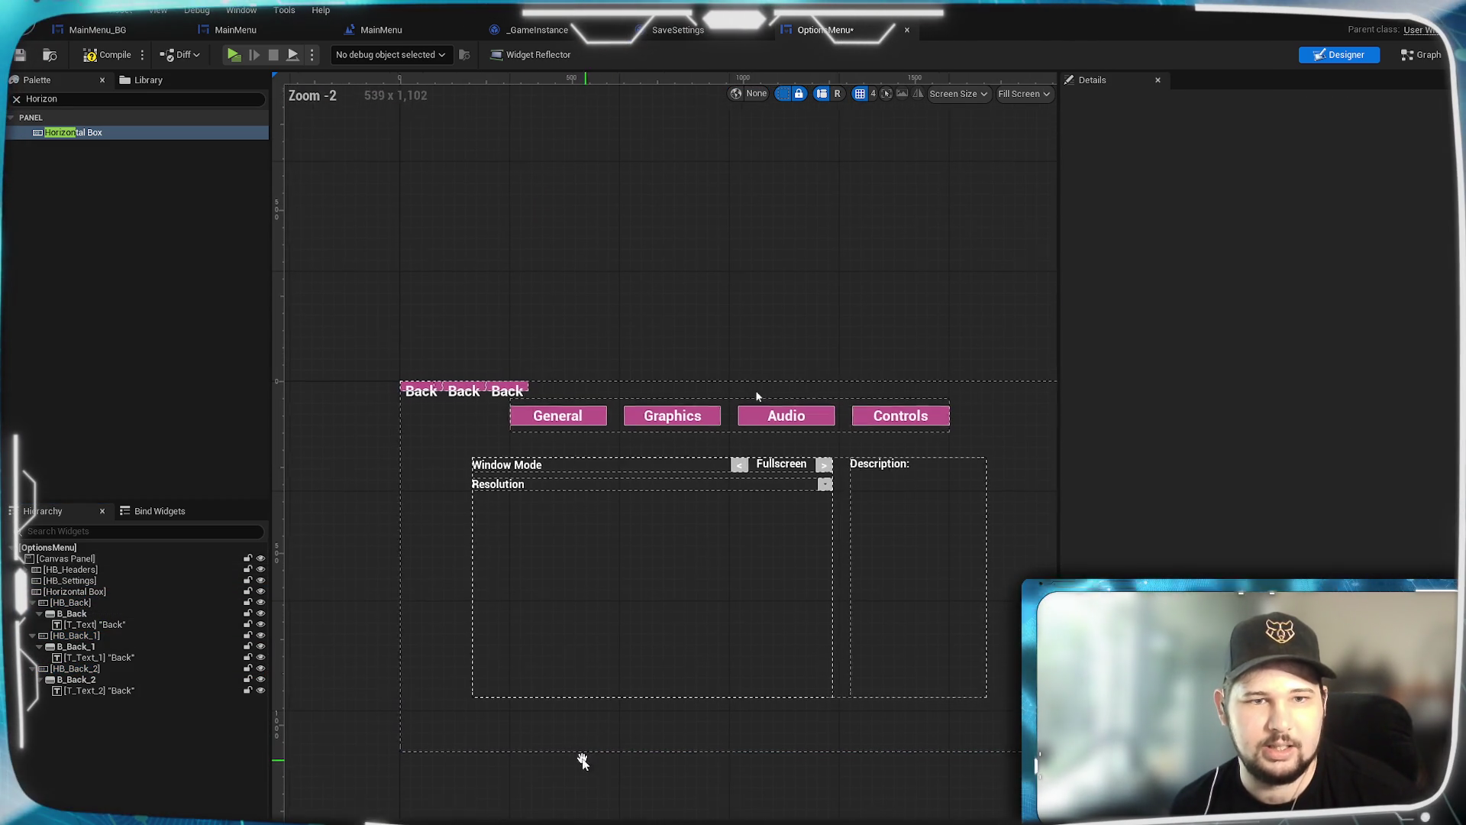
pyautogui.scroll(3, 422, 420)
pyautogui.moveTo(425, 425)
pyautogui.mouseDown()
pyautogui.moveTo(350, 320)
pyautogui.moveTo(374, 310)
pyautogui.mouseUp()
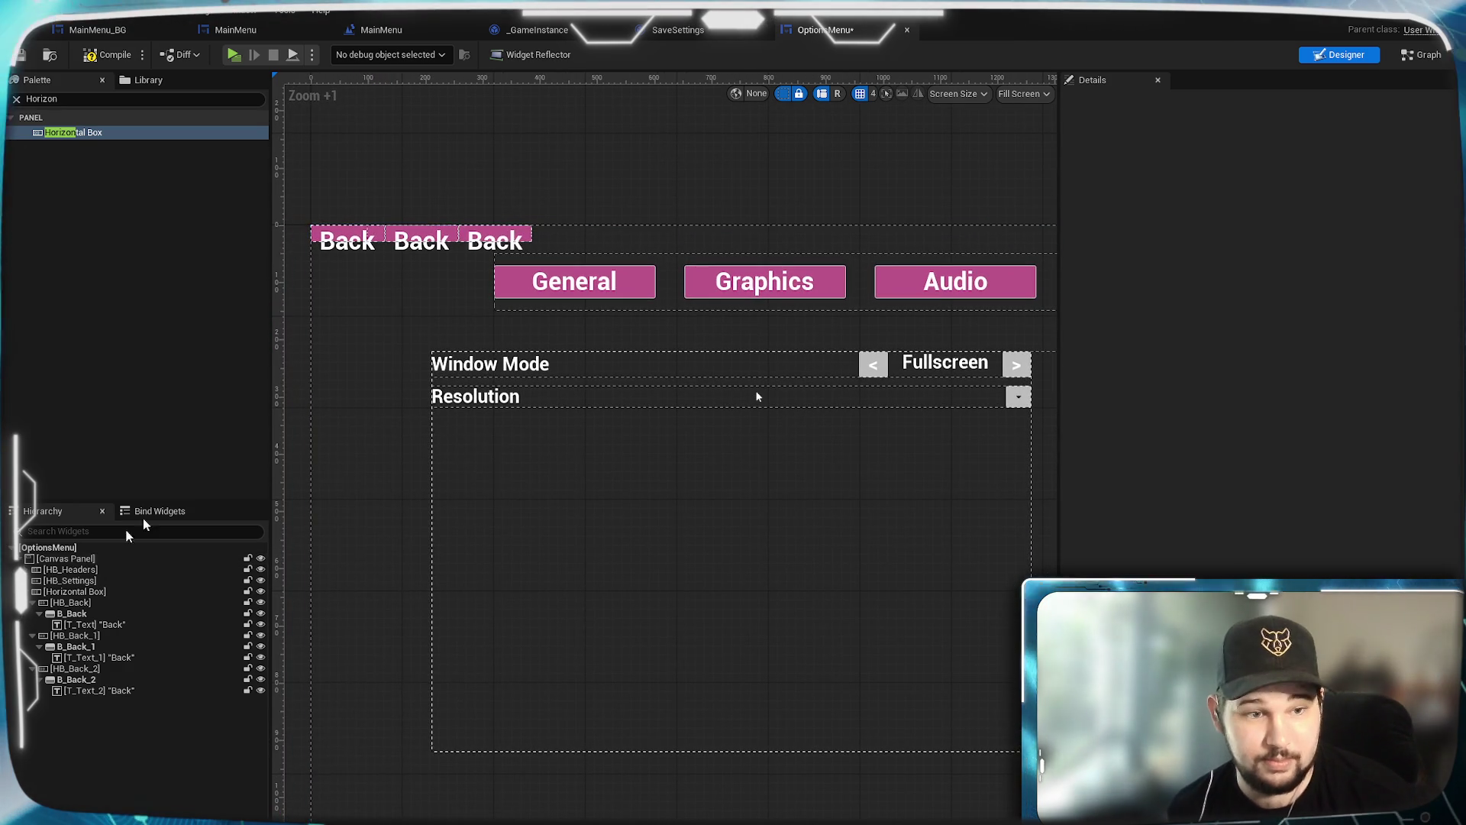
pyautogui.click(70, 603)
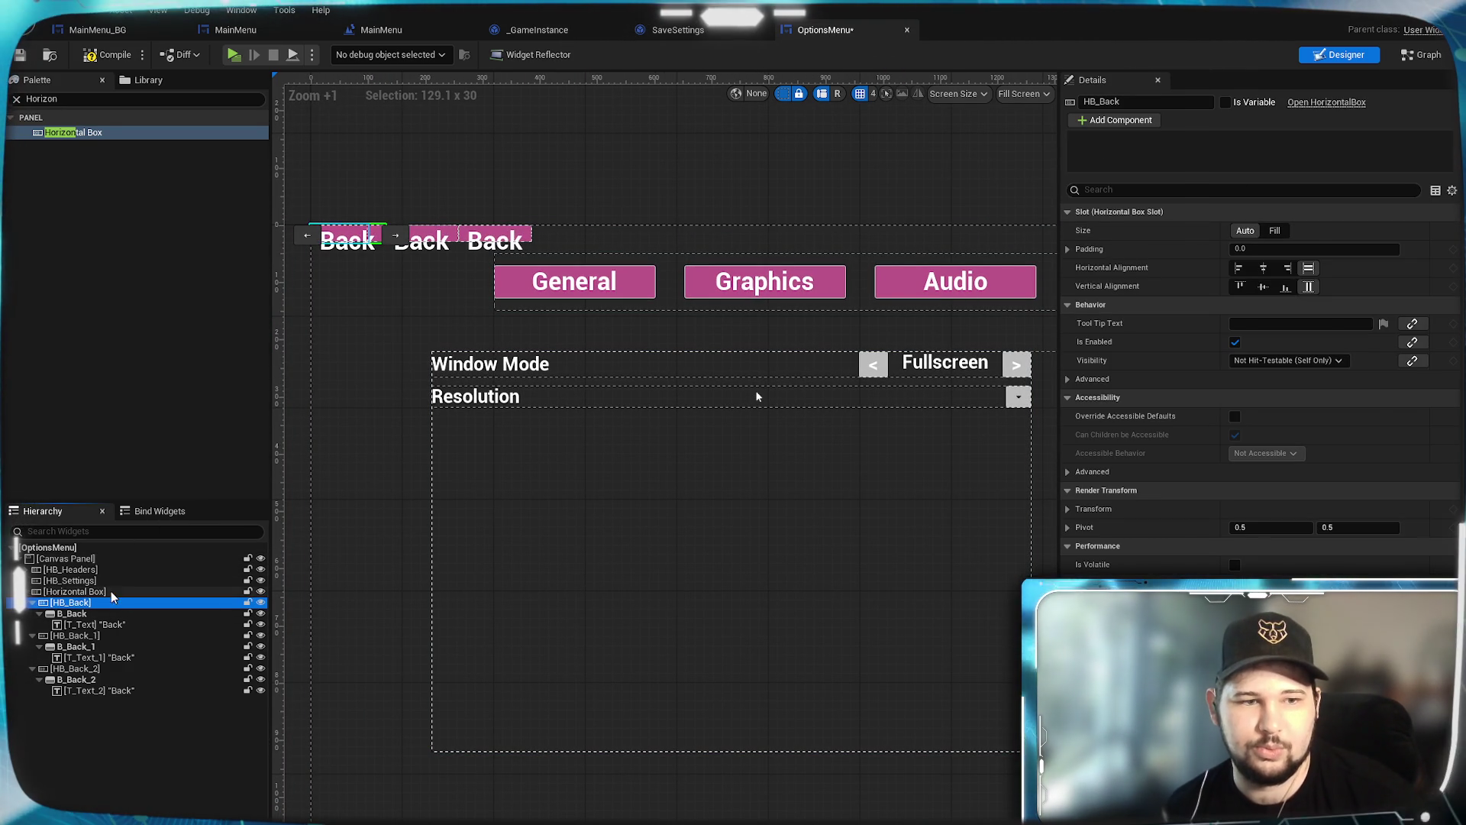
pyautogui.click(75, 591)
# Step: Rename the row HB_FlowButtons, anchor it bottom-right, and set Position X and Y to 0
pyautogui.click(1092, 102)
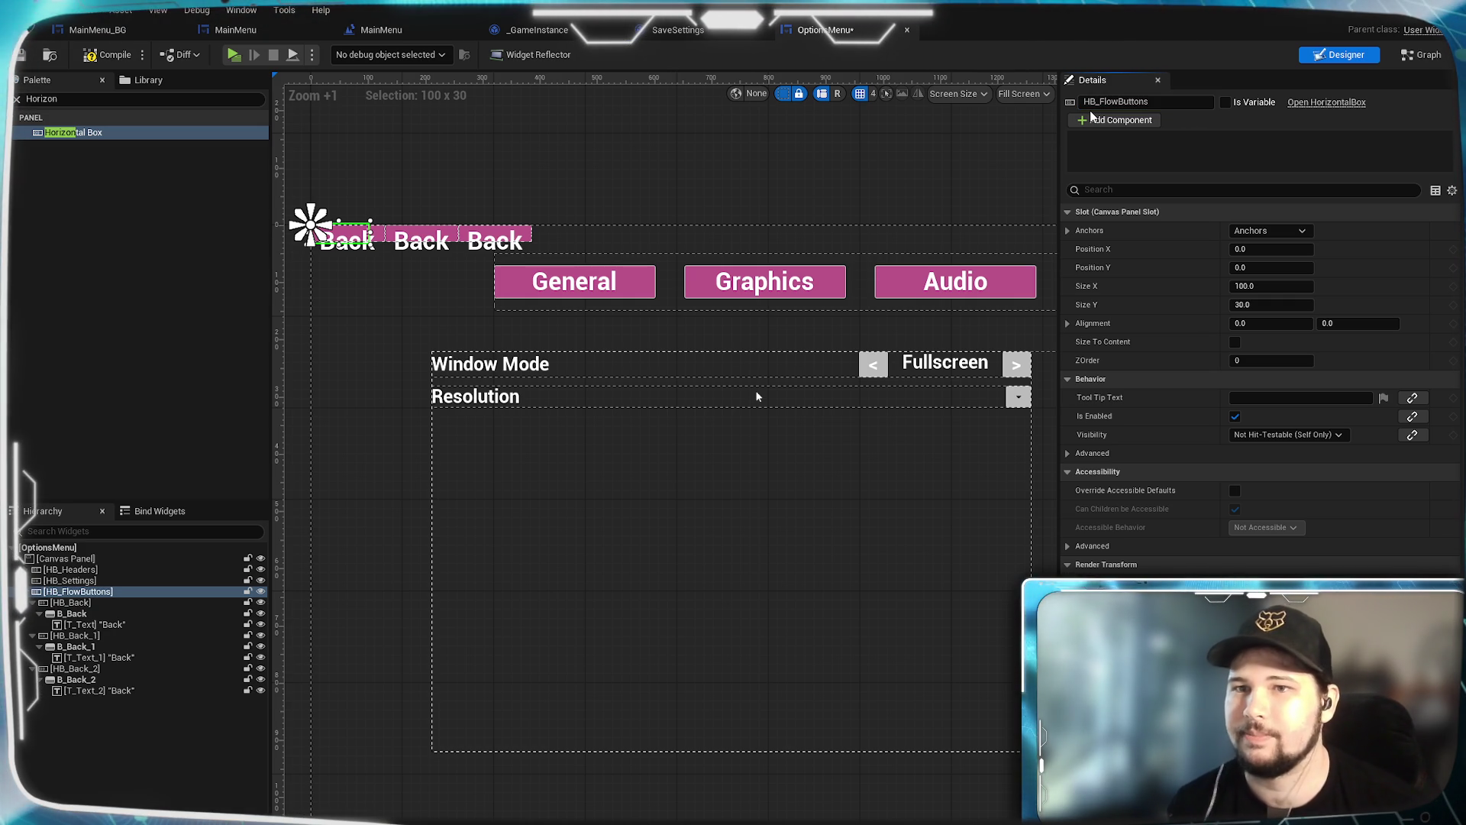
pyautogui.click(1257, 229)
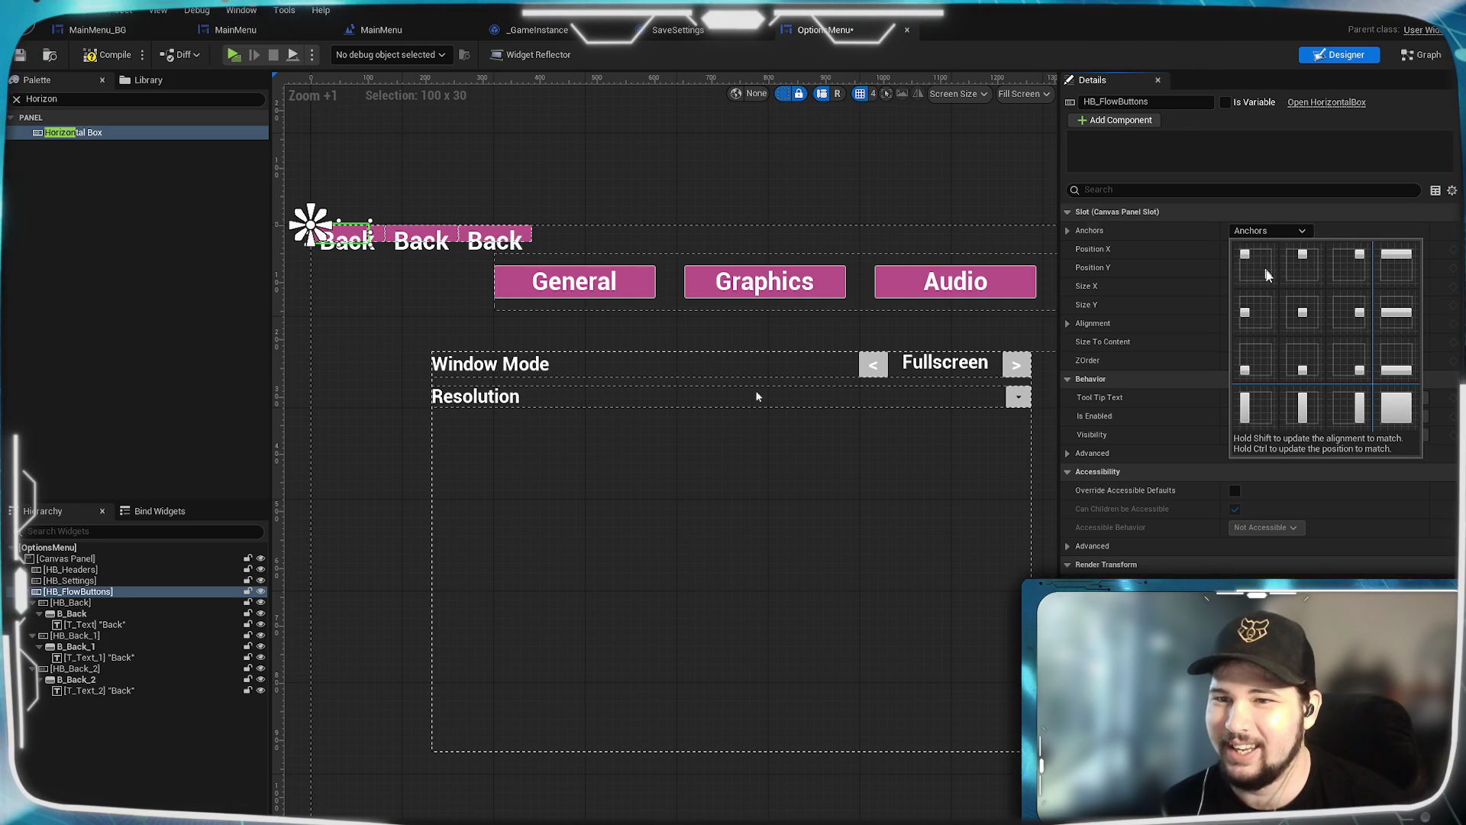
pyautogui.click(1342, 365)
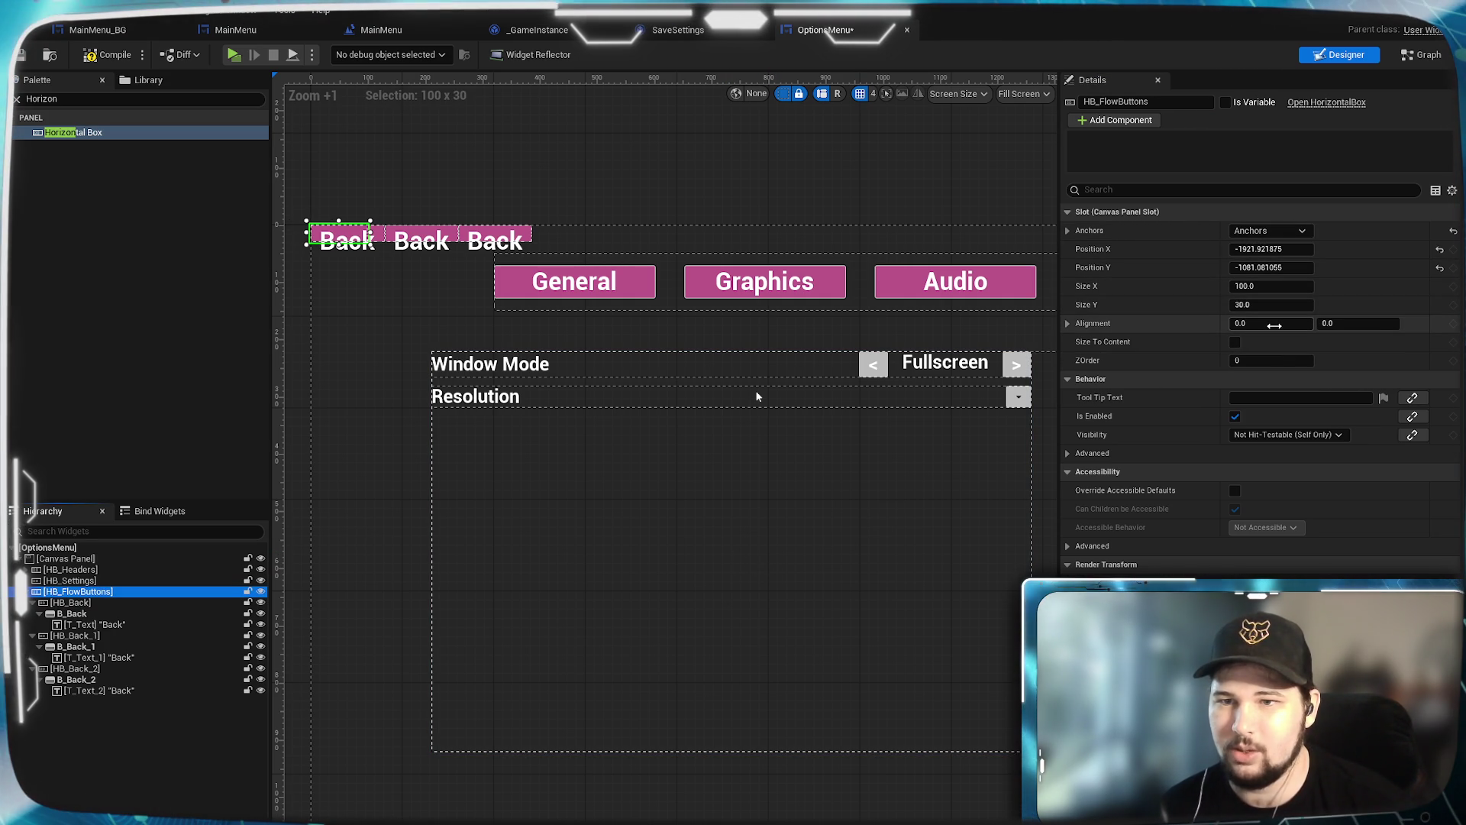
pyautogui.click(1272, 249)
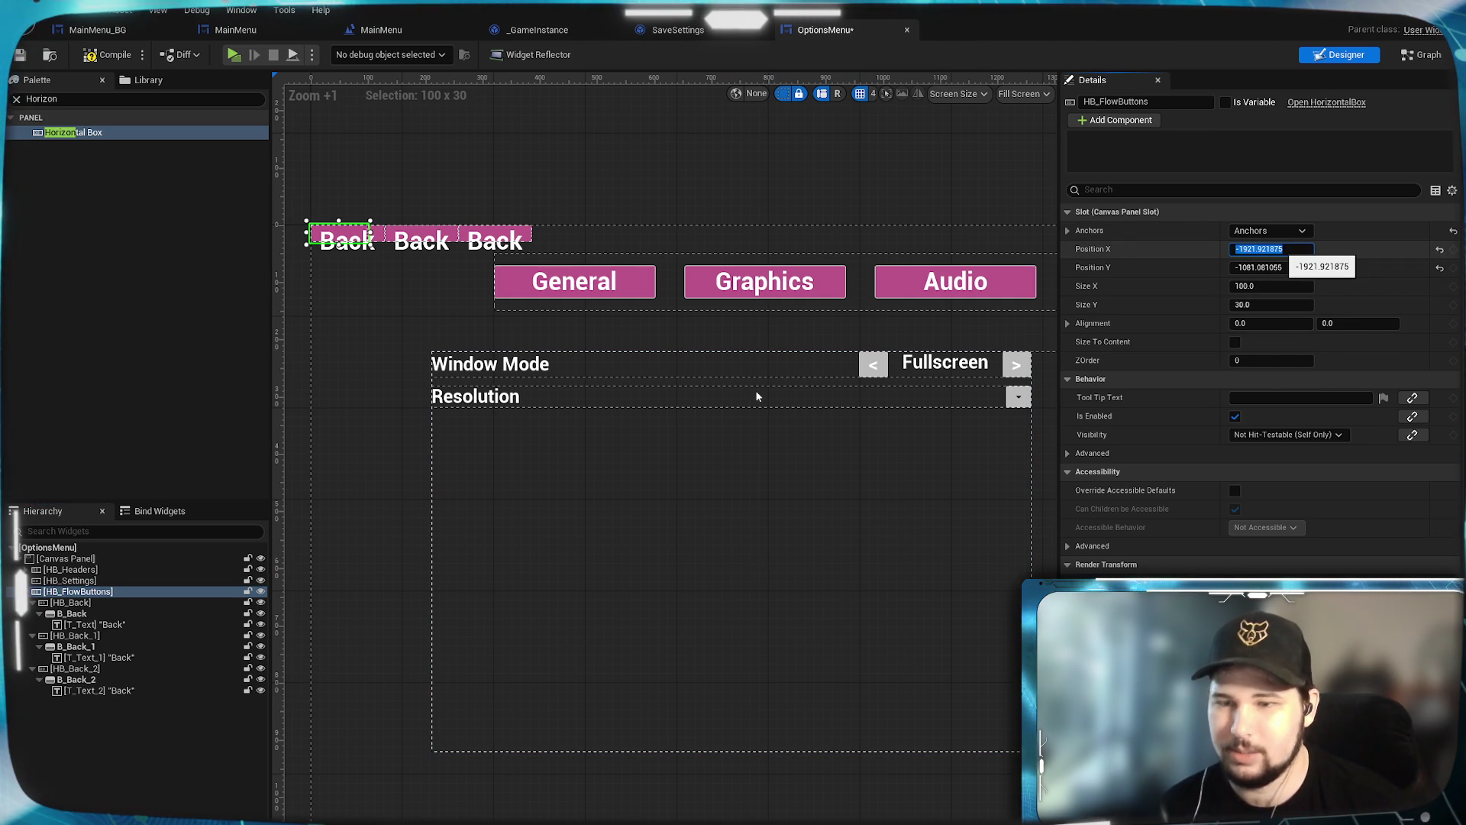
pyautogui.write('0')
pyautogui.press('Tab')
pyautogui.write('0')
pyautogui.press('Return')
pyautogui.moveTo(867, 802)
pyautogui.mouseDown()
pyautogui.moveTo(452, 605)
pyautogui.moveTo(571, 659)
pyautogui.mouseUp()
# Step: Set the button row's Alignment to 1, 1 so it aligns bottom-right
pyautogui.scroll(3, 684, 654)
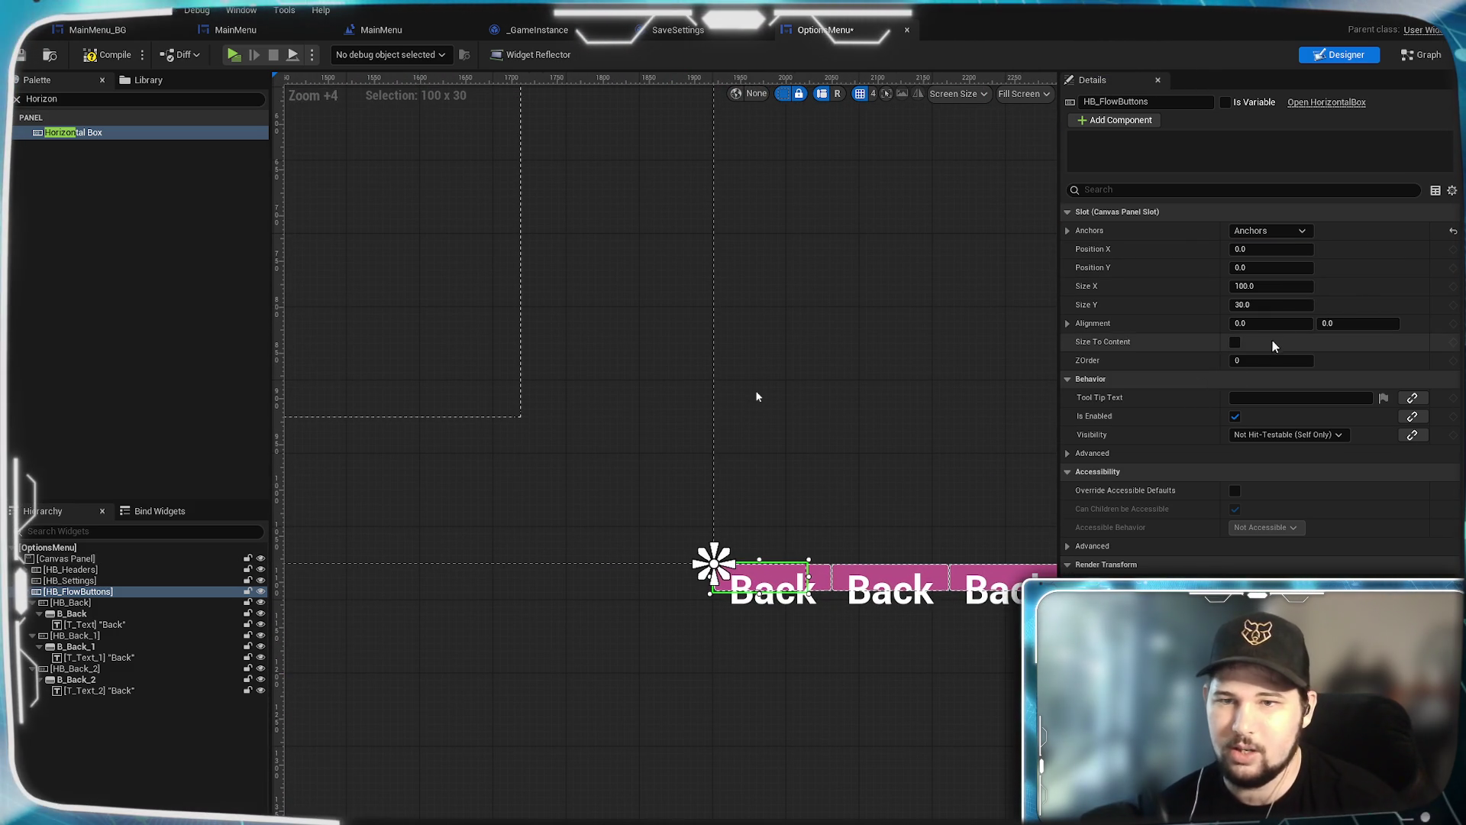
pyautogui.write('1')
pyautogui.press('Tab')
pyautogui.write('1')
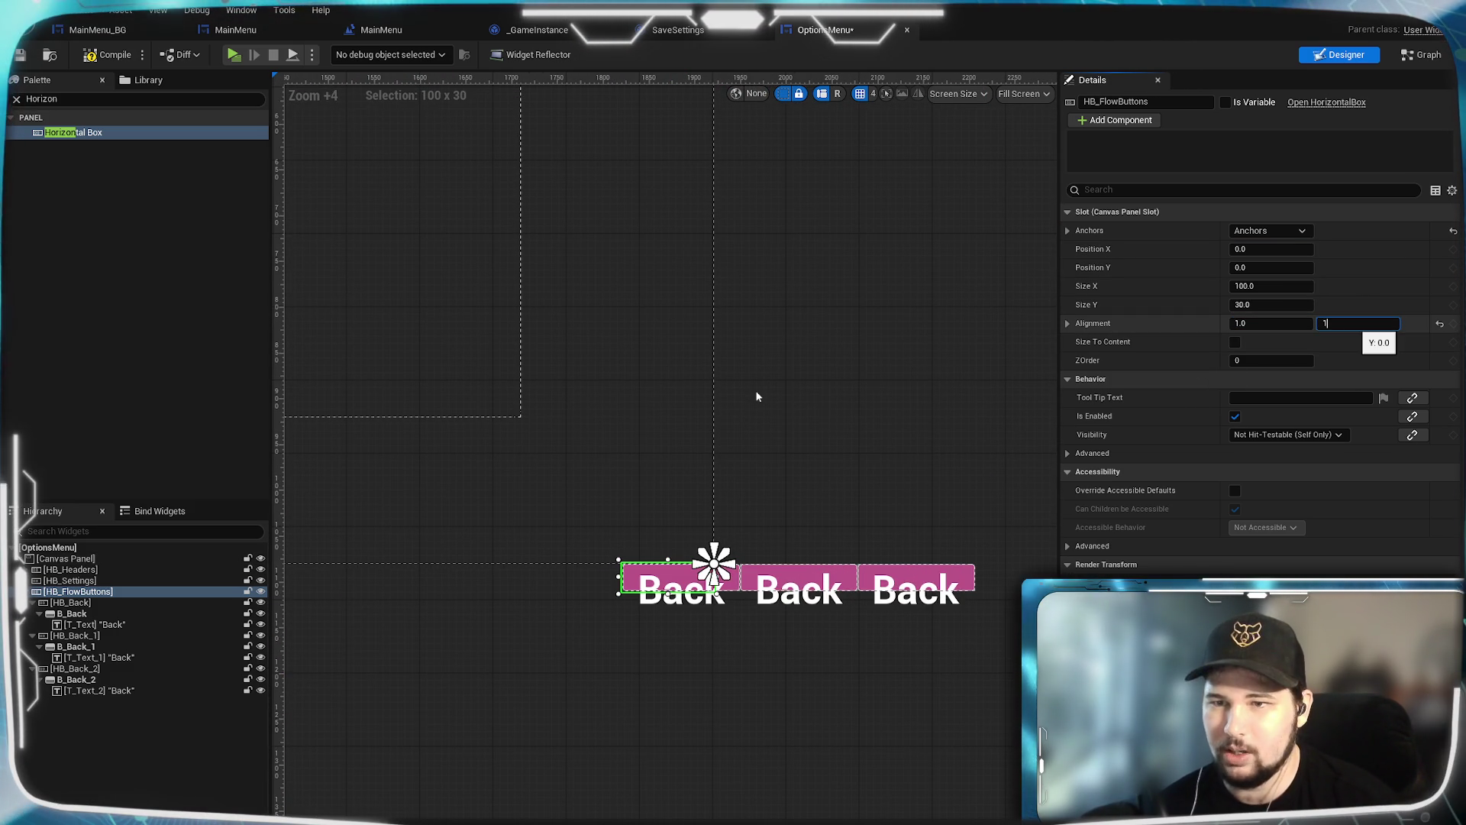
pyautogui.press('Return')
pyautogui.moveTo(642, 709); pyautogui.dragTo(687, 712)
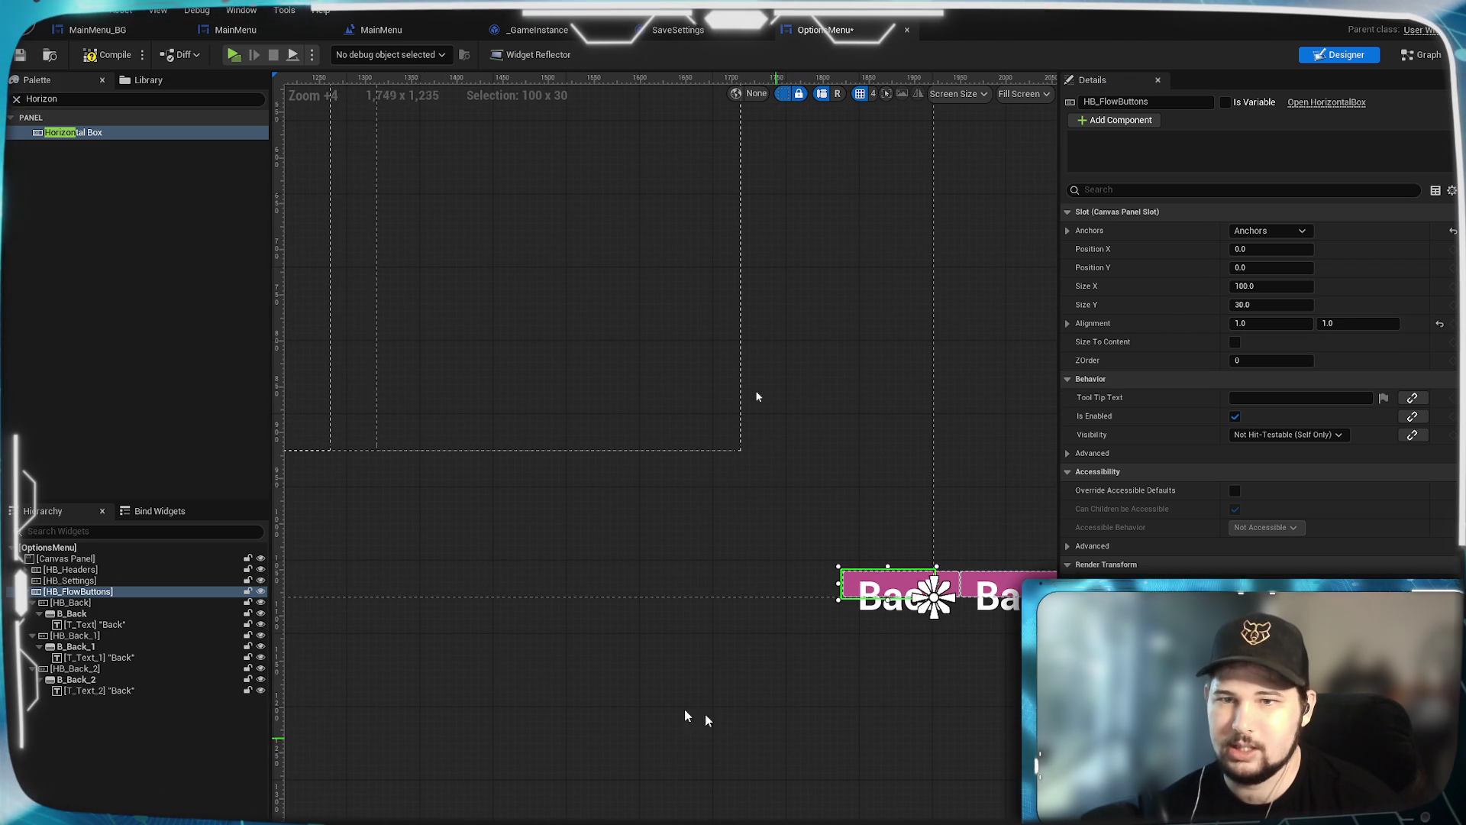
# Step: Try sizing the row at 540 wide and 100 tall
pyautogui.click(1286, 287)
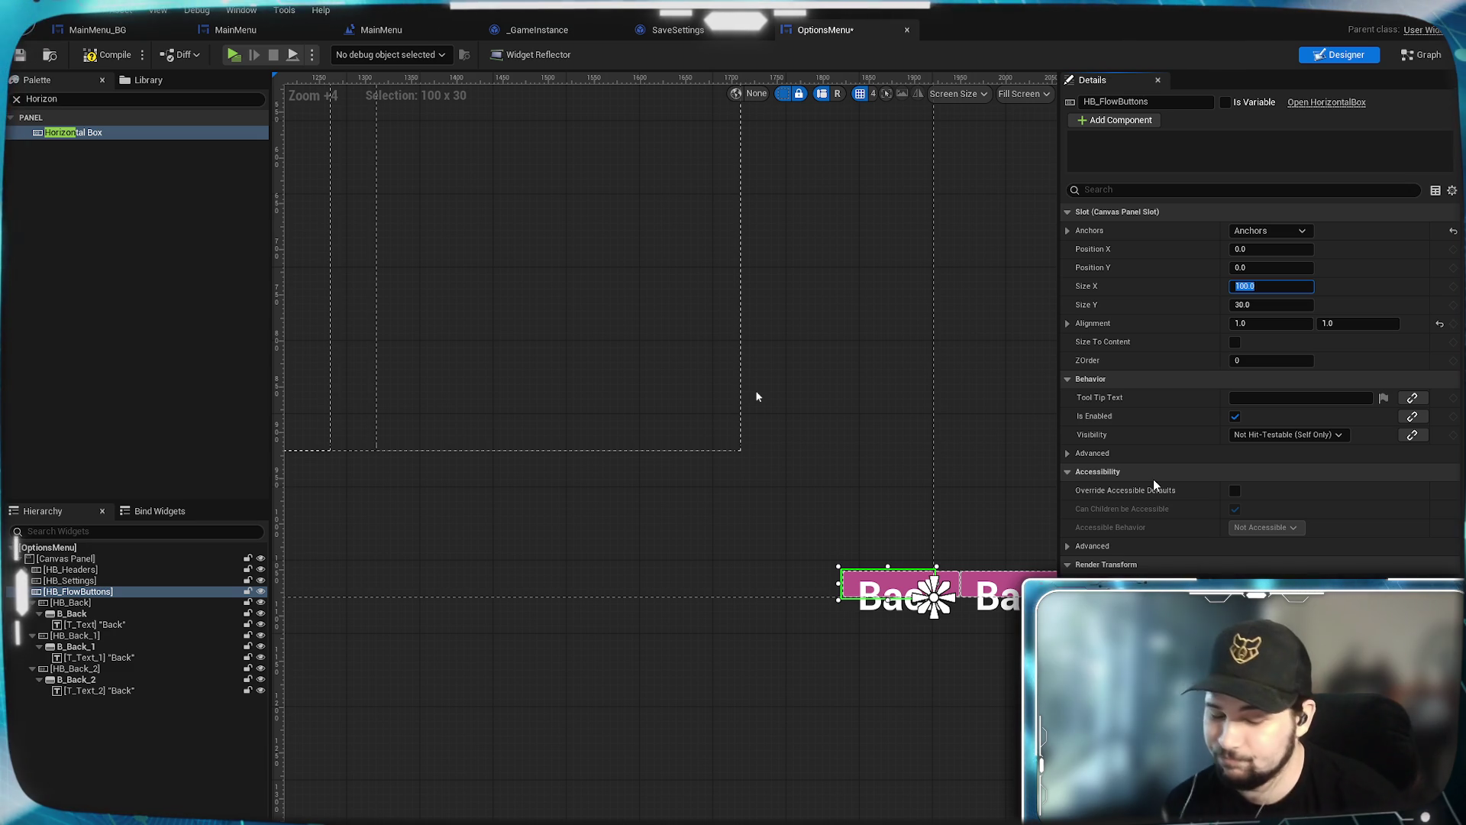
pyautogui.write('300')
pyautogui.press('Return')
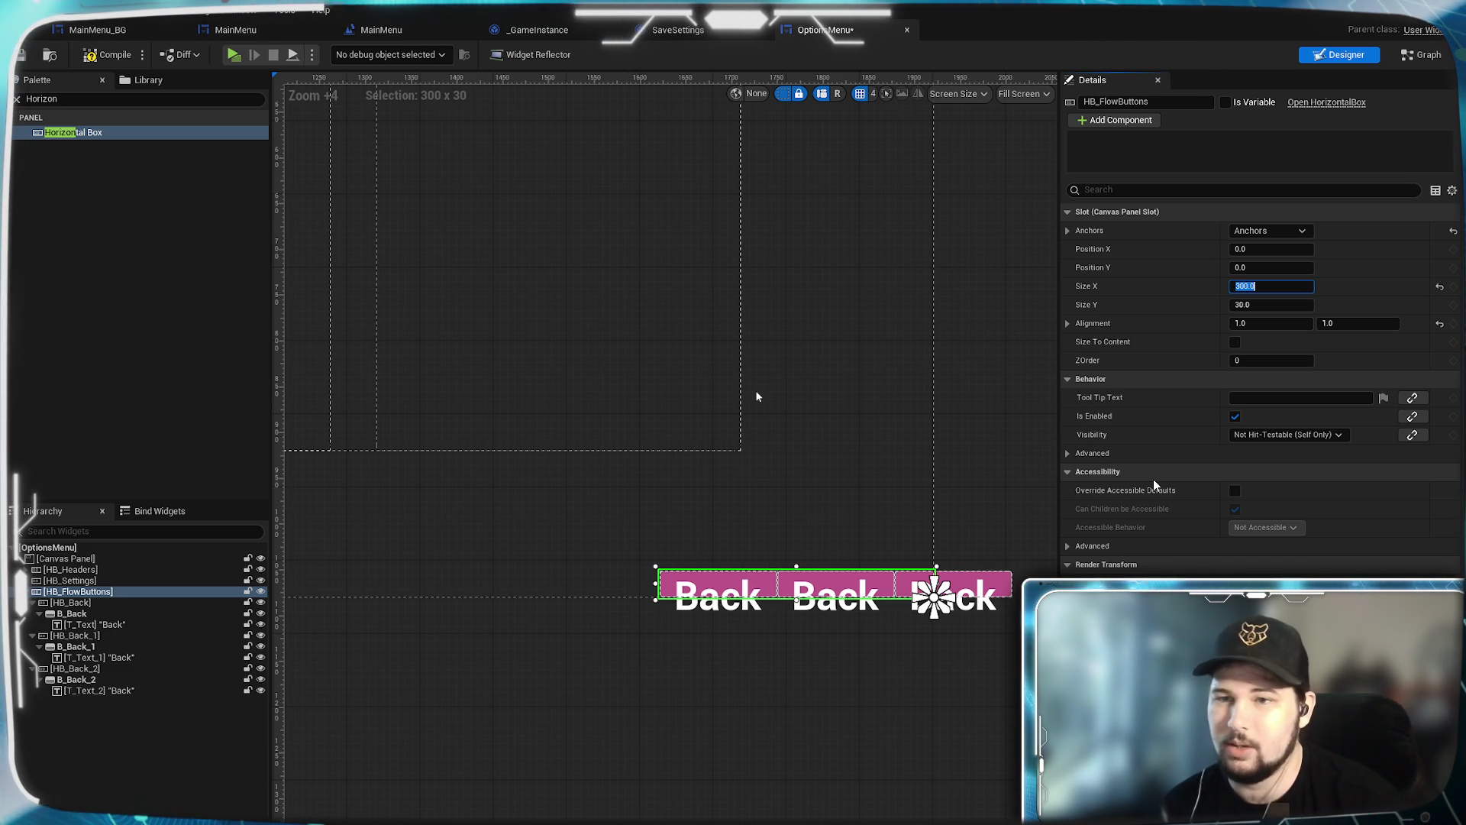
pyautogui.write('540')
pyautogui.press('Return')
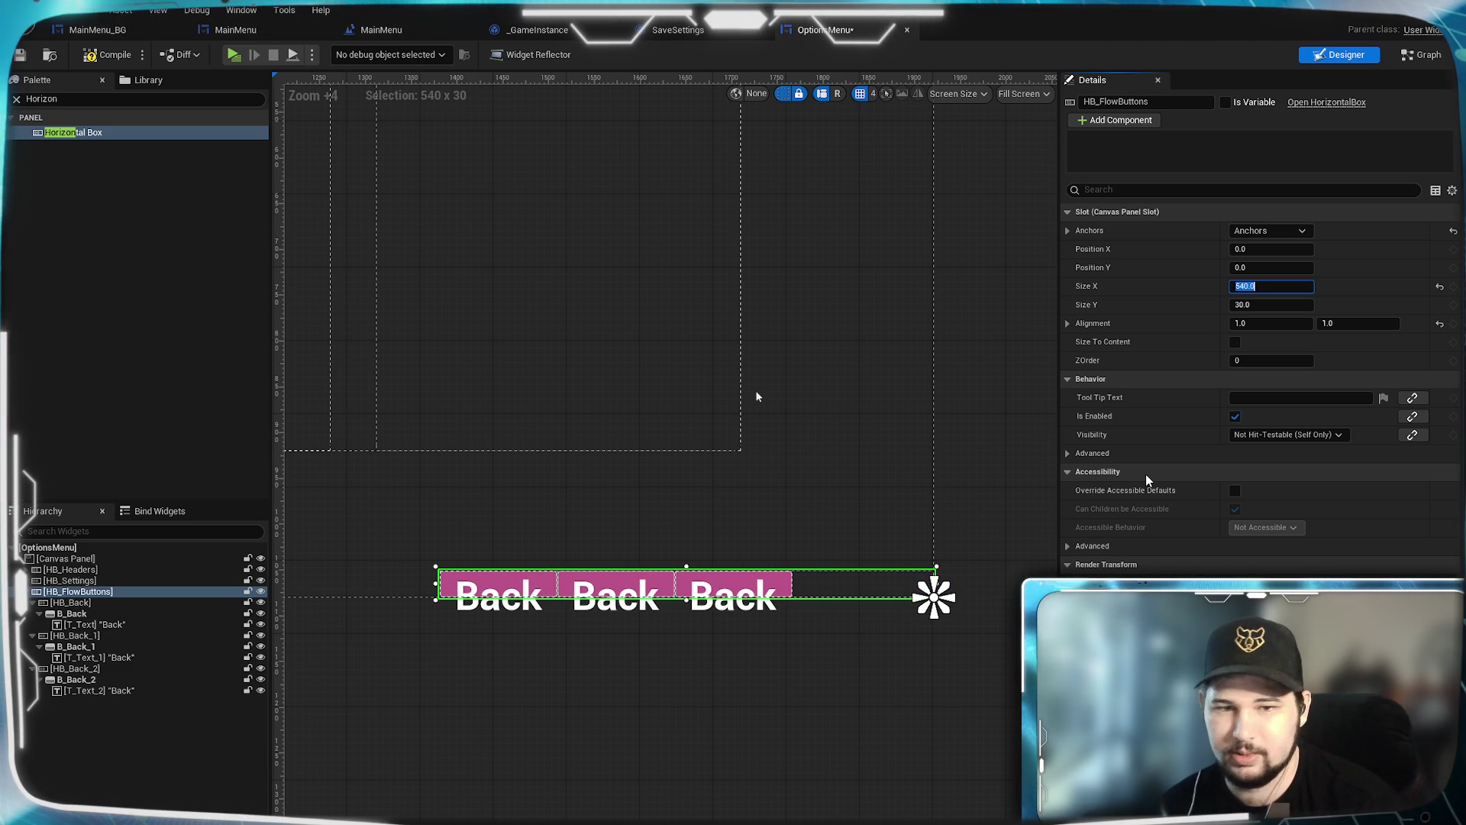
pyautogui.scroll(-5, 752, 777)
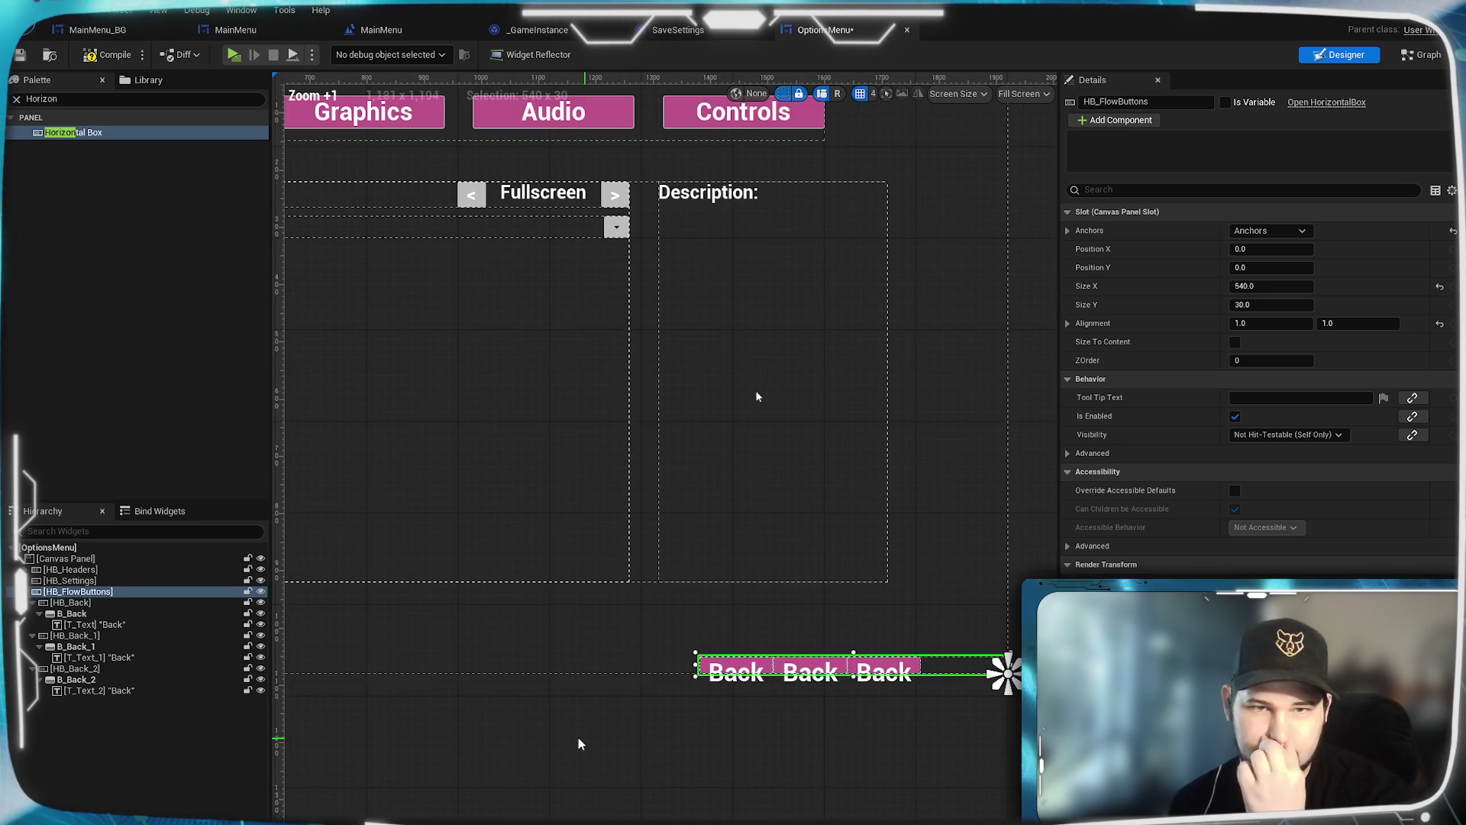
pyautogui.scroll(2, 752, 777)
pyautogui.scroll(2, 768, 759)
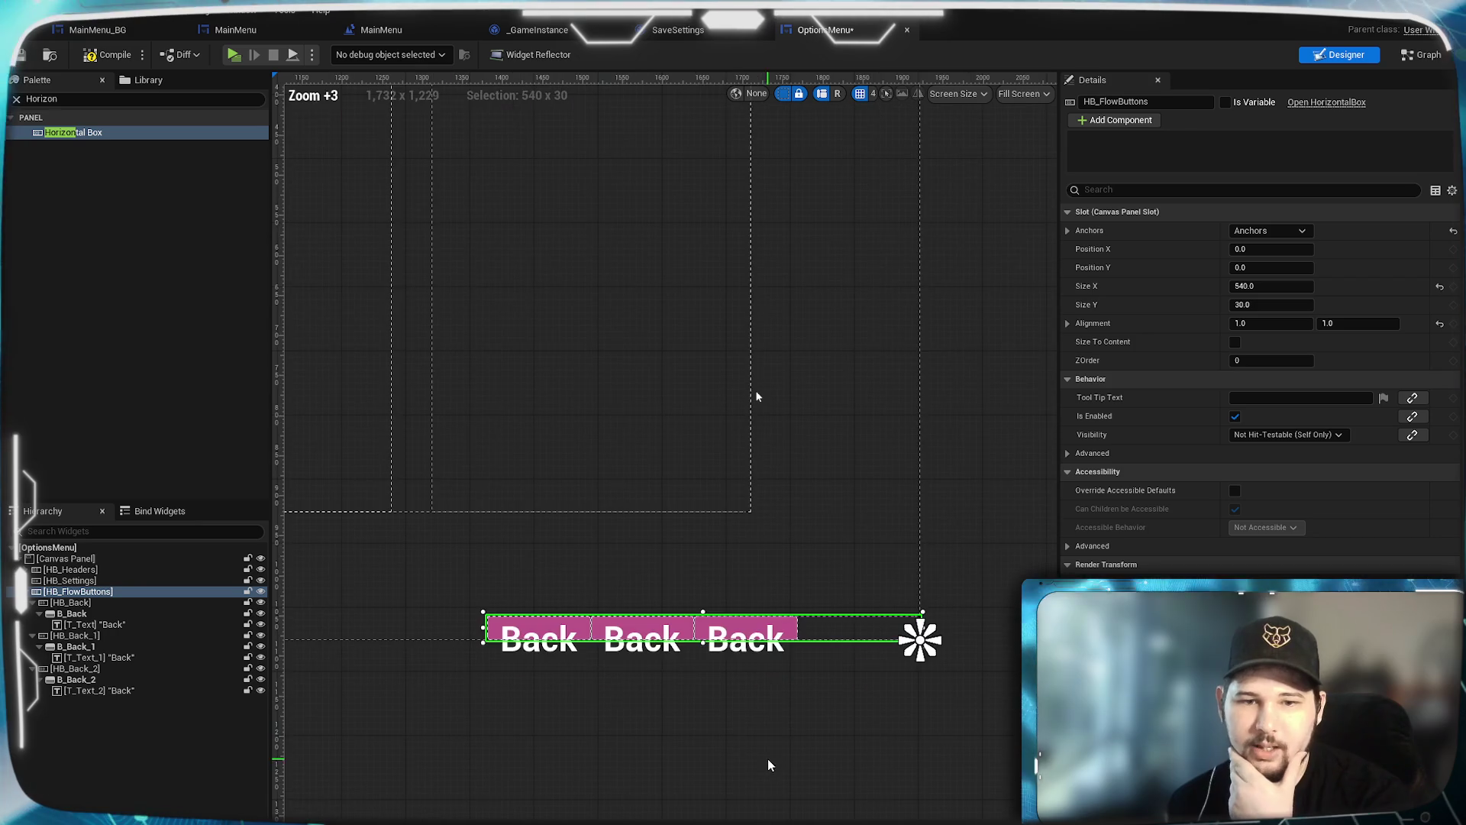
pyautogui.click(1264, 305)
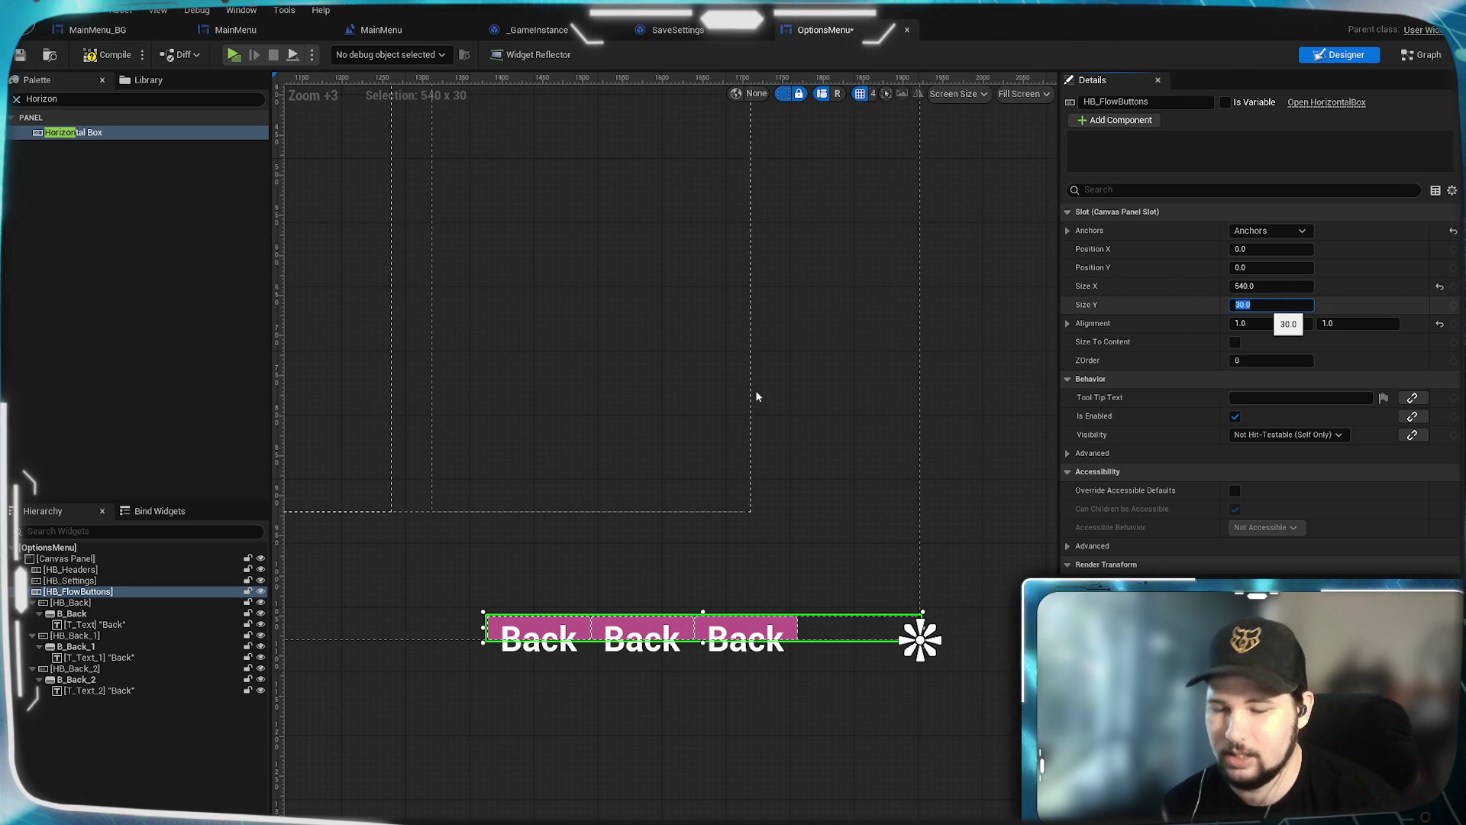
pyautogui.write('100')
pyautogui.press('Return')
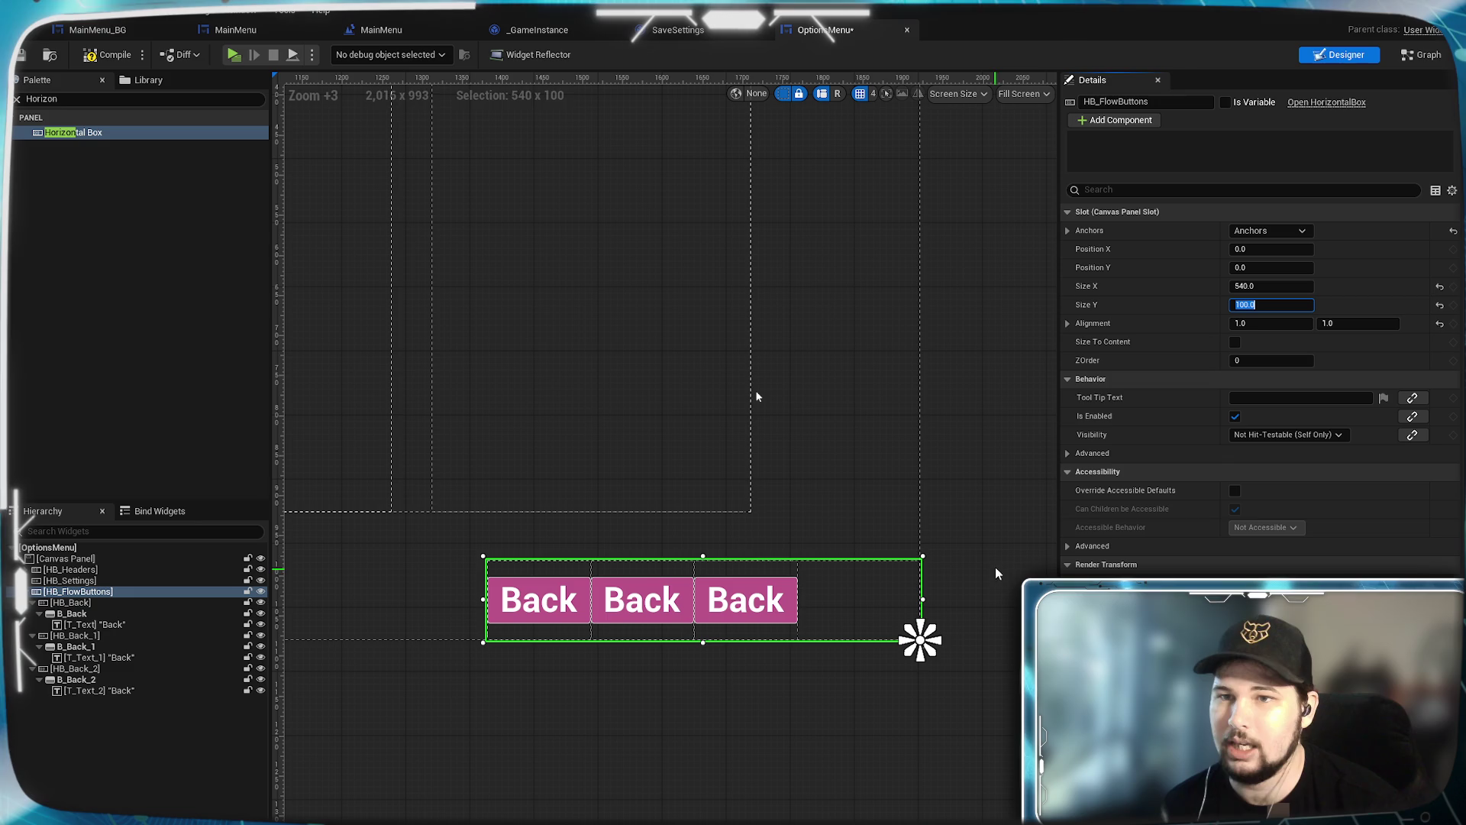
# Step: Settle HB_FlowButtons at Size X 640 and Size Y 60
pyautogui.click(729, 573)
pyautogui.click(920, 640)
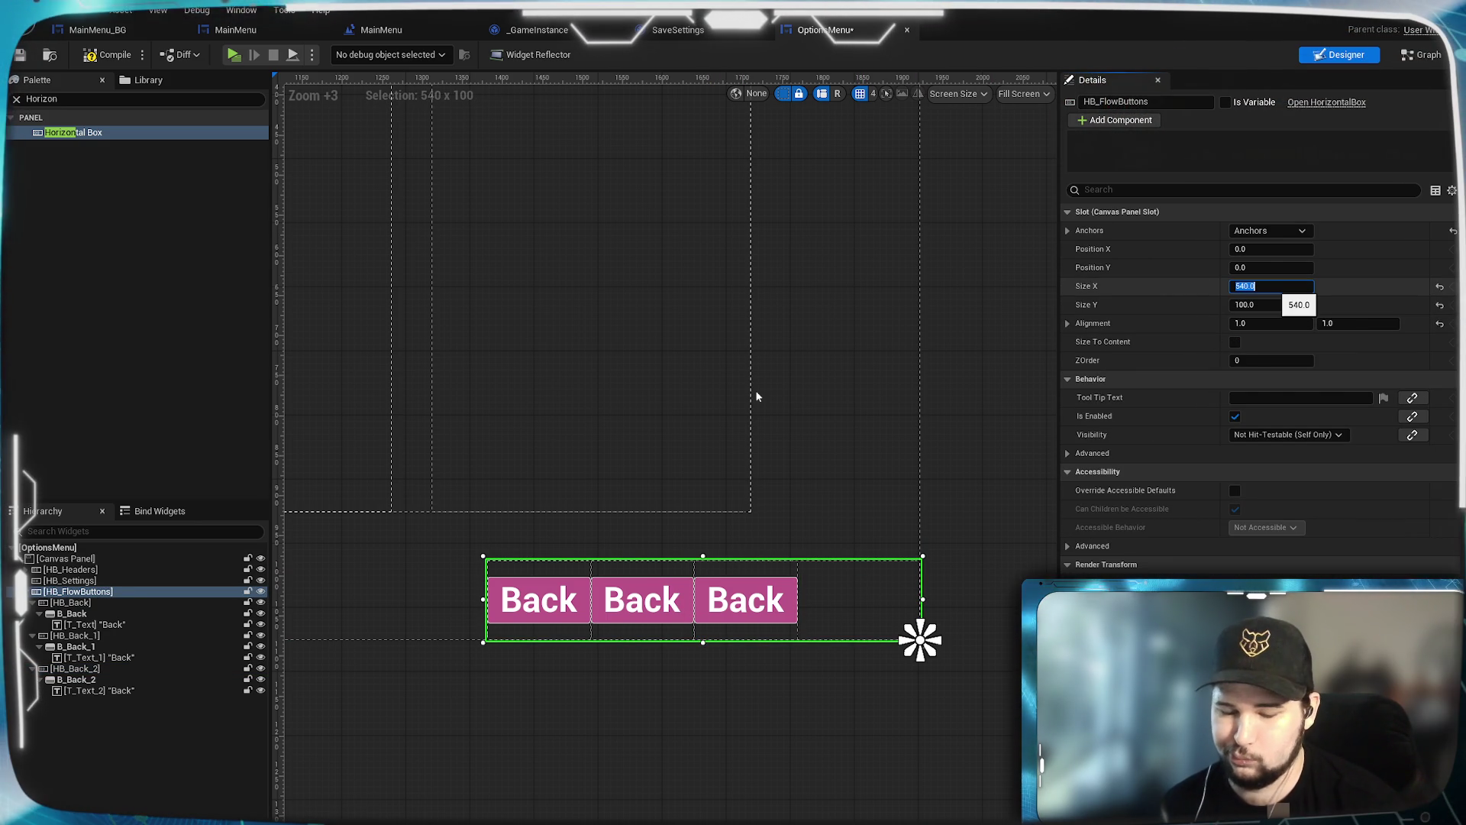
pyautogui.write('640')
pyautogui.press('Return')
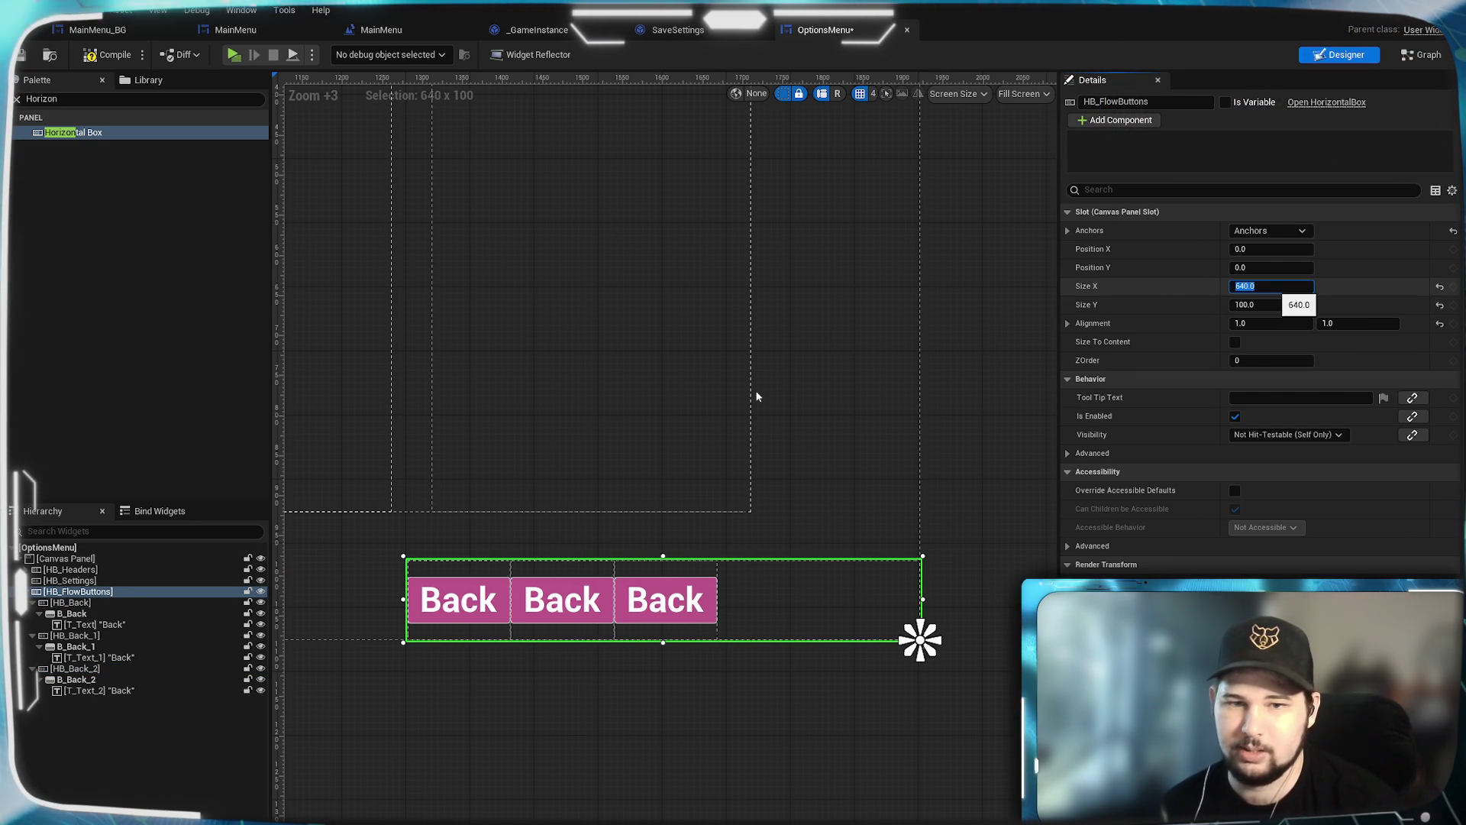
pyautogui.click(1278, 305)
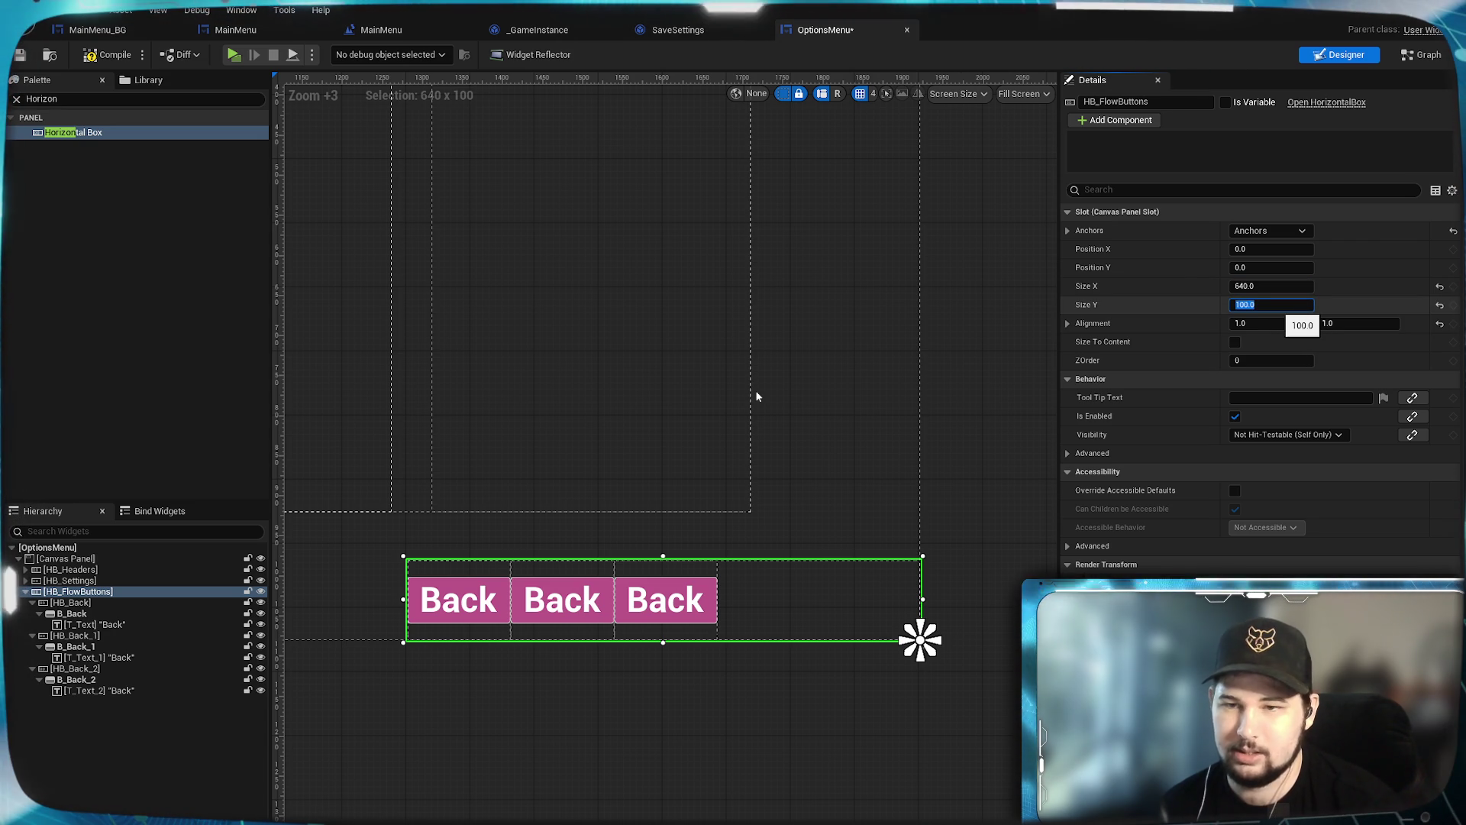
pyautogui.write('60')
pyautogui.press('Return')
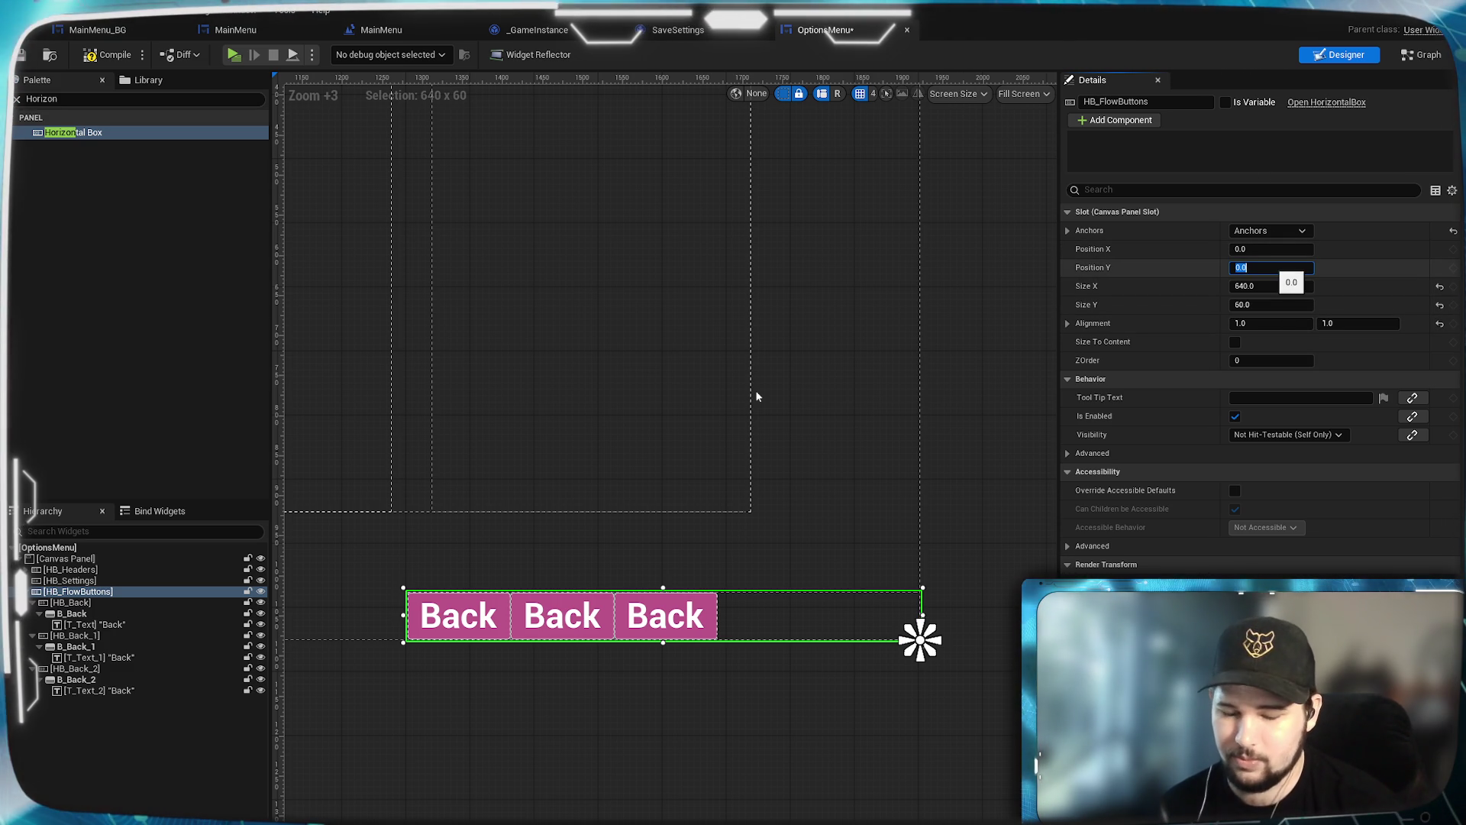
pyautogui.write('20')
# Step: Raise the row by setting Position Y to -30
pyautogui.press('Return')
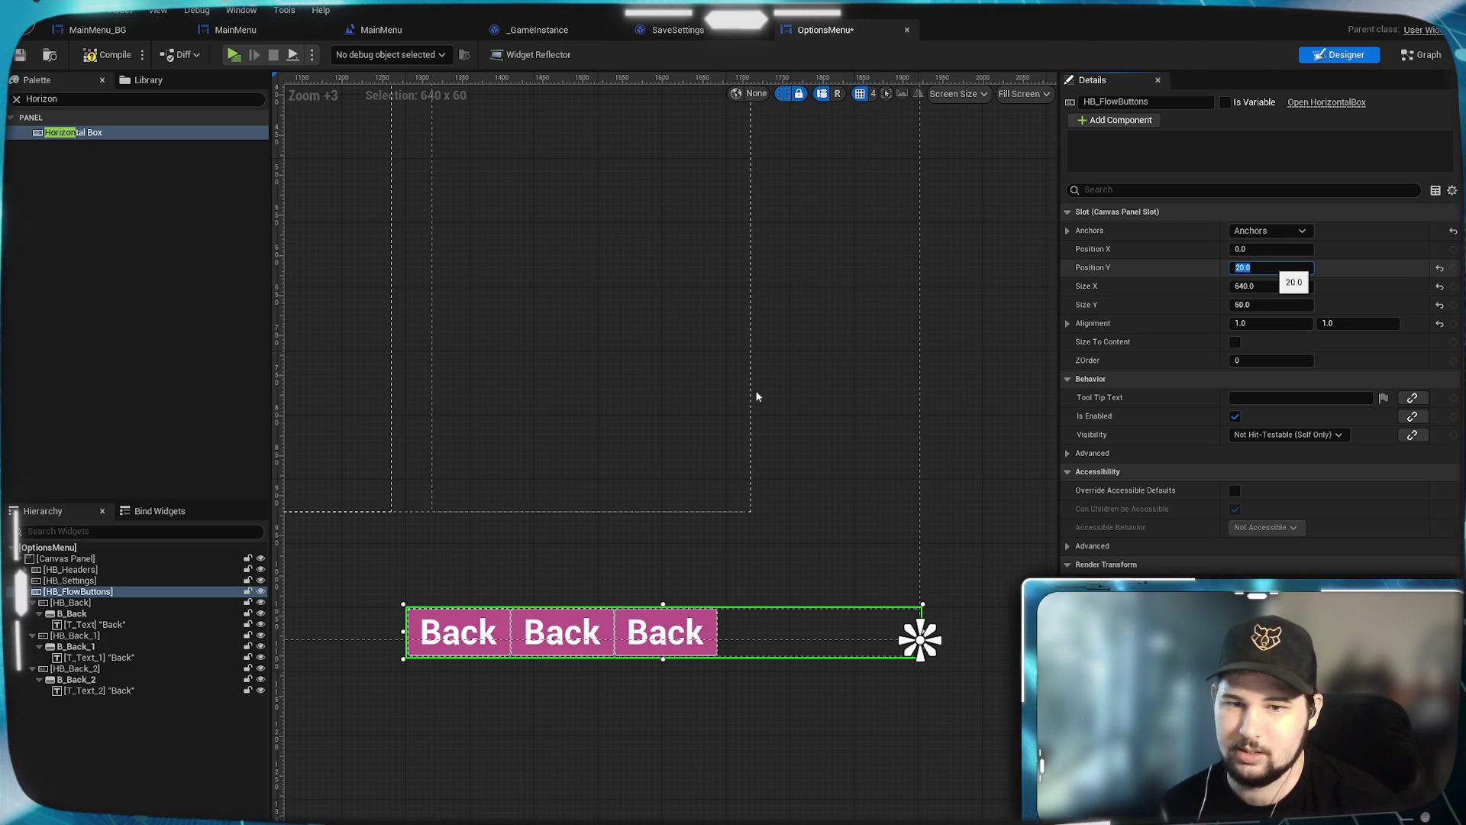
pyautogui.write('20')
pyautogui.press('Return')
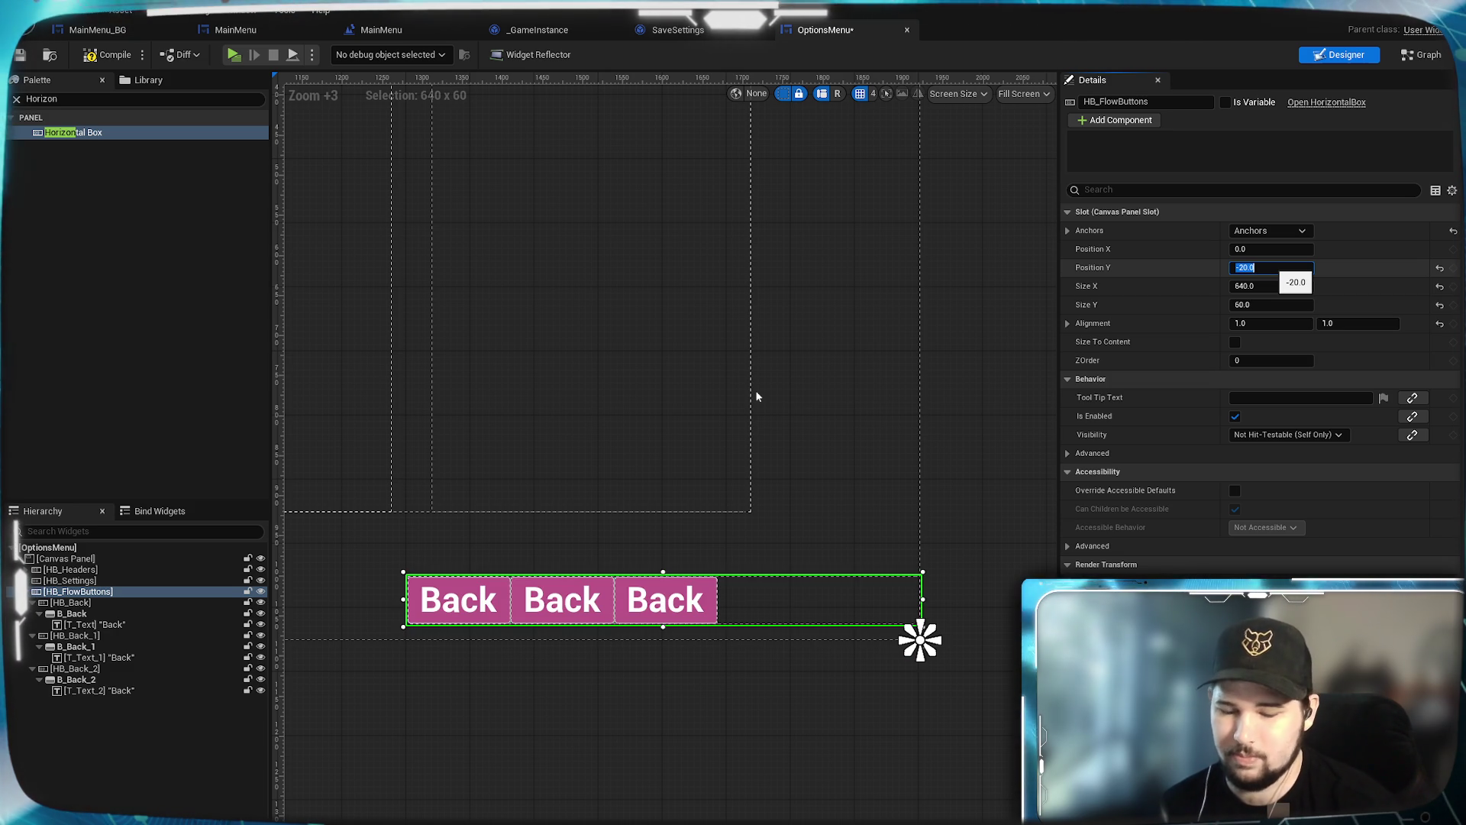
pyautogui.write('0')
pyautogui.press('Return')
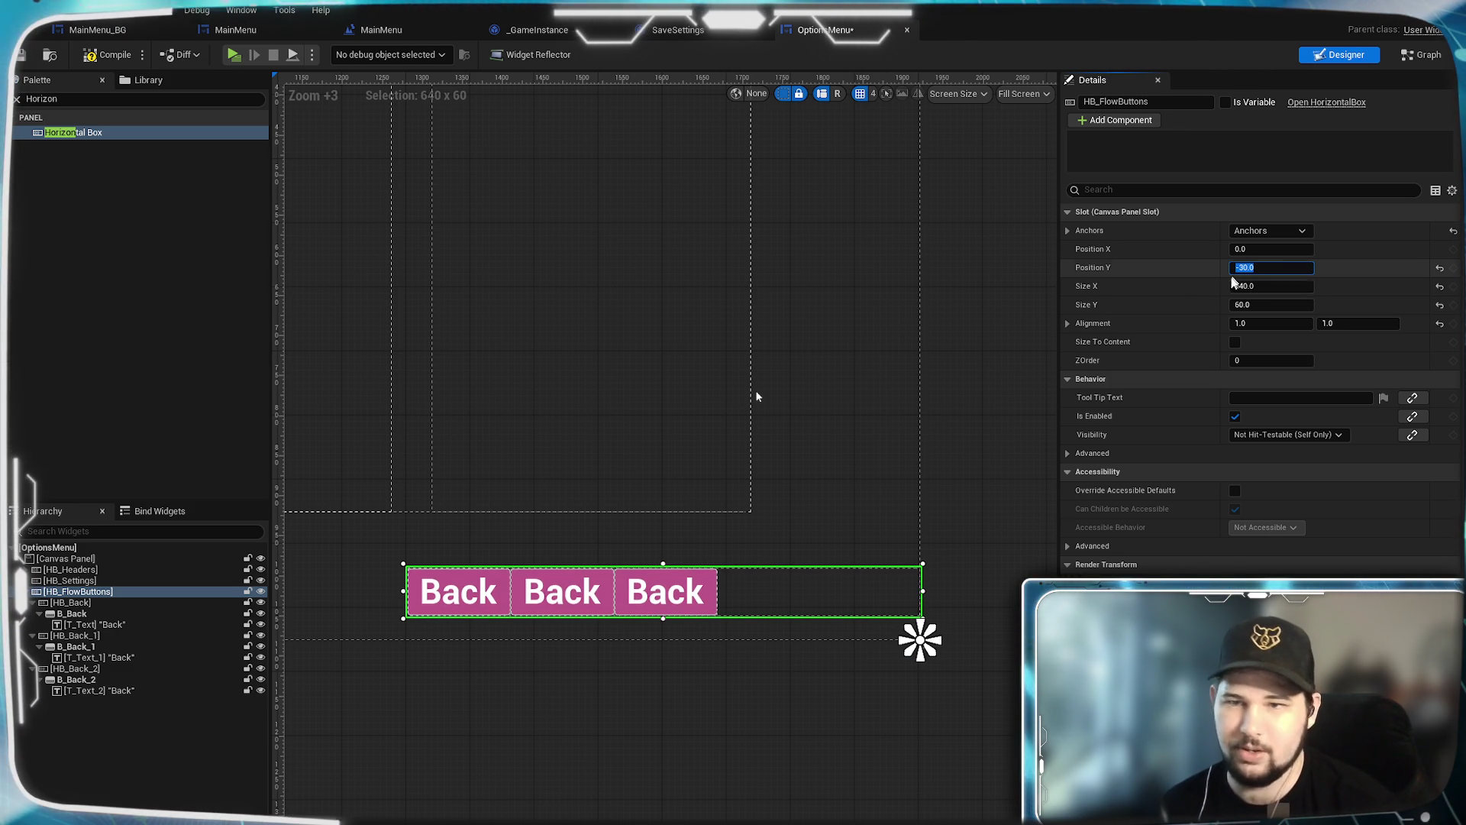
pyautogui.moveTo(663, 705)
pyautogui.mouseDown()
pyautogui.moveTo(991, 662)
pyautogui.moveTo(658, 671)
pyautogui.mouseUp()
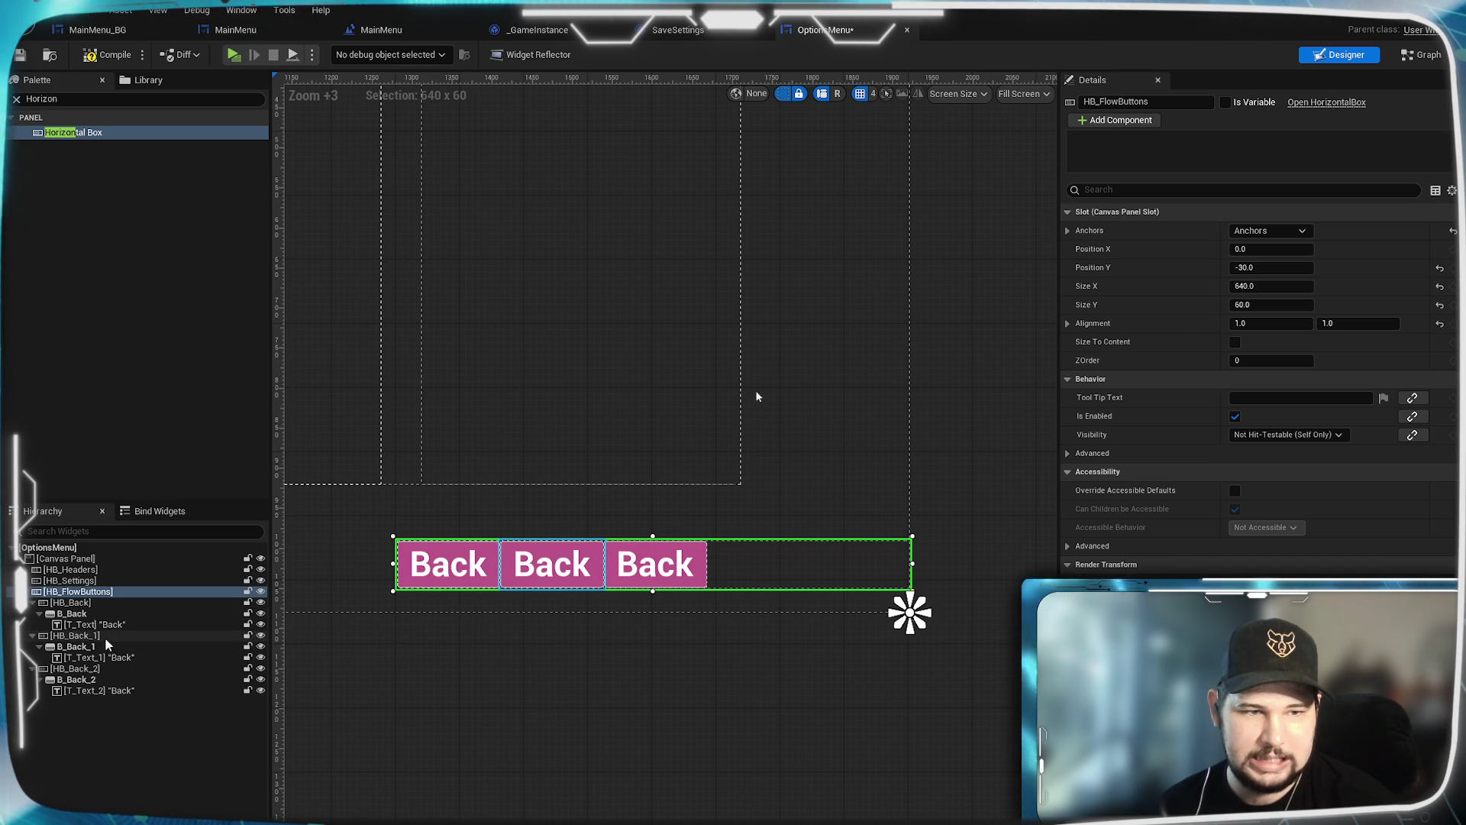
pyautogui.click(101, 617)
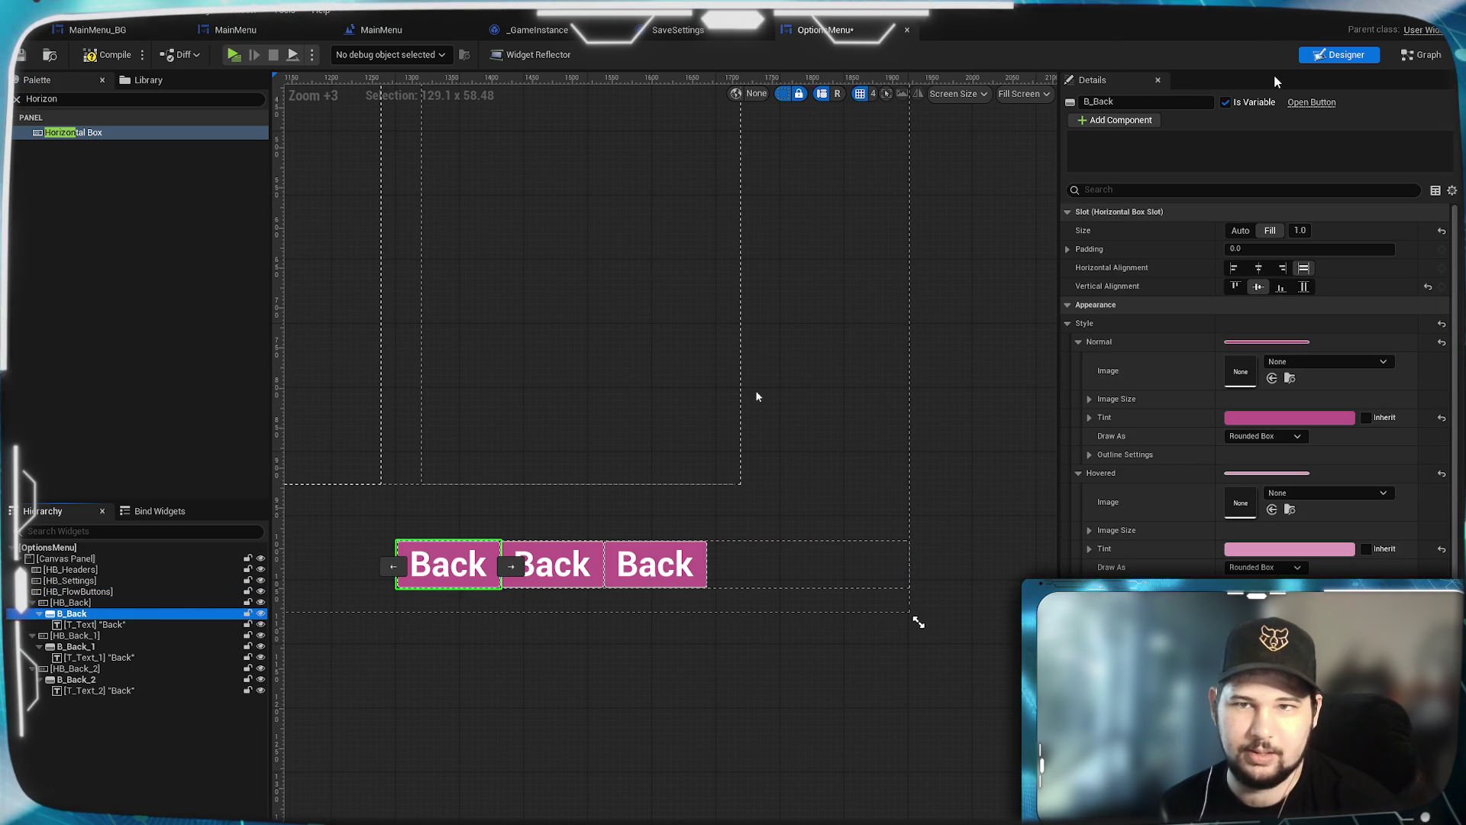
# Step: Move HB_Back_2 to the top of the hierarchy and rename it HB_Apply
pyautogui.moveTo(86, 614)
pyautogui.mouseDown()
pyautogui.moveTo(107, 694)
pyautogui.moveTo(65, 672)
pyautogui.moveTo(86, 612)
pyautogui.mouseUp()
pyautogui.moveTo(83, 672); pyautogui.dragTo(82, 604)
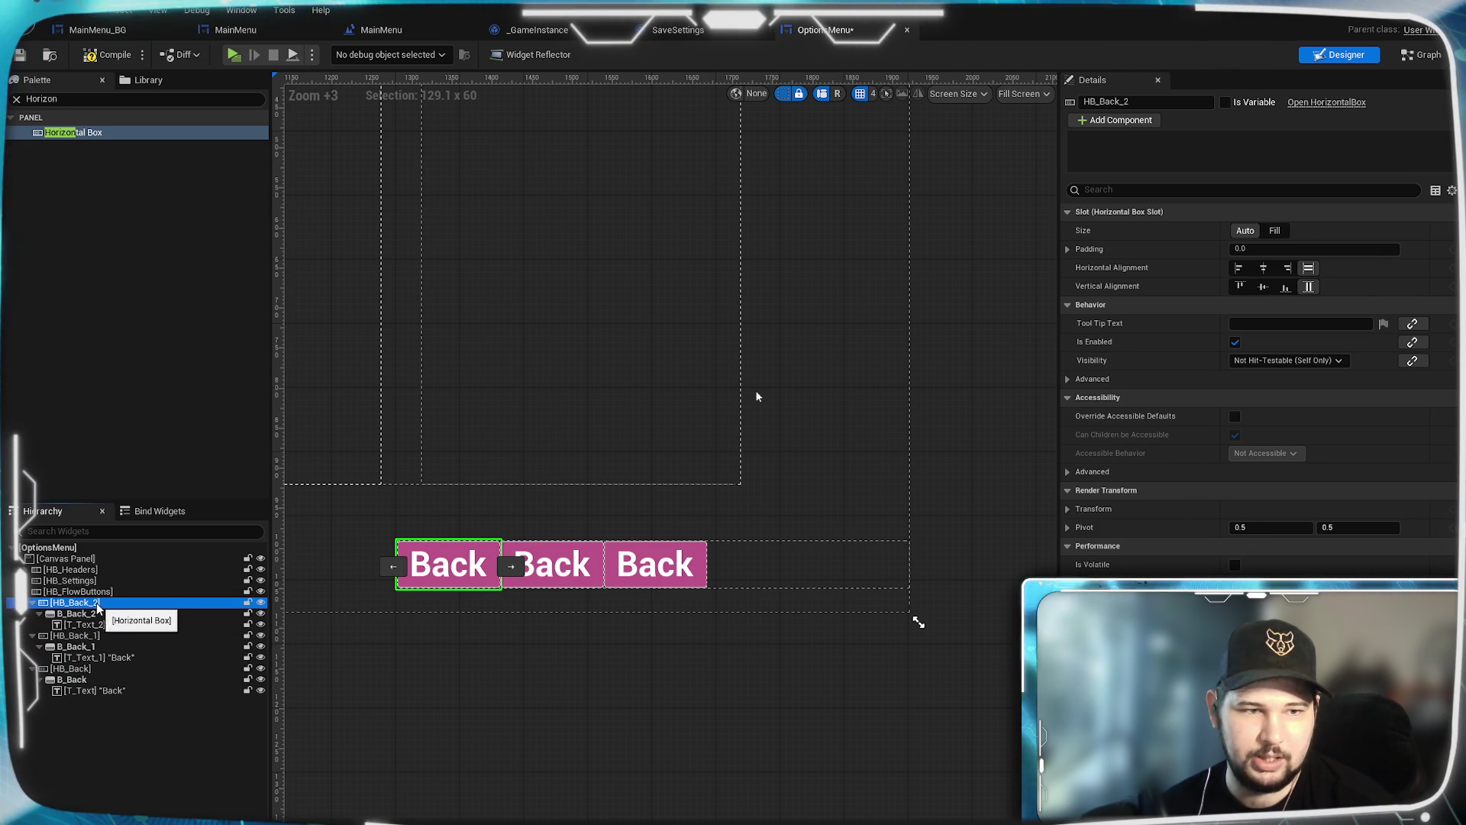
pyautogui.click(1152, 103)
pyautogui.write('HB_Apply')
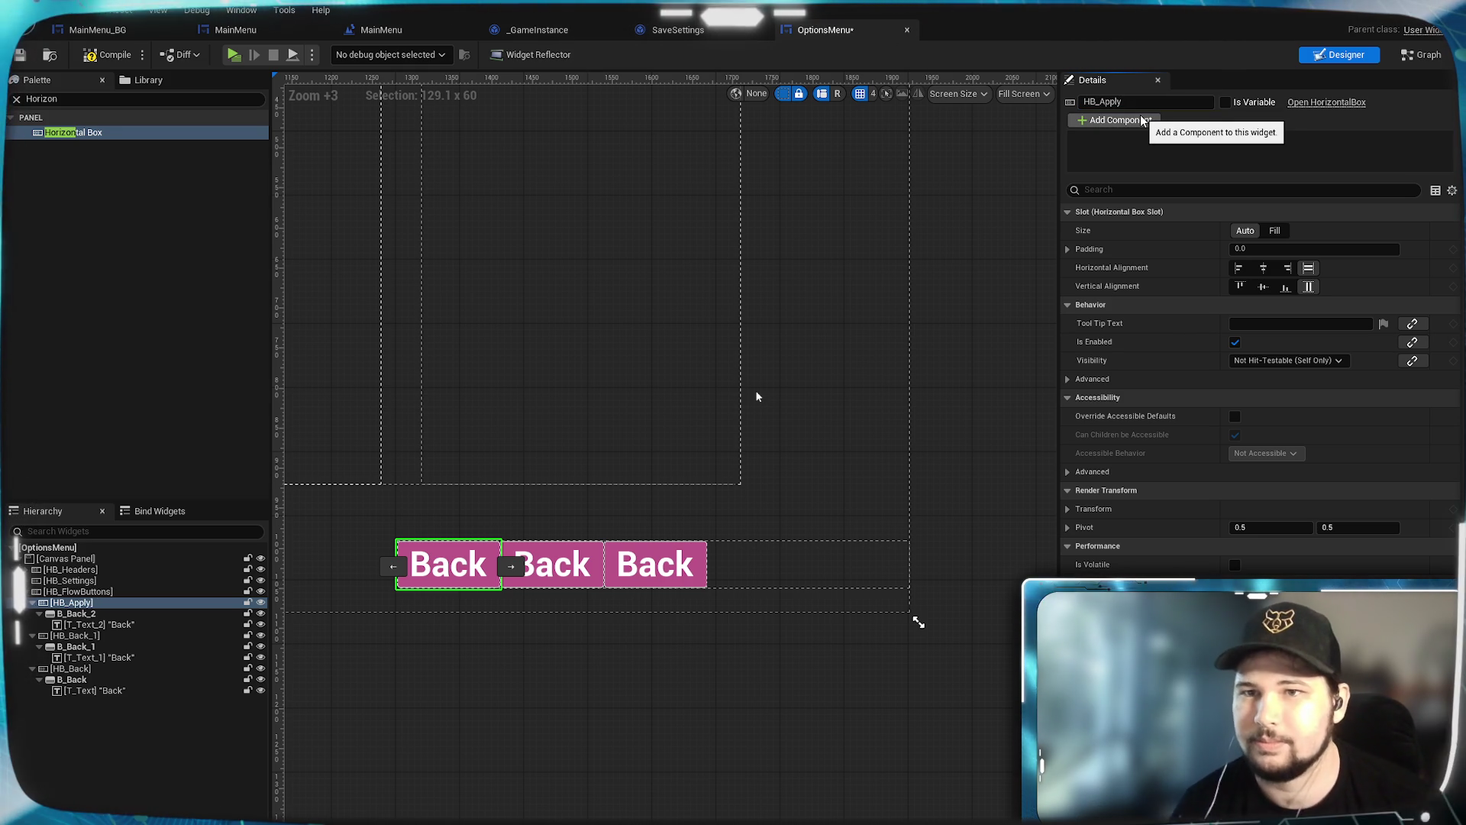
# Step: Rename the first button B_Apply and make its label read Apply
pyautogui.click(115, 613)
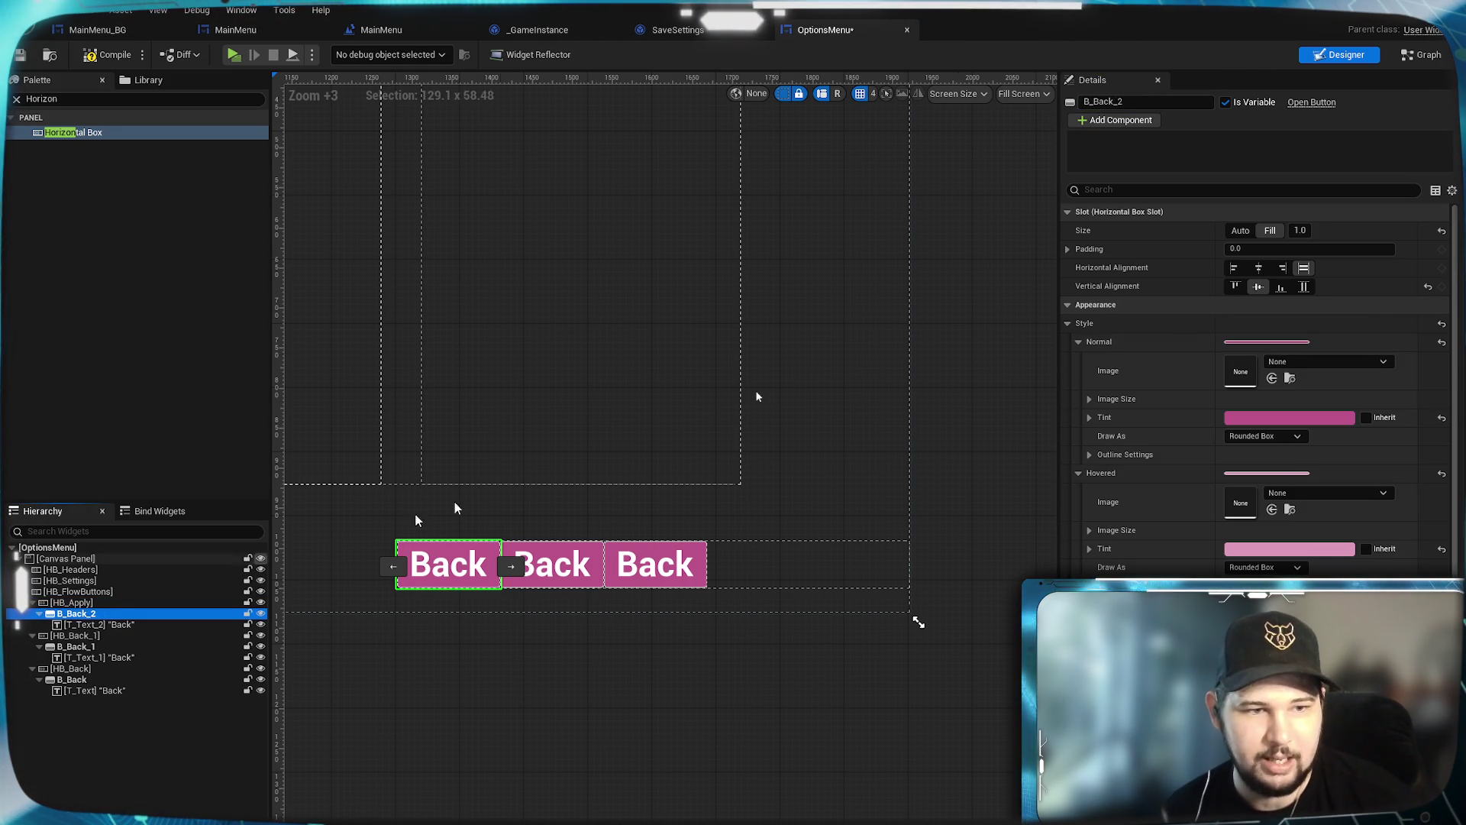
pyautogui.moveTo(1132, 102); pyautogui.dragTo(1096, 101)
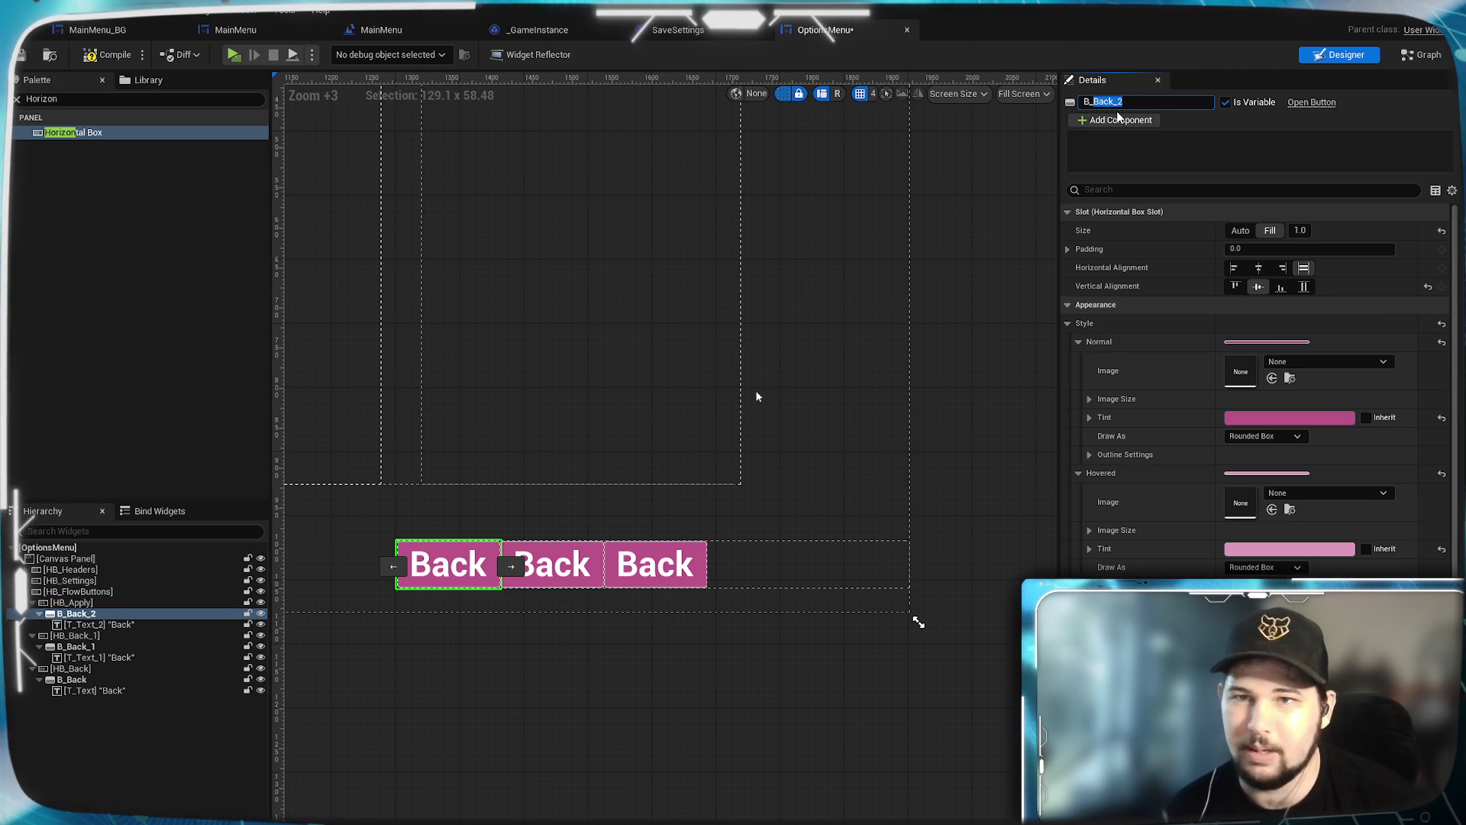
pyautogui.write('B_Apply')
pyautogui.press('Return')
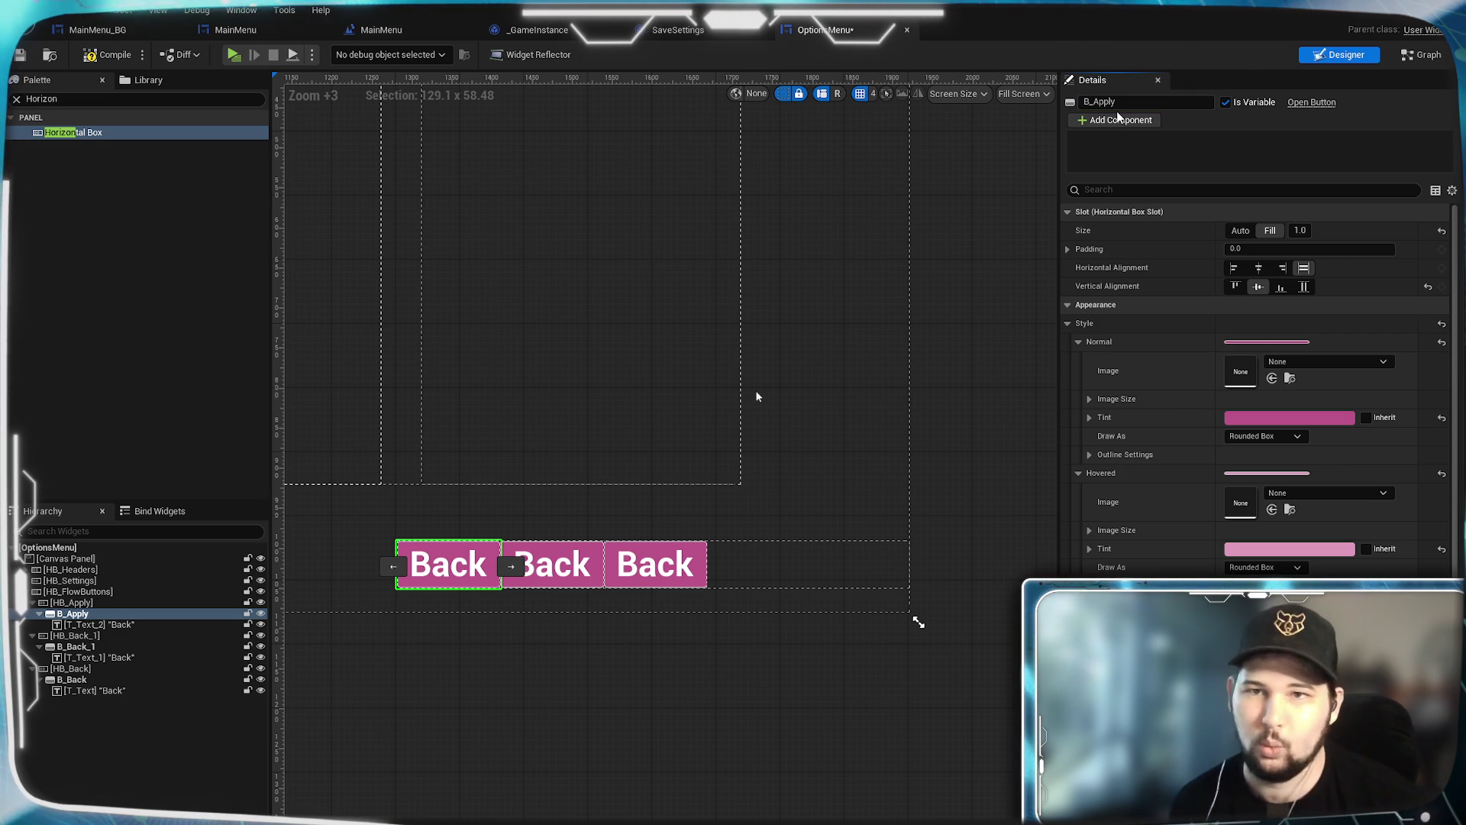
pyautogui.click(95, 625)
pyautogui.write('Apply')
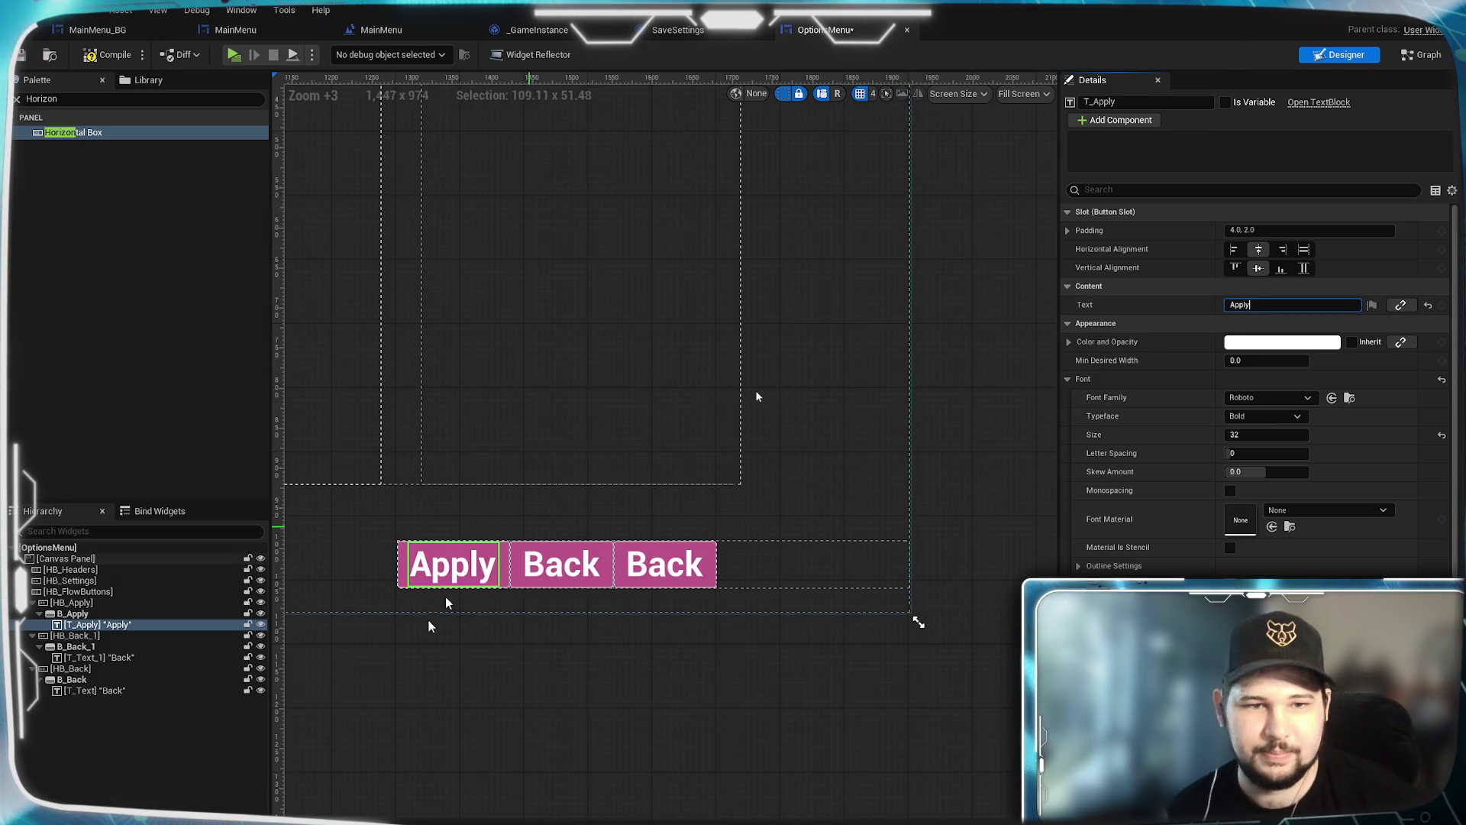
# Step: Rename the second button box HB_Reset
pyautogui.click(75, 635)
pyautogui.doubleClick(1116, 101)
pyautogui.write('HB_Reset')
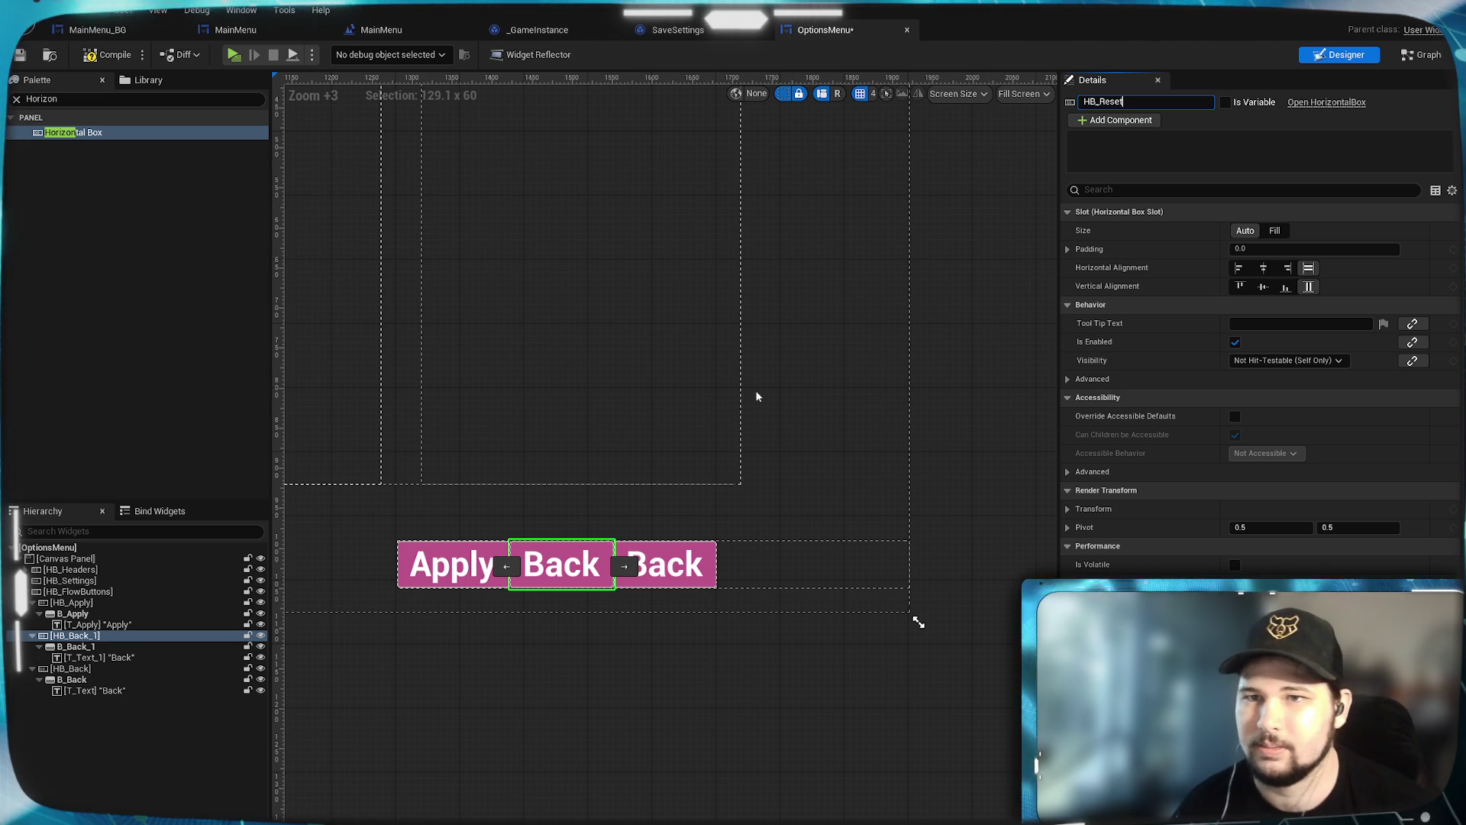
pyautogui.press('Return')
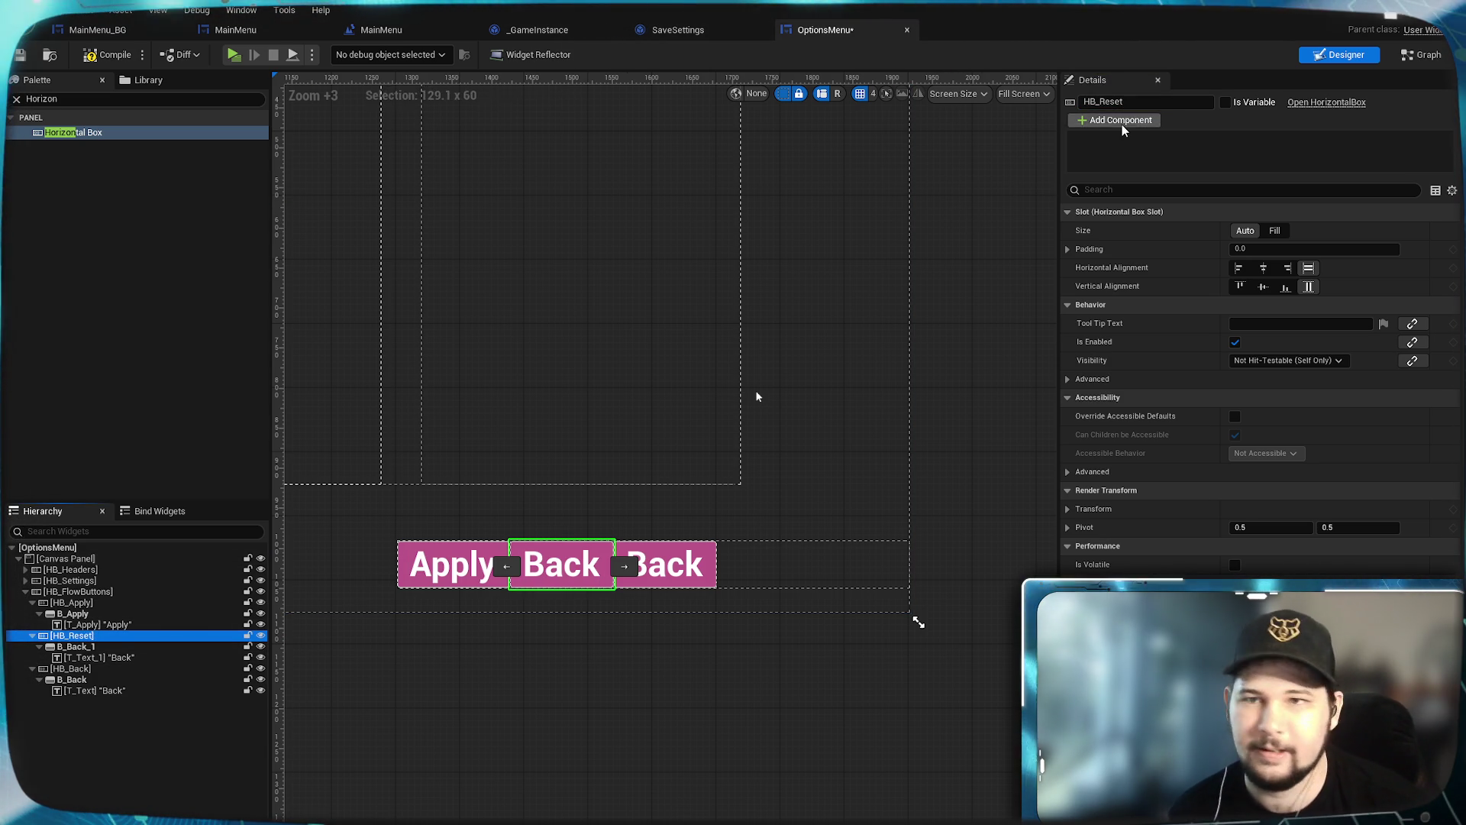
# Step: Rename the middle button B_Reset and its label T_Reset, with text Reset
pyautogui.click(75, 646)
pyautogui.doubleClick(1104, 102)
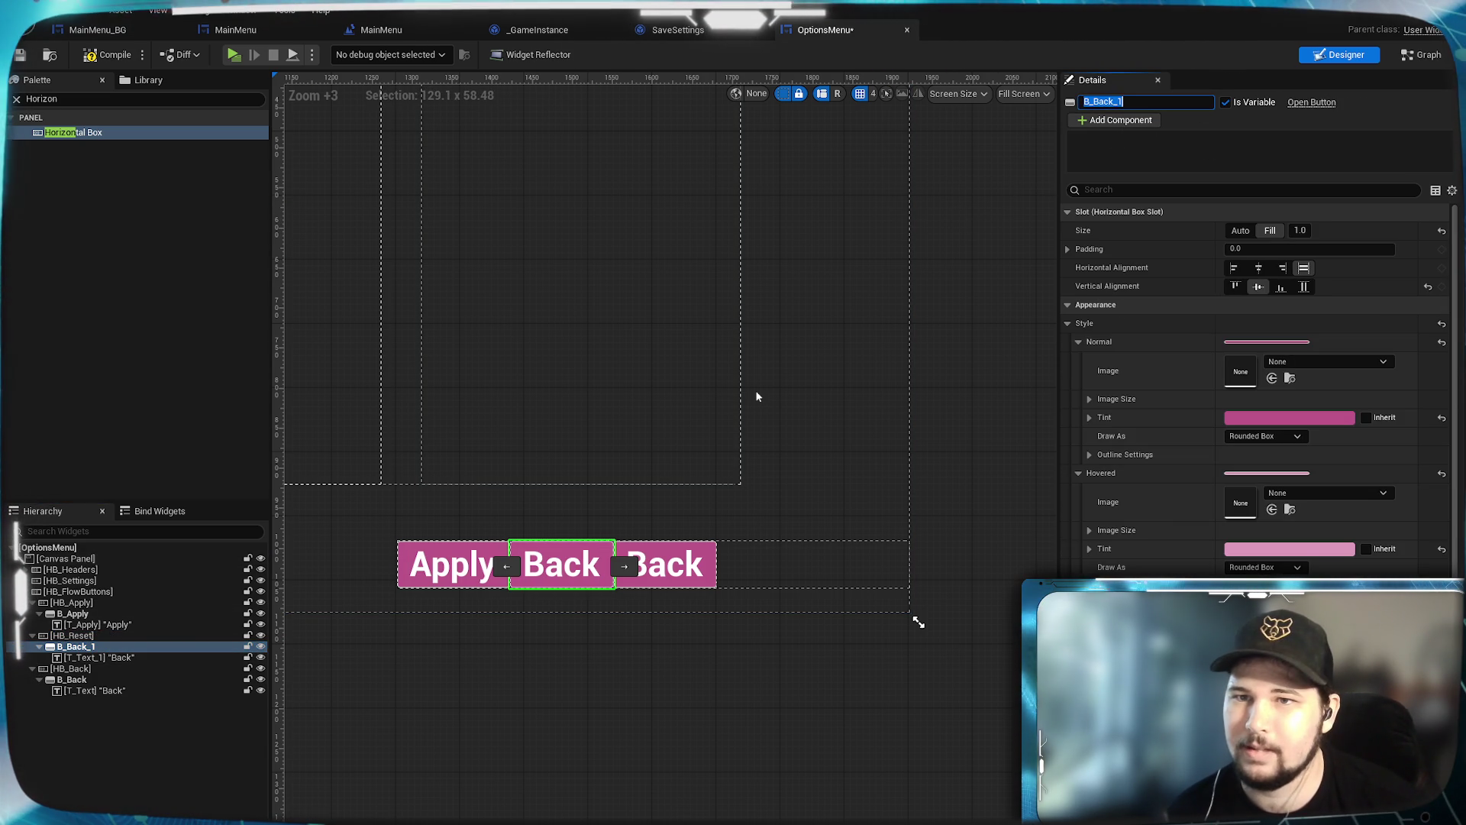
pyautogui.write('Reset')
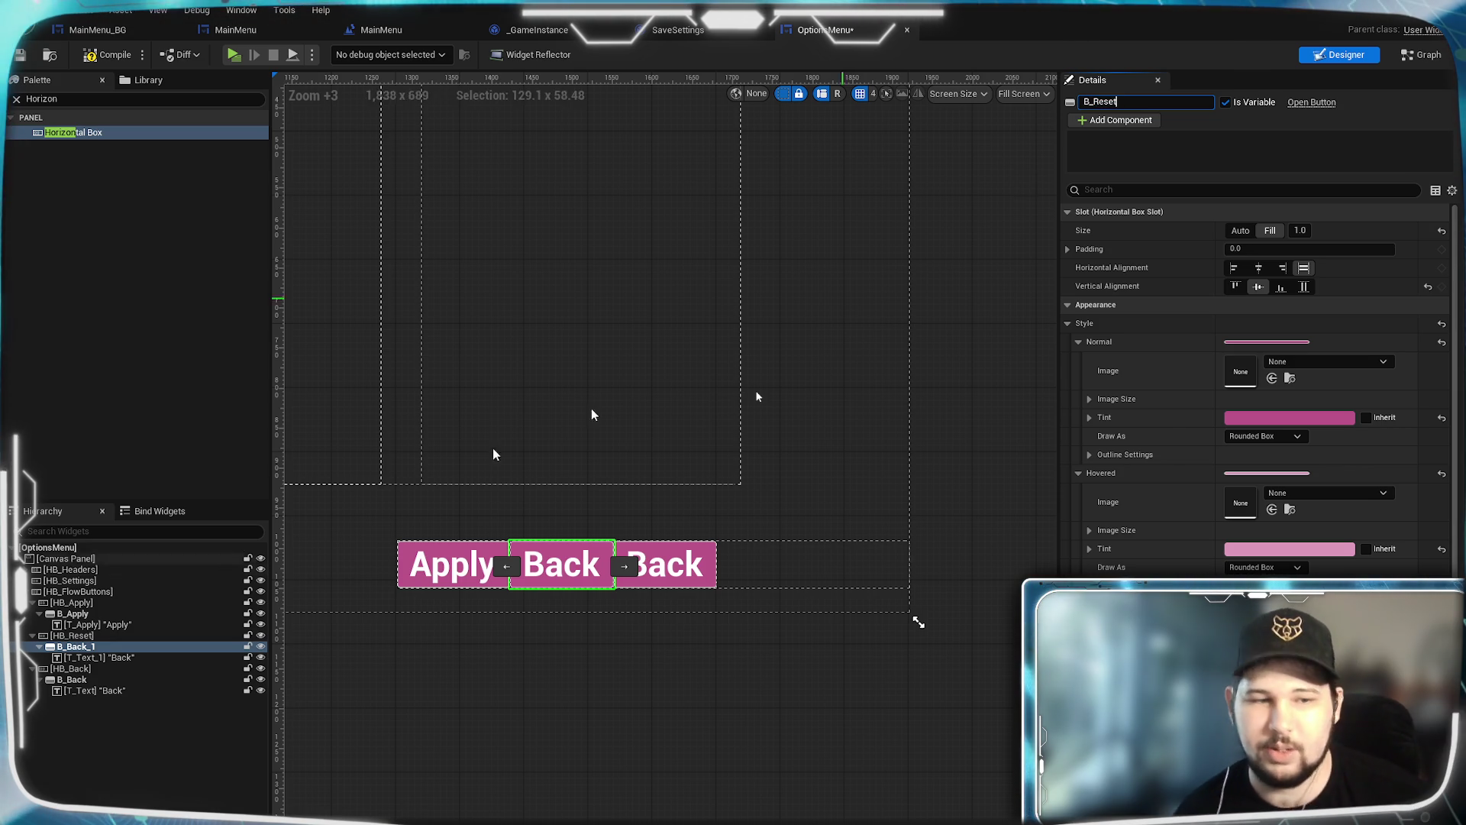
pyautogui.press('Return')
pyautogui.click(98, 658)
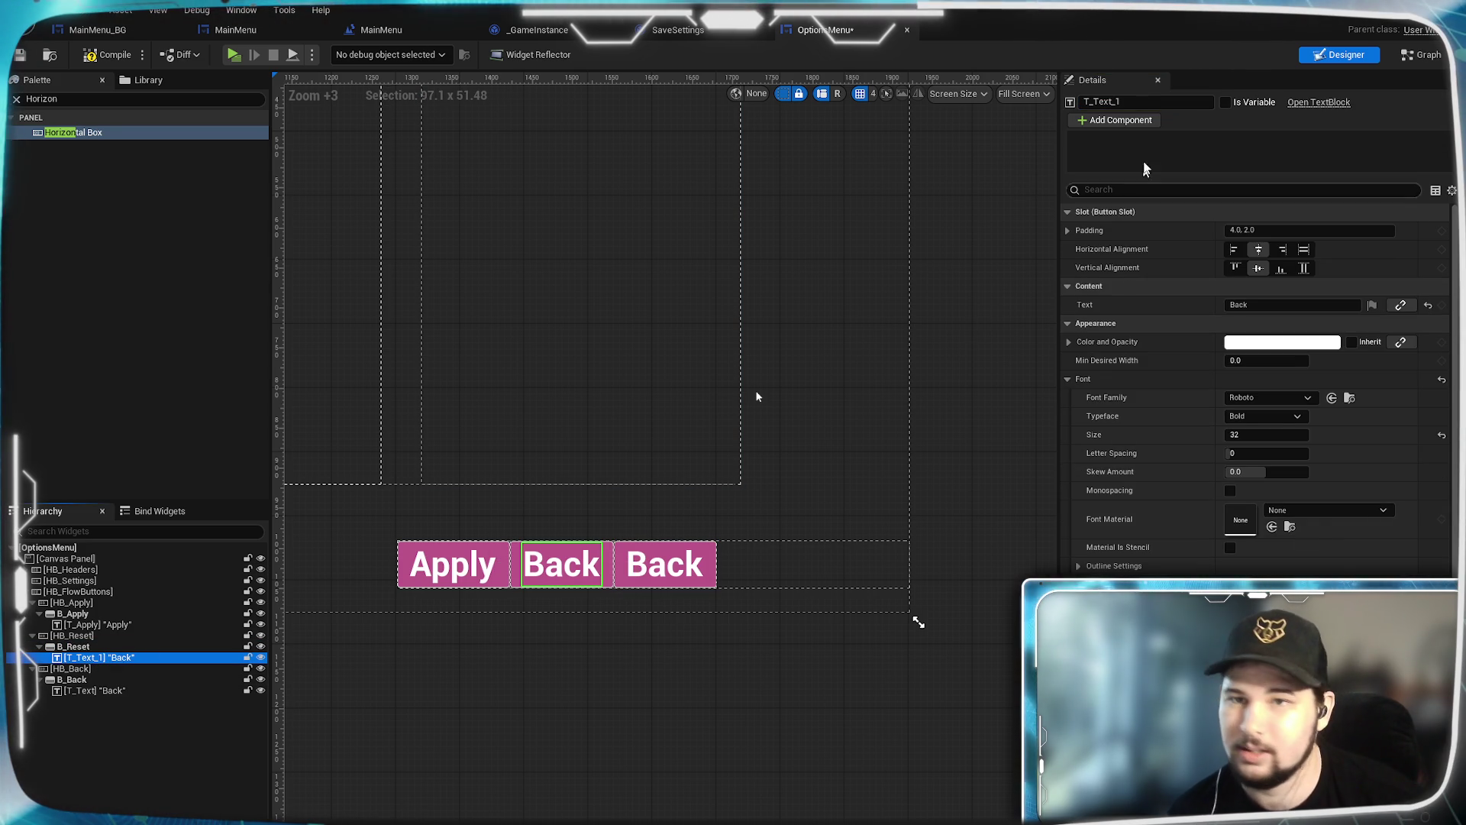
pyautogui.press('F2')
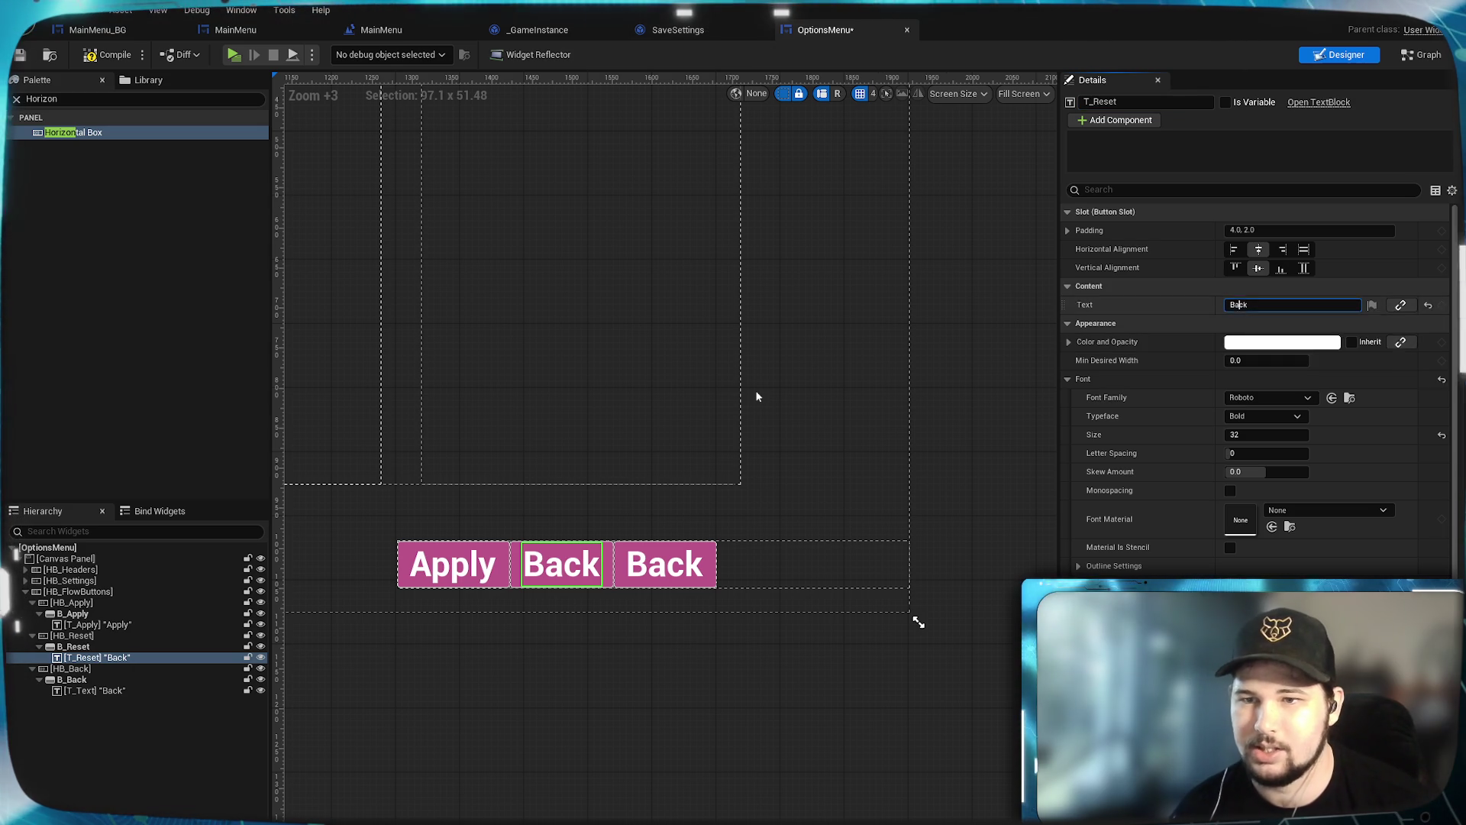
pyautogui.click(1239, 305)
pyautogui.write('Reset')
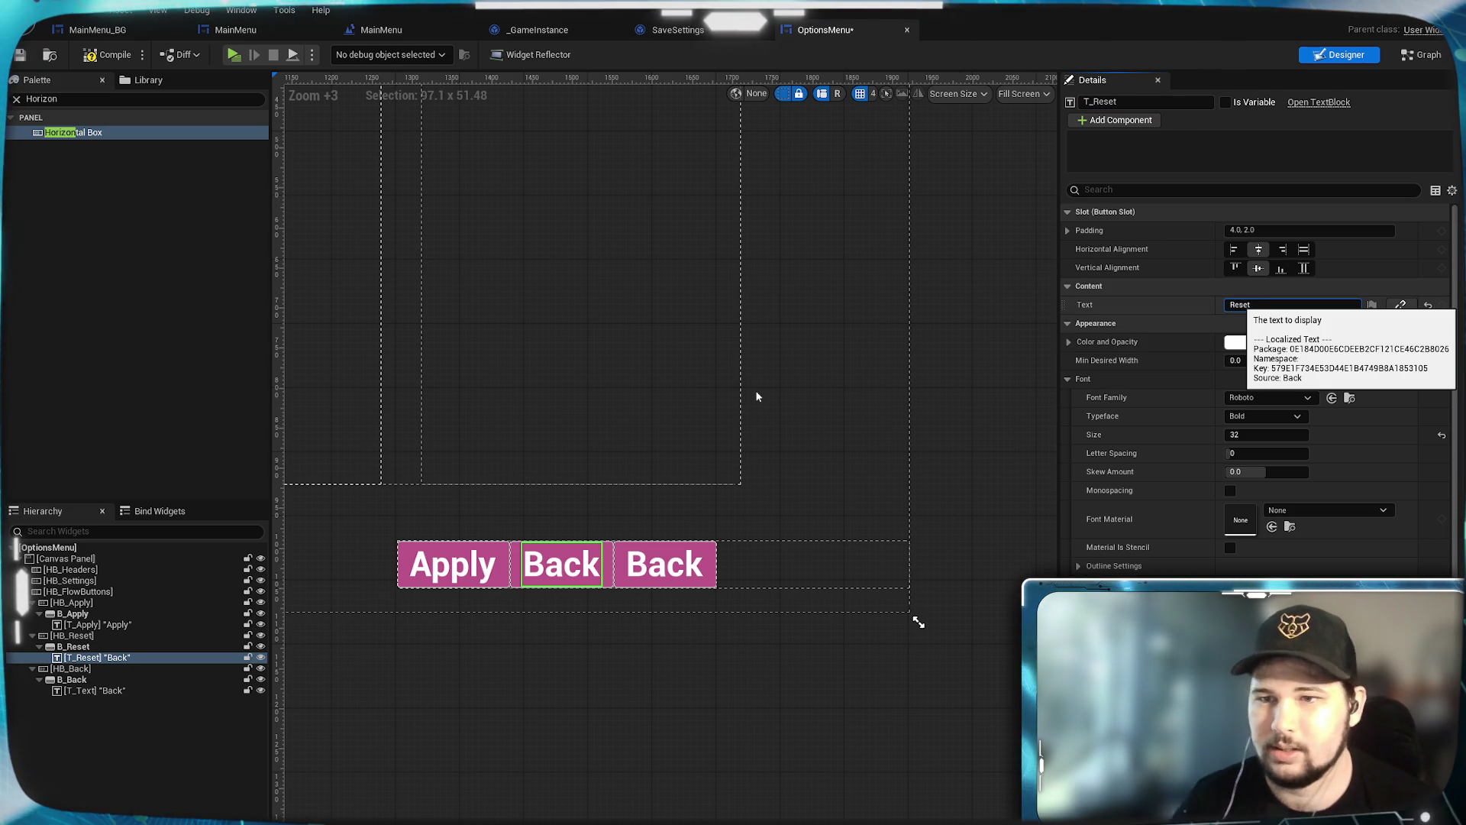
pyautogui.press('Return')
# Step: Rename the last button's text label T_Back
pyautogui.click(130, 669)
pyautogui.click(91, 691)
pyautogui.click(1138, 102)
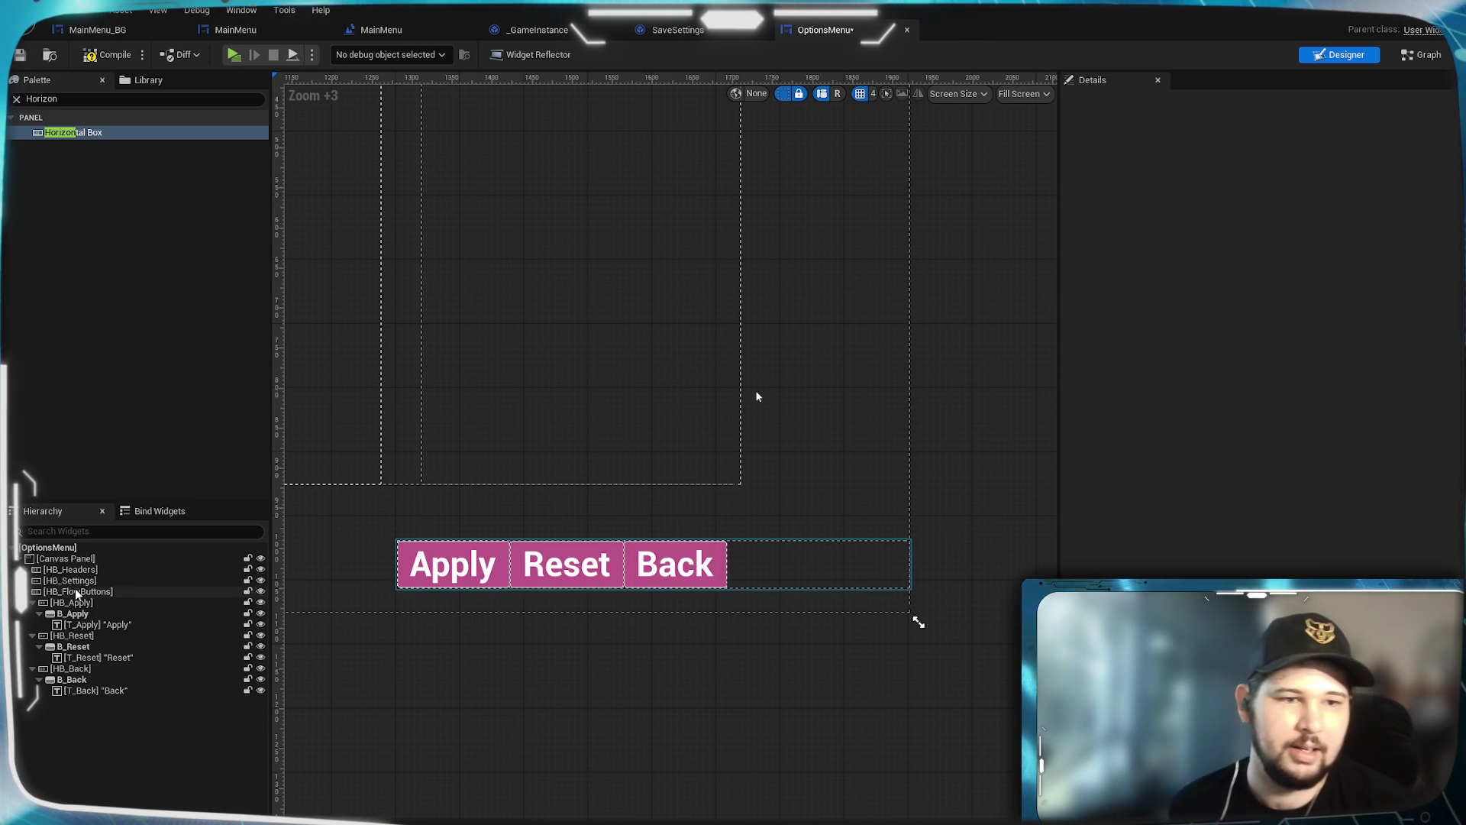
pyautogui.click(100, 616)
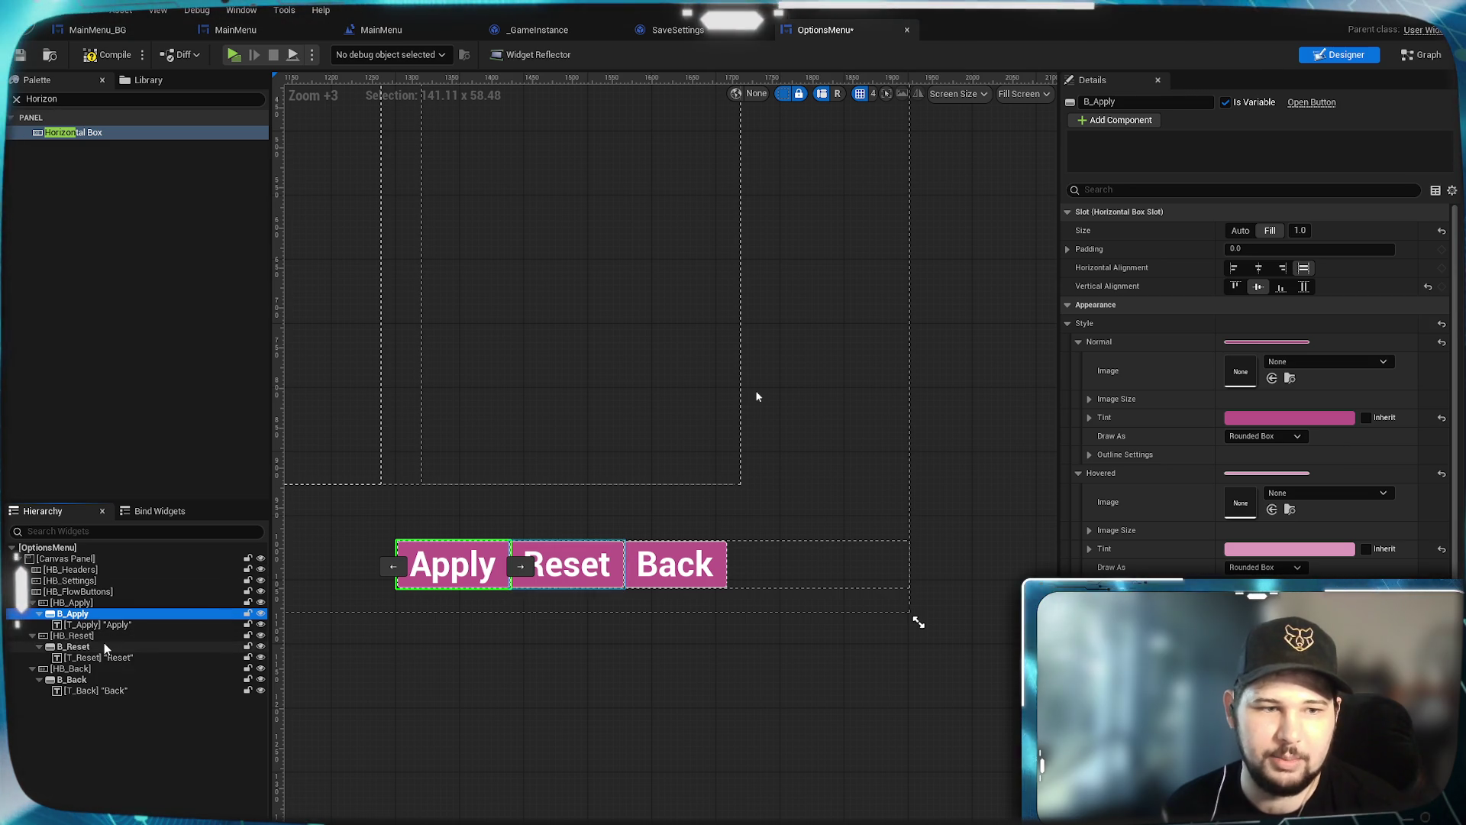
# Step: Check the Apply label's font size as the reference for the other buttons
pyautogui.click(76, 647)
pyautogui.click(99, 679)
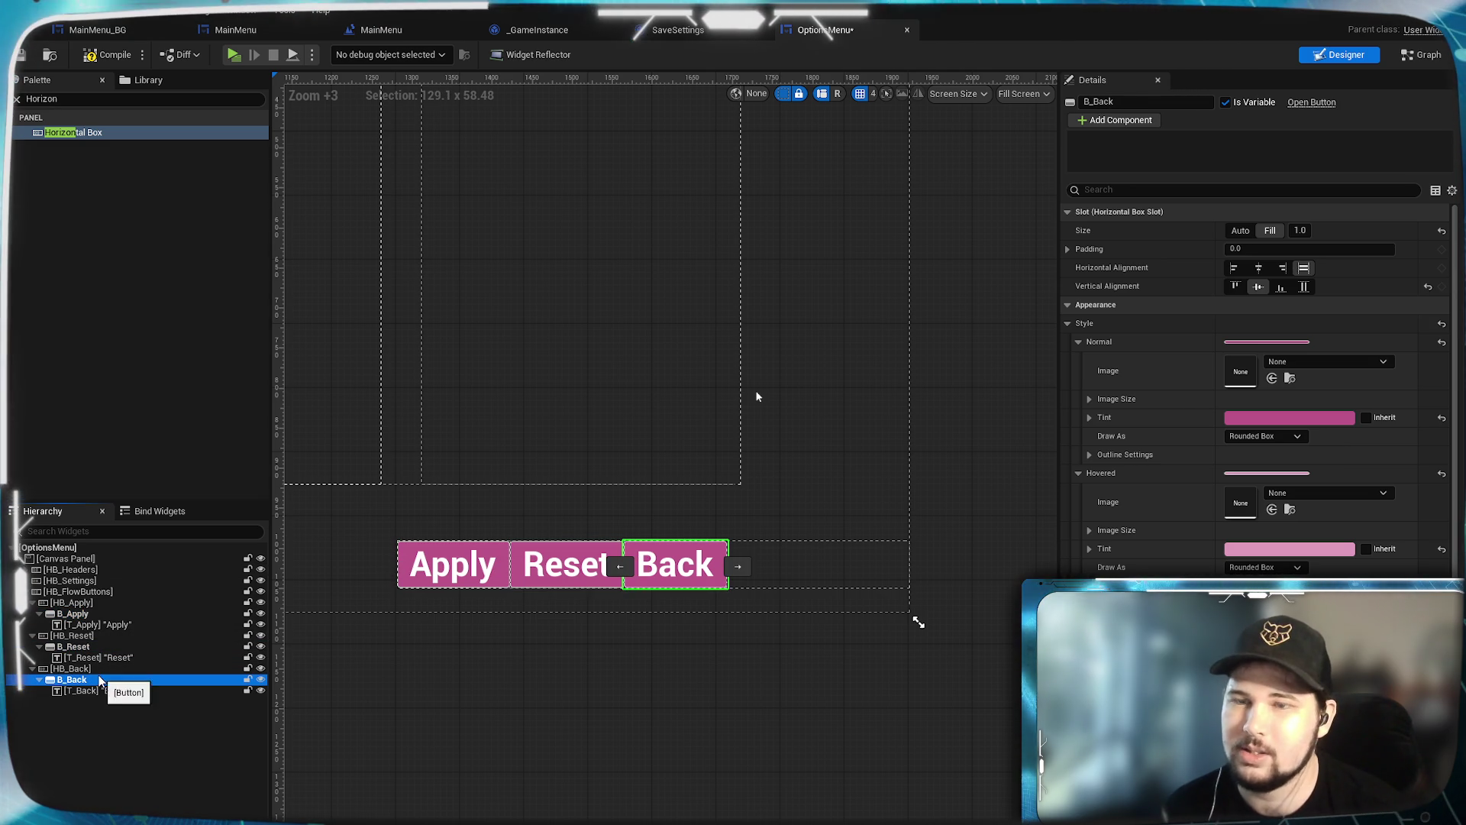
pyautogui.click(76, 614)
pyautogui.click(547, 651)
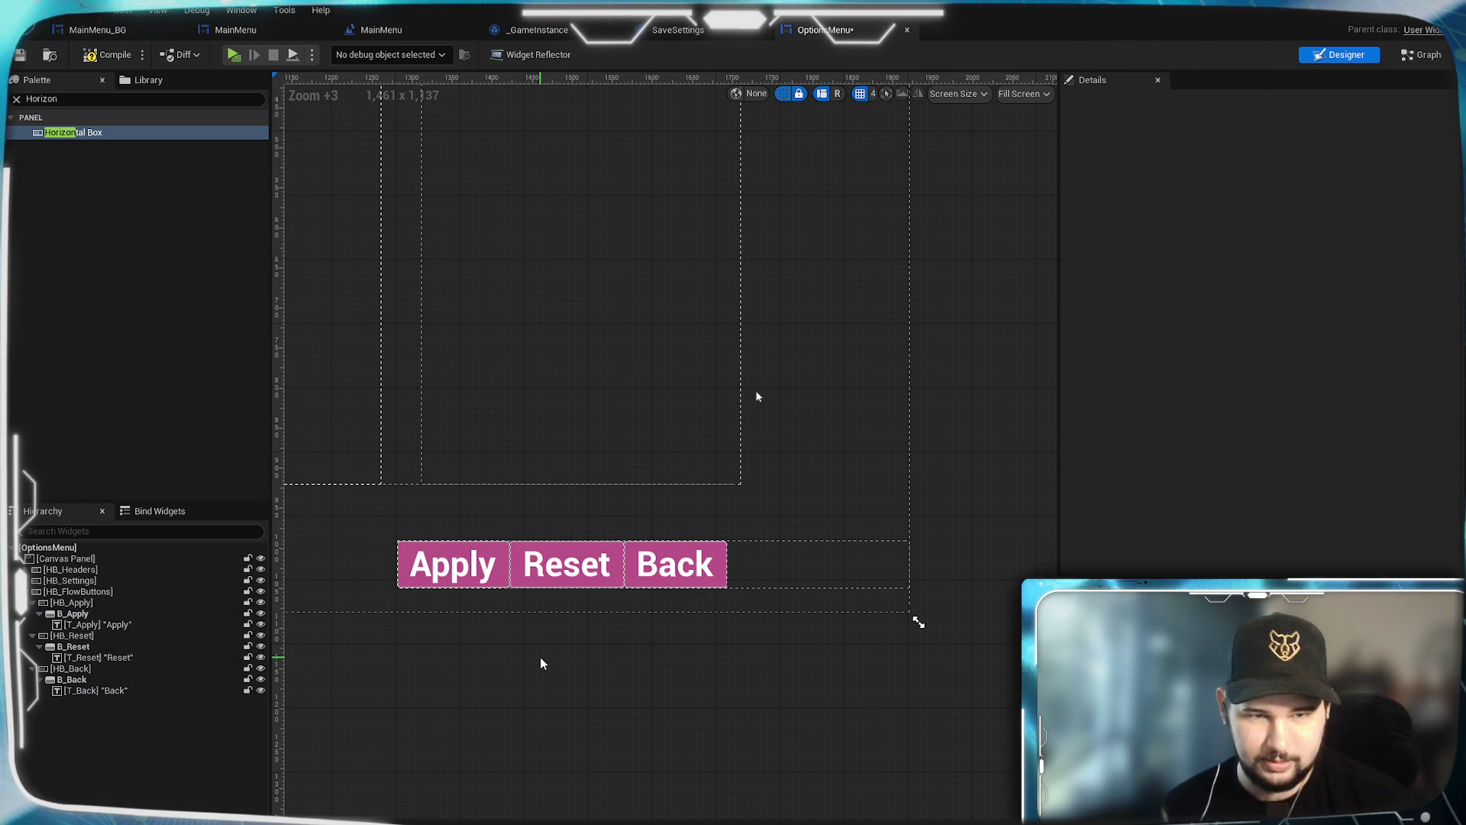
pyautogui.moveTo(543, 655)
pyautogui.mouseDown()
pyautogui.moveTo(789, 674)
pyautogui.moveTo(655, 678)
pyautogui.mouseUp()
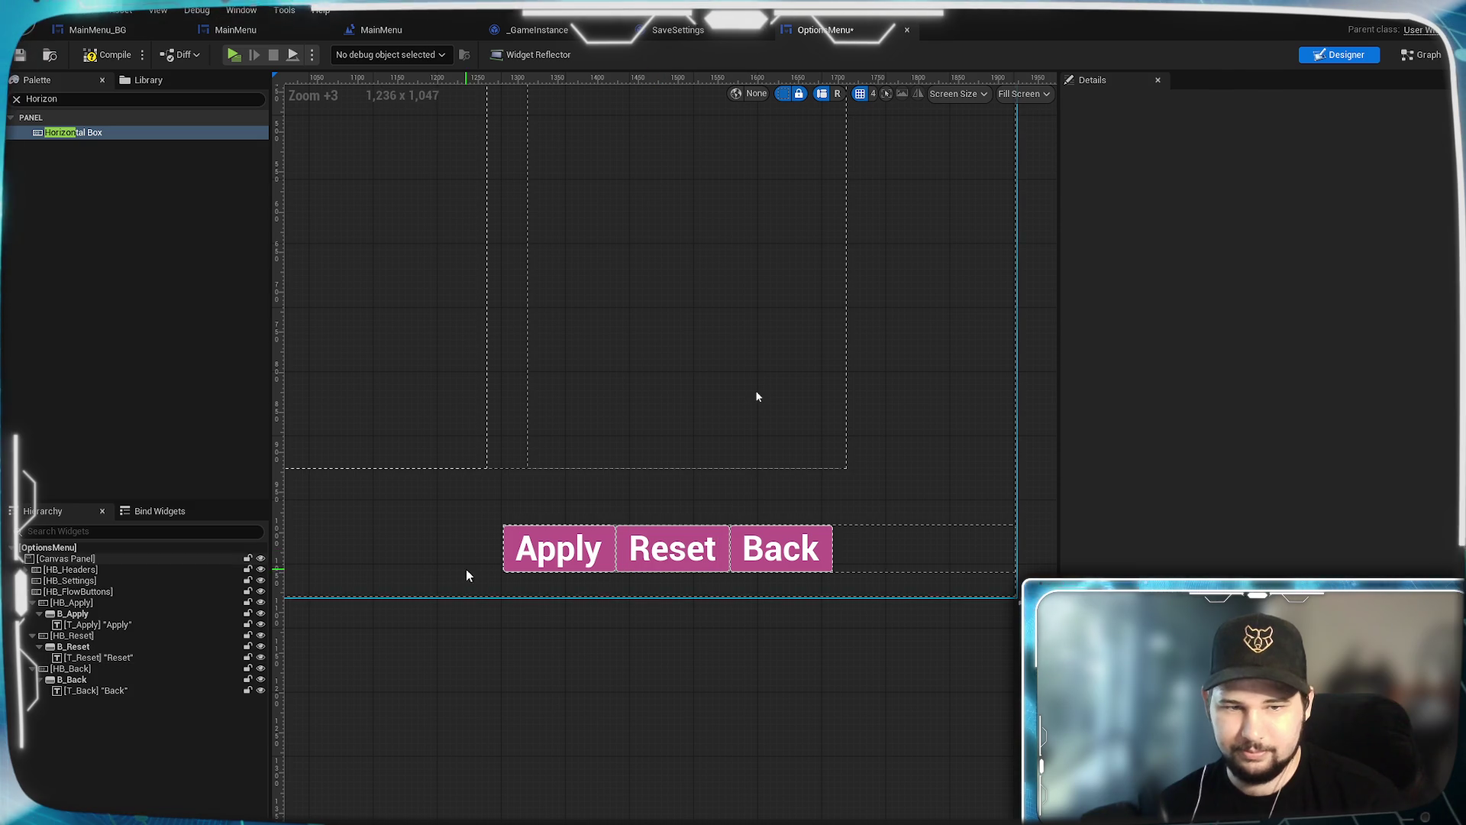
pyautogui.click(558, 548)
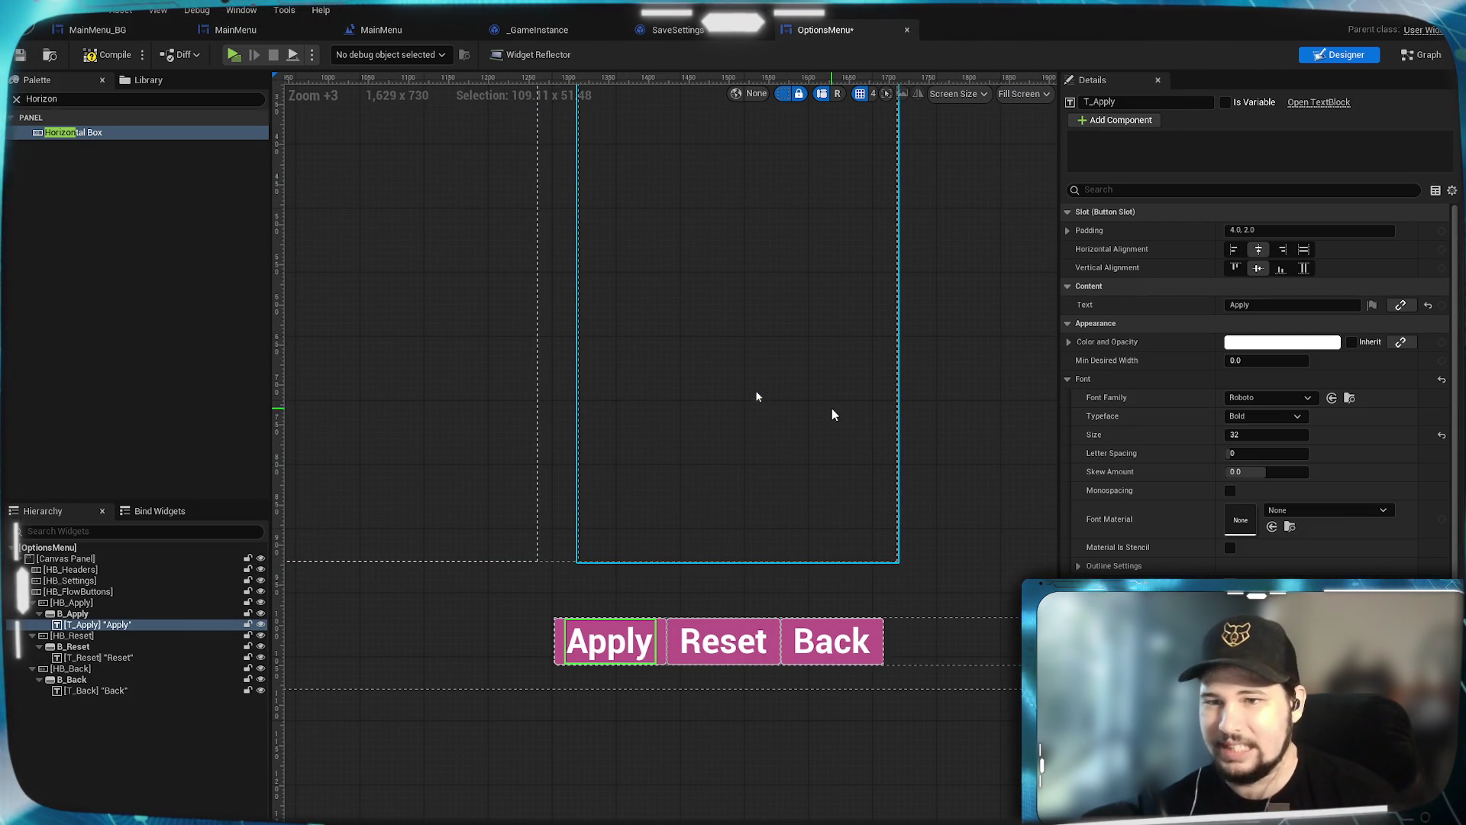
pyautogui.click(1268, 435)
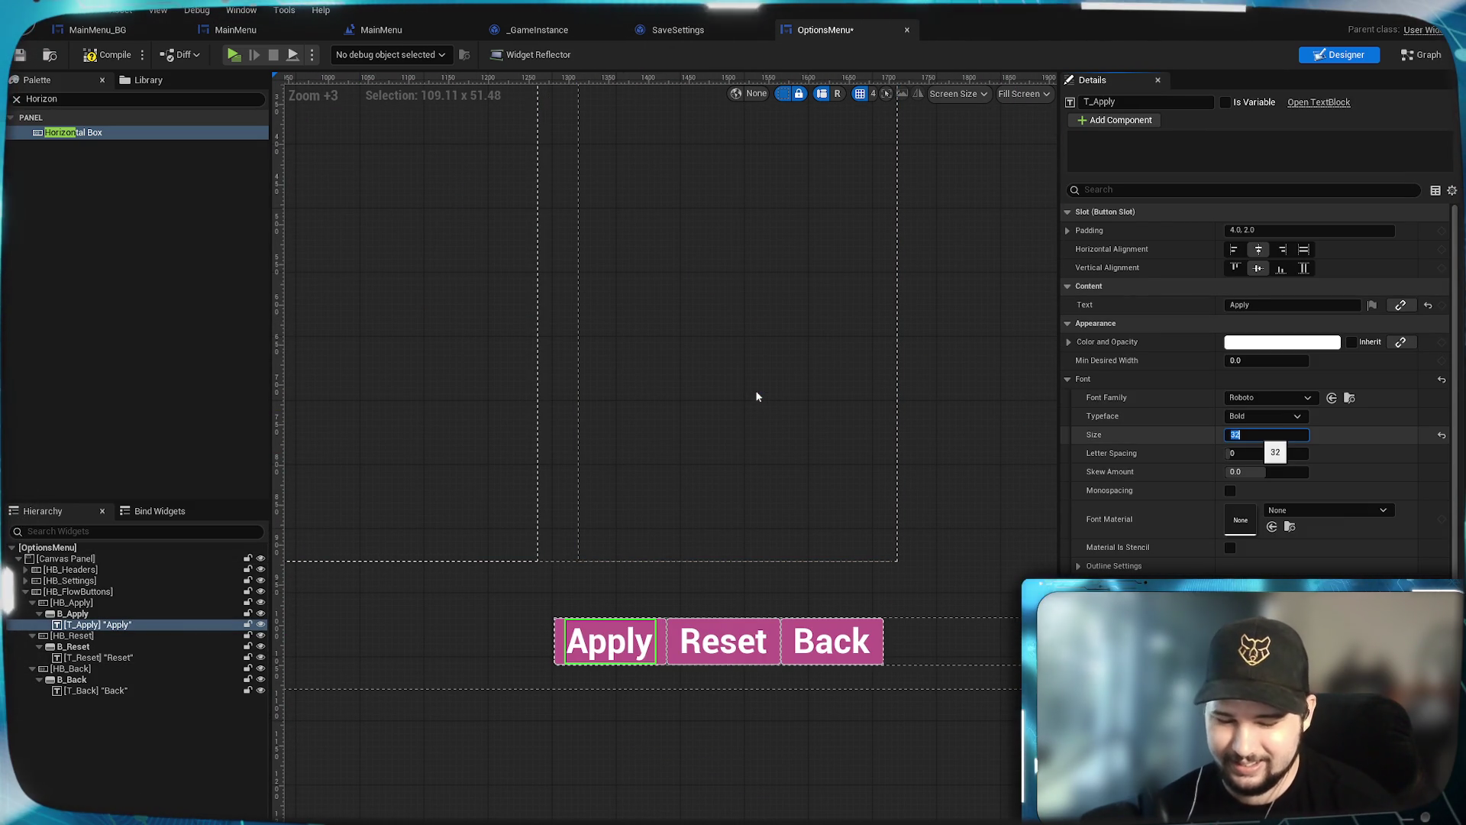
pyautogui.press('Return')
# Step: Set the Reset and Back label font sizes to 28
pyautogui.click(711, 645)
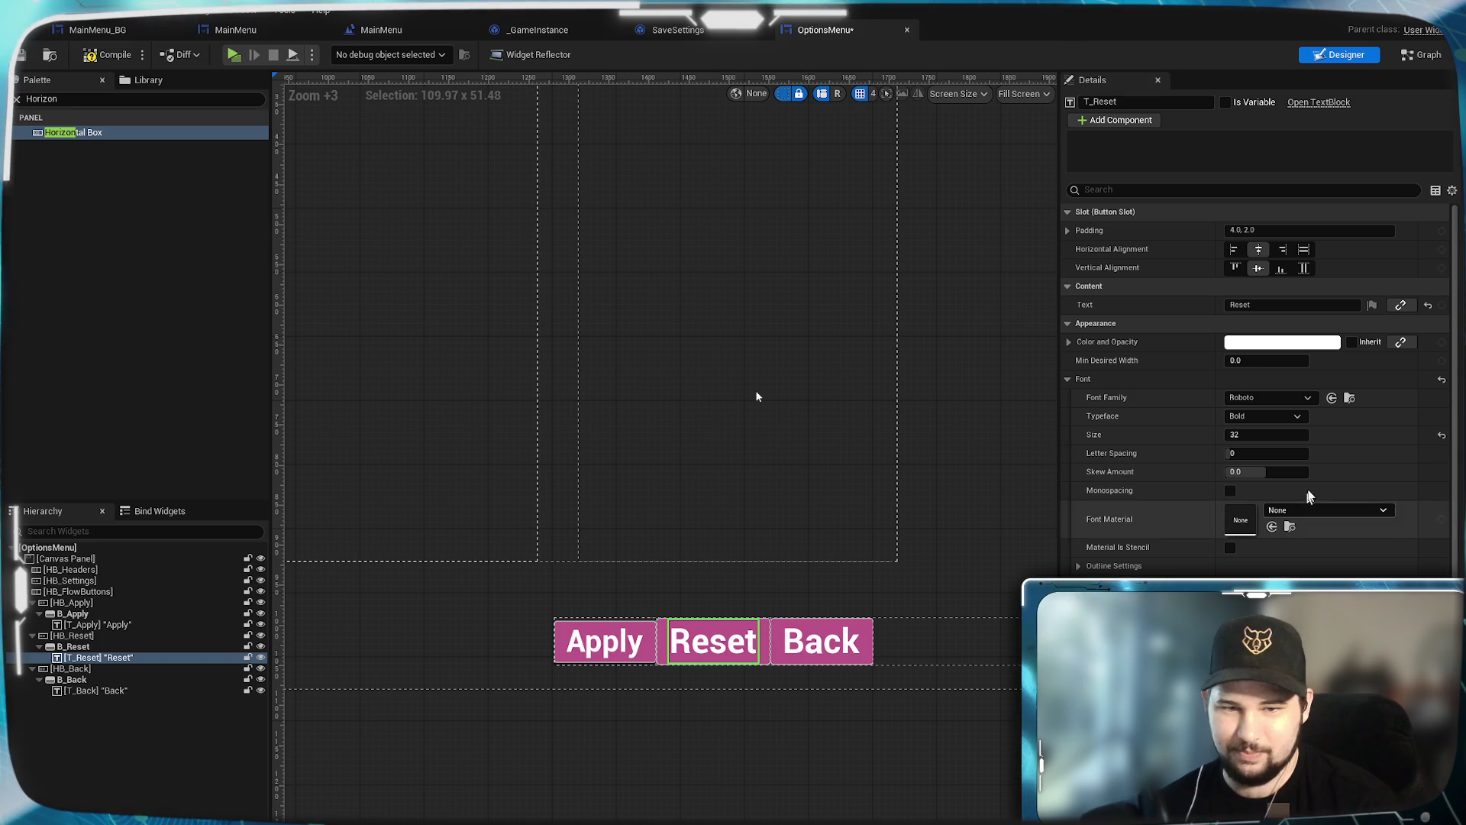
pyautogui.click(1257, 435)
pyautogui.write('28')
pyautogui.press('Return')
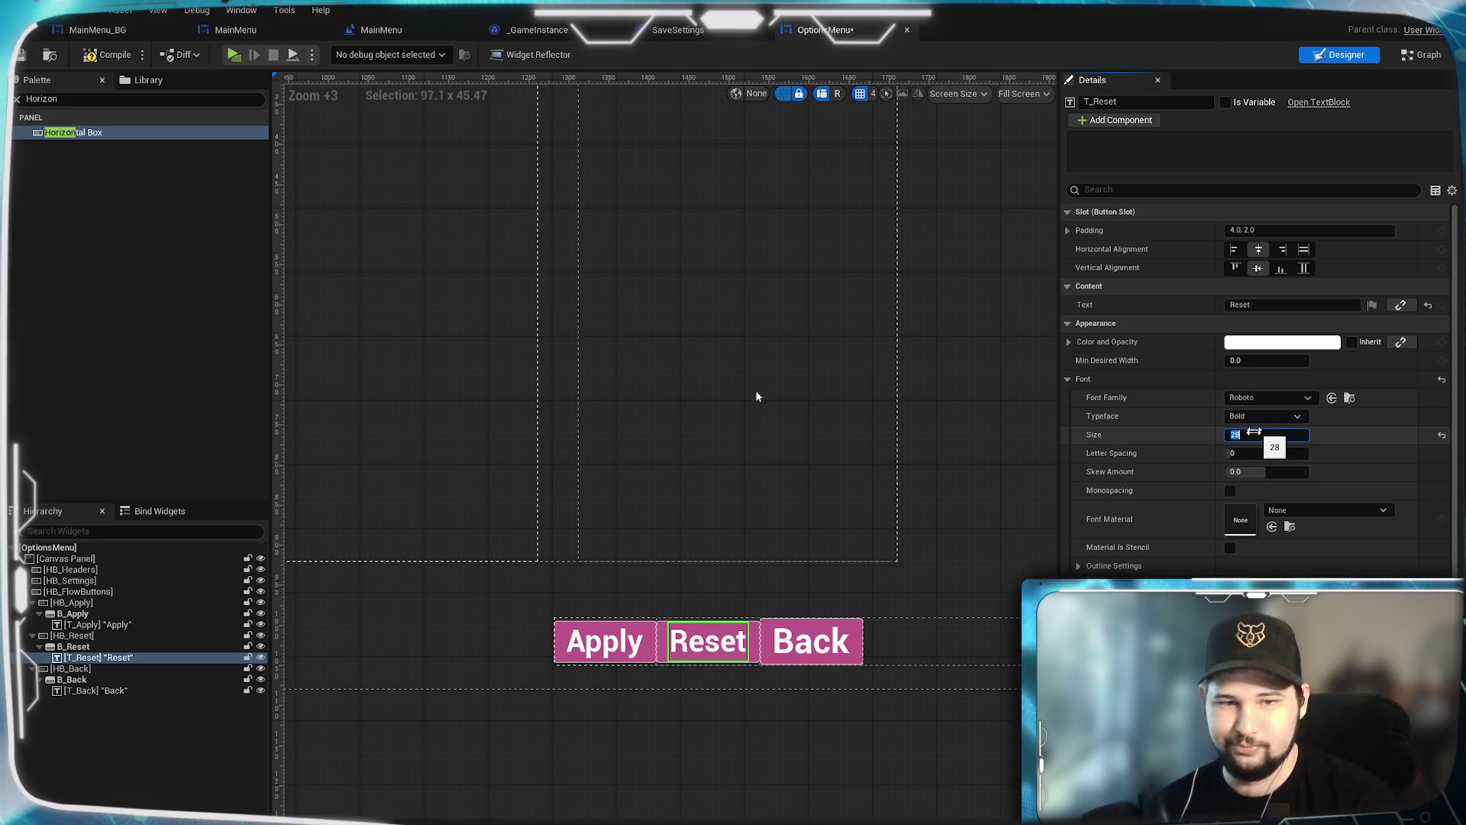
pyautogui.click(841, 645)
pyautogui.click(1257, 435)
pyautogui.write('28')
pyautogui.press('Return')
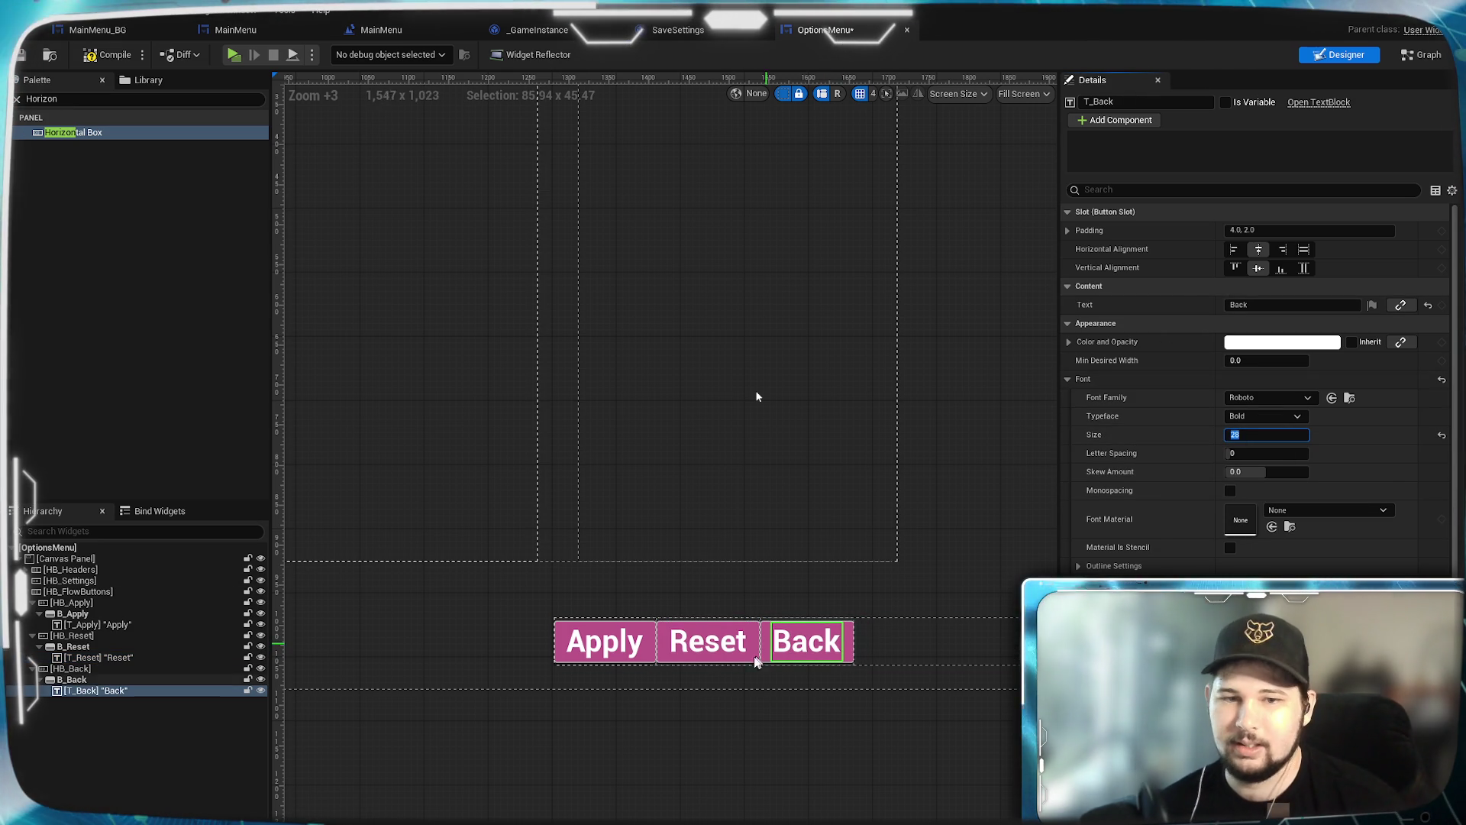
# Step: Set the T_Back label's slot padding to 8 left and right, keeping 2 top and bottom
pyautogui.click(94, 682)
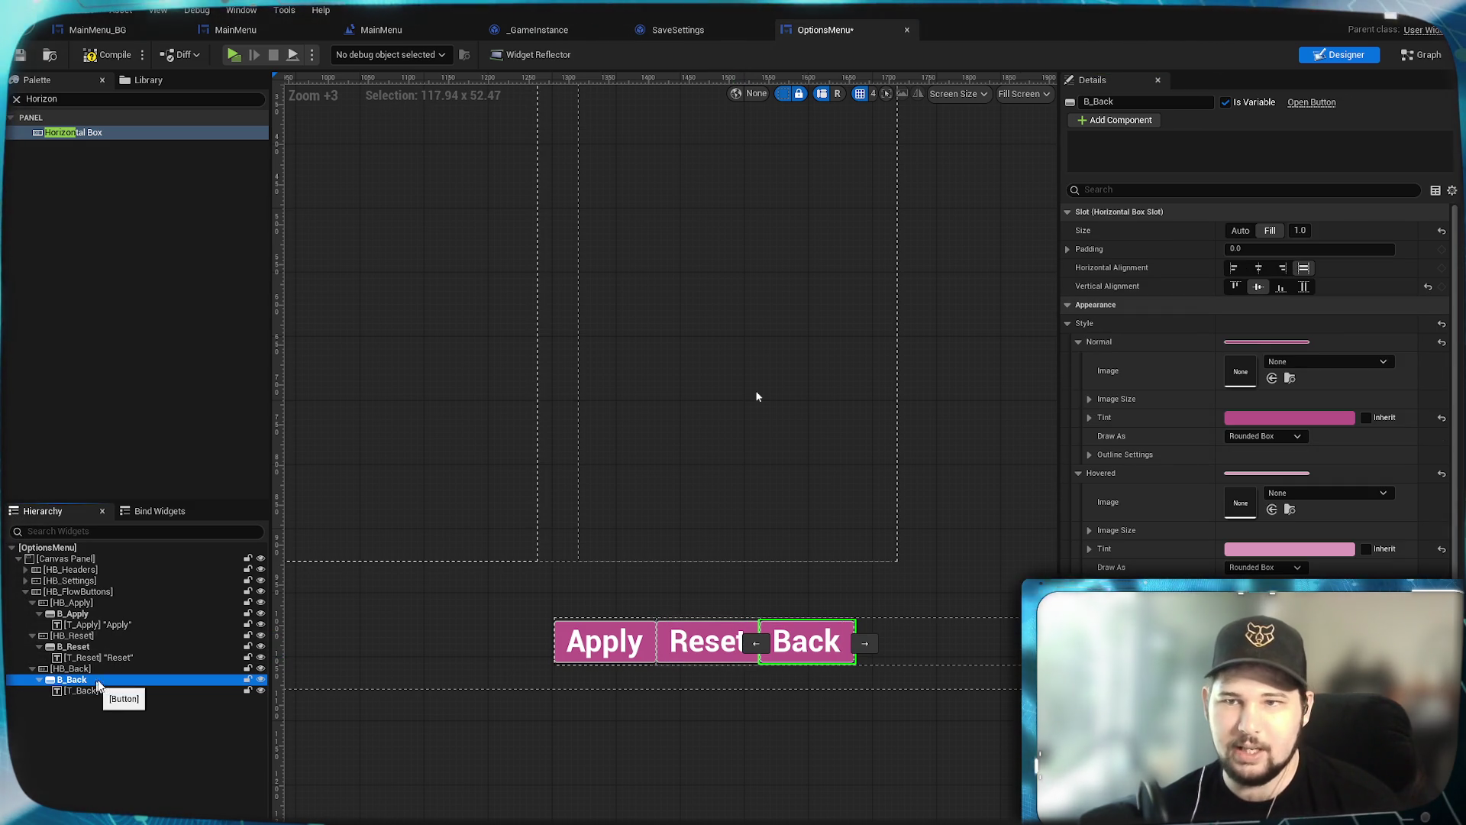
pyautogui.click(1068, 249)
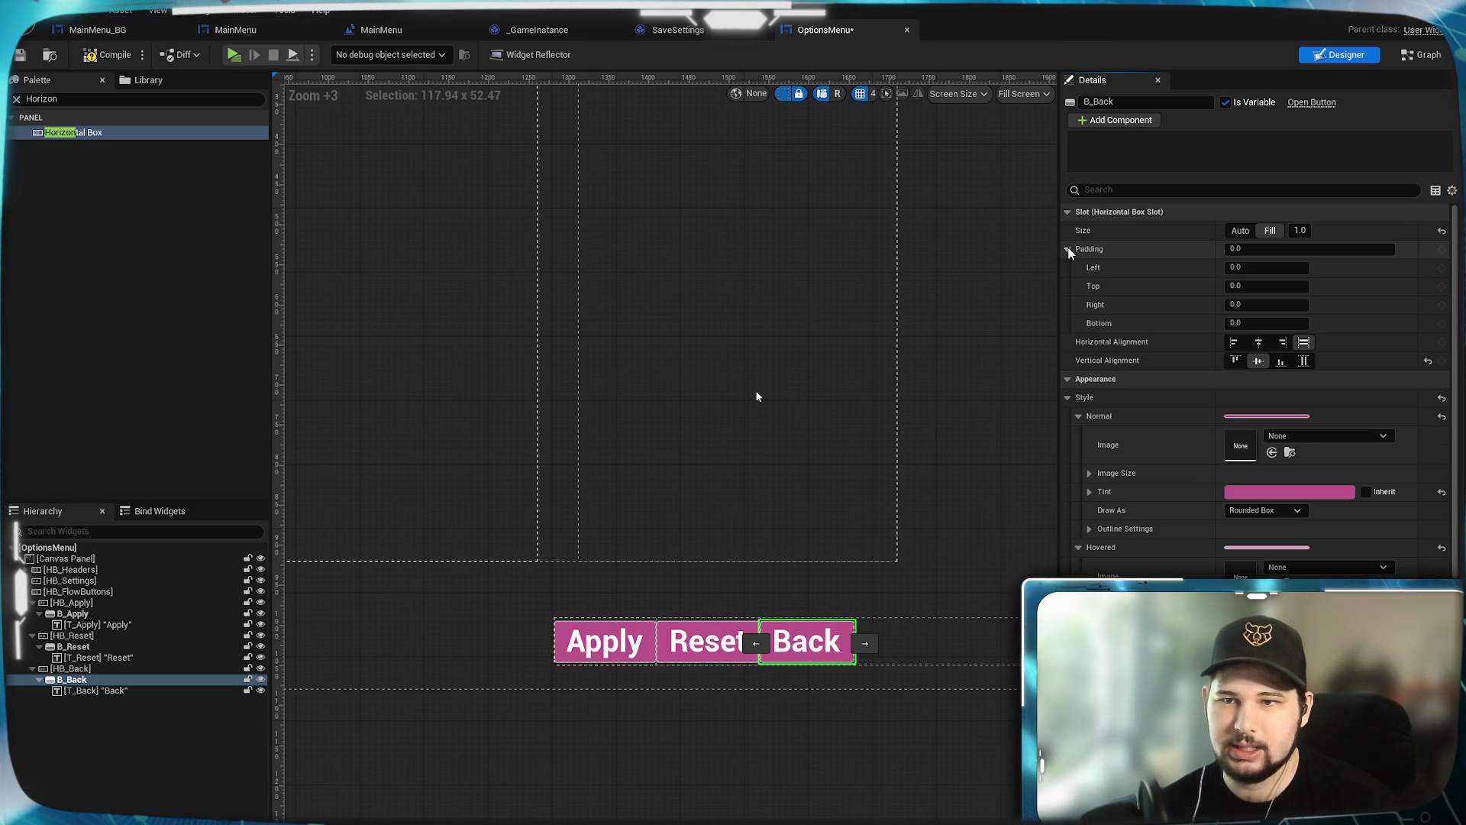
pyautogui.click(1068, 249)
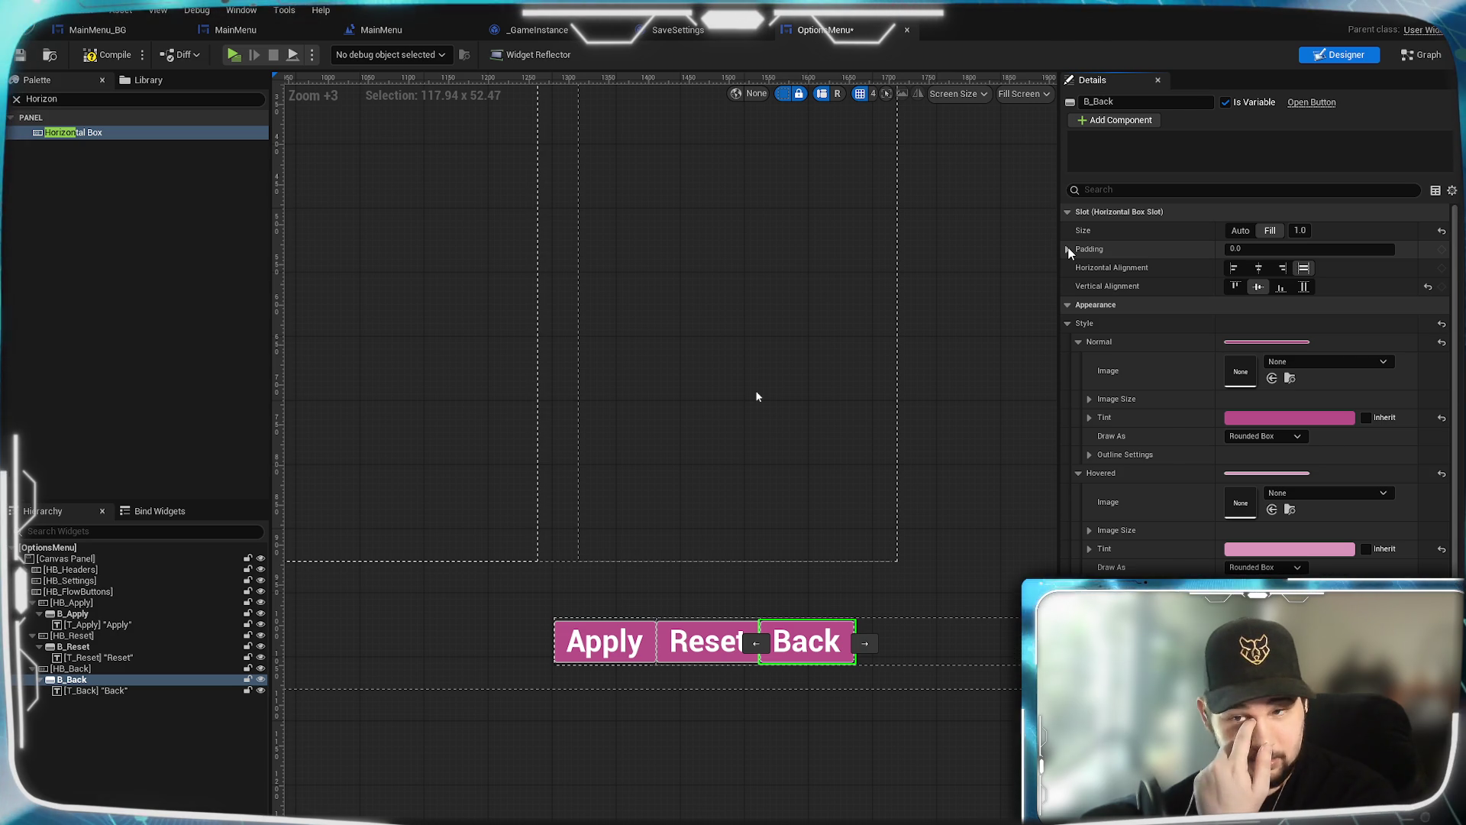
pyautogui.click(1067, 249)
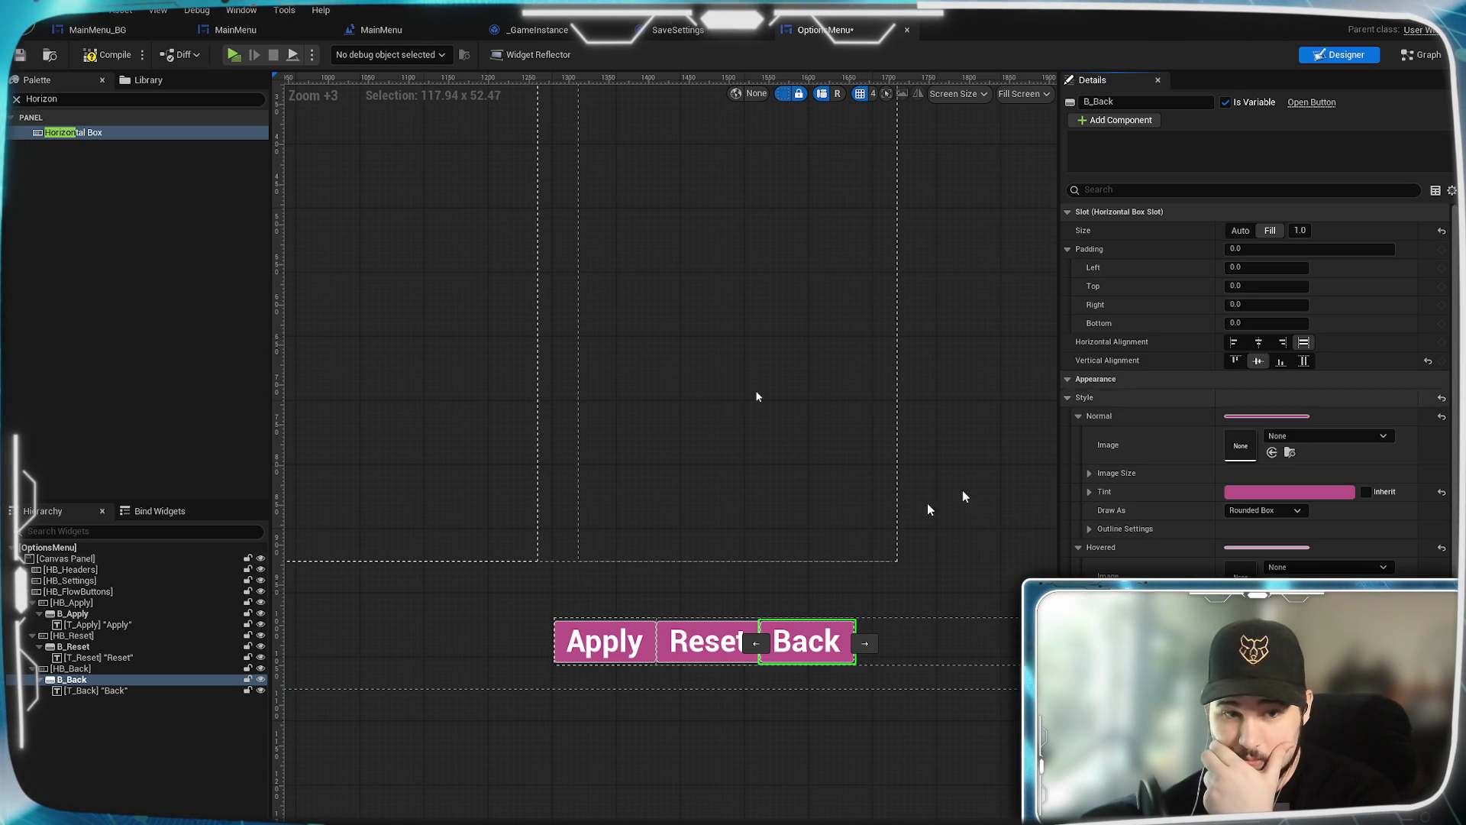
pyautogui.click(162, 691)
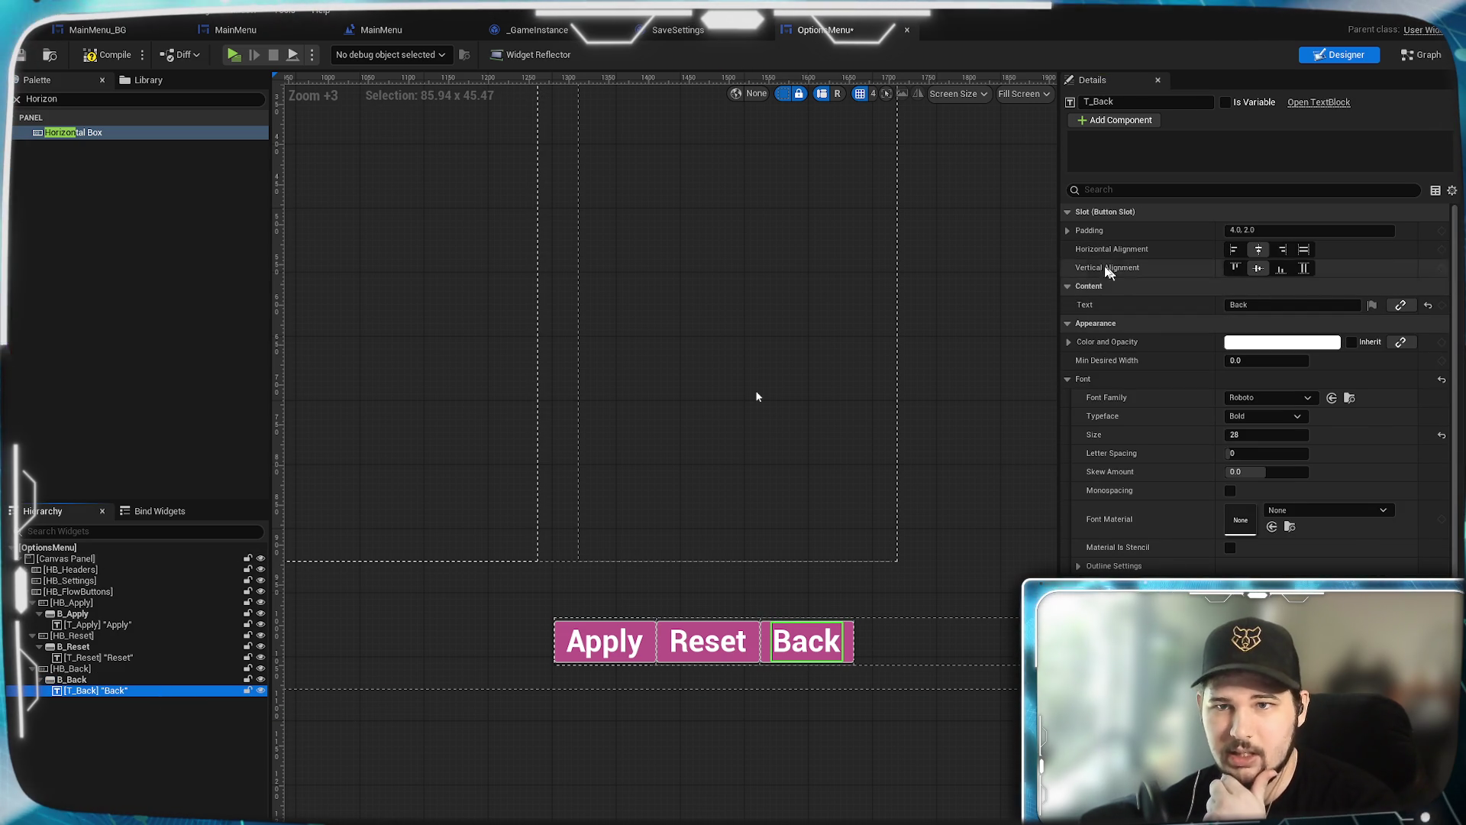
pyautogui.click(1067, 232)
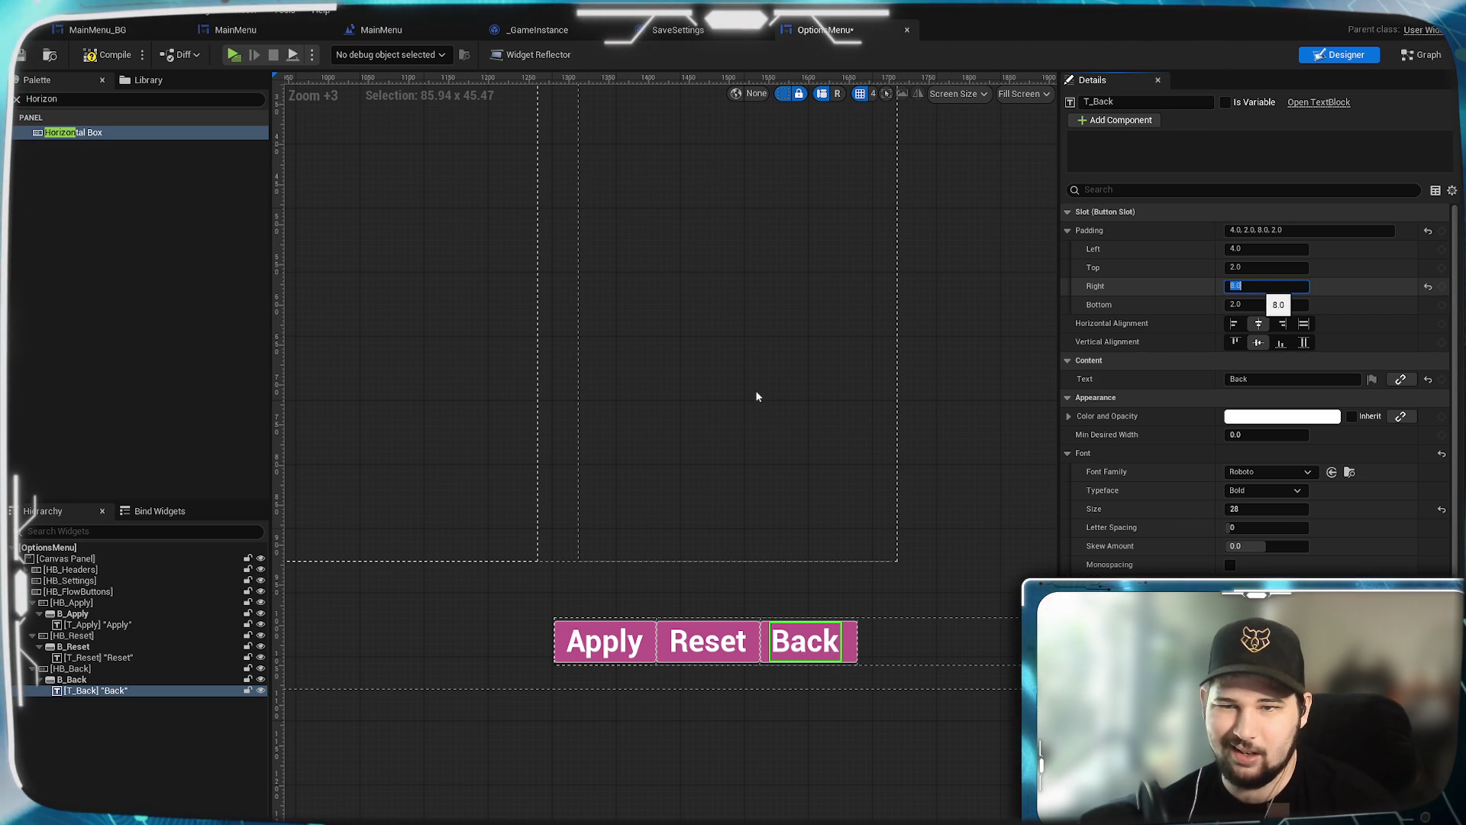
pyautogui.click(1250, 250)
pyautogui.write('8')
pyautogui.press('Return')
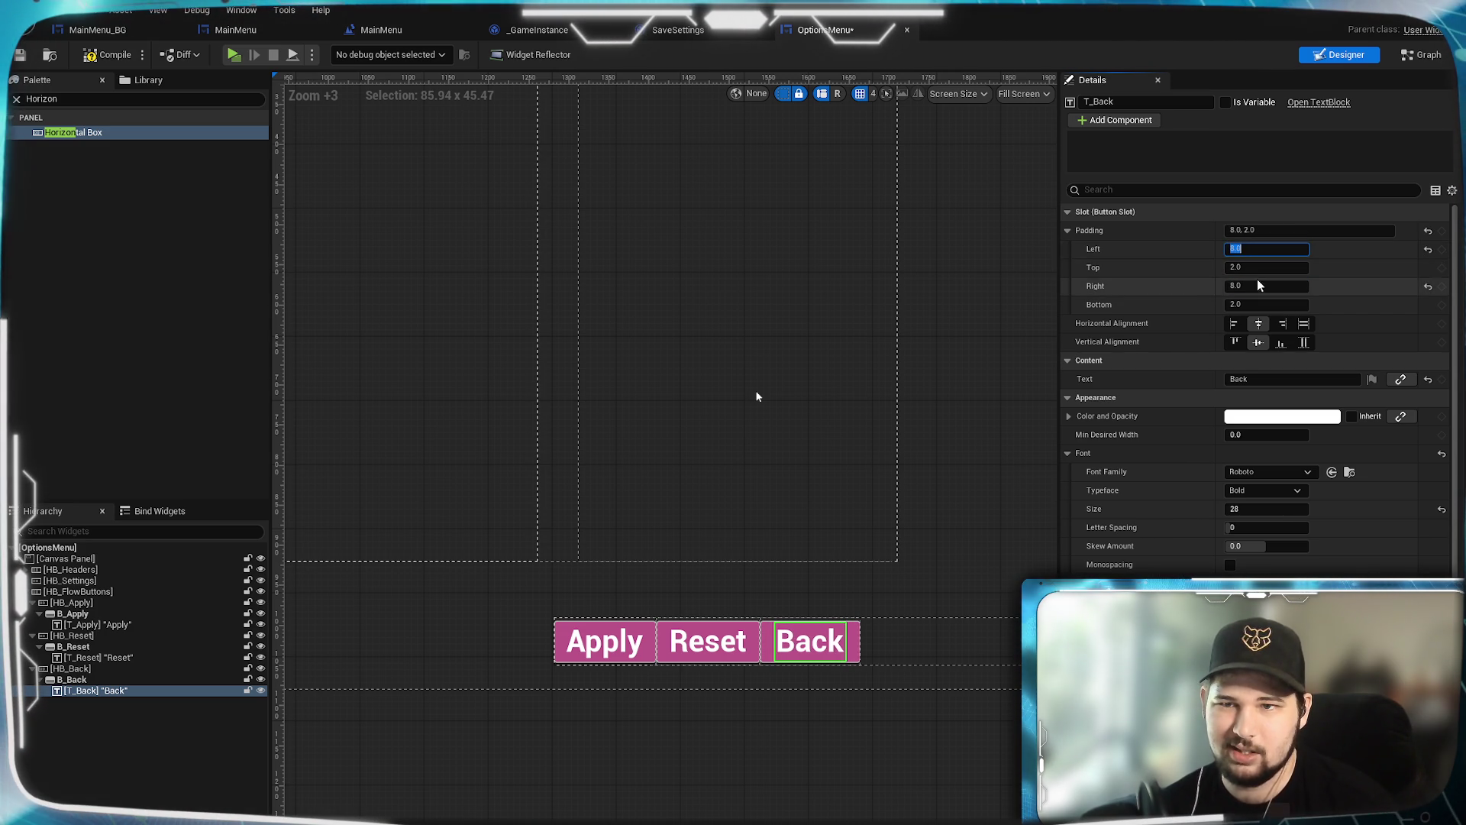
pyautogui.click(1260, 267)
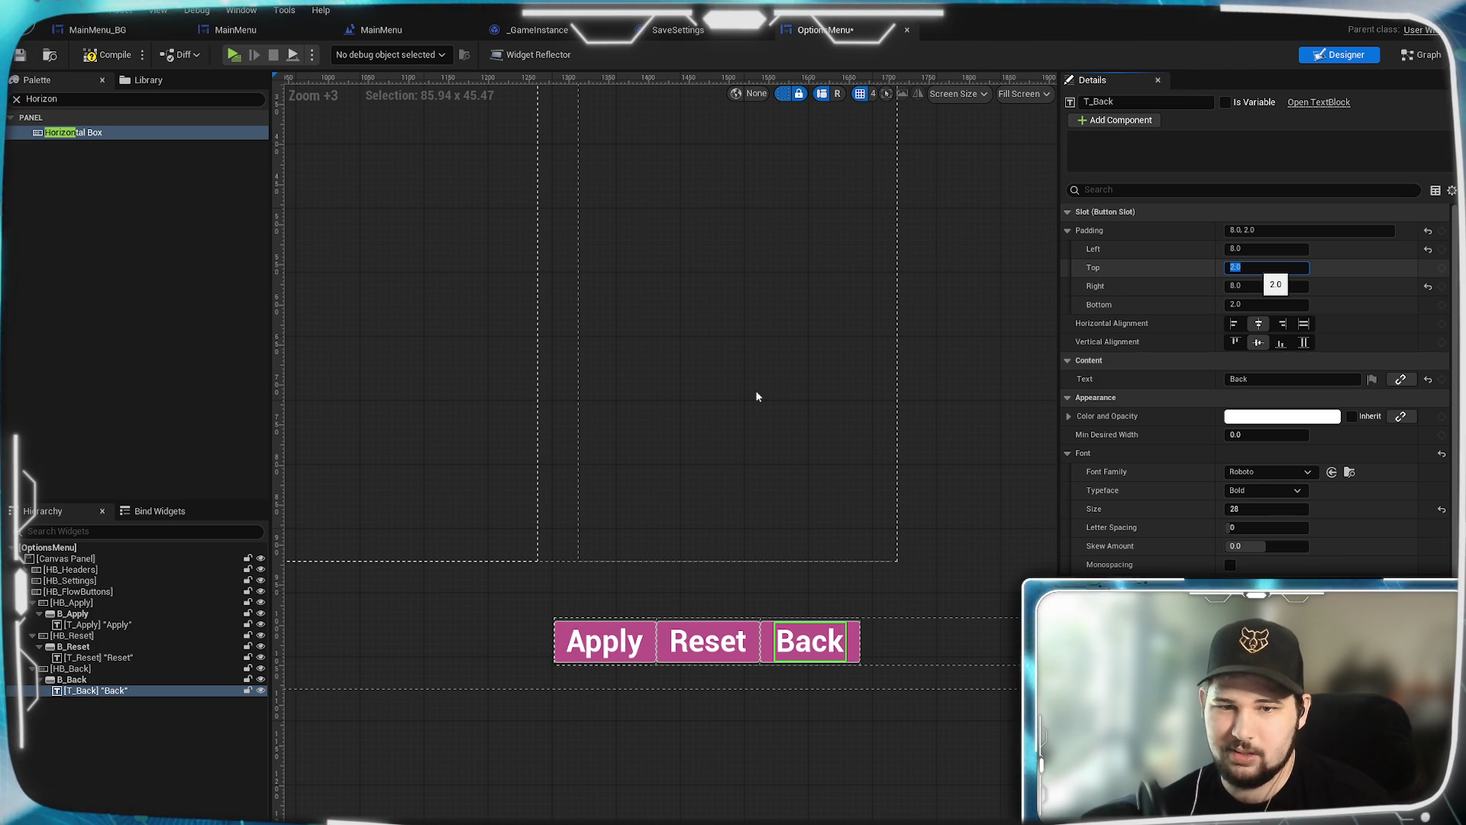
pyautogui.click(733, 757)
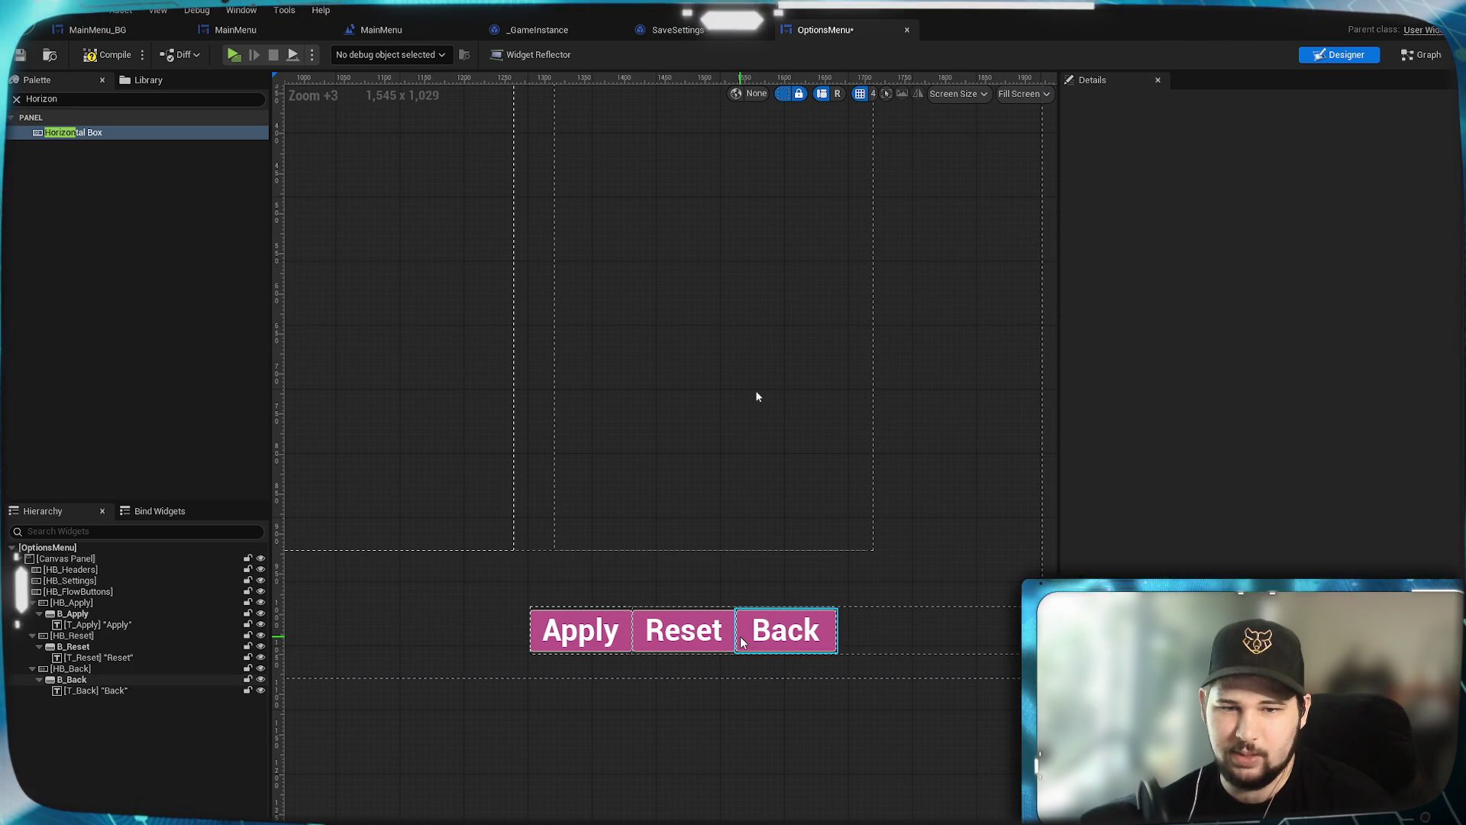
# Step: Move HB_FlowButtons to Position X -40 and set its Size X to 600
pyautogui.click(741, 636)
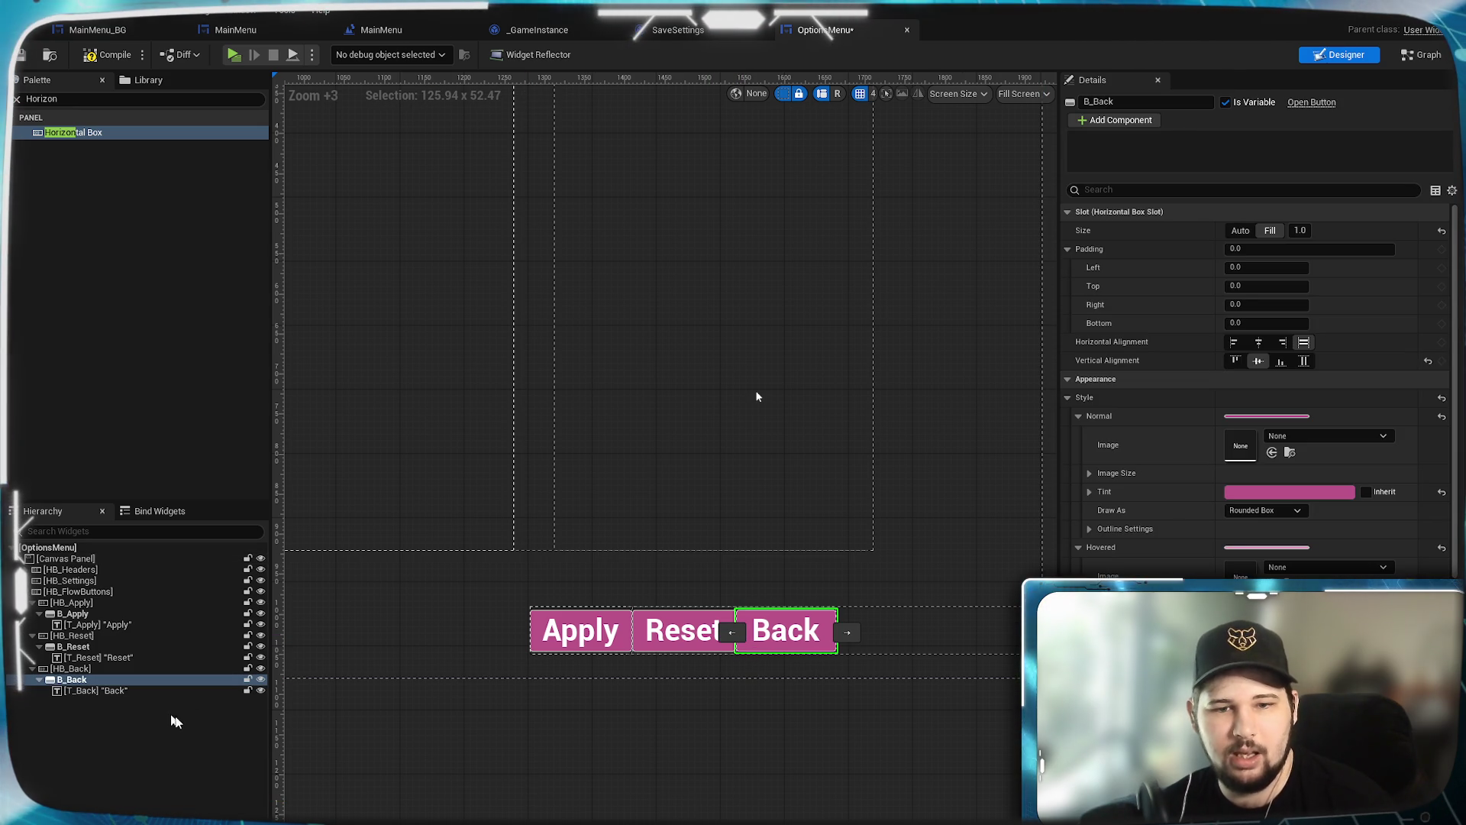
pyautogui.click(969, 640)
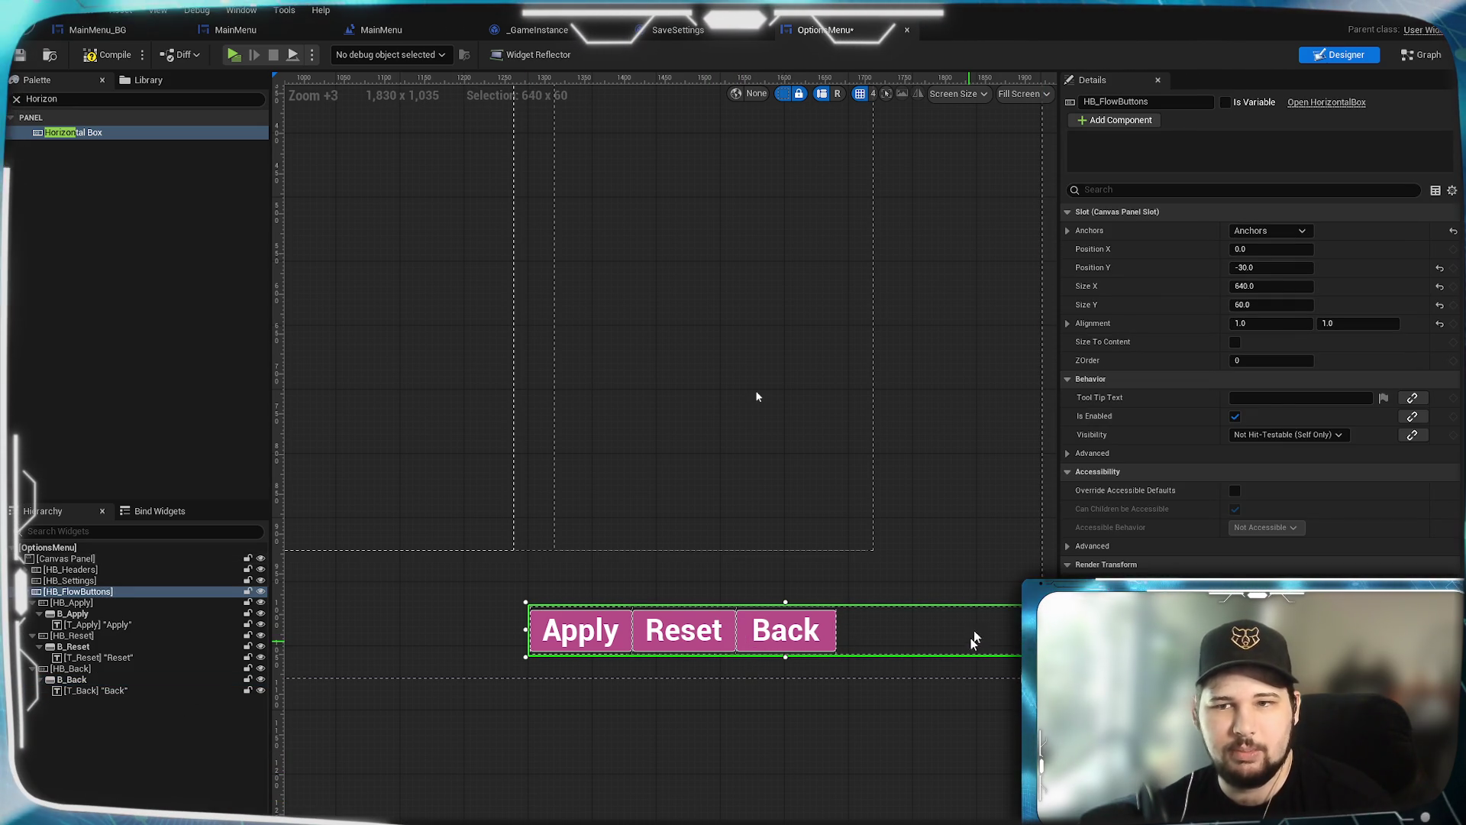
pyautogui.click(1272, 249)
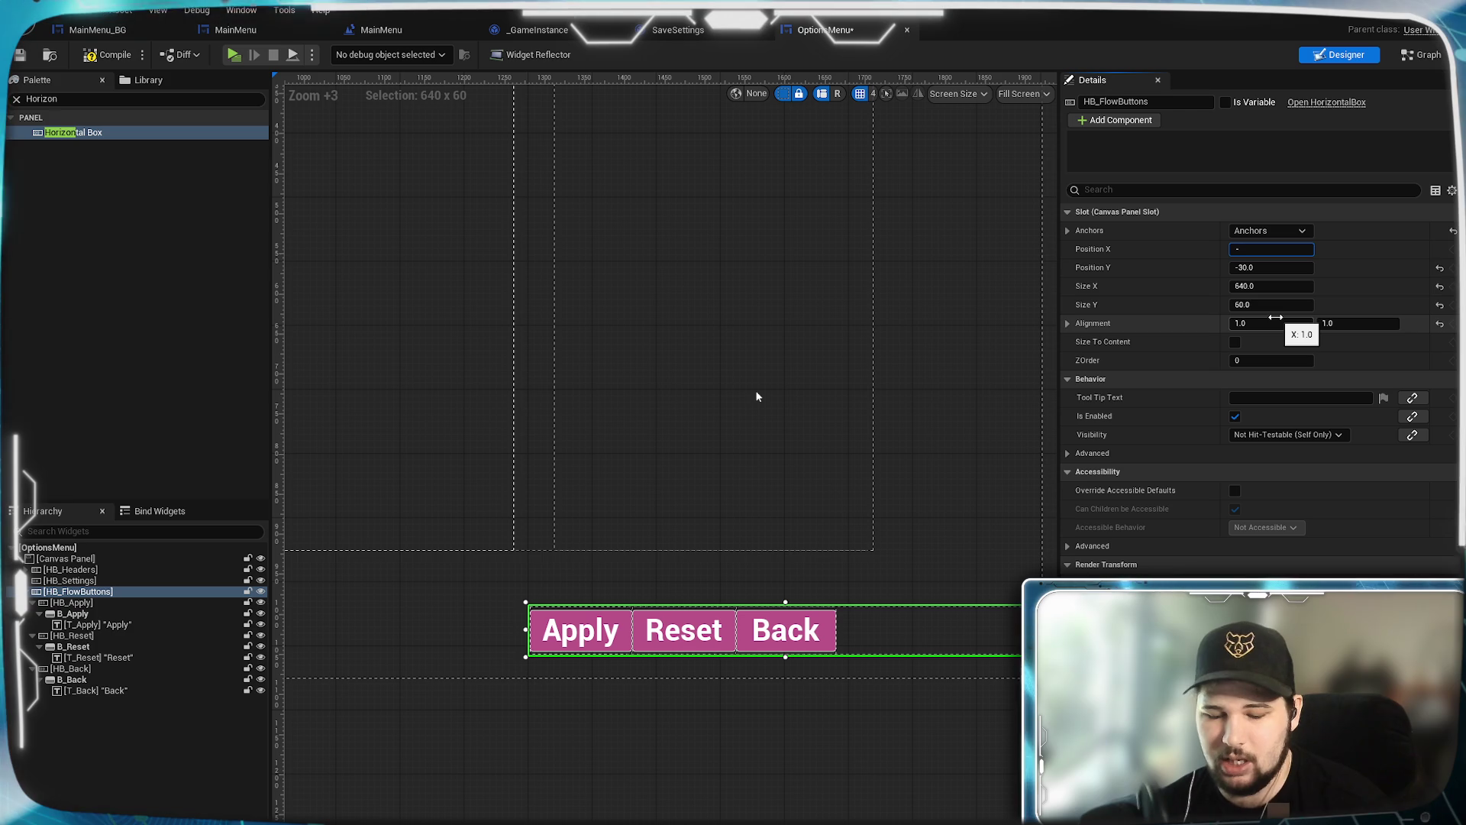
pyautogui.write('30')
pyautogui.press('Return')
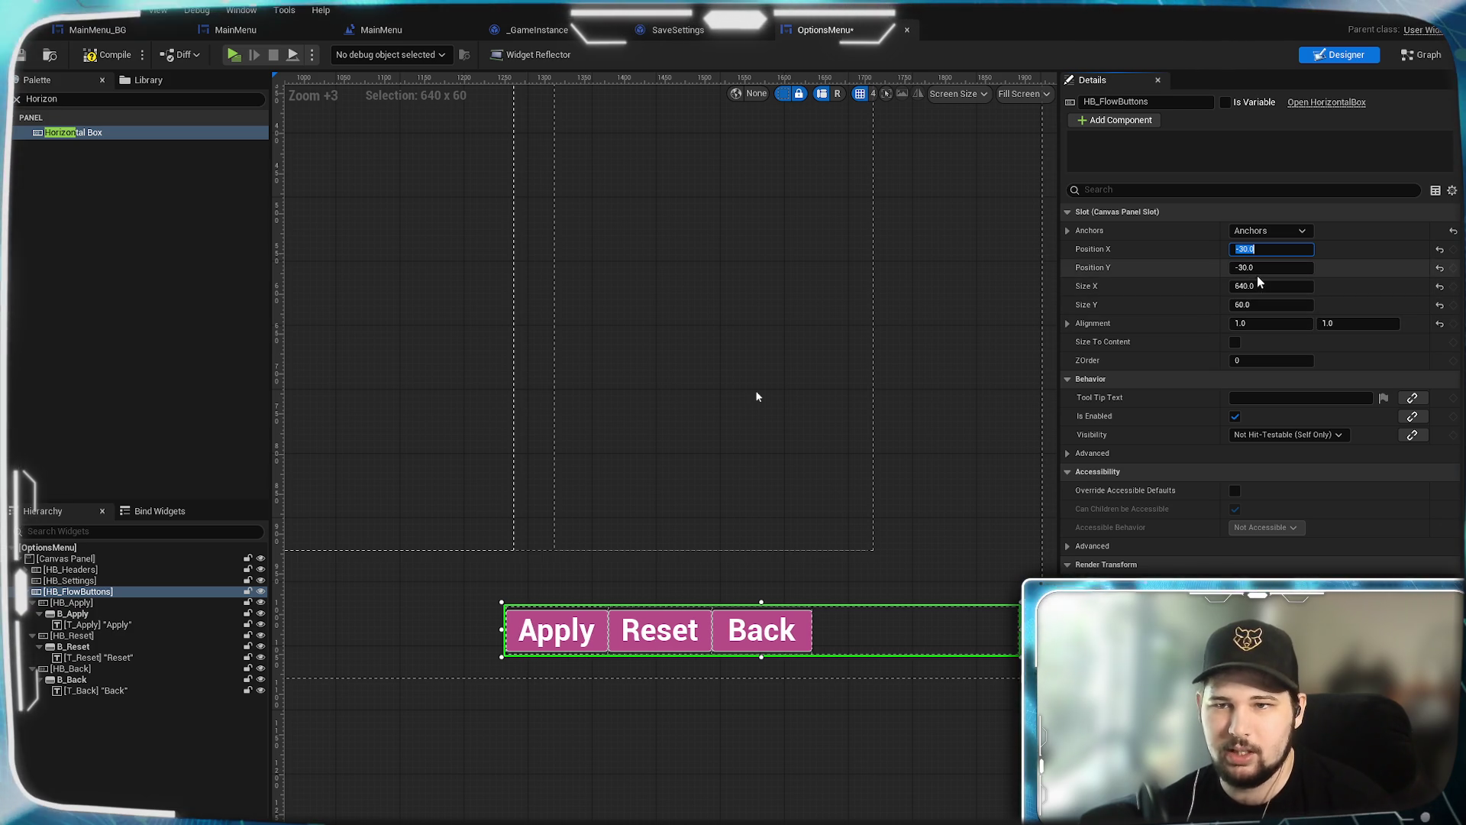
pyautogui.moveTo(690, 753)
pyautogui.mouseDown()
pyautogui.moveTo(555, 746)
pyautogui.moveTo(655, 727)
pyautogui.mouseUp()
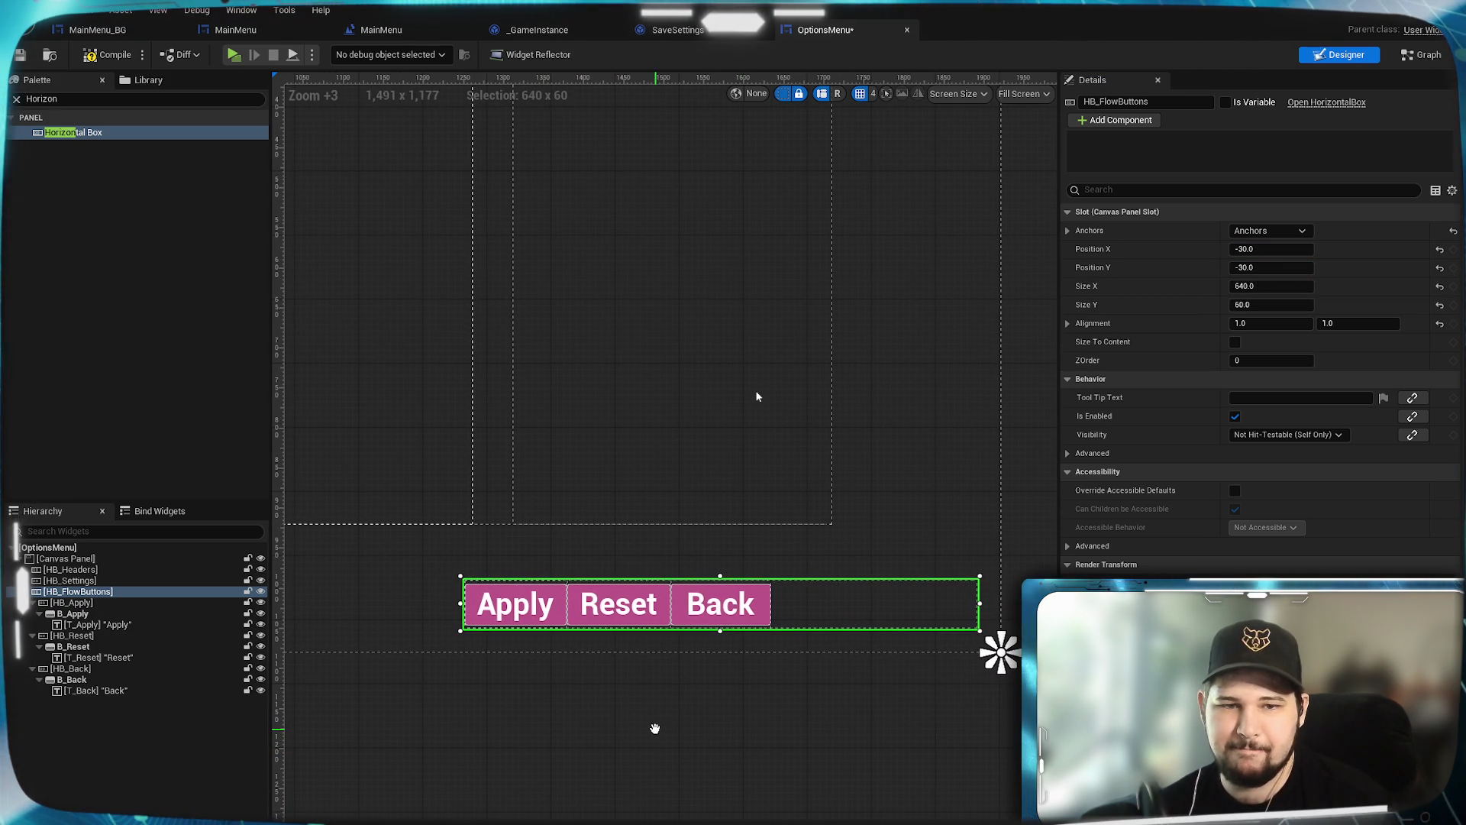
pyautogui.click(1254, 249)
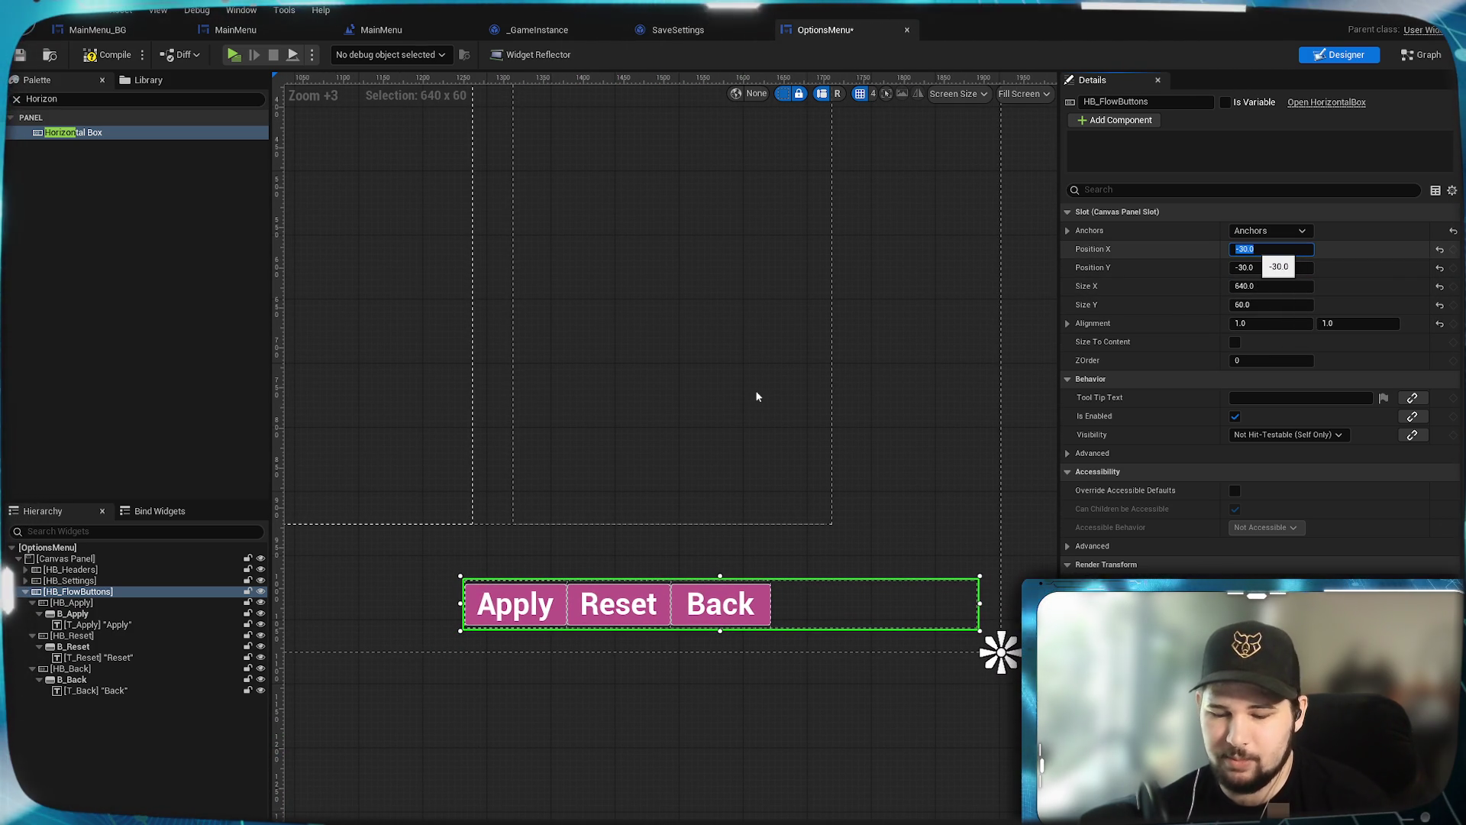
pyautogui.write('-40')
pyautogui.press('Return')
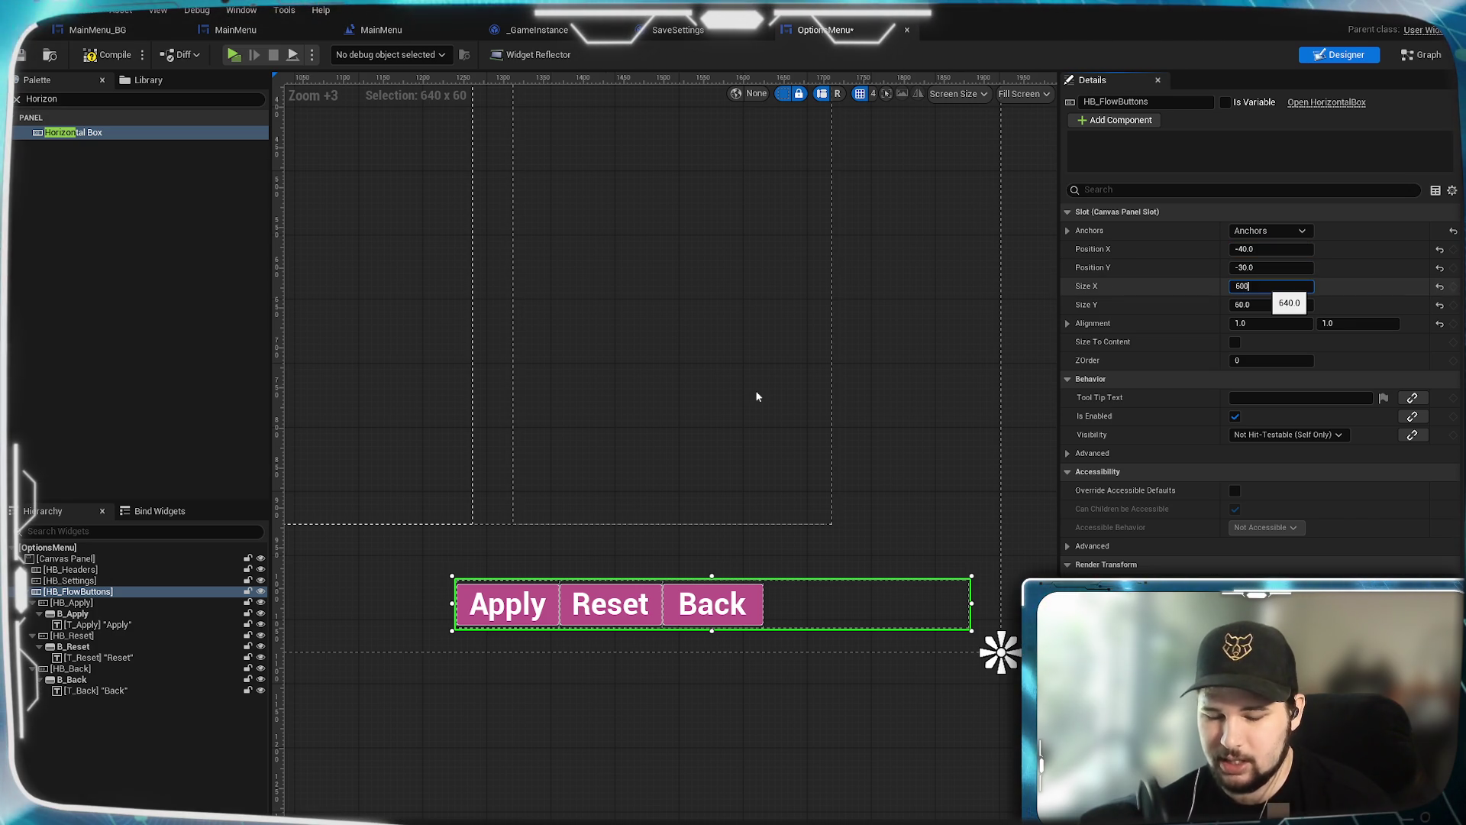
pyautogui.press('Return')
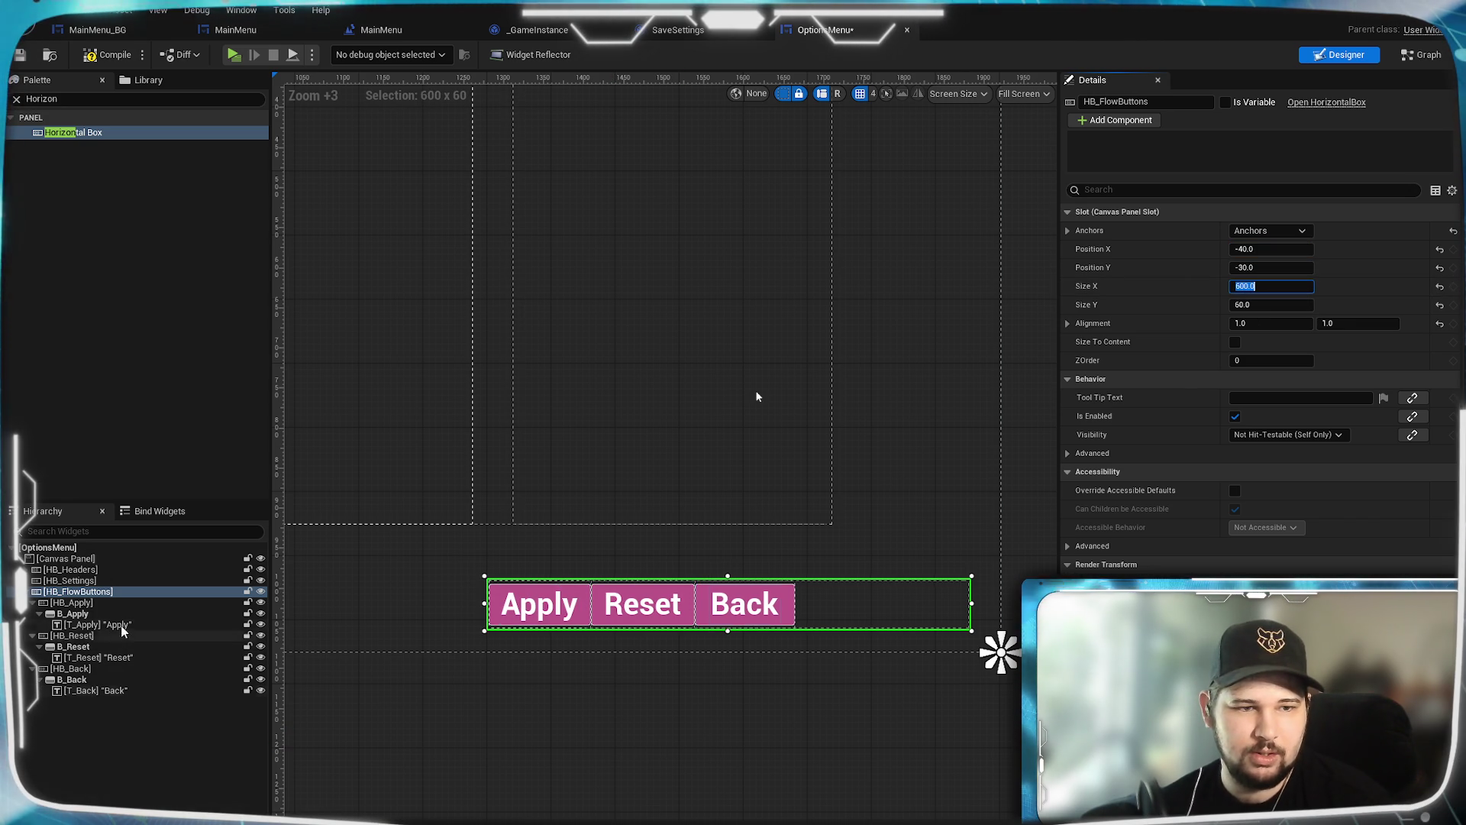
pyautogui.click(101, 604)
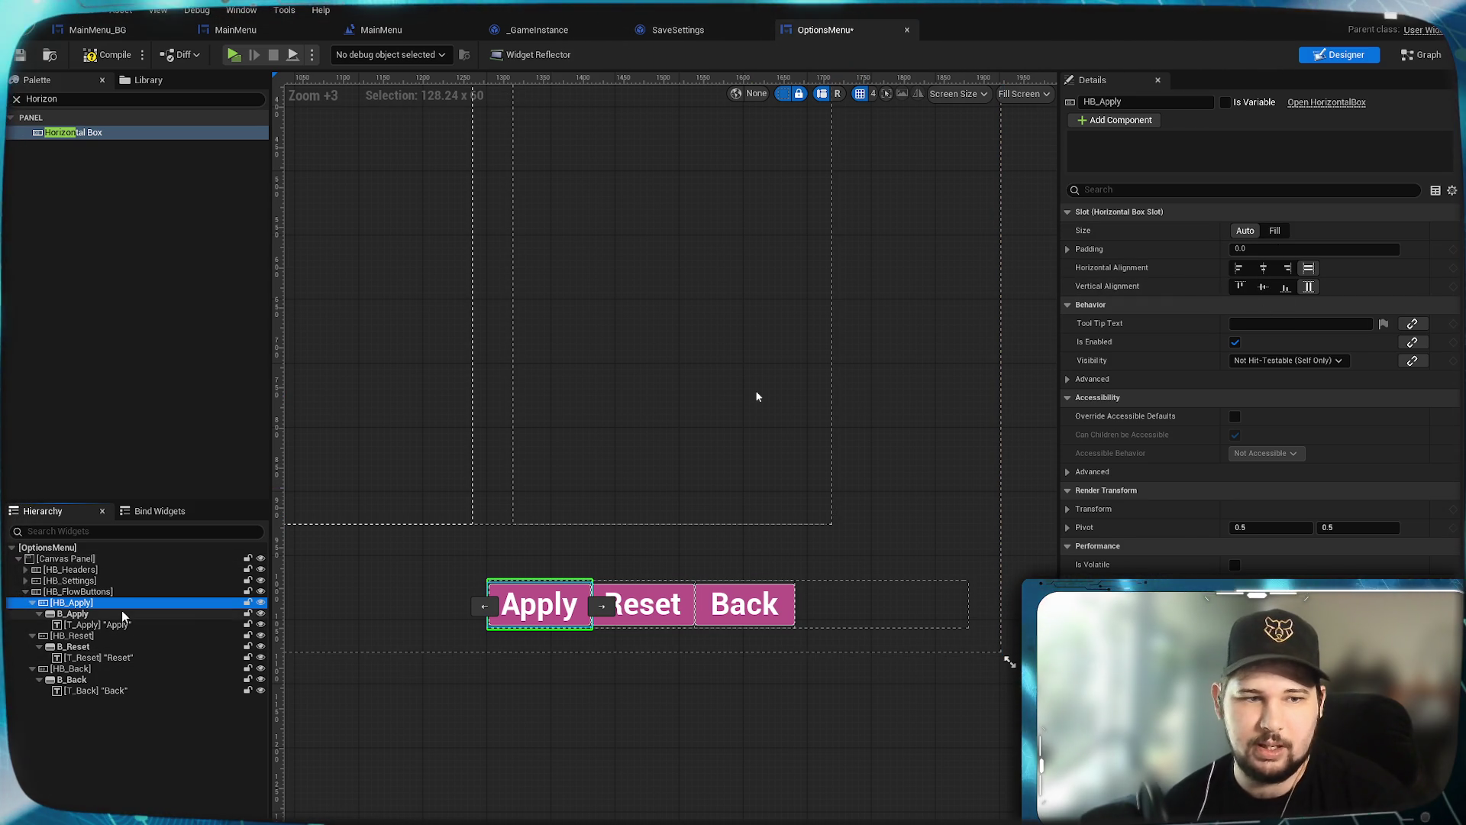
# Step: Set Size to Fill on HB_Apply, HB_Reset and HB_Back
pyautogui.click(1275, 230)
pyautogui.click(72, 635)
pyautogui.click(1274, 230)
pyautogui.click(71, 669)
pyautogui.click(1275, 230)
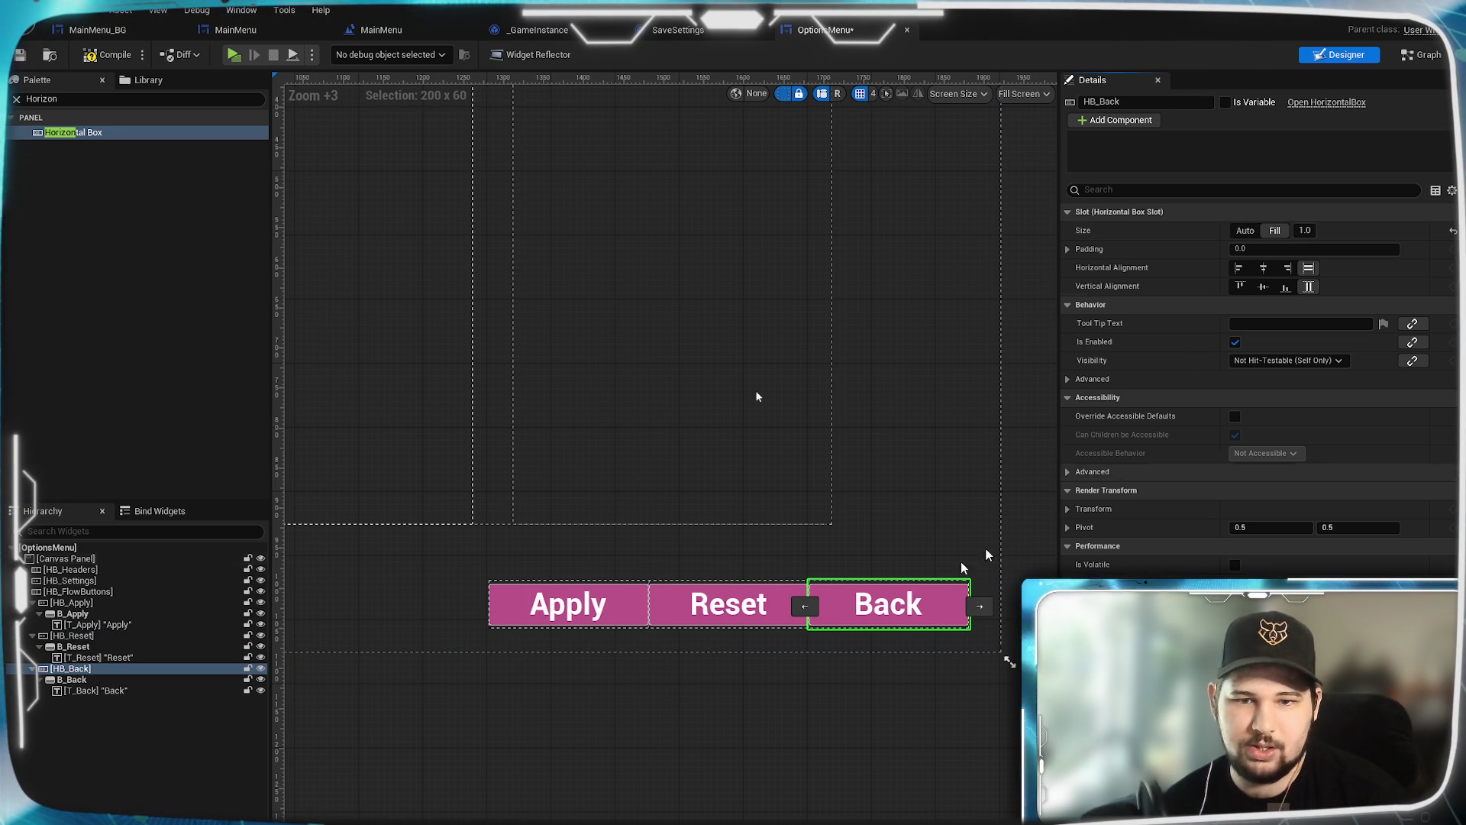
# Step: Compare the Back label's padding with Reset's, then compile and save the OptionsMenu widget
pyautogui.click(127, 691)
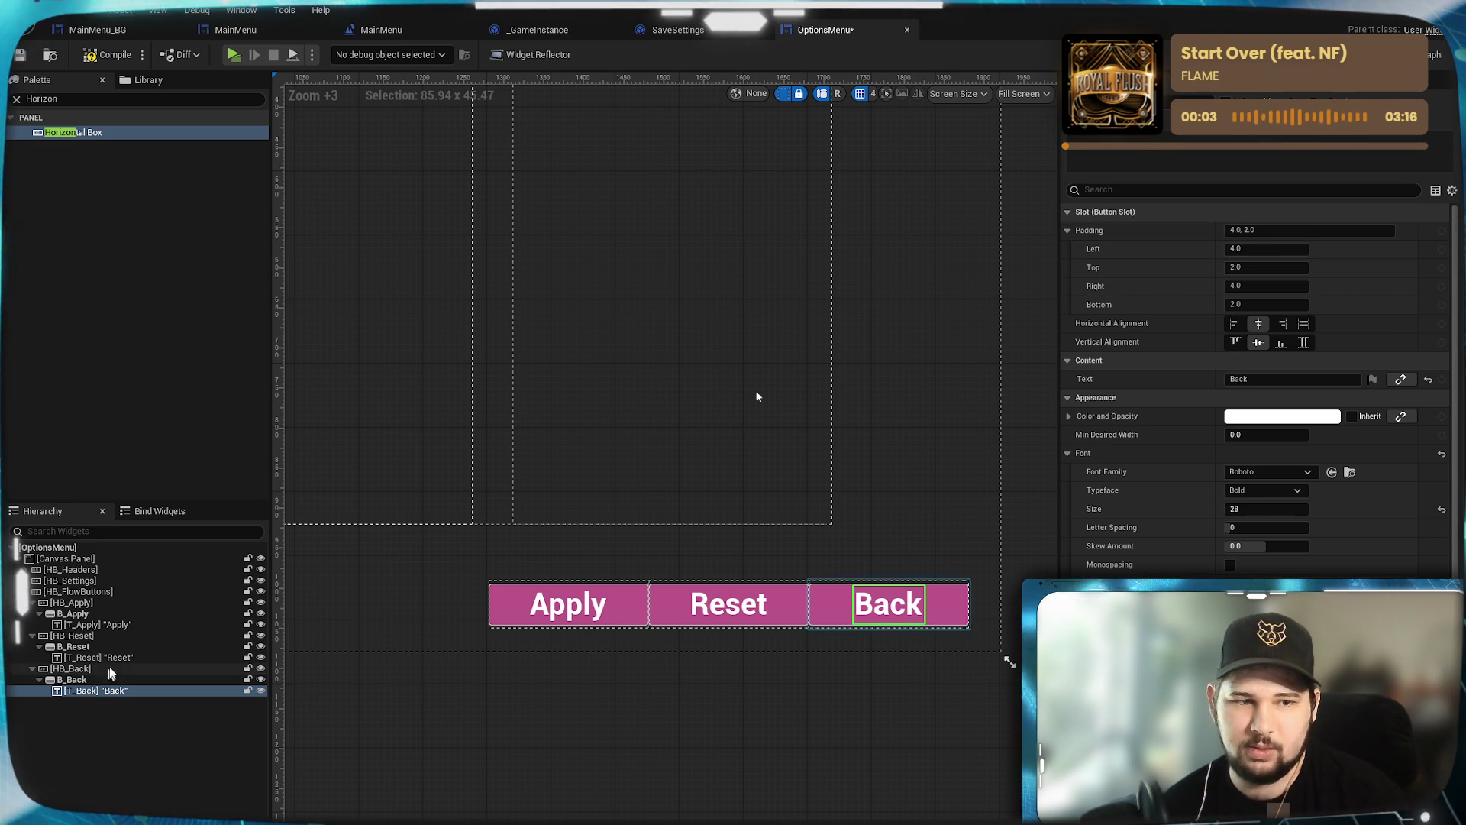
pyautogui.click(121, 659)
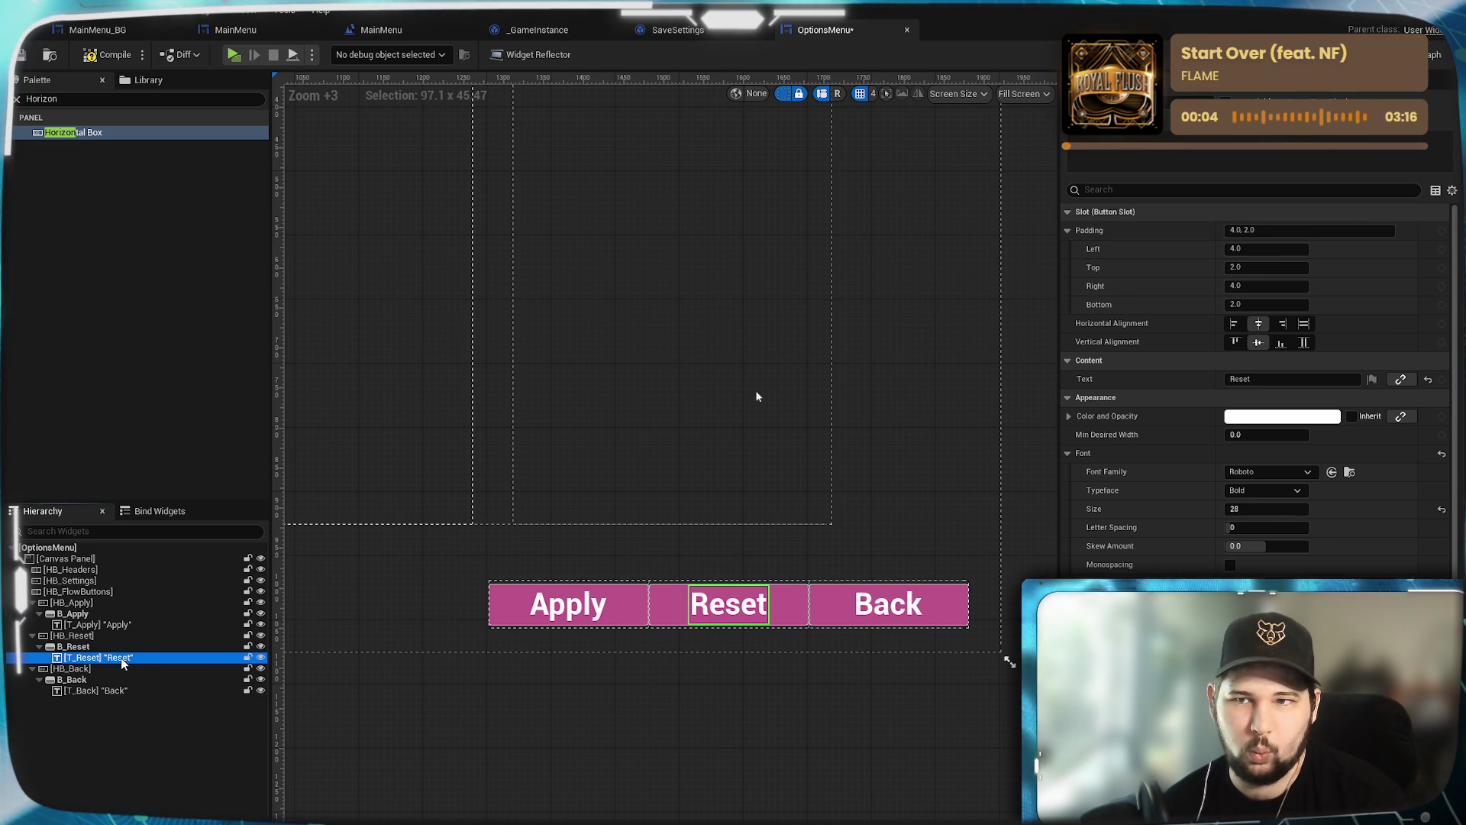
pyautogui.click(90, 693)
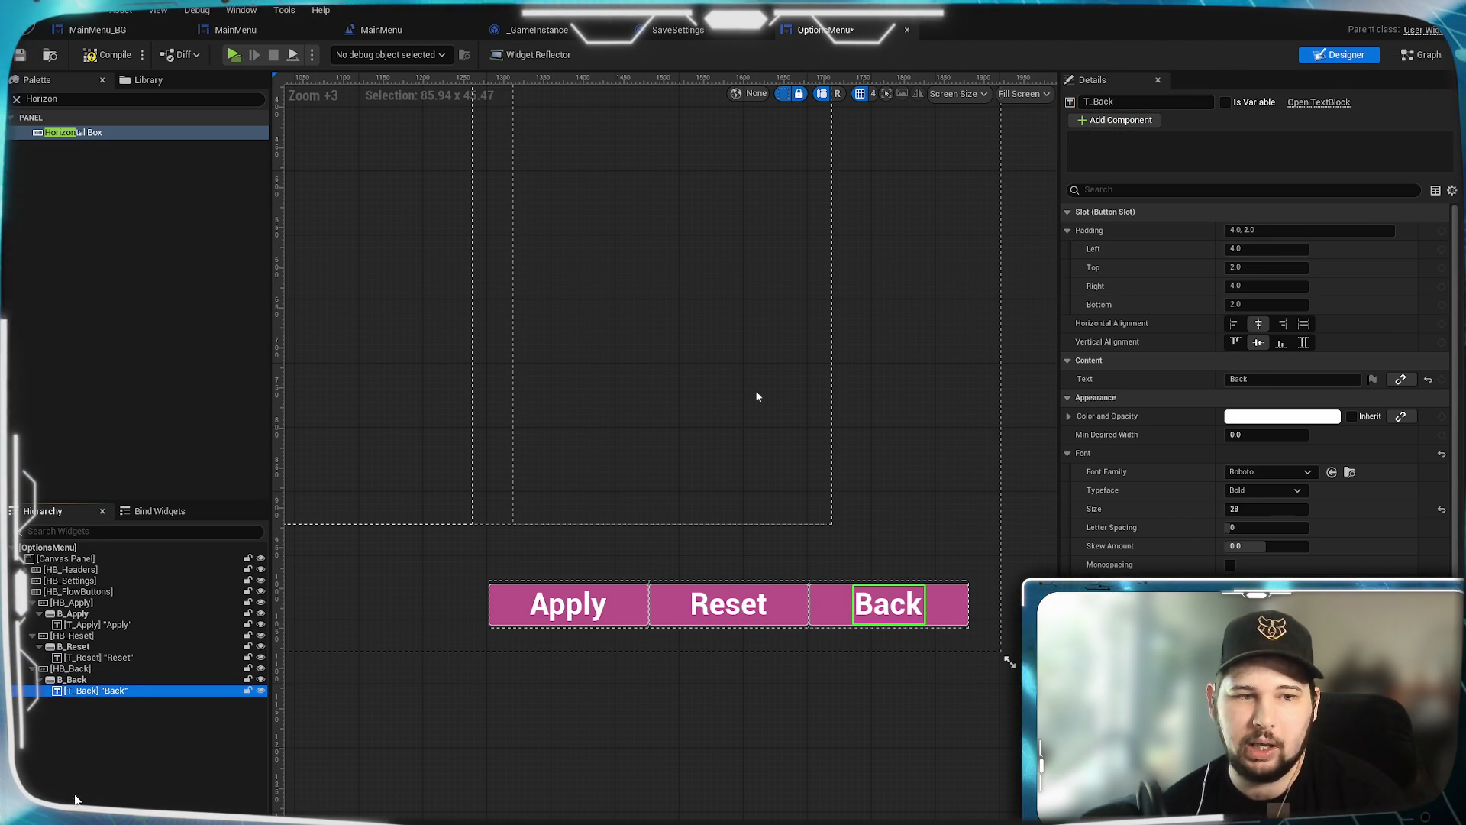
pyautogui.click(114, 714)
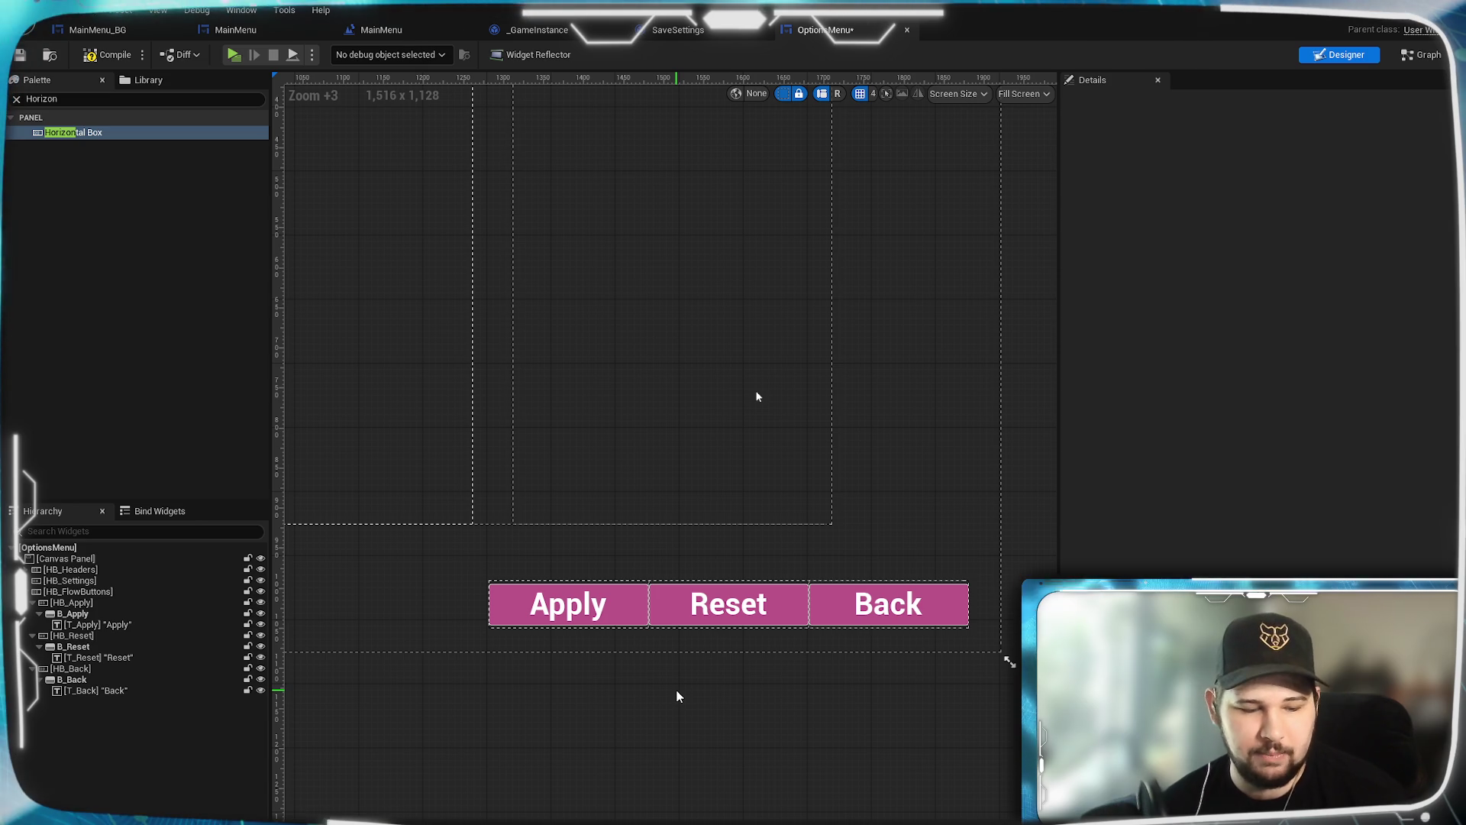
pyautogui.click(107, 54)
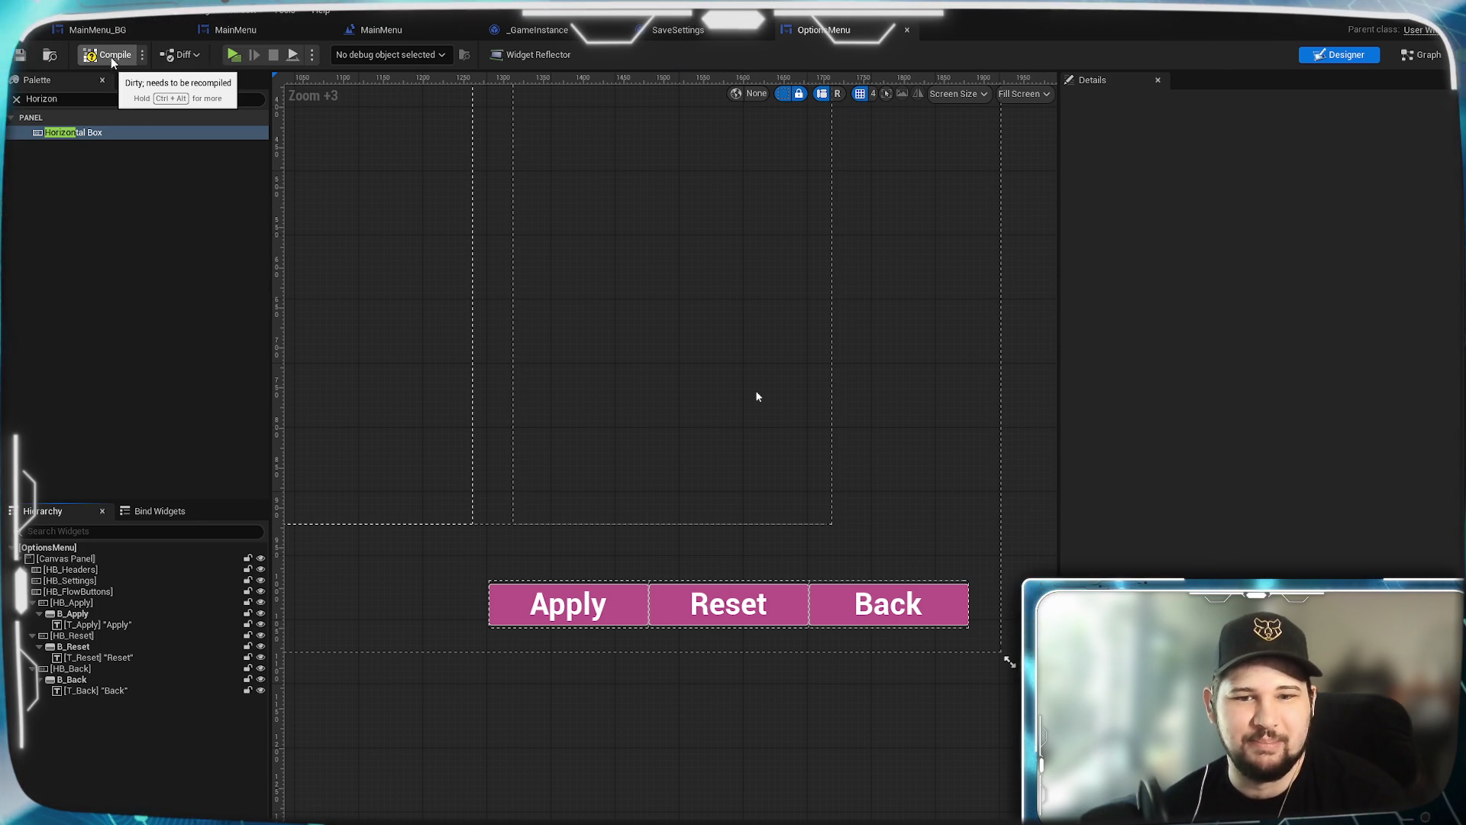
pyautogui.click(84, 99)
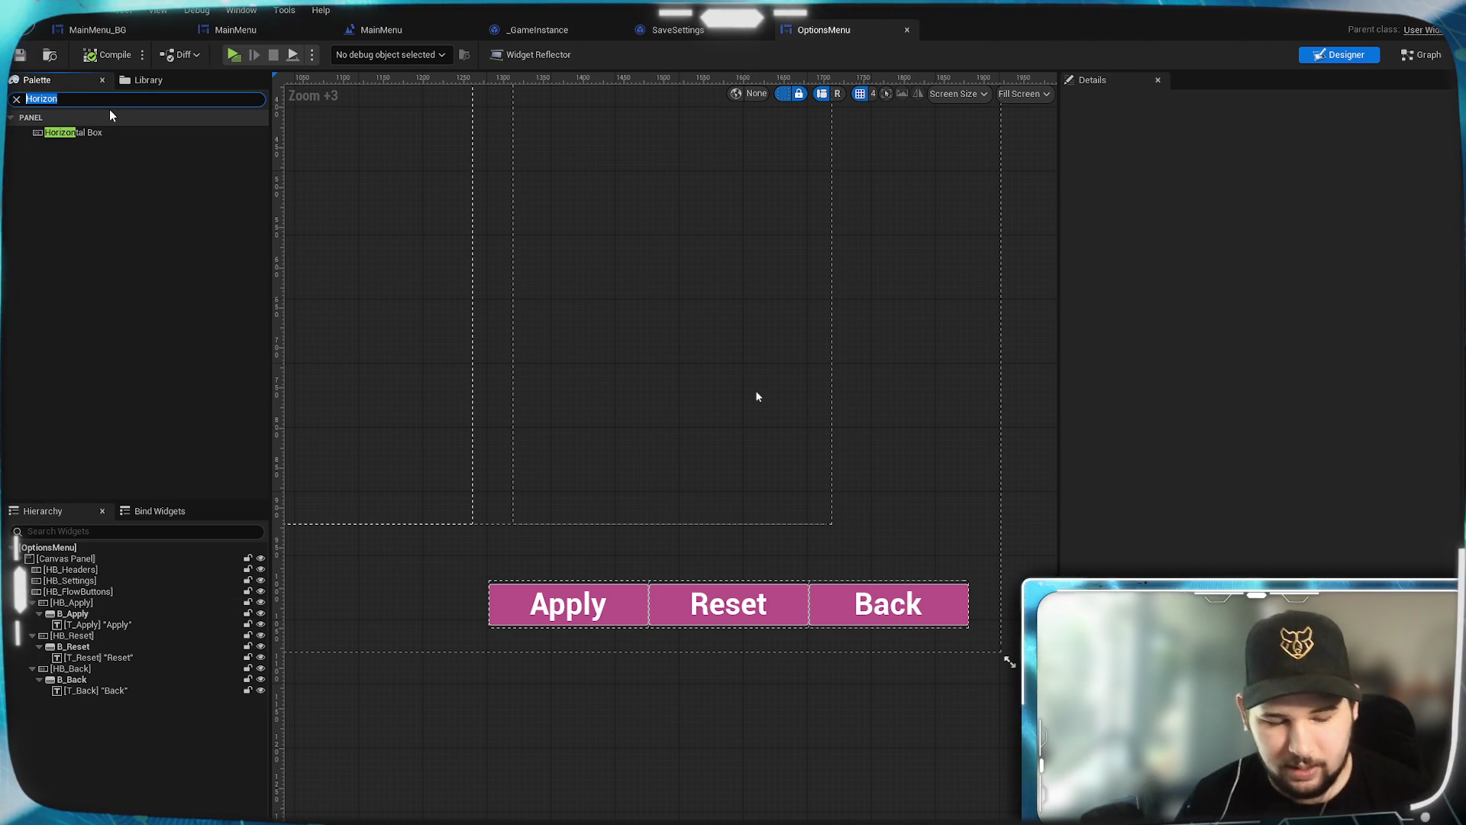
# Step: Add Spacers between Apply–Reset and Reset–Back, sizing the first to 30 wide
pyautogui.write('Spacer')
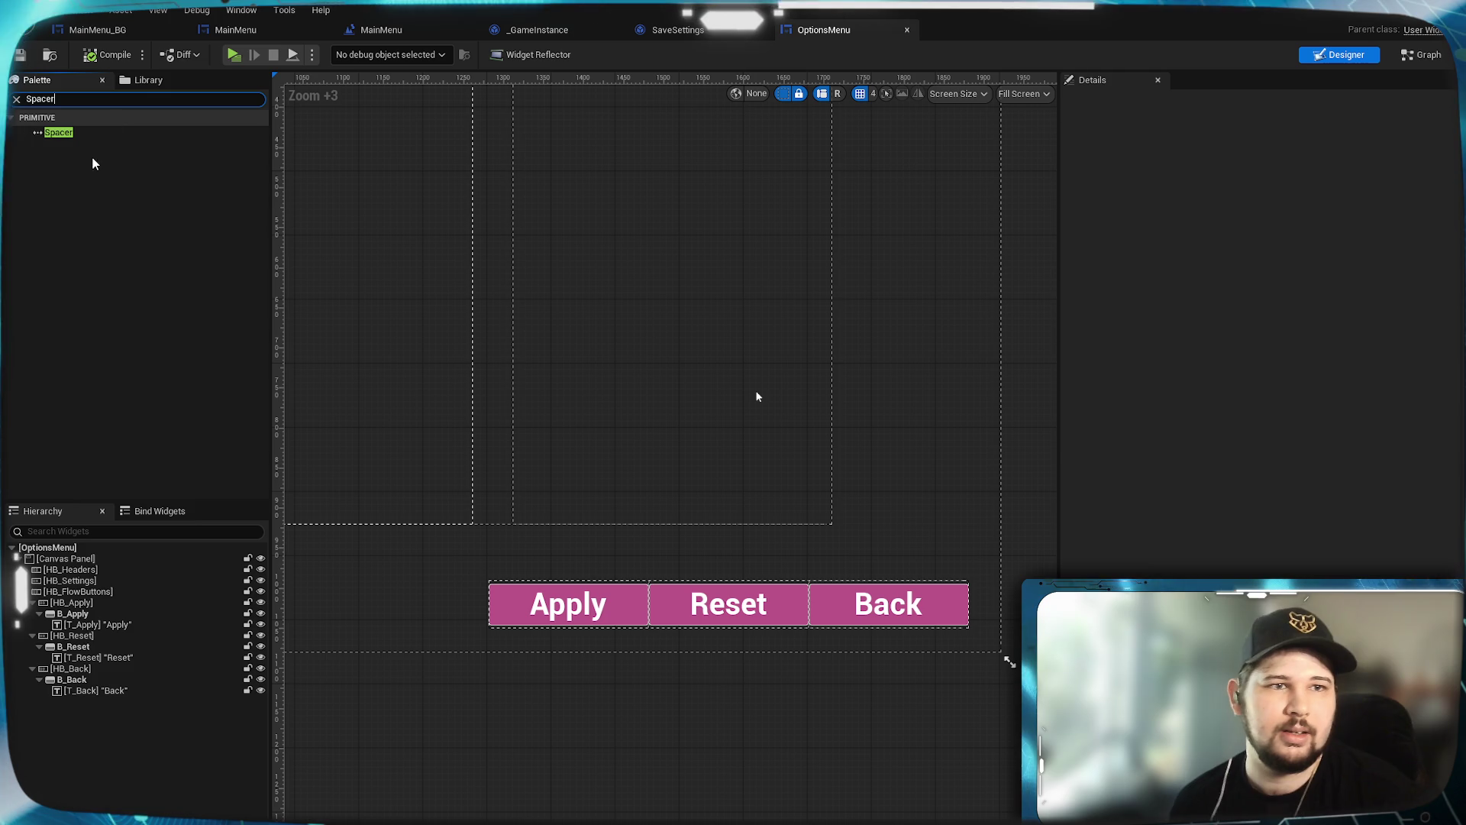
pyautogui.moveTo(82, 131)
pyautogui.mouseDown()
pyautogui.moveTo(113, 542)
pyautogui.moveTo(89, 671)
pyautogui.mouseUp()
pyautogui.moveTo(61, 132)
pyautogui.mouseDown()
pyautogui.moveTo(82, 138)
pyautogui.moveTo(108, 638)
pyautogui.mouseUp()
pyautogui.click(107, 638)
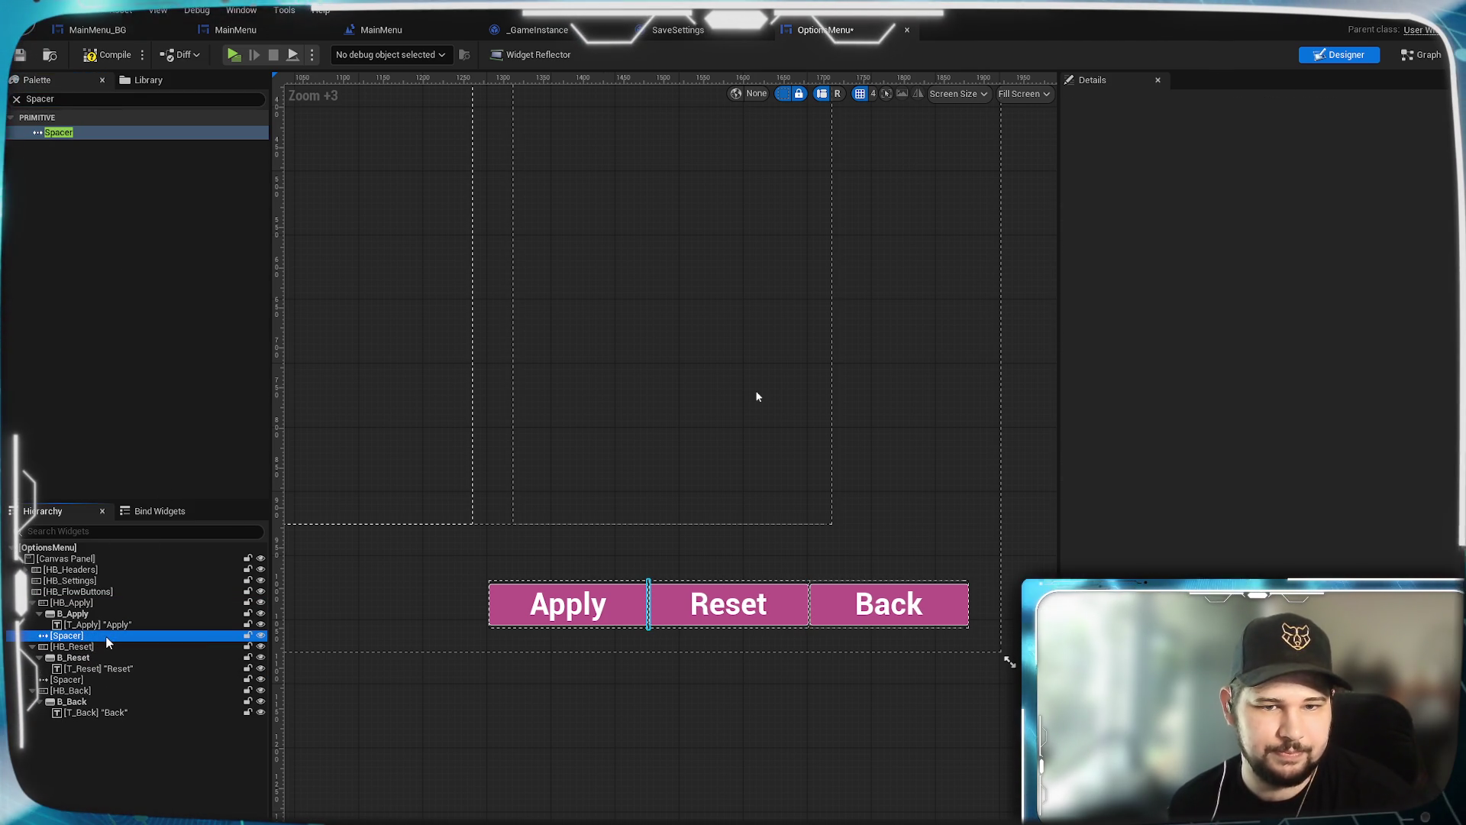
pyautogui.click(1261, 324)
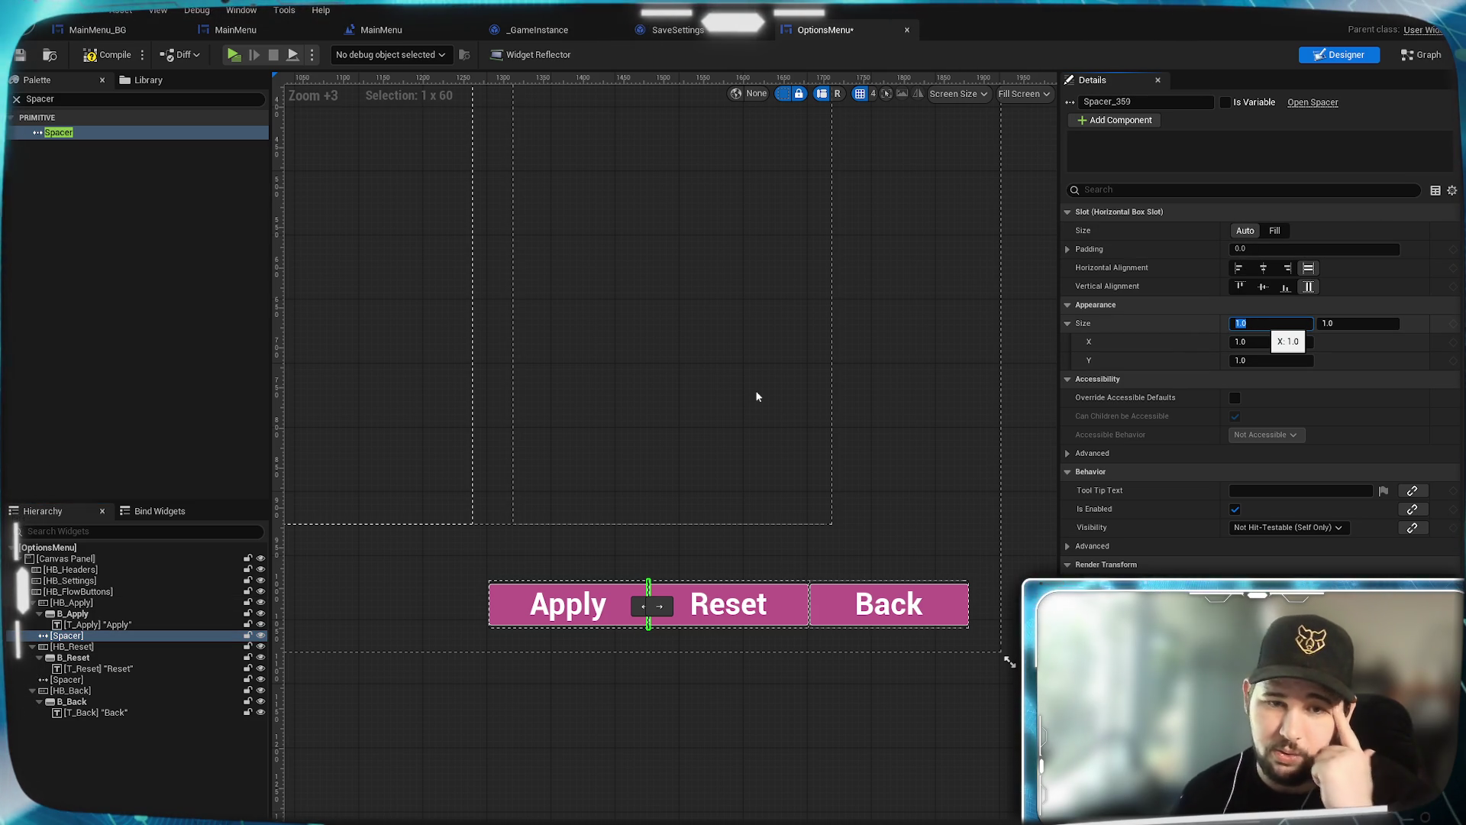
pyautogui.write('60')
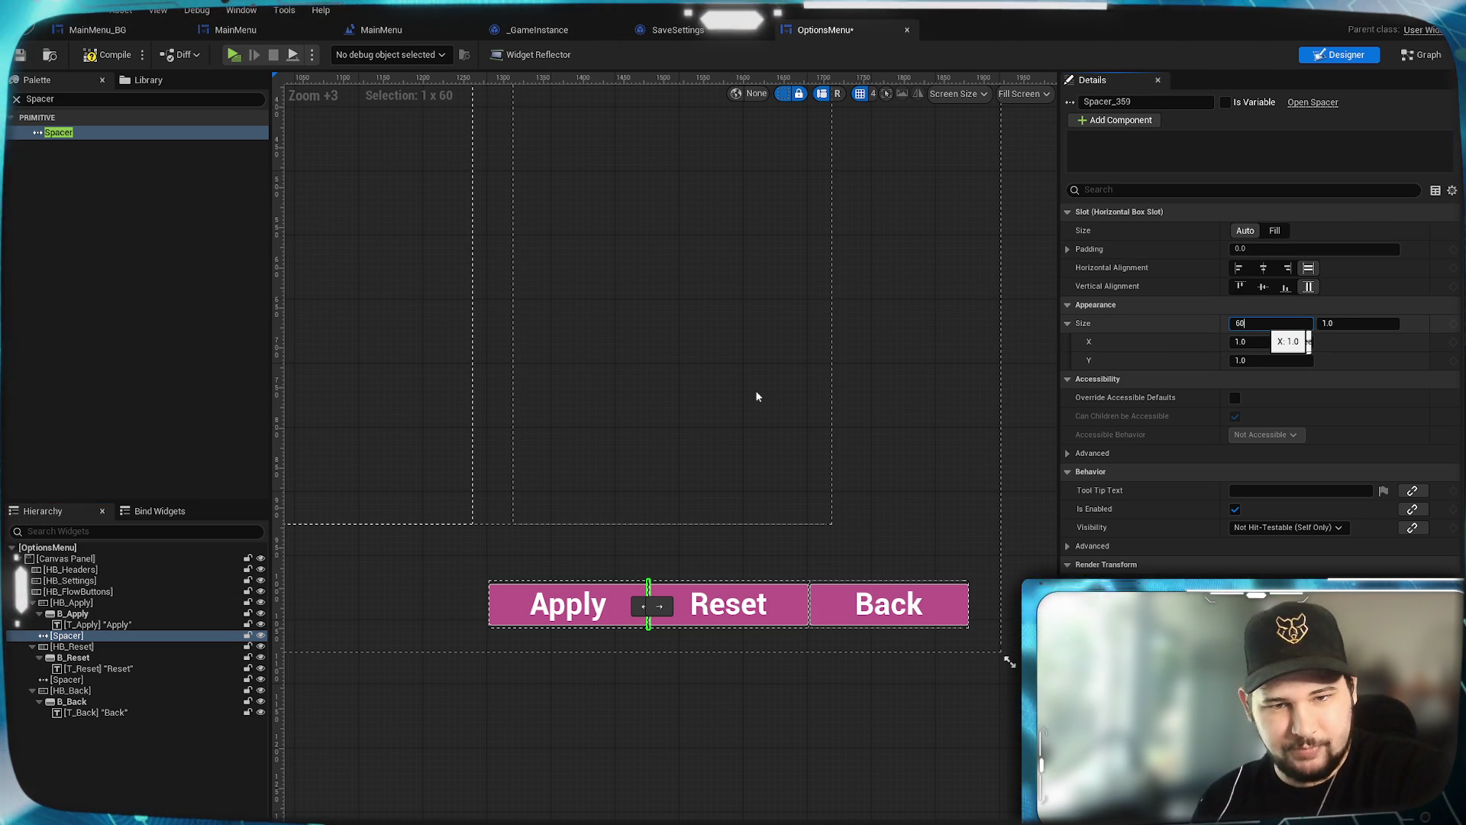
pyautogui.press('Return')
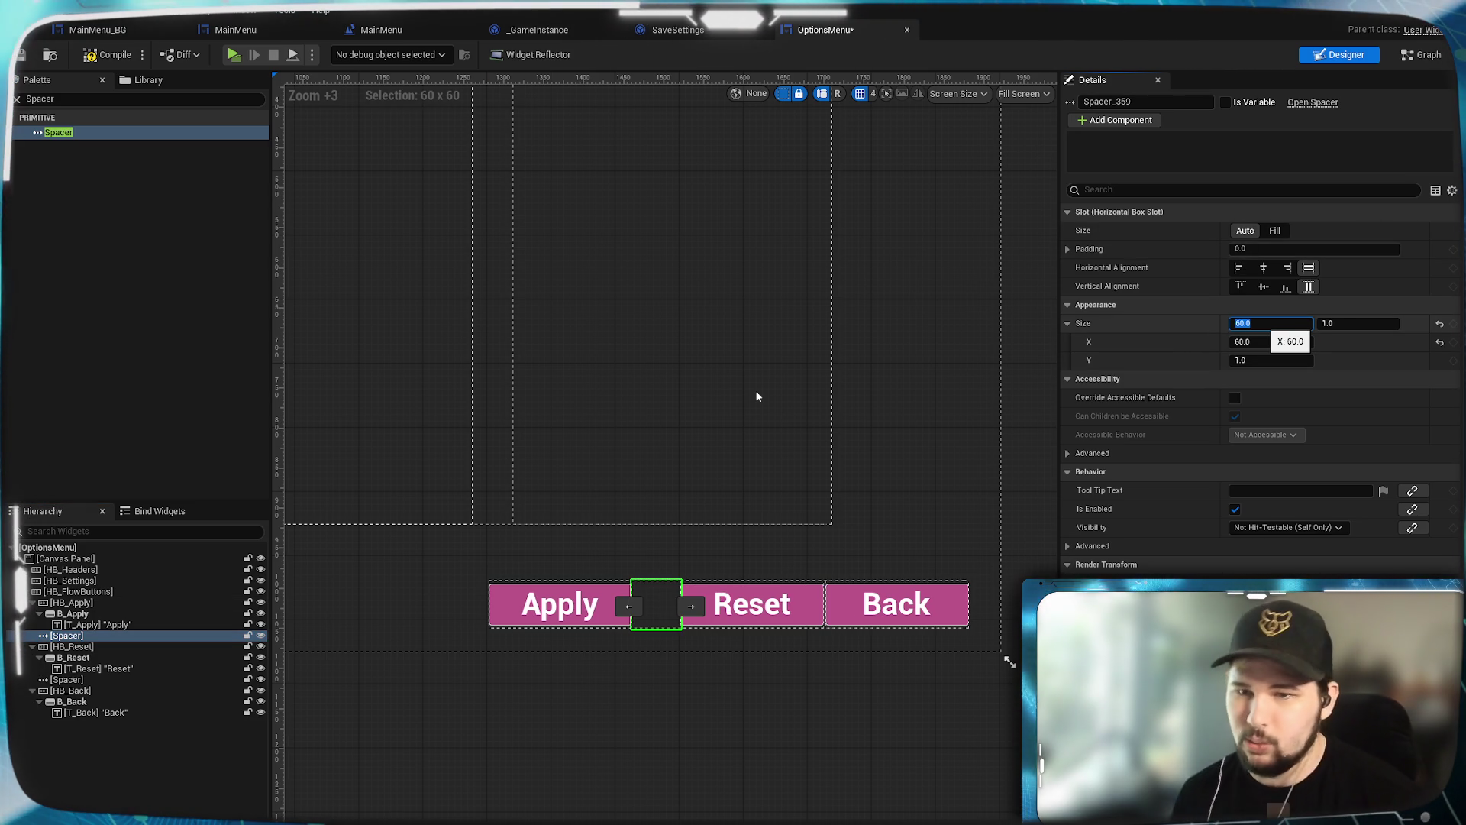
pyautogui.write('0')
pyautogui.press('Return')
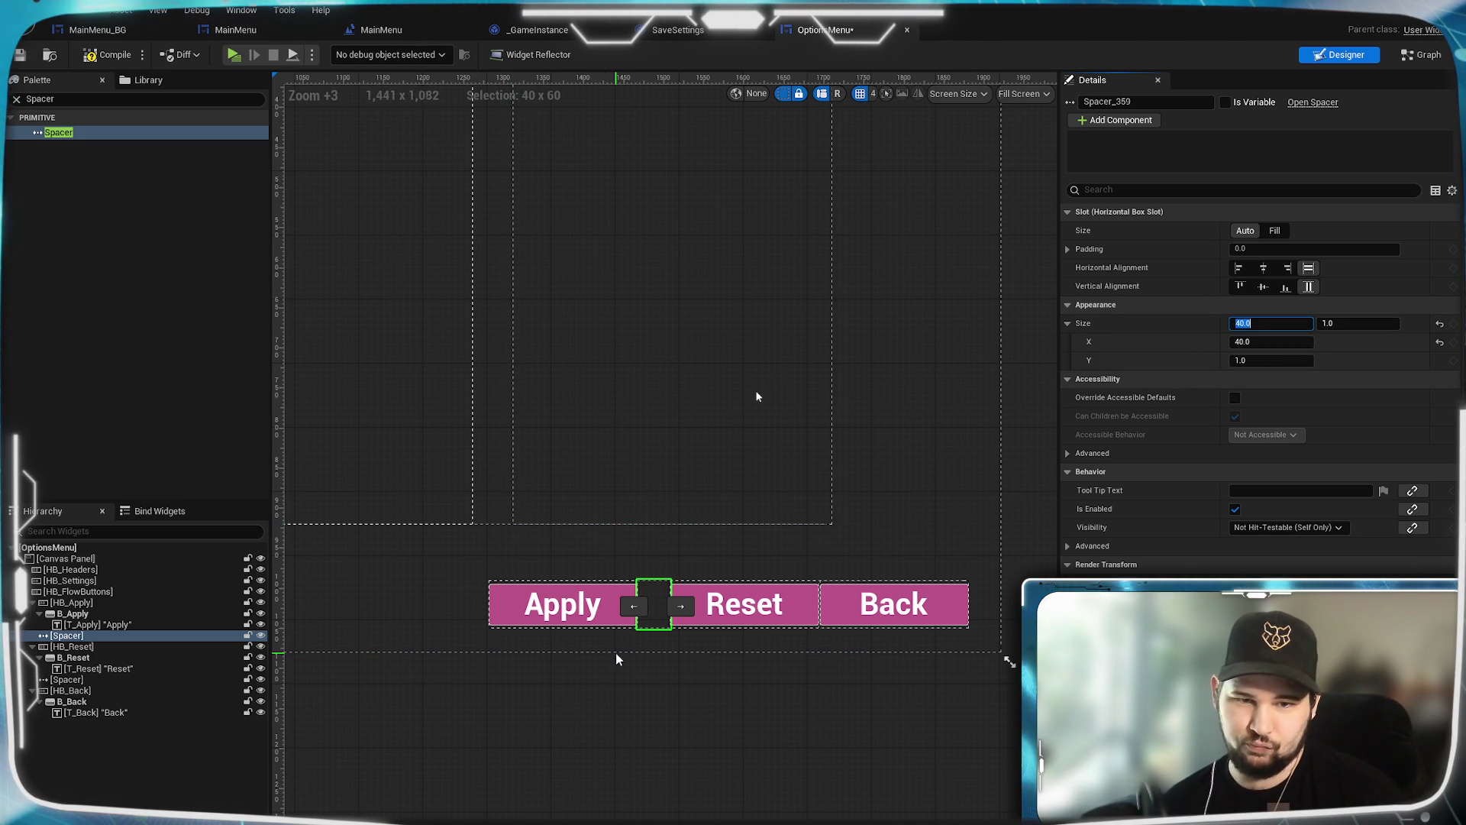
pyautogui.write('30')
pyautogui.press('Return')
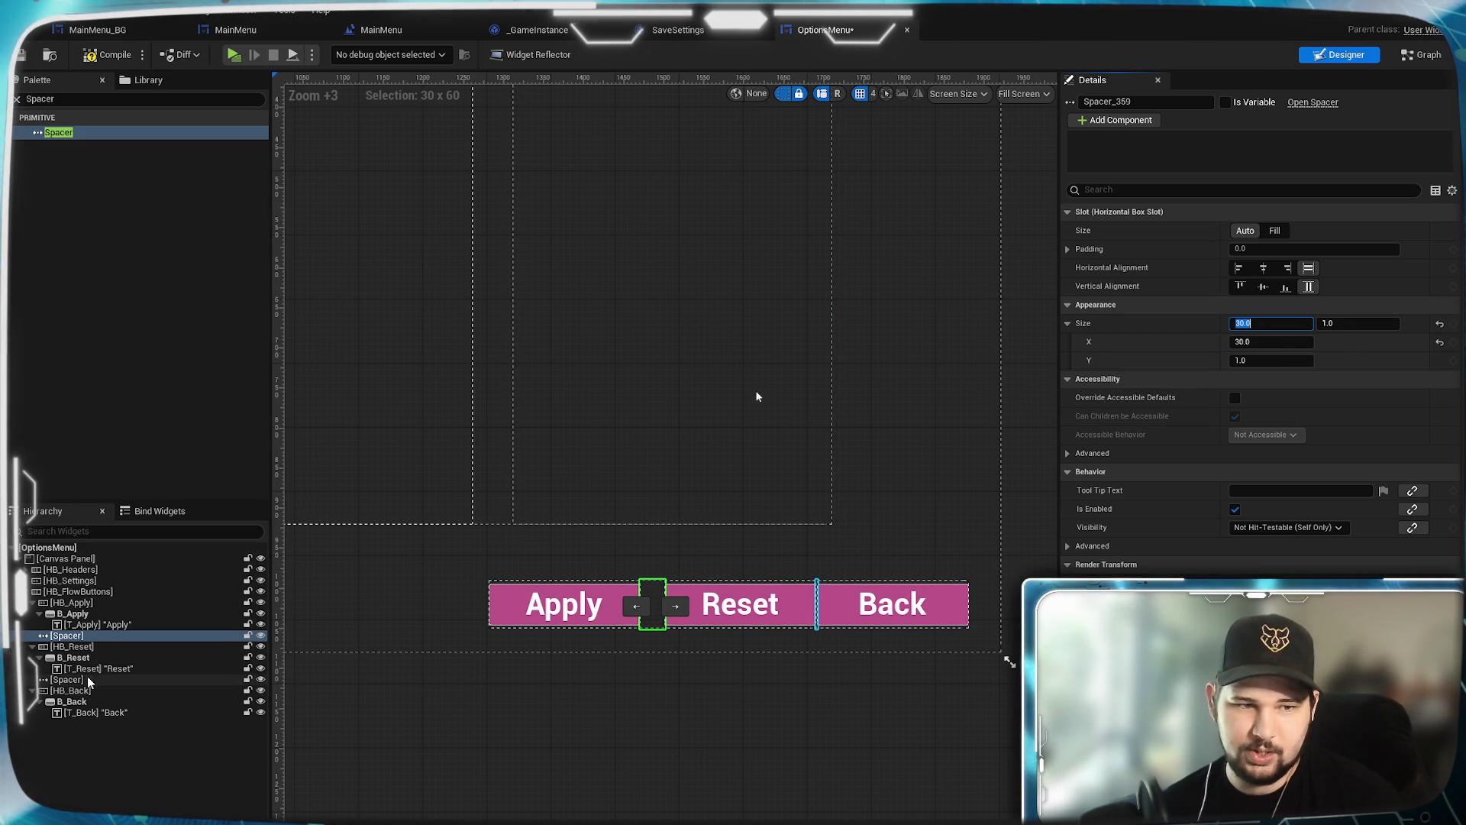
# Step: Set the Reset–Back Spacer width to 30 as well and save the widget
pyautogui.click(84, 680)
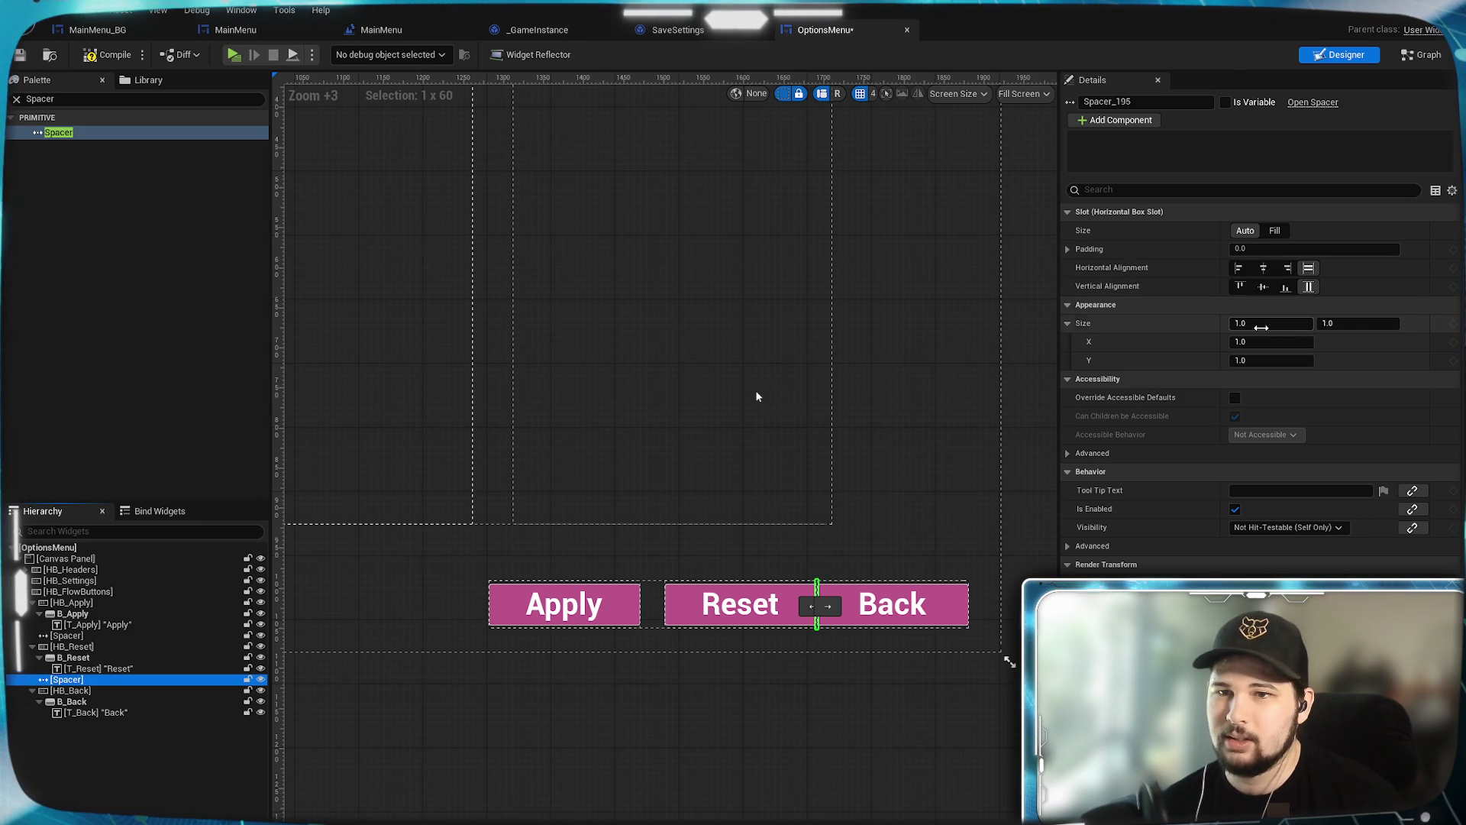
pyautogui.click(1268, 323)
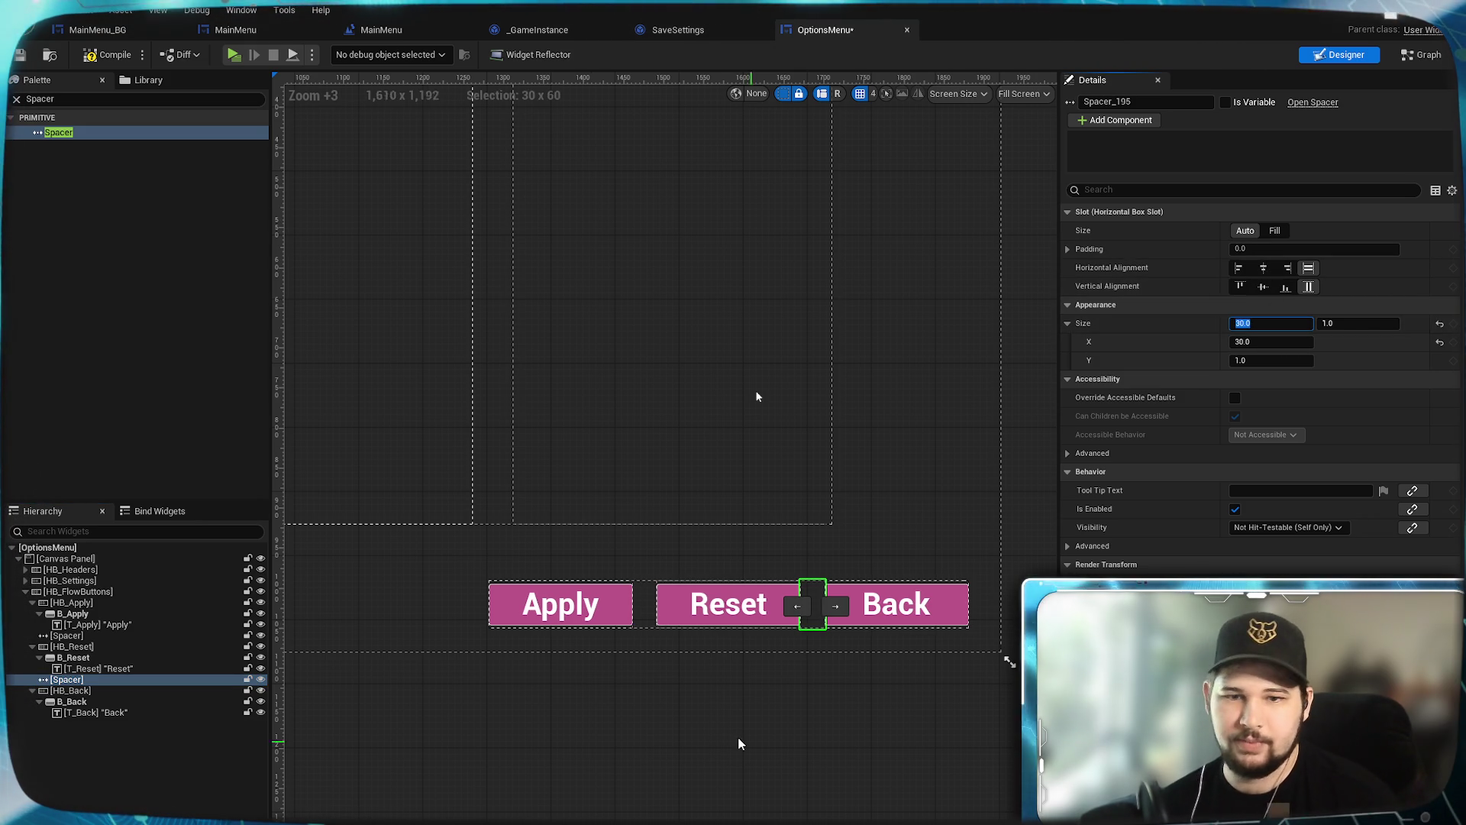
pyautogui.click(729, 706)
pyautogui.moveTo(758, 397); pyautogui.dragTo(669, 385)
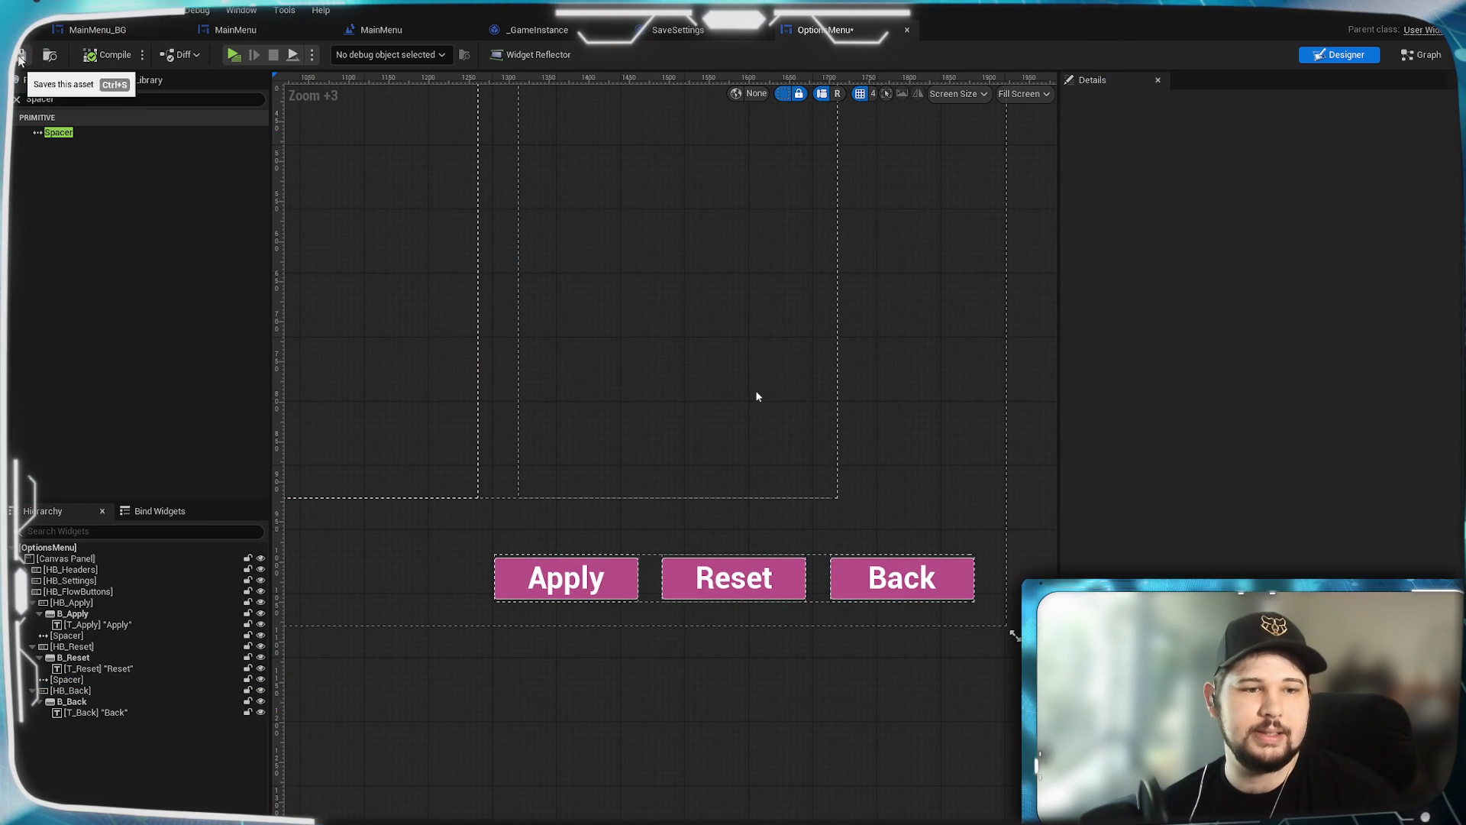
pyautogui.hotkey('ctrl', 's')
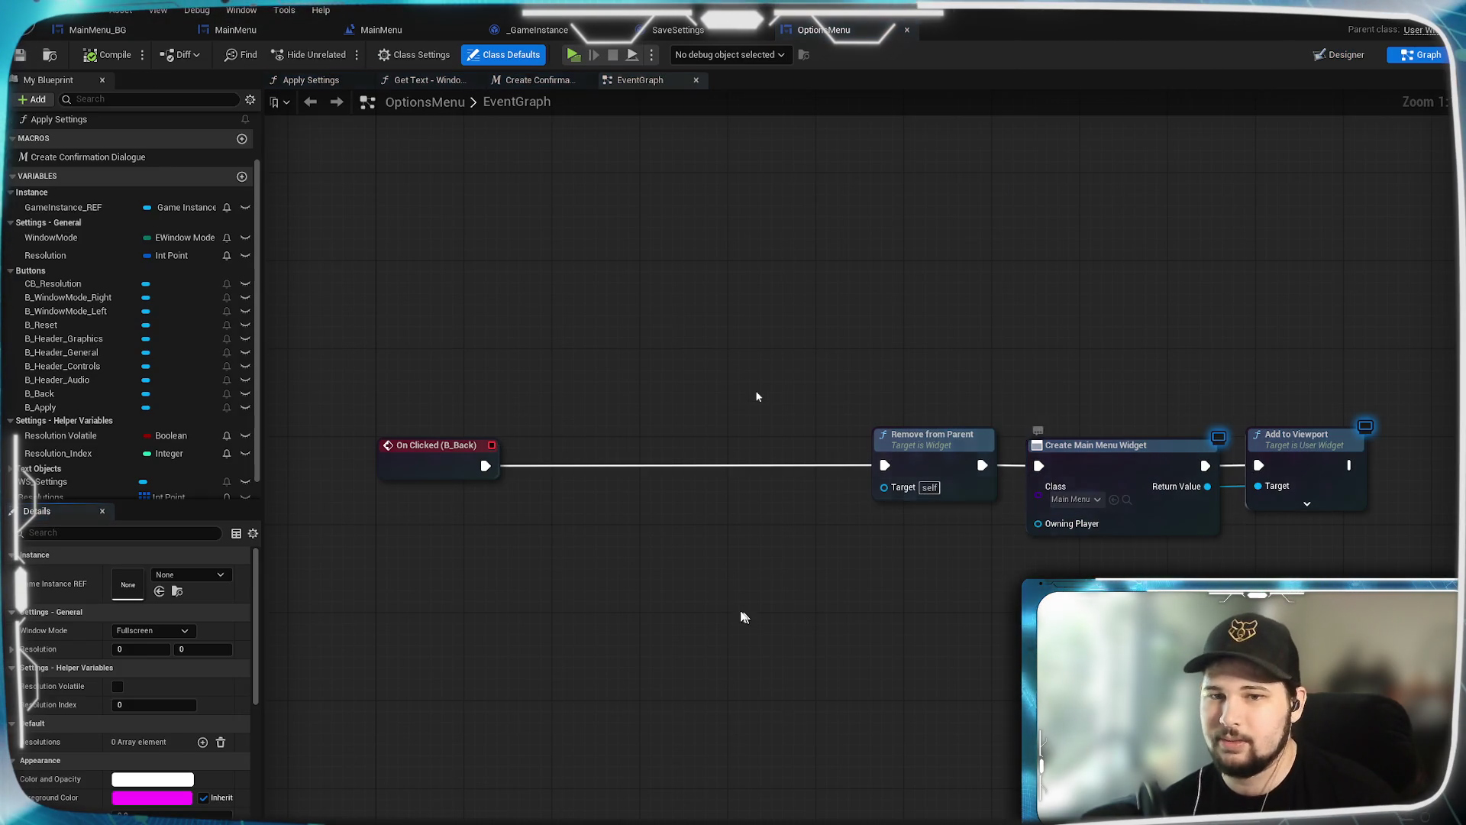
# Step: In the event graph, put the B_Apply variable into a new Flow category
pyautogui.moveTo(713, 599)
pyautogui.mouseDown()
pyautogui.moveTo(836, 496)
pyautogui.moveTo(780, 489)
pyautogui.mouseUp()
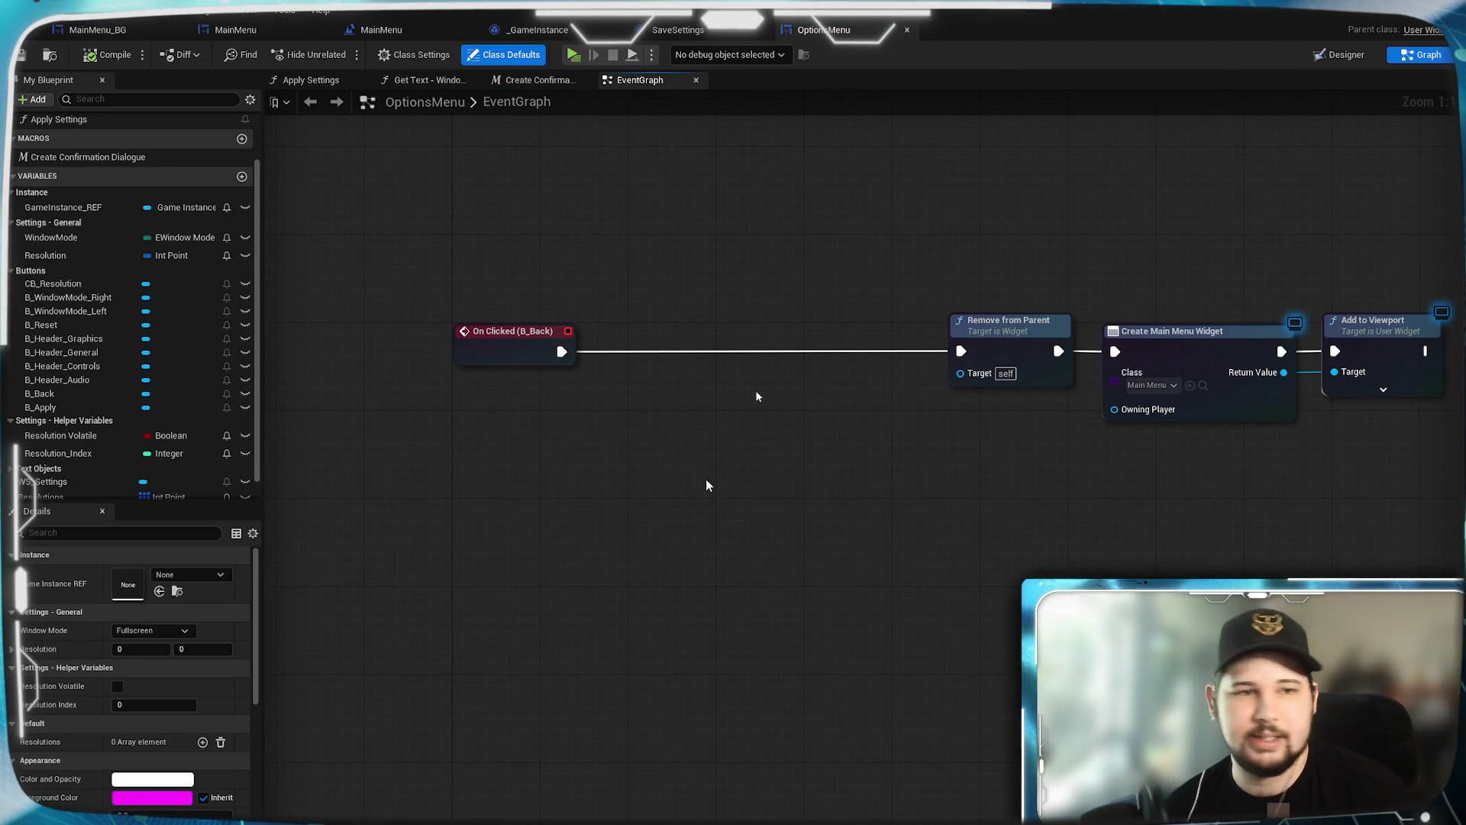
pyautogui.scroll(-2, 107, 374)
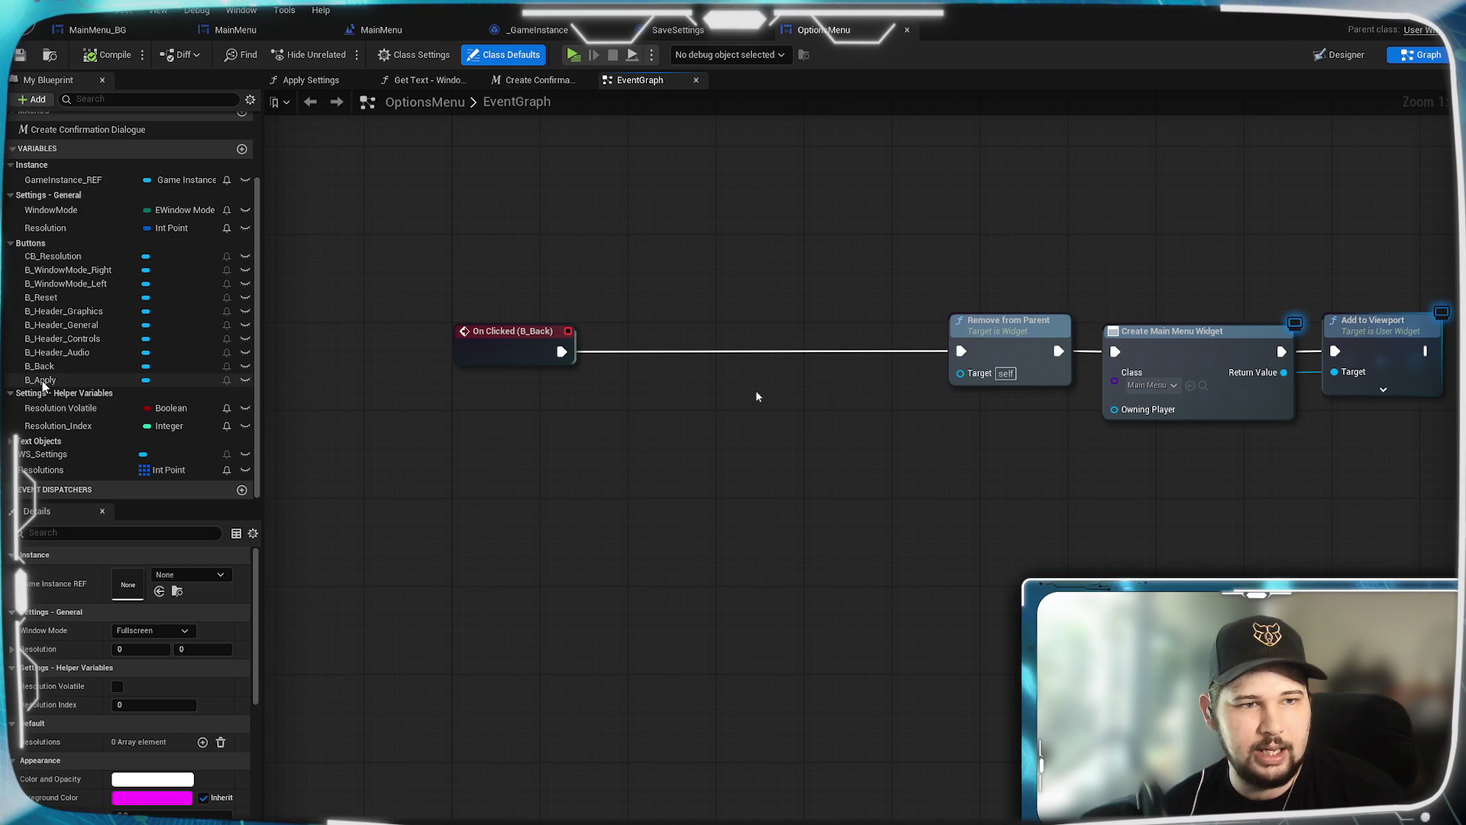
pyautogui.click(97, 382)
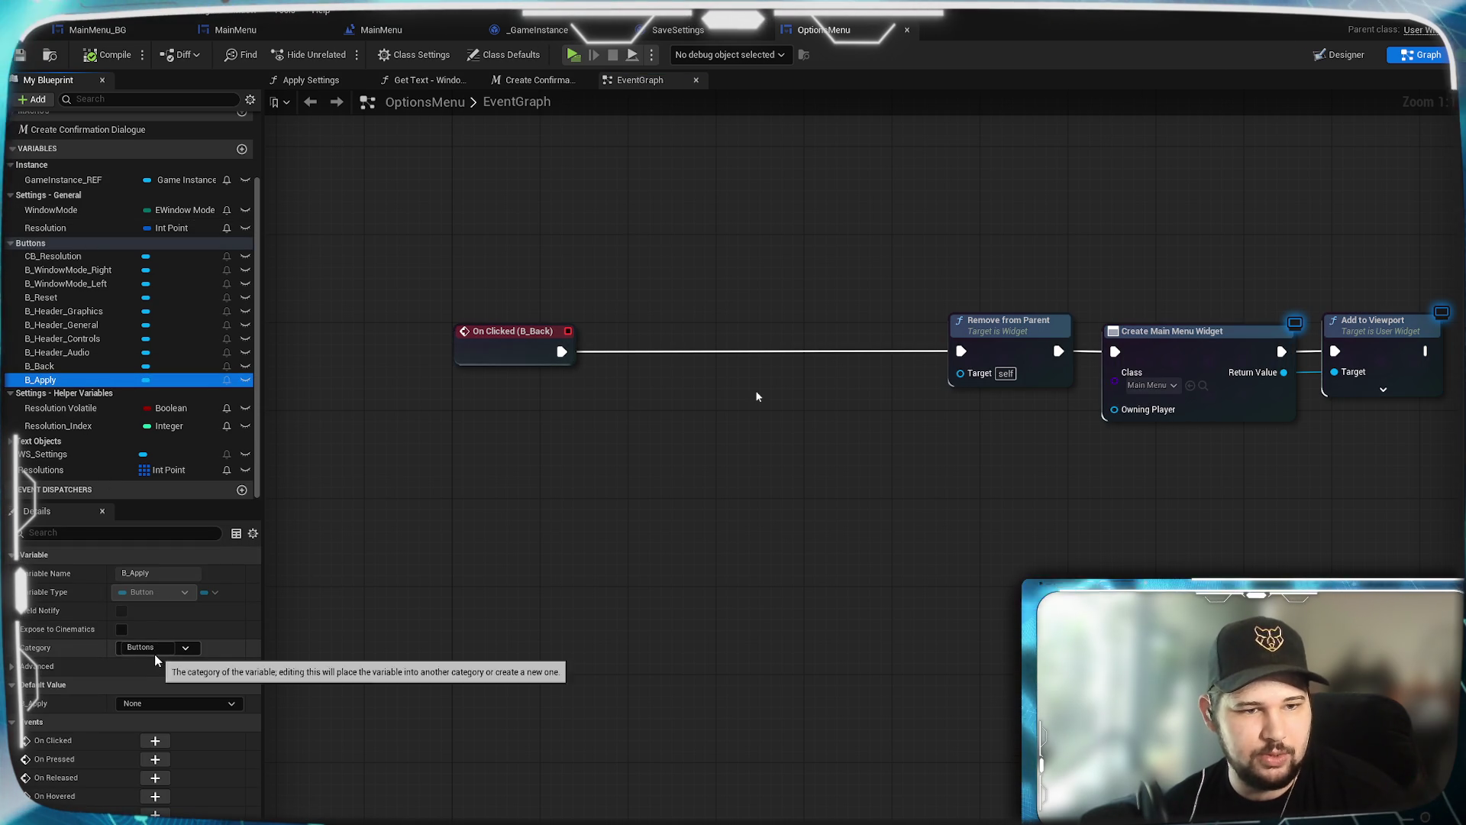
pyautogui.click(141, 647)
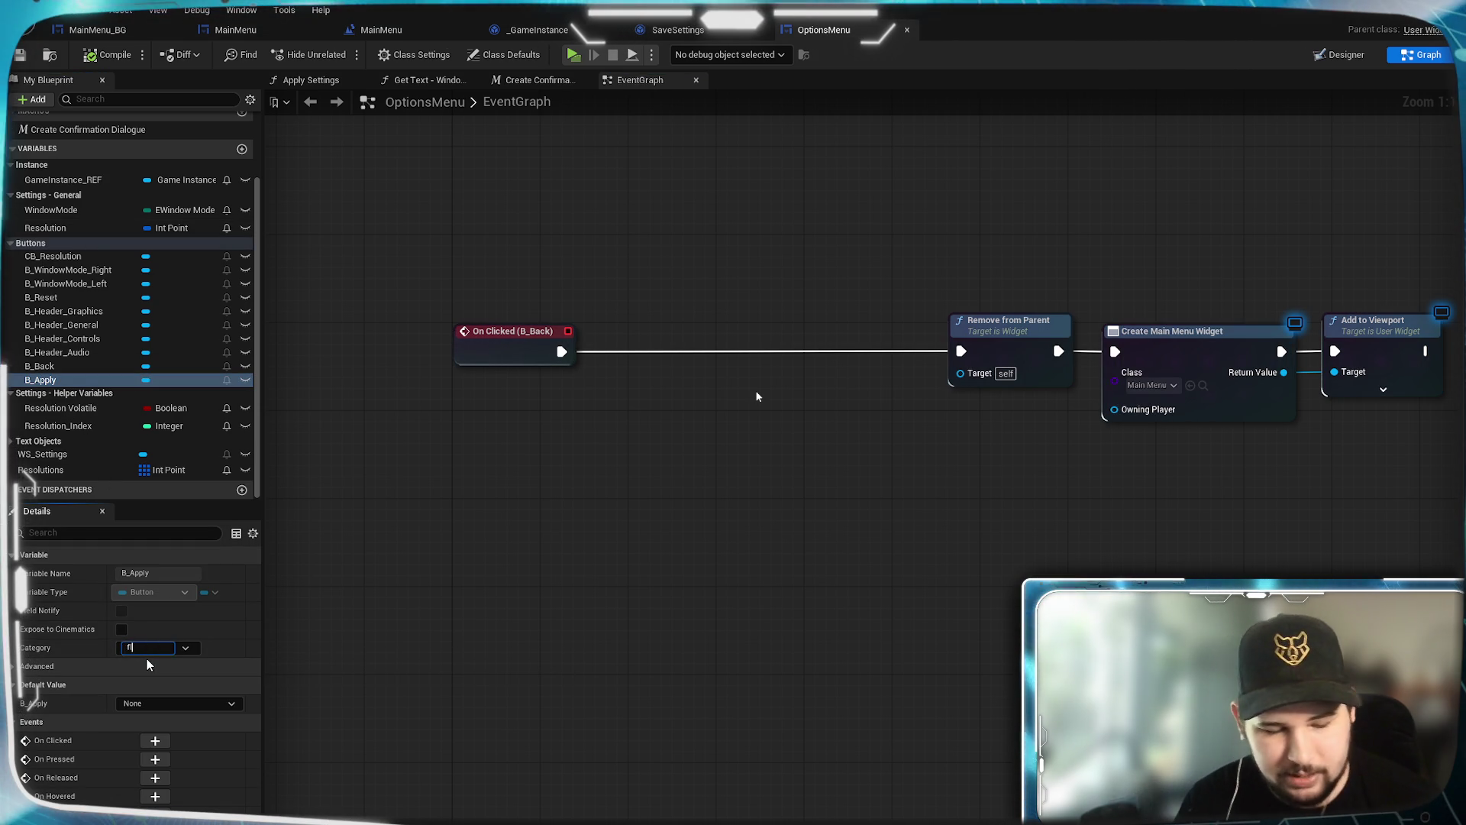
pyautogui.write('low')
pyautogui.press('Return')
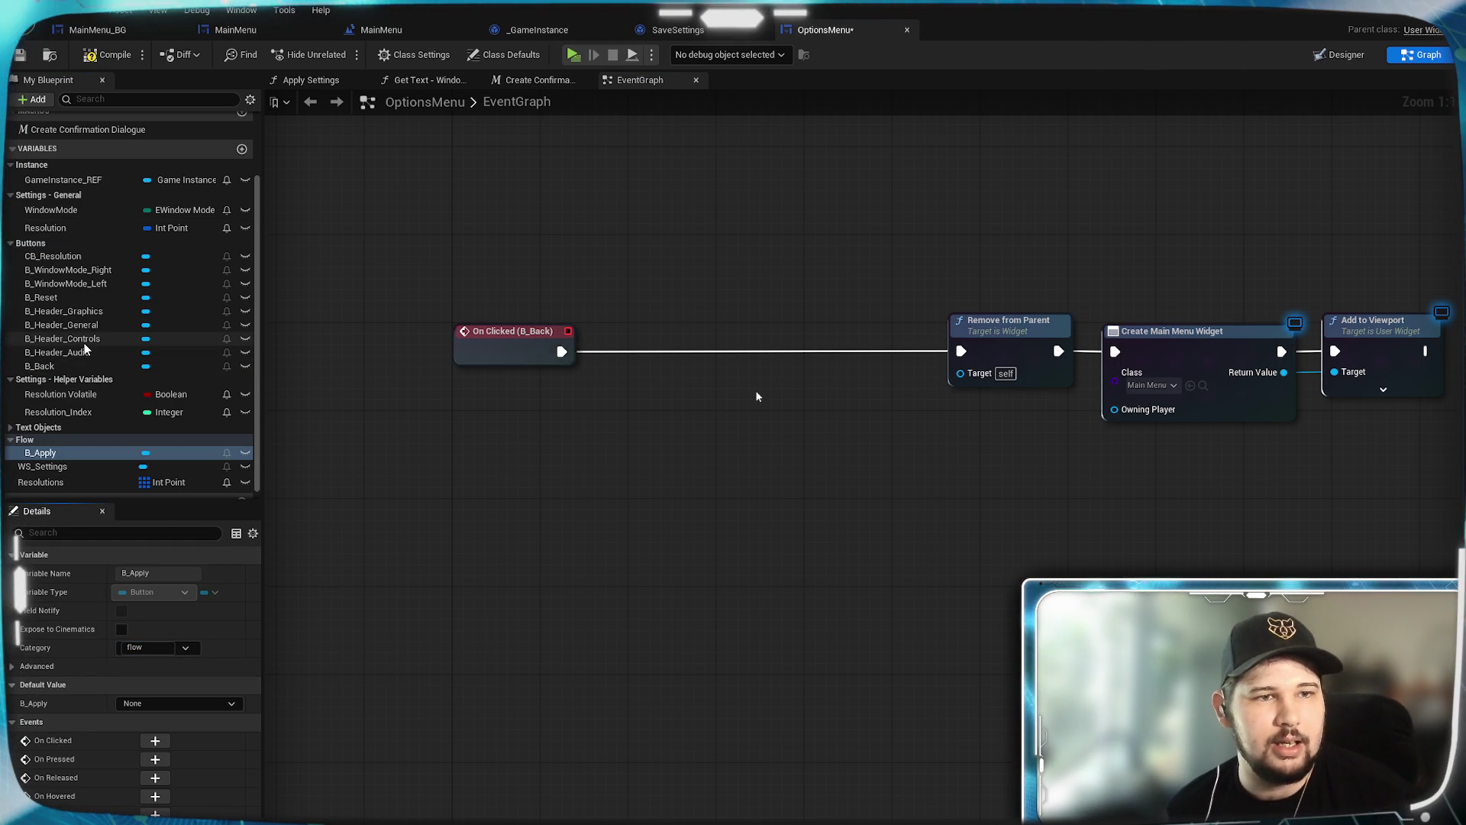
# Step: Move B_Back, B_Reset and WS_Settings into the Flow category as well
pyautogui.click(53, 366)
pyautogui.click(197, 648)
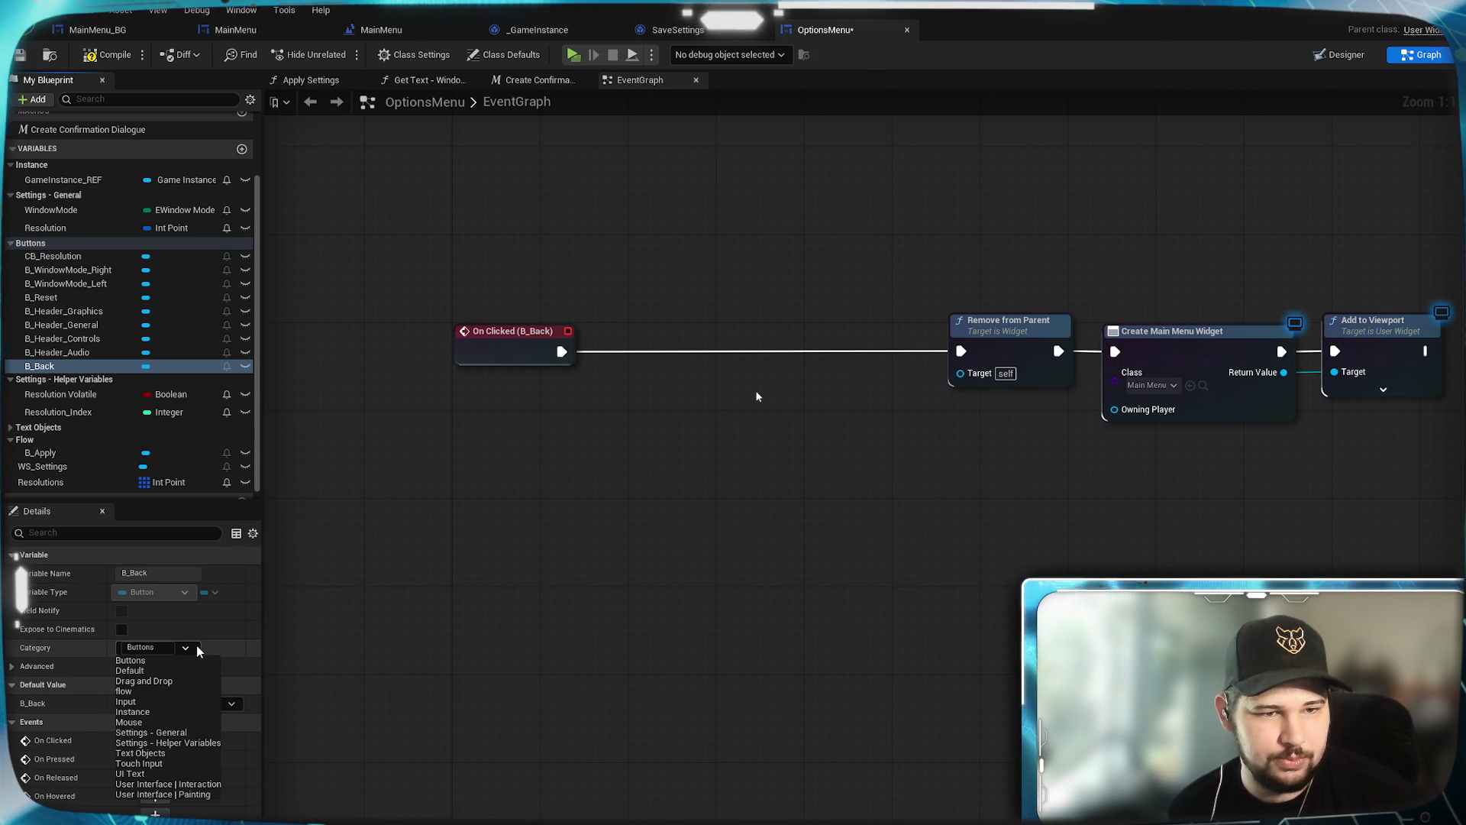
pyautogui.click(151, 695)
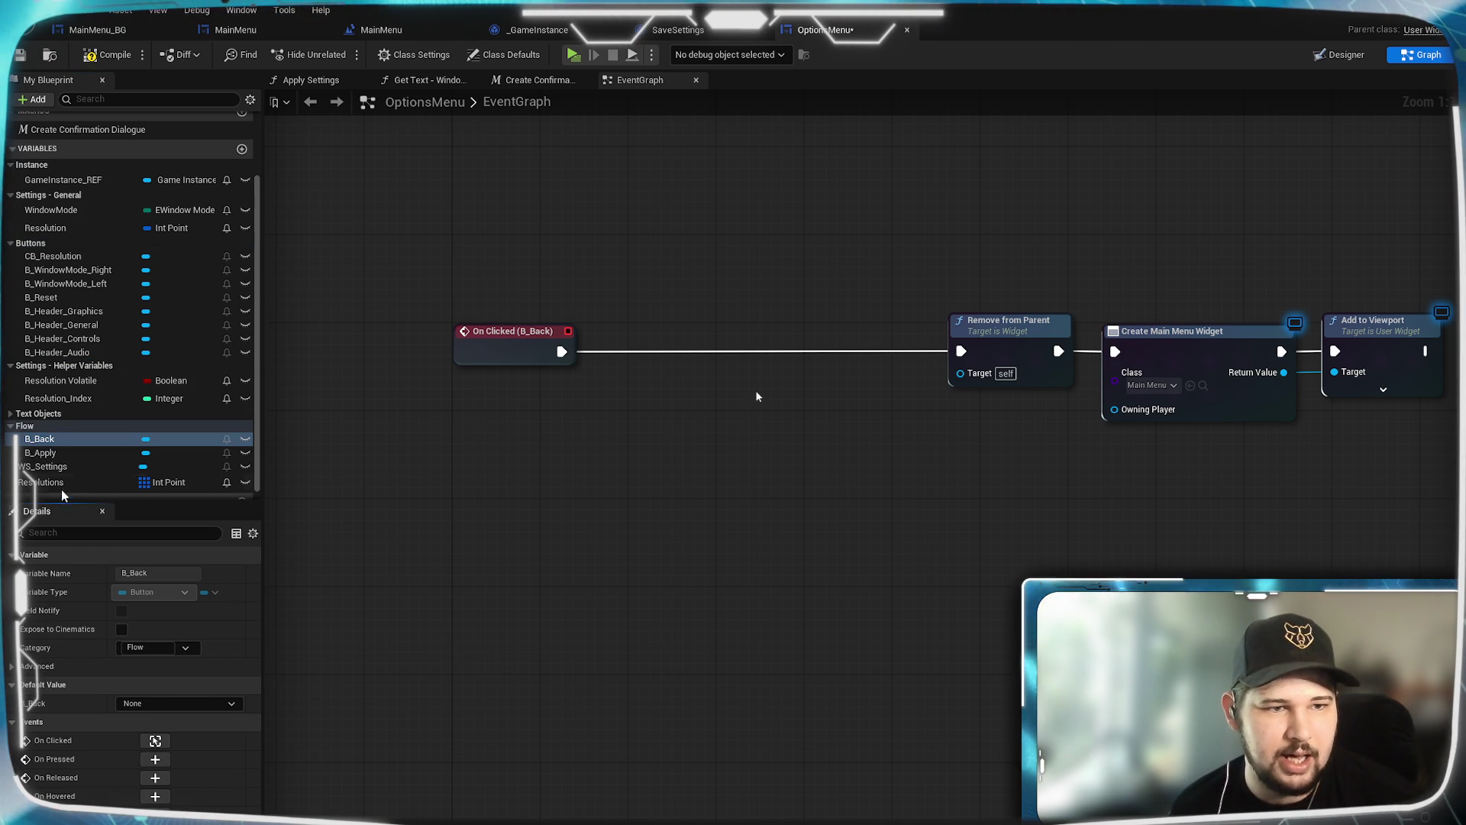
pyautogui.click(51, 454)
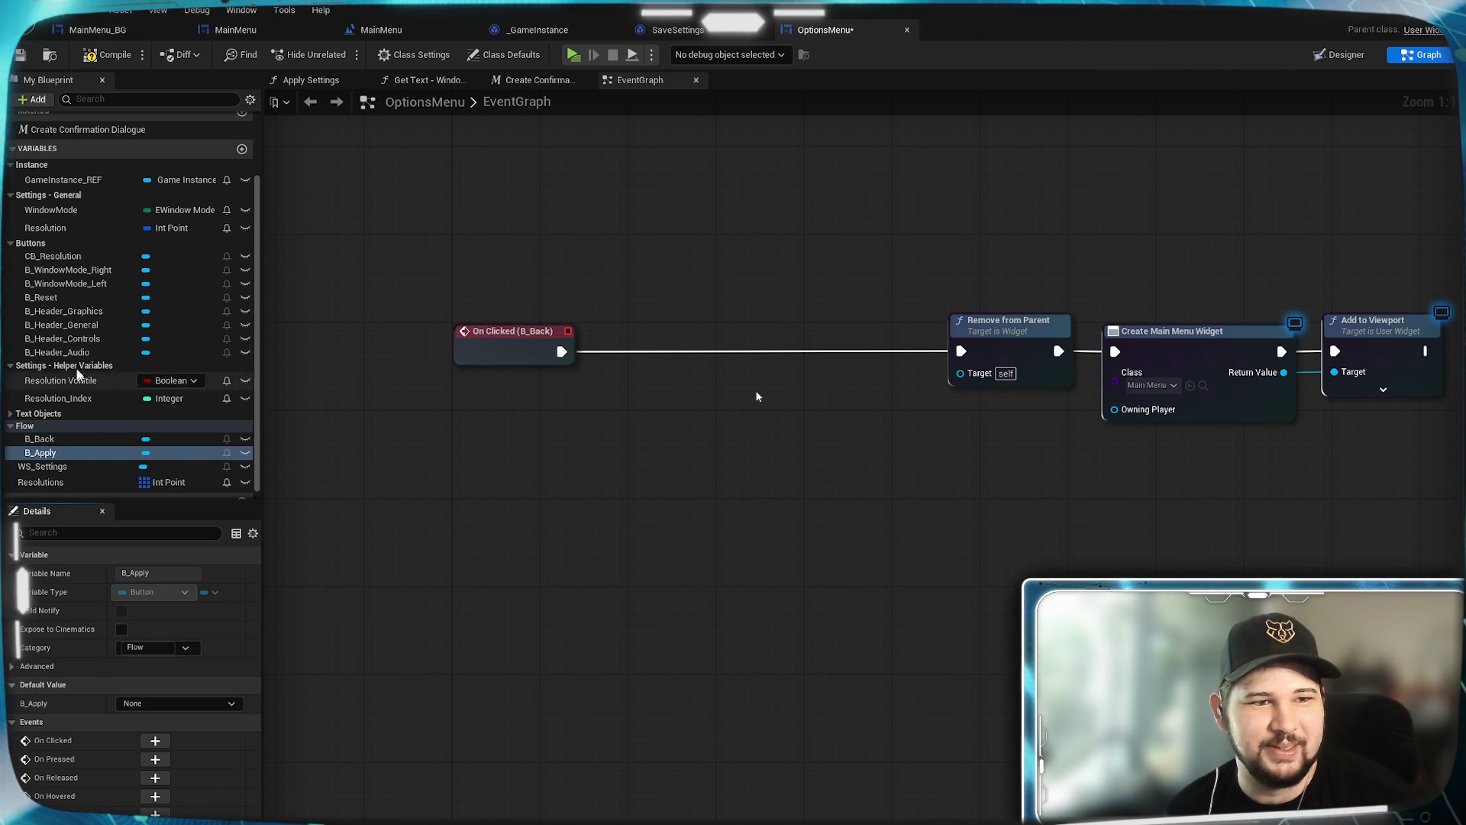
pyautogui.click(42, 298)
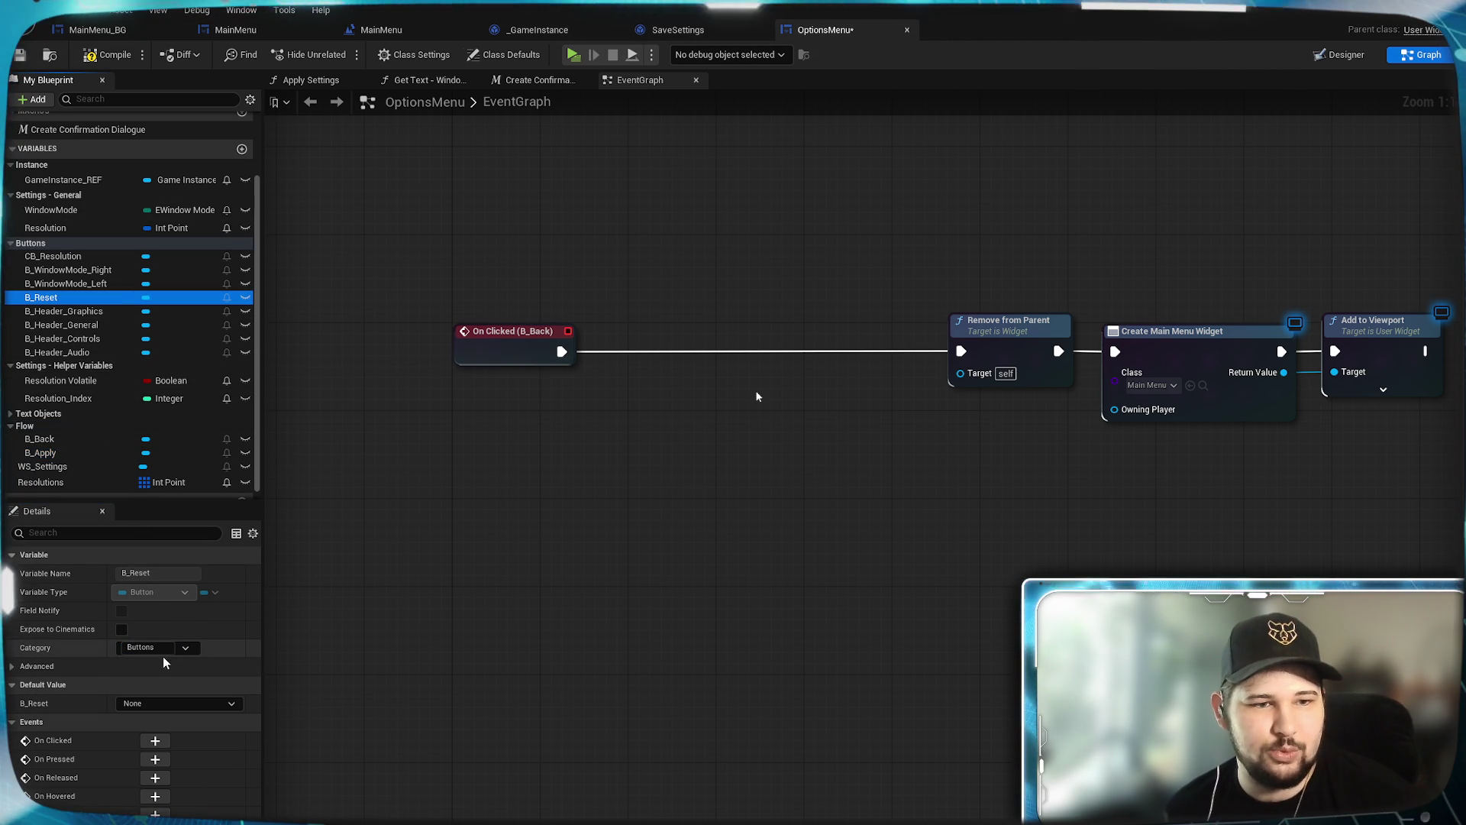
pyautogui.click(186, 648)
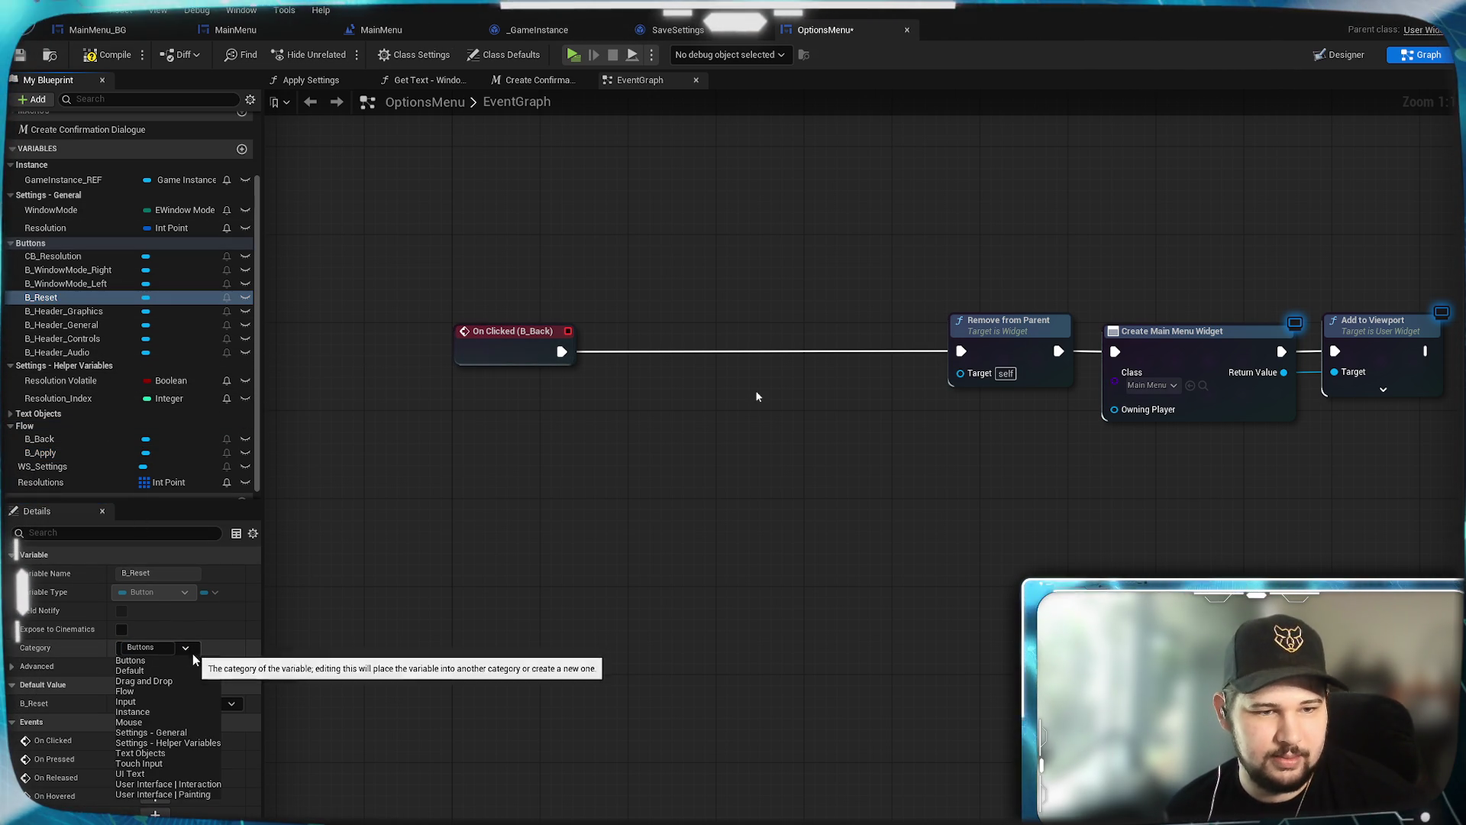
pyautogui.click(148, 692)
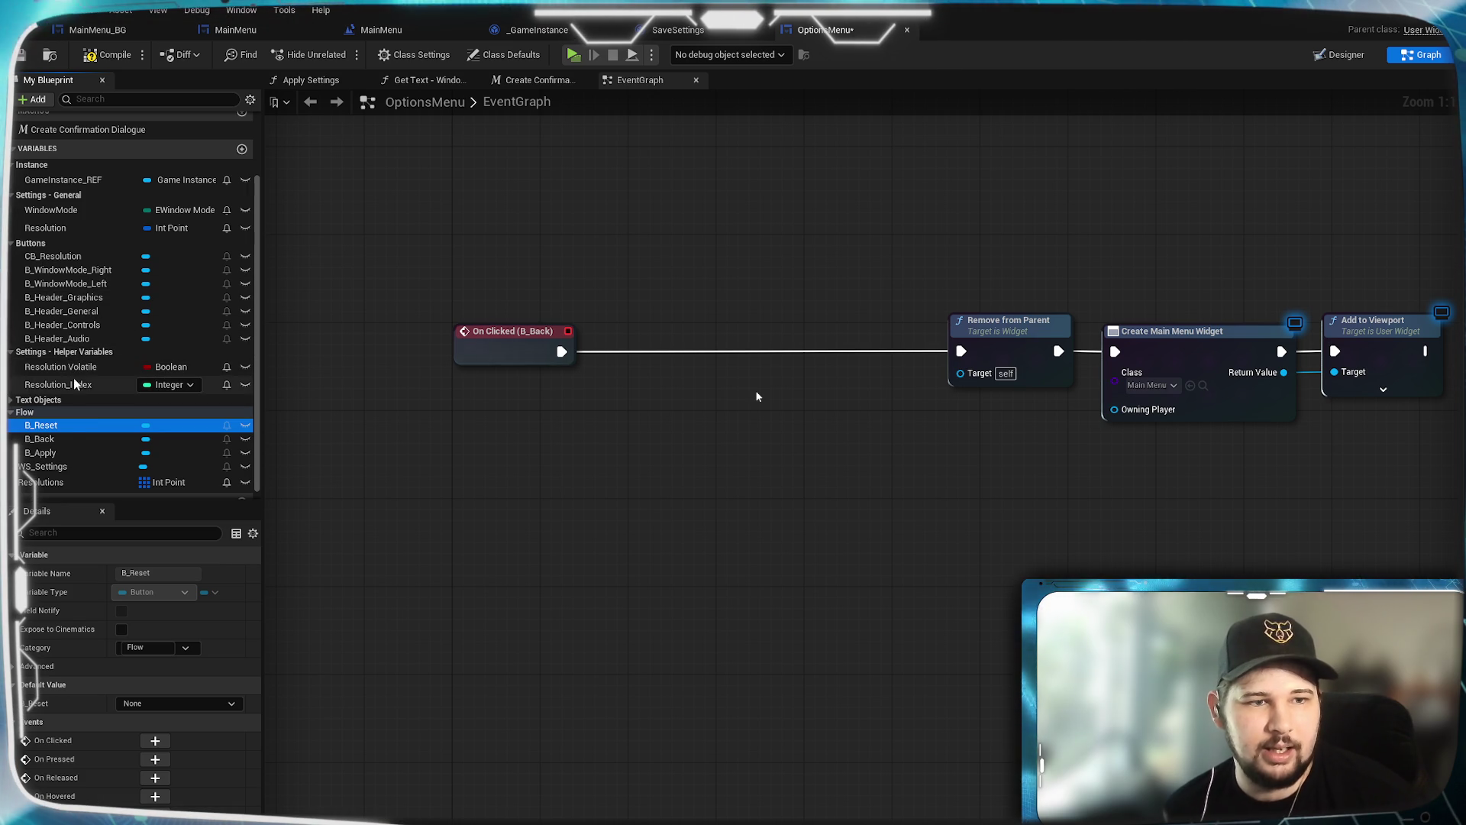
pyautogui.click(80, 467)
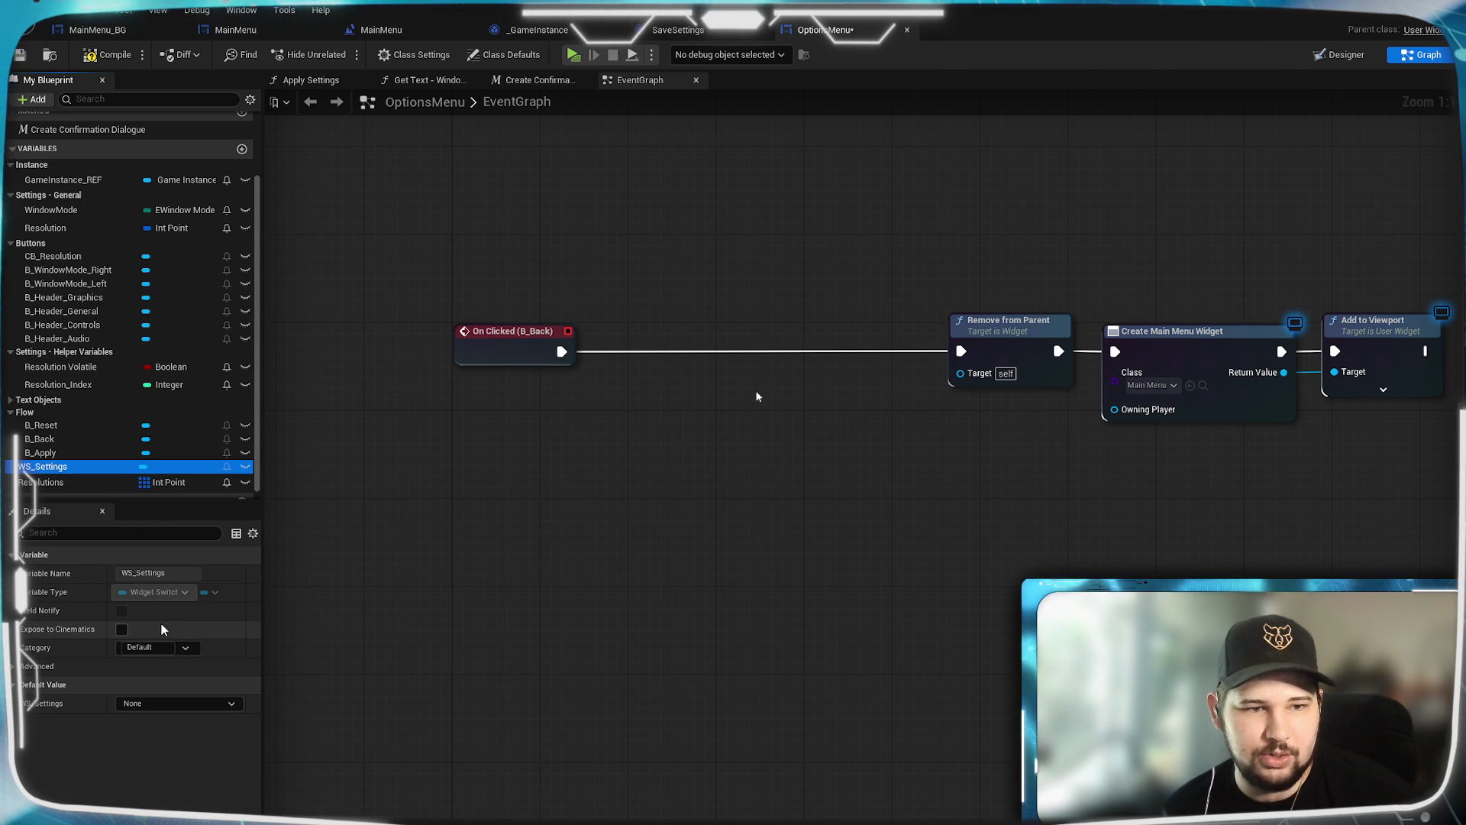
pyautogui.click(185, 648)
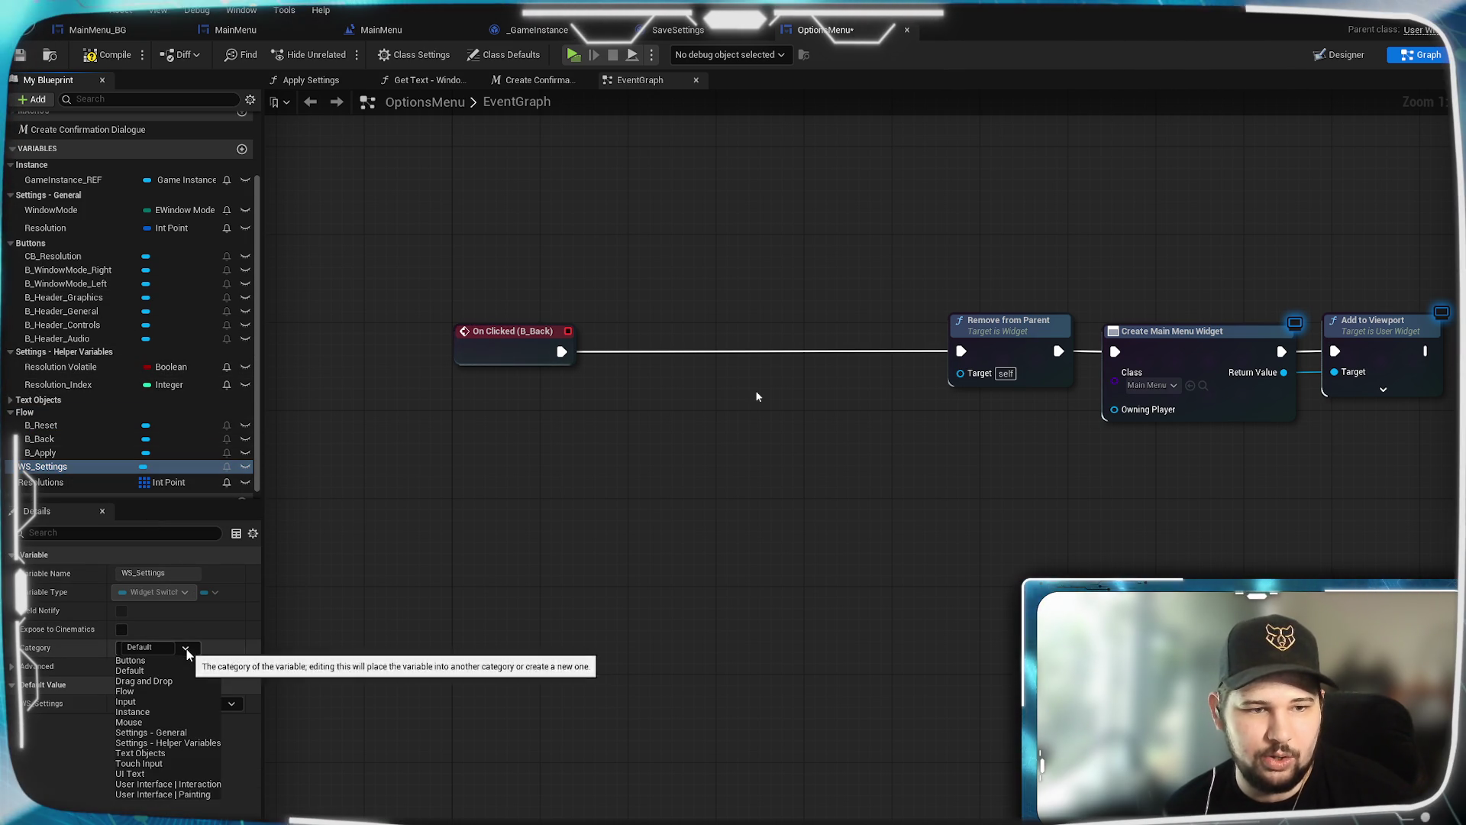
pyautogui.click(149, 692)
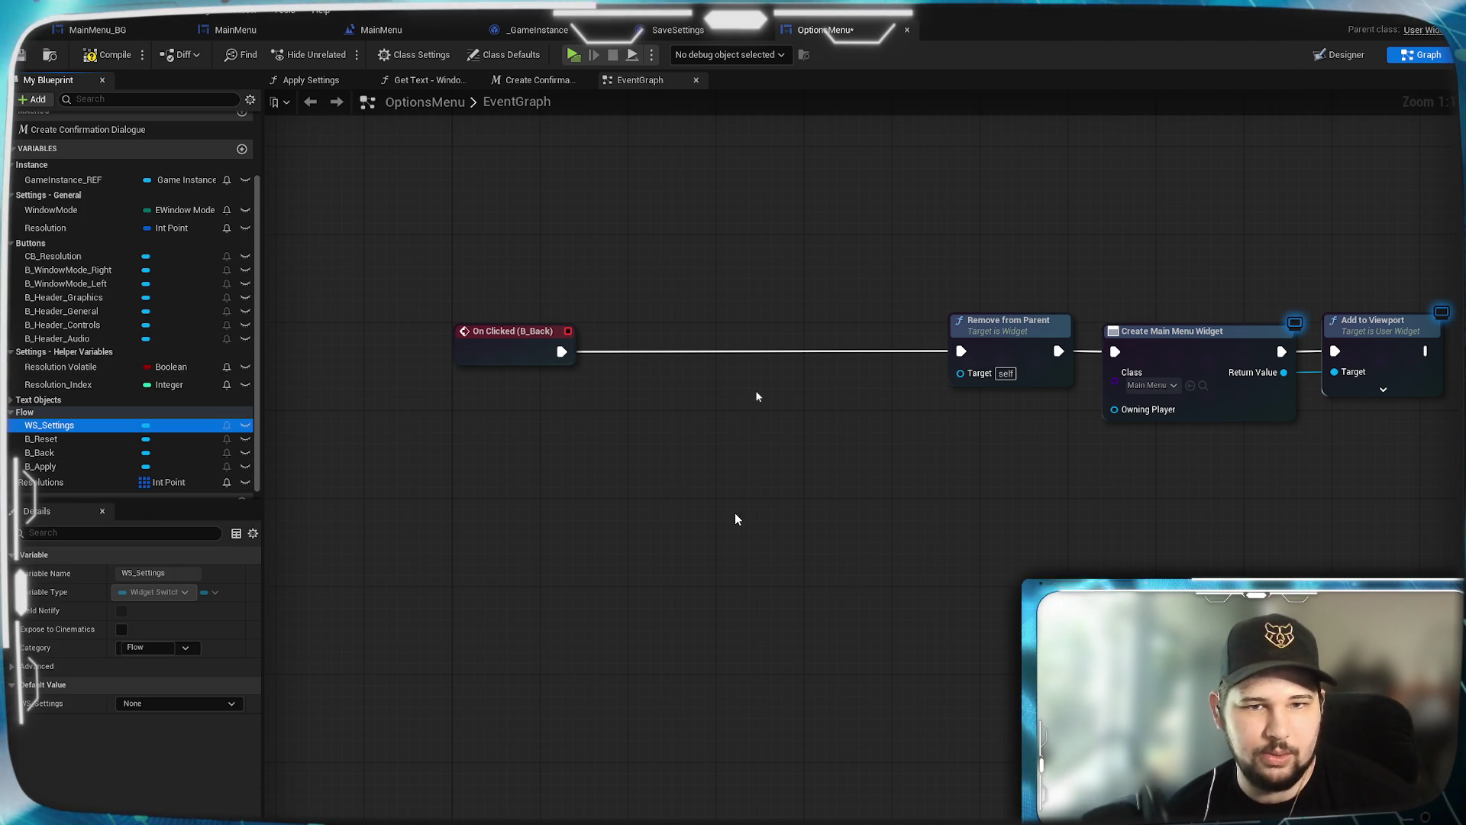
pyautogui.moveTo(39, 466); pyautogui.dragTo(552, 535)
# Step: Place a Get B_Apply node below the B_Back click event and save the blueprint
pyautogui.click(532, 461)
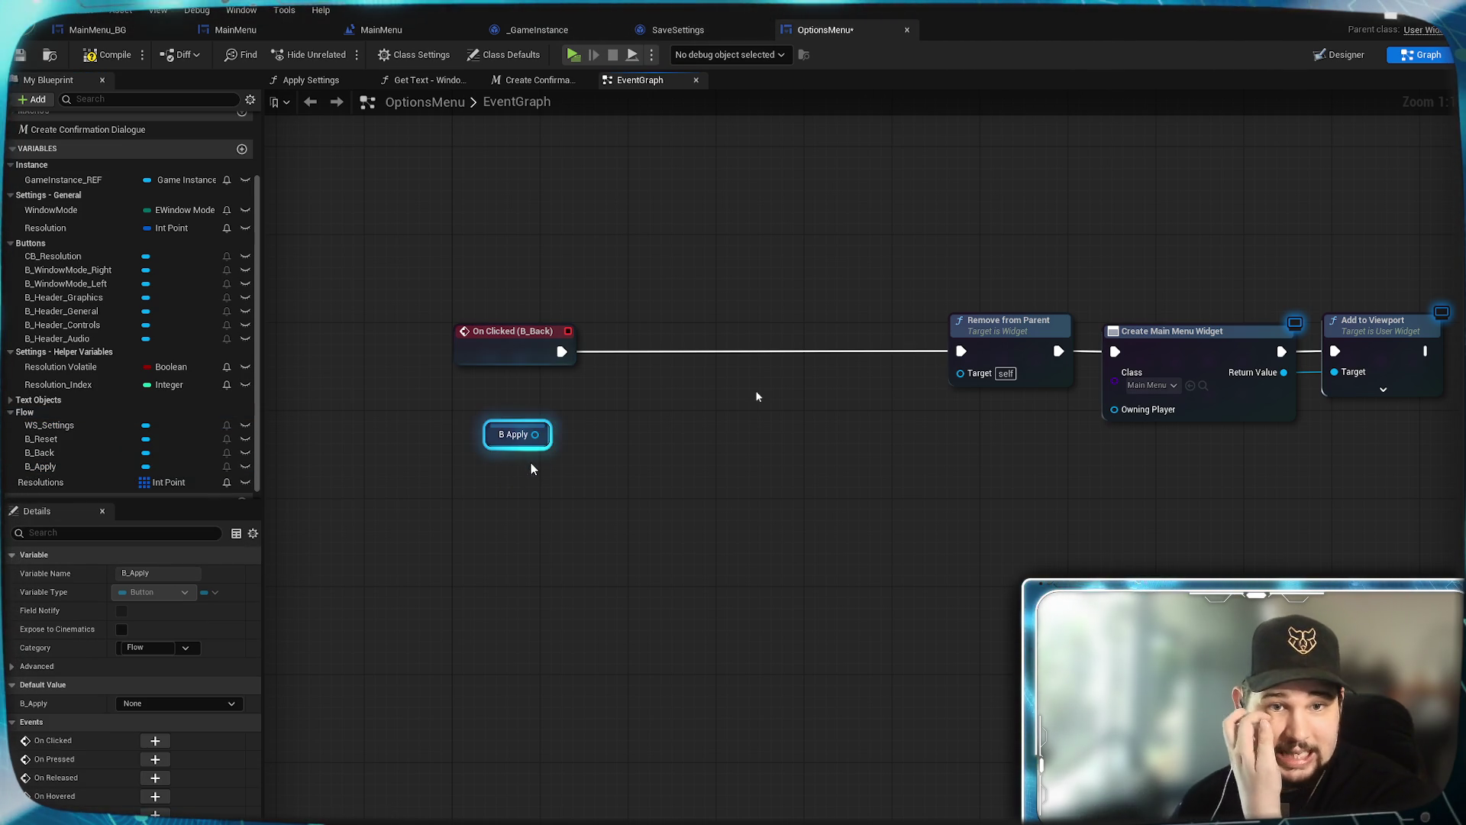
pyautogui.moveTo(536, 422); pyautogui.dragTo(503, 415)
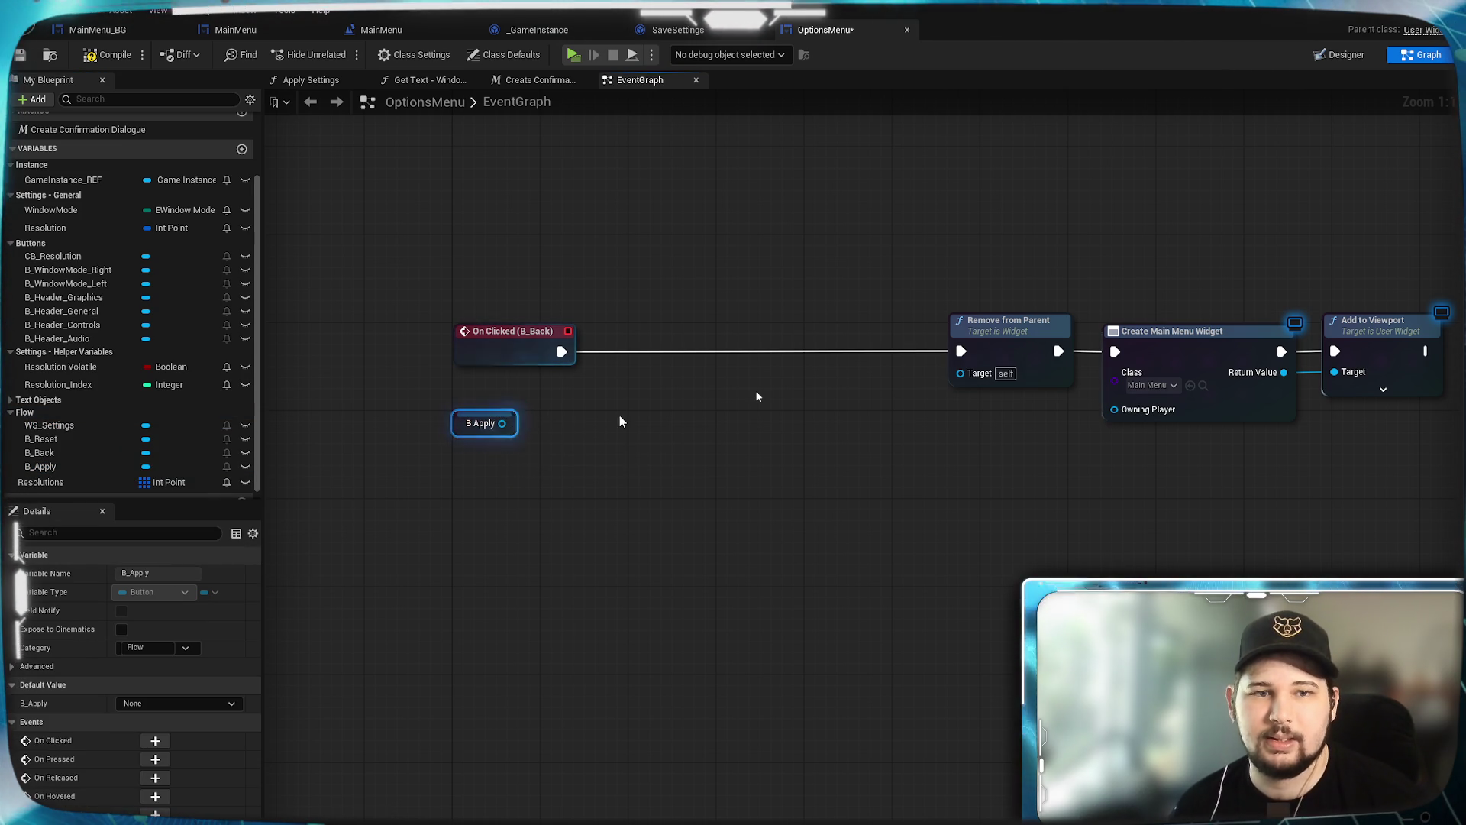
pyautogui.click(555, 465)
pyautogui.click(45, 469)
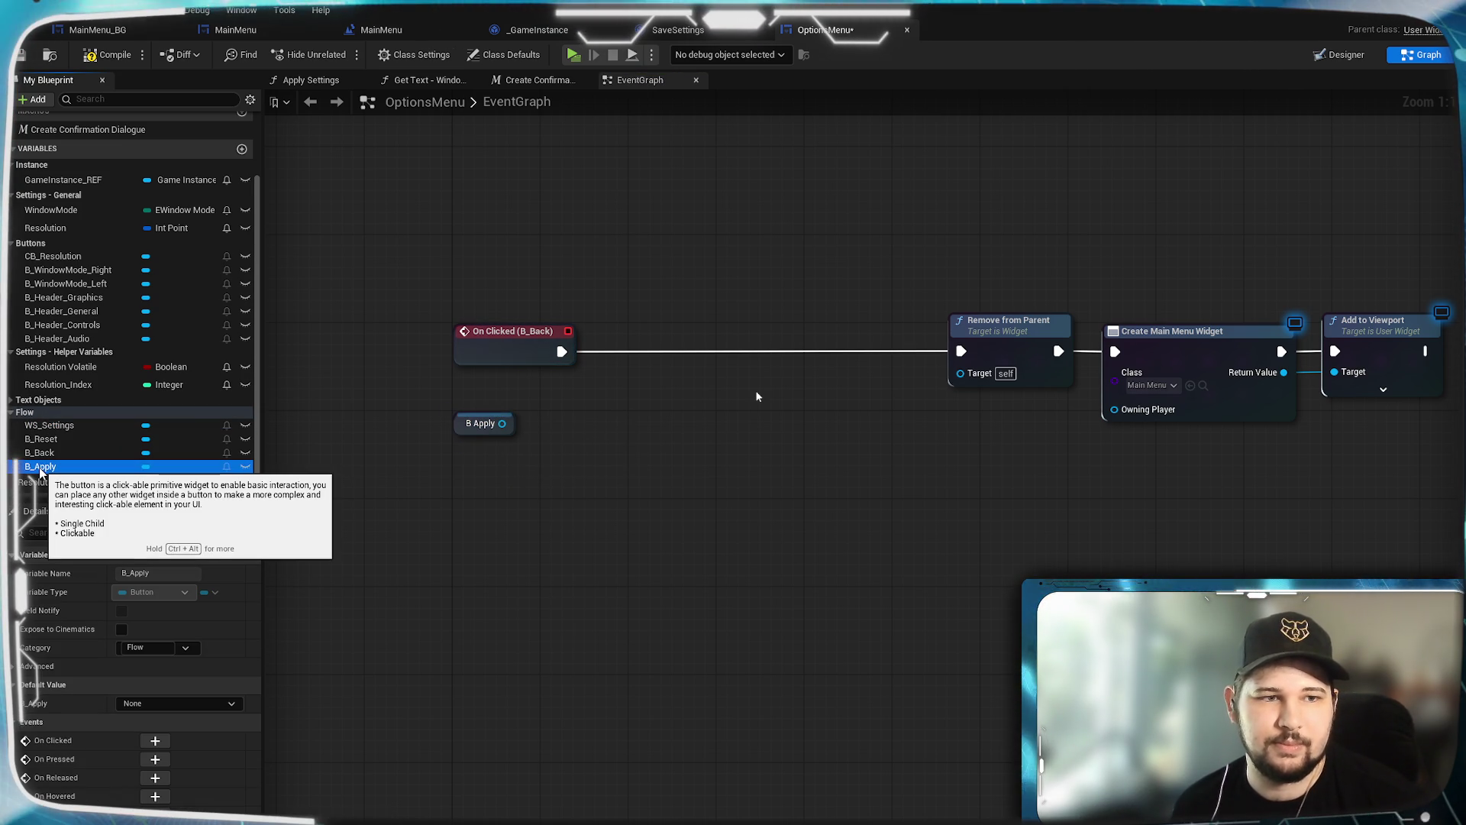
pyautogui.rightClick(38, 469)
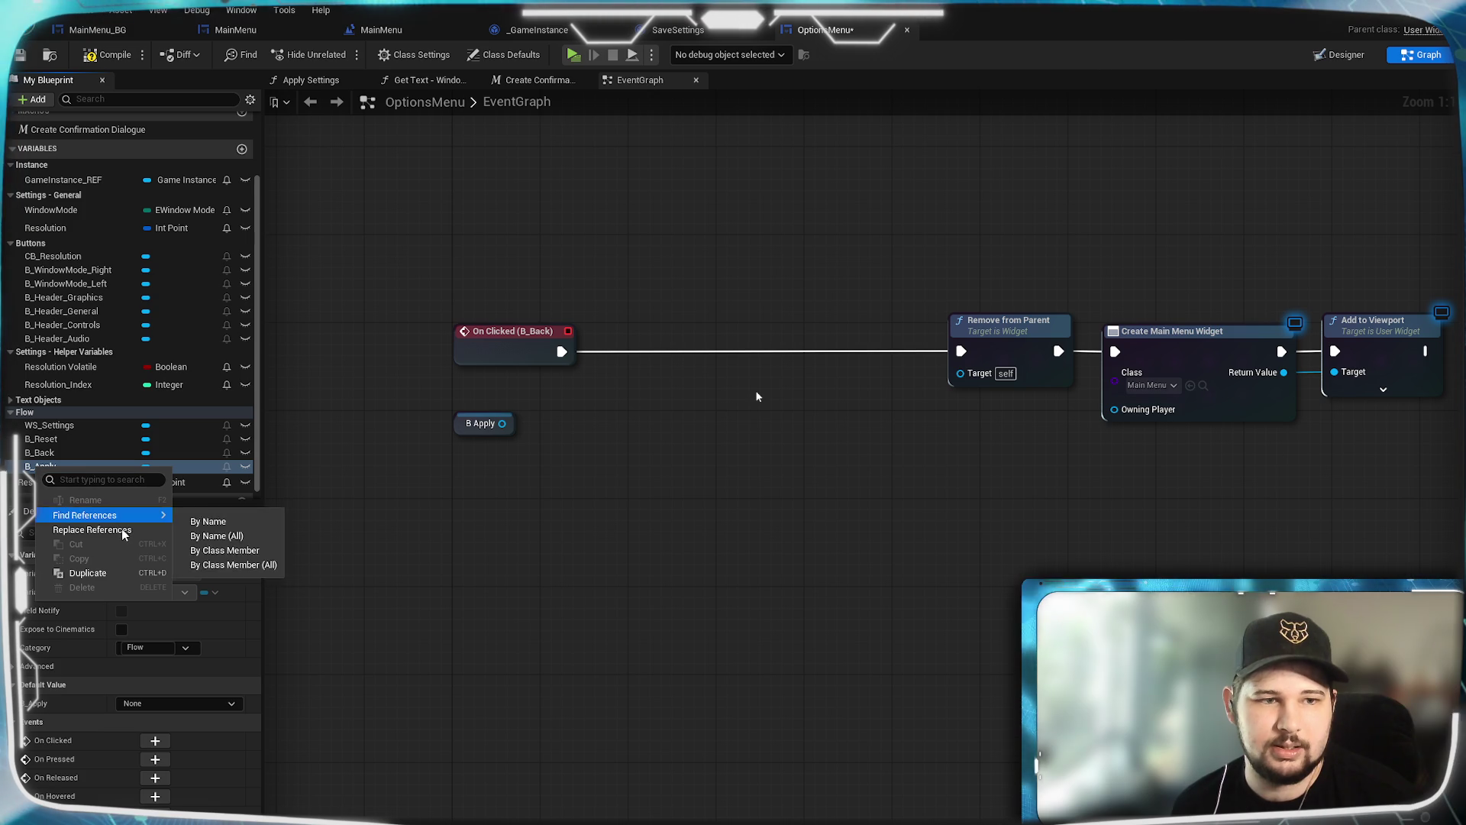
pyautogui.moveTo(84, 516)
pyautogui.click(32, 470)
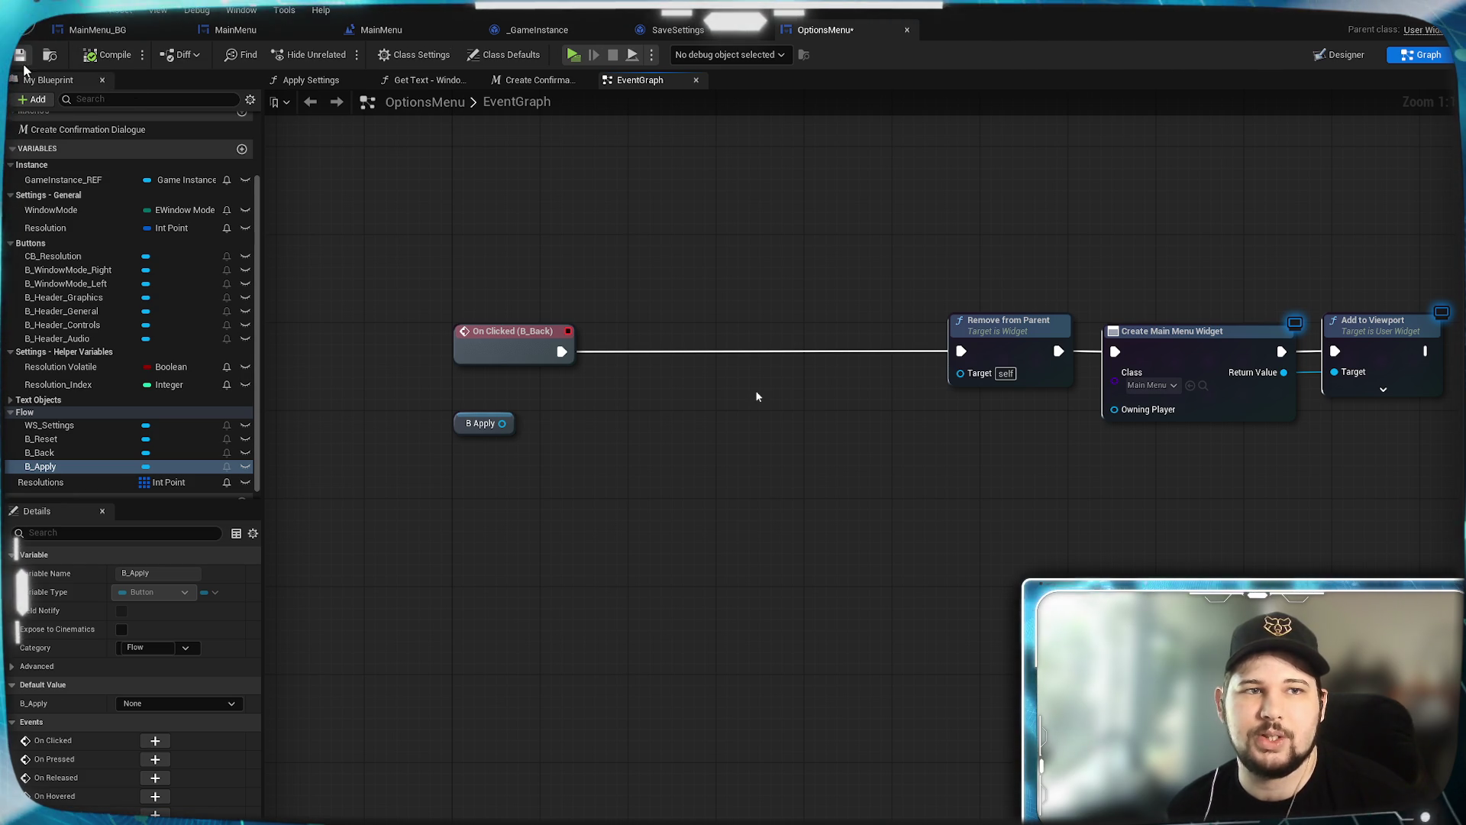
pyautogui.click(18, 61)
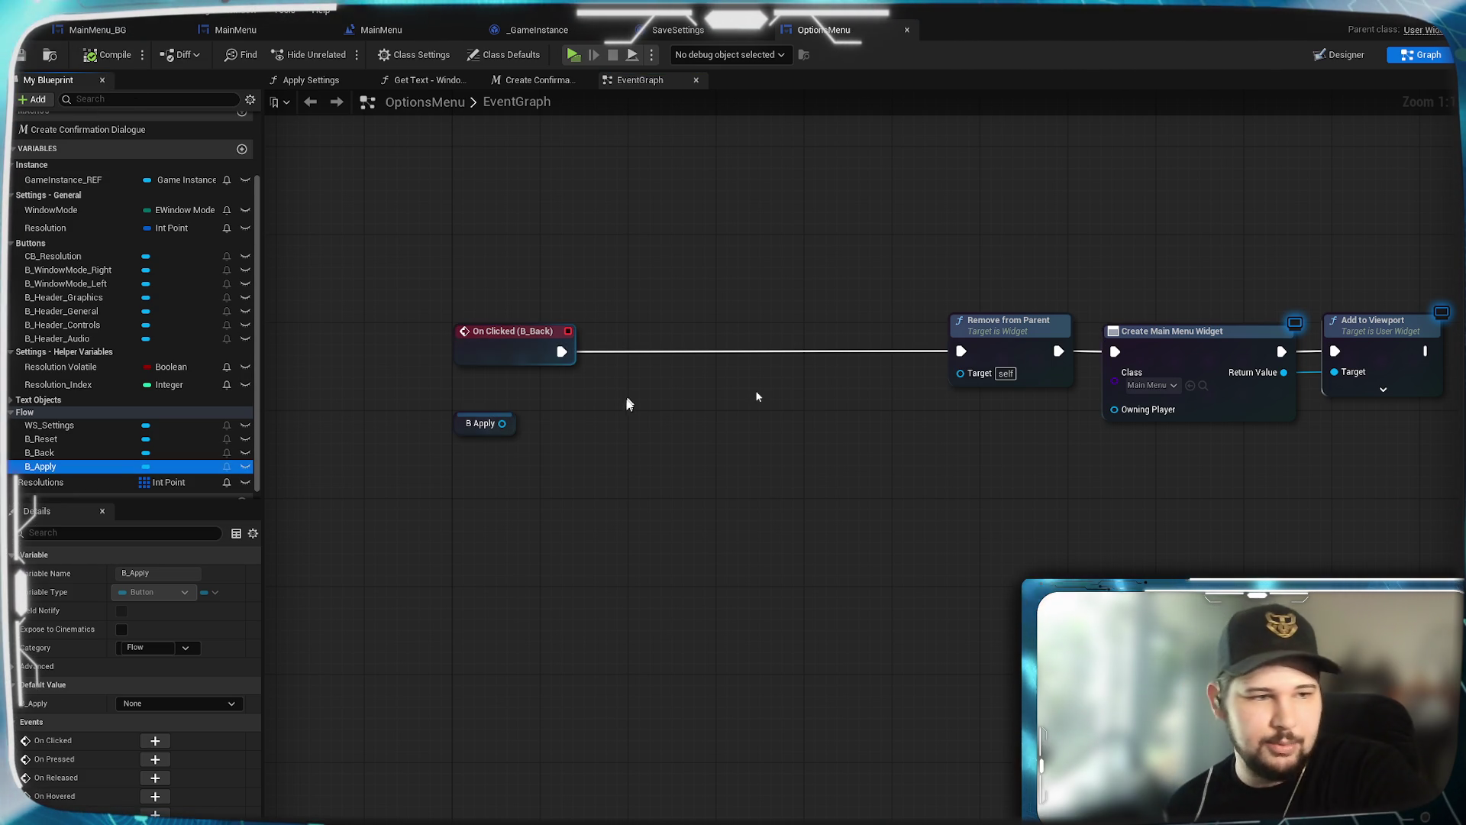
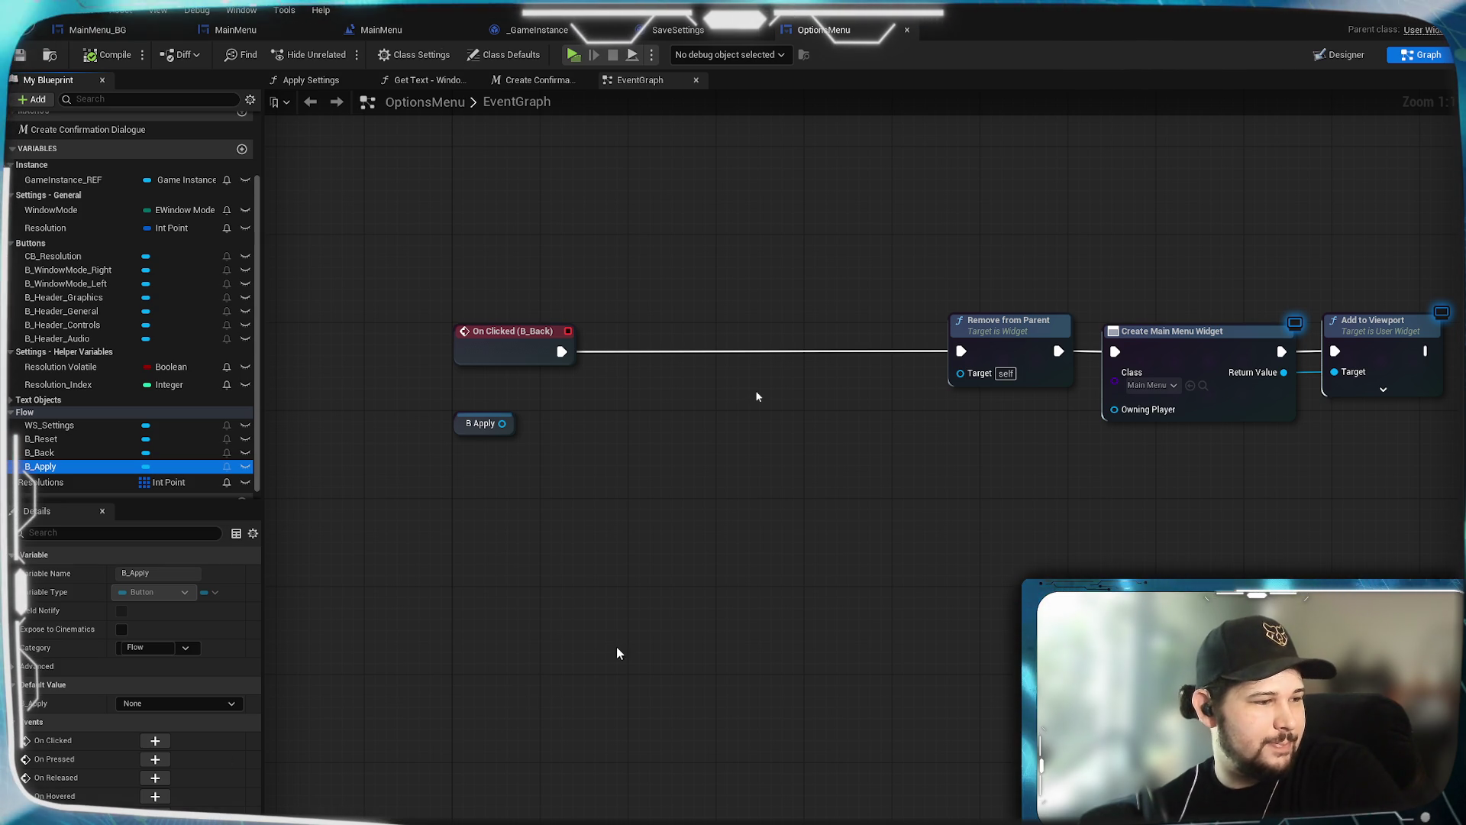
# Step: Add a Get Is Enabled node taking the B Apply button reference as its target
pyautogui.click(757, 397)
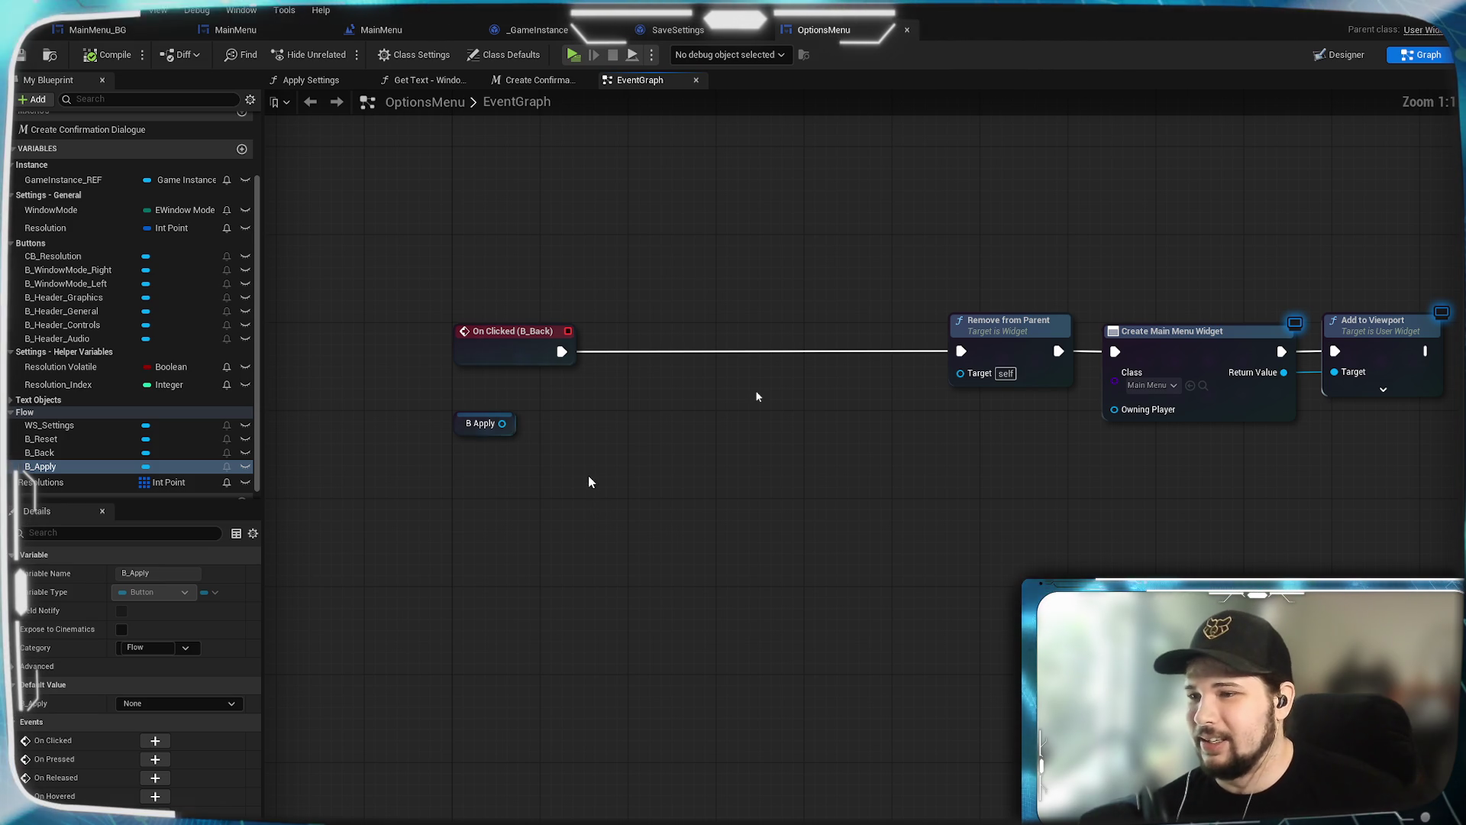
pyautogui.moveTo(590, 481); pyautogui.dragTo(638, 540)
pyautogui.click(581, 409)
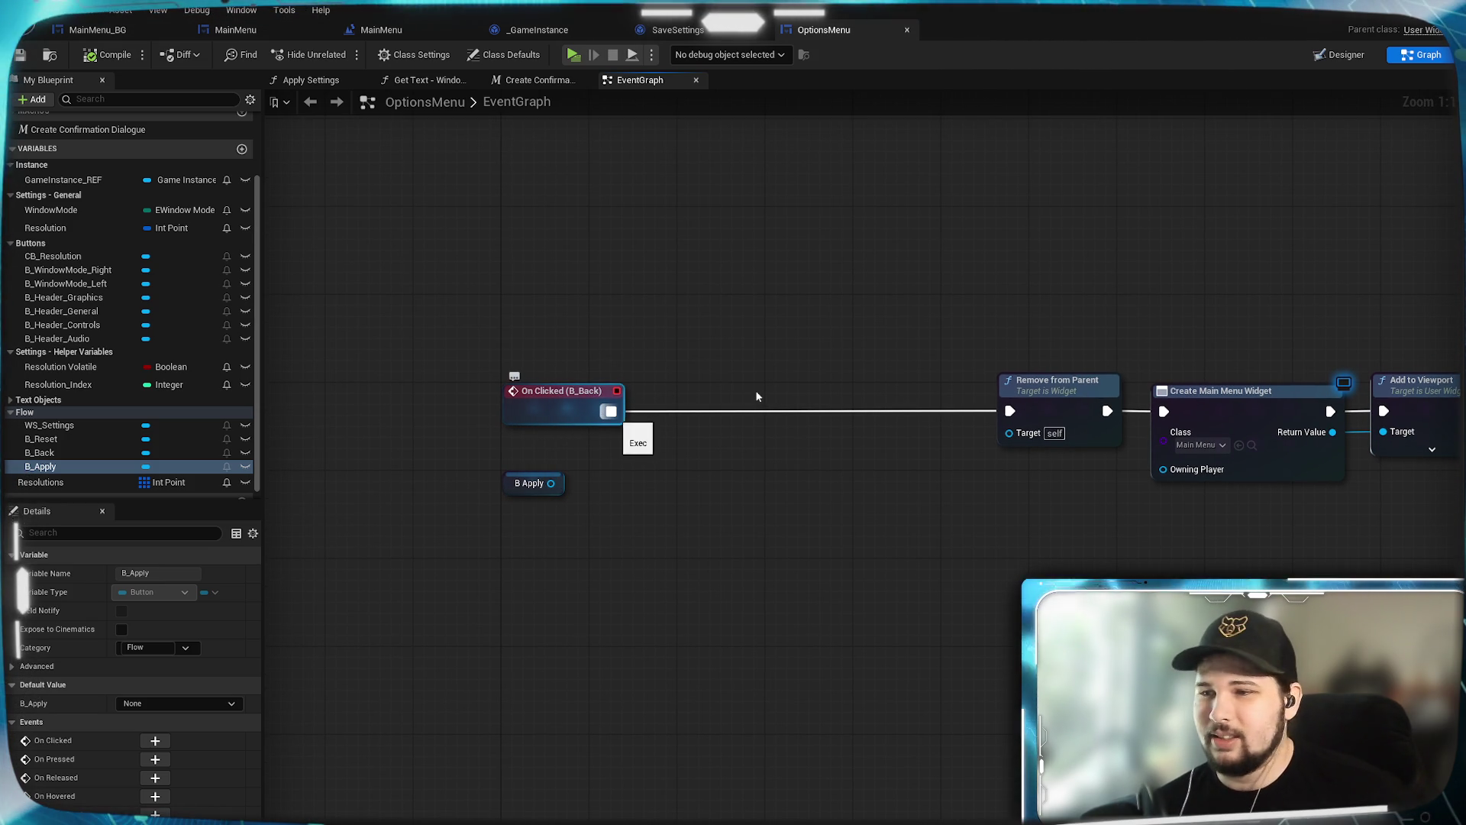
pyautogui.moveTo(551, 482); pyautogui.dragTo(615, 494)
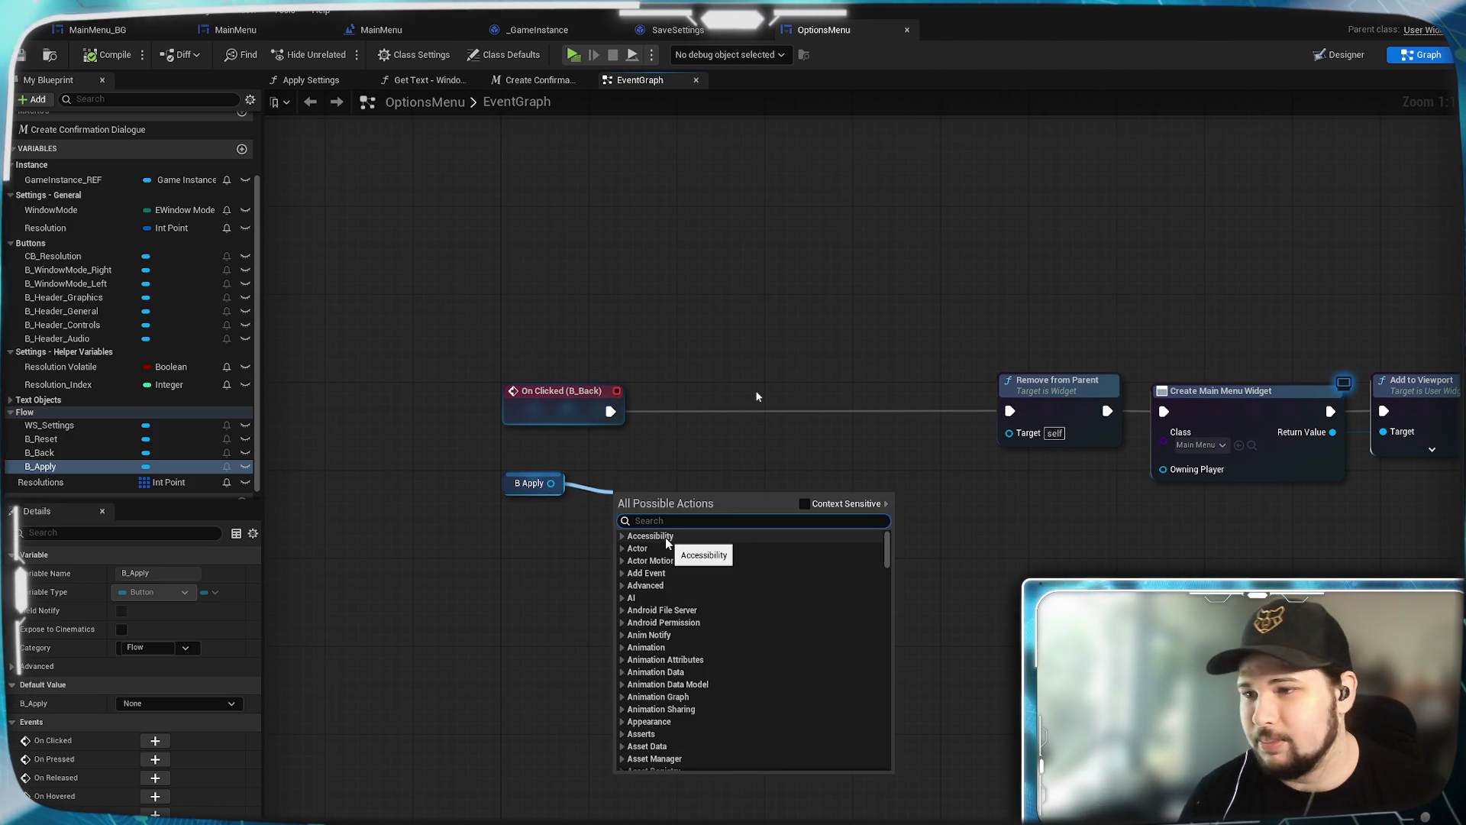
pyautogui.write('is enab')
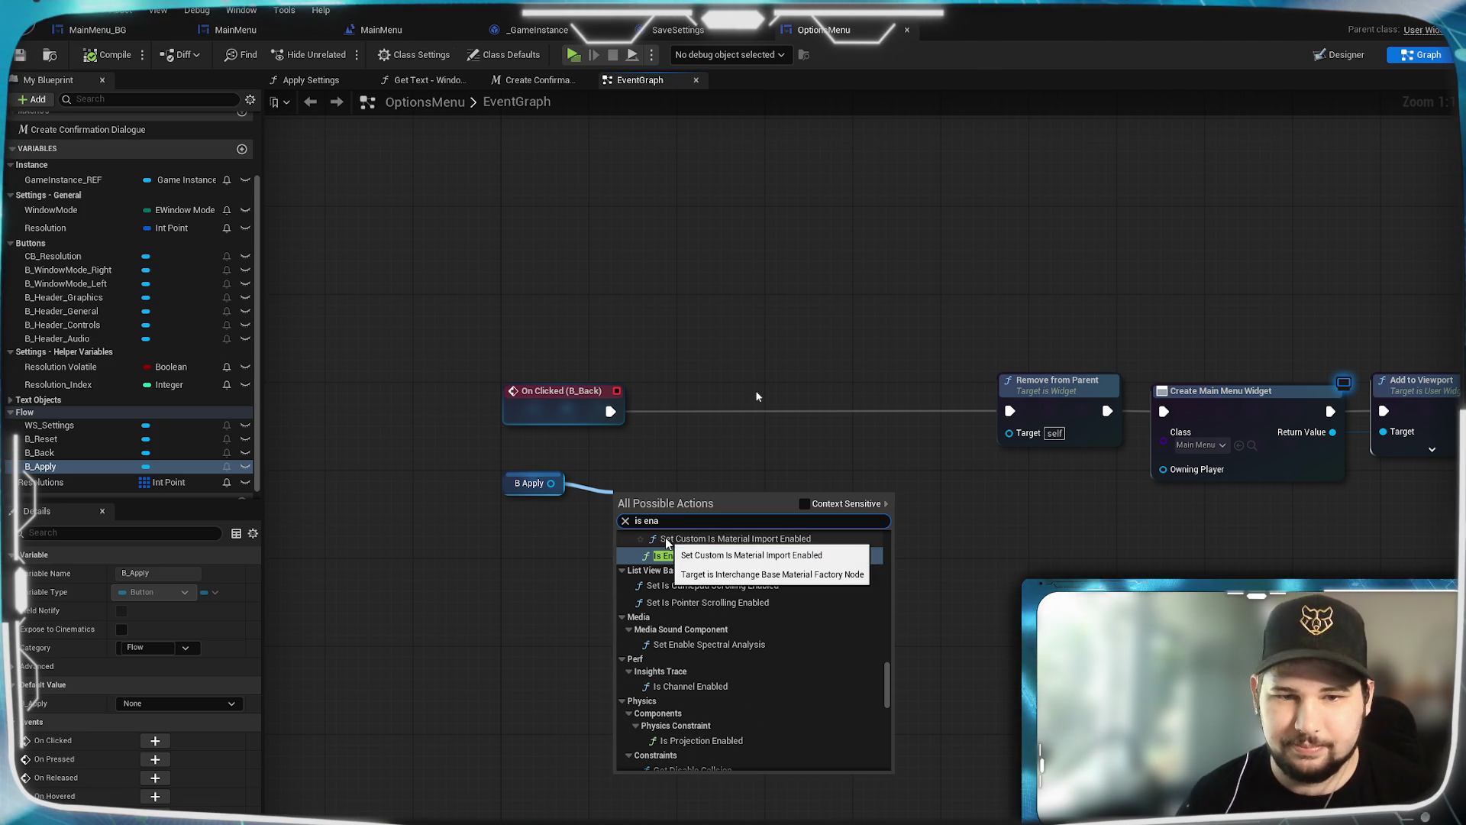
pyautogui.press('BackSpace')
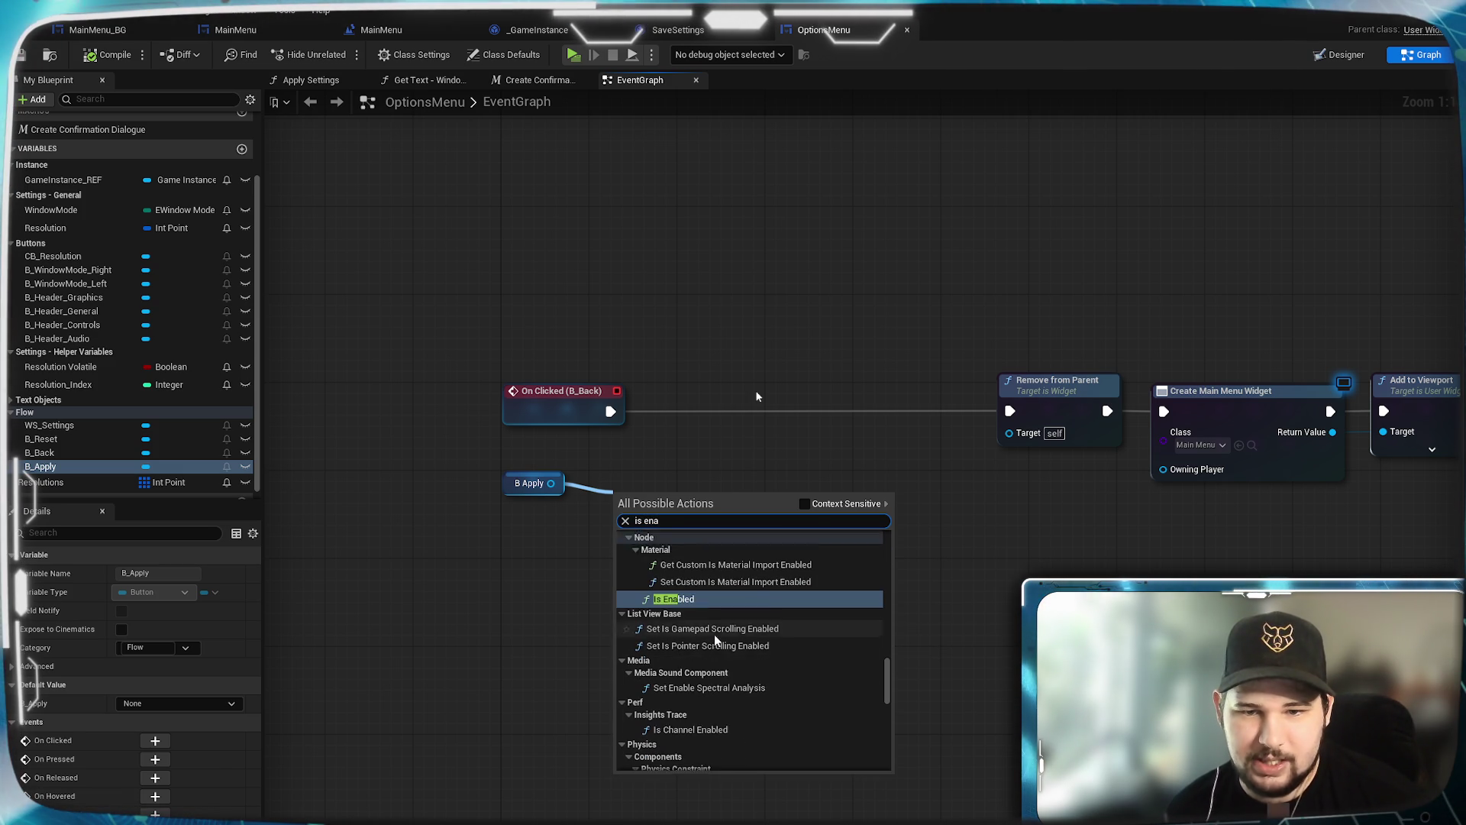
pyautogui.scroll(-1, 718, 642)
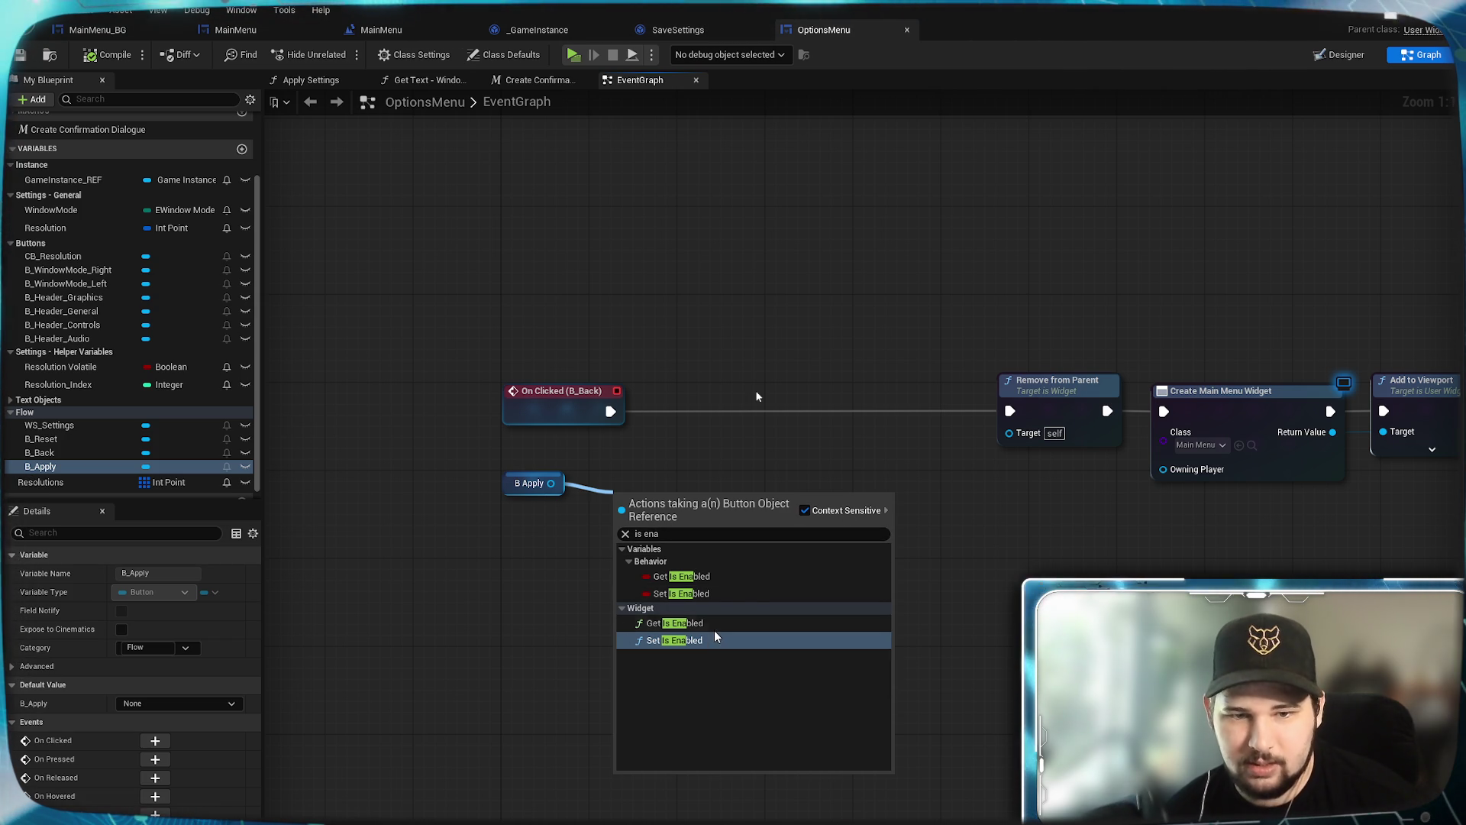
pyautogui.click(676, 623)
pyautogui.moveTo(677, 493); pyautogui.dragTo(655, 482)
# Step: Save the OptionsMenu blueprint with Ctrl+S
pyautogui.click(687, 627)
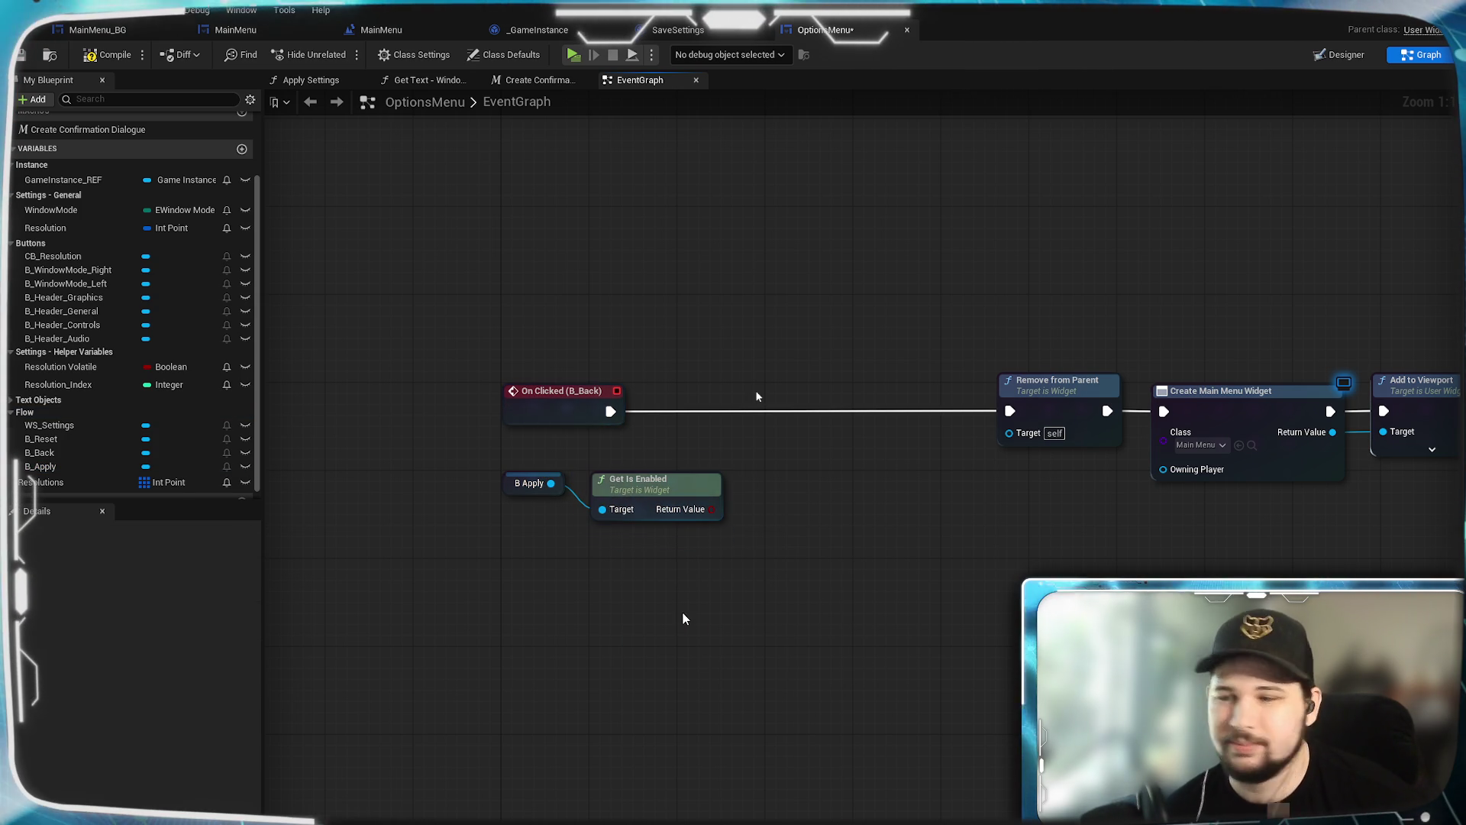
pyautogui.moveTo(737, 530); pyautogui.dragTo(705, 573)
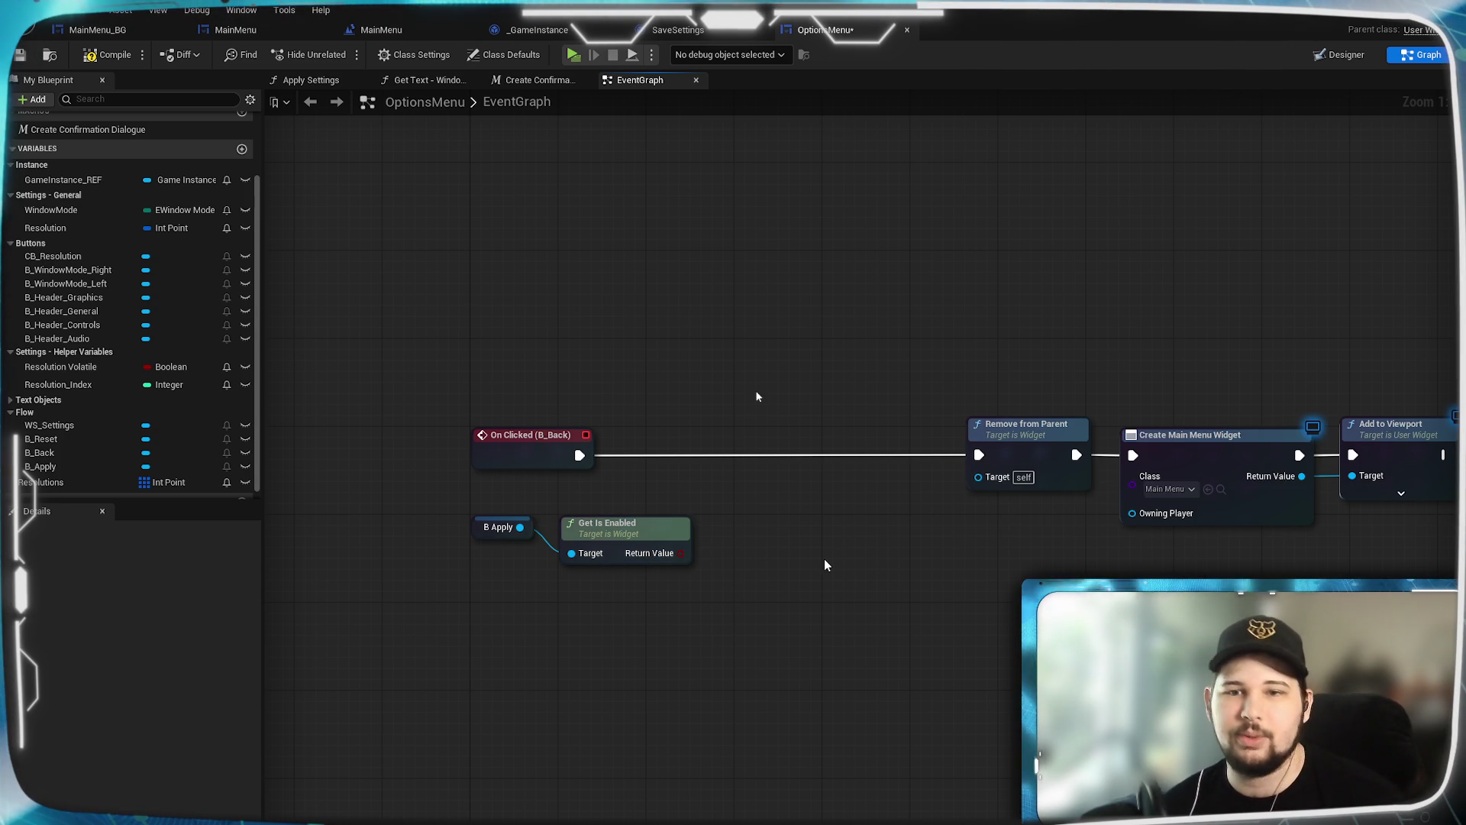
pyautogui.hotkey('ctrl', 's')
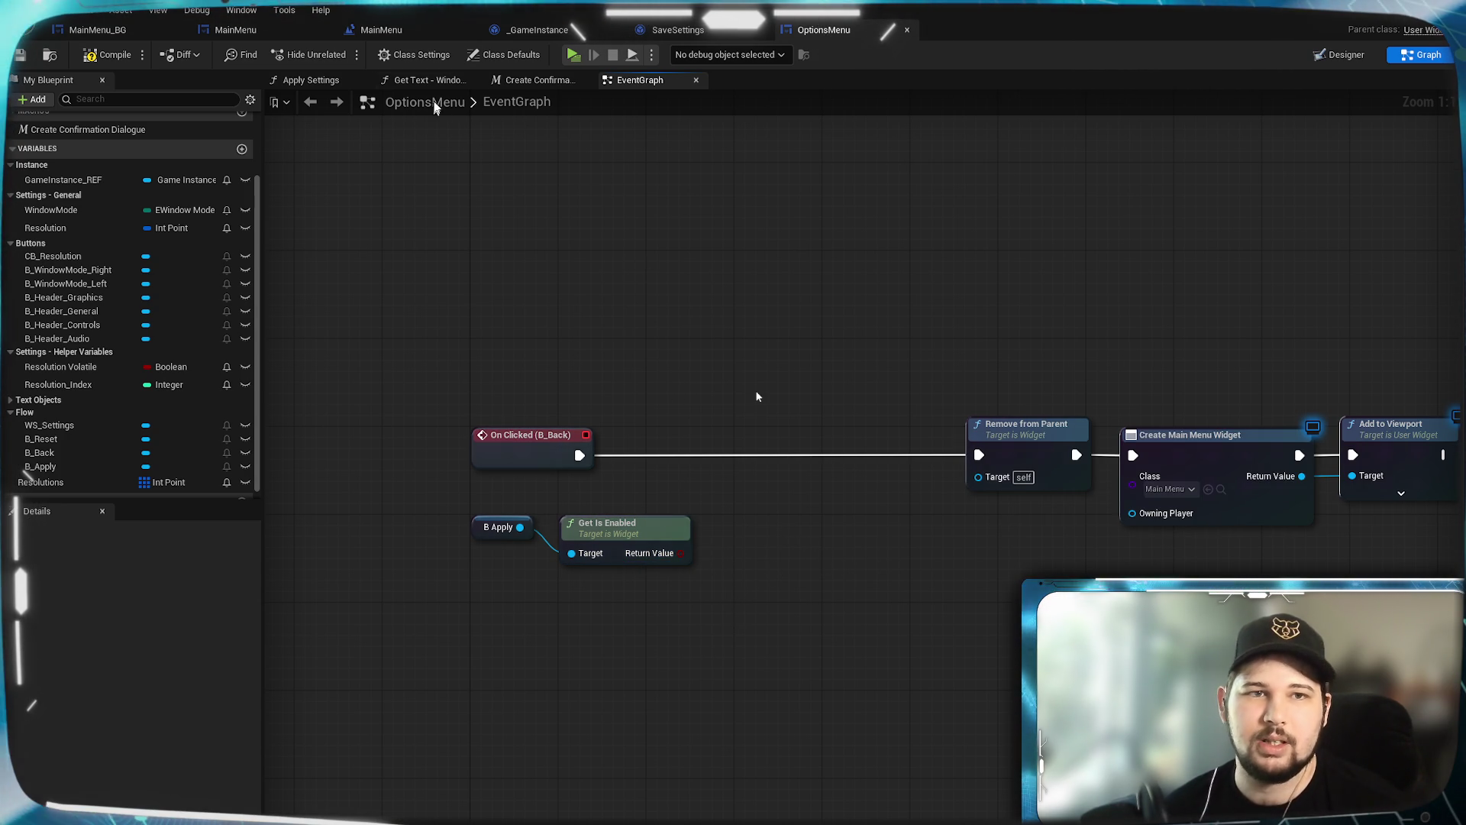
pyautogui.click(1341, 54)
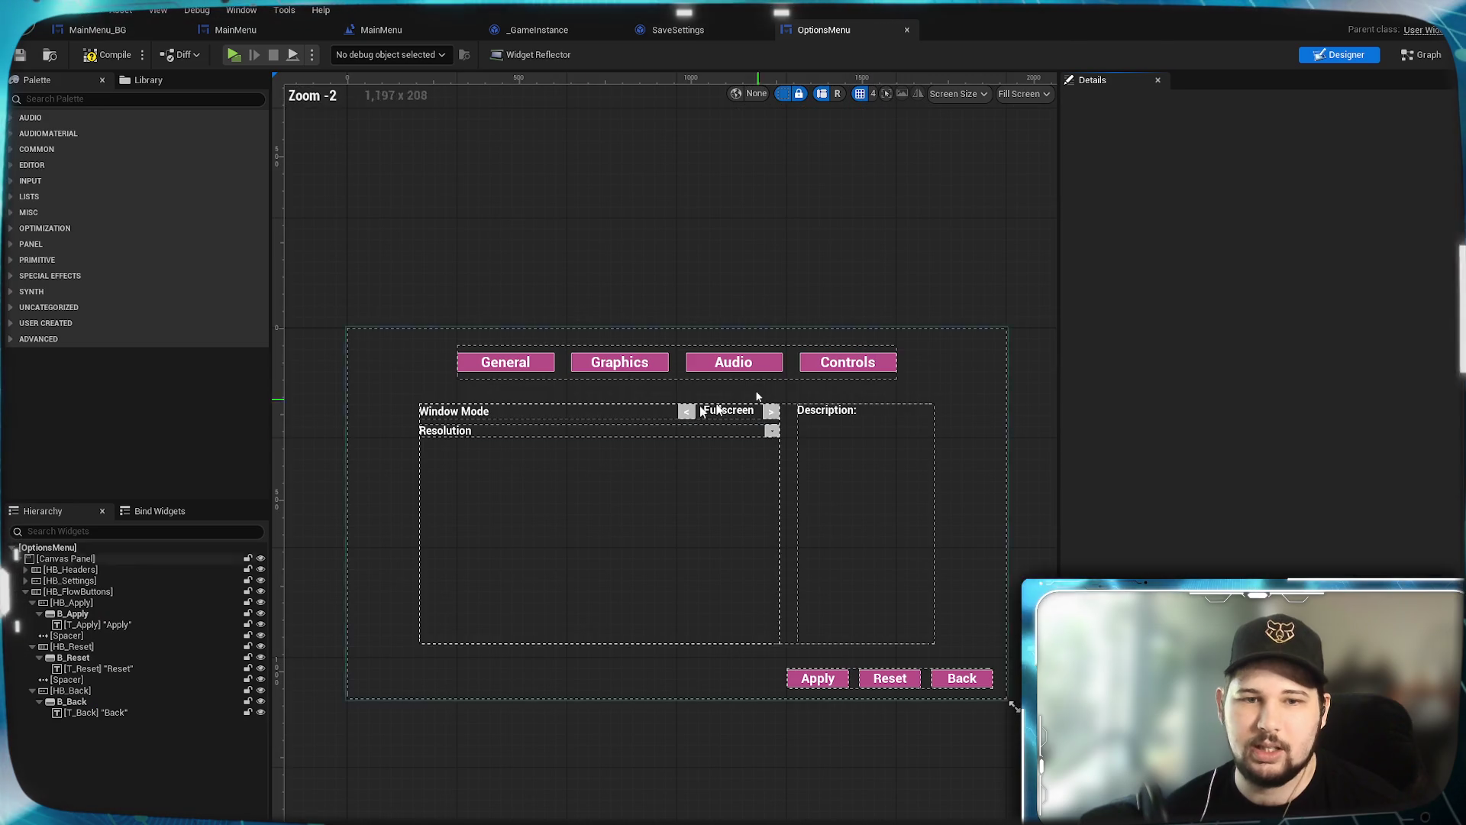
pyautogui.click(97, 659)
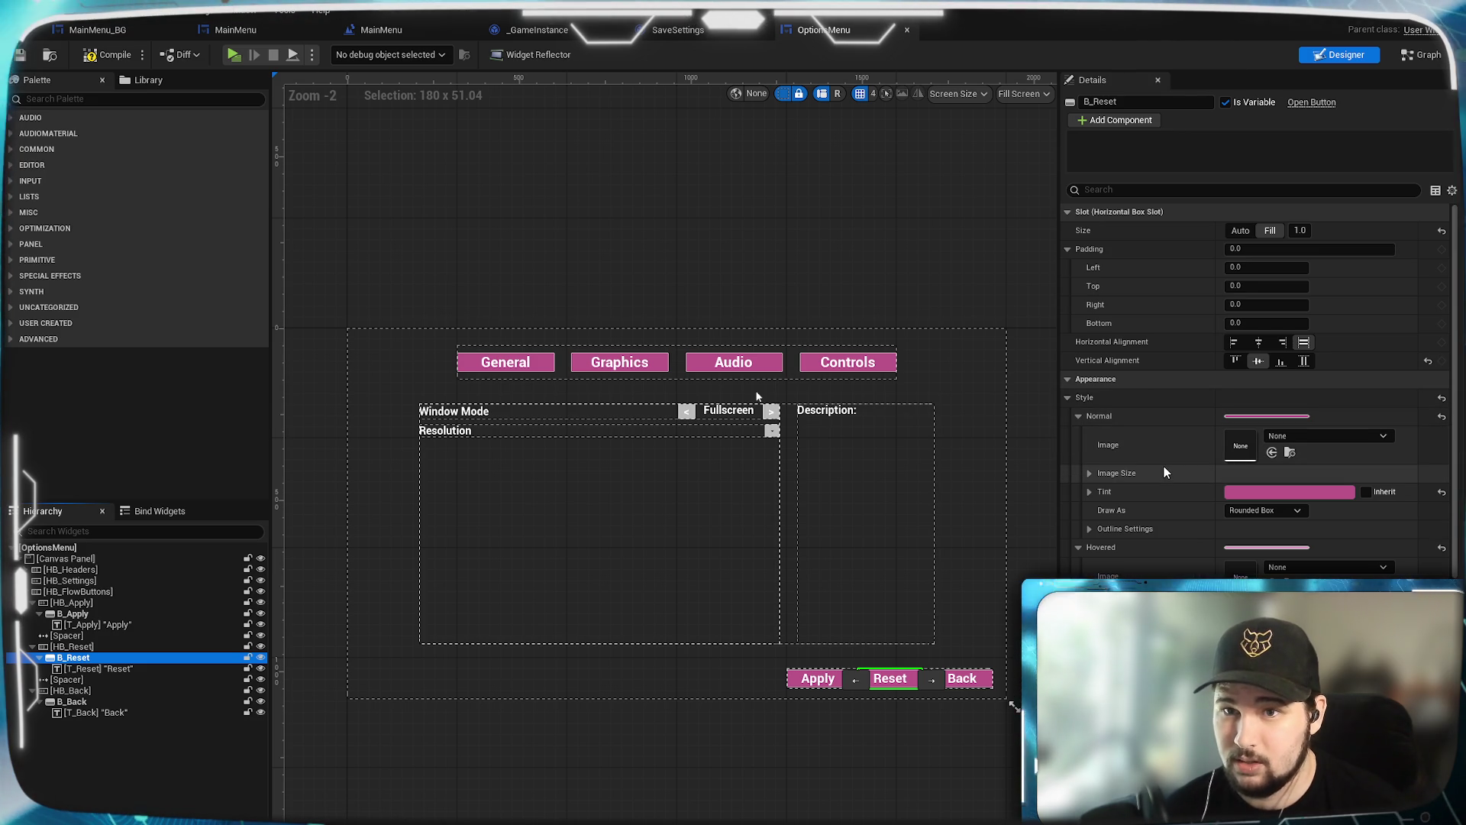
pyautogui.scroll(-3, 1164, 467)
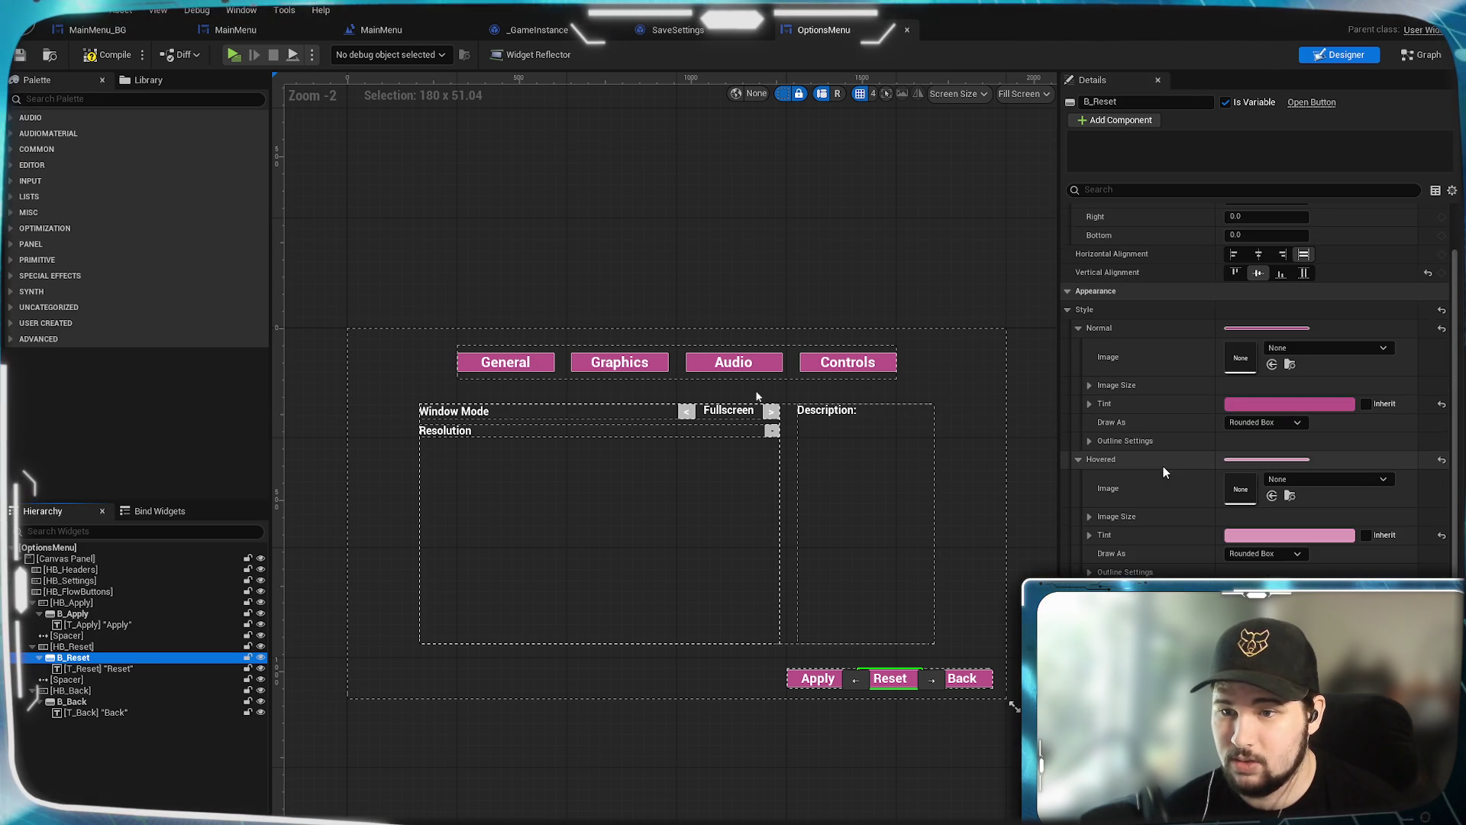
pyautogui.scroll(-5, 1162, 466)
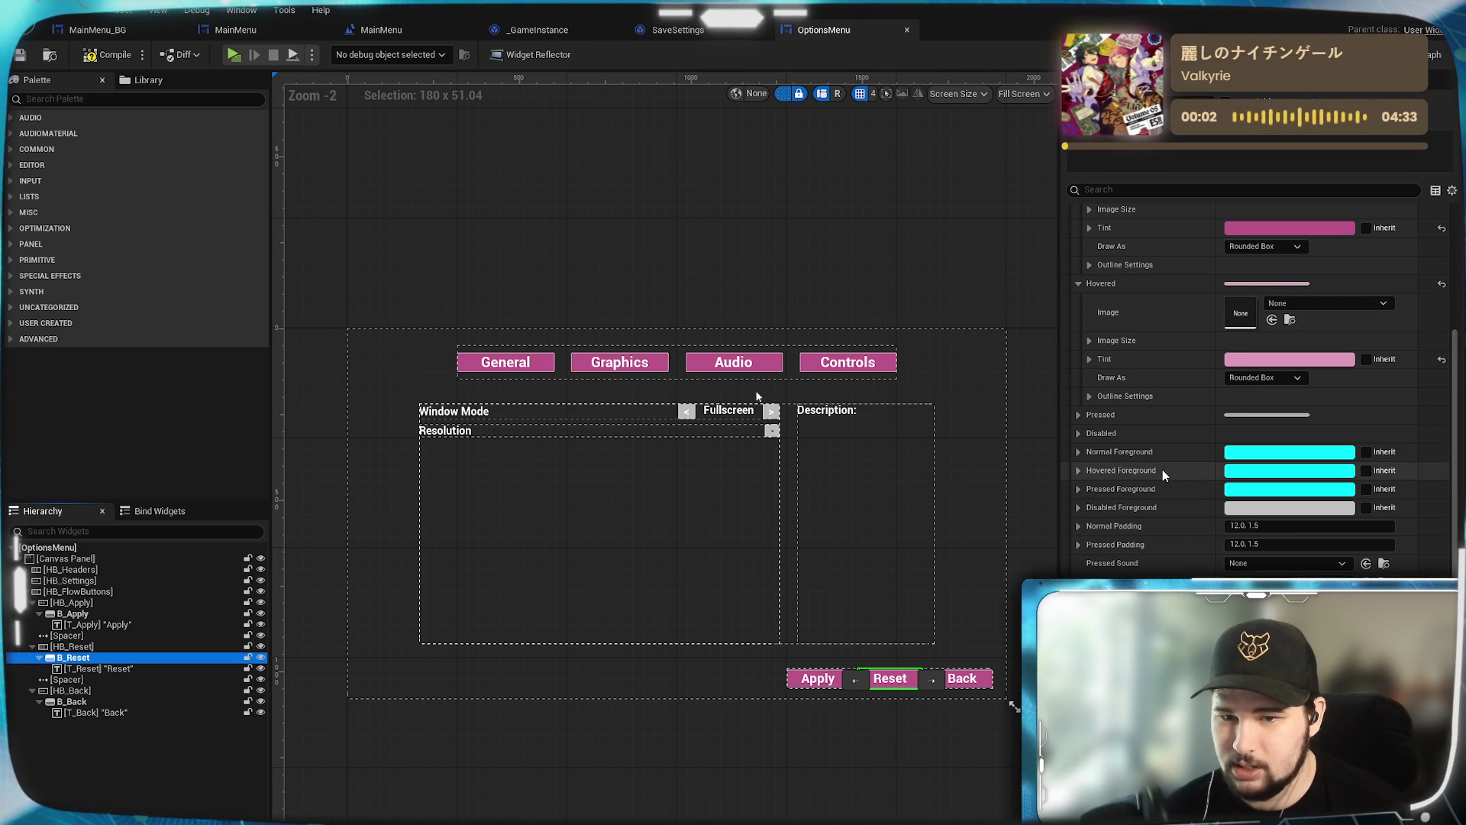
pyautogui.scroll(-5, 1163, 469)
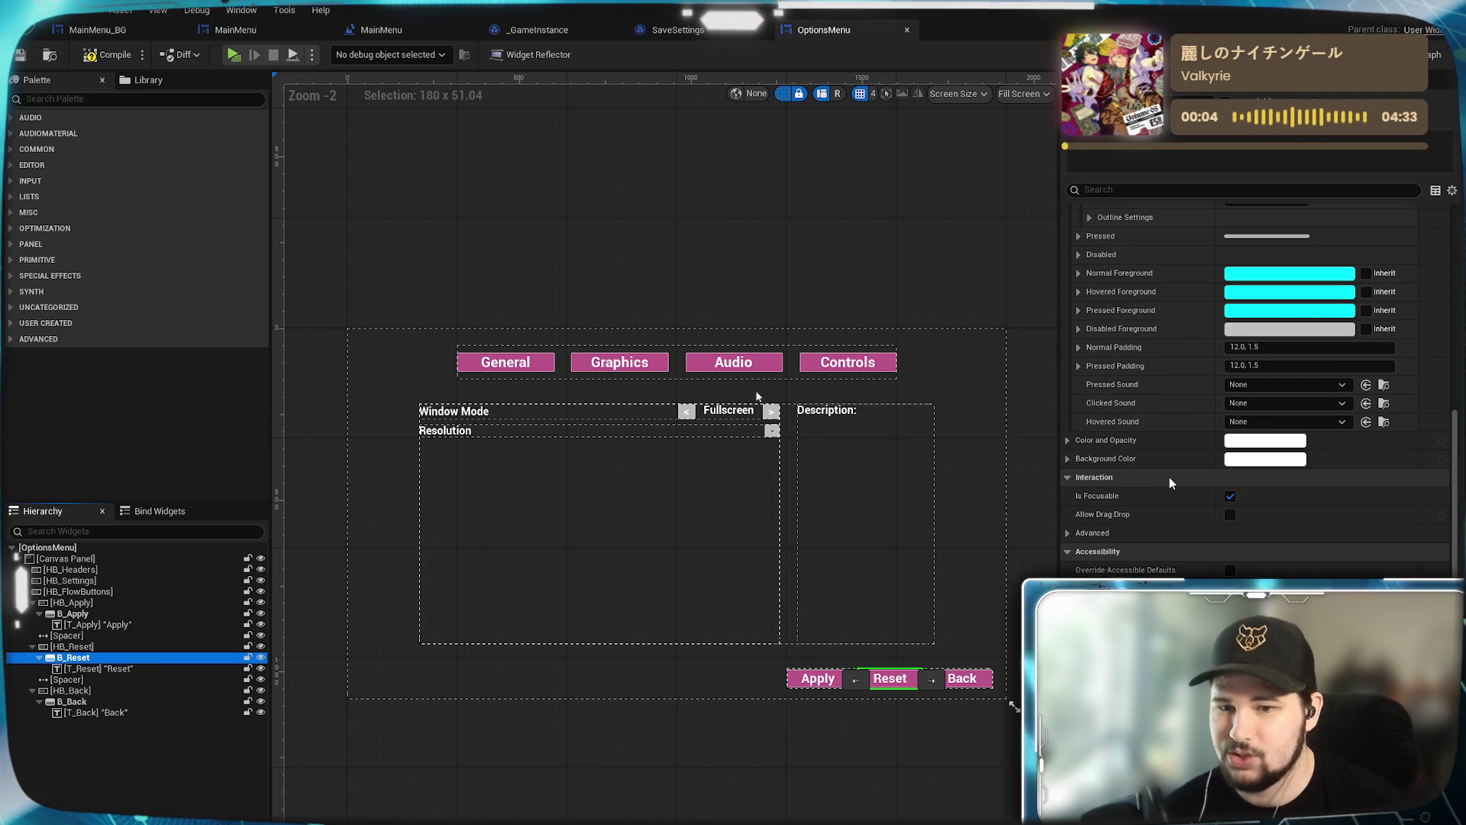
pyautogui.click(764, 718)
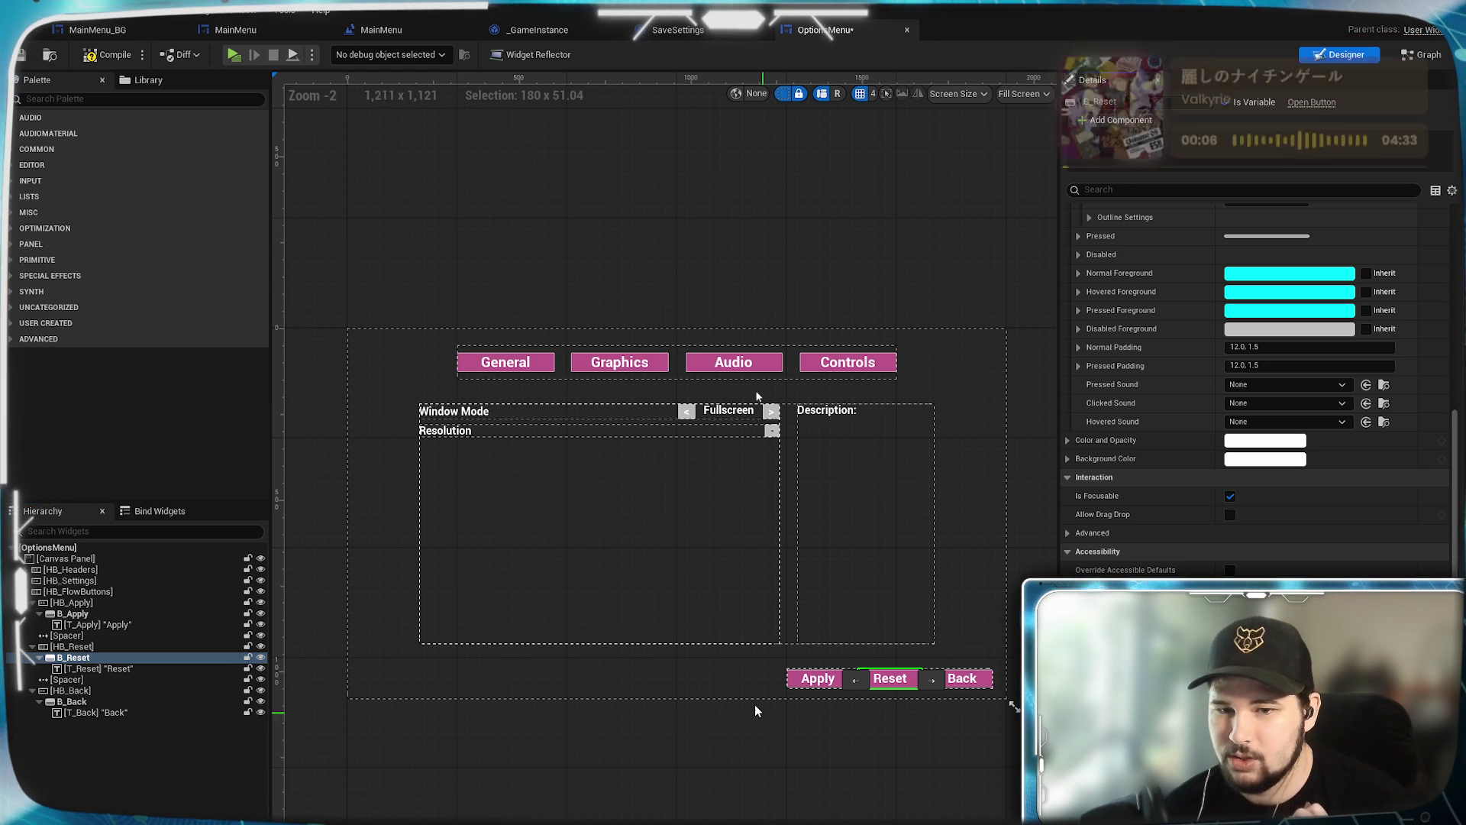
pyautogui.click(94, 615)
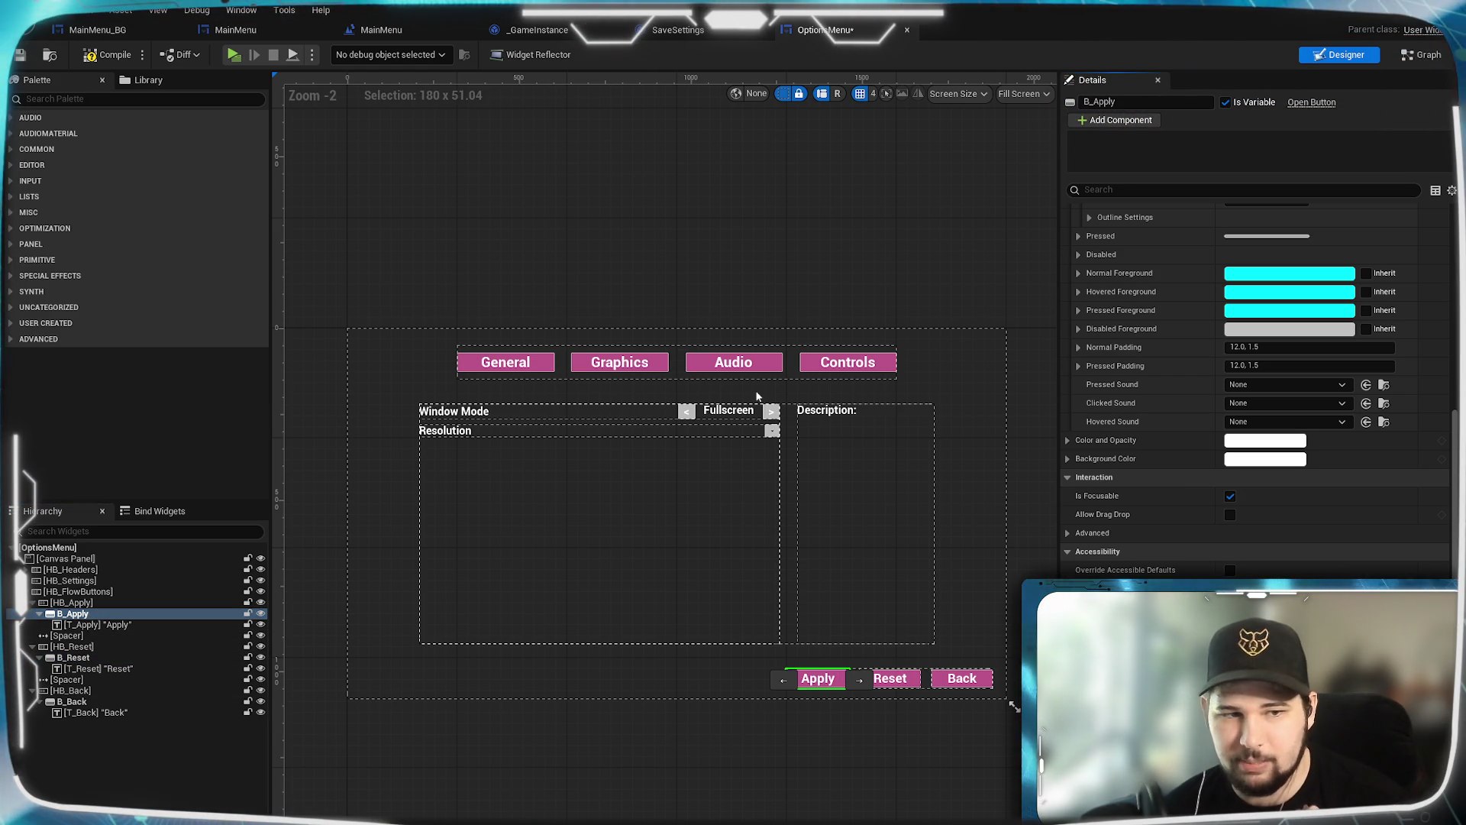
pyautogui.click(114, 701)
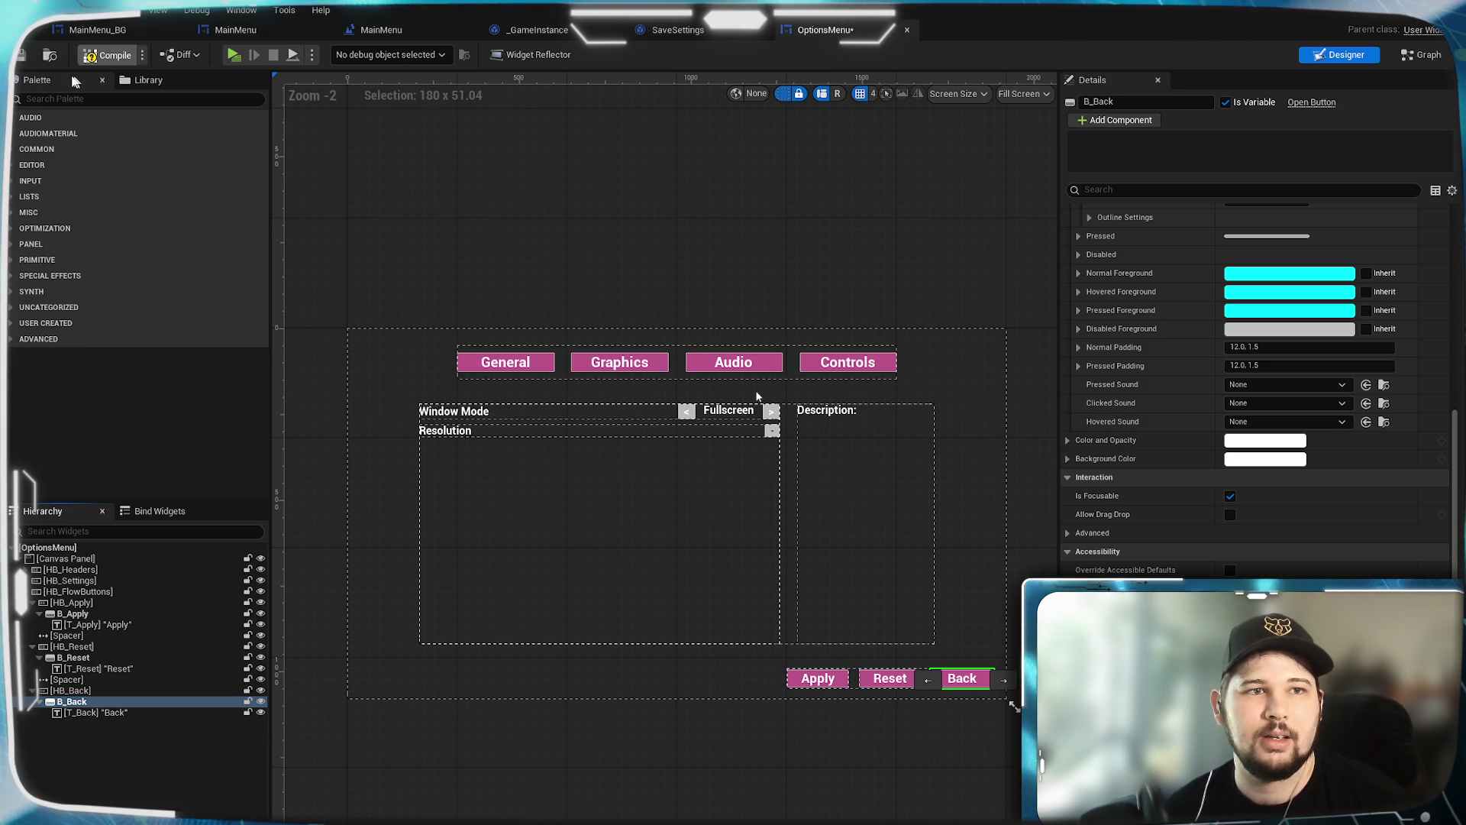
pyautogui.hotkey('ctrl', 's')
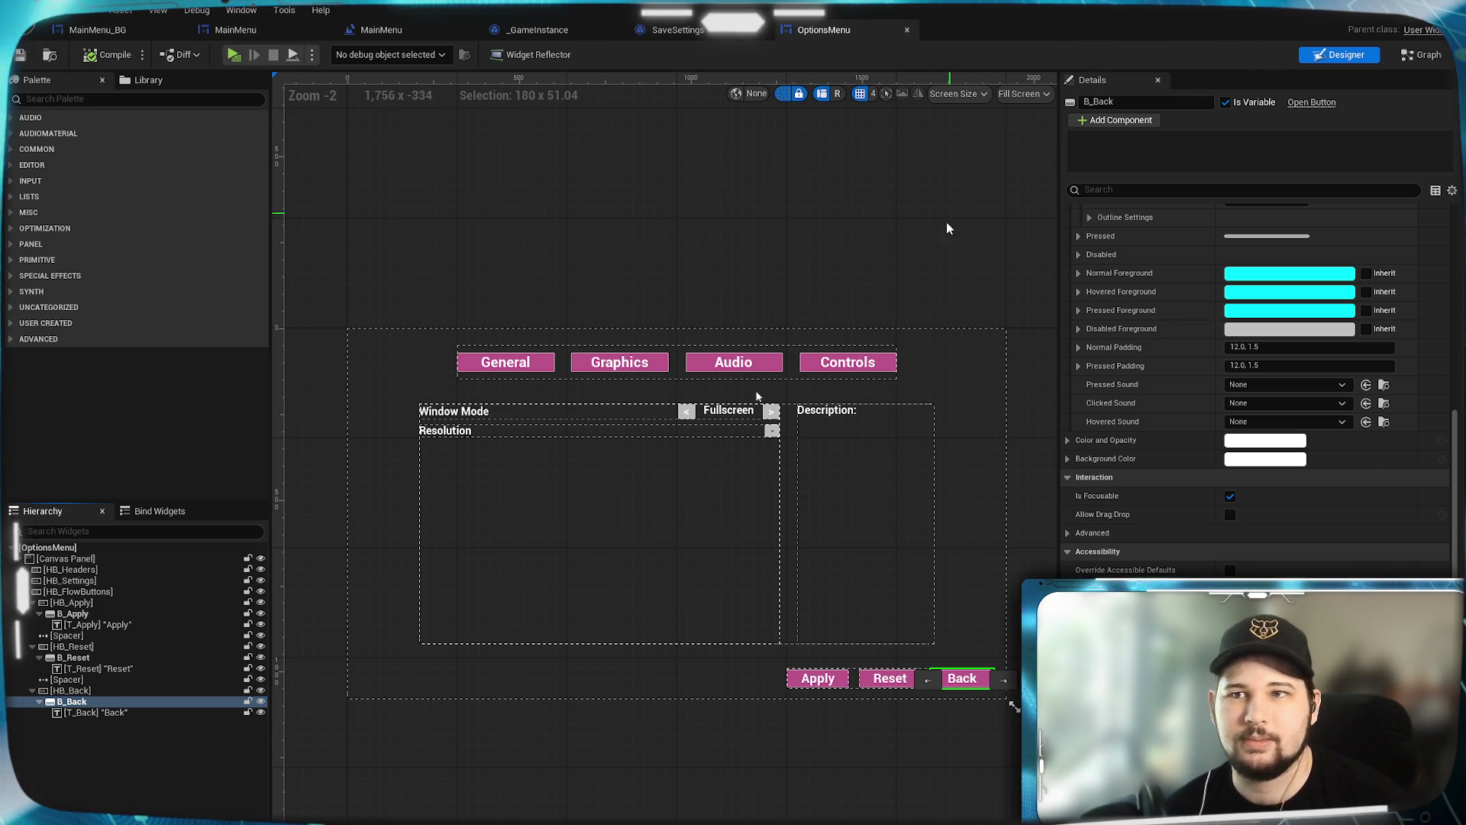
pyautogui.click(1425, 55)
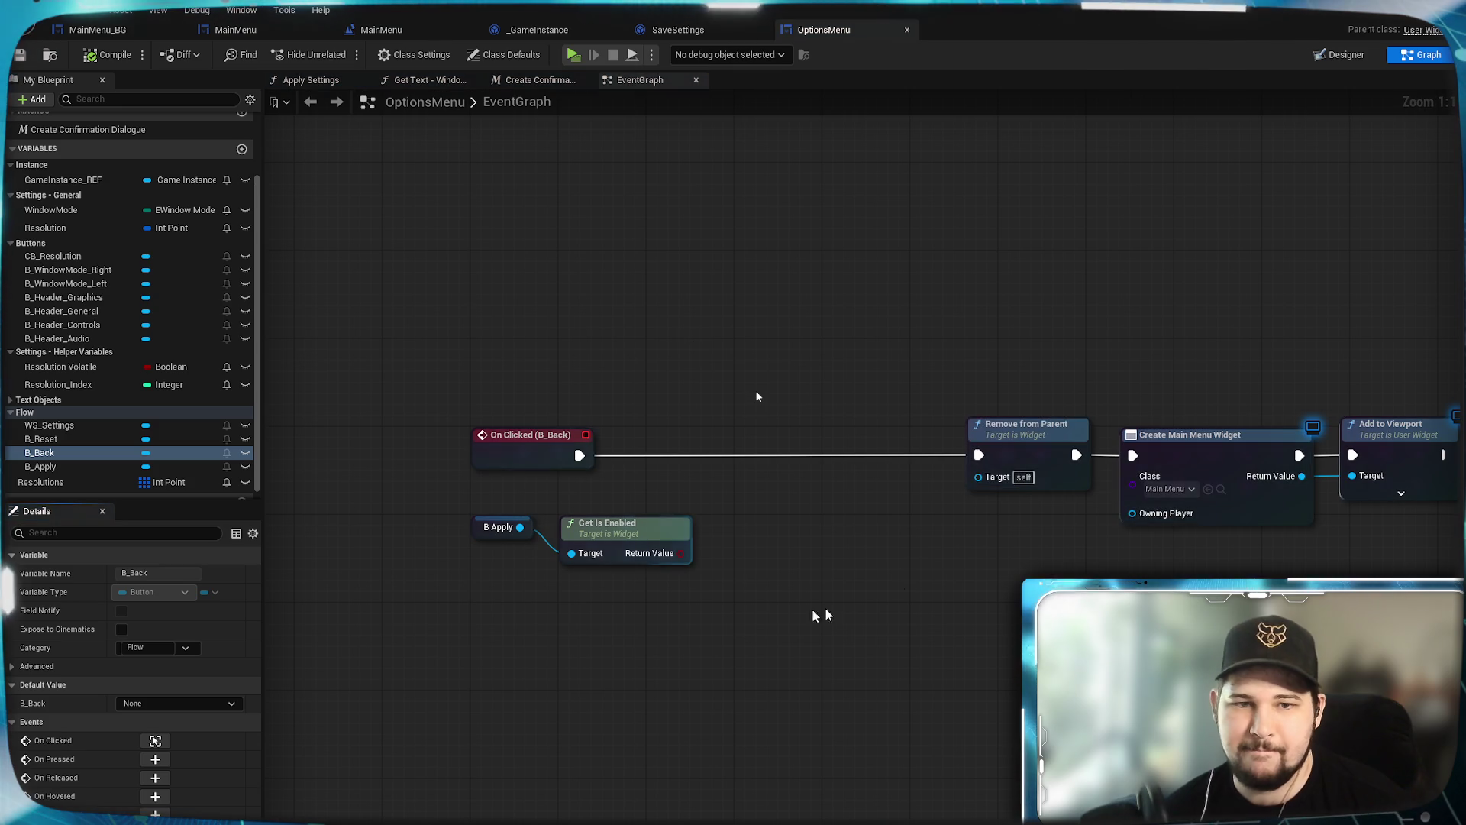
pyautogui.moveTo(676, 572); pyautogui.dragTo(660, 549)
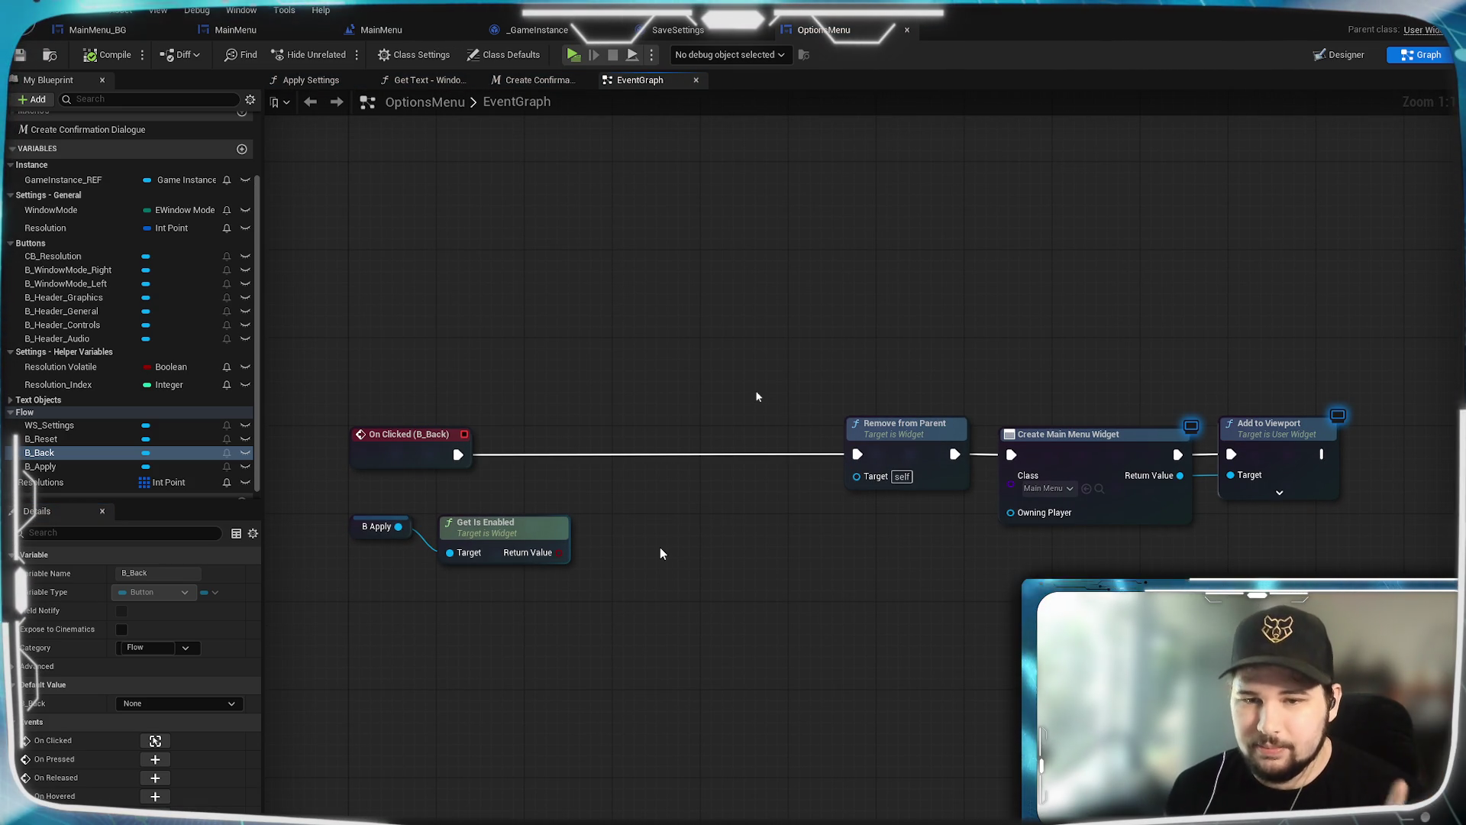
pyautogui.moveTo(463, 457); pyautogui.dragTo(640, 495)
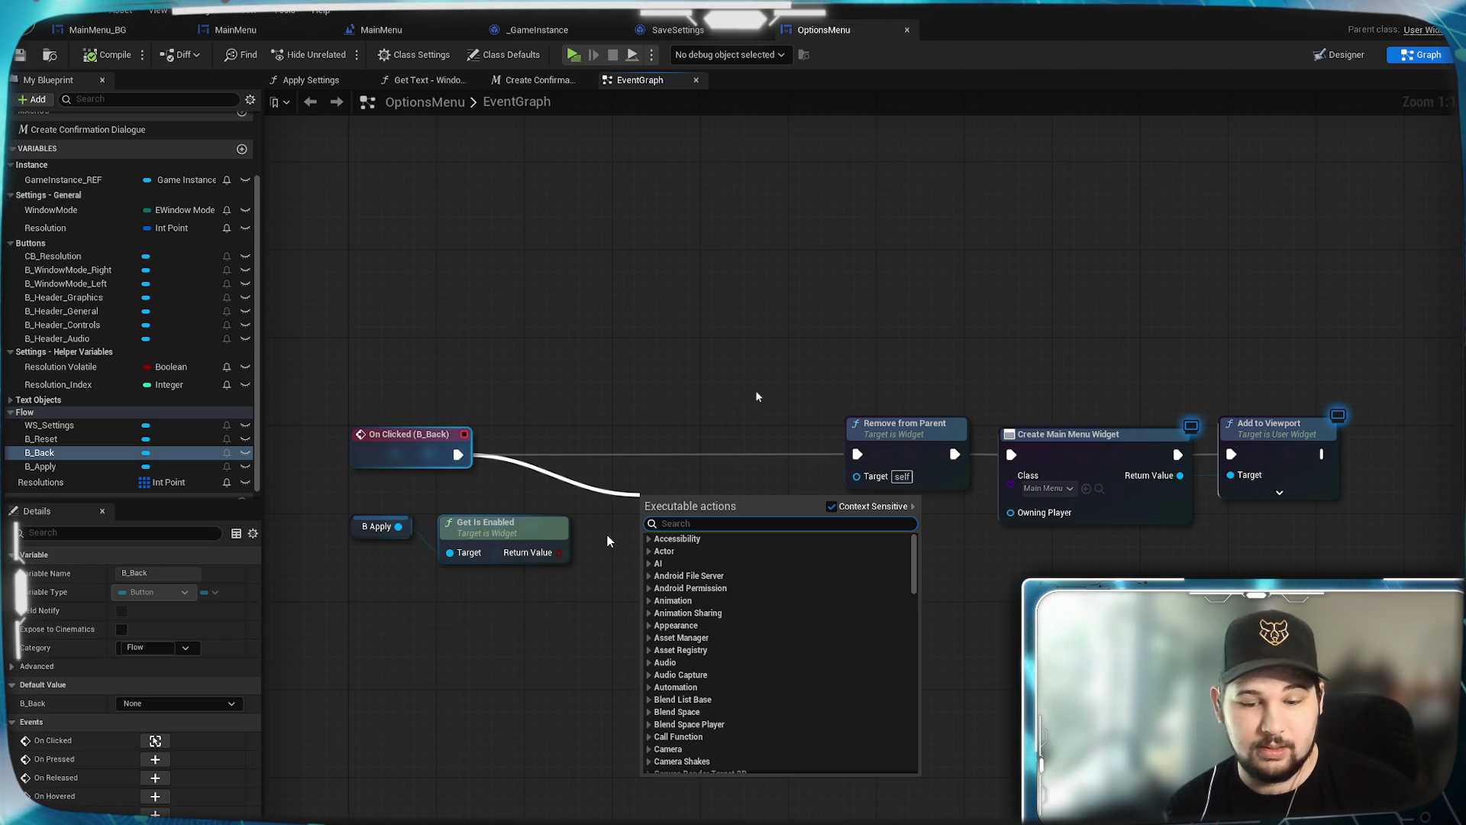
pyautogui.press('Escape')
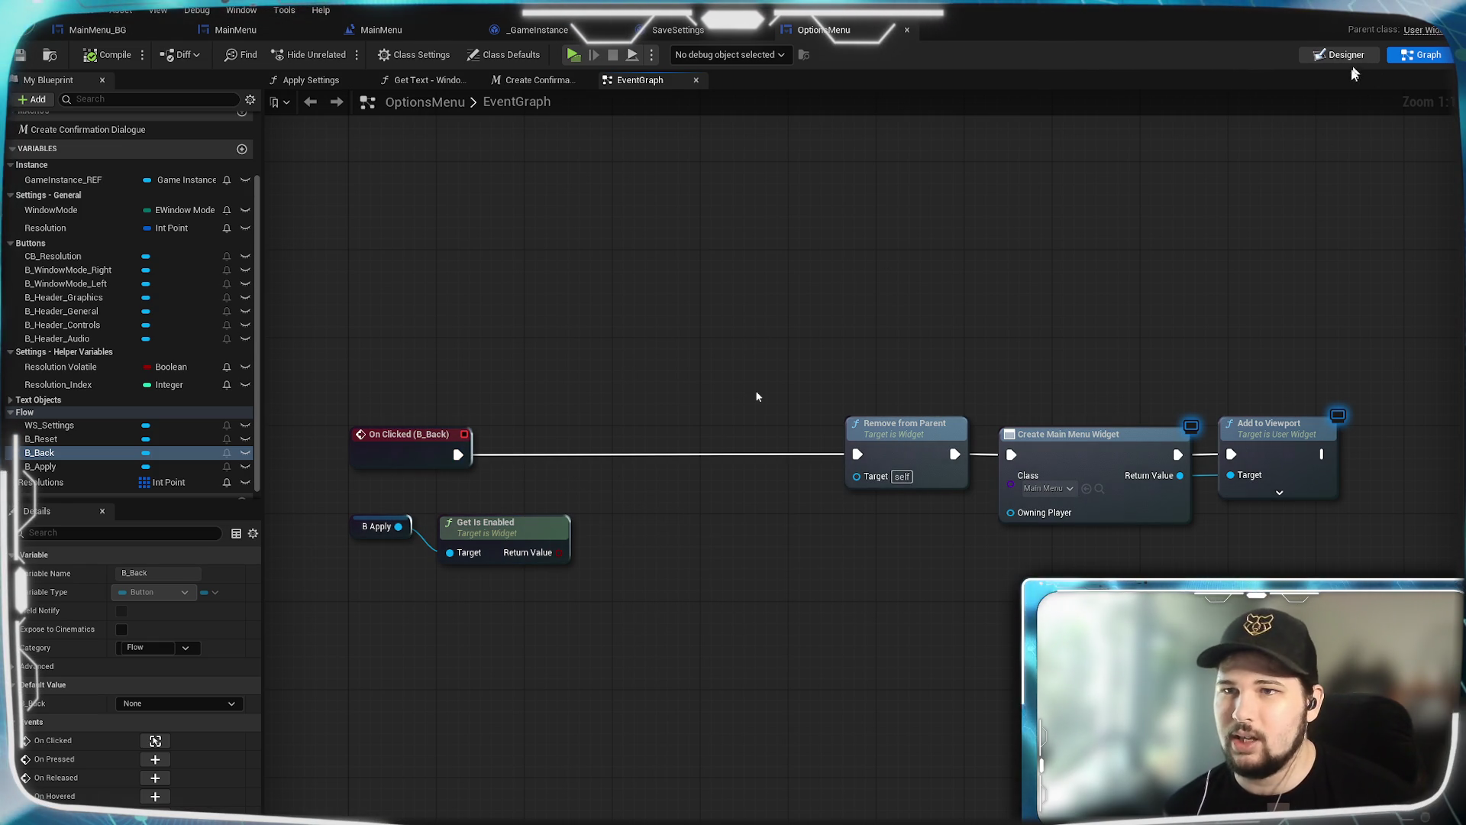
pyautogui.click(1352, 58)
pyautogui.click(76, 657)
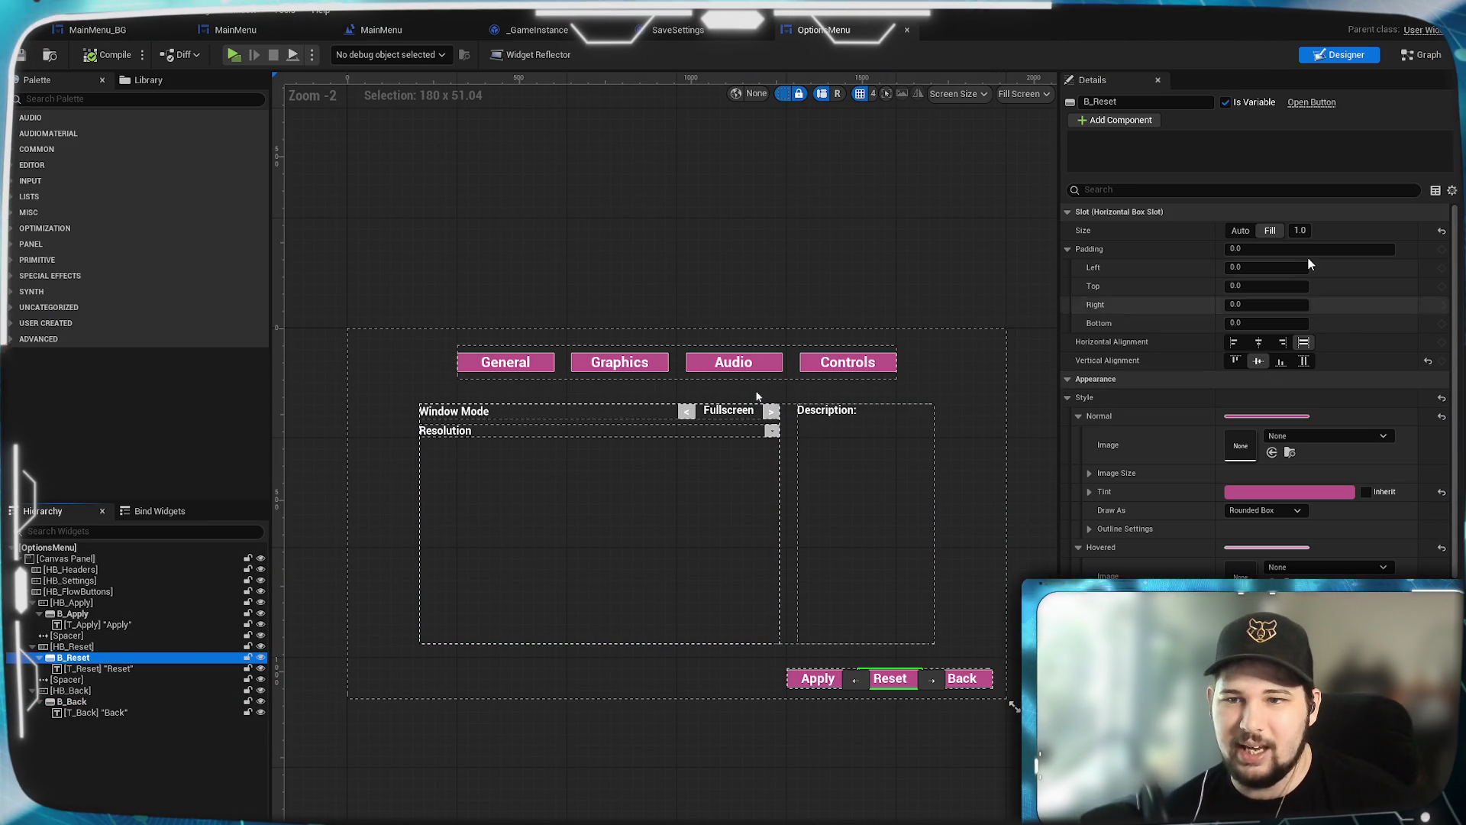
pyautogui.scroll(-5, 1210, 516)
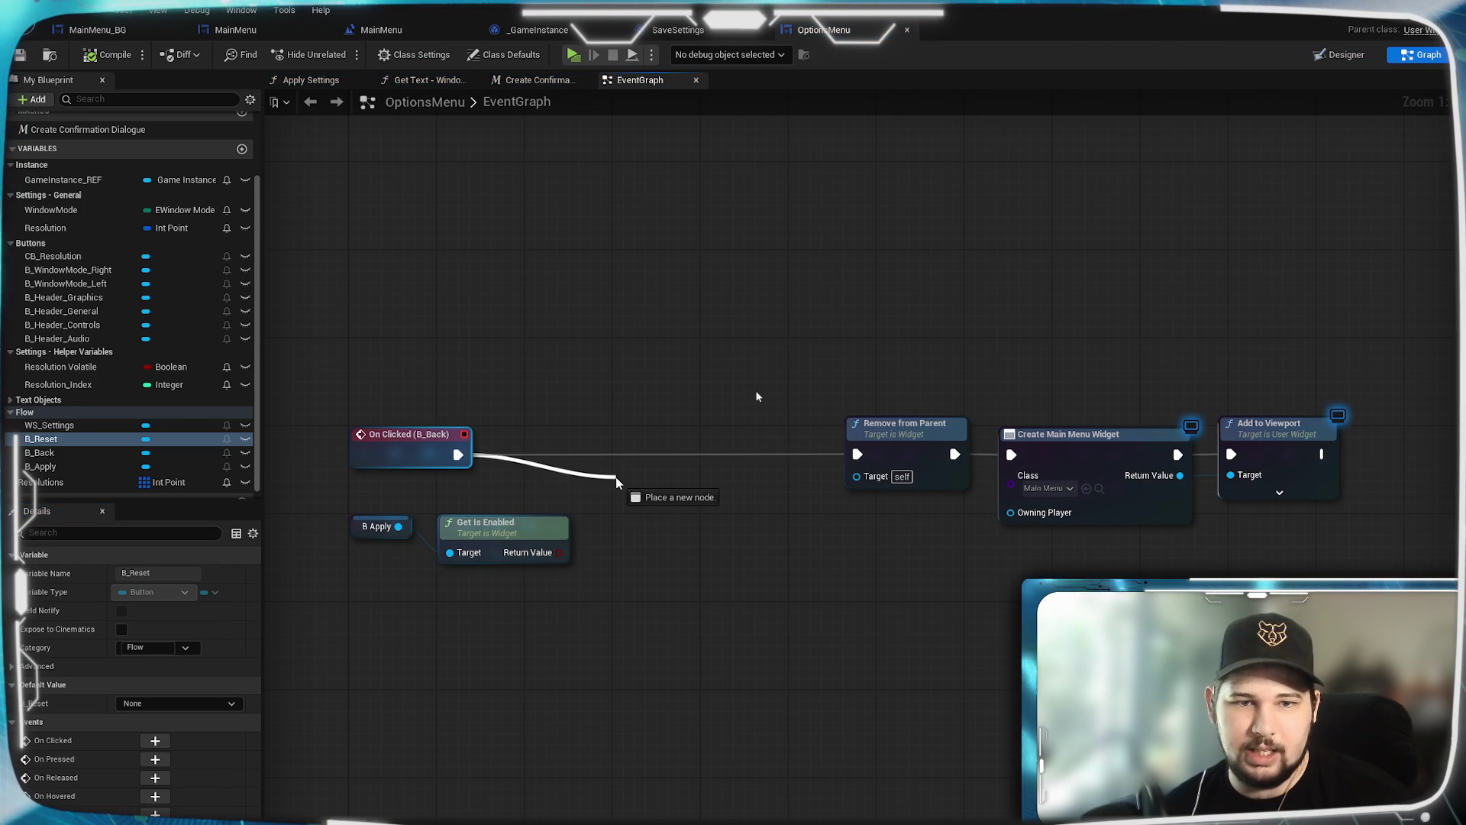
# Step: Insert a Branch after On Clicked (B_Back), conditioned on Get Is Enabled's Return Value
pyautogui.moveTo(617, 480)
pyautogui.mouseDown()
pyautogui.moveTo(648, 470)
pyautogui.moveTo(619, 476)
pyautogui.mouseUp()
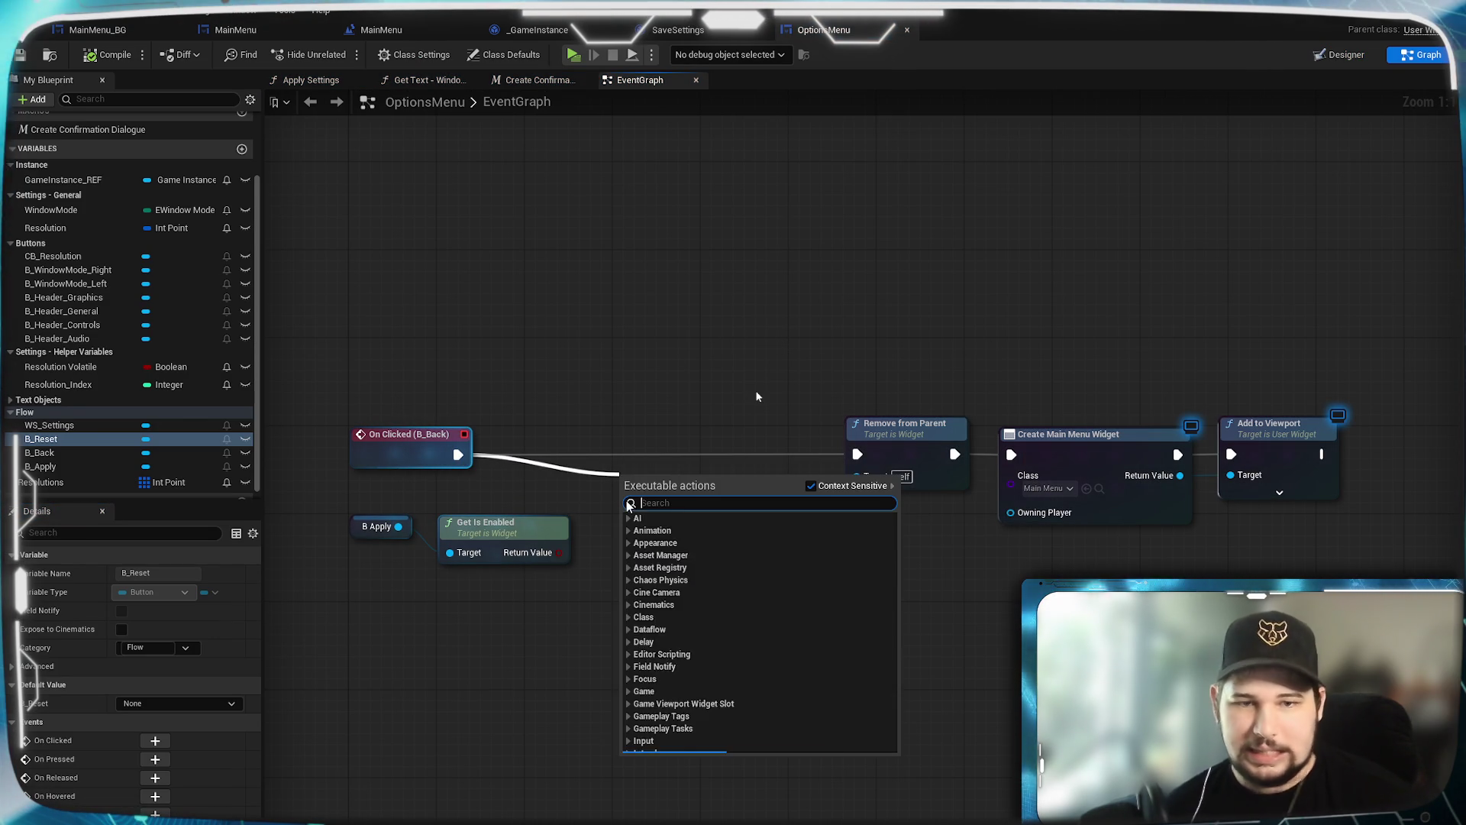
pyautogui.write('branch')
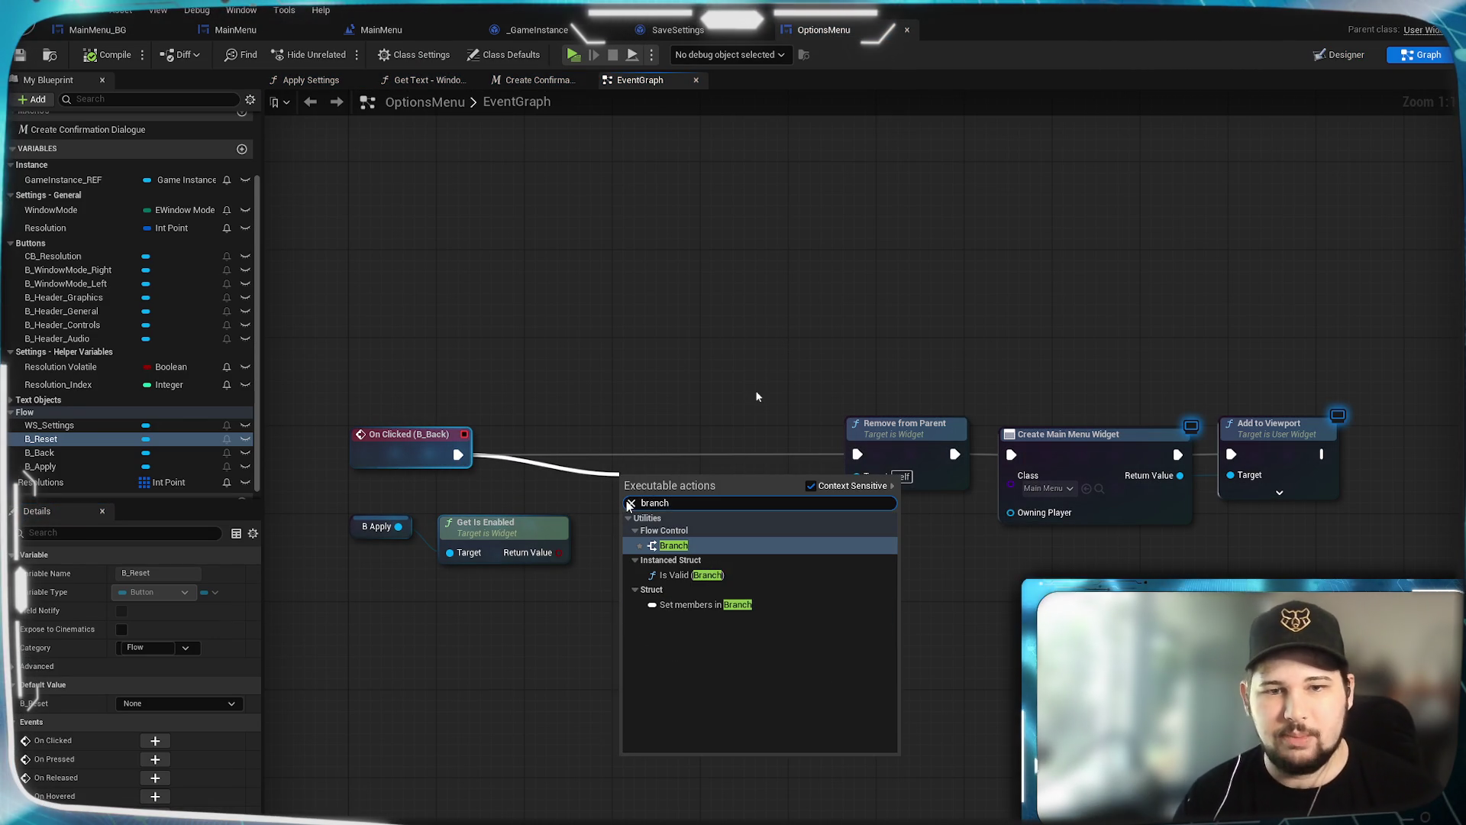
pyautogui.press('Return')
pyautogui.moveTo(559, 552); pyautogui.dragTo(626, 520)
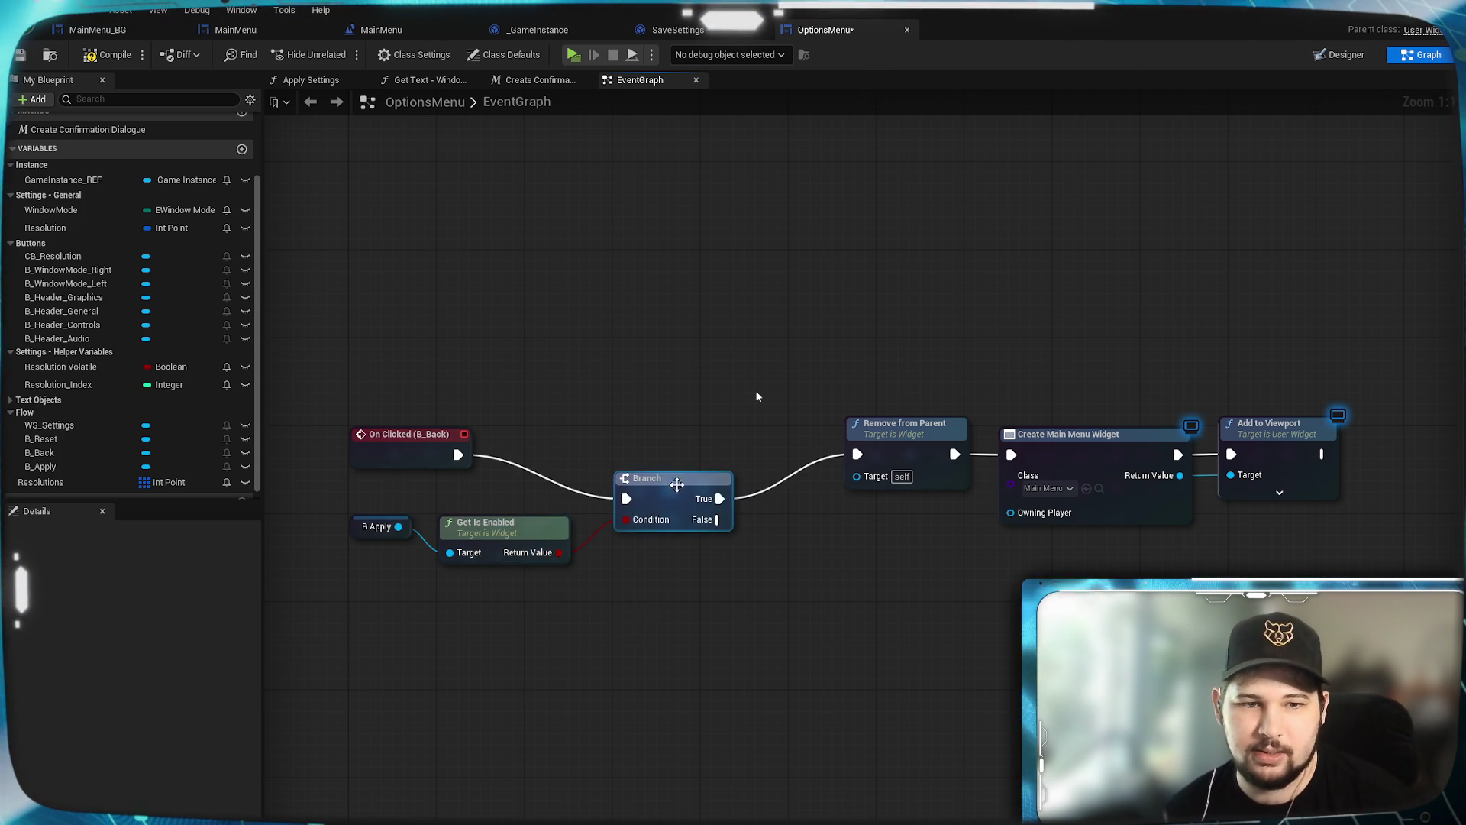
pyautogui.press('q')
# Step: Move B Apply and Get Is Enabled up beside the Branch and reframe the graph
pyautogui.moveTo(569, 640); pyautogui.dragTo(356, 527)
pyautogui.moveTo(456, 527); pyautogui.dragTo(456, 495)
pyautogui.click(481, 630)
pyautogui.moveTo(690, 553)
pyautogui.mouseDown()
pyautogui.moveTo(707, 609)
pyautogui.moveTo(676, 607)
pyautogui.mouseUp()
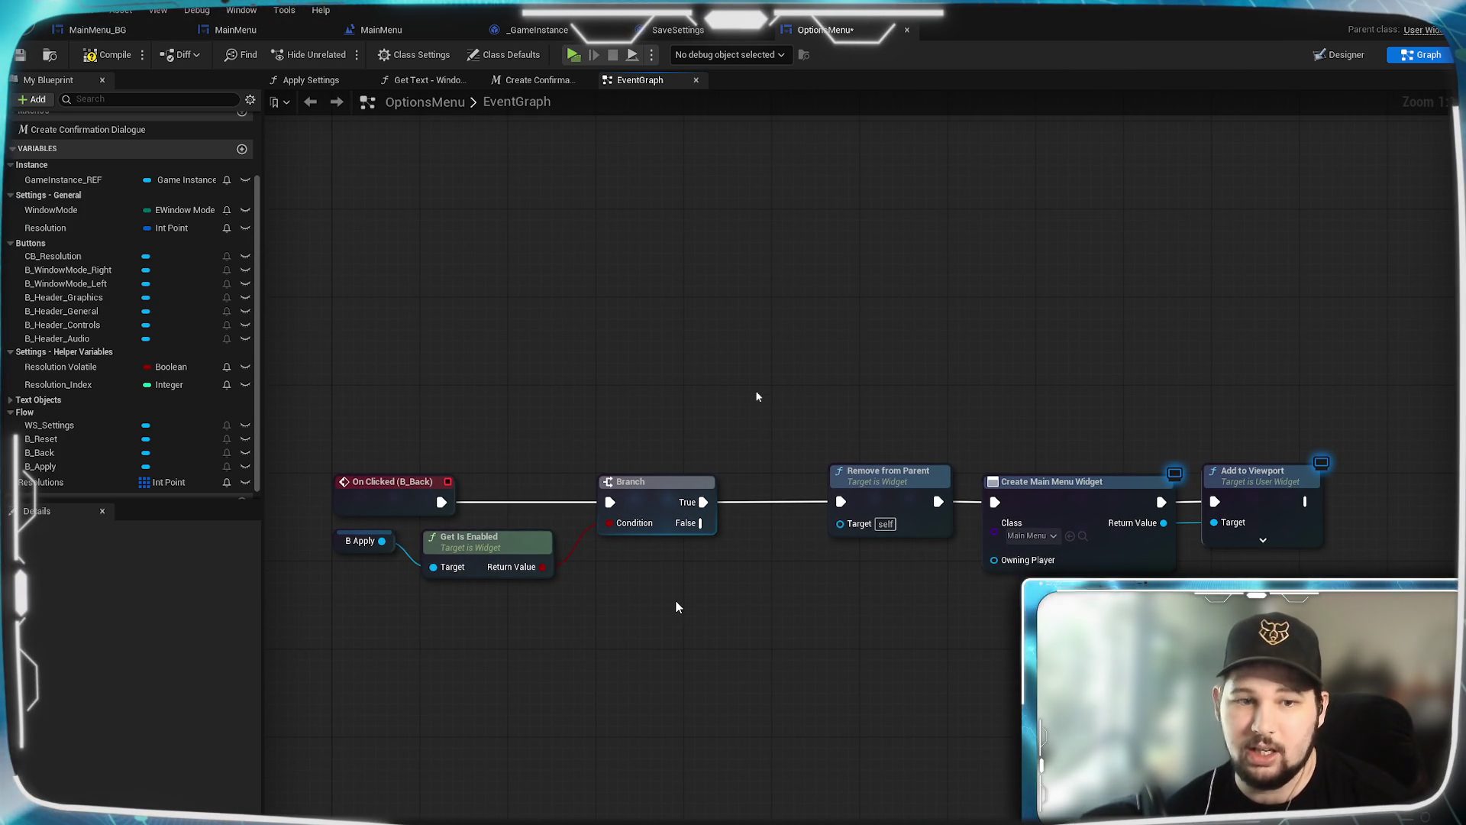
pyautogui.moveTo(864, 637); pyautogui.dragTo(749, 615)
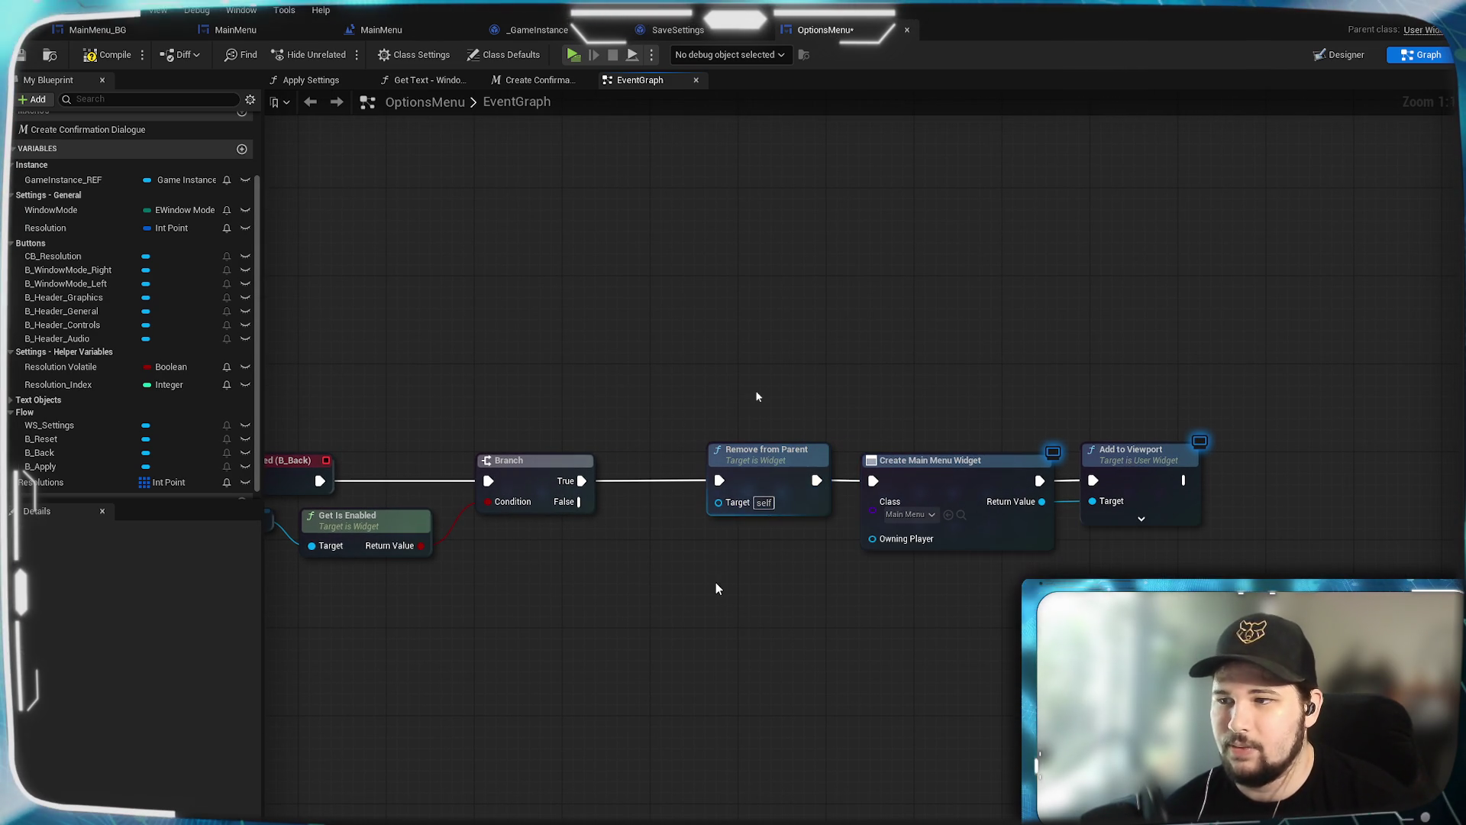
pyautogui.moveTo(579, 501)
pyautogui.mouseDown()
pyautogui.moveTo(601, 491)
pyautogui.moveTo(654, 534)
pyautogui.moveTo(672, 595)
pyautogui.moveTo(676, 583)
pyautogui.mouseUp()
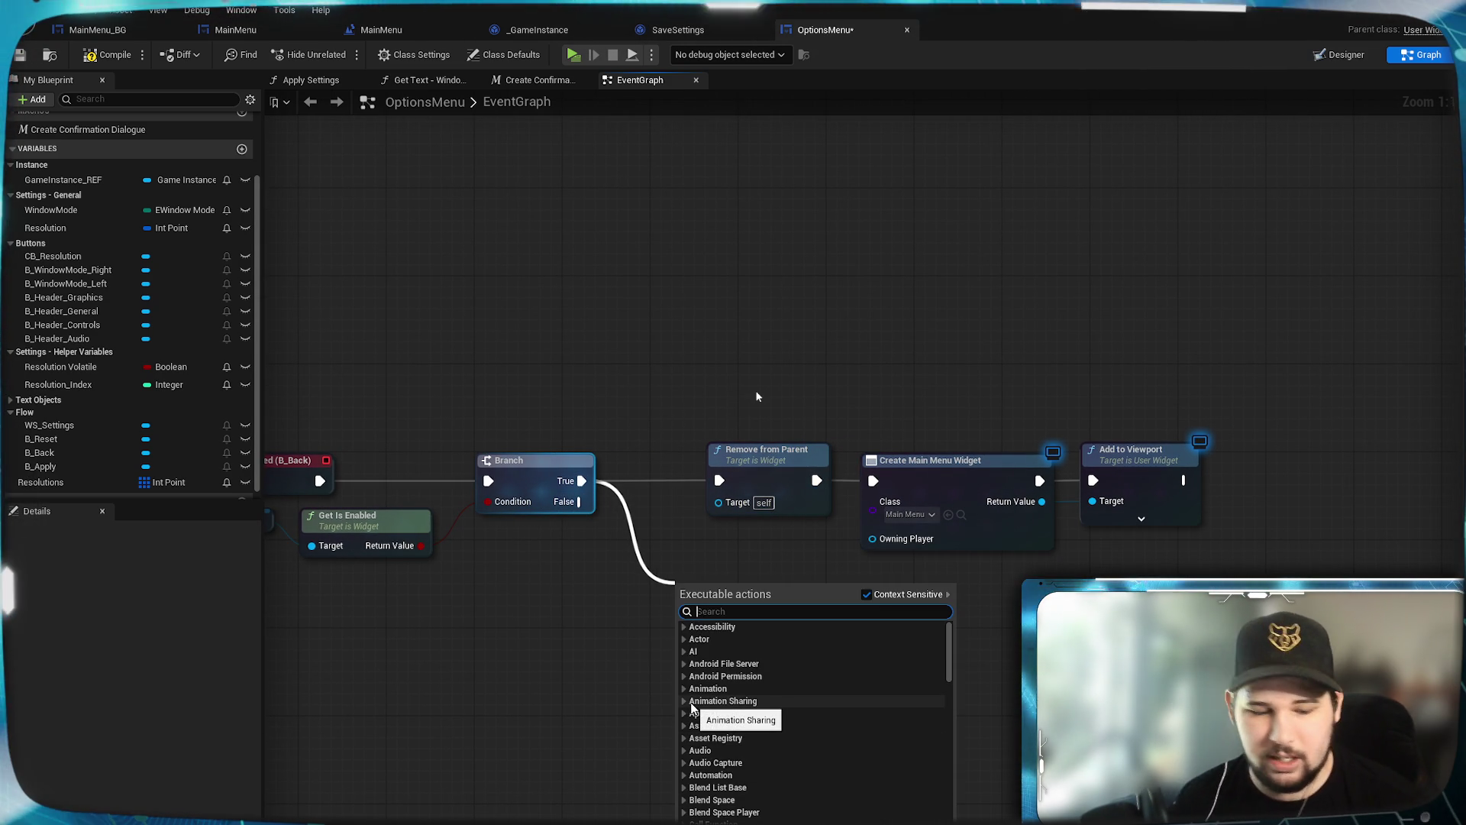
# Step: Add Create Confirmation Dialogue on Branch True with choice 'Back Button' and Z Order 10
pyautogui.write('create')
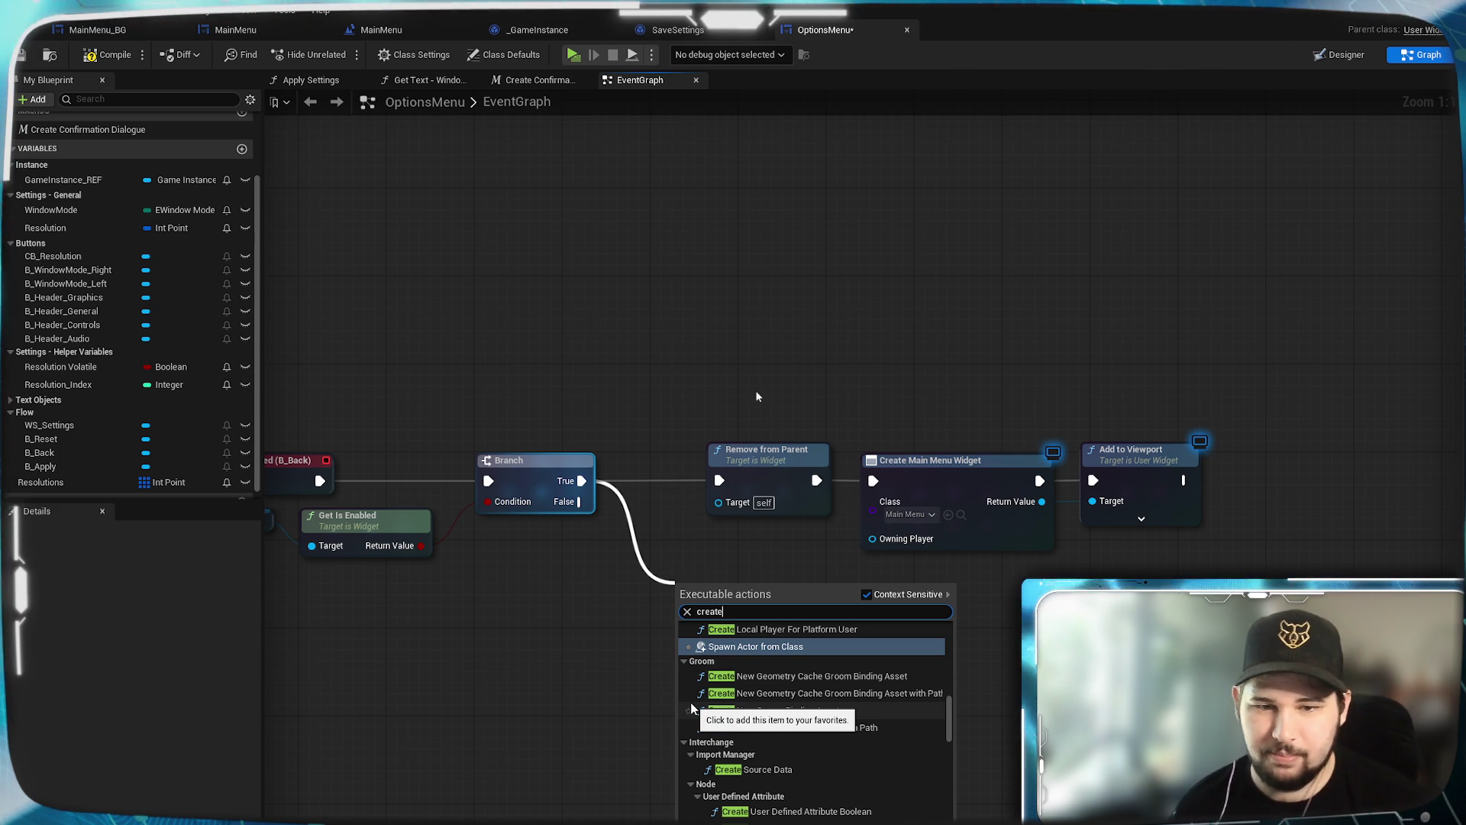
pyautogui.write(' confirm')
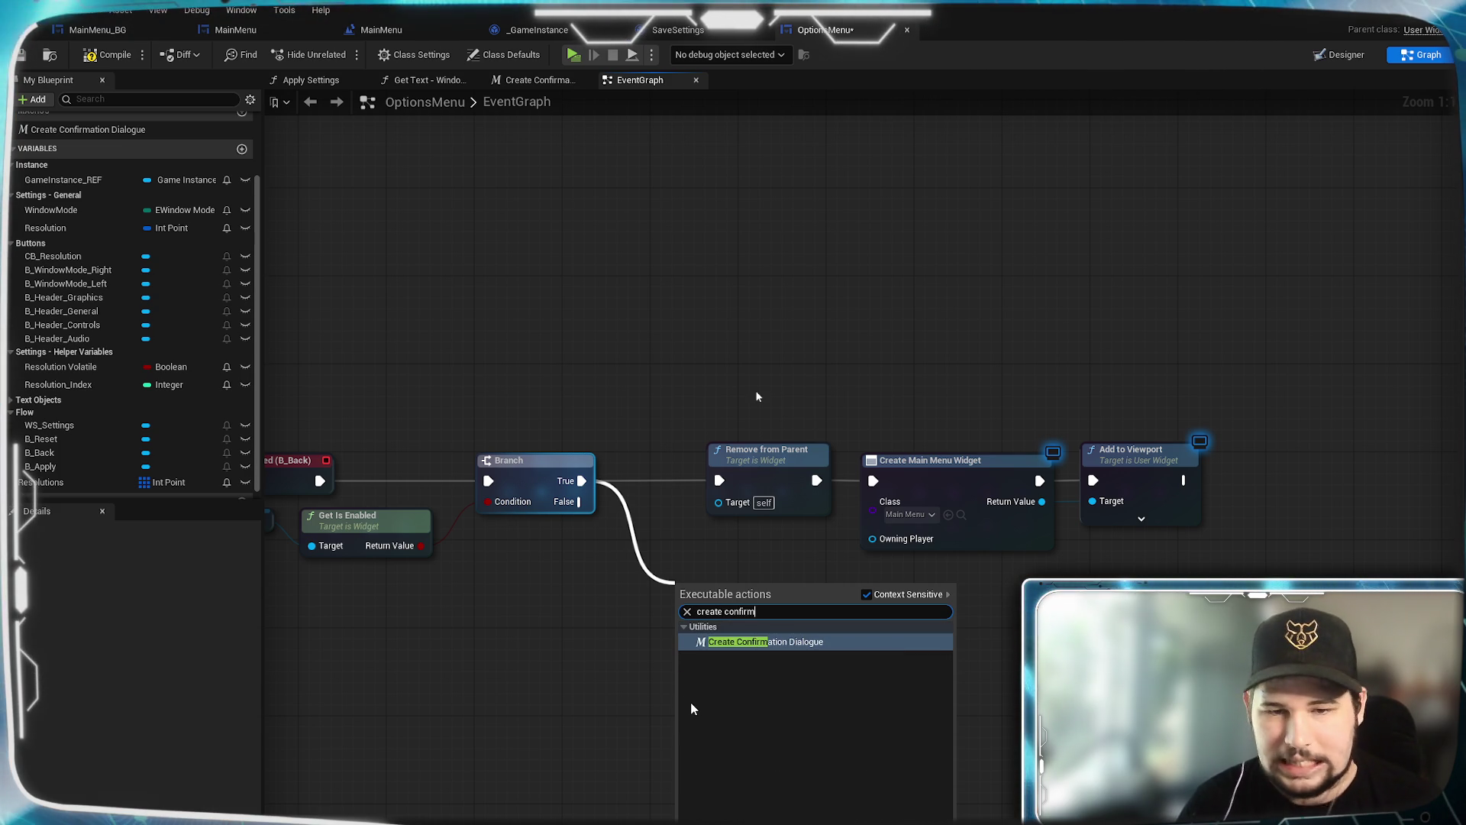
pyautogui.click(750, 643)
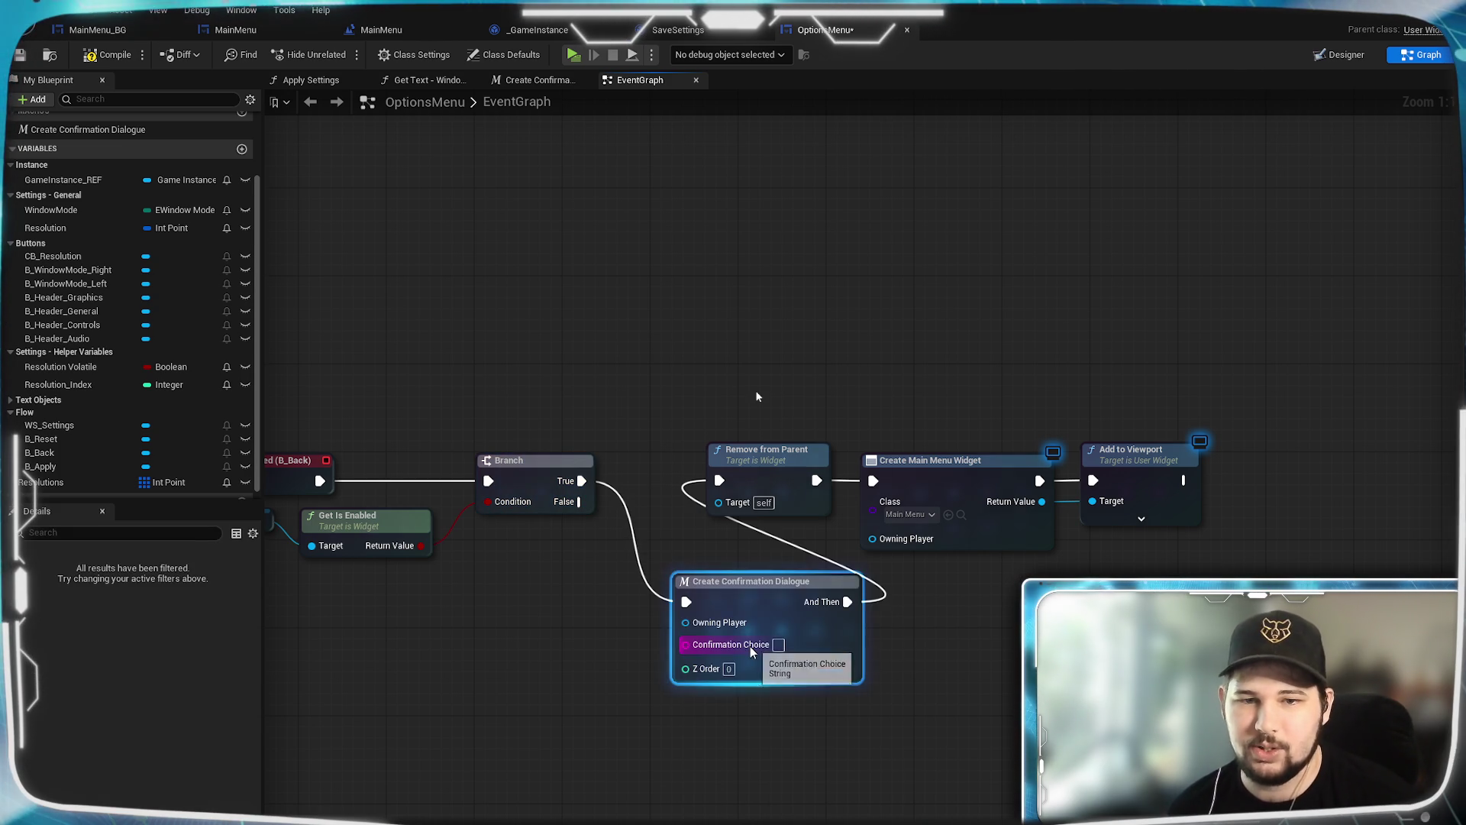
pyautogui.moveTo(759, 587); pyautogui.dragTo(781, 588)
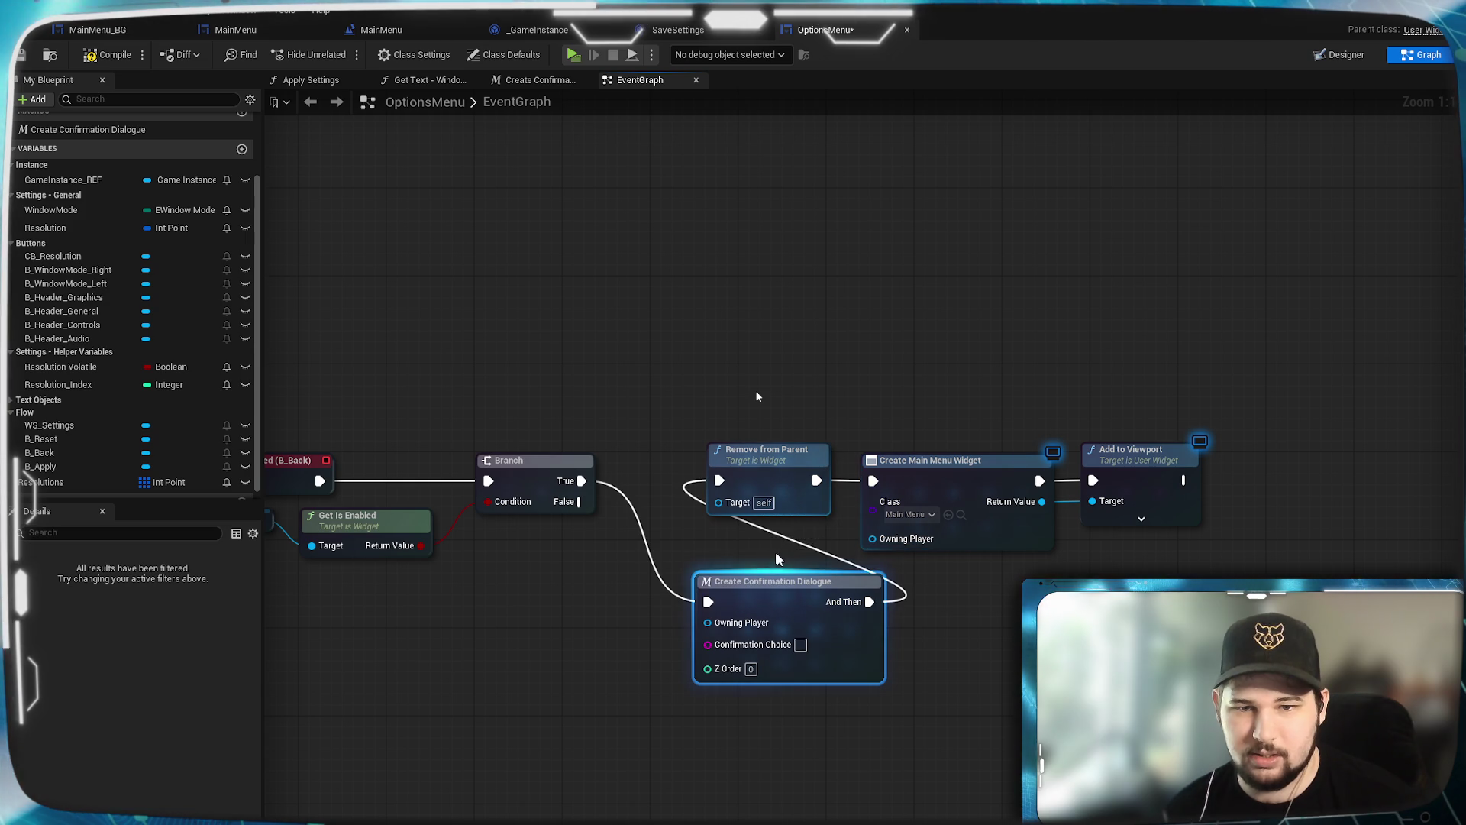
pyautogui.click(810, 546)
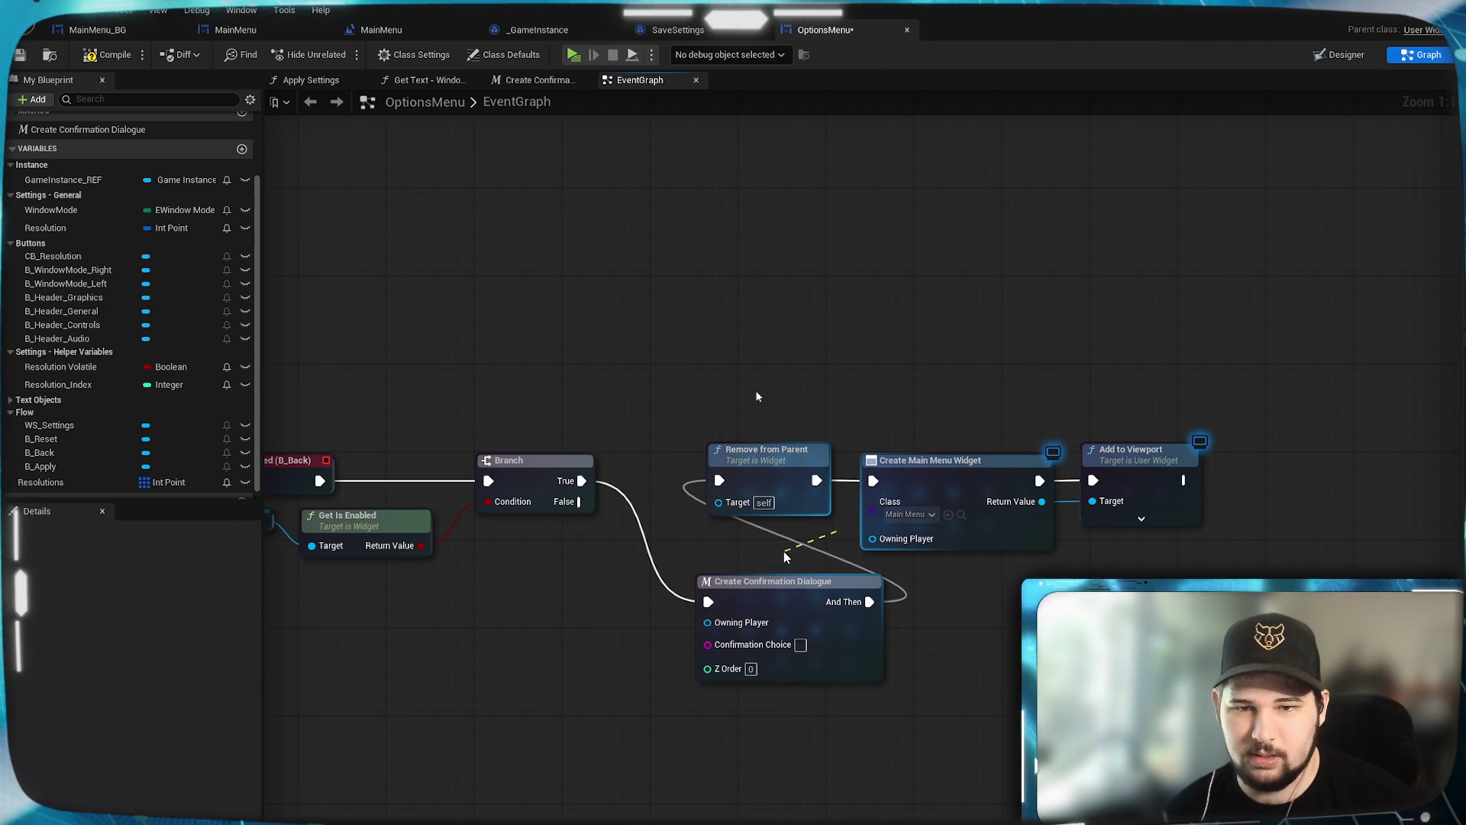
pyautogui.keyDown('alt'); pyautogui.click(783, 544); pyautogui.keyUp('alt')
pyautogui.moveTo(781, 607); pyautogui.dragTo(770, 584)
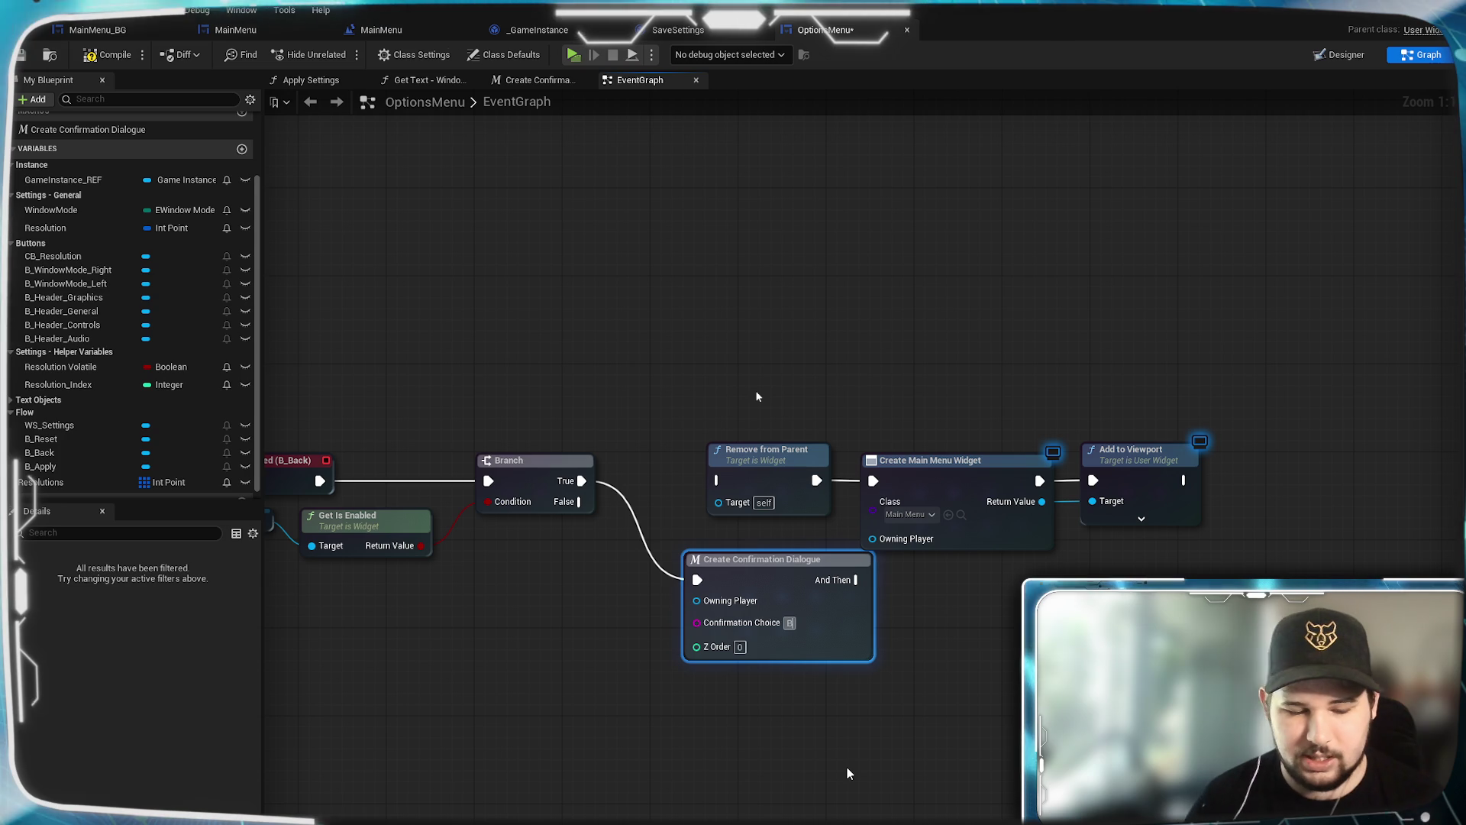
pyautogui.write('Back Button')
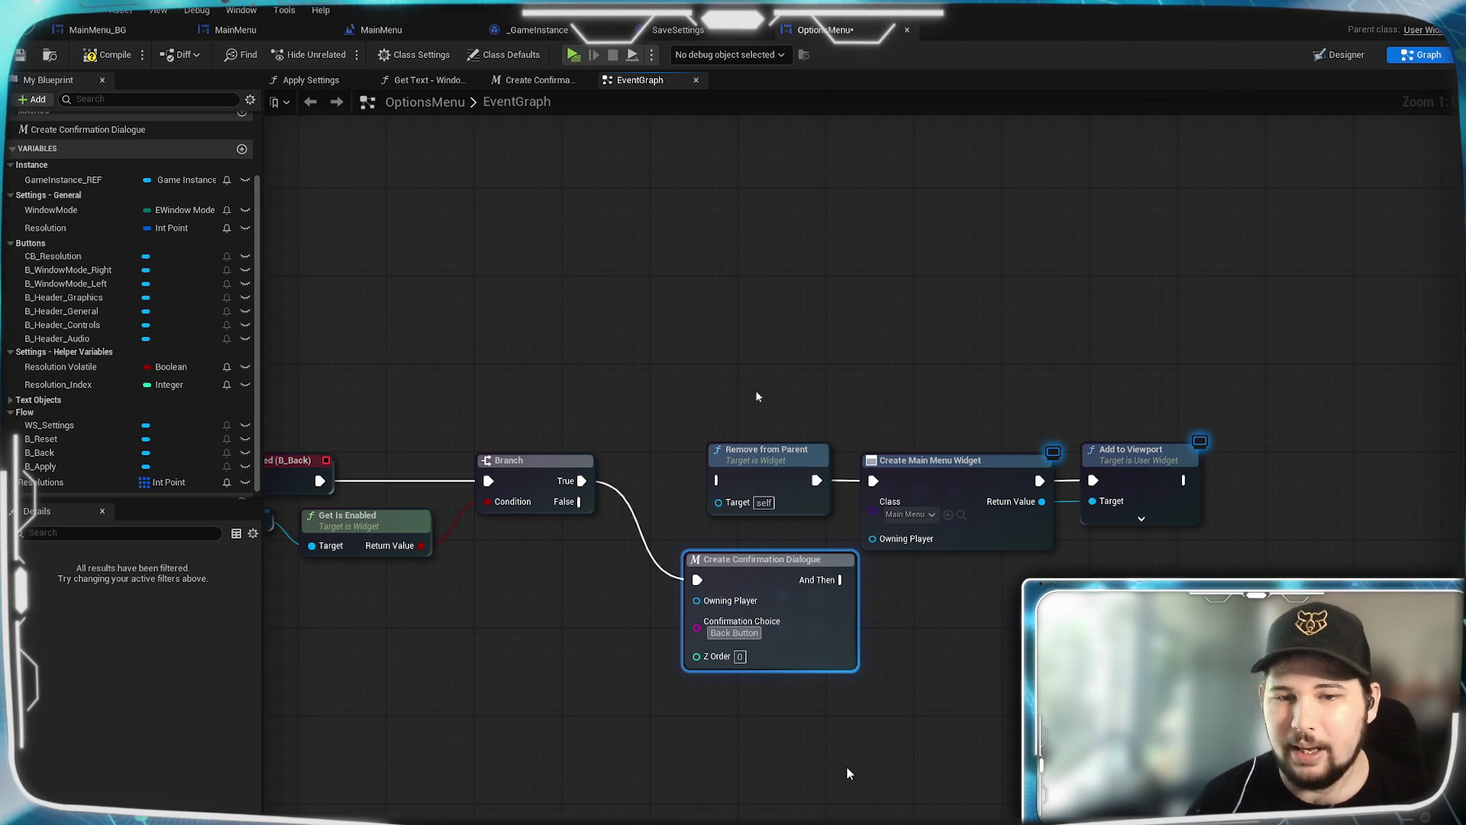
pyautogui.click(848, 774)
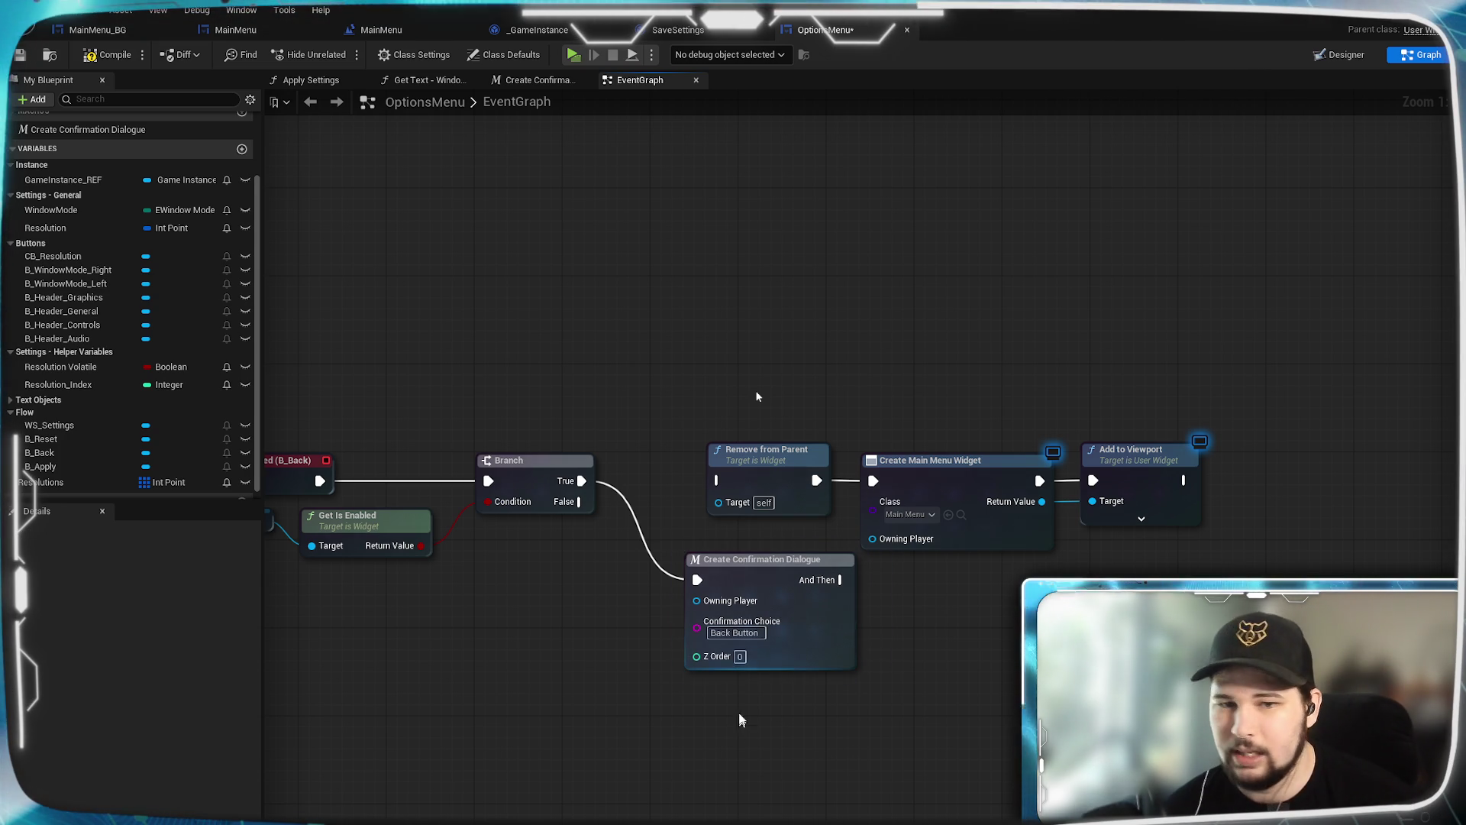
pyautogui.write('10')
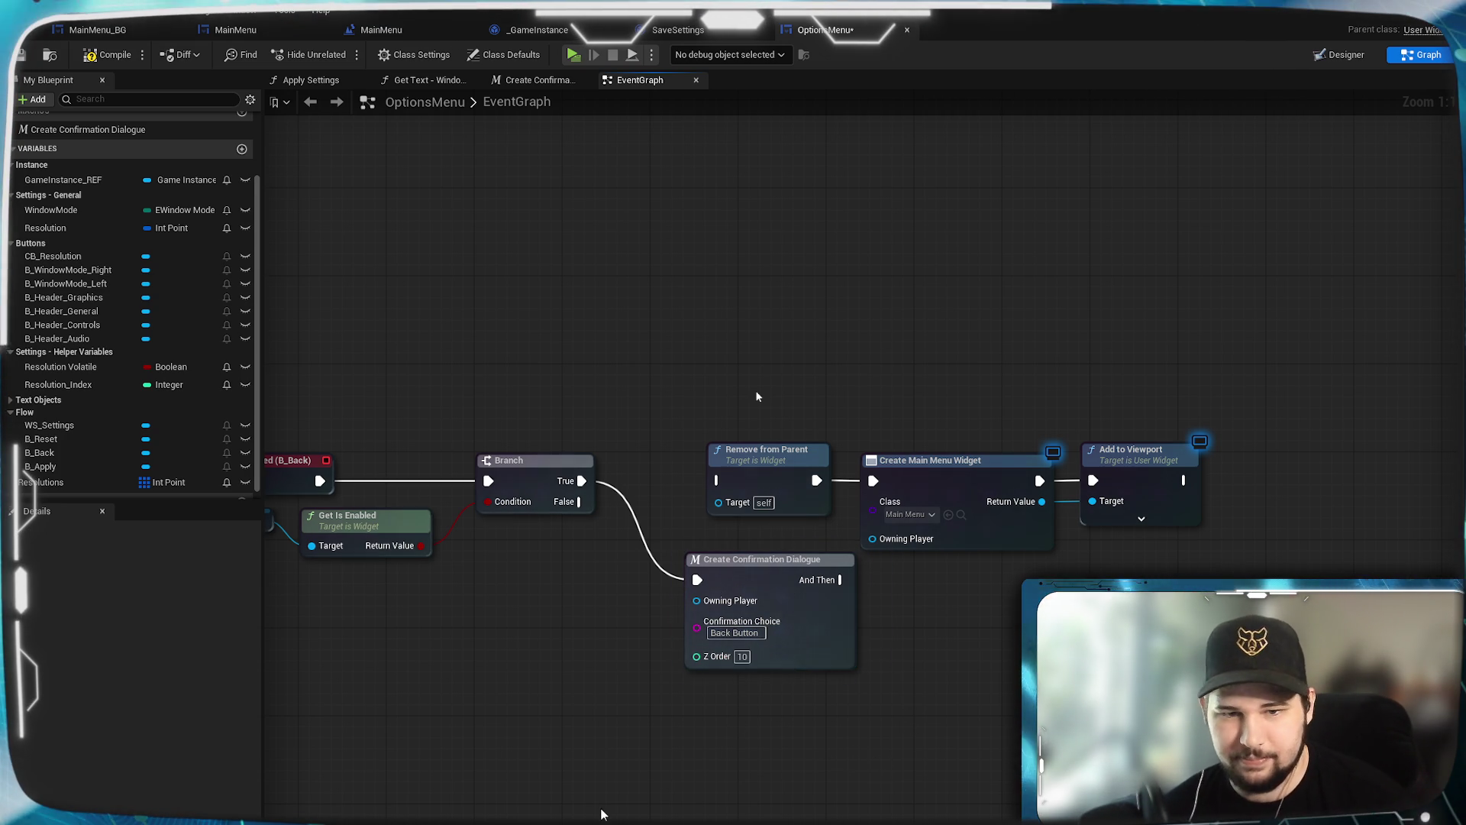
pyautogui.moveTo(825, 760); pyautogui.dragTo(593, 706)
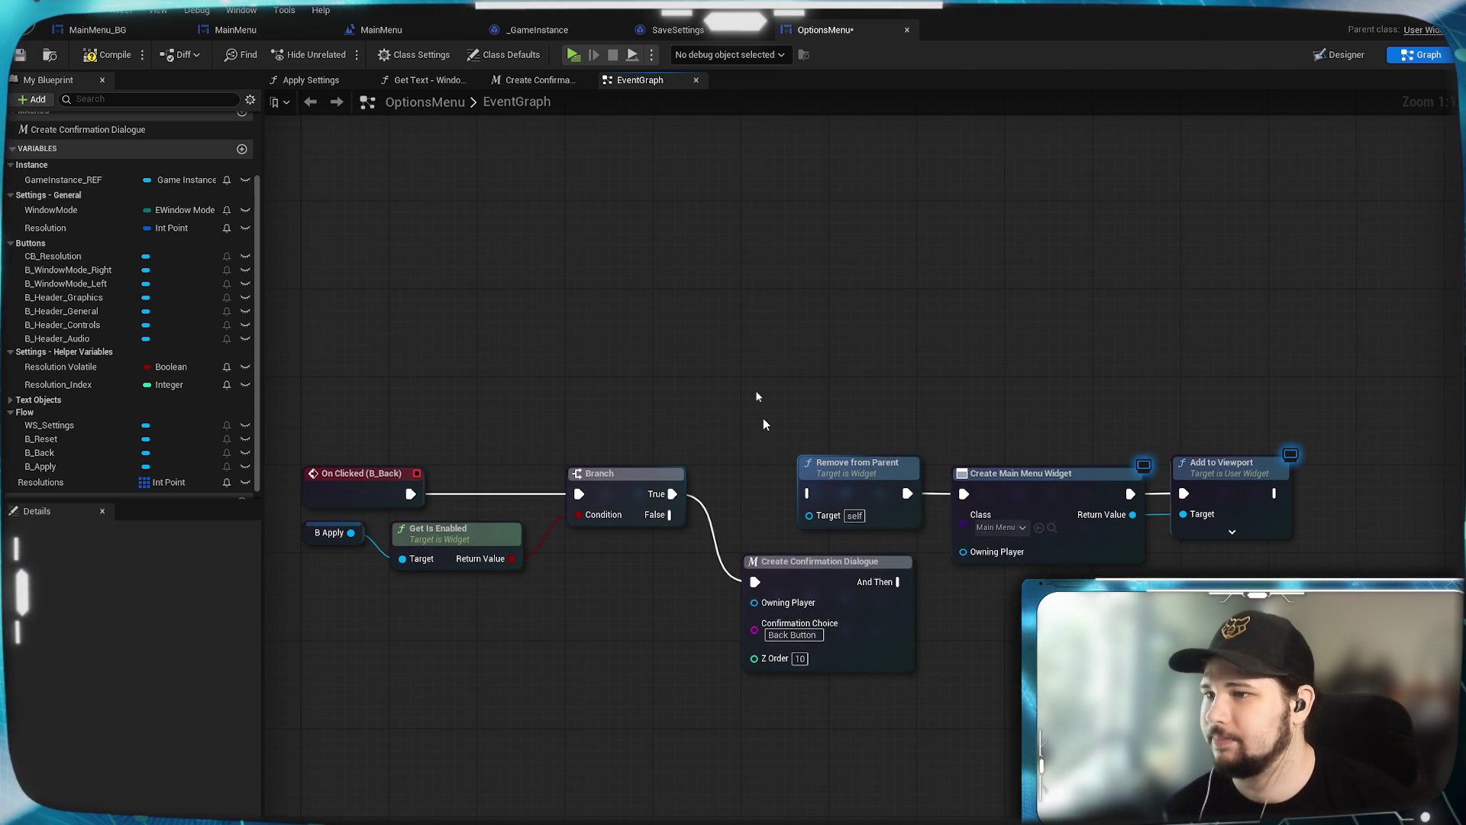
# Step: Rearrange the confirmation dialogue, Remove from Parent and Create Main Menu Widget nodes
pyautogui.moveTo(760, 423)
pyautogui.mouseDown()
pyautogui.moveTo(717, 415)
pyautogui.moveTo(686, 440)
pyautogui.moveTo(703, 440)
pyautogui.moveTo(727, 510)
pyautogui.moveTo(943, 409)
pyautogui.moveTo(833, 459)
pyautogui.mouseUp()
pyautogui.moveTo(877, 575)
pyautogui.mouseDown()
pyautogui.moveTo(871, 508)
pyautogui.moveTo(919, 390)
pyautogui.moveTo(898, 502)
pyautogui.mouseUp()
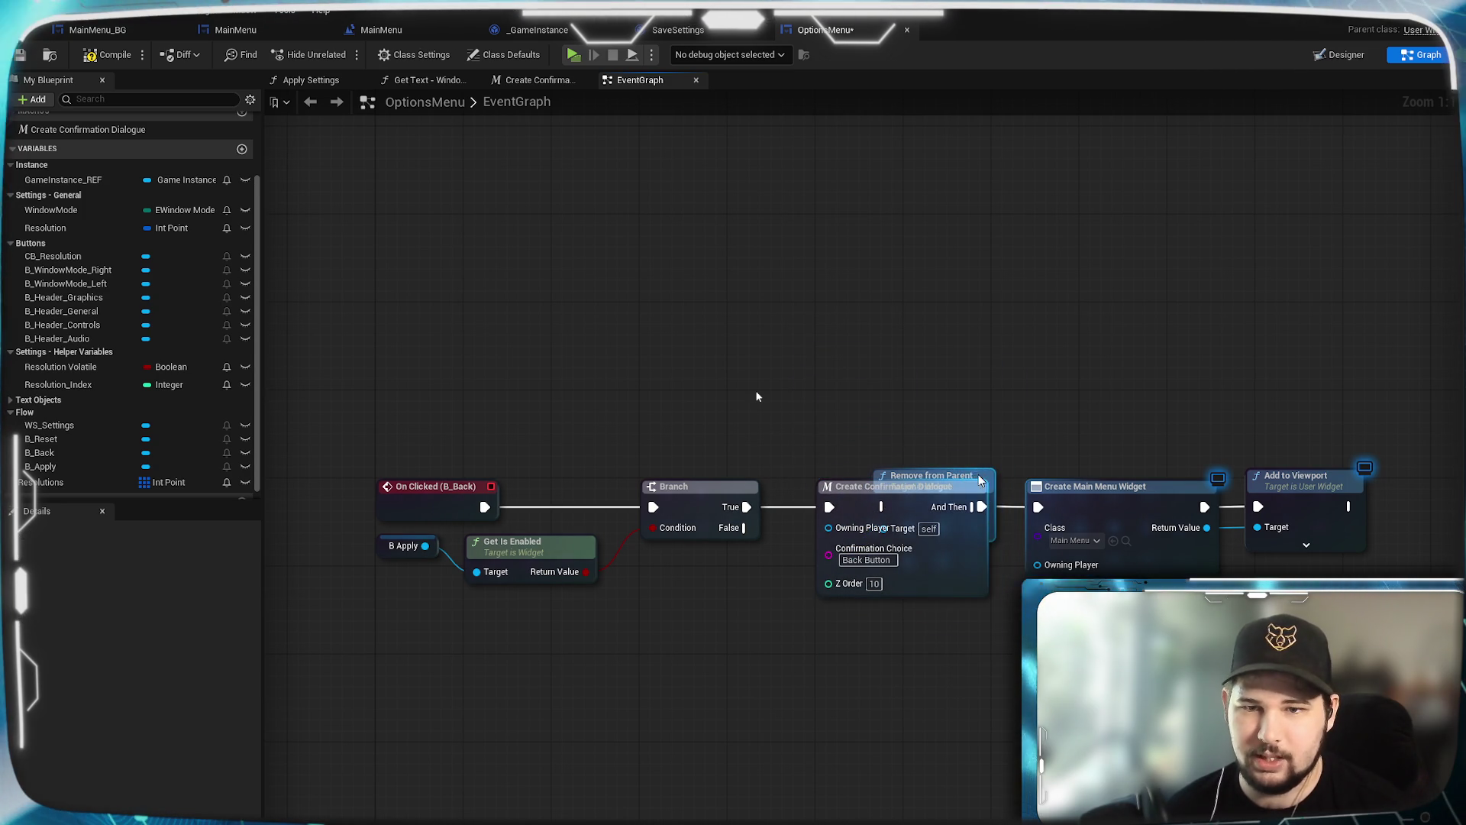
pyautogui.moveTo(983, 475); pyautogui.dragTo(926, 640)
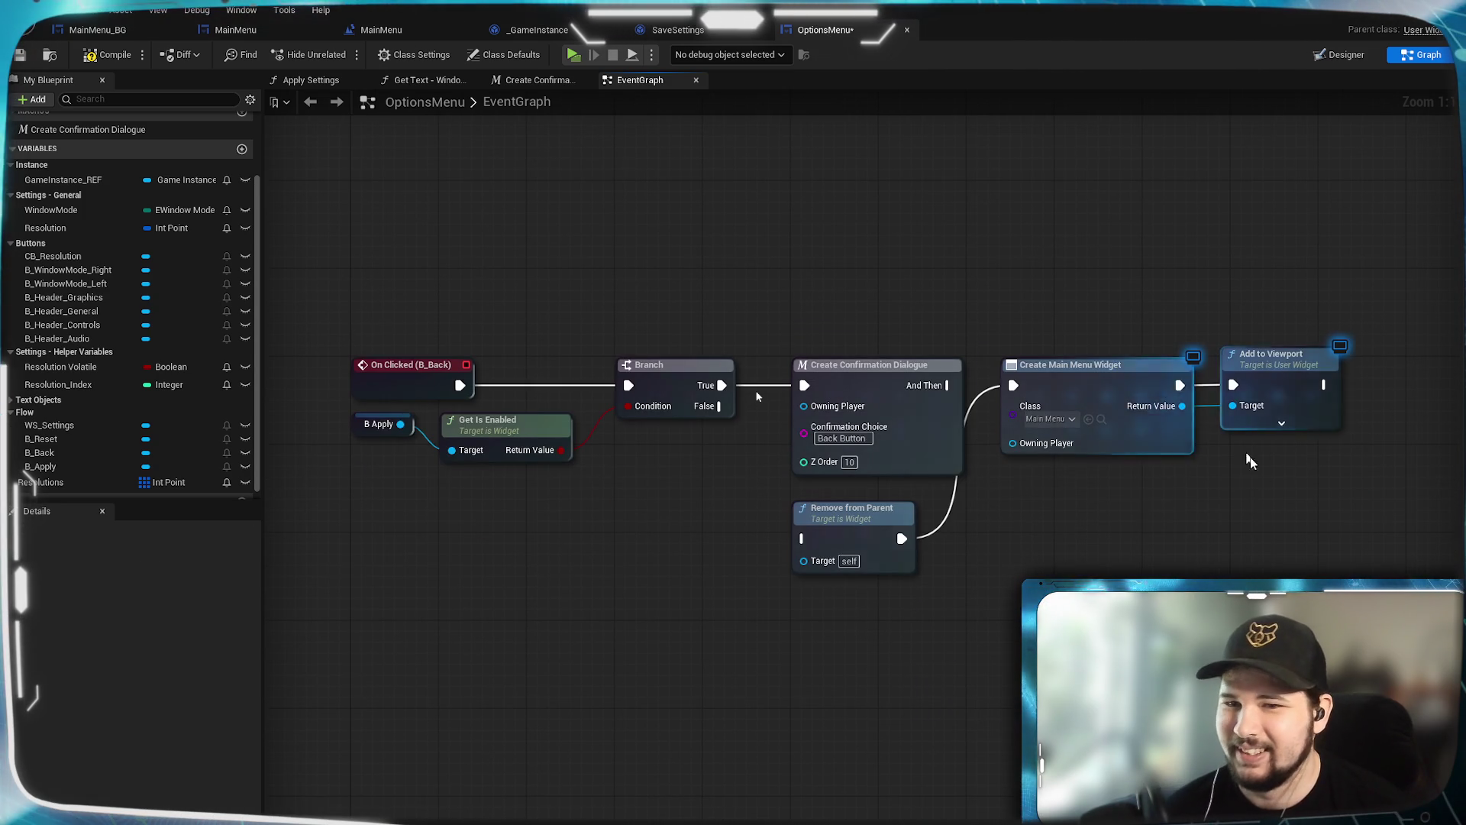
pyautogui.click(1120, 378)
pyautogui.moveTo(1120, 378)
pyautogui.mouseDown()
pyautogui.moveTo(1115, 522)
pyautogui.moveTo(1059, 532)
pyautogui.moveTo(1066, 516)
pyautogui.moveTo(1115, 521)
pyautogui.moveTo(1180, 553)
pyautogui.mouseUp()
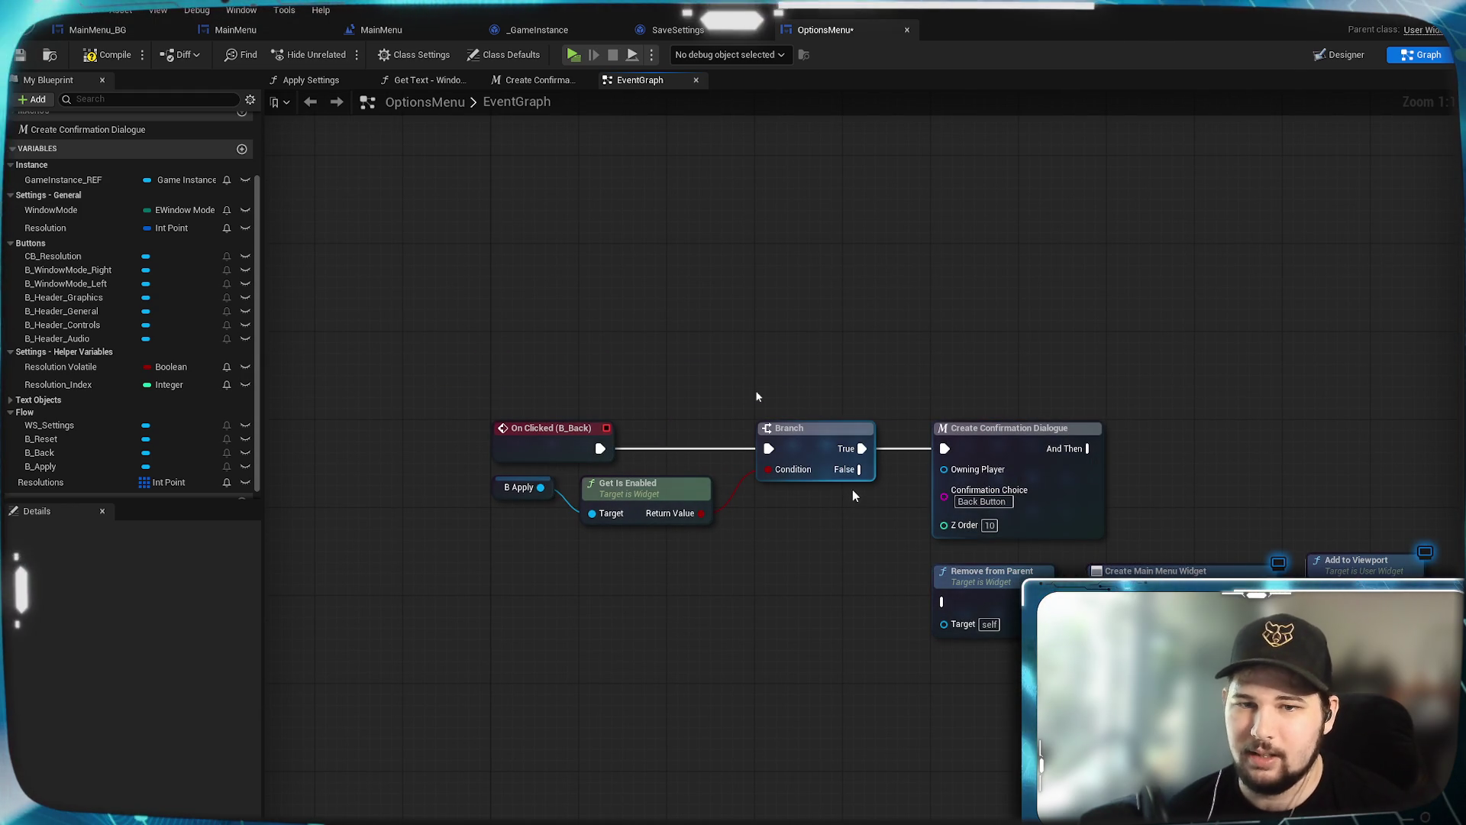
# Step: Wire Branch False into Remove from Parent, align the main-menu nodes, and save OptionsMenu
pyautogui.moveTo(858, 480)
pyautogui.mouseDown()
pyautogui.moveTo(883, 501)
pyautogui.moveTo(918, 630)
pyautogui.moveTo(943, 603)
pyautogui.mouseUp()
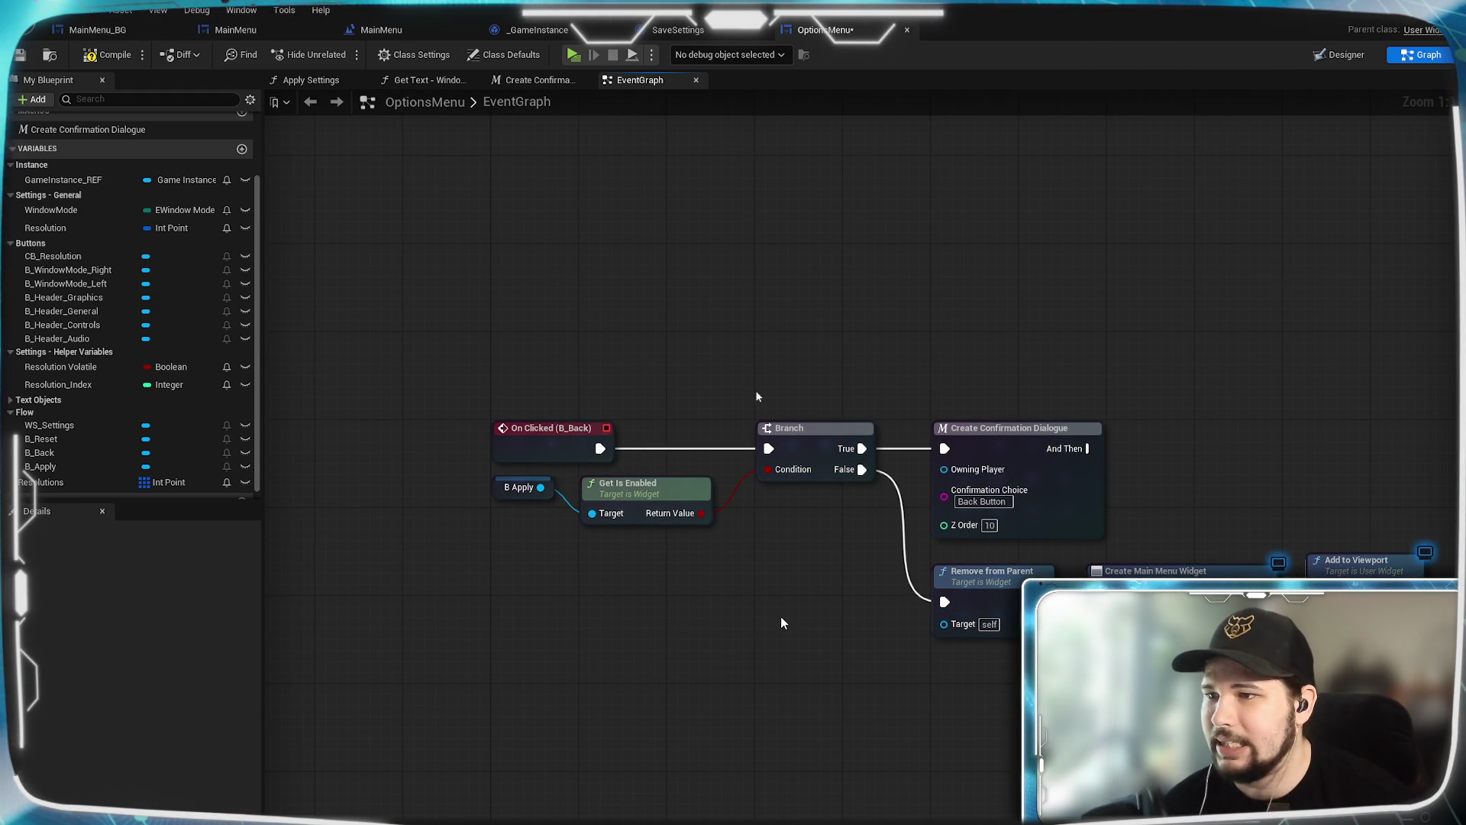
pyautogui.moveTo(832, 625); pyautogui.dragTo(735, 614)
pyautogui.moveTo(874, 586); pyautogui.dragTo(874, 575)
pyautogui.moveTo(887, 684); pyautogui.dragTo(778, 762)
pyautogui.click(956, 649)
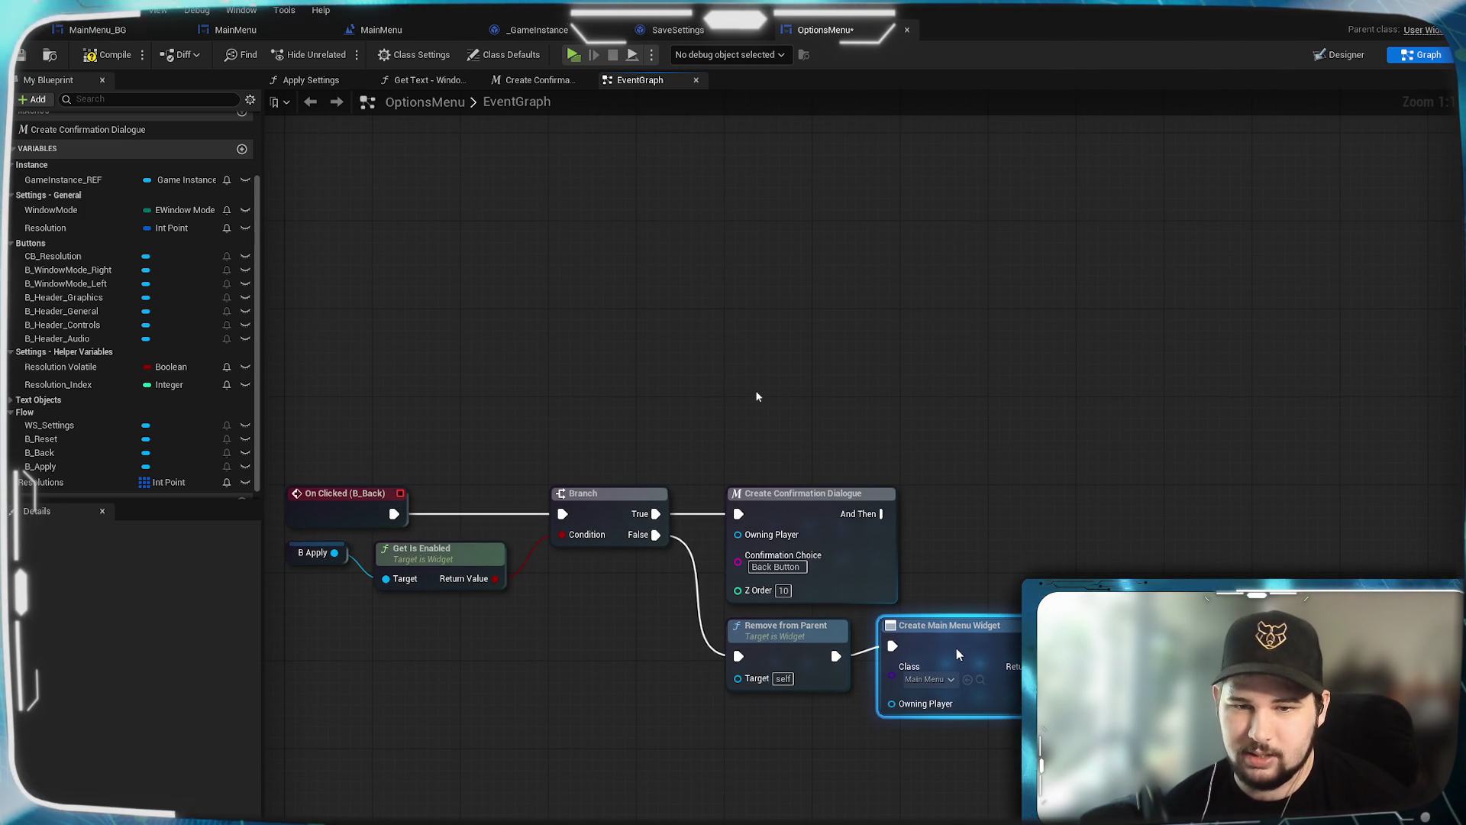
pyautogui.moveTo(955, 659); pyautogui.dragTo(948, 658)
pyautogui.moveTo(978, 509); pyautogui.dragTo(927, 501)
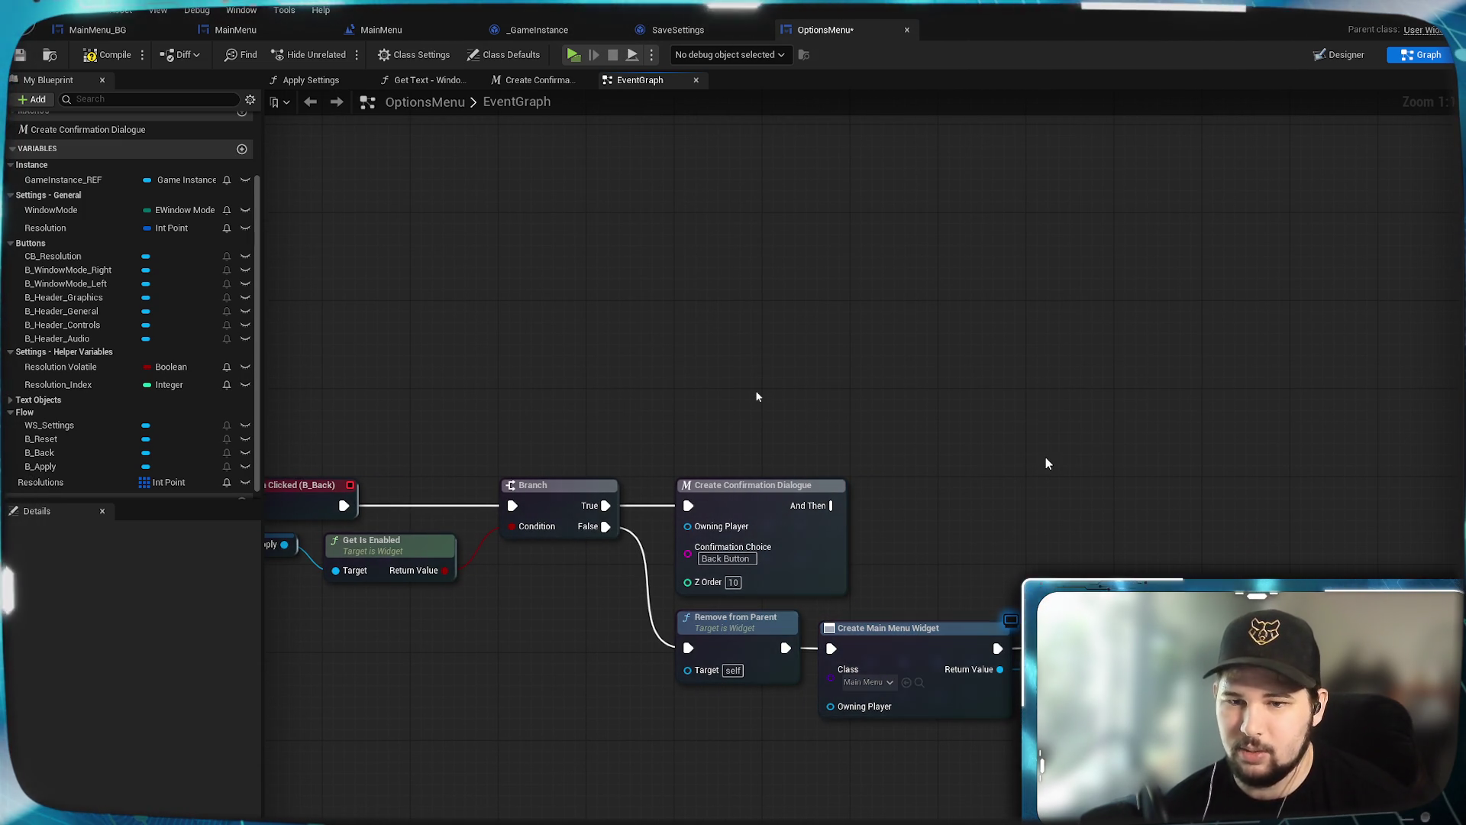
pyautogui.moveTo(1046, 456); pyautogui.dragTo(818, 651)
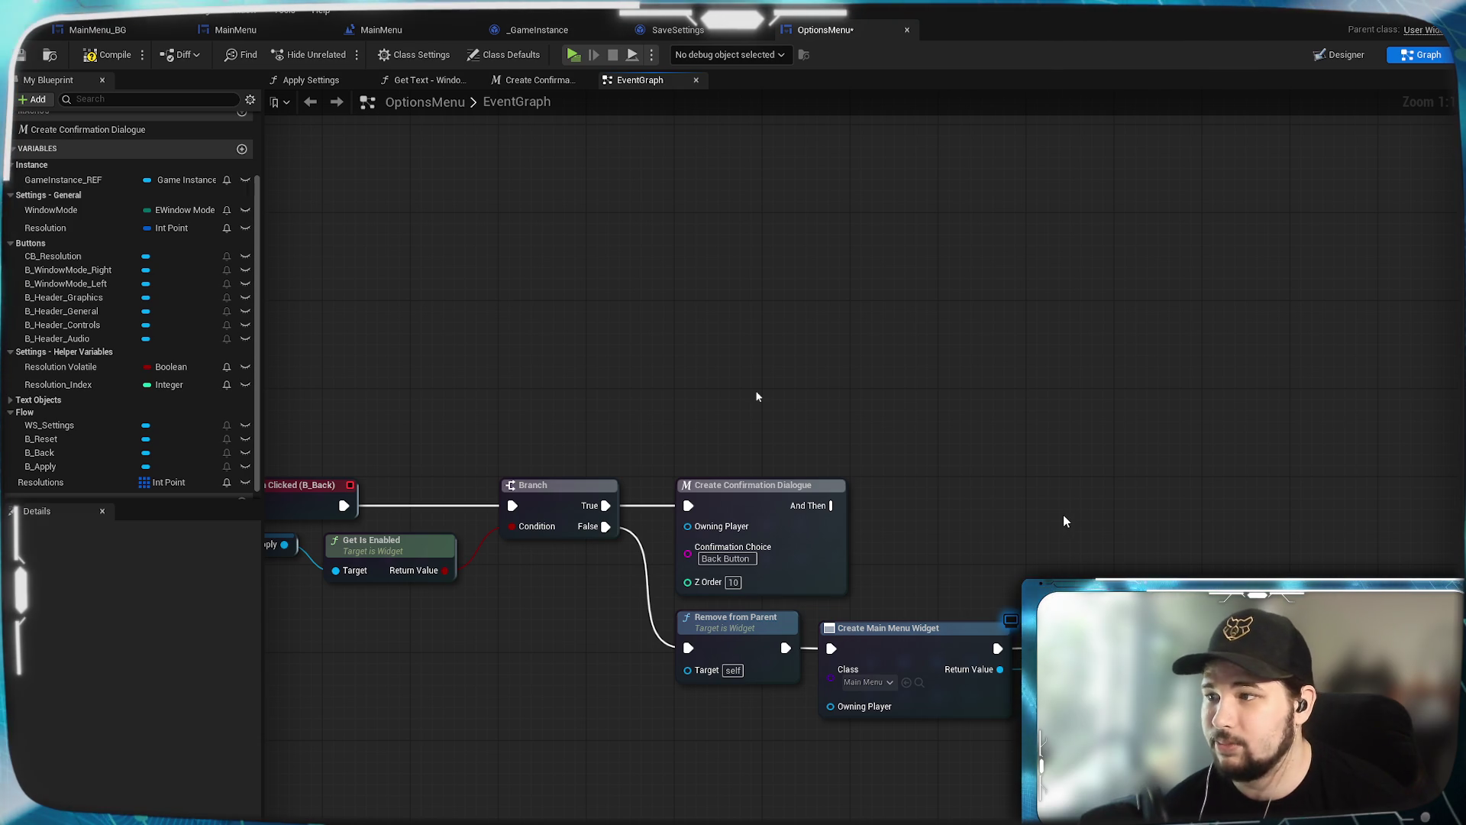
pyautogui.moveTo(1065, 521)
pyautogui.mouseDown()
pyautogui.moveTo(1062, 463)
pyautogui.moveTo(1135, 480)
pyautogui.mouseUp()
pyautogui.moveTo(678, 663); pyautogui.dragTo(718, 674)
pyautogui.click(20, 54)
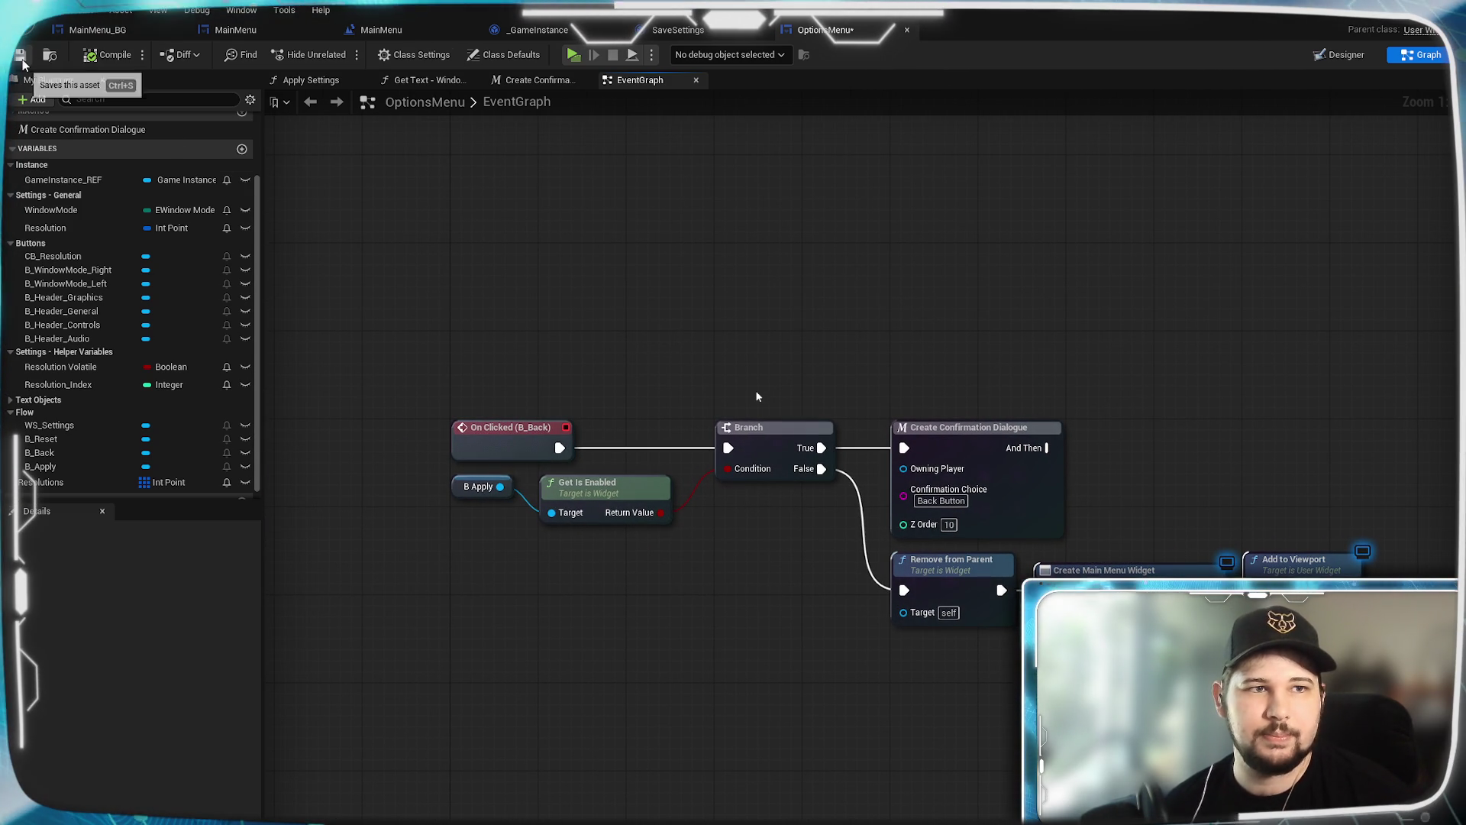
pyautogui.moveTo(1000, 356)
pyautogui.mouseDown()
pyautogui.moveTo(858, 324)
pyautogui.moveTo(907, 334)
pyautogui.moveTo(871, 306)
pyautogui.moveTo(900, 314)
pyautogui.moveTo(883, 317)
pyautogui.mouseUp()
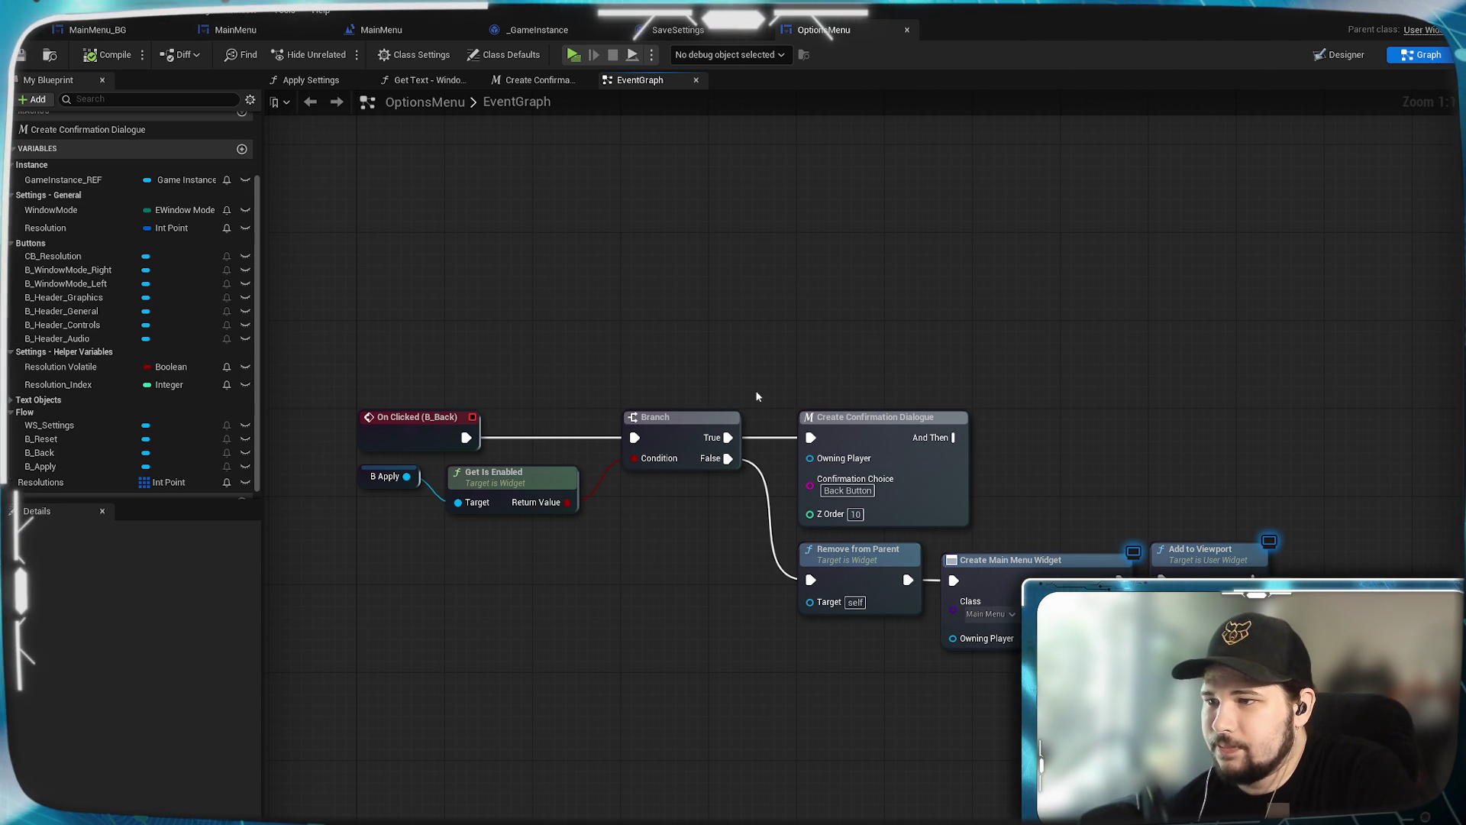
pyautogui.rightClick(866, 647)
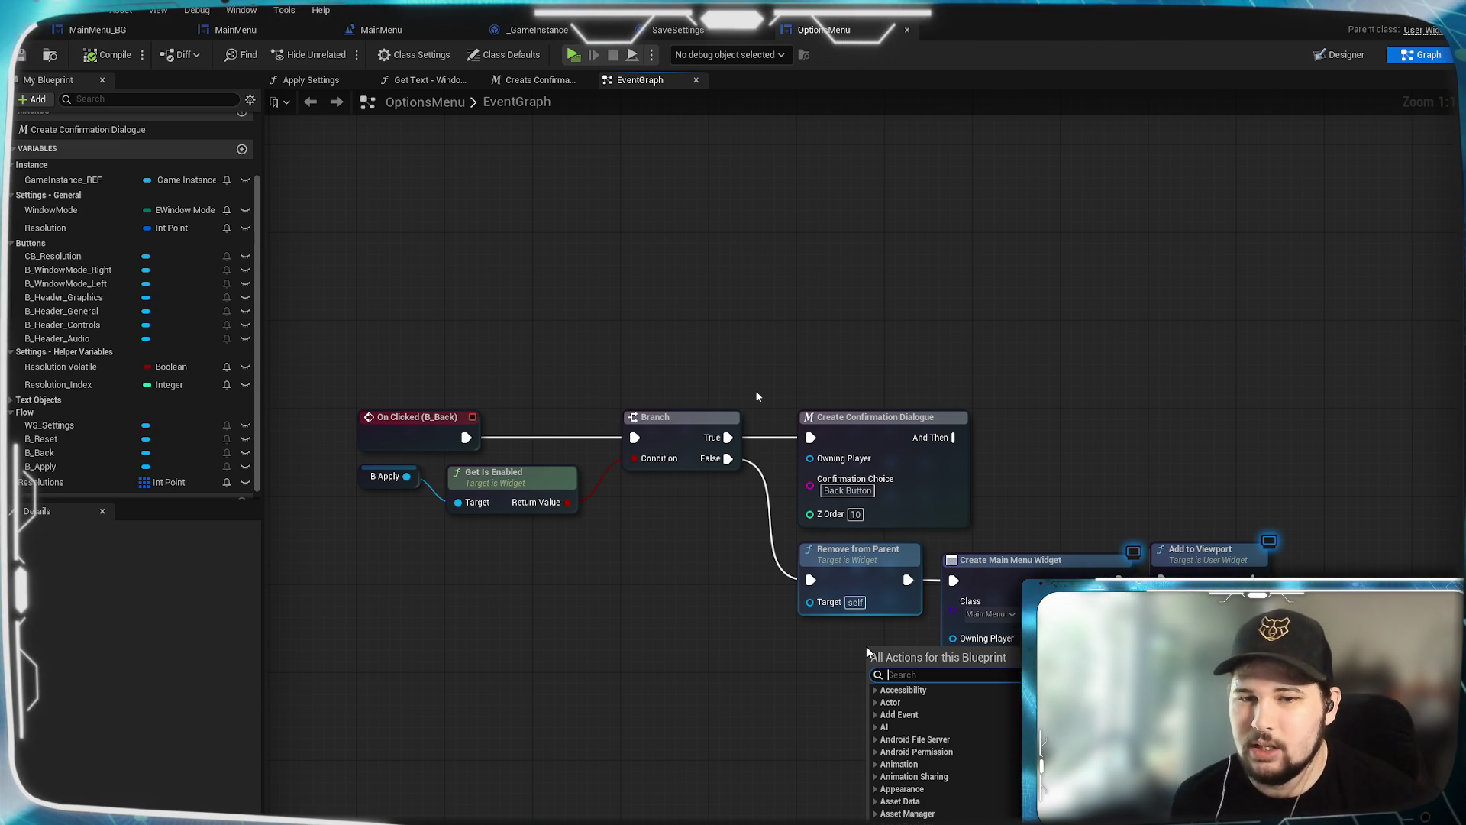
pyautogui.click(930, 320)
pyautogui.moveTo(565, 319)
pyautogui.mouseDown()
pyautogui.moveTo(543, 268)
pyautogui.moveTo(552, 283)
pyautogui.mouseUp()
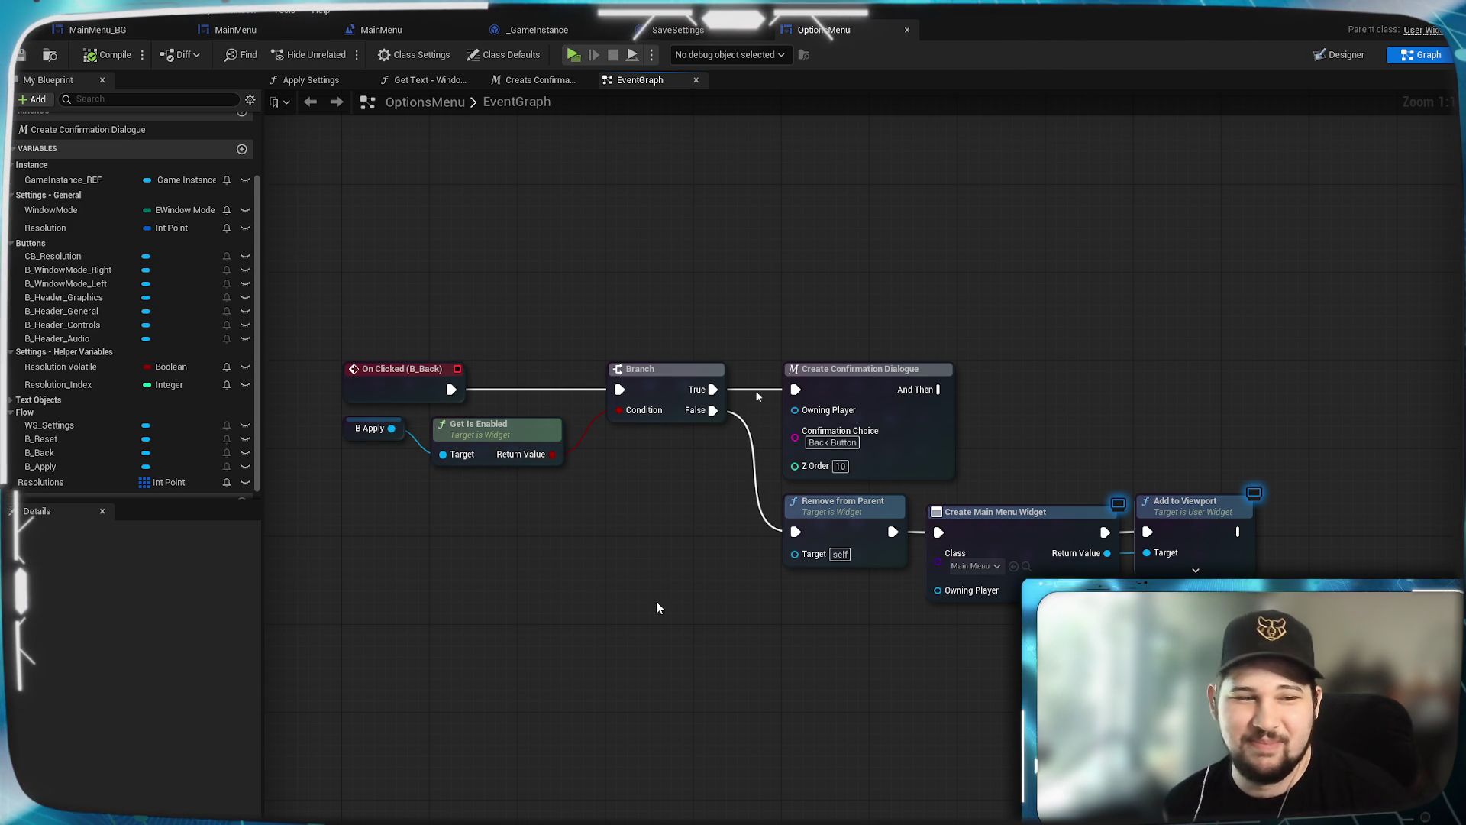
pyautogui.moveTo(622, 590)
pyautogui.mouseDown()
pyautogui.moveTo(720, 571)
pyautogui.moveTo(672, 575)
pyautogui.mouseUp()
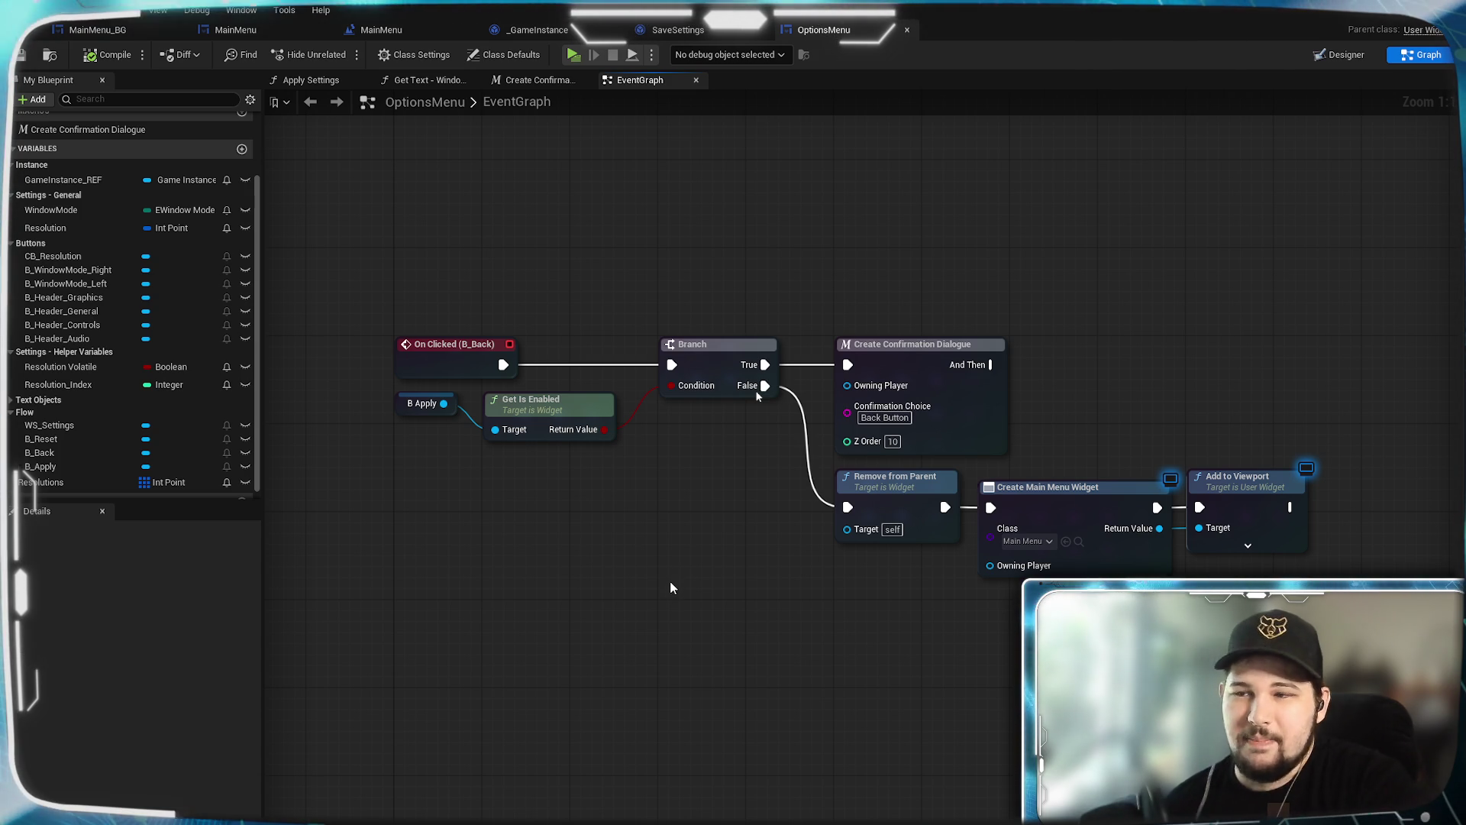
pyautogui.moveTo(670, 585); pyautogui.dragTo(615, 579)
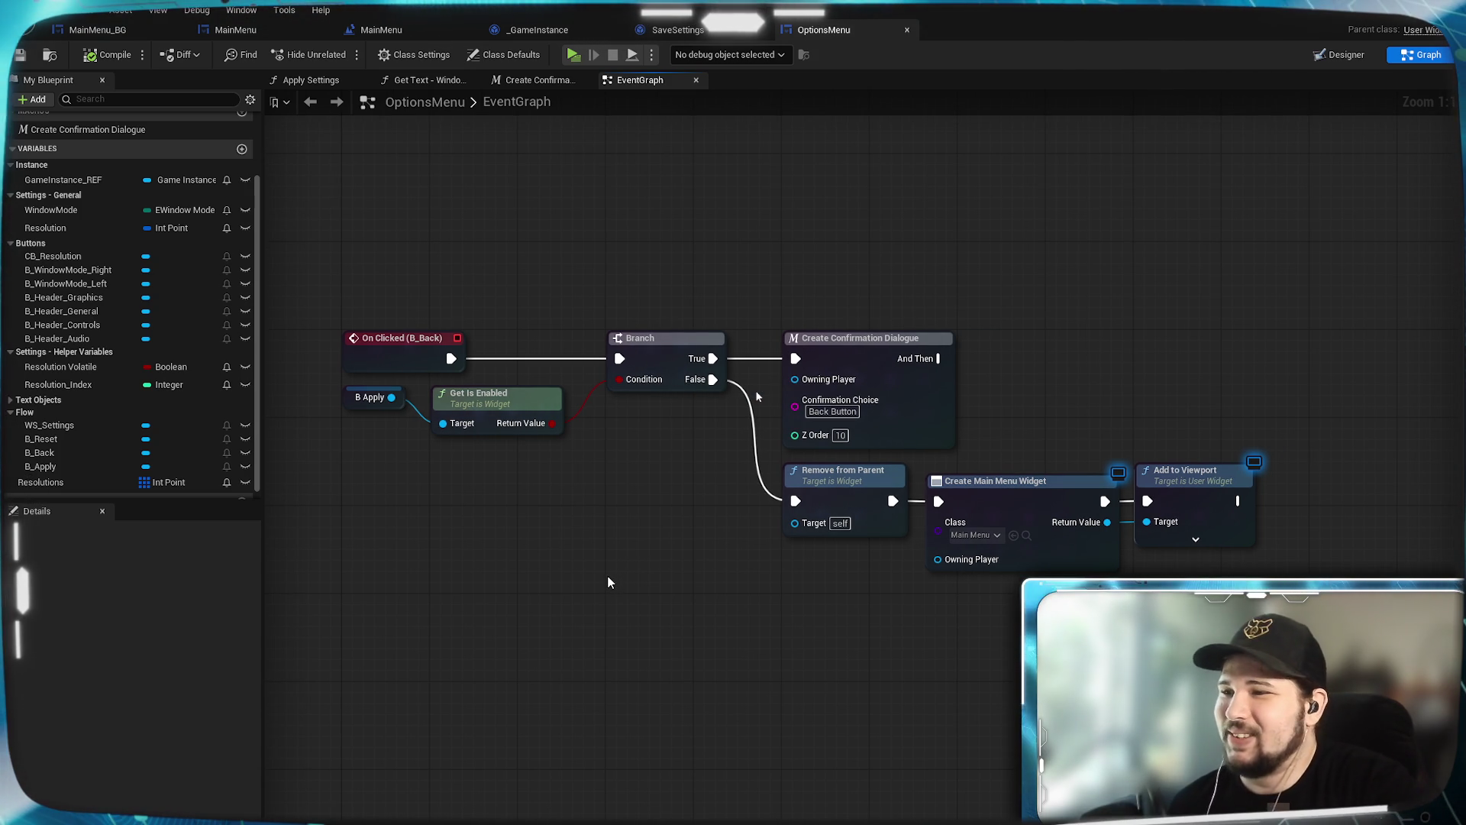
pyautogui.moveTo(739, 617); pyautogui.dragTo(828, 644)
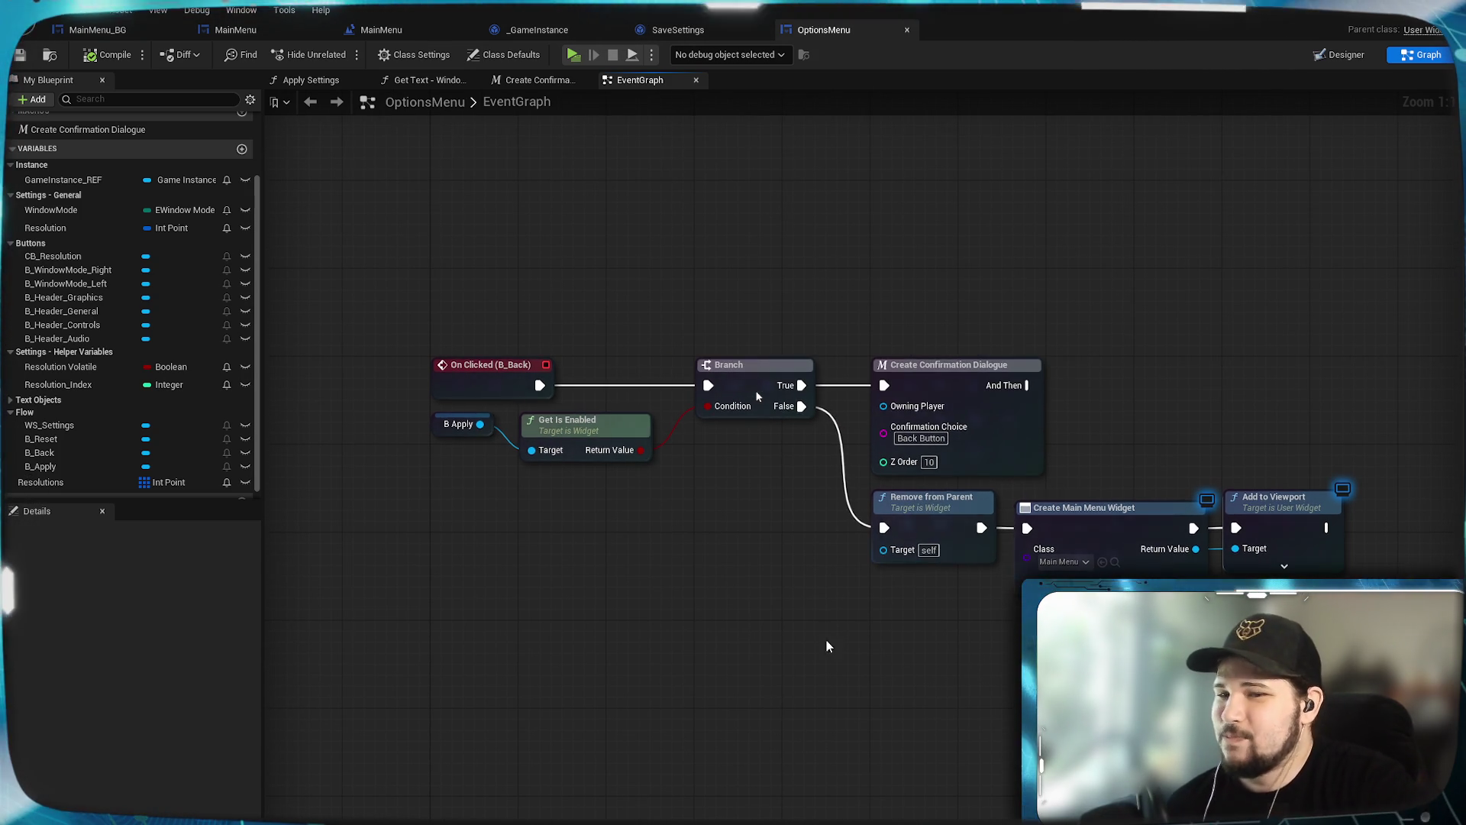
pyautogui.moveTo(1025, 558)
pyautogui.mouseDown()
pyautogui.moveTo(912, 653)
pyautogui.moveTo(904, 632)
pyautogui.mouseUp()
pyautogui.write('return w')
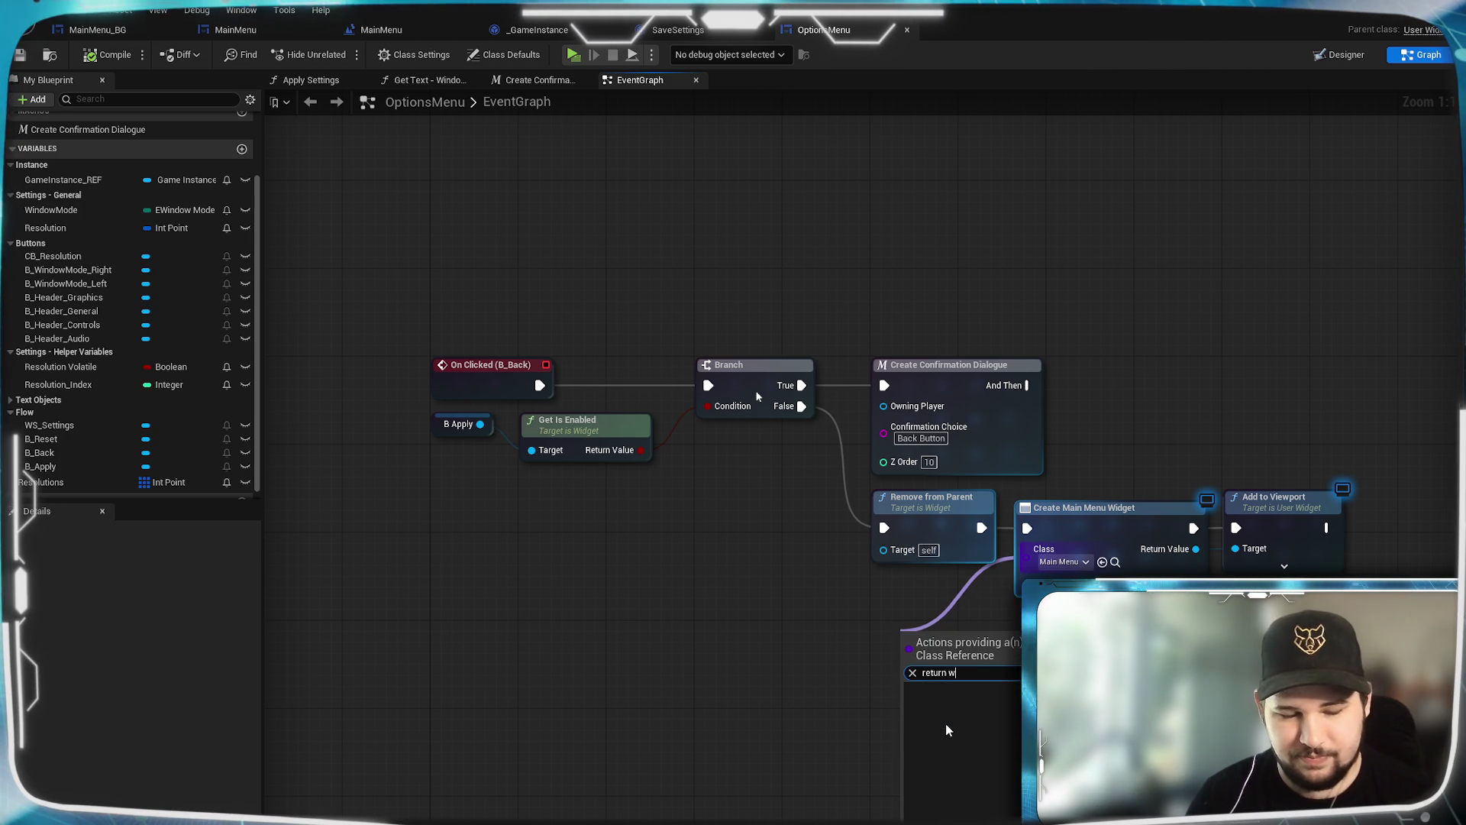
pyautogui.write('idget')
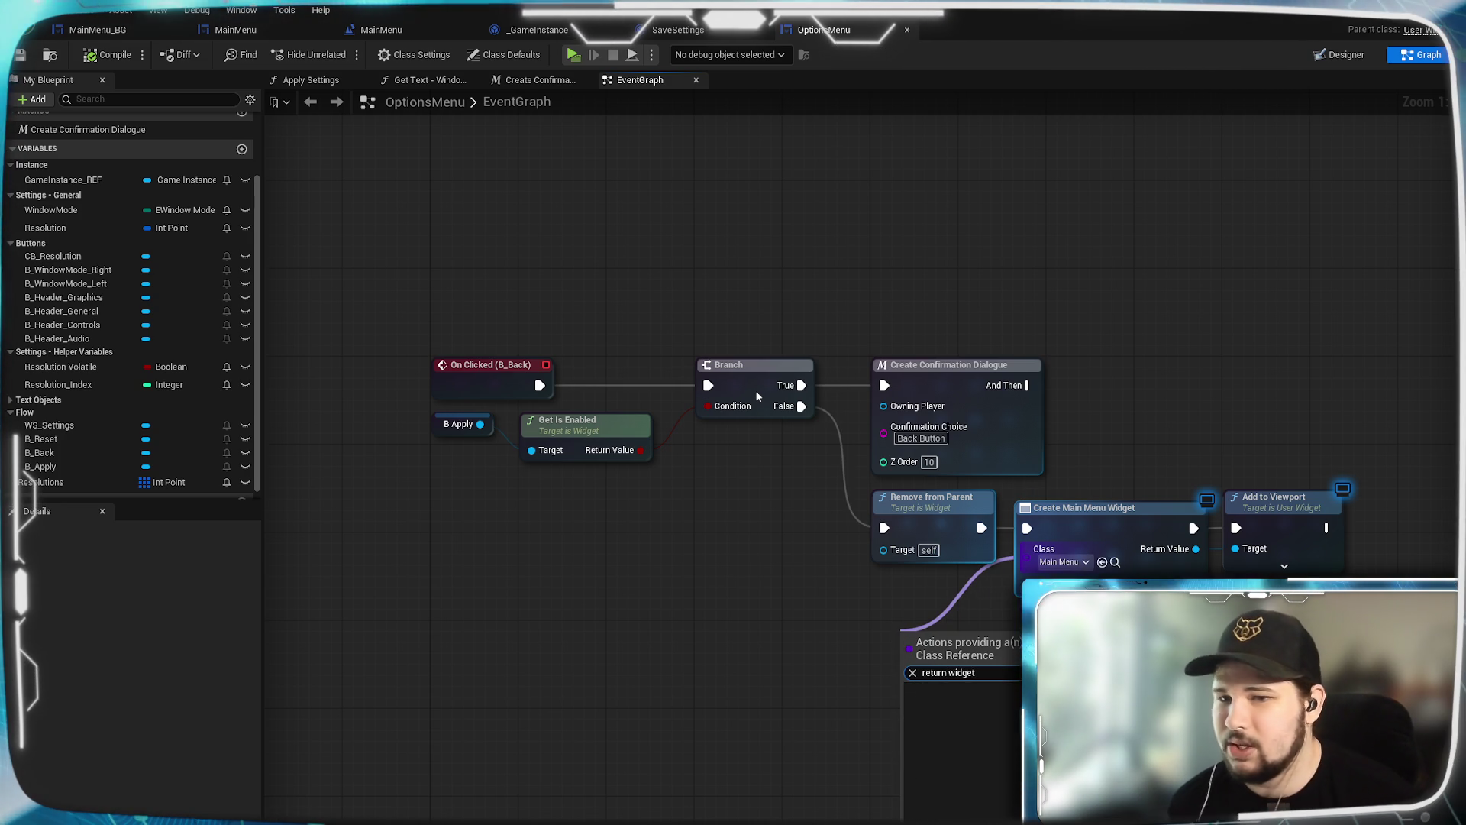
pyautogui.click(1138, 643)
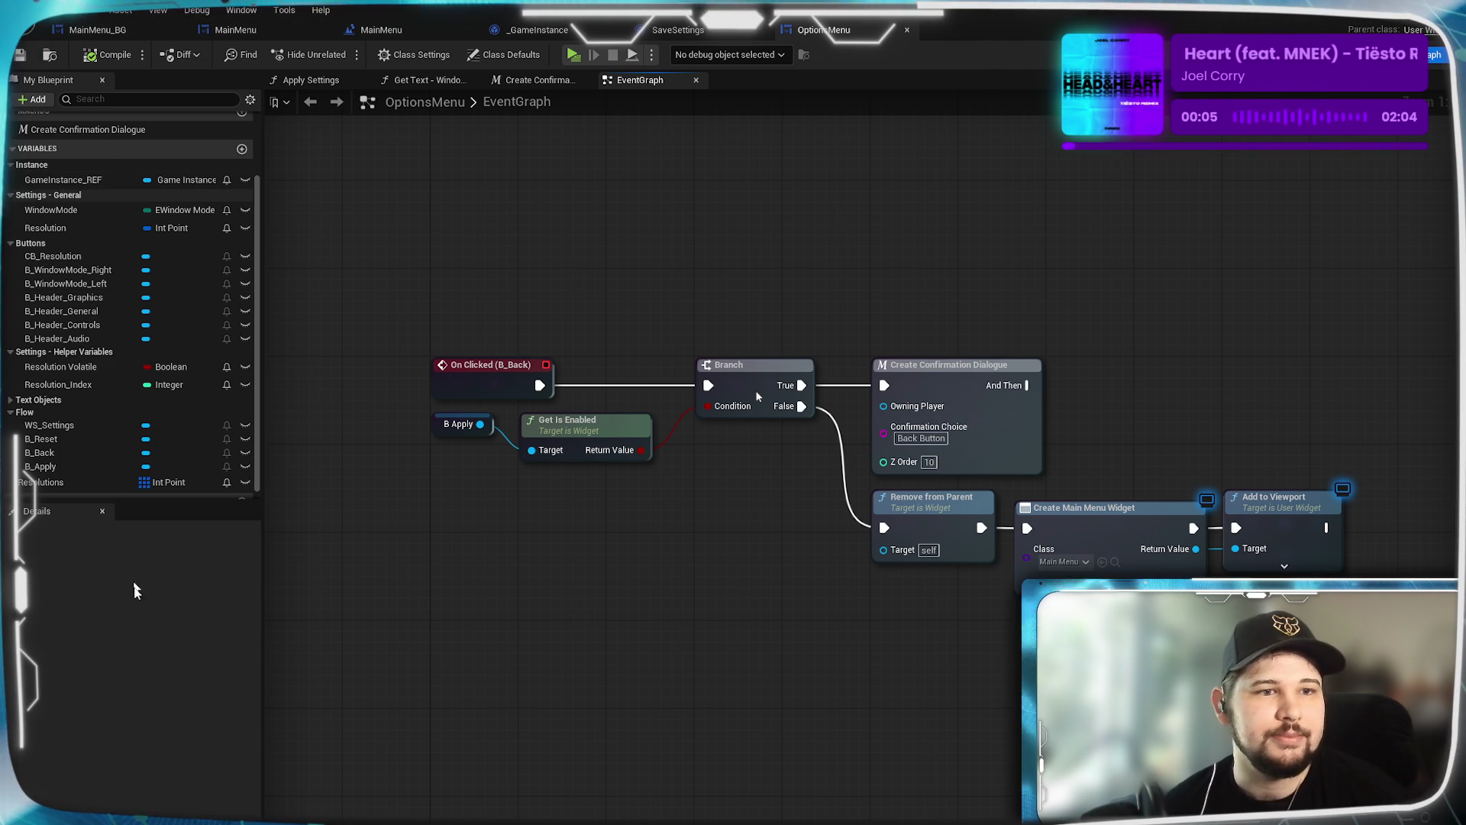
pyautogui.click(242, 148)
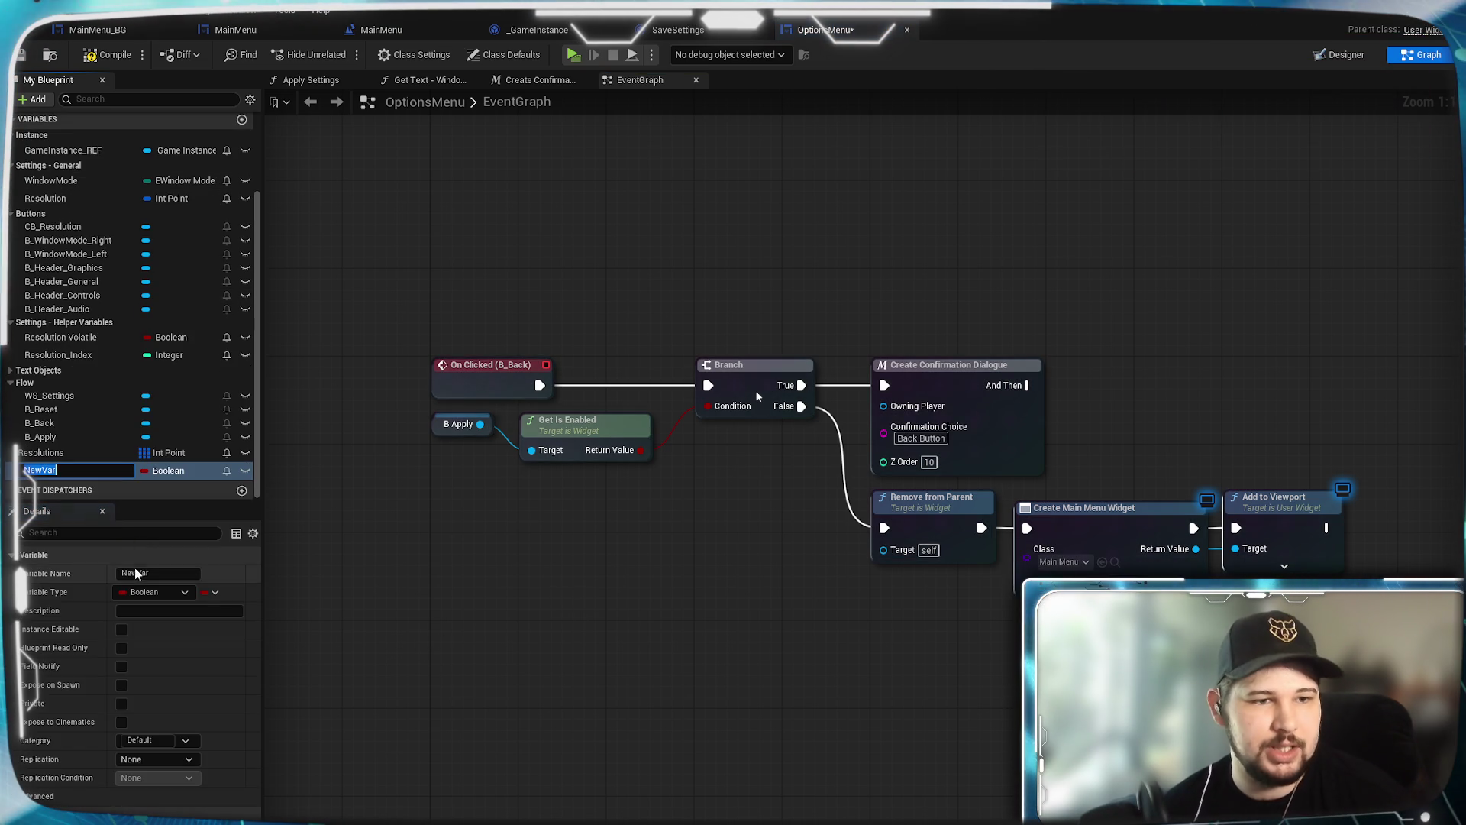
# Step: Rename the new variable to Return Widget
pyautogui.click(116, 572)
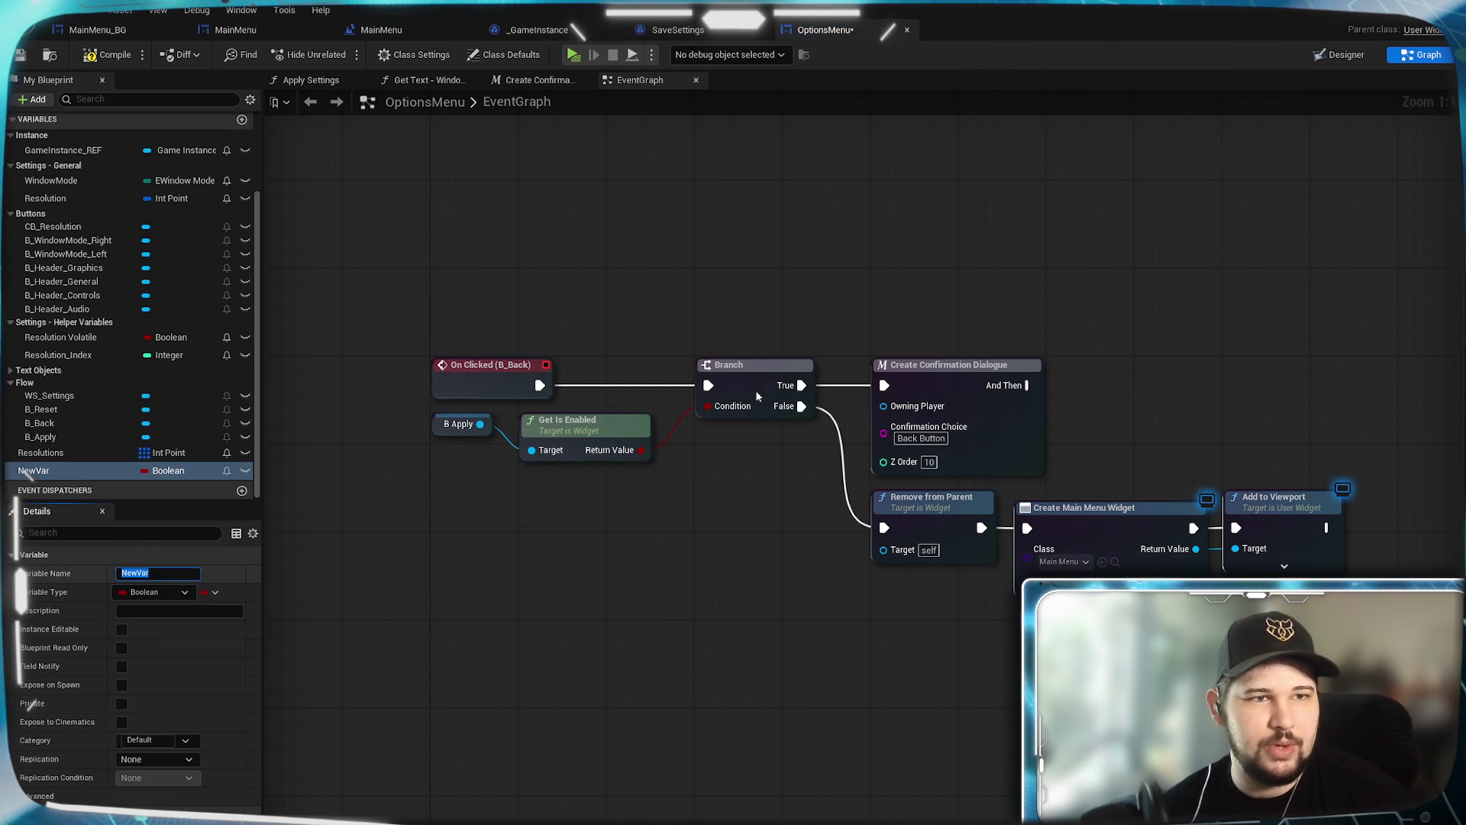
pyautogui.write('Return Widget')
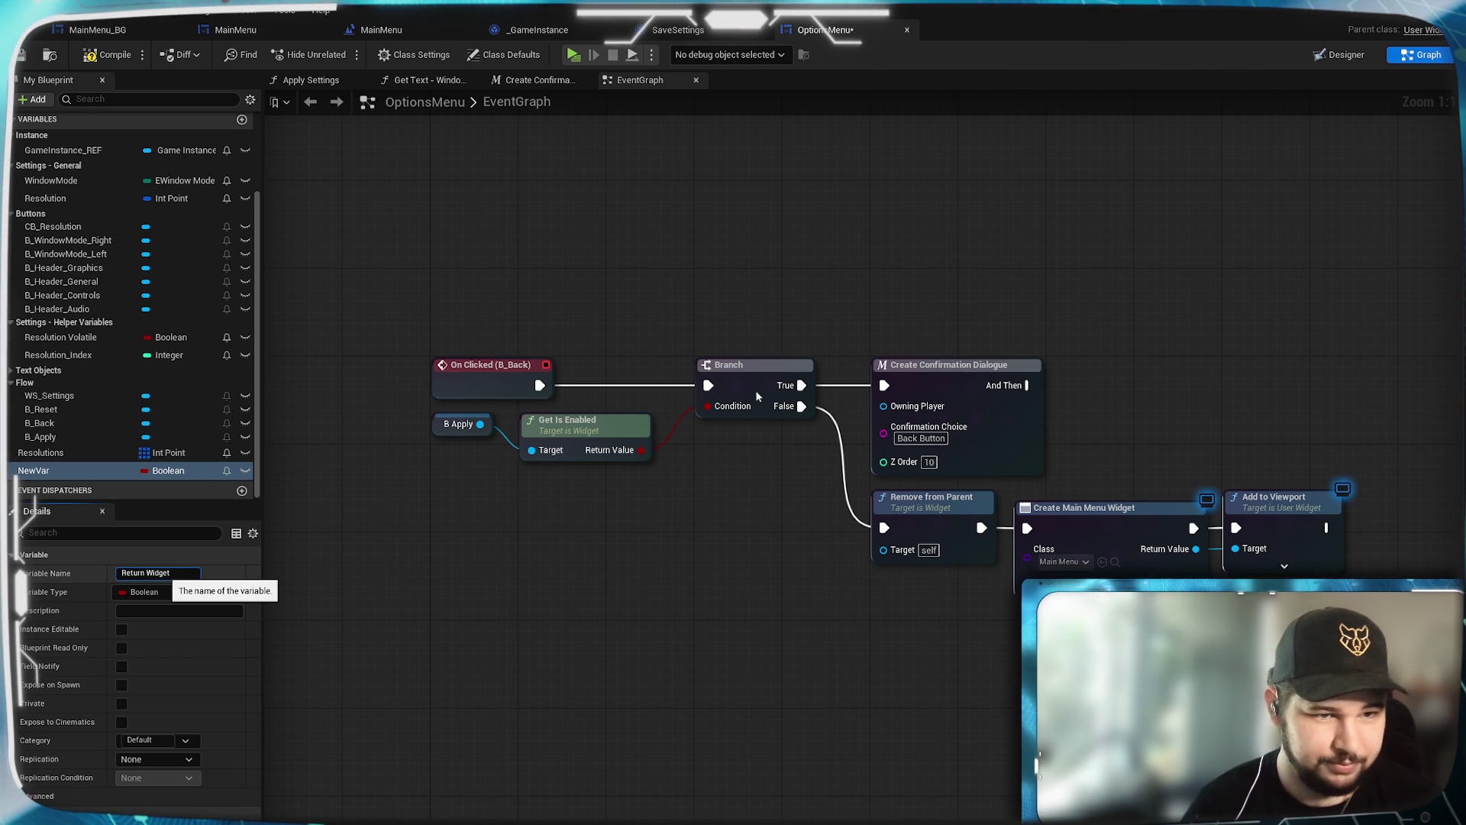
pyautogui.press('Return')
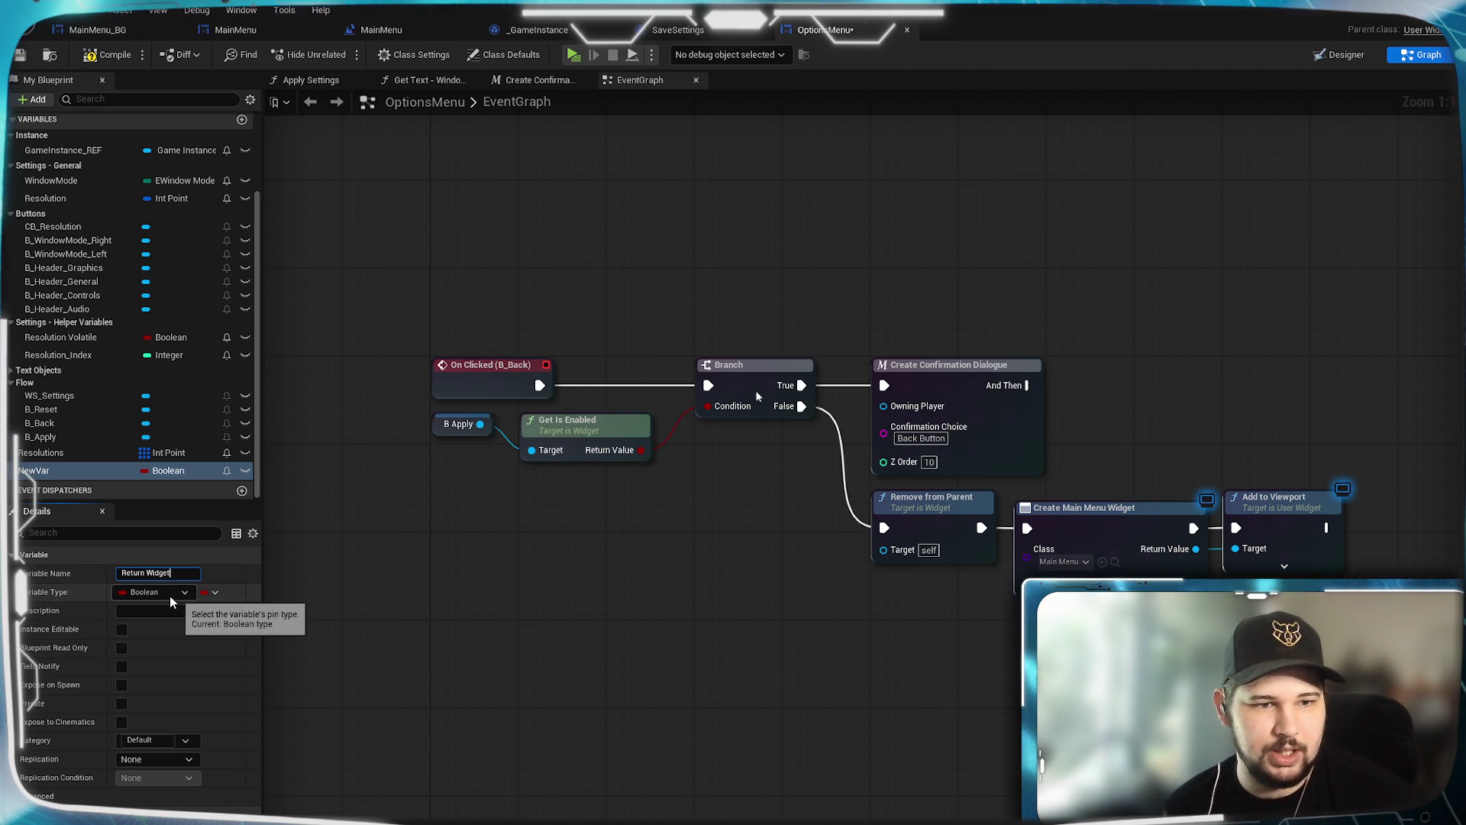
# Step: Change Return Widget's type from Boolean to a User Widget class reference
pyautogui.click(170, 598)
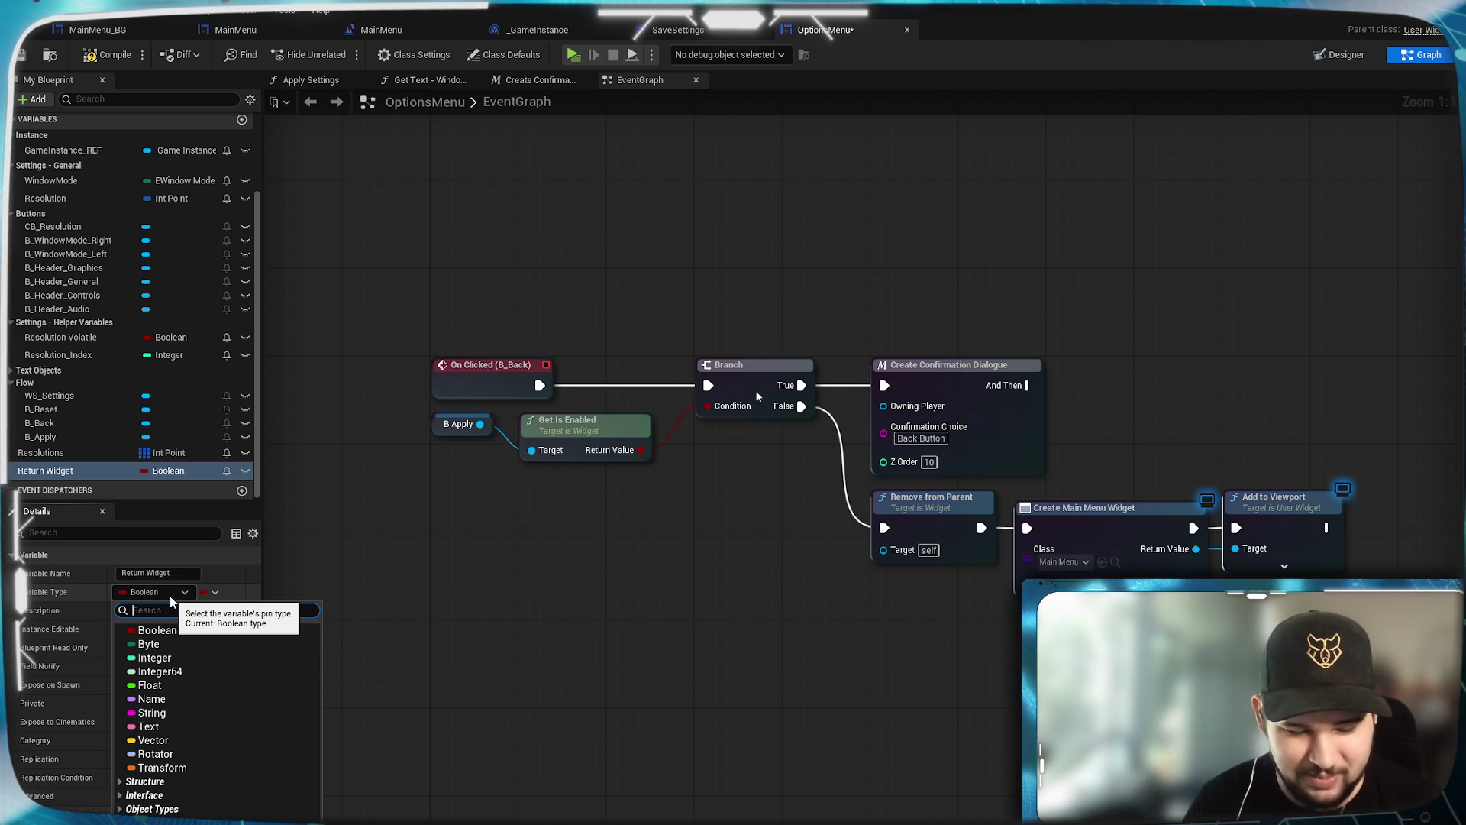
pyautogui.write('widget')
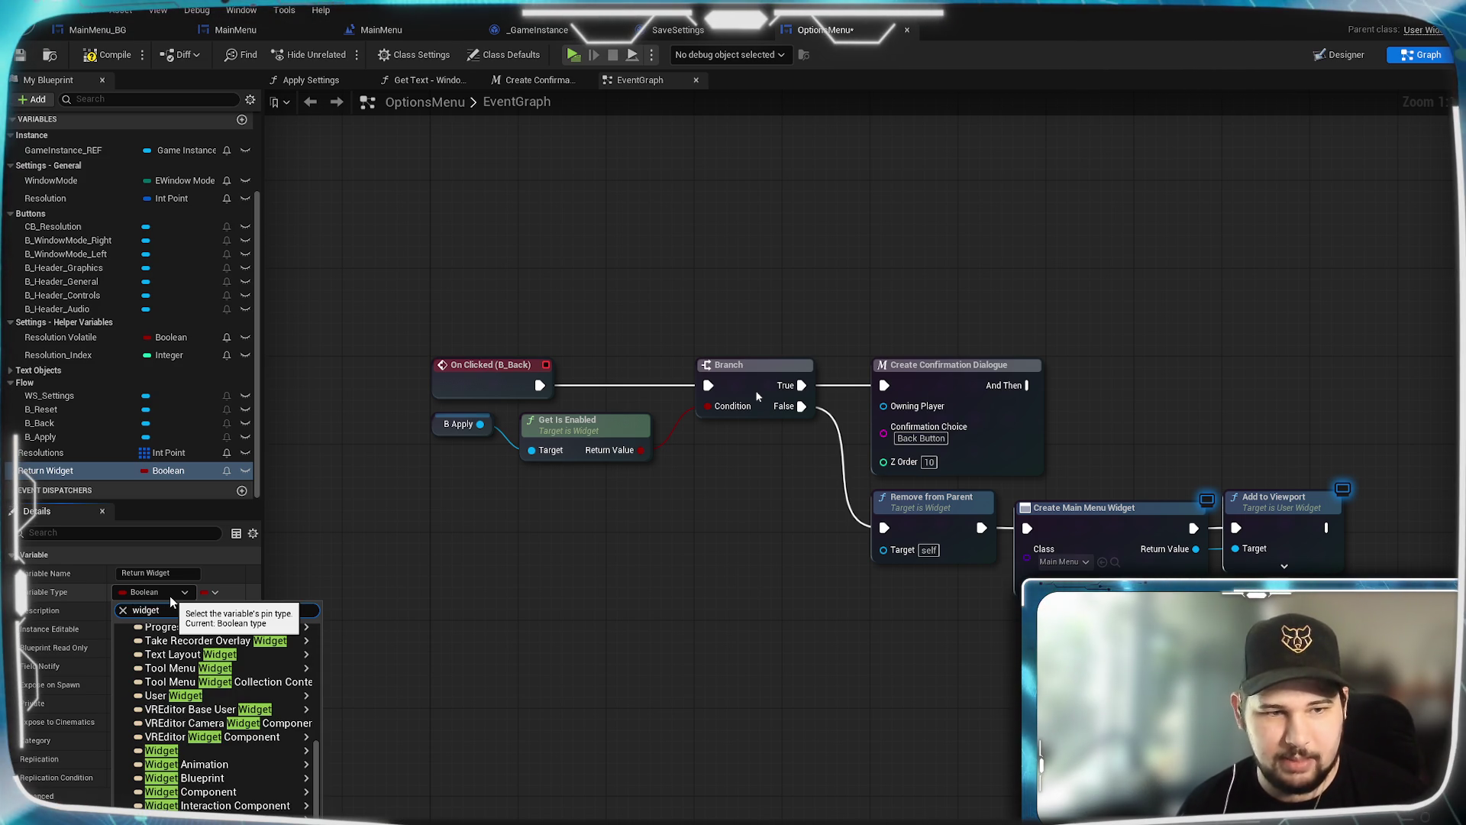
pyautogui.write('user in')
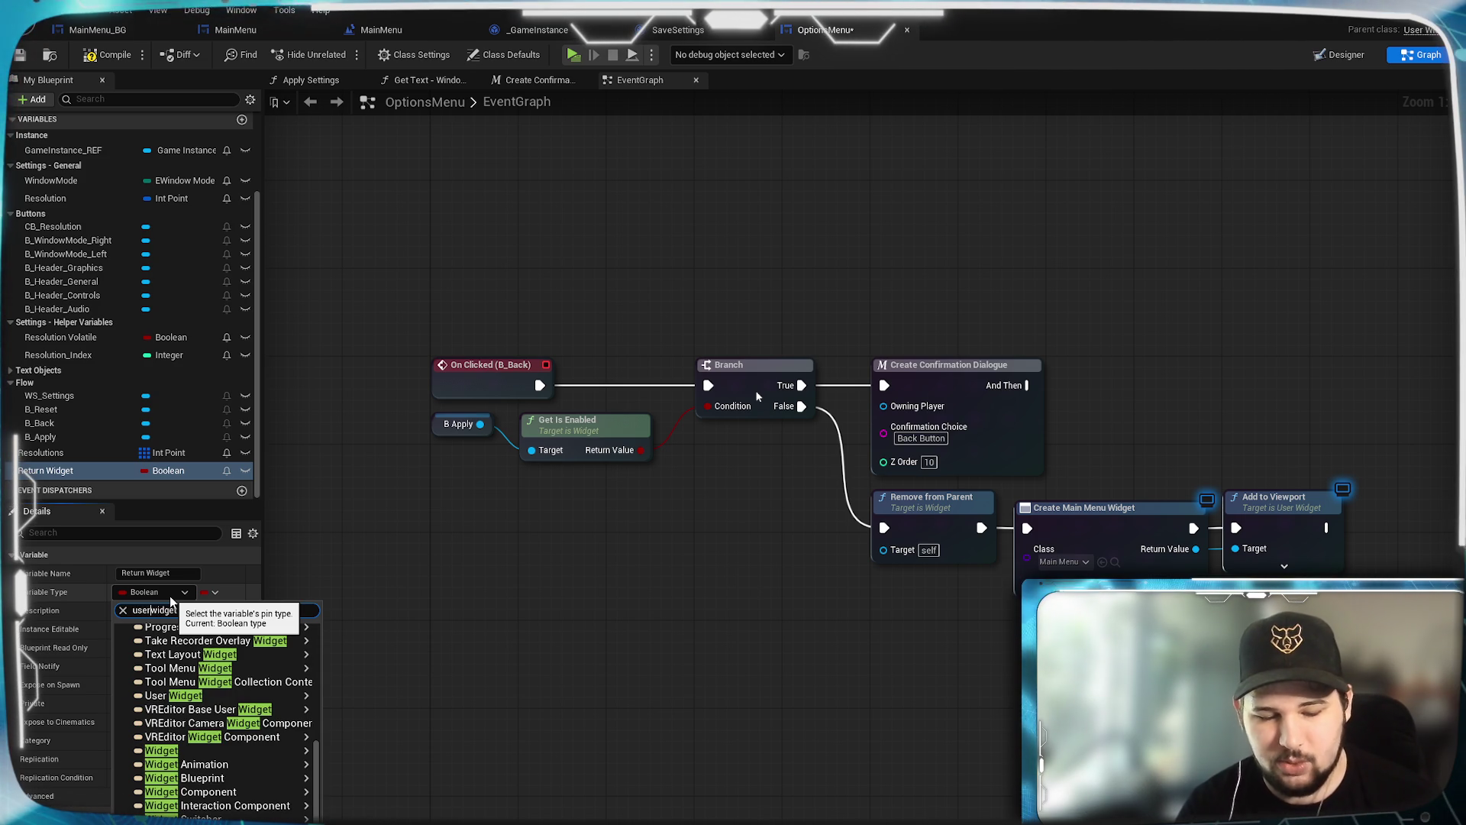
pyautogui.write('ce')
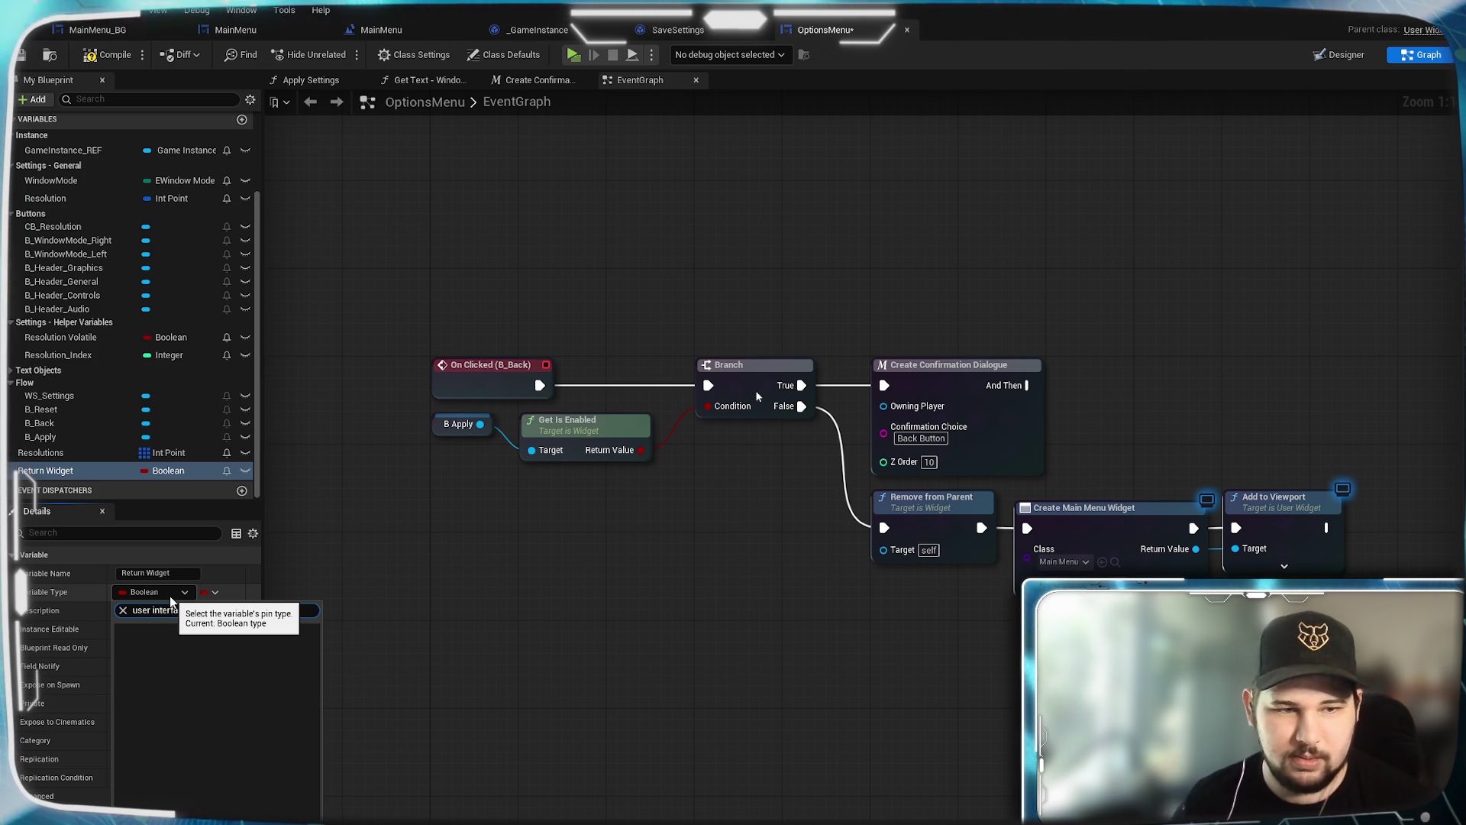
pyautogui.hotkey('shift', 'Home')
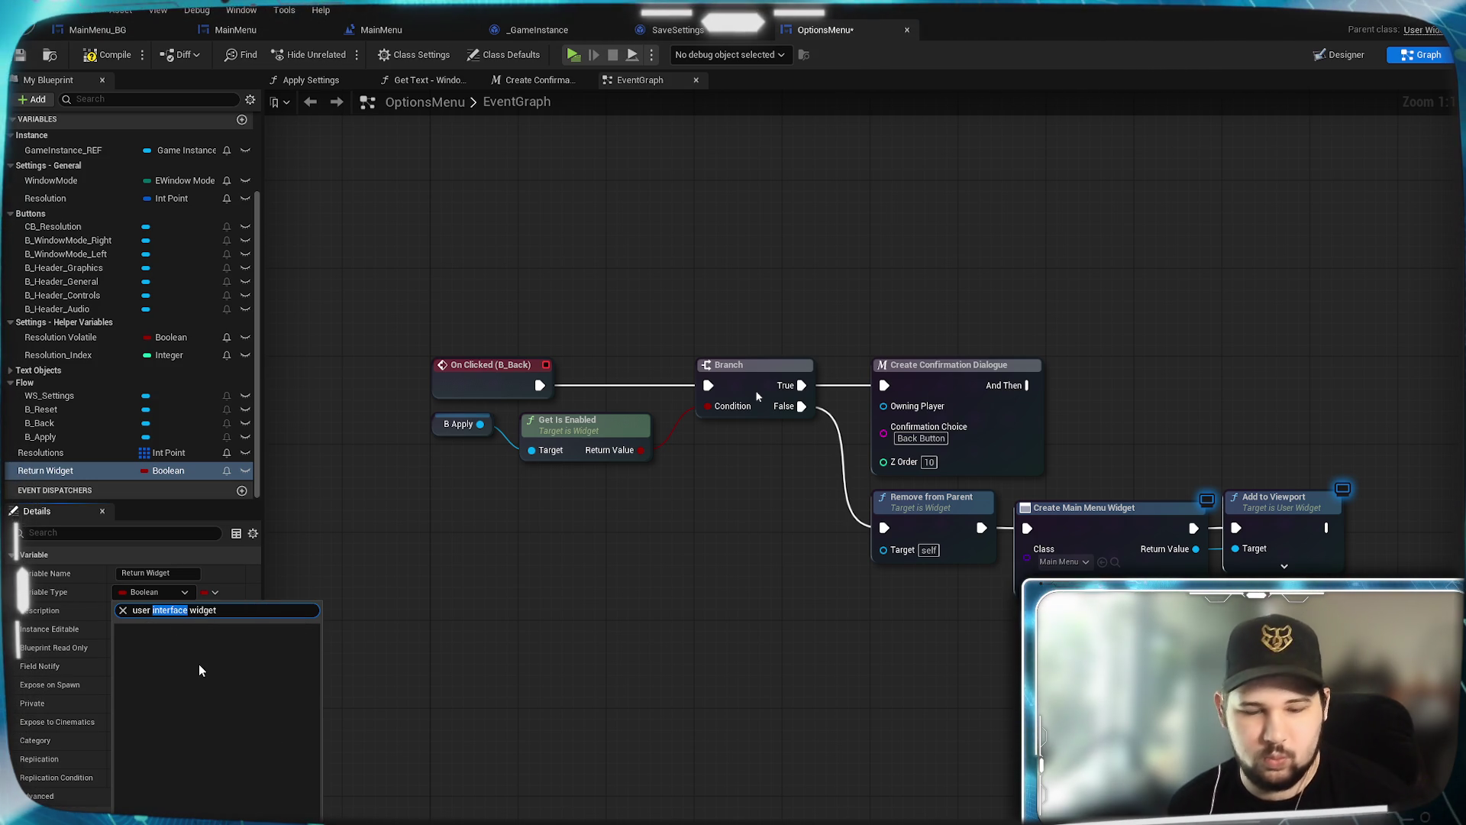
pyautogui.write('us')
pyautogui.press('BackSpace')
pyautogui.write('i')
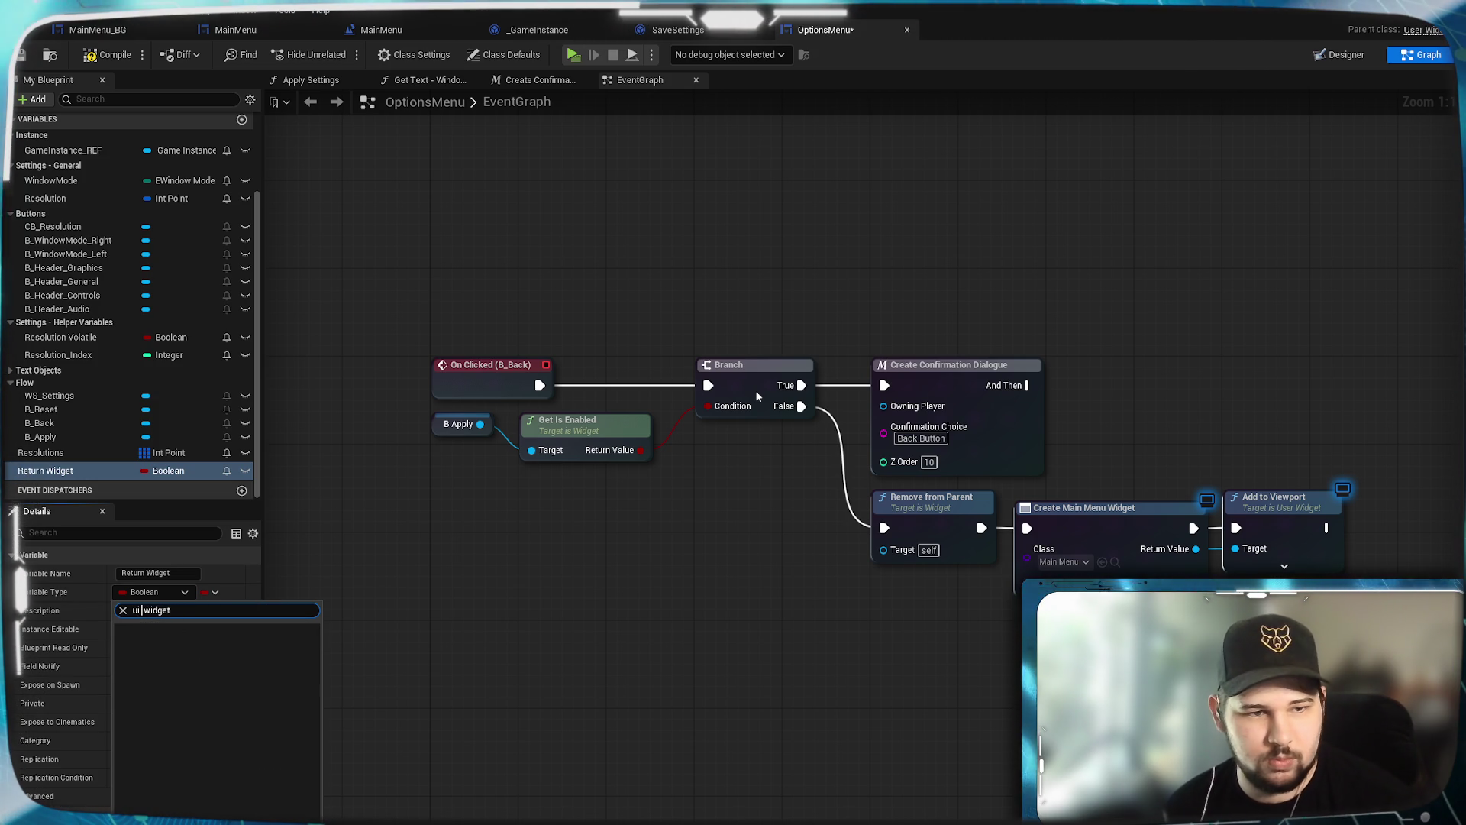
pyautogui.press('BackSpace')
pyautogui.press('BackSpace')
pyautogui.press('BackSpace')
pyautogui.moveTo(244, 745)
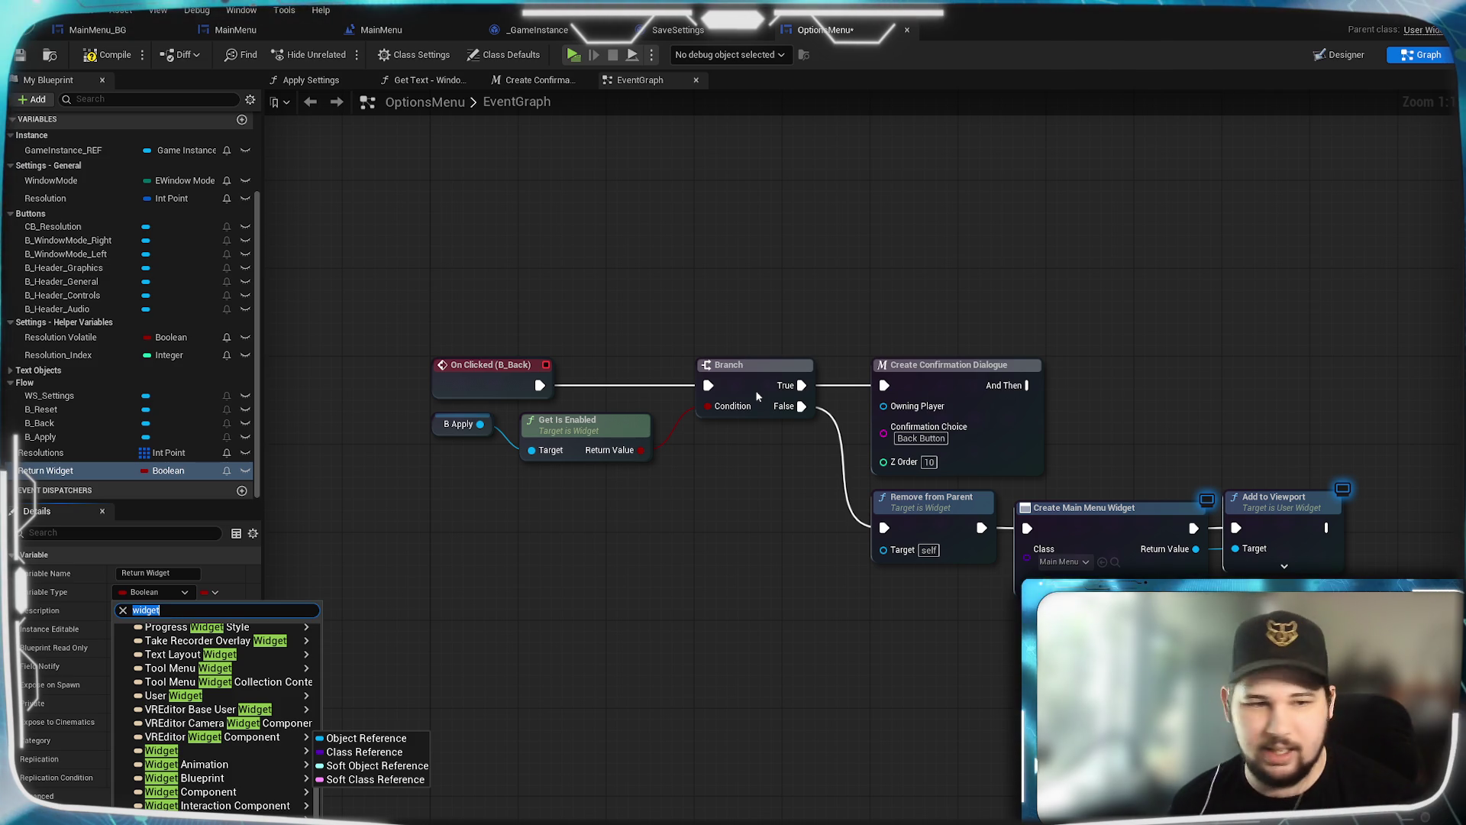
pyautogui.write('user w')
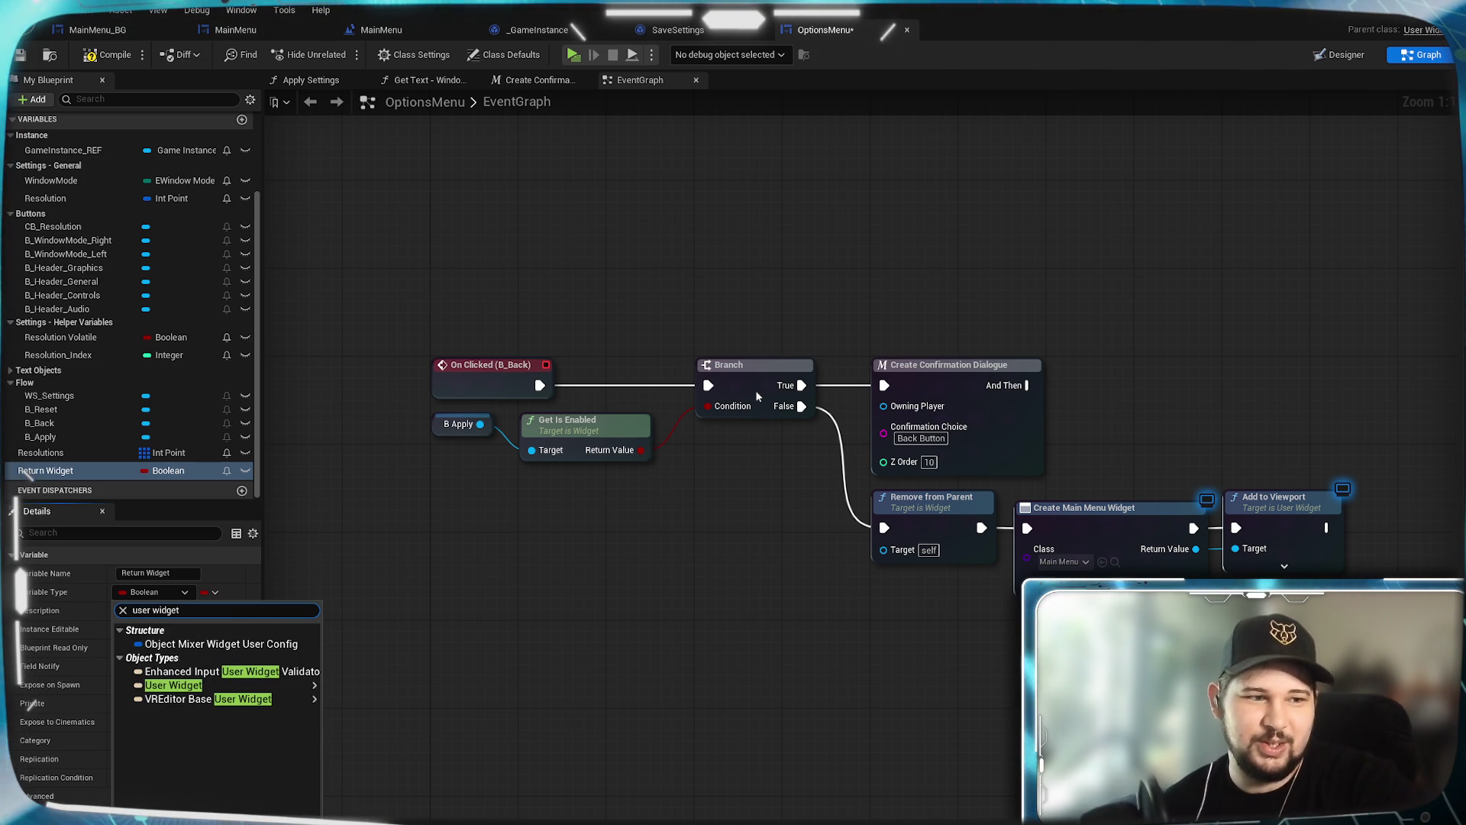
pyautogui.moveTo(289, 686)
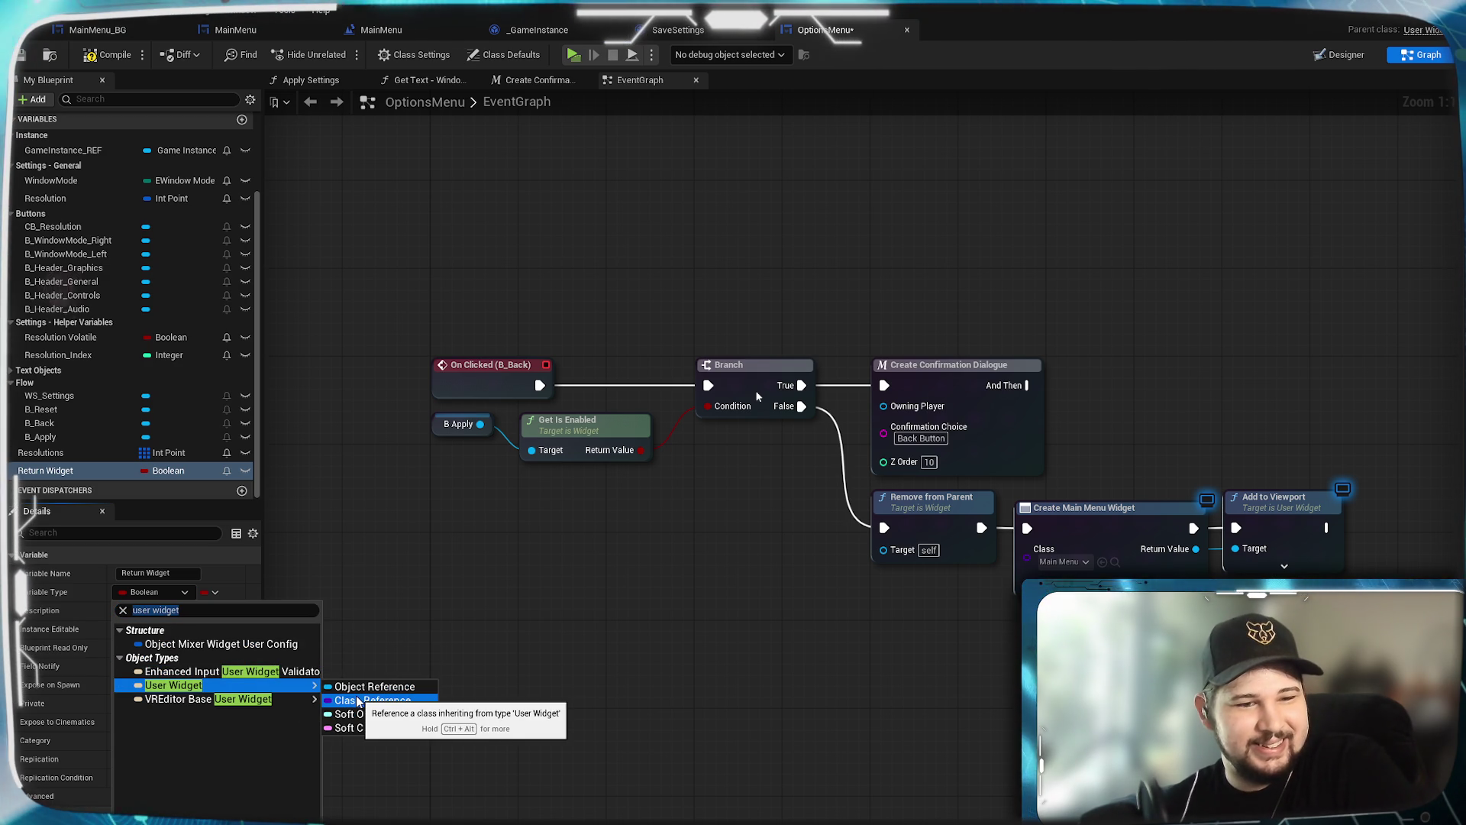
pyautogui.click(357, 699)
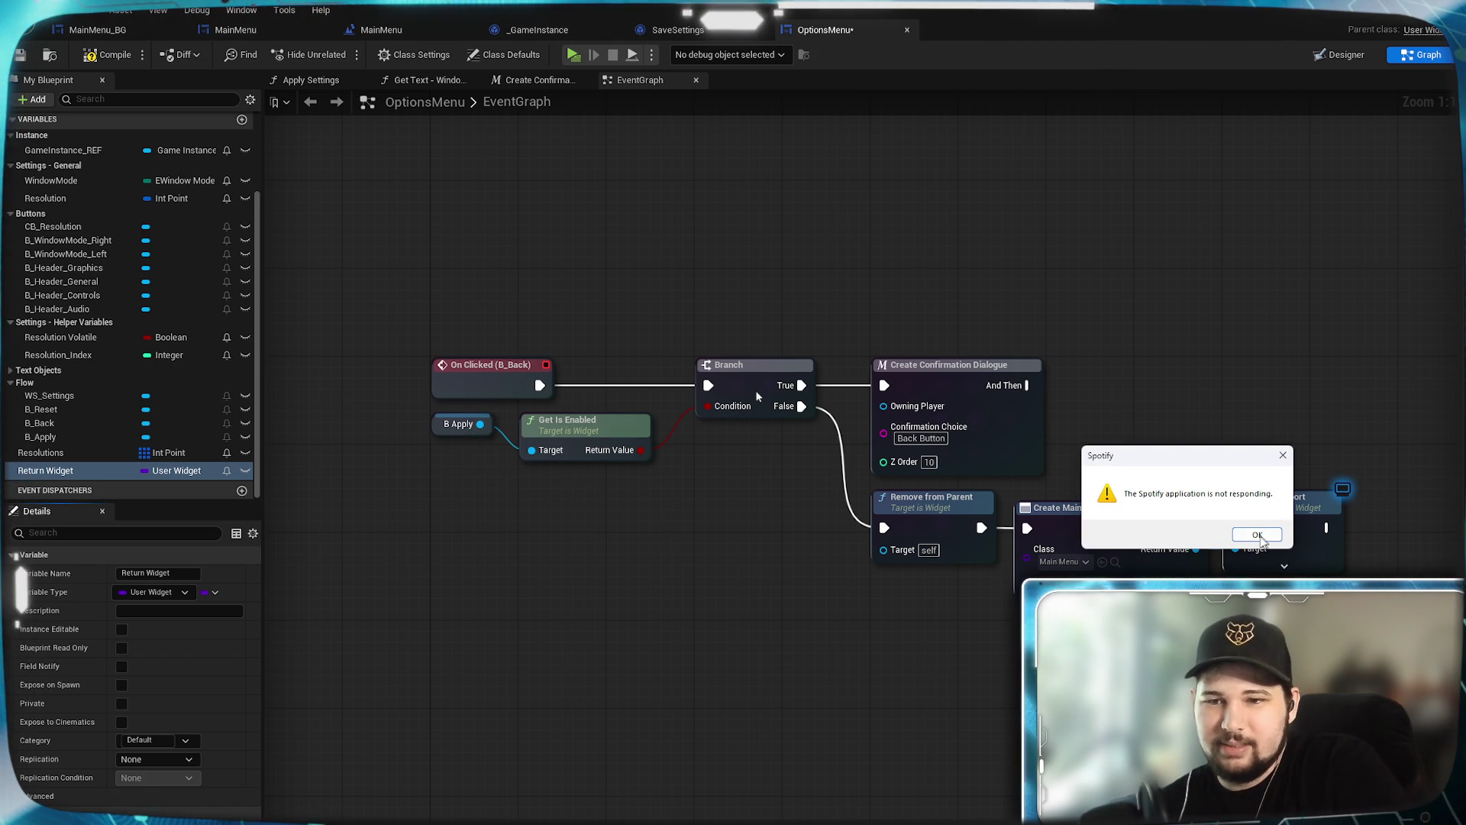
# Step: Dismiss the Spotify 'application is not responding' warning with OK
pyautogui.click(1253, 535)
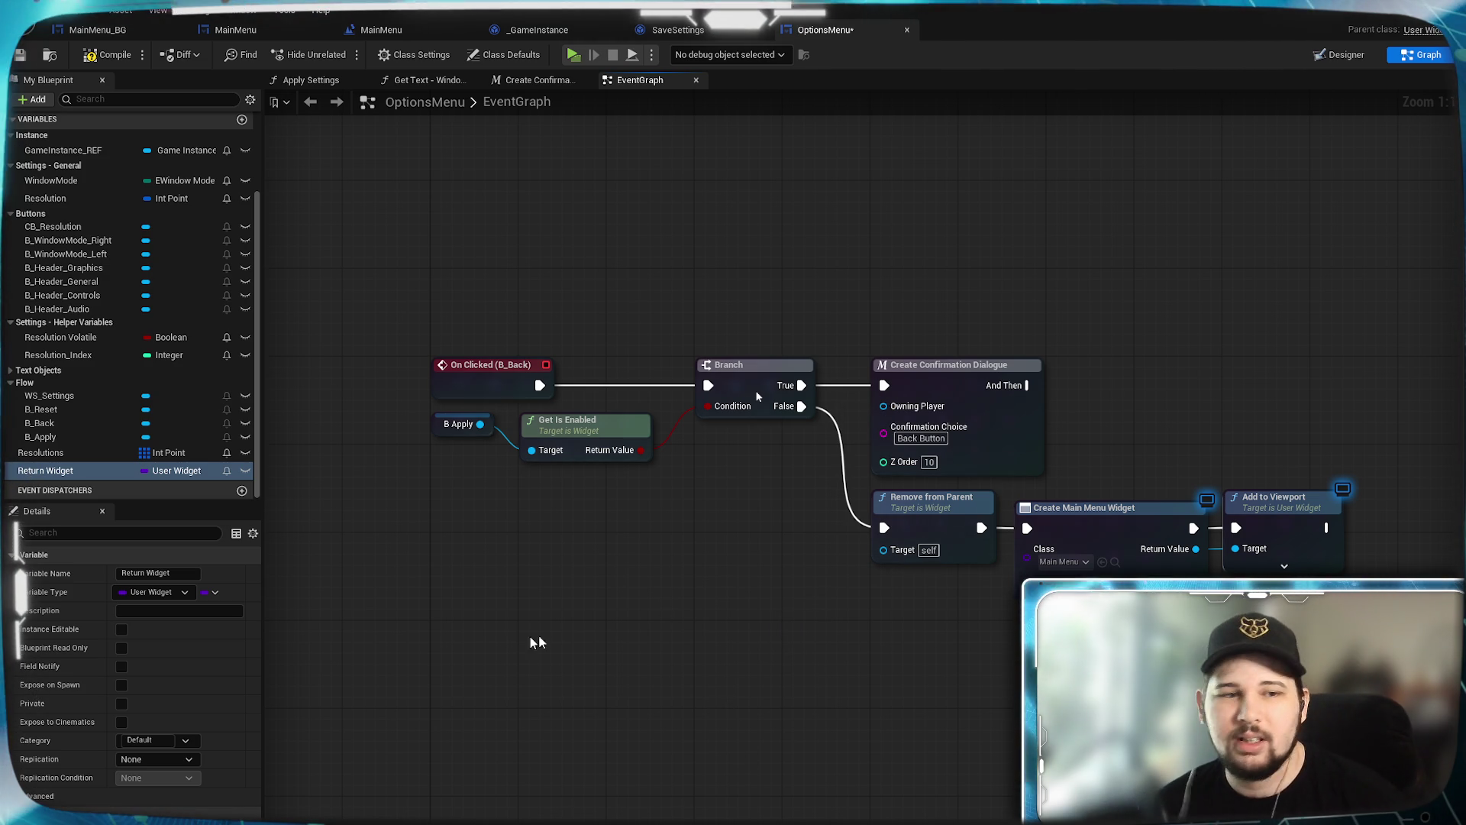
pyautogui.scroll(3, 187, 383)
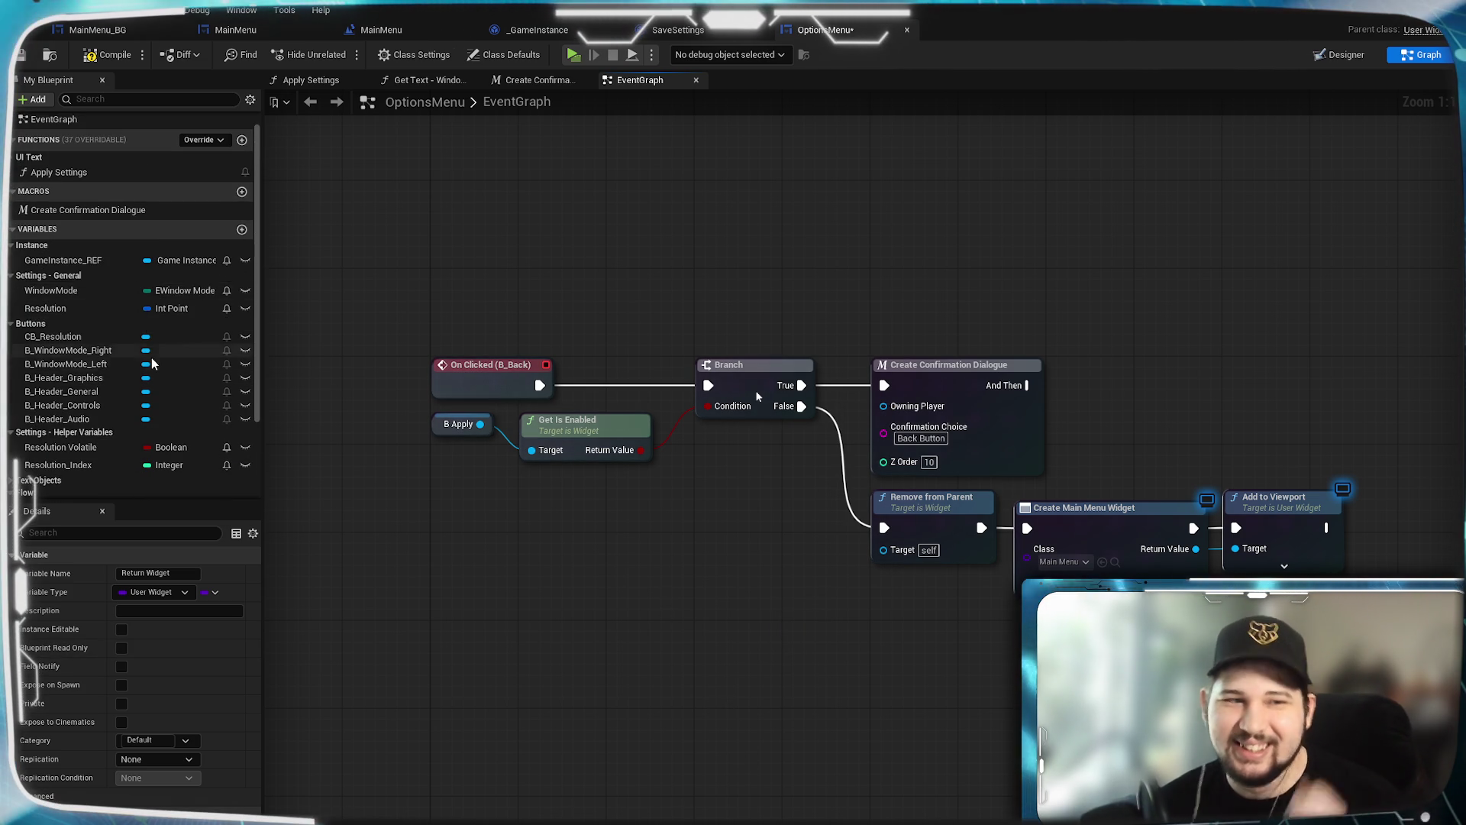
# Step: Set Return Widget's category to Instance in Details
pyautogui.scroll(-3, 115, 412)
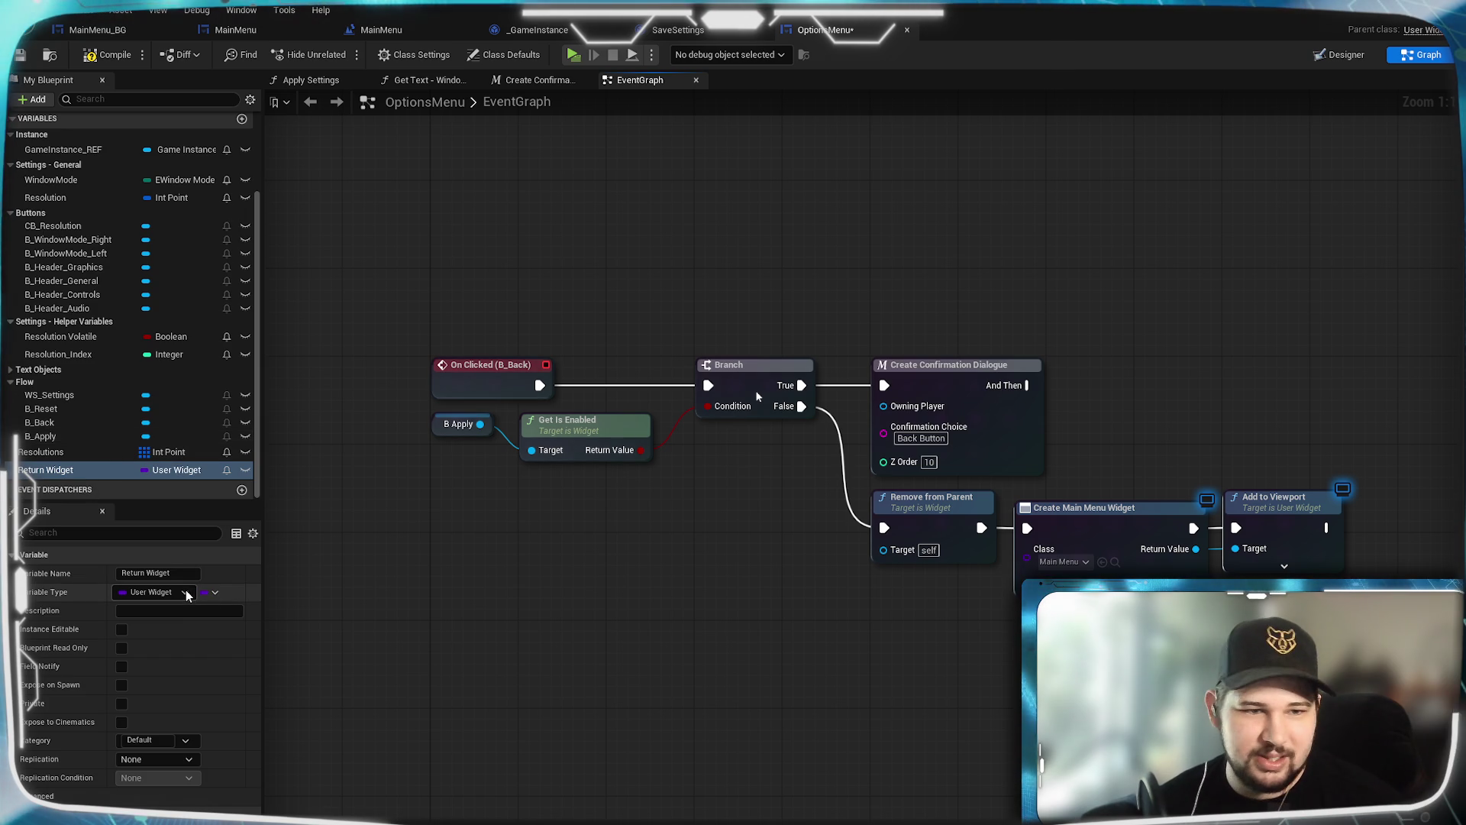
pyautogui.click(192, 746)
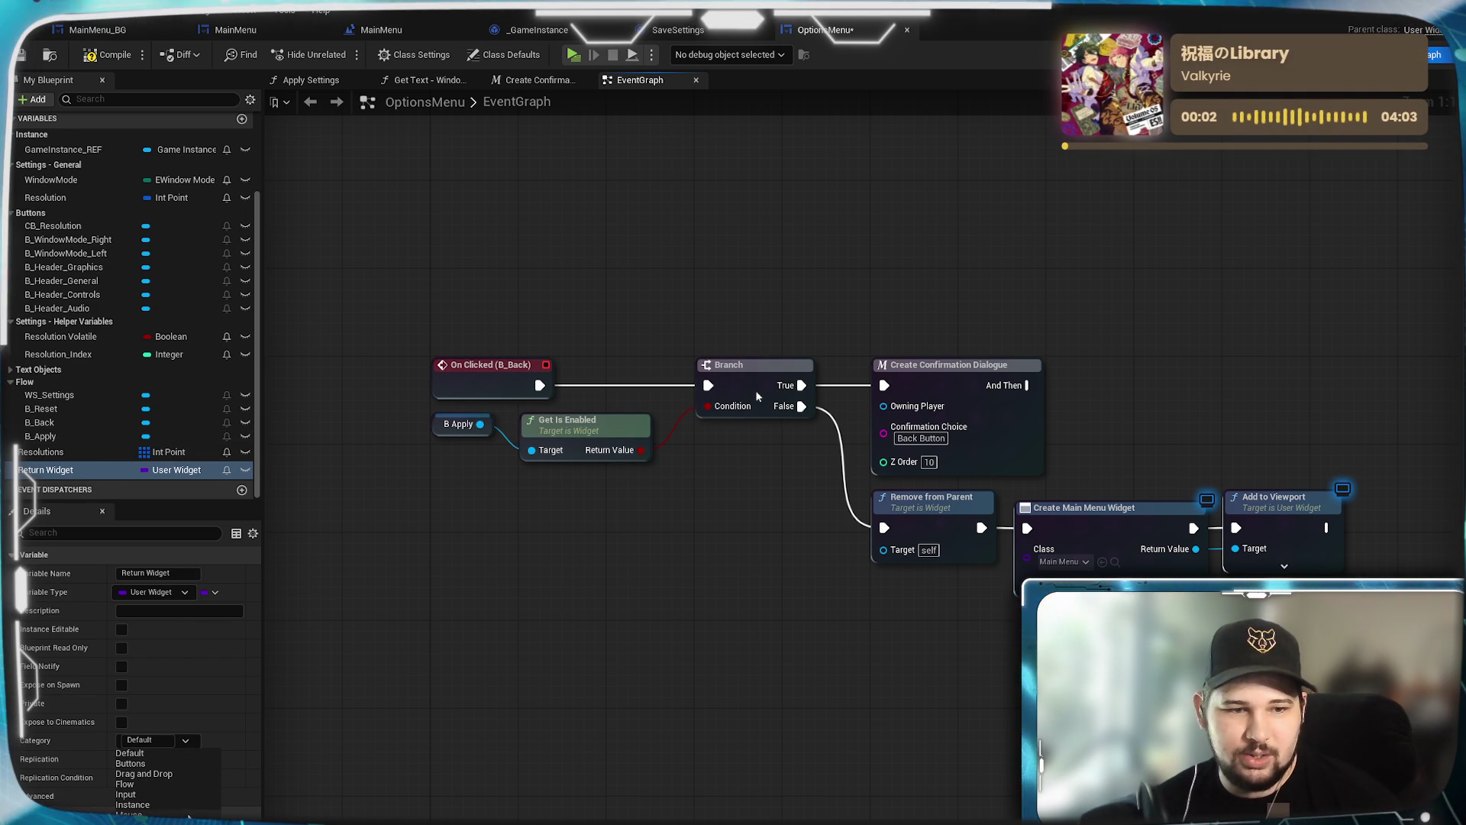
pyautogui.click(132, 805)
pyautogui.scroll(3, 106, 350)
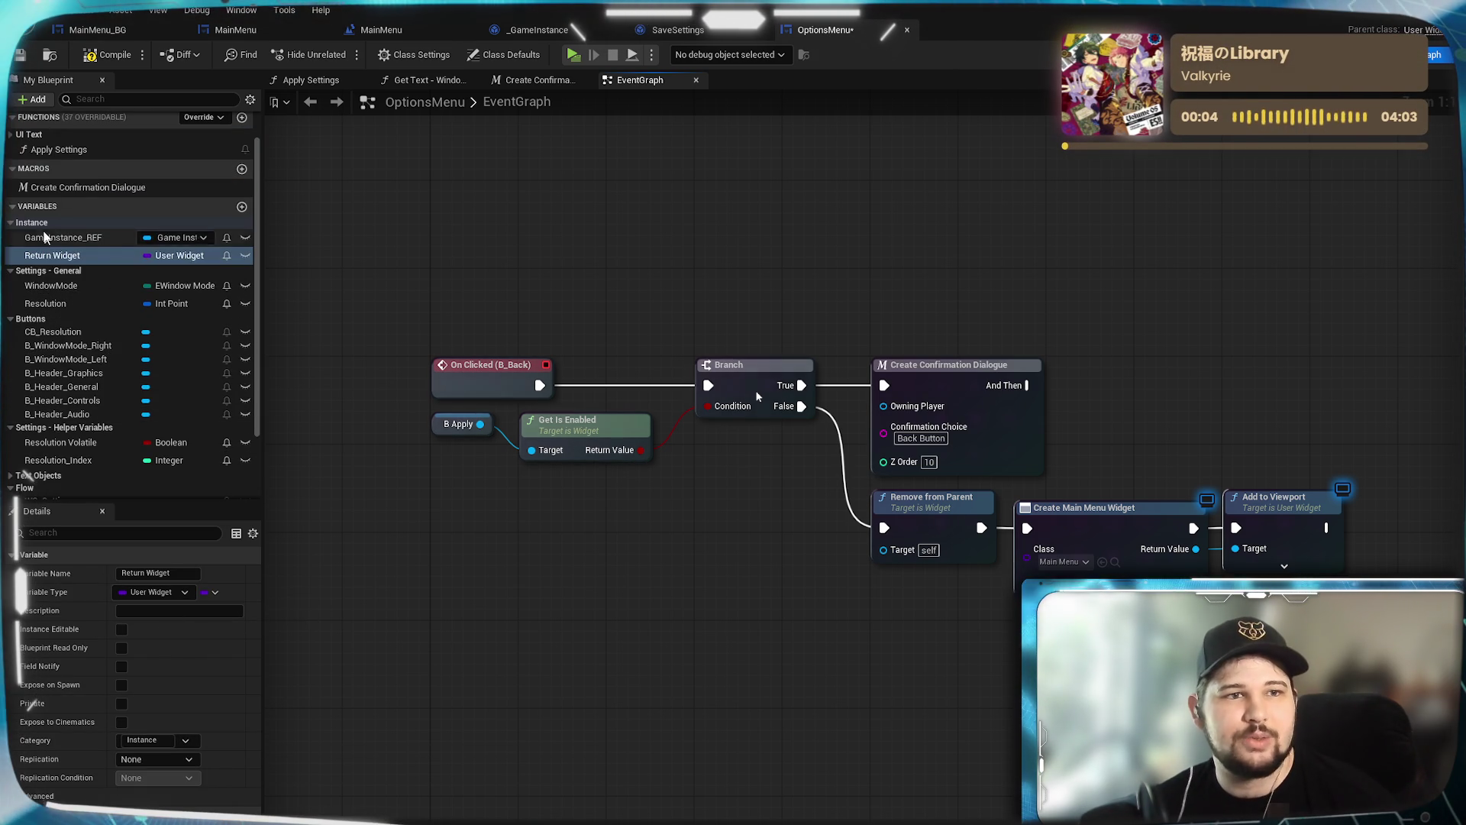
# Step: Place a Return Widget getter beside Remove from Parent and move Add to Viewport closer
pyautogui.moveTo(69, 255)
pyautogui.mouseDown()
pyautogui.moveTo(877, 599)
pyautogui.moveTo(1027, 549)
pyautogui.mouseUp()
pyautogui.click(901, 608)
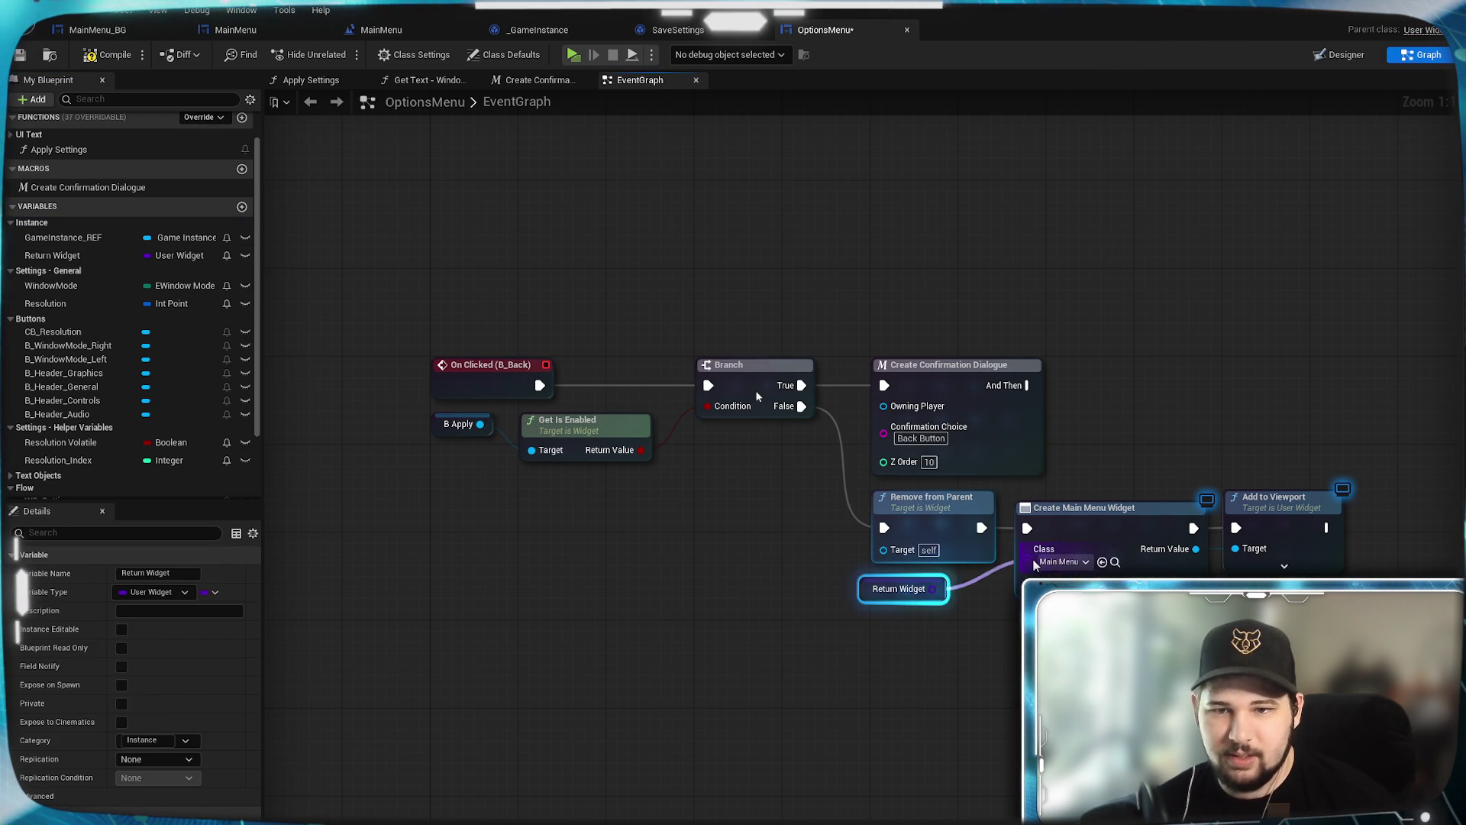
pyautogui.click(944, 622)
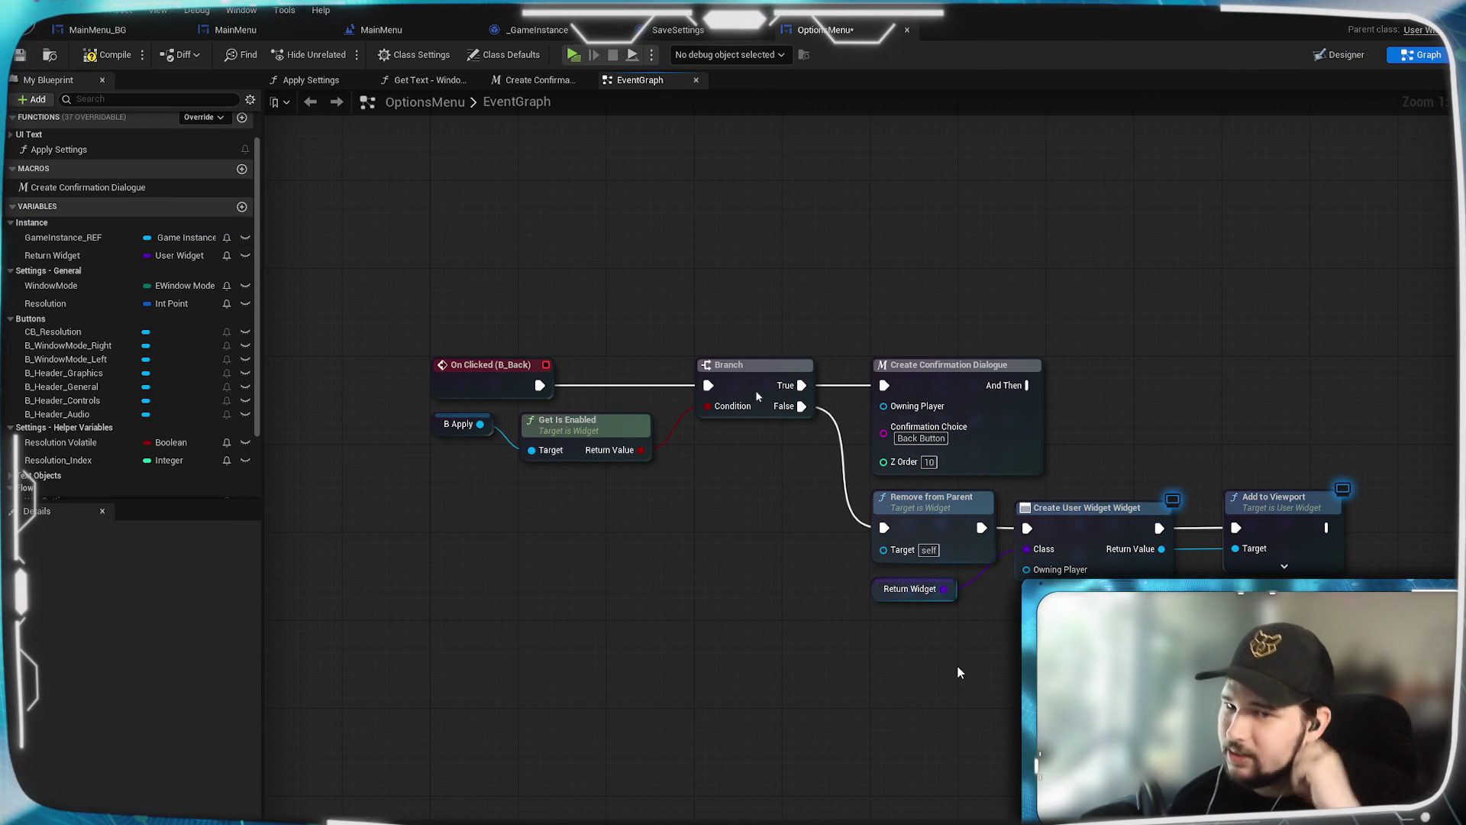
pyautogui.scroll(1, 963, 647)
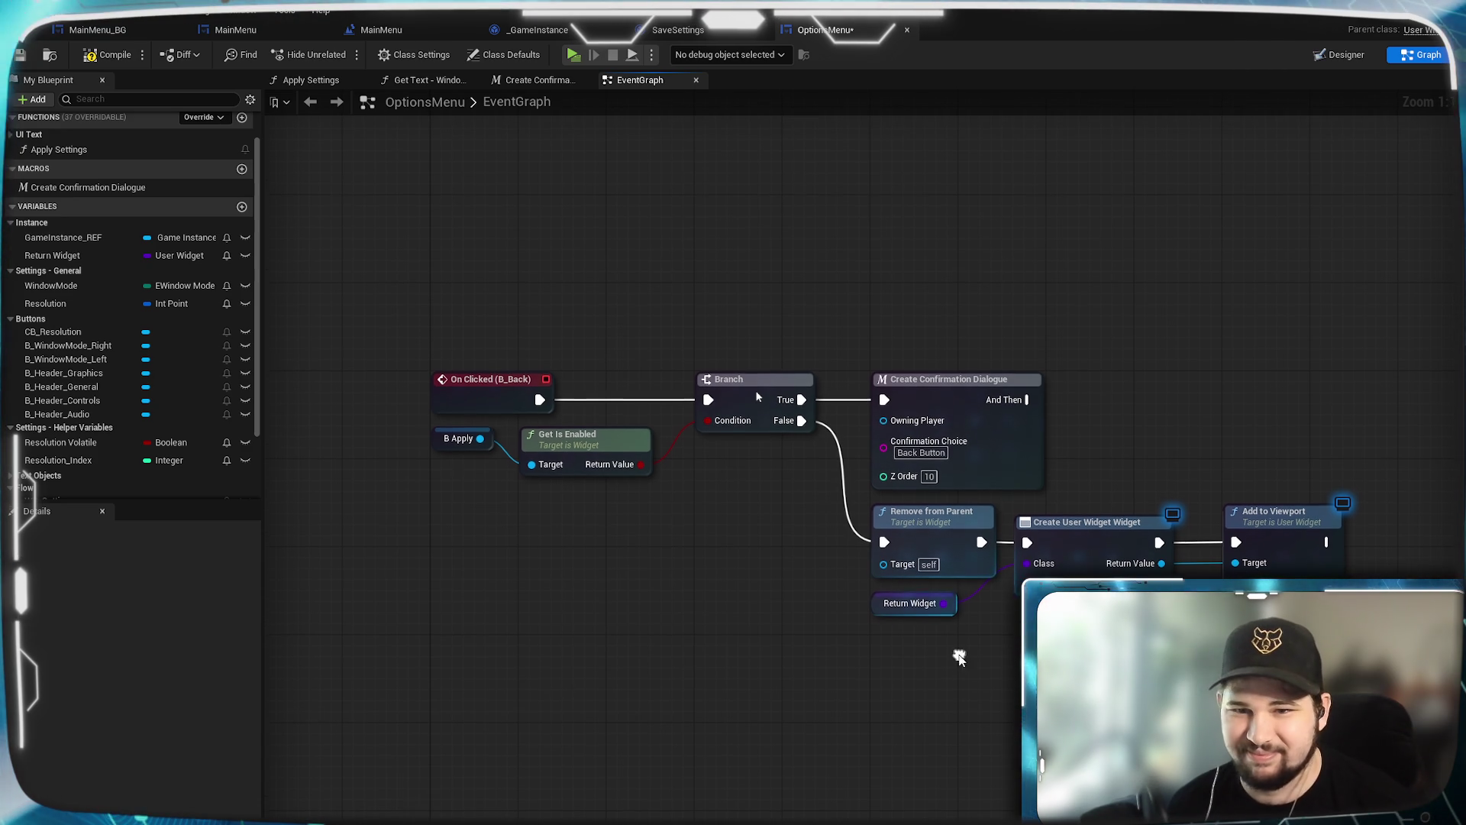
pyautogui.moveTo(944, 596); pyautogui.dragTo(976, 596)
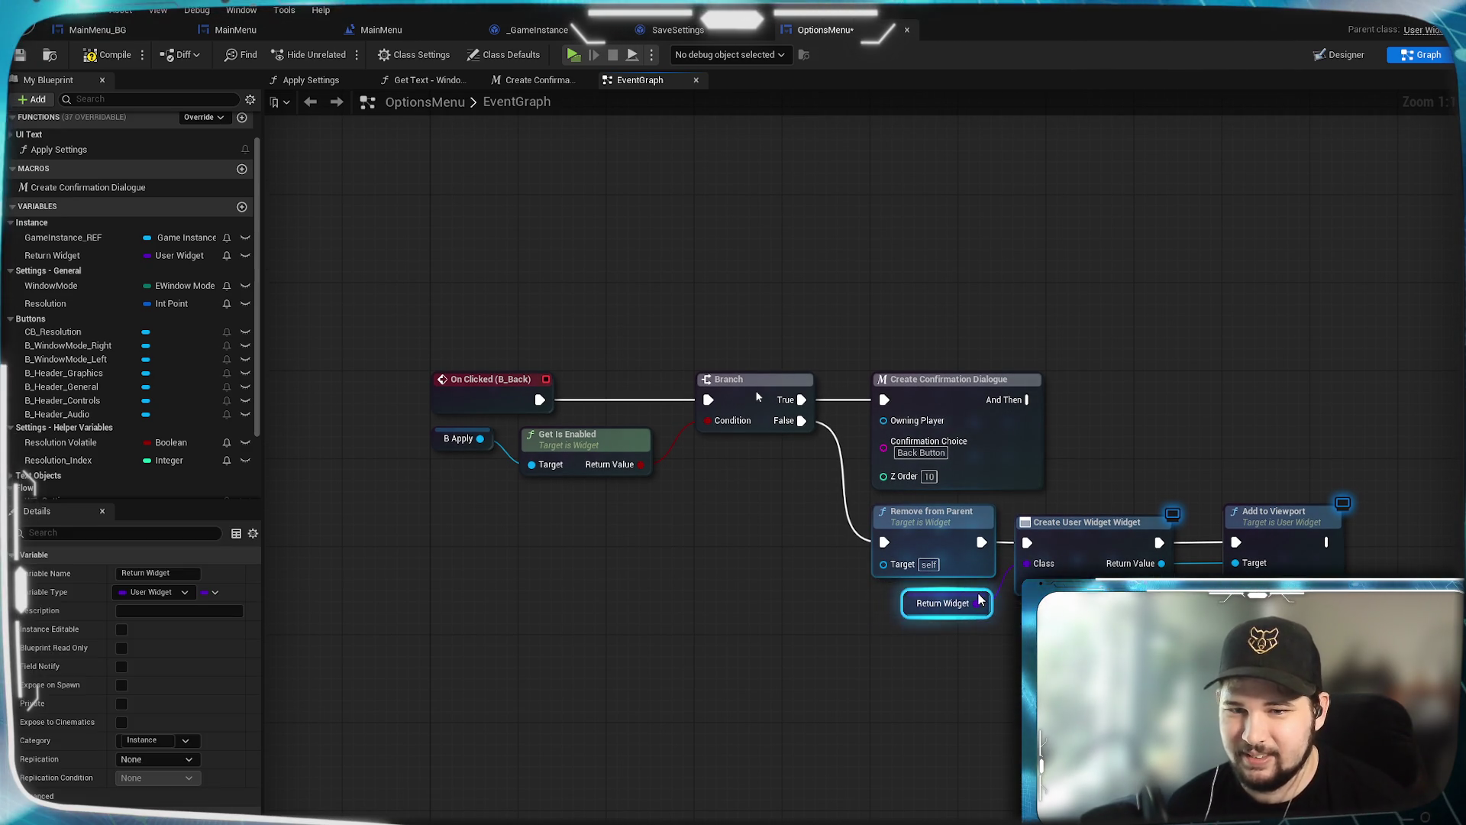
pyautogui.moveTo(1280, 546); pyautogui.dragTo(1242, 543)
pyautogui.moveTo(973, 629)
pyautogui.mouseDown()
pyautogui.moveTo(1064, 635)
pyautogui.moveTo(1005, 620)
pyautogui.mouseUp()
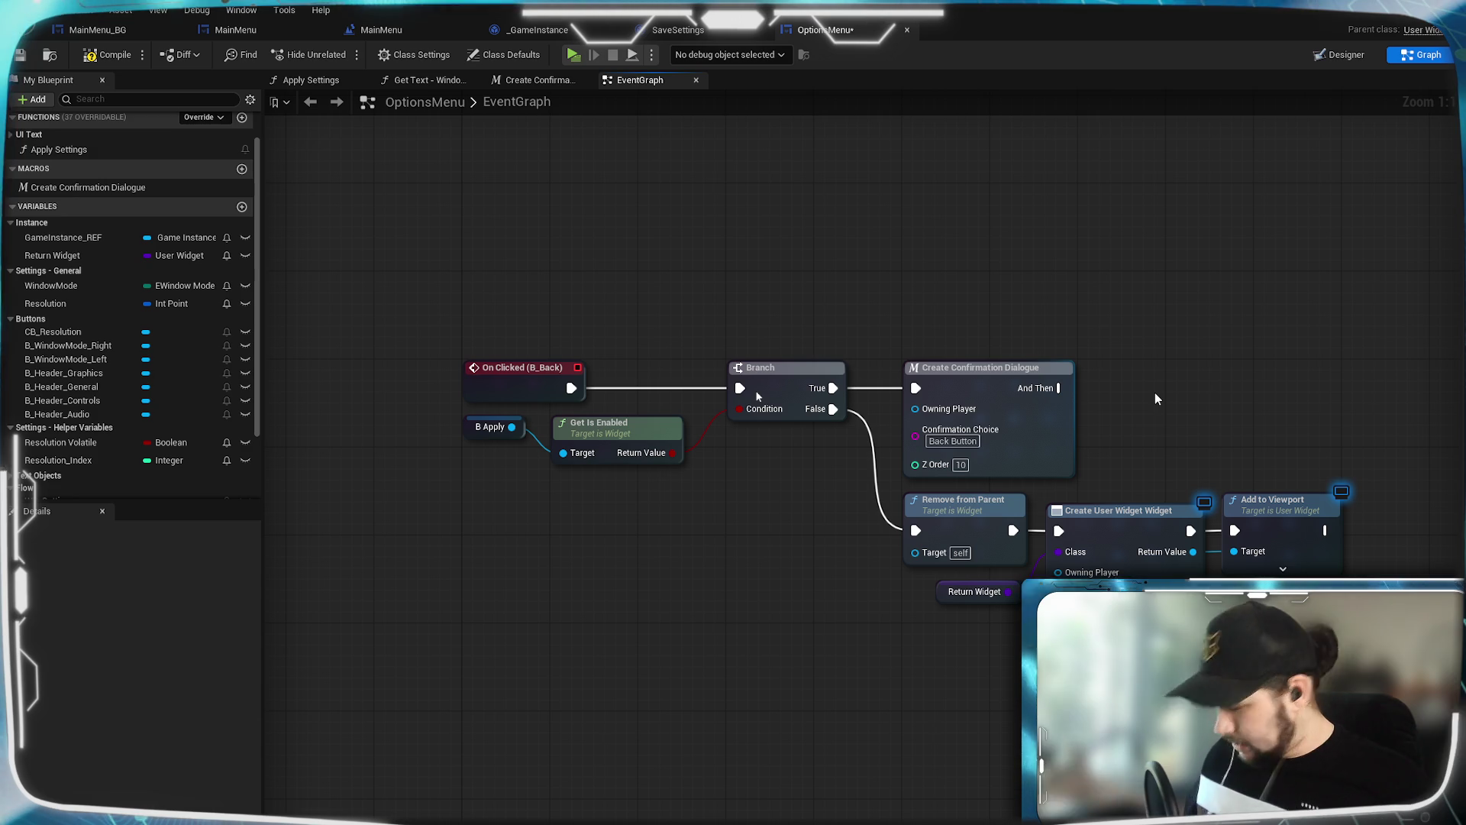
pyautogui.moveTo(1093, 275)
pyautogui.mouseDown()
pyautogui.moveTo(1107, 337)
pyautogui.moveTo(1070, 409)
pyautogui.mouseUp()
pyautogui.moveTo(589, 679)
pyautogui.mouseDown()
pyautogui.moveTo(793, 610)
pyautogui.moveTo(921, 655)
pyautogui.moveTo(1052, 571)
pyautogui.mouseUp()
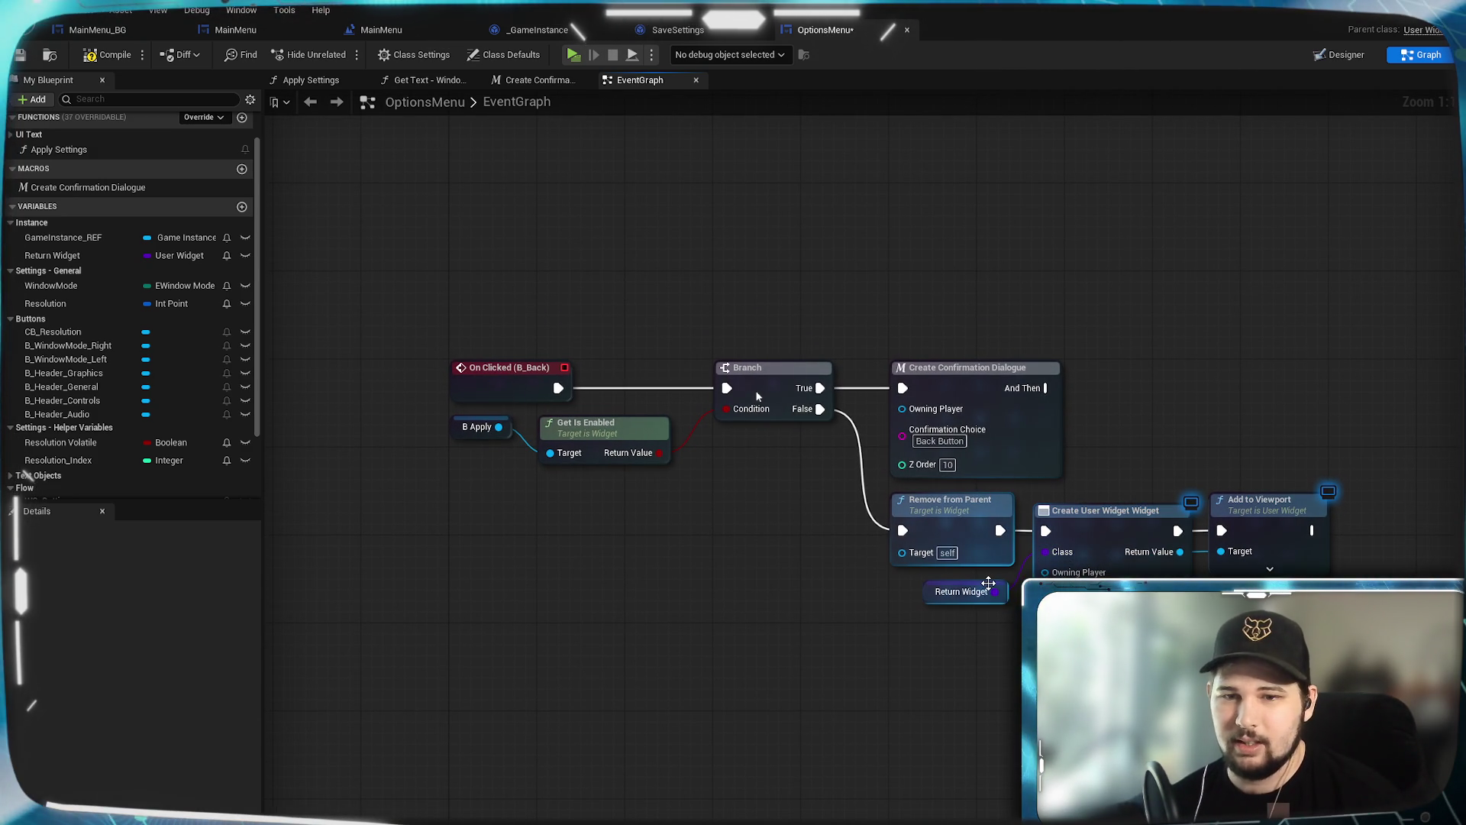
pyautogui.click(957, 600)
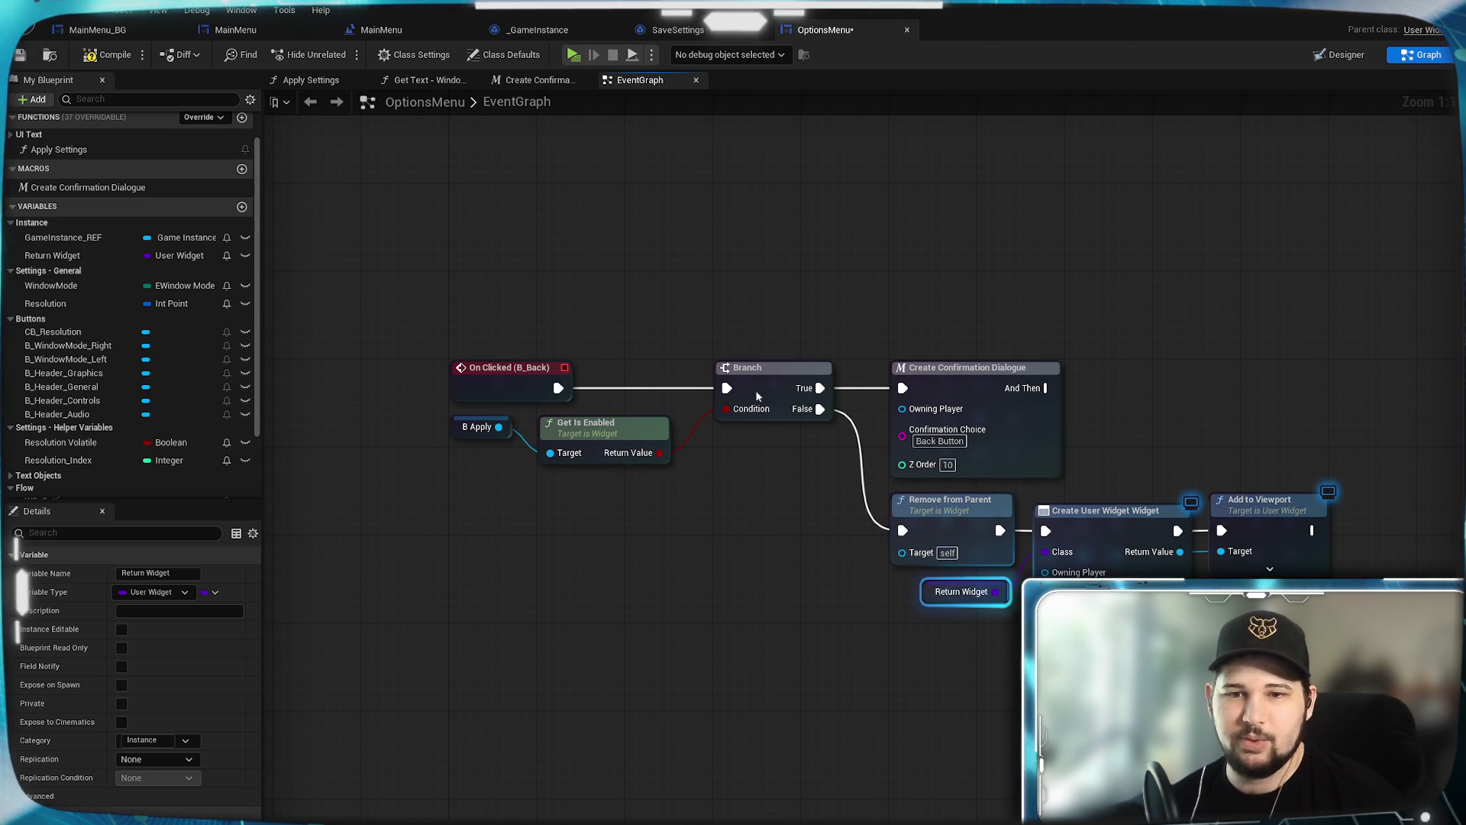
pyautogui.click(873, 643)
pyautogui.moveTo(798, 629); pyautogui.dragTo(698, 572)
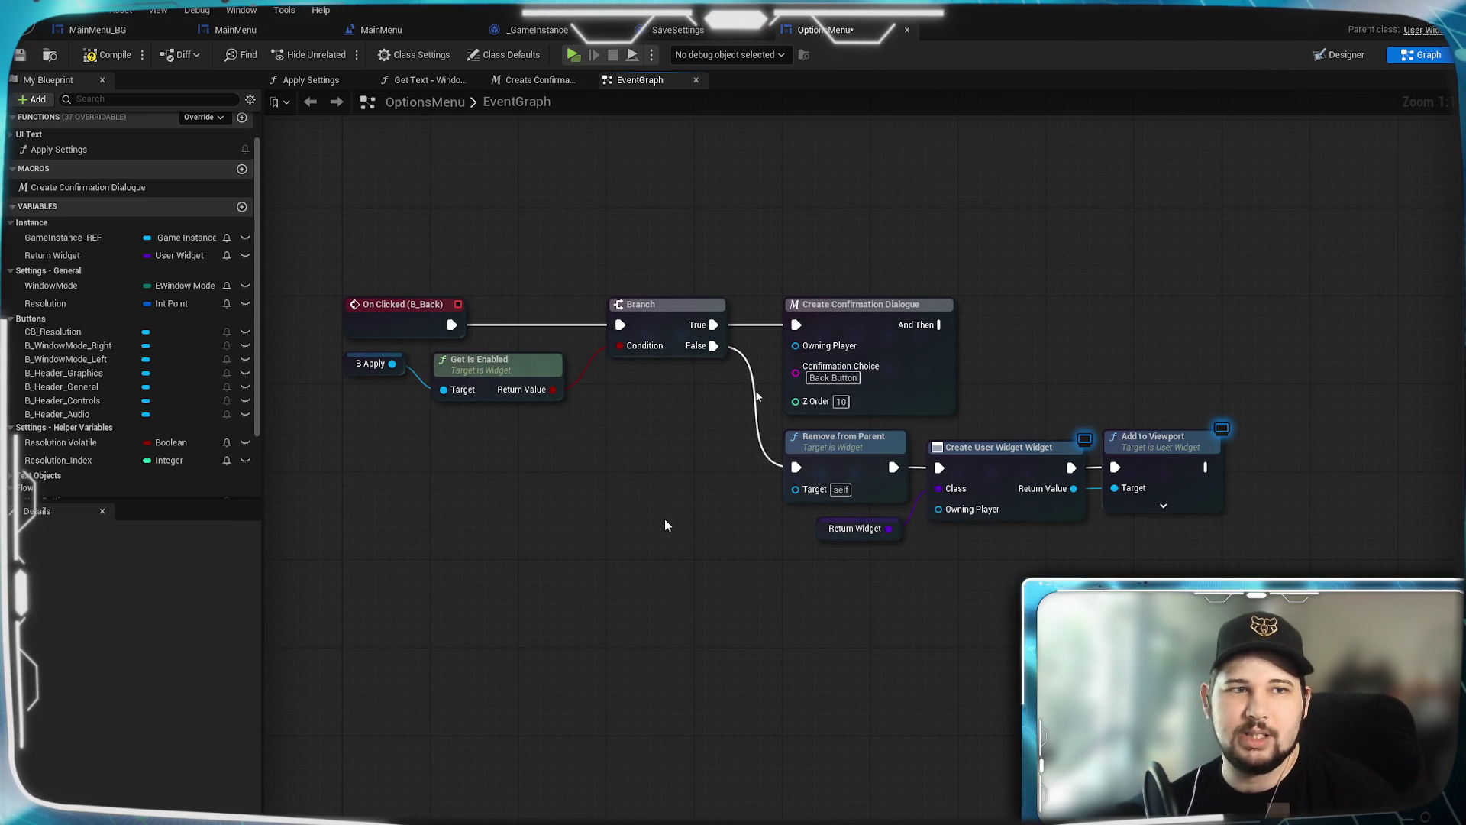
pyautogui.moveTo(665, 521); pyautogui.dragTo(723, 572)
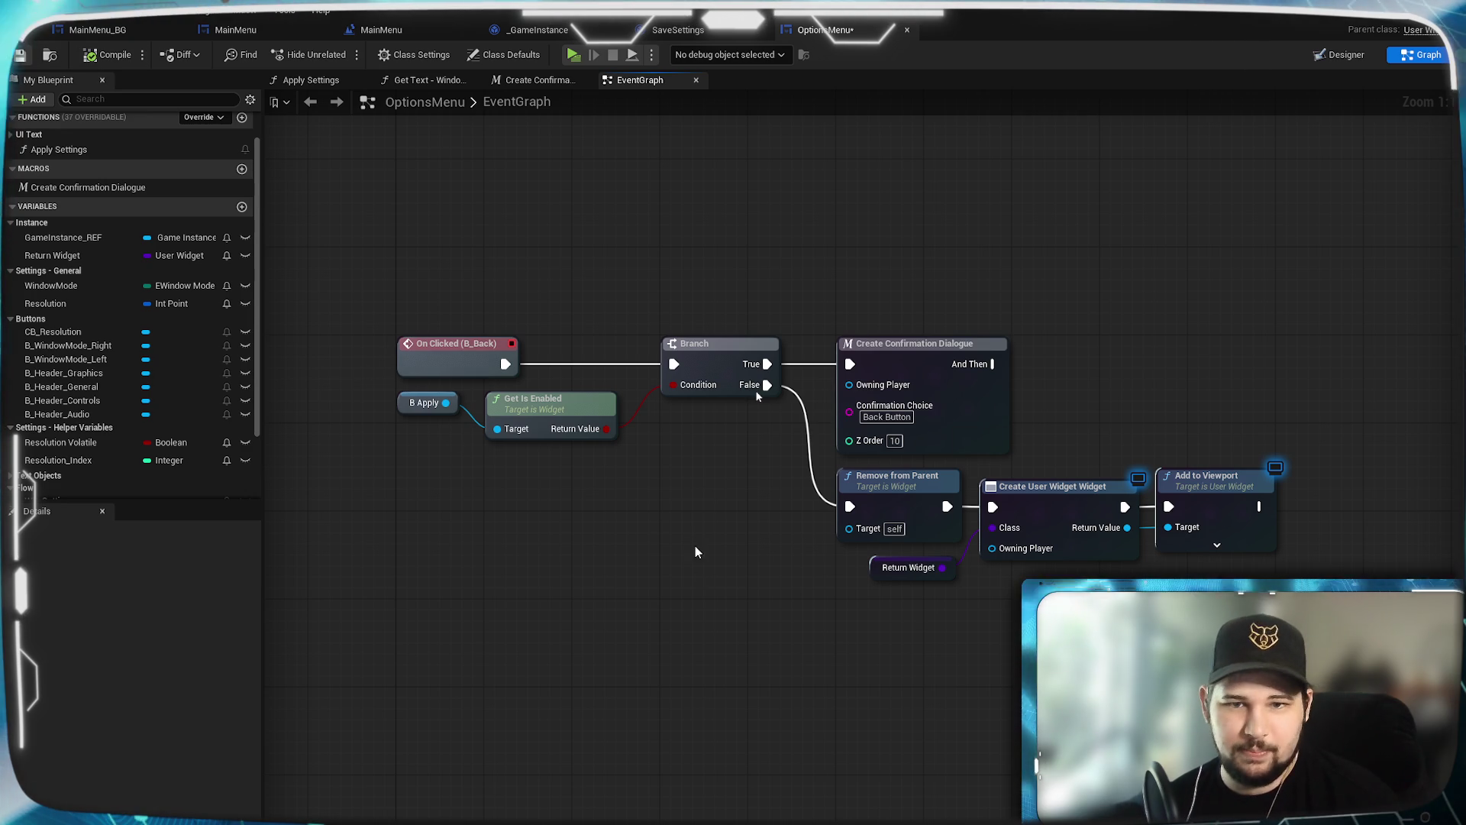
pyautogui.moveTo(662, 570); pyautogui.dragTo(749, 573)
pyautogui.moveTo(825, 601); pyautogui.dragTo(870, 658)
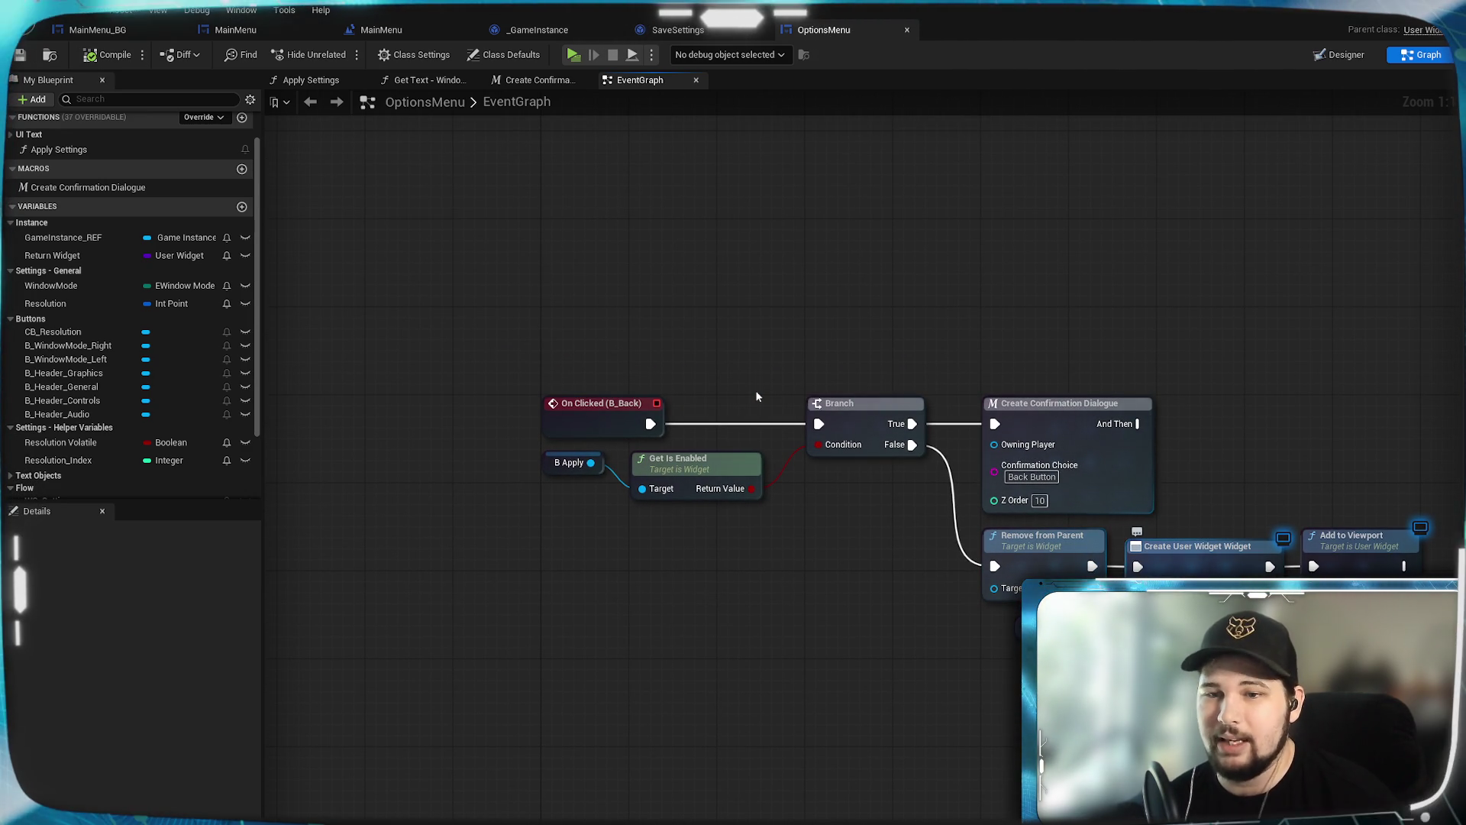
pyautogui.moveTo(757, 396)
pyautogui.mouseDown()
pyautogui.moveTo(668, 380)
pyautogui.moveTo(660, 363)
pyautogui.mouseUp()
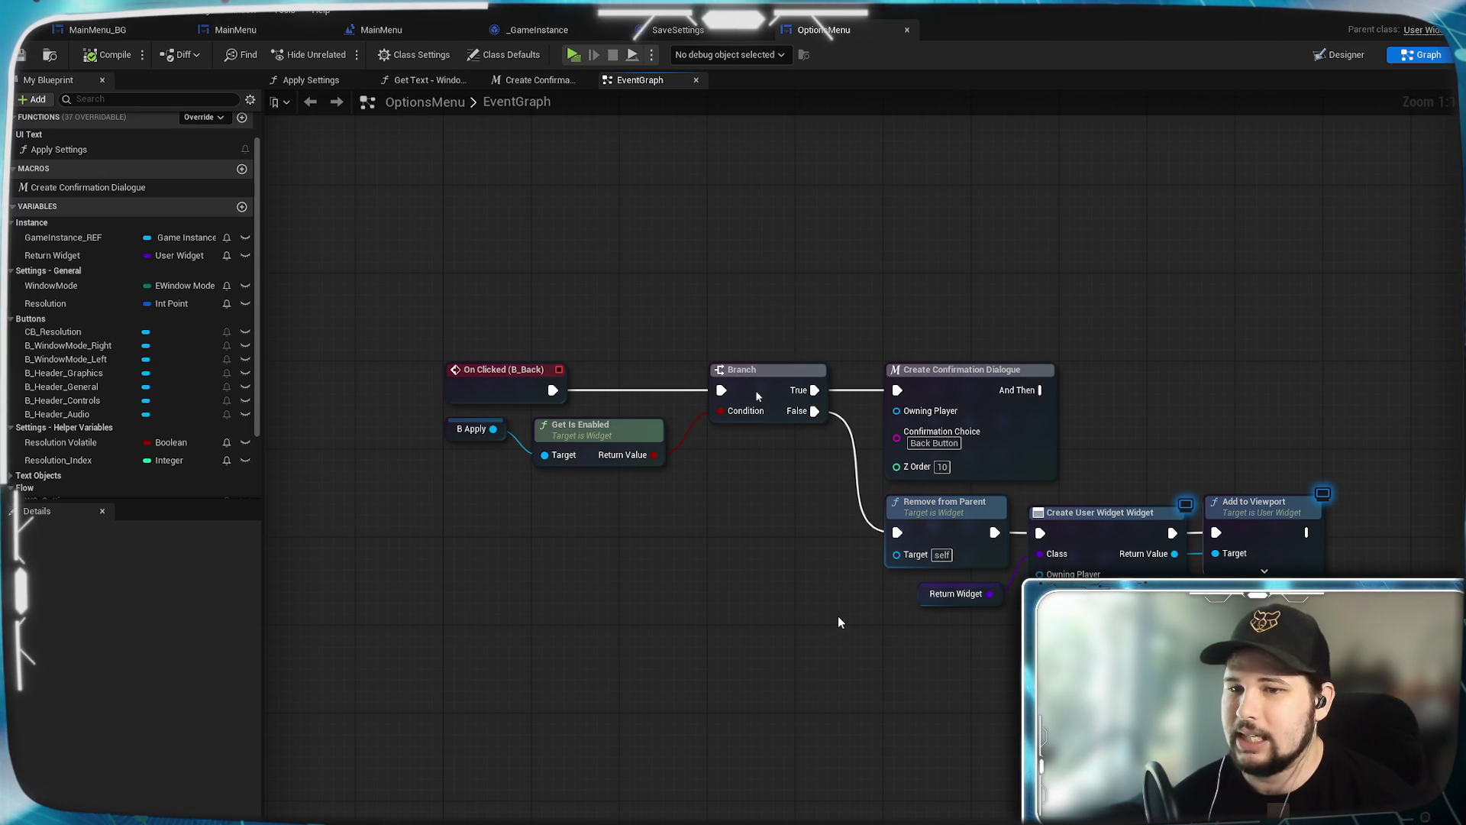
pyautogui.moveTo(767, 589); pyautogui.dragTo(839, 590)
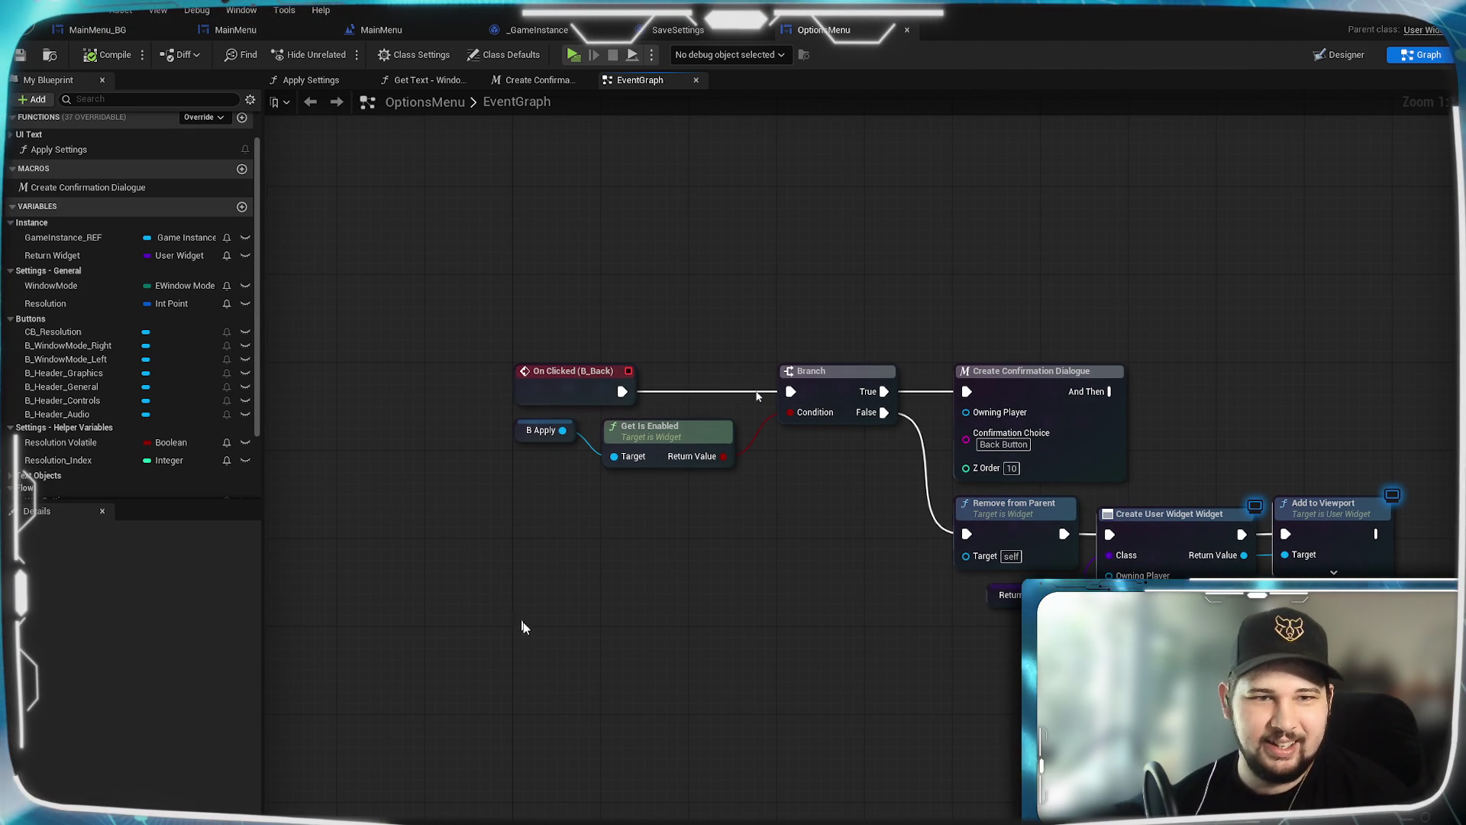
pyautogui.moveTo(721, 578); pyautogui.dragTo(642, 583)
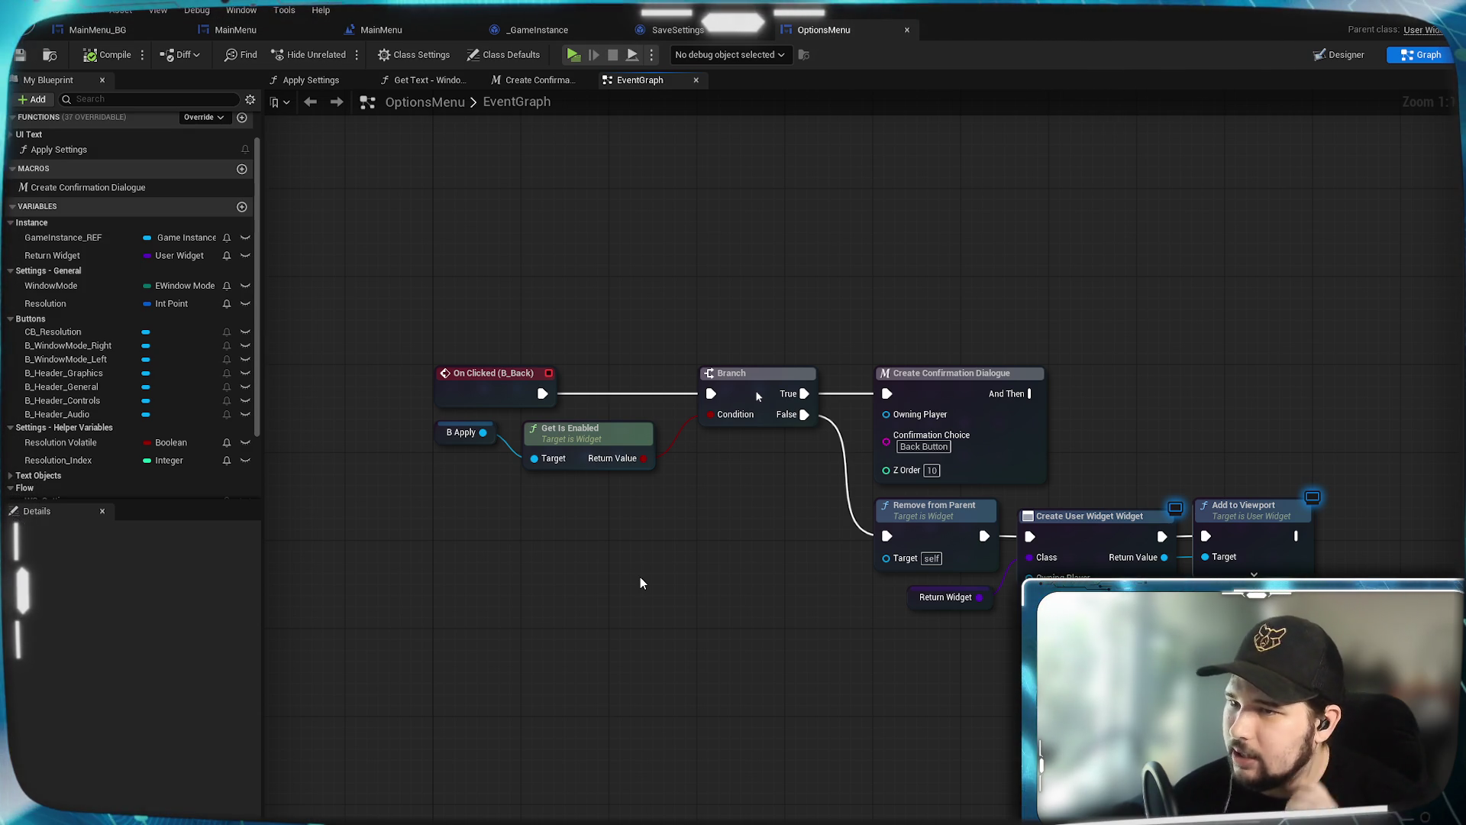
pyautogui.rightClick(720, 661)
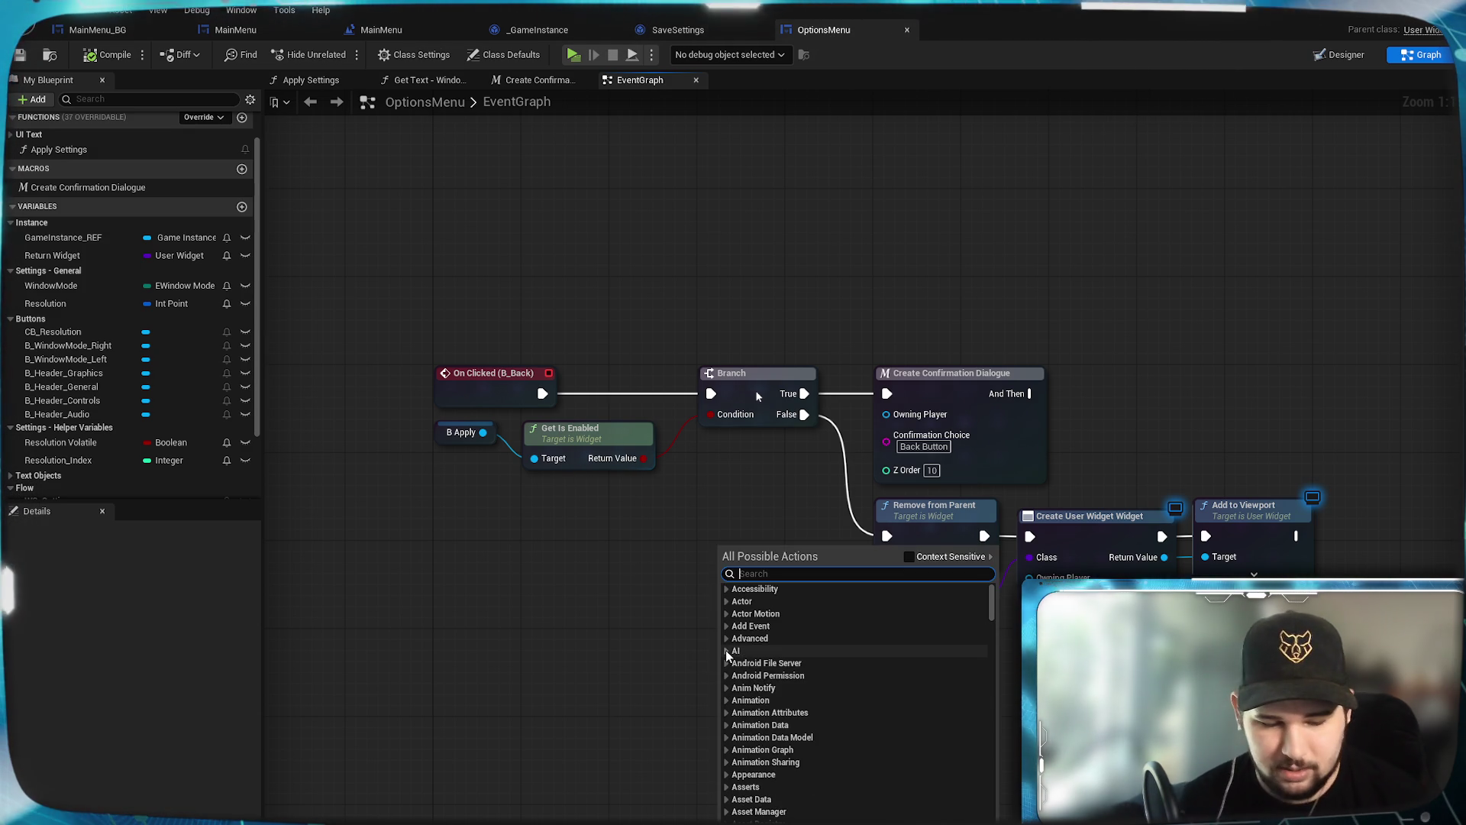
# Step: Create custom event Return Anyway, connect its exec to Remove from Parent, and select the back-button nodes
pyautogui.write('custom event')
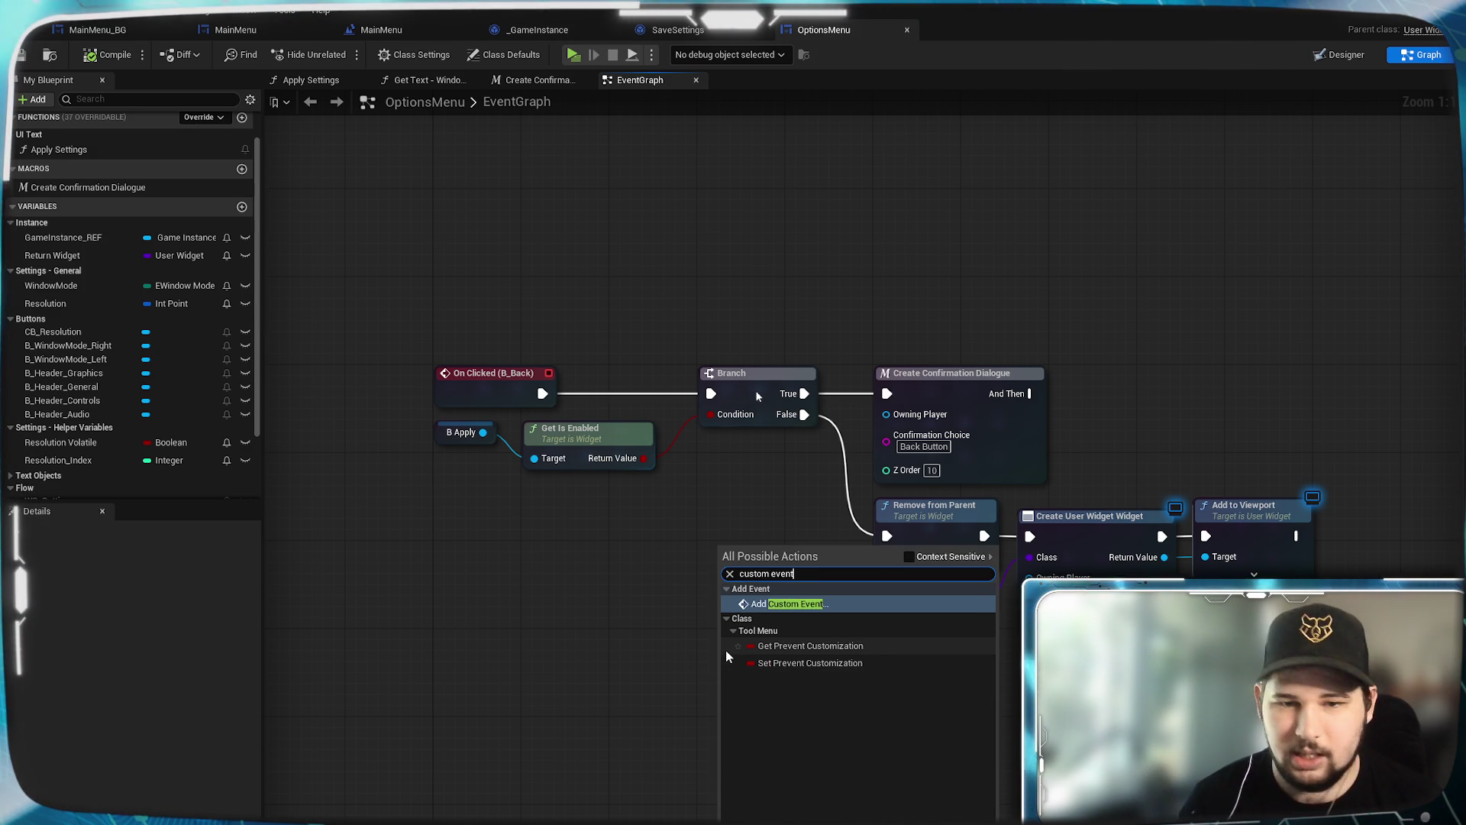
pyautogui.press('Escape')
pyautogui.write('Return Any')
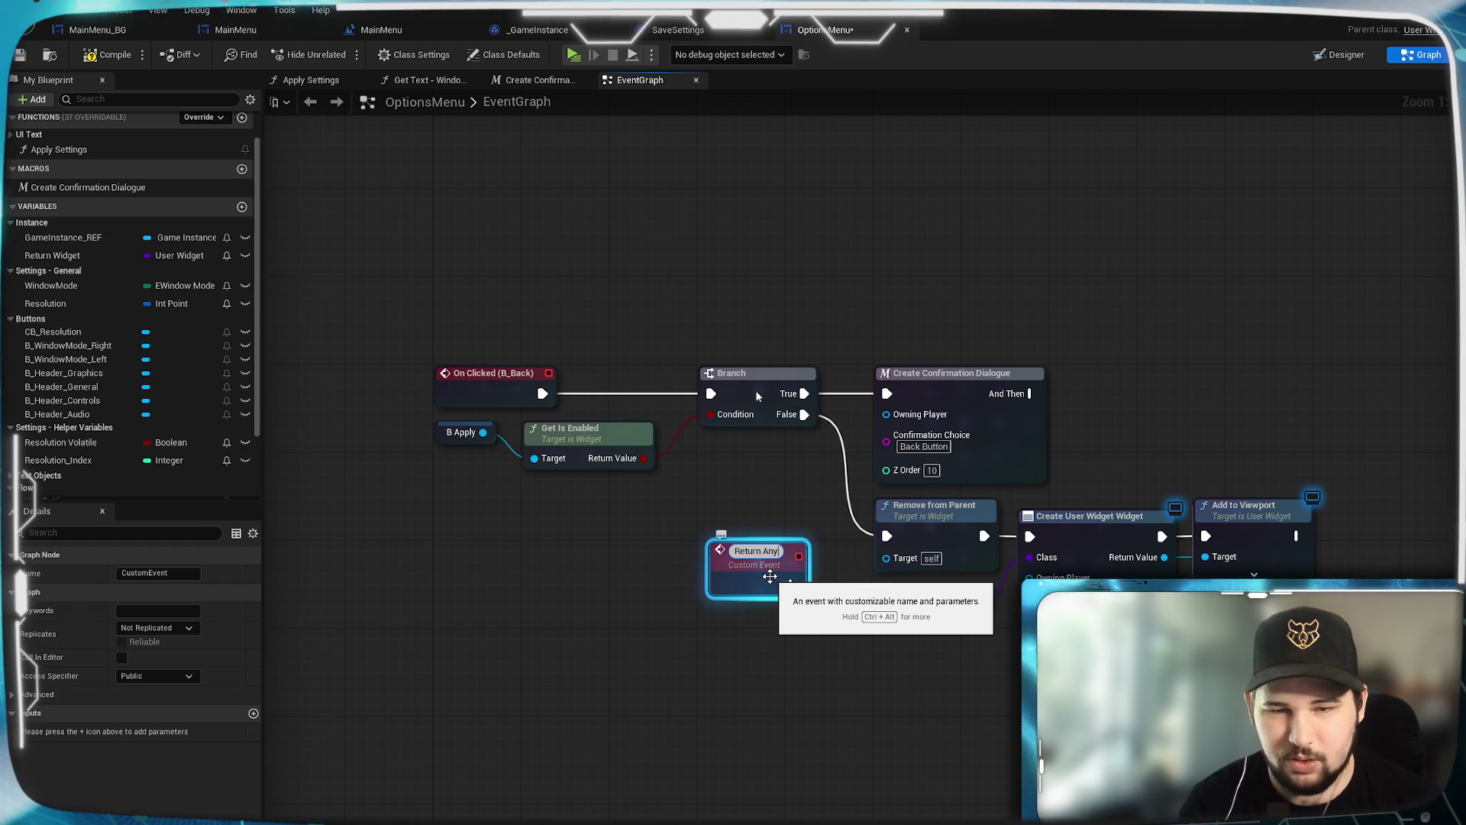
pyautogui.write('way')
pyautogui.press('Return')
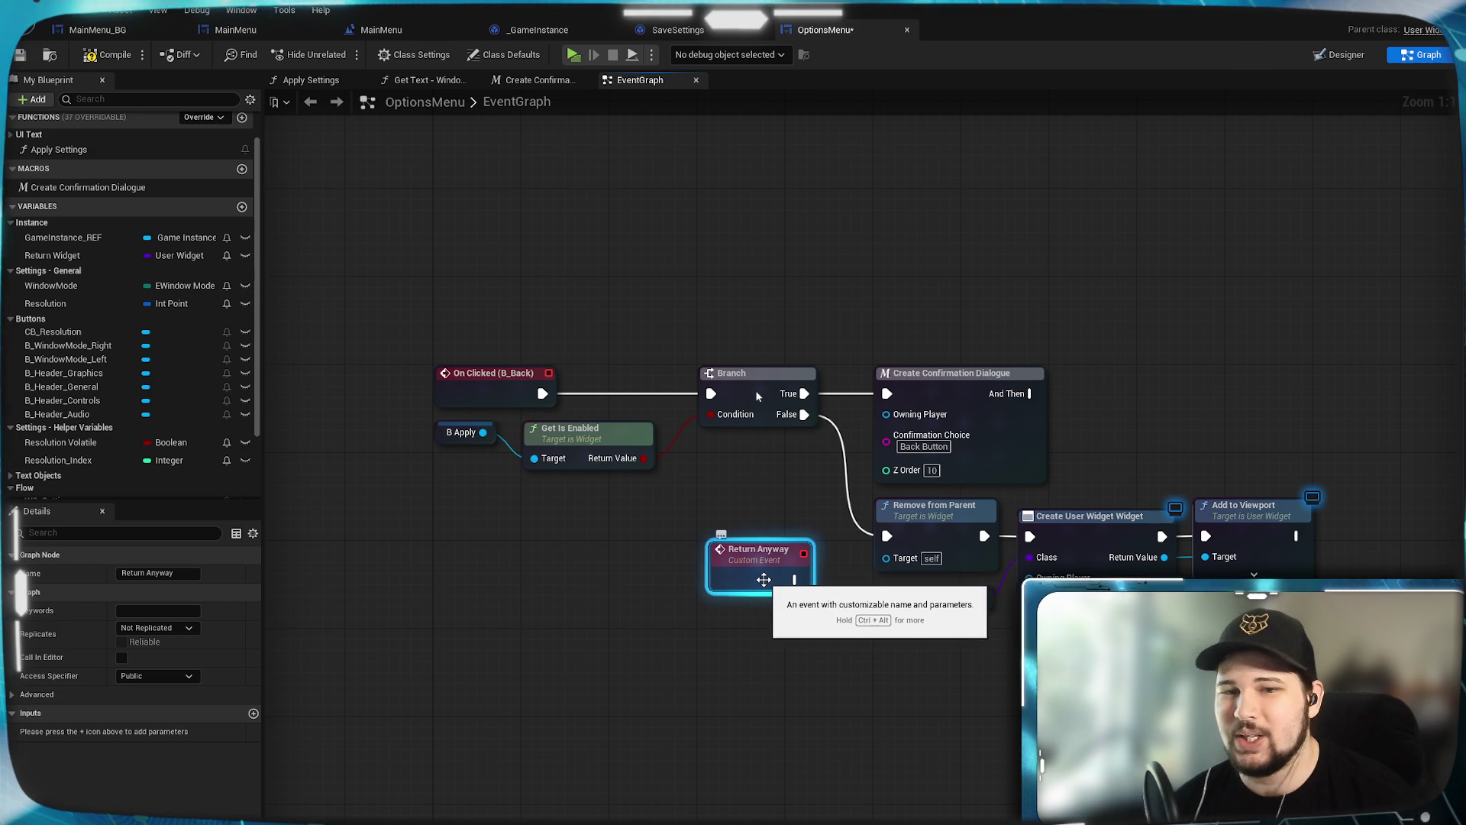
pyautogui.moveTo(873, 565); pyautogui.dragTo(887, 535)
pyautogui.moveTo(763, 583)
pyautogui.mouseDown()
pyautogui.moveTo(774, 540)
pyautogui.moveTo(747, 530)
pyautogui.mouseUp()
pyautogui.click(786, 617)
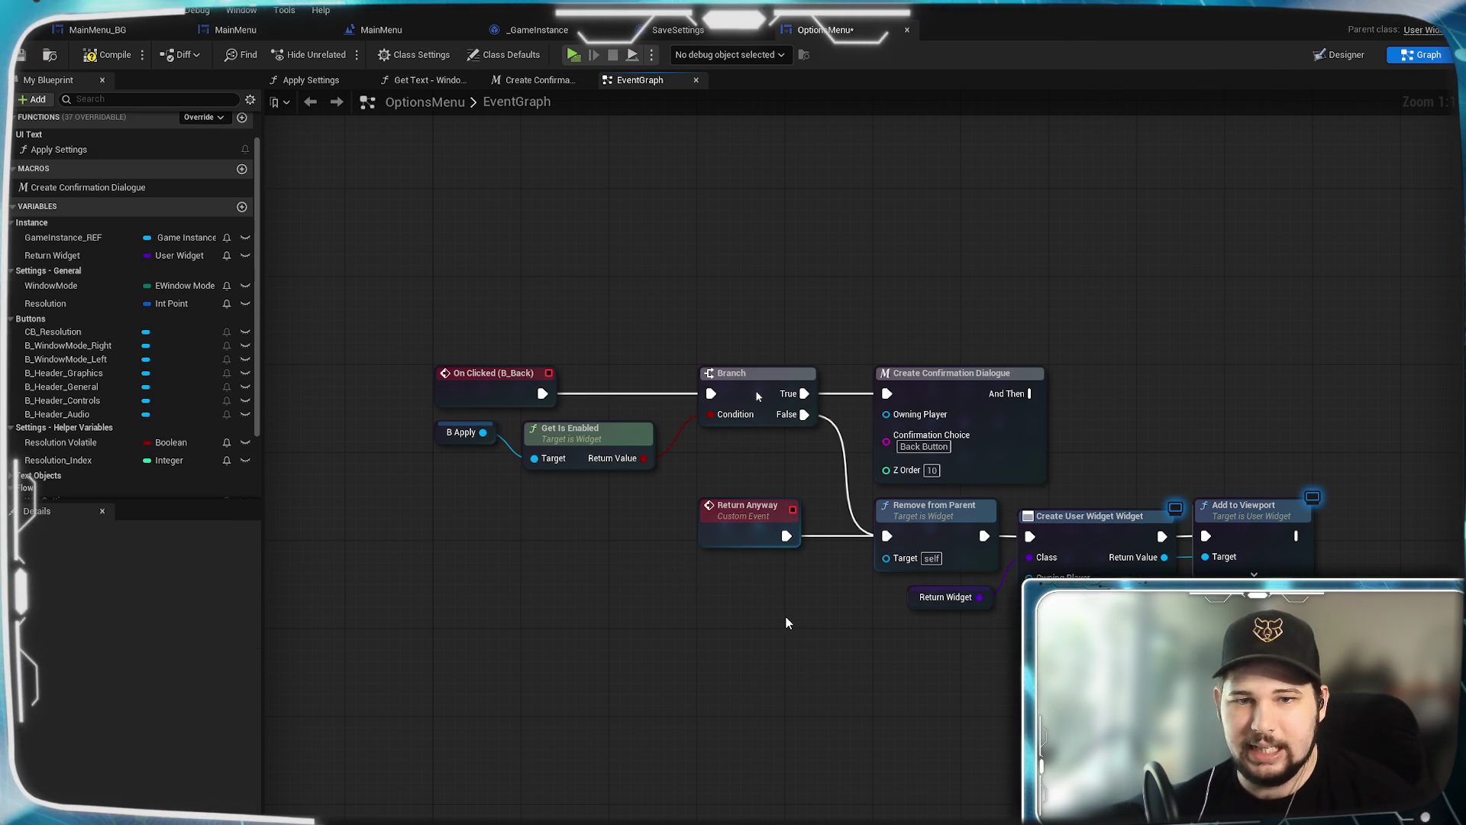
pyautogui.moveTo(774, 605); pyautogui.dragTo(770, 588)
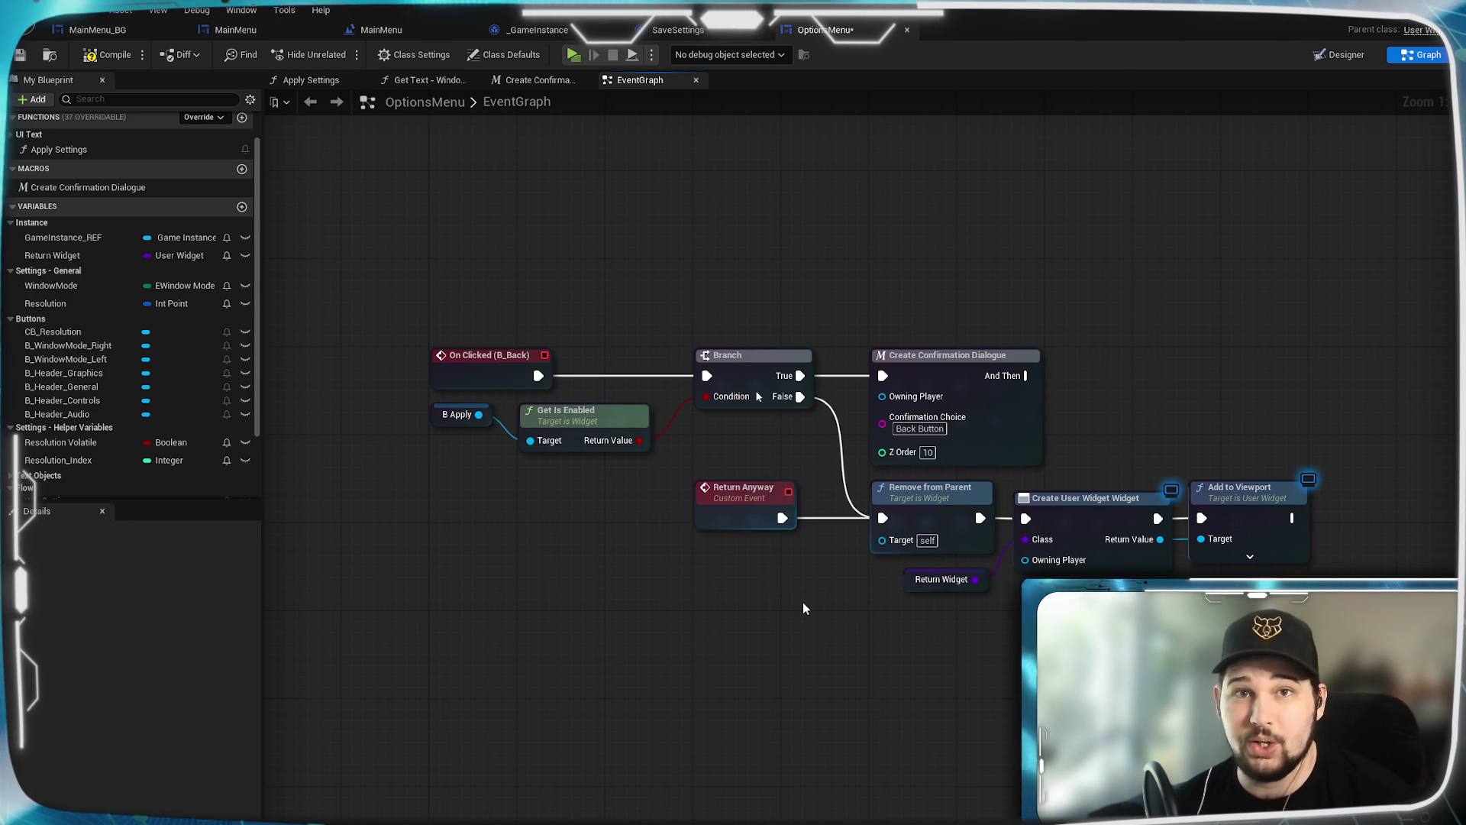
pyautogui.moveTo(1317, 584)
pyautogui.mouseDown()
pyautogui.moveTo(692, 328)
pyautogui.moveTo(424, 340)
pyautogui.mouseUp()
# Step: Add a comment titled 'Return to Previous Screen' around the selected back-button nodes
pyautogui.rightClick(501, 371)
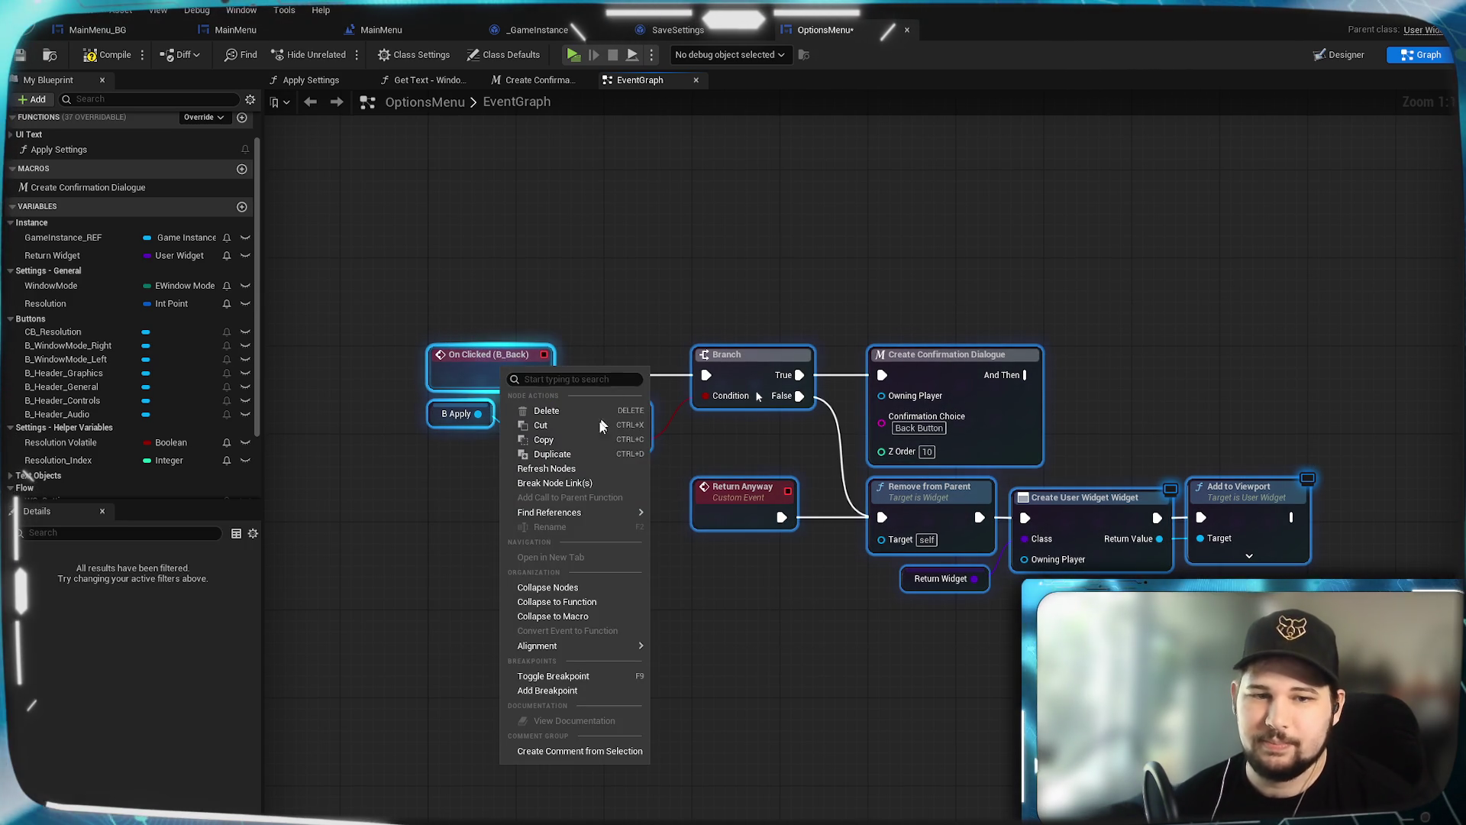
pyautogui.moveTo(550, 650)
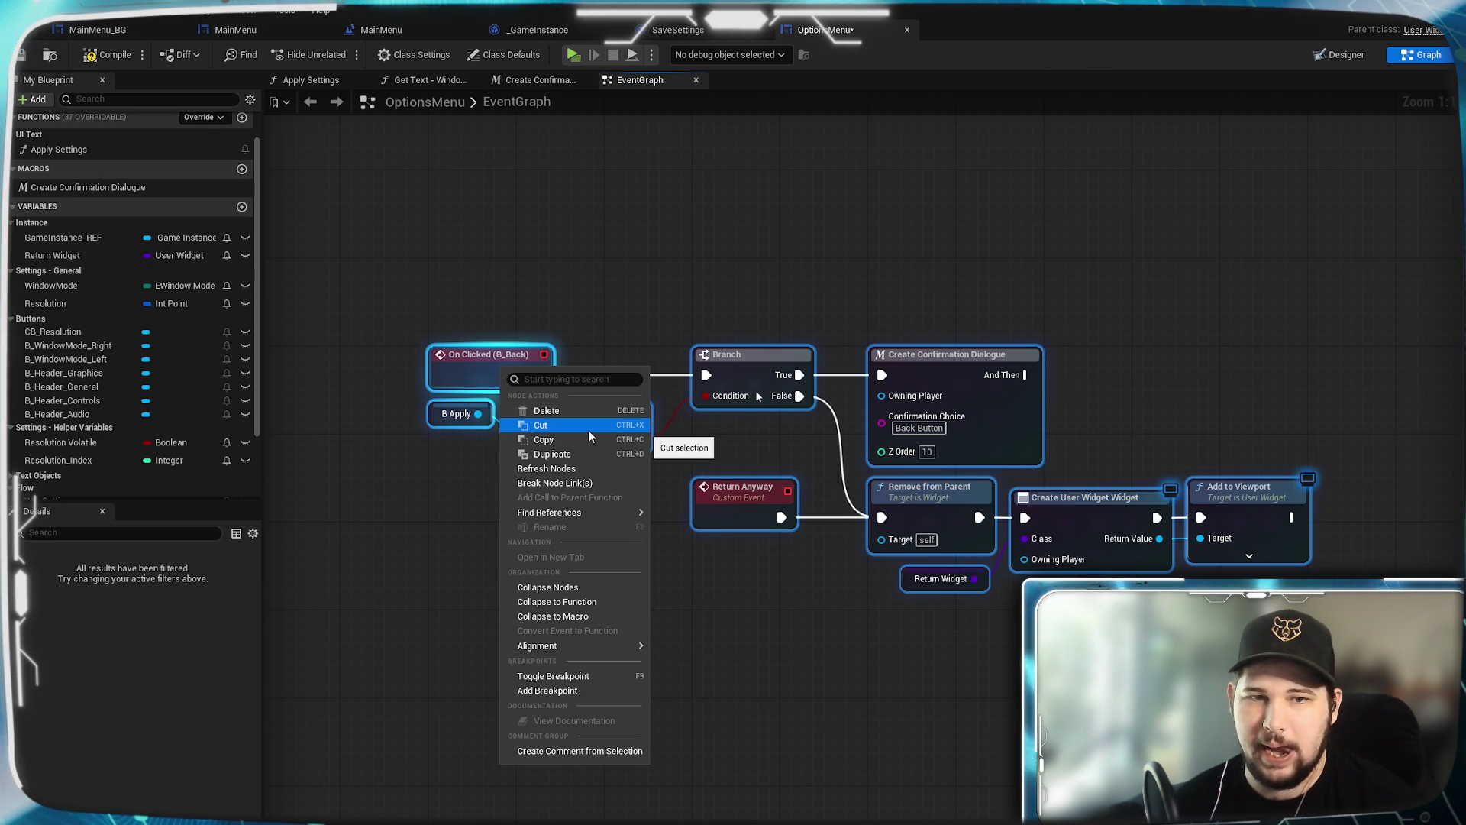
pyautogui.press('Escape')
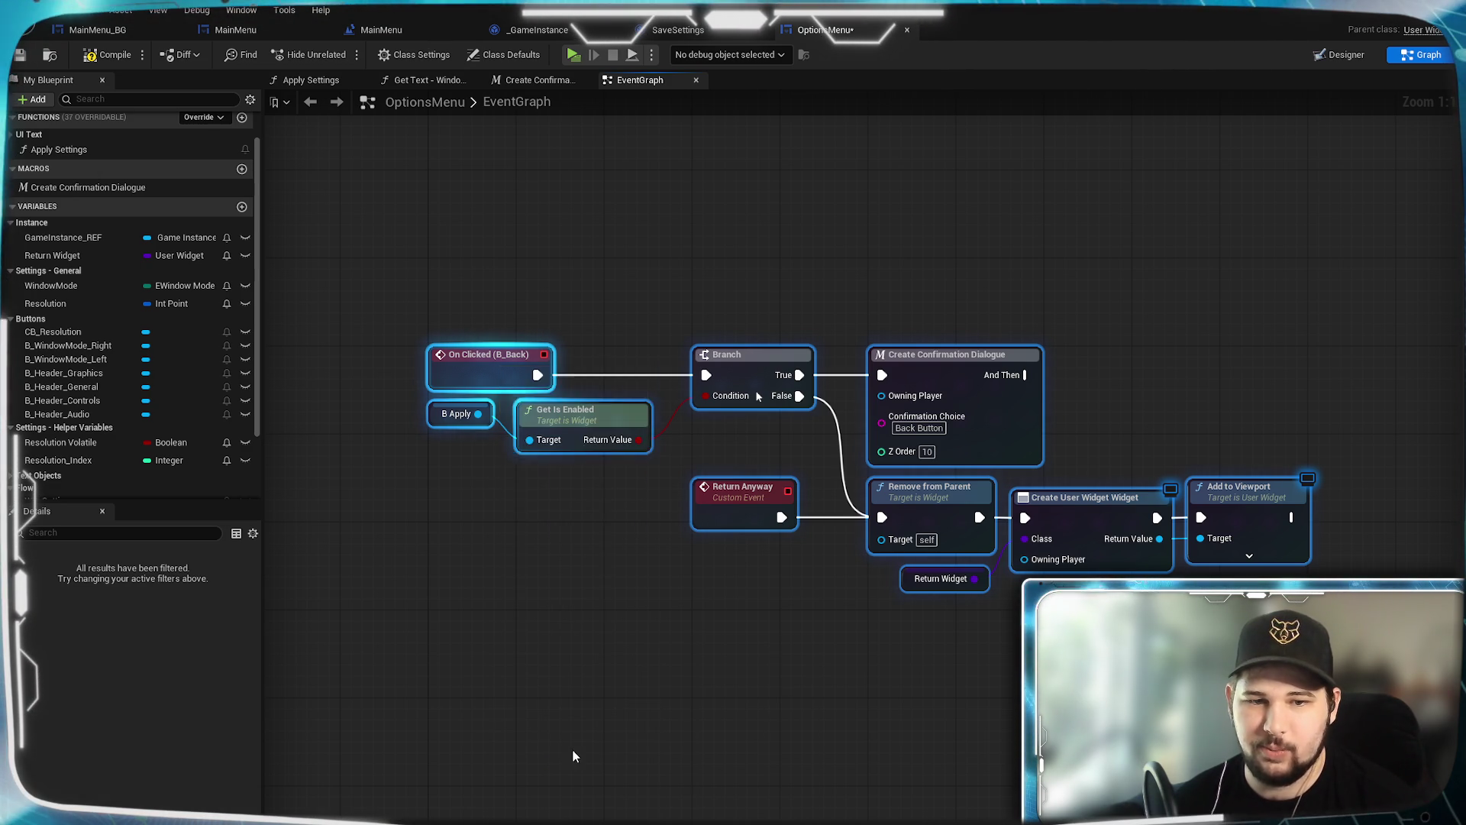
pyautogui.press('c')
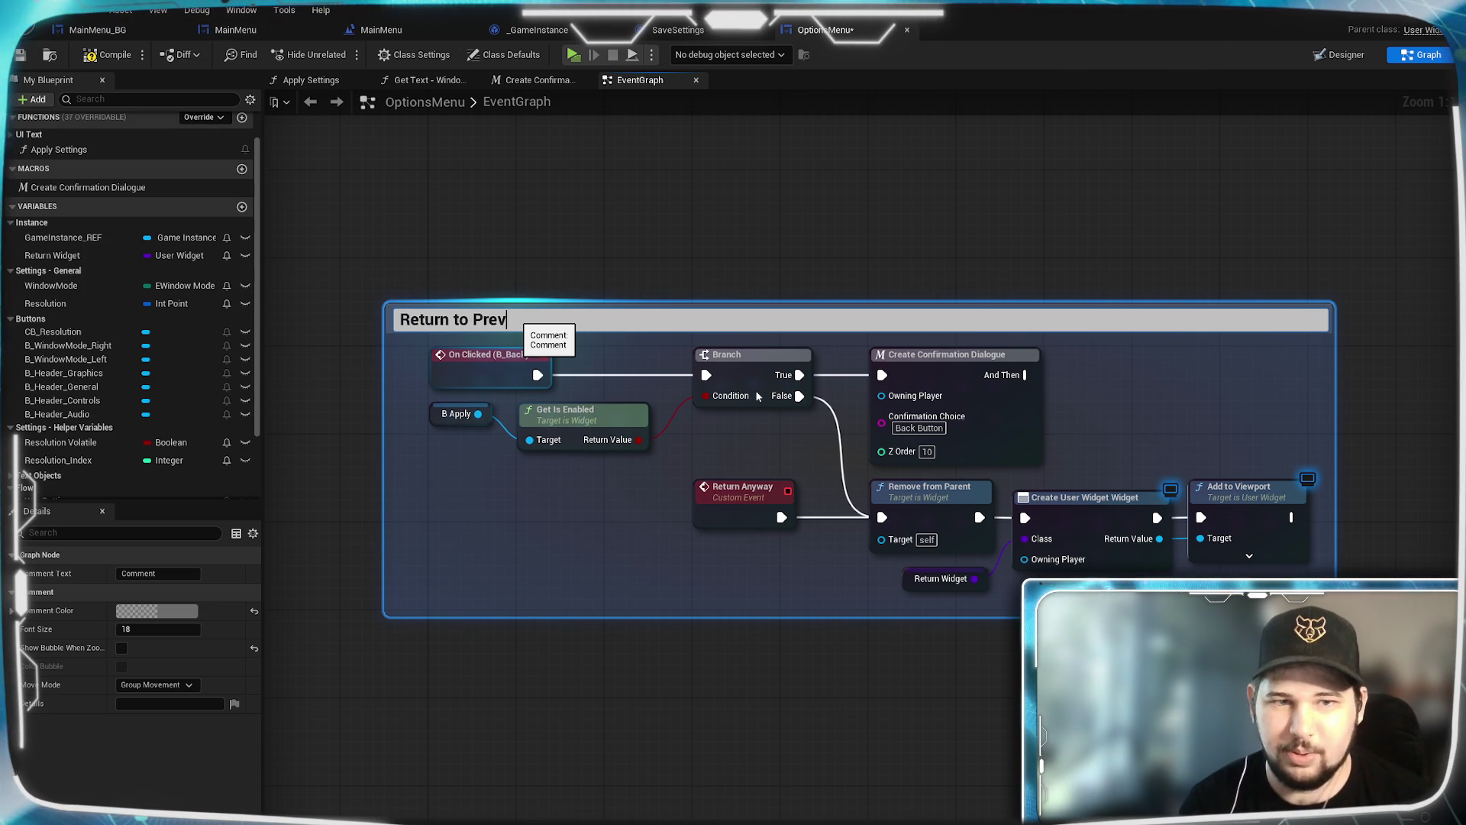
pyautogui.write('Return to Previous Screen')
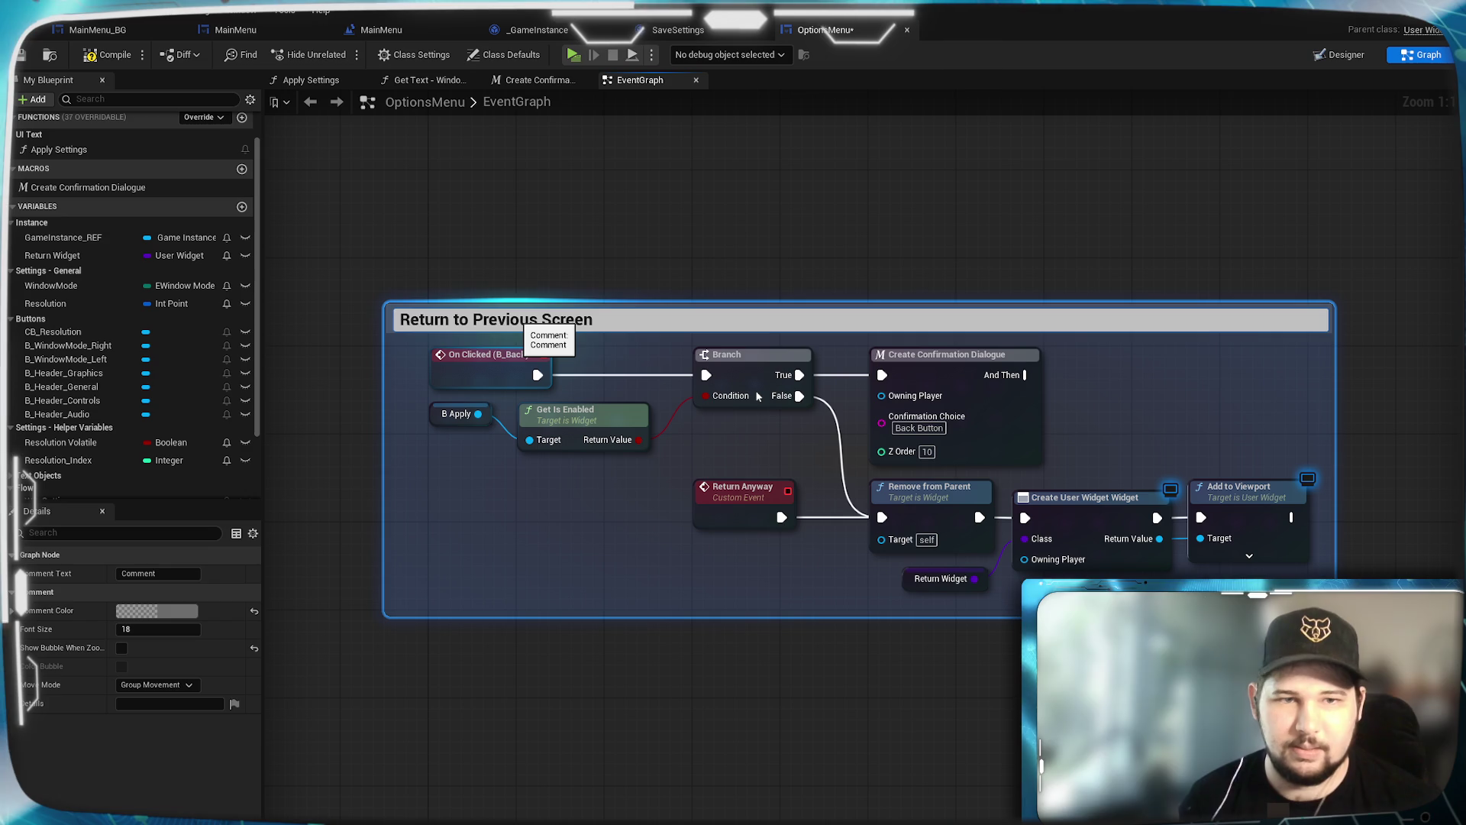
pyautogui.press('Return')
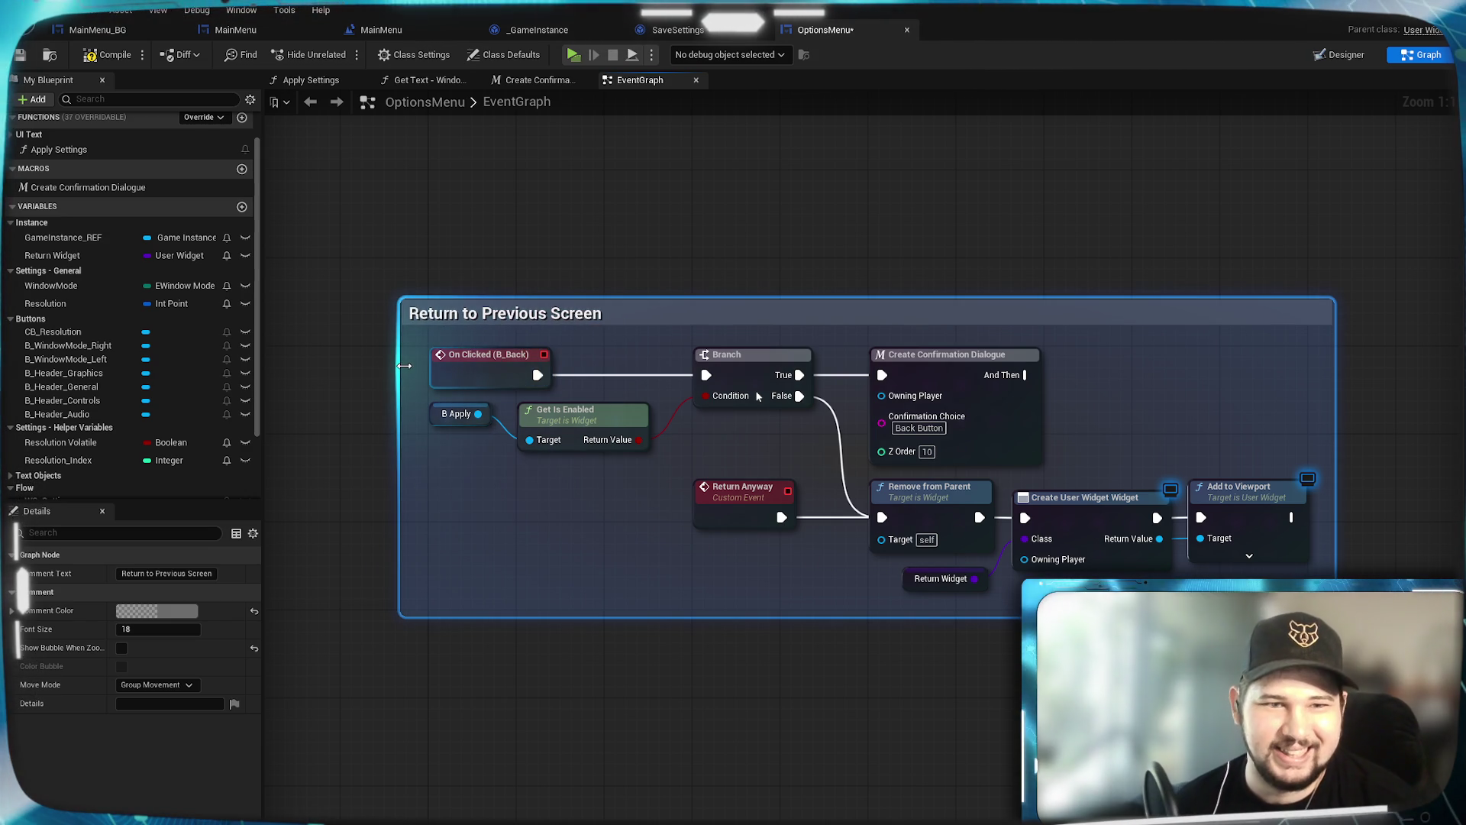
pyautogui.moveTo(551, 313); pyautogui.dragTo(569, 295)
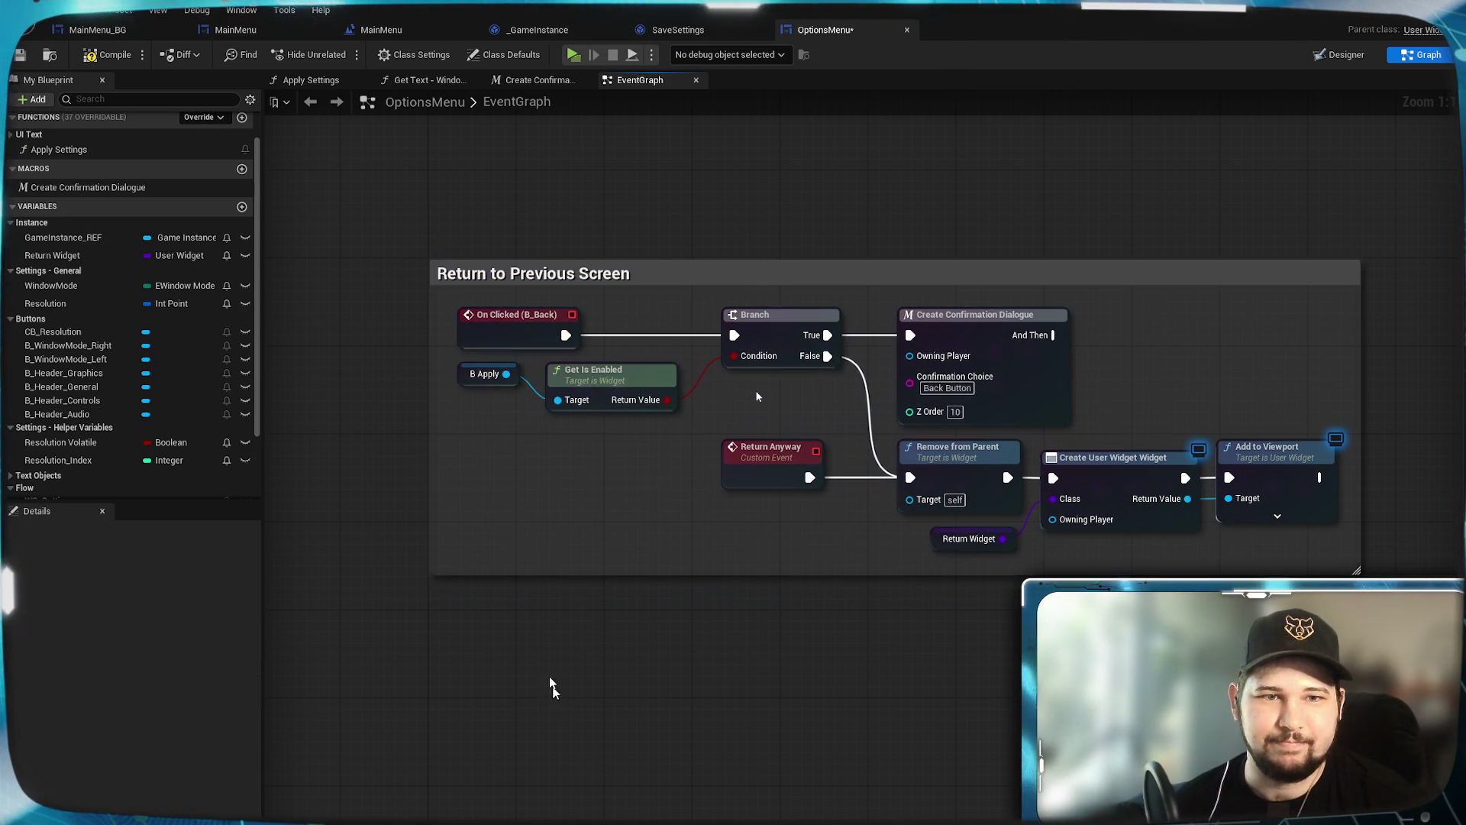
# Step: Reposition the nodes inside the comment and shrink its bottom and right edges
pyautogui.moveTo(1312, 559)
pyautogui.mouseDown()
pyautogui.moveTo(879, 366)
pyautogui.moveTo(601, 365)
pyautogui.moveTo(453, 304)
pyautogui.moveTo(497, 328)
pyautogui.mouseUp()
pyautogui.click(527, 493)
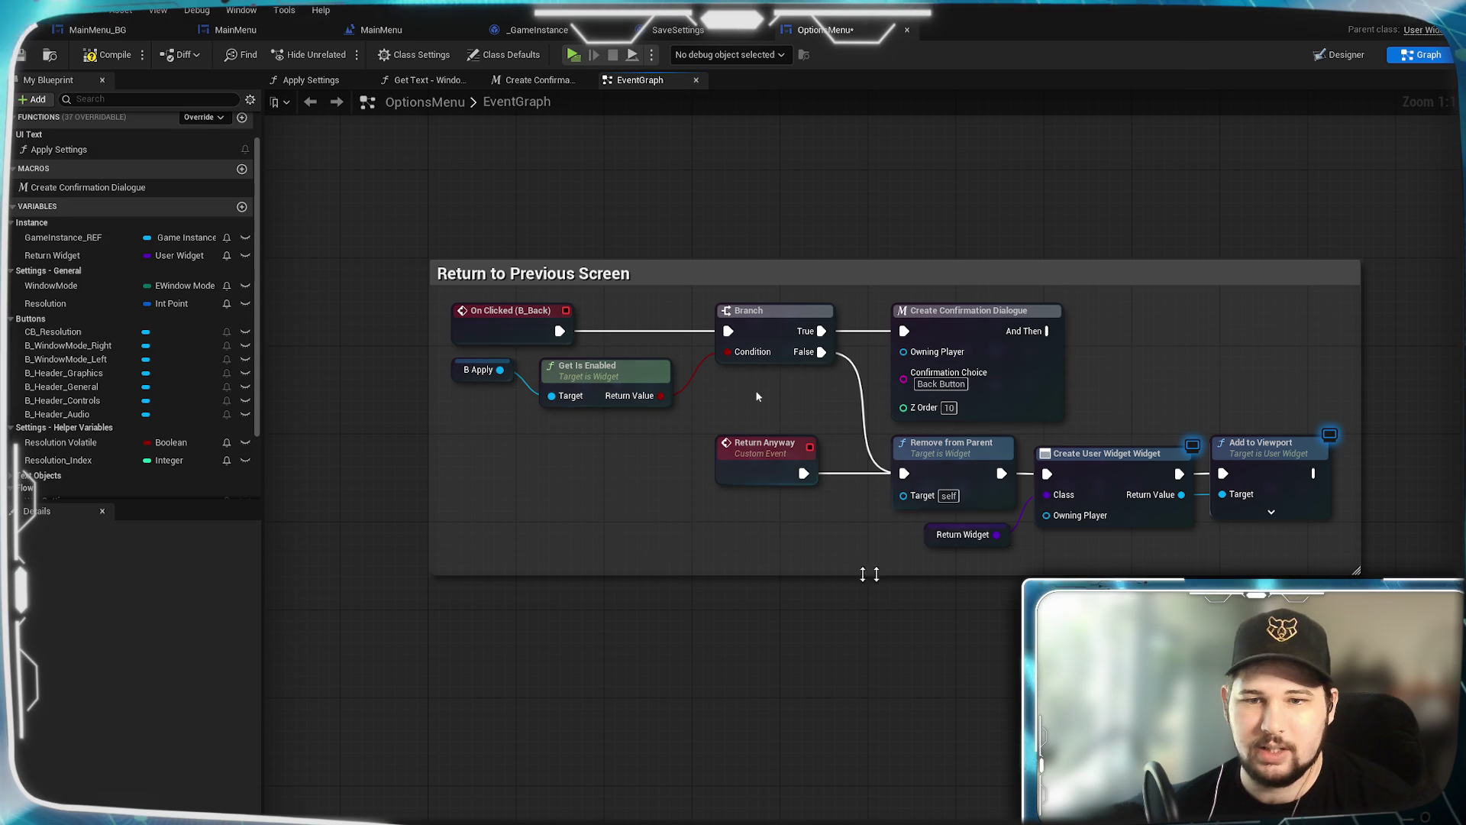
pyautogui.moveTo(989, 575); pyautogui.dragTo(998, 563)
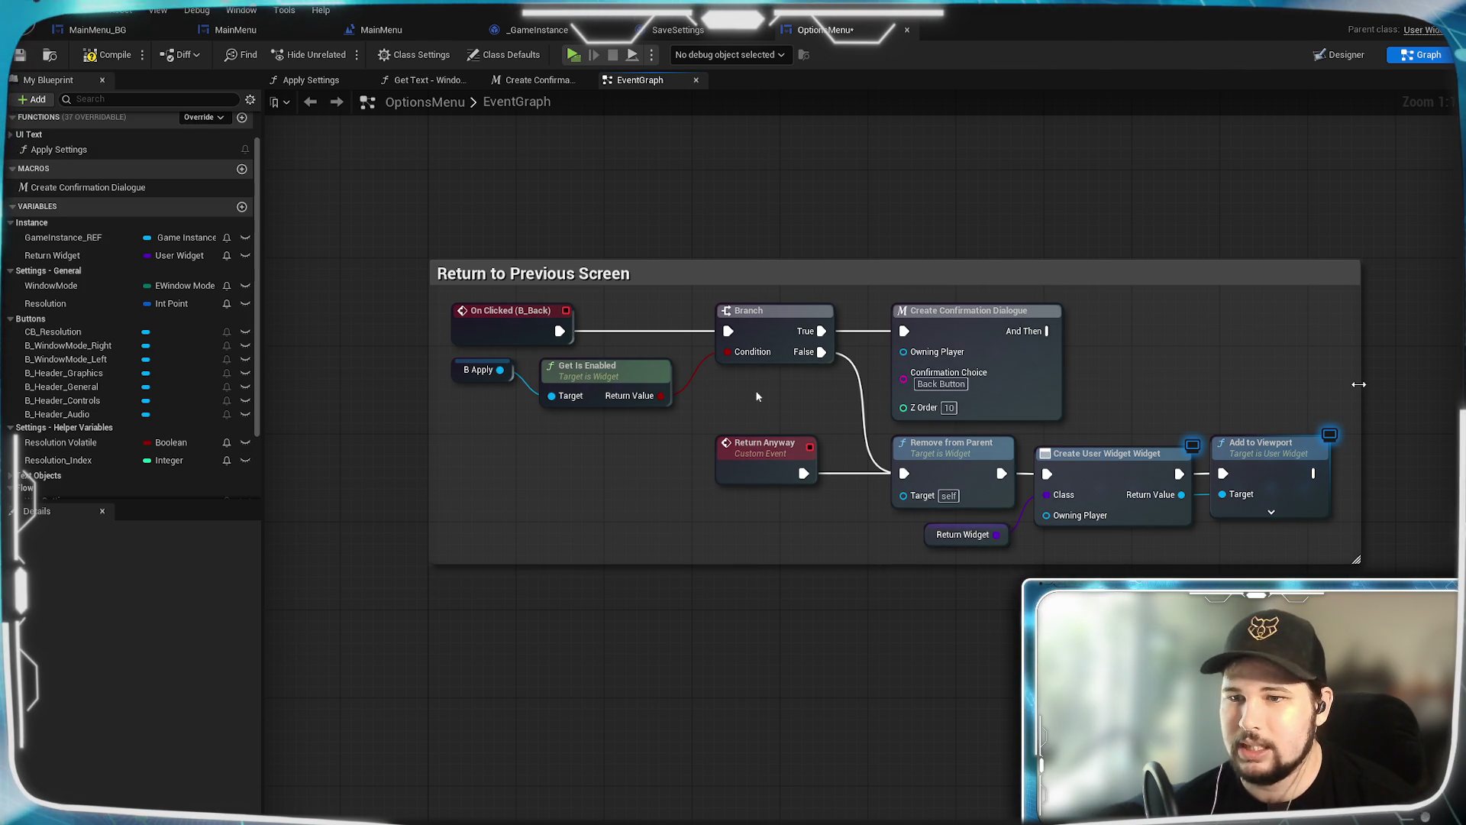
pyautogui.moveTo(1353, 383); pyautogui.dragTo(1345, 382)
pyautogui.moveTo(986, 172); pyautogui.dragTo(1030, 318)
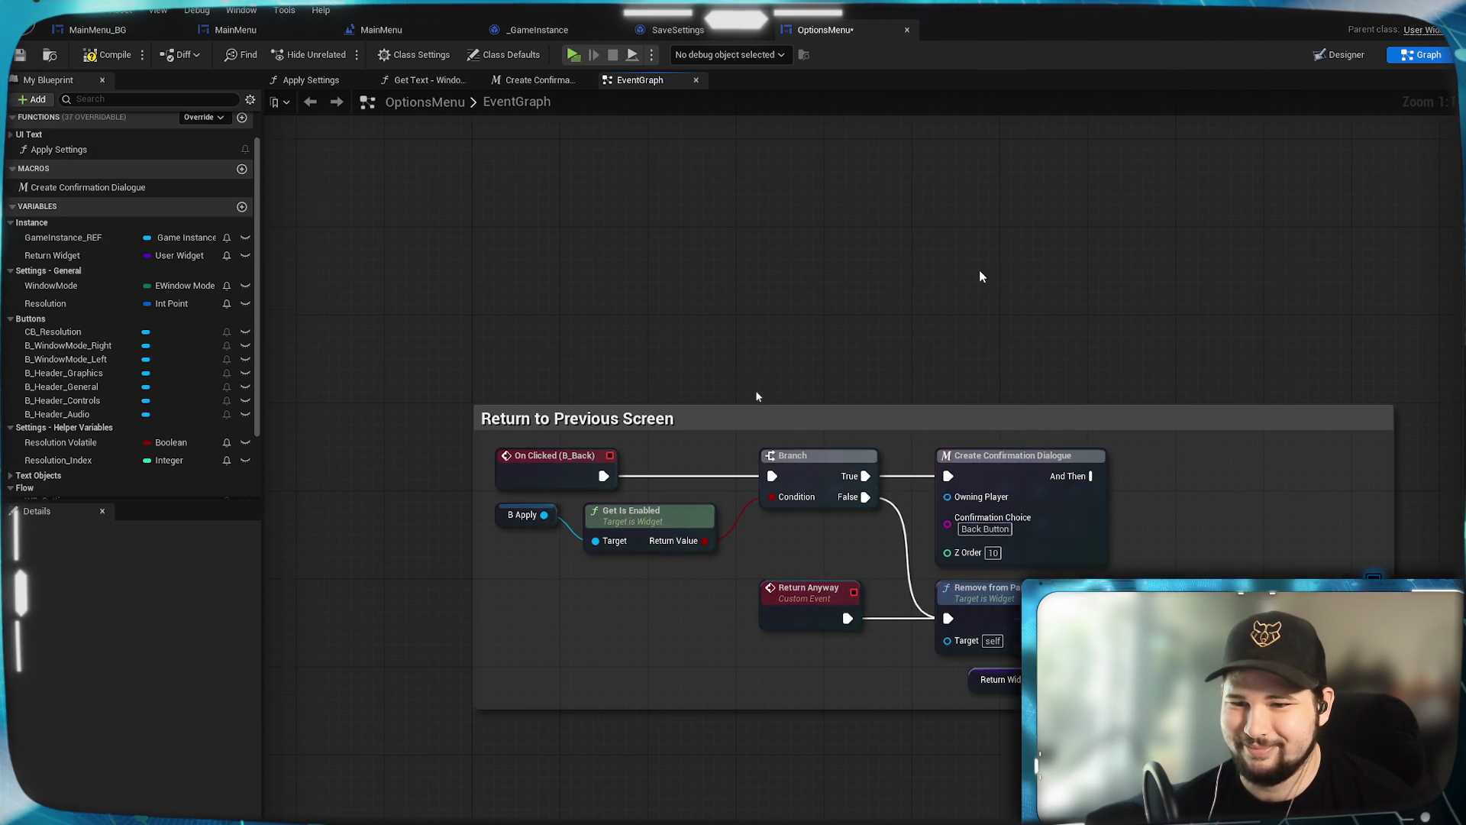
# Step: Move the Return to Previous Screen comment group up and save the blueprint
pyautogui.scroll(-5, 758, 397)
pyautogui.scroll(3, 758, 397)
pyautogui.moveTo(930, 644)
pyautogui.mouseDown()
pyautogui.moveTo(900, 381)
pyautogui.moveTo(933, 336)
pyautogui.mouseUp()
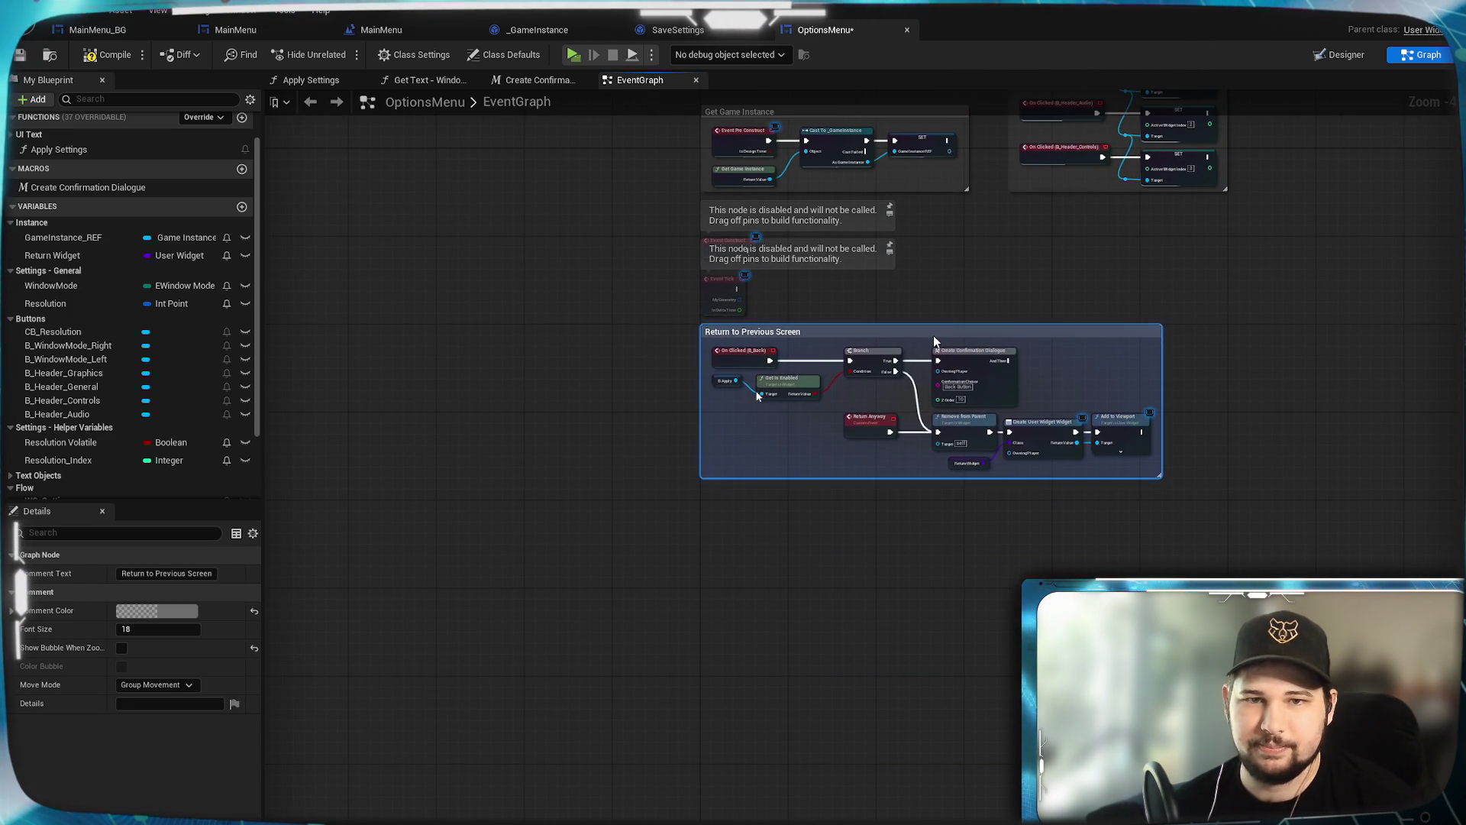
pyautogui.click(961, 275)
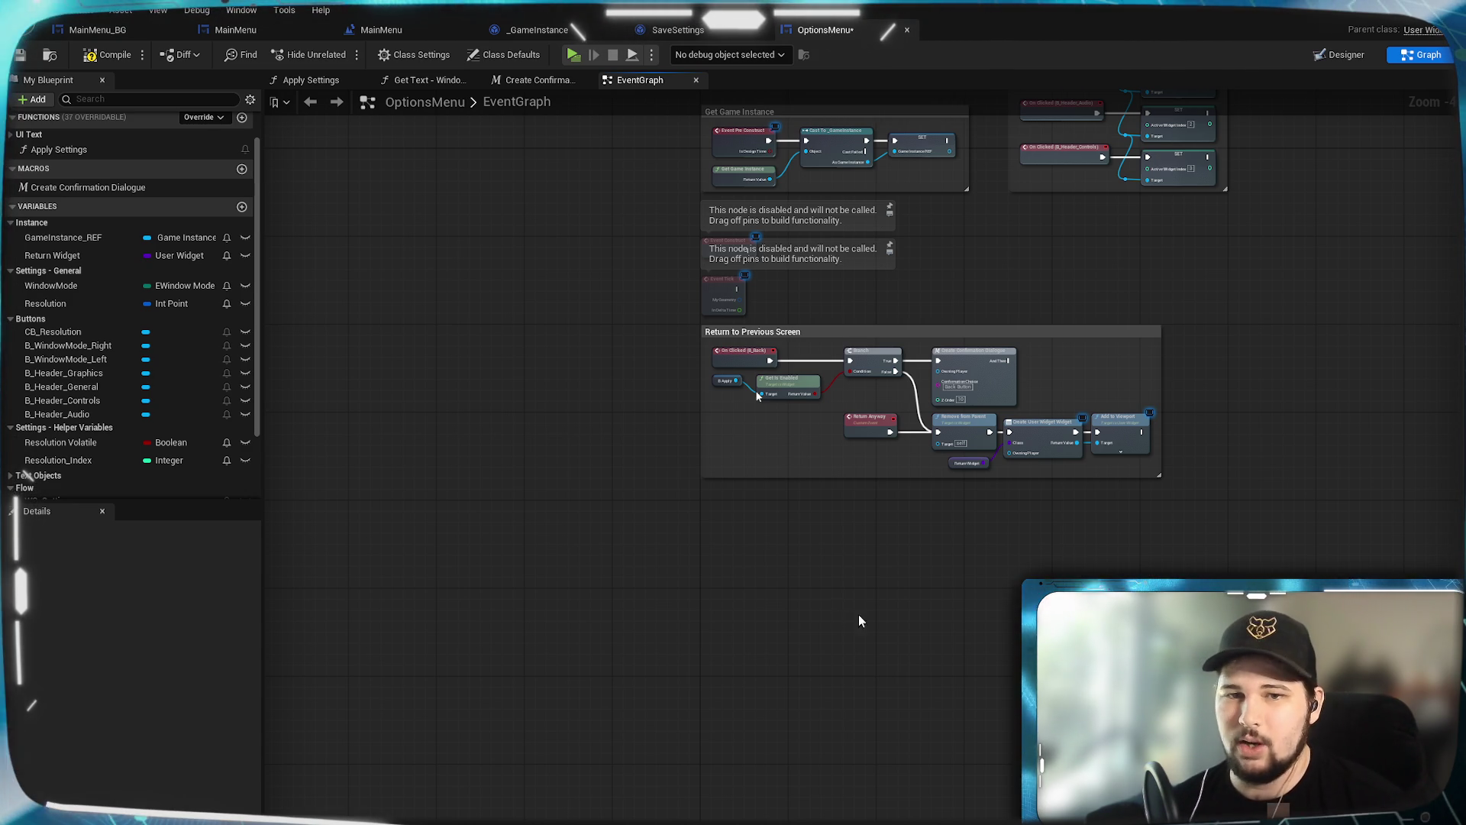
pyautogui.moveTo(860, 618); pyautogui.dragTo(799, 549)
pyautogui.click(19, 54)
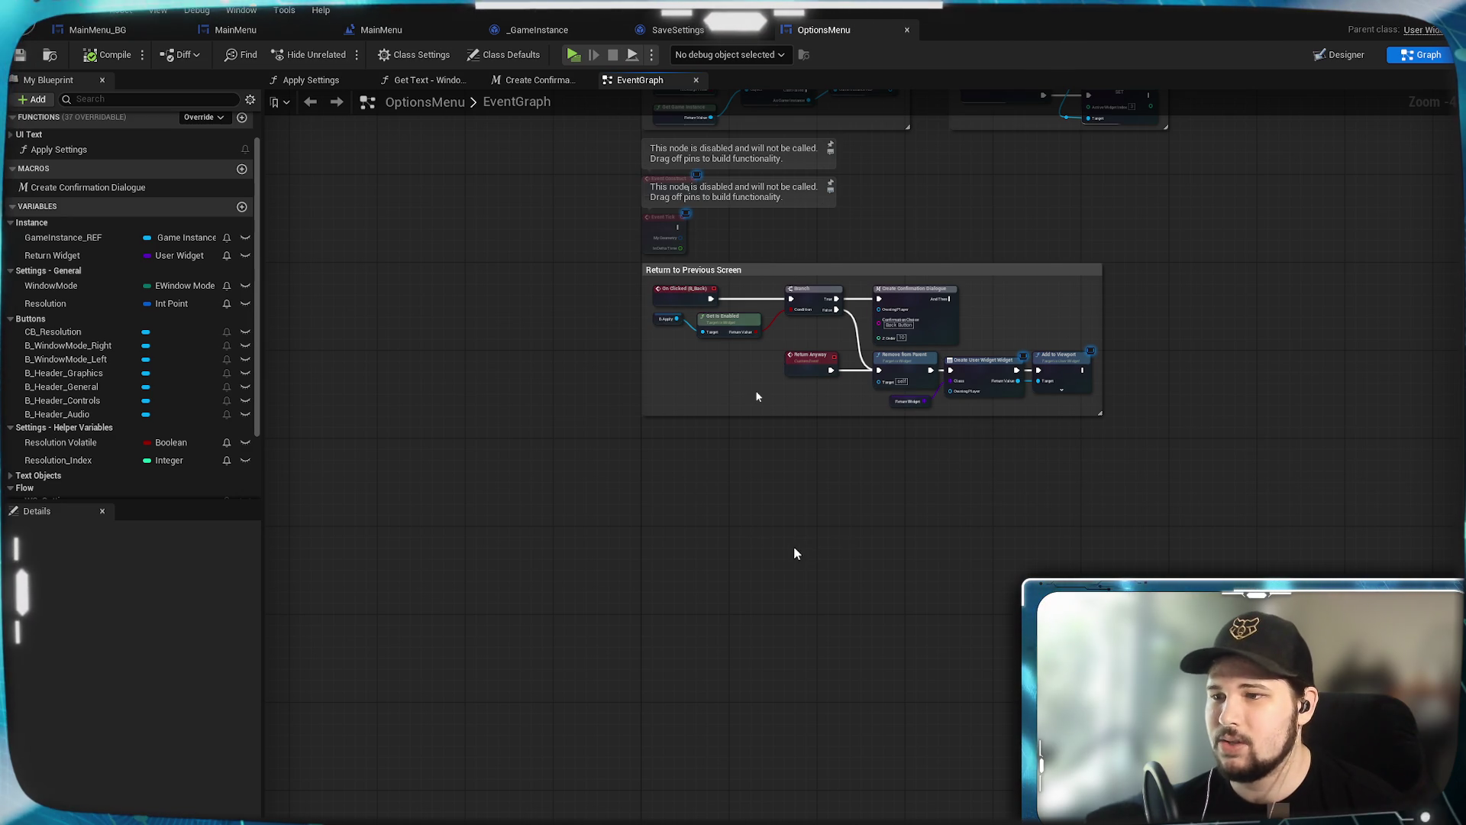
# Step: Reposition the disabled Event Tick and Event Construct nodes around the comment group
pyautogui.scroll(2, 797, 547)
pyautogui.scroll(2, 840, 565)
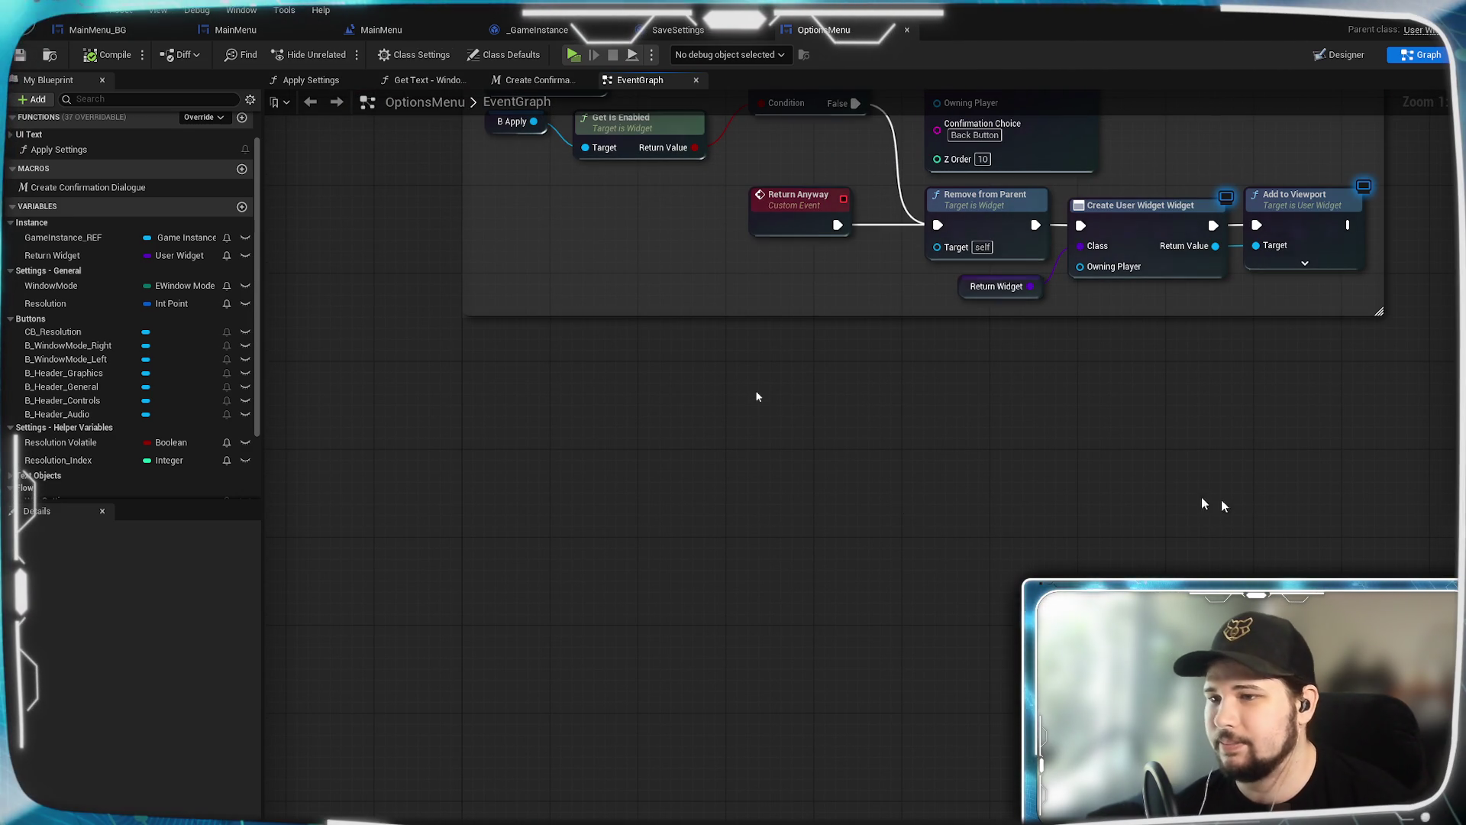
pyautogui.moveTo(751, 412); pyautogui.dragTo(690, 529)
pyautogui.moveTo(573, 361); pyautogui.dragTo(572, 816)
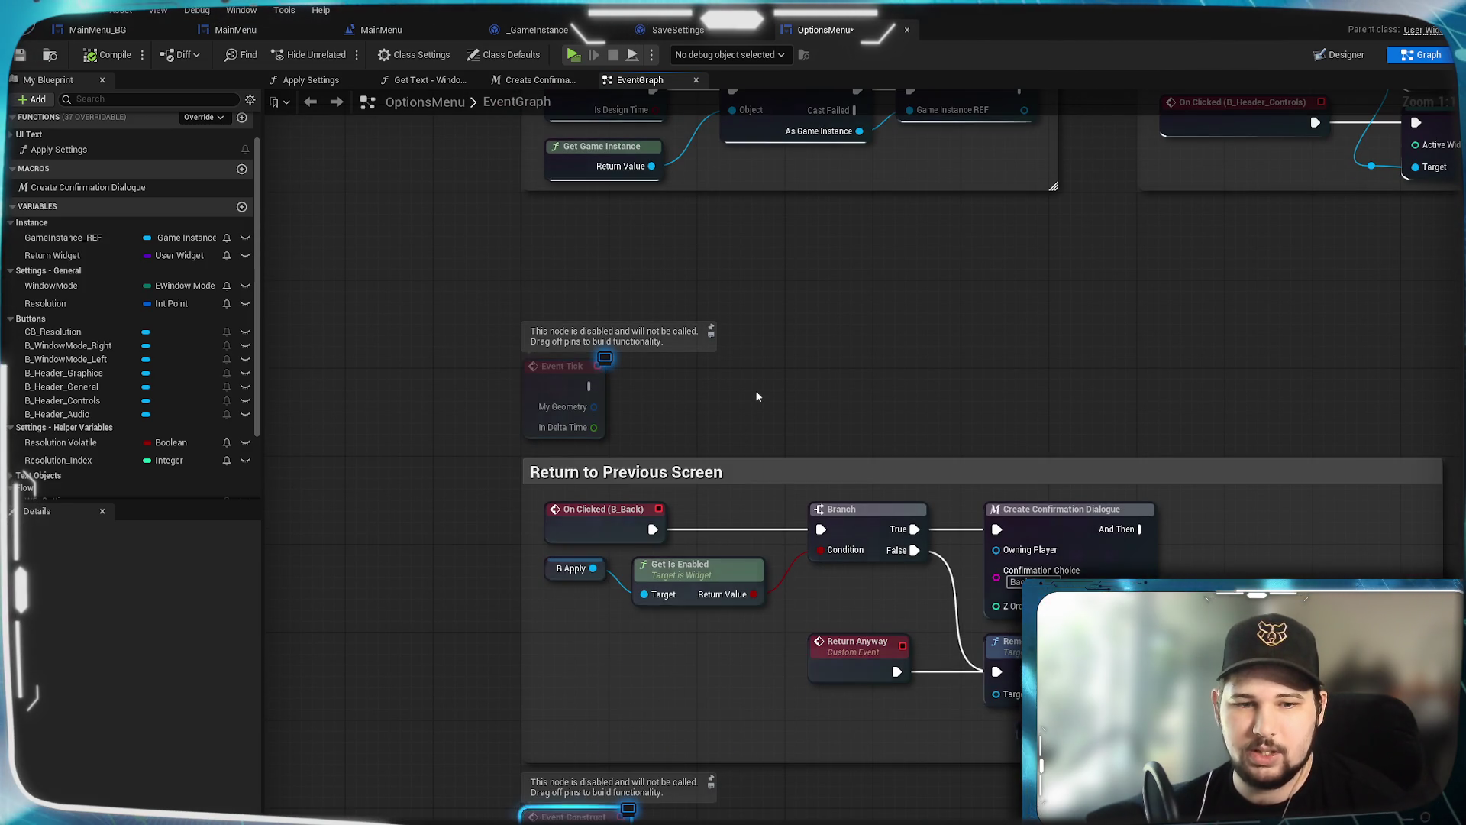
pyautogui.moveTo(791, 391)
pyautogui.mouseDown()
pyautogui.moveTo(816, 352)
pyautogui.moveTo(854, 394)
pyautogui.mouseUp()
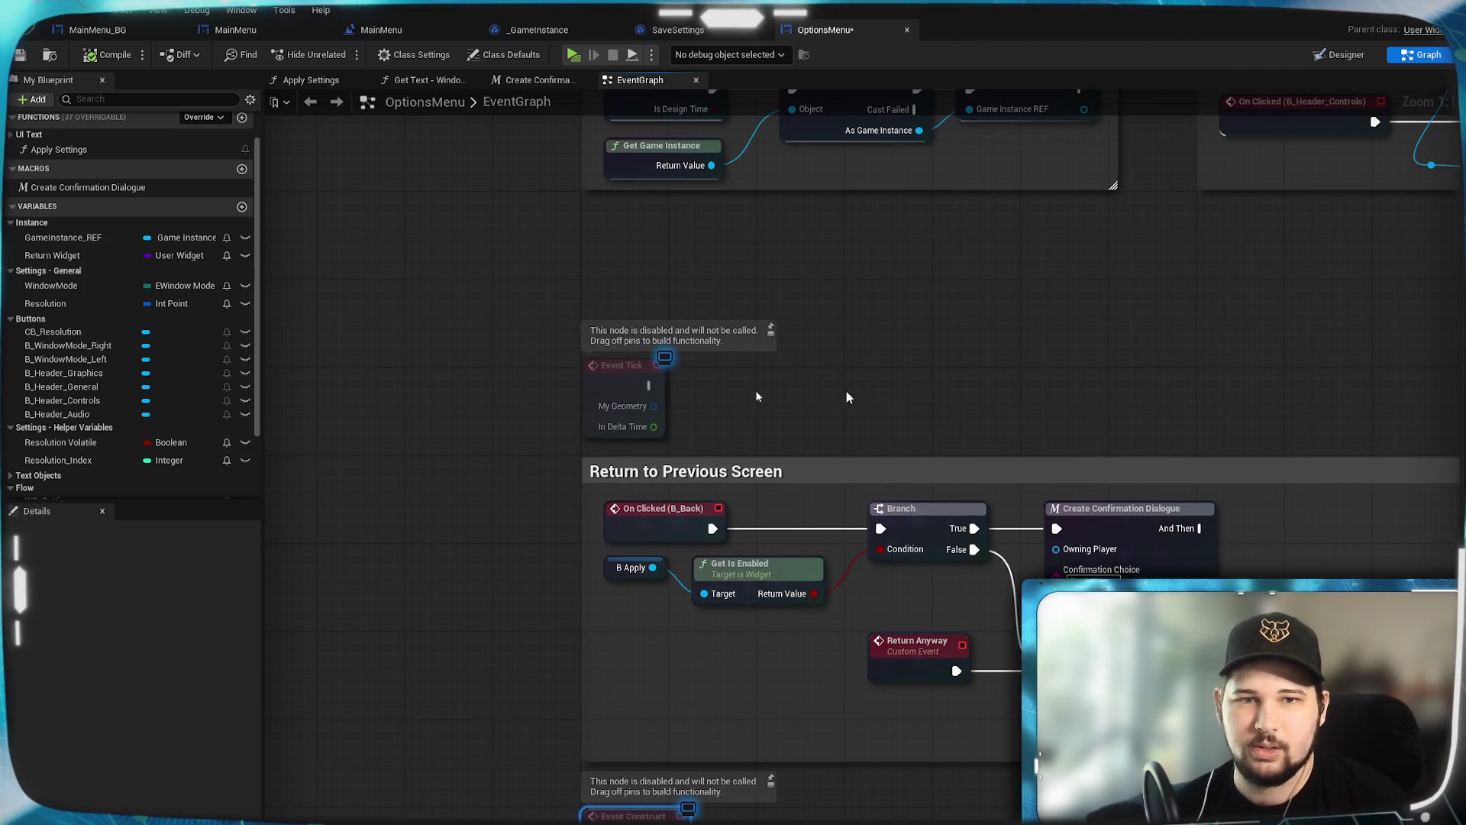
pyautogui.moveTo(524, 311)
pyautogui.mouseDown()
pyautogui.moveTo(781, 477)
pyautogui.moveTo(780, 346)
pyautogui.moveTo(778, 395)
pyautogui.moveTo(770, 385)
pyautogui.mouseUp()
pyautogui.click(767, 394)
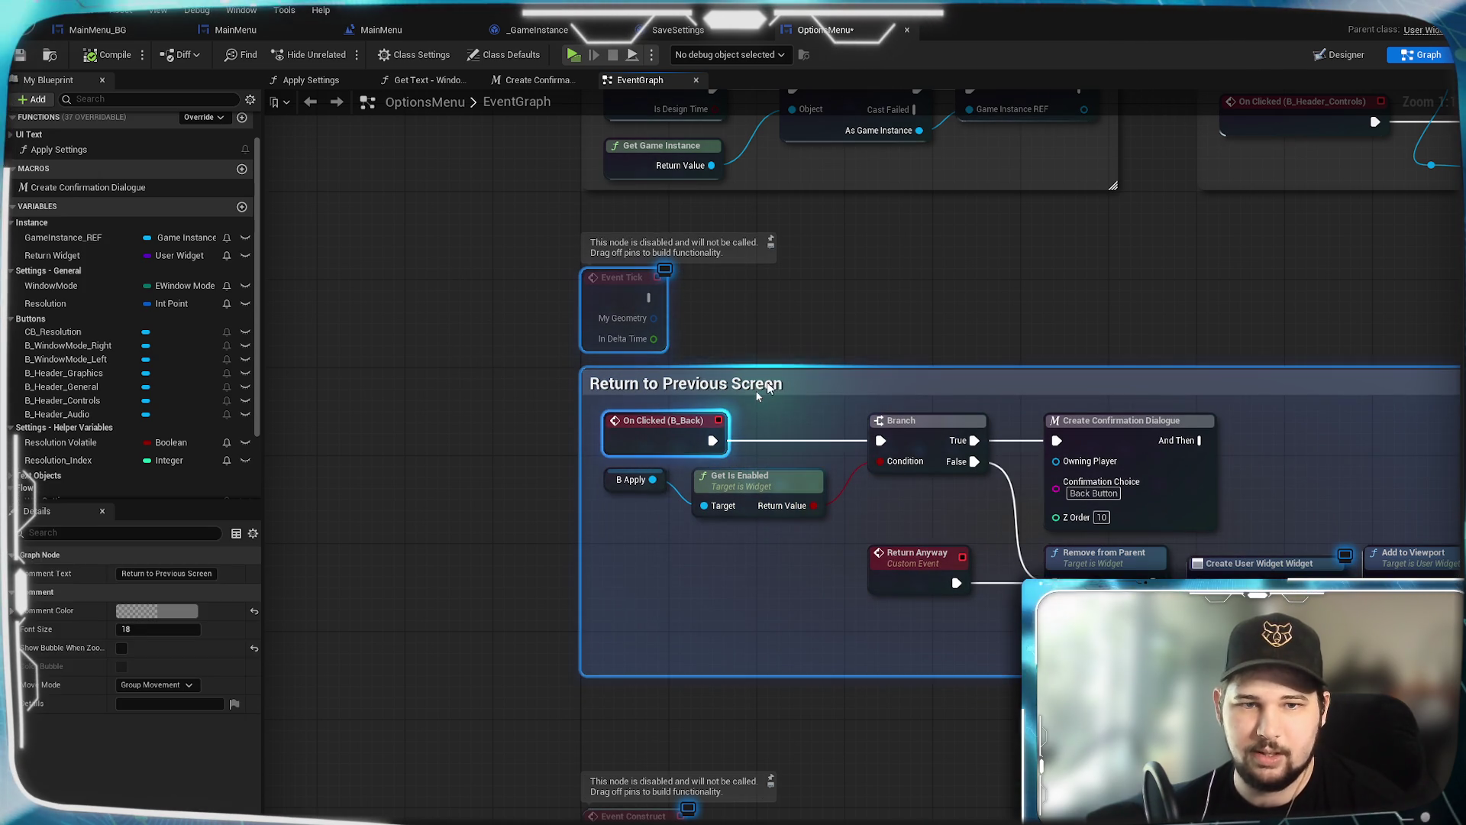
pyautogui.click(550, 593)
pyautogui.click(616, 288)
pyautogui.moveTo(615, 287)
pyautogui.mouseDown()
pyautogui.moveTo(616, 253)
pyautogui.moveTo(623, 311)
pyautogui.mouseUp()
pyautogui.click(566, 559)
# Step: Center Event Construct and pull a connection from its exec pin, then cancel the menu
pyautogui.click(587, 512)
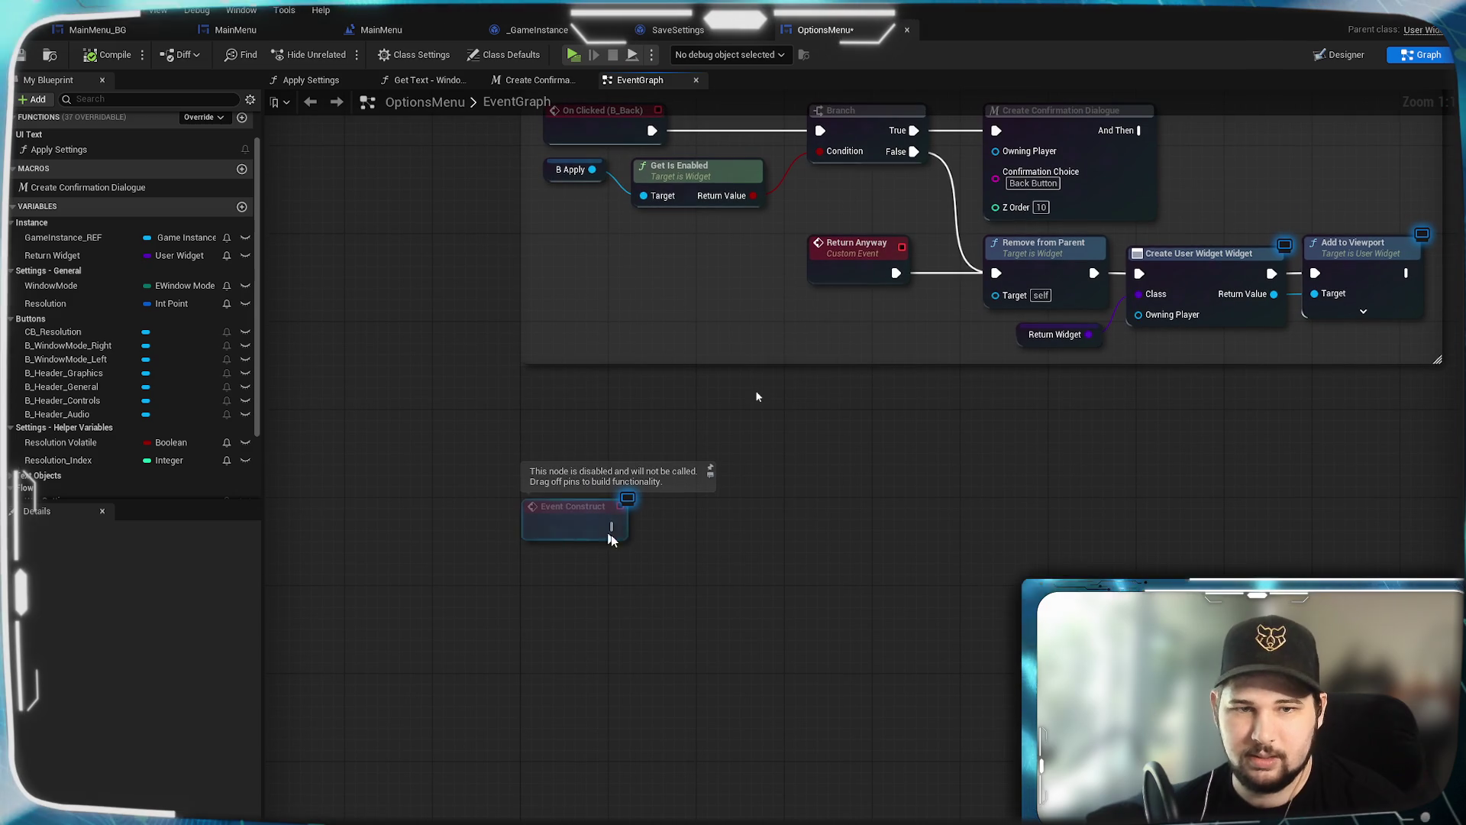
pyautogui.moveTo(573, 518)
pyautogui.mouseDown()
pyautogui.moveTo(575, 474)
pyautogui.moveTo(574, 522)
pyautogui.mouseUp()
pyautogui.click(680, 622)
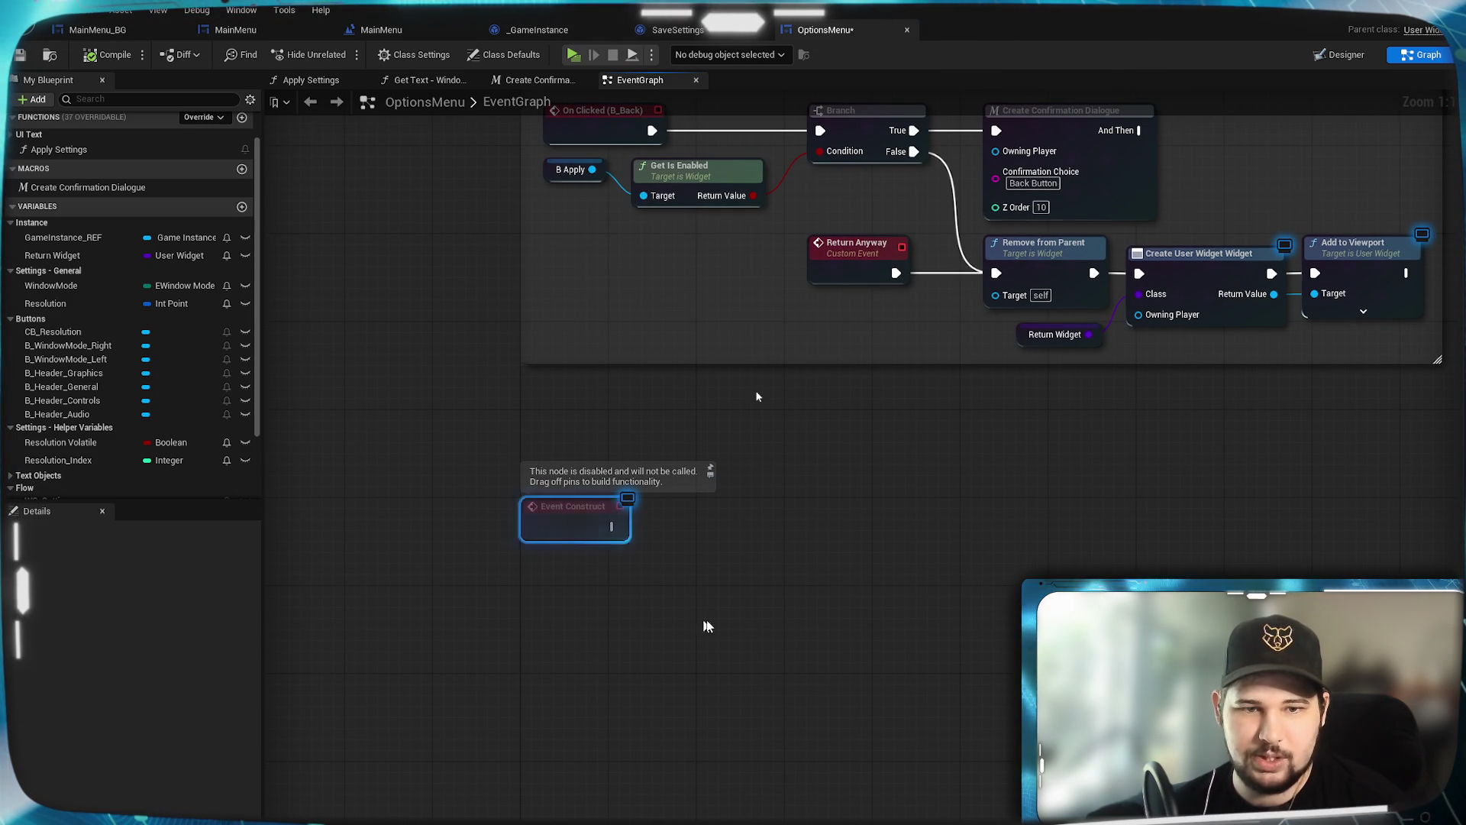
pyautogui.moveTo(688, 557)
pyautogui.mouseDown()
pyautogui.moveTo(782, 581)
pyautogui.moveTo(747, 602)
pyautogui.mouseUp()
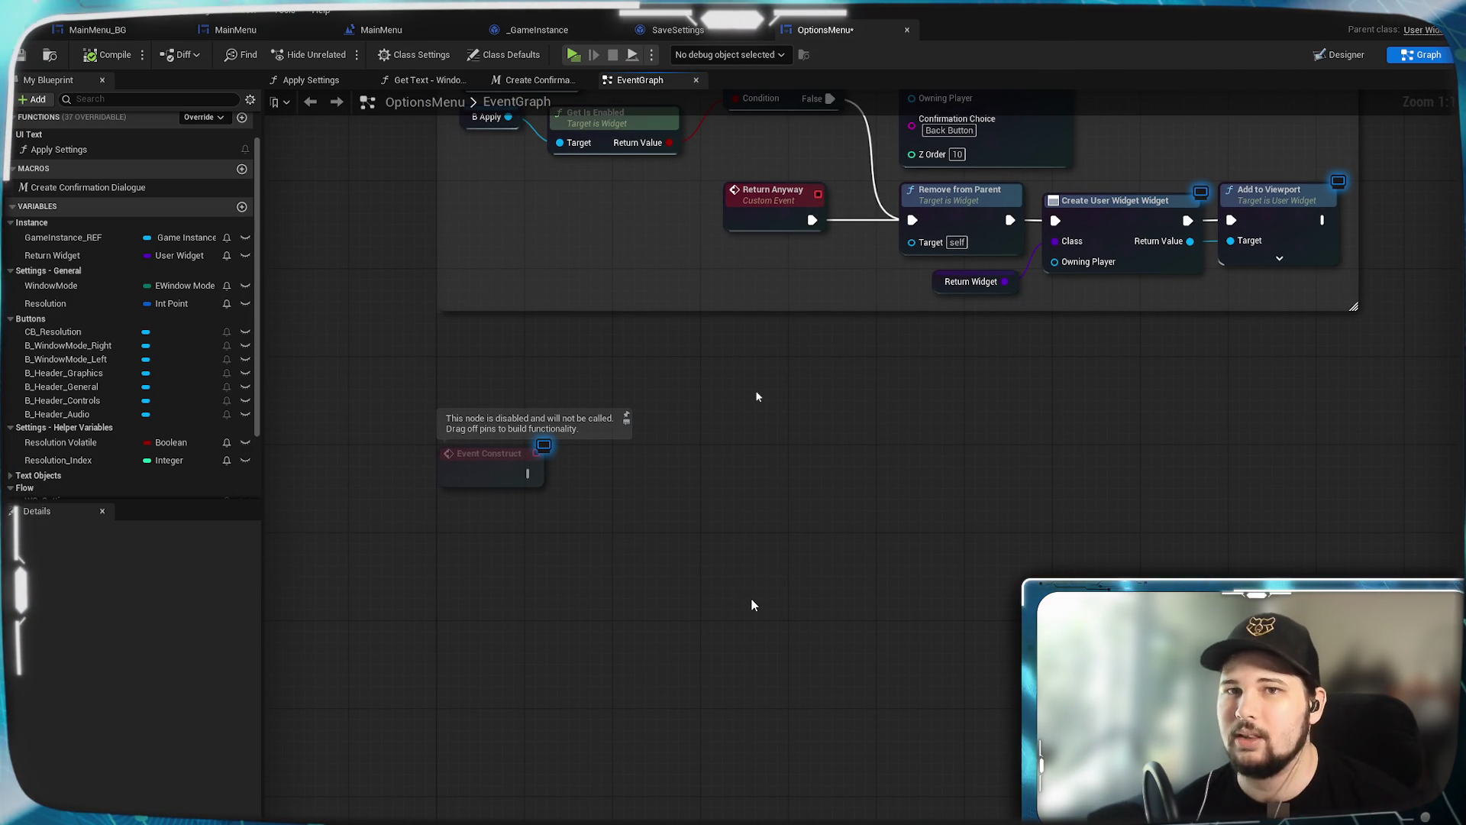
pyautogui.moveTo(528, 474); pyautogui.dragTo(636, 491)
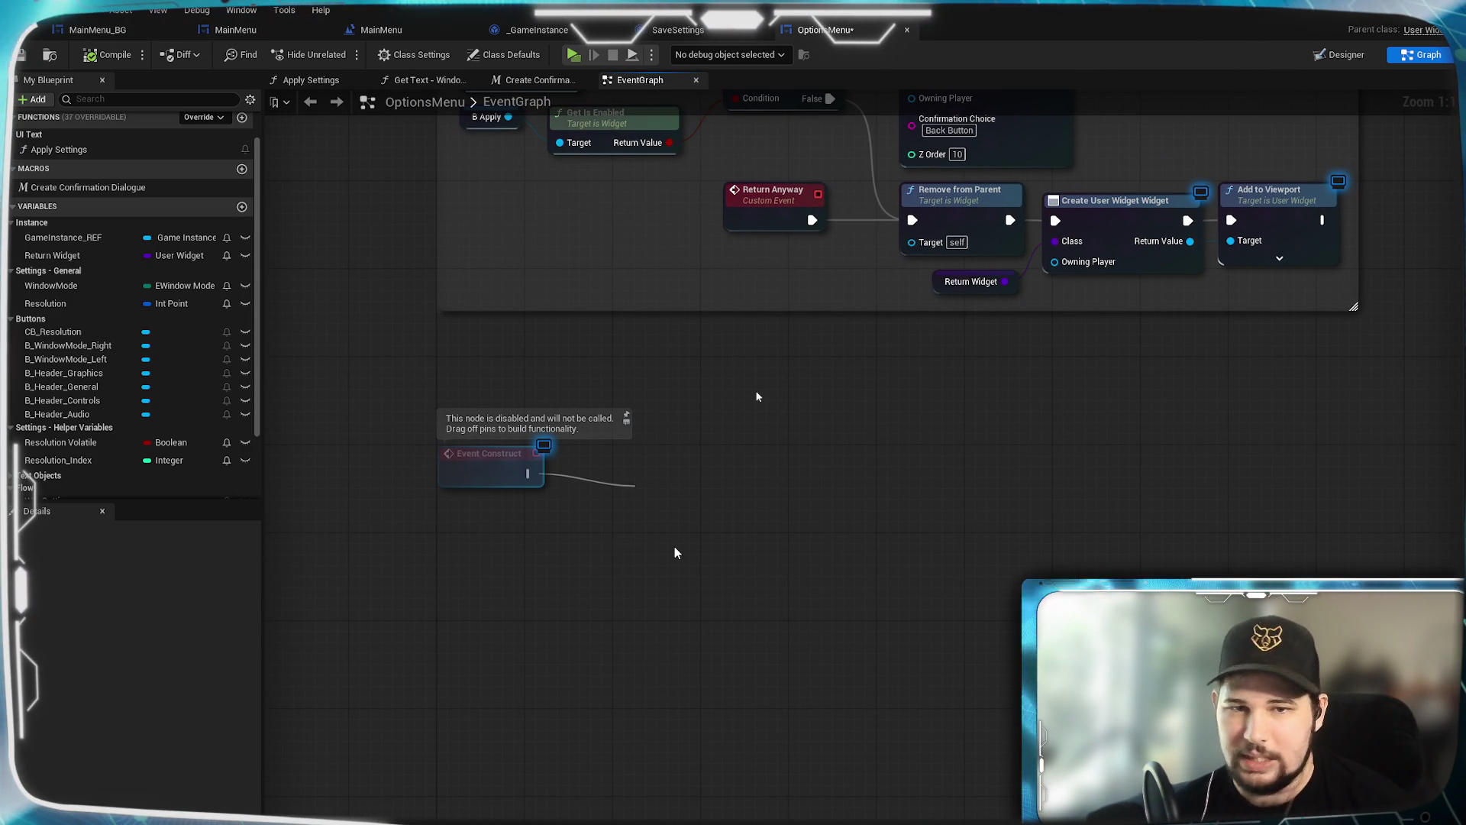
pyautogui.click(627, 580)
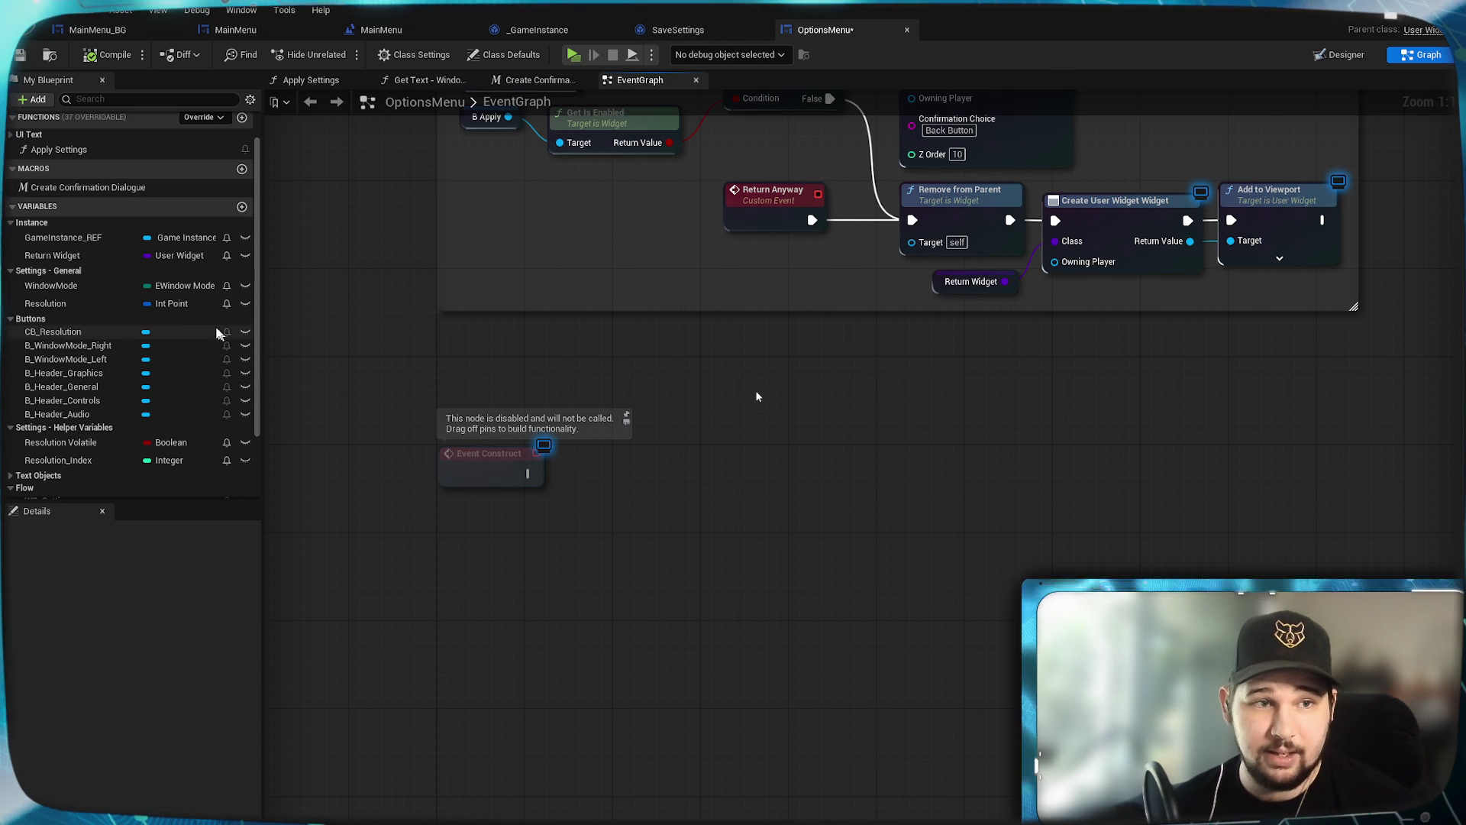
# Step: Place a CB_Resolution getter below Event Construct and drag from its output pin for actions
pyautogui.scroll(-3, 83, 333)
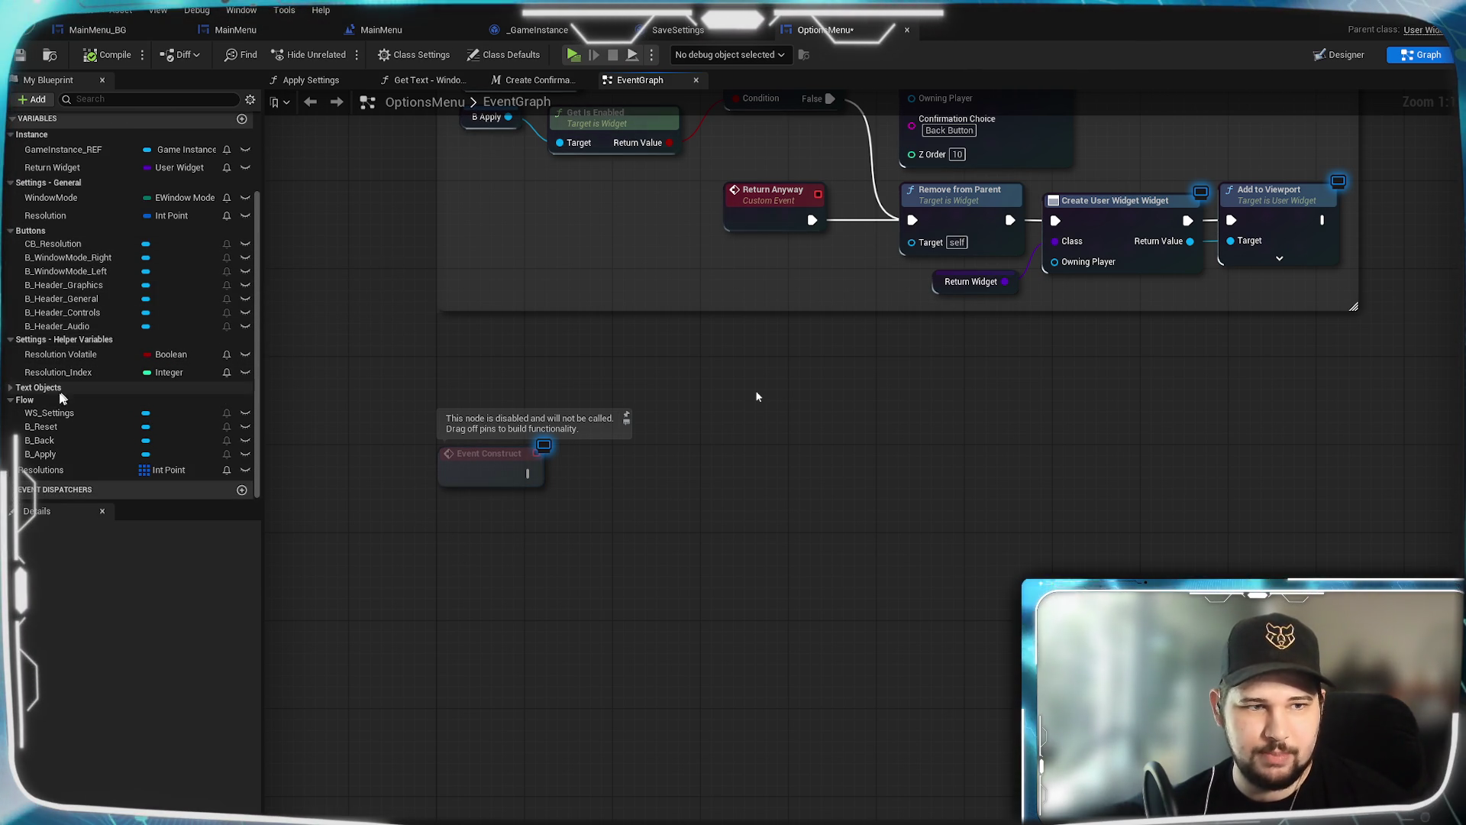
pyautogui.scroll(2, 63, 342)
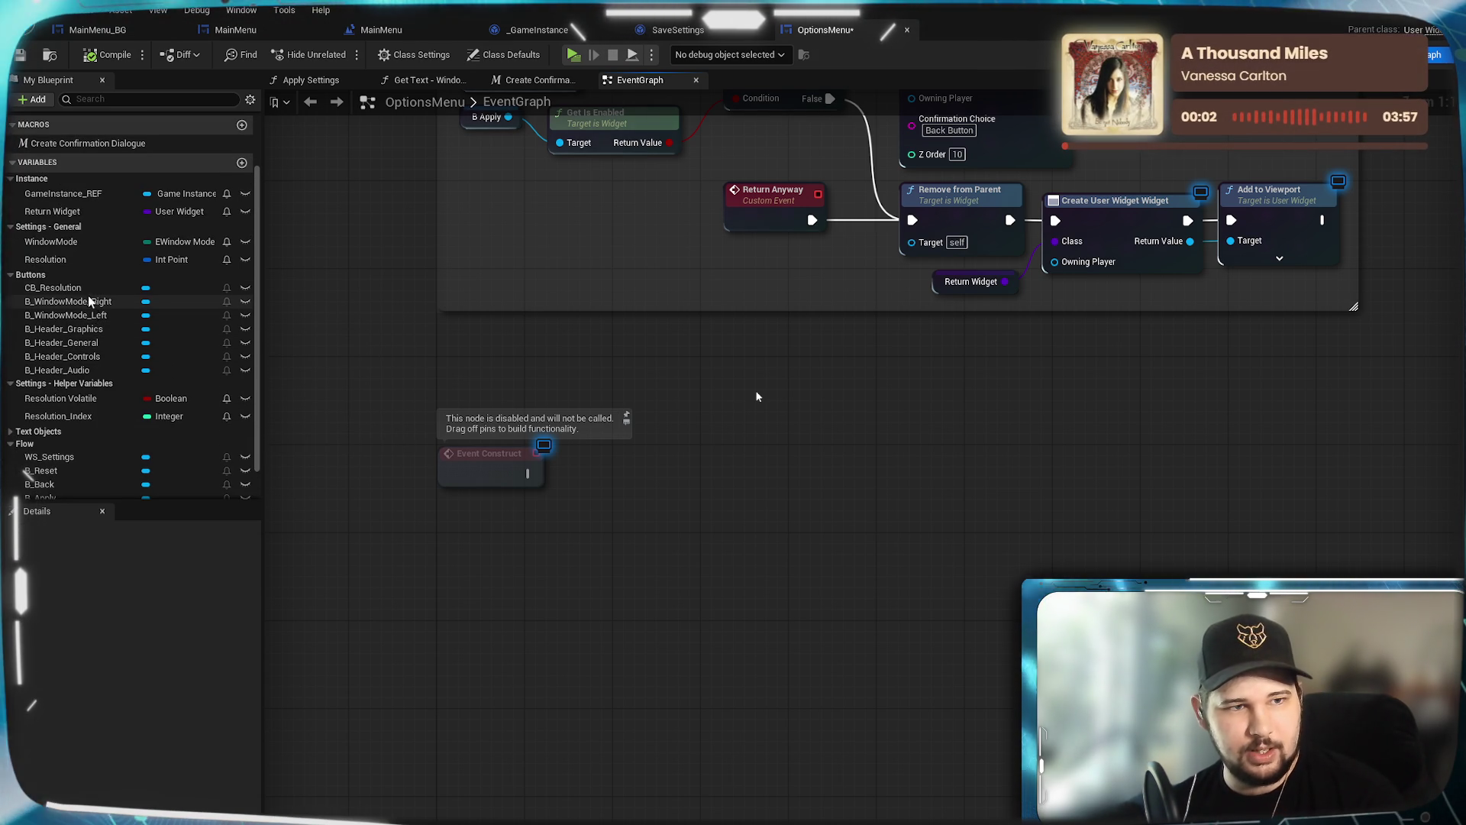
pyautogui.click(63, 288)
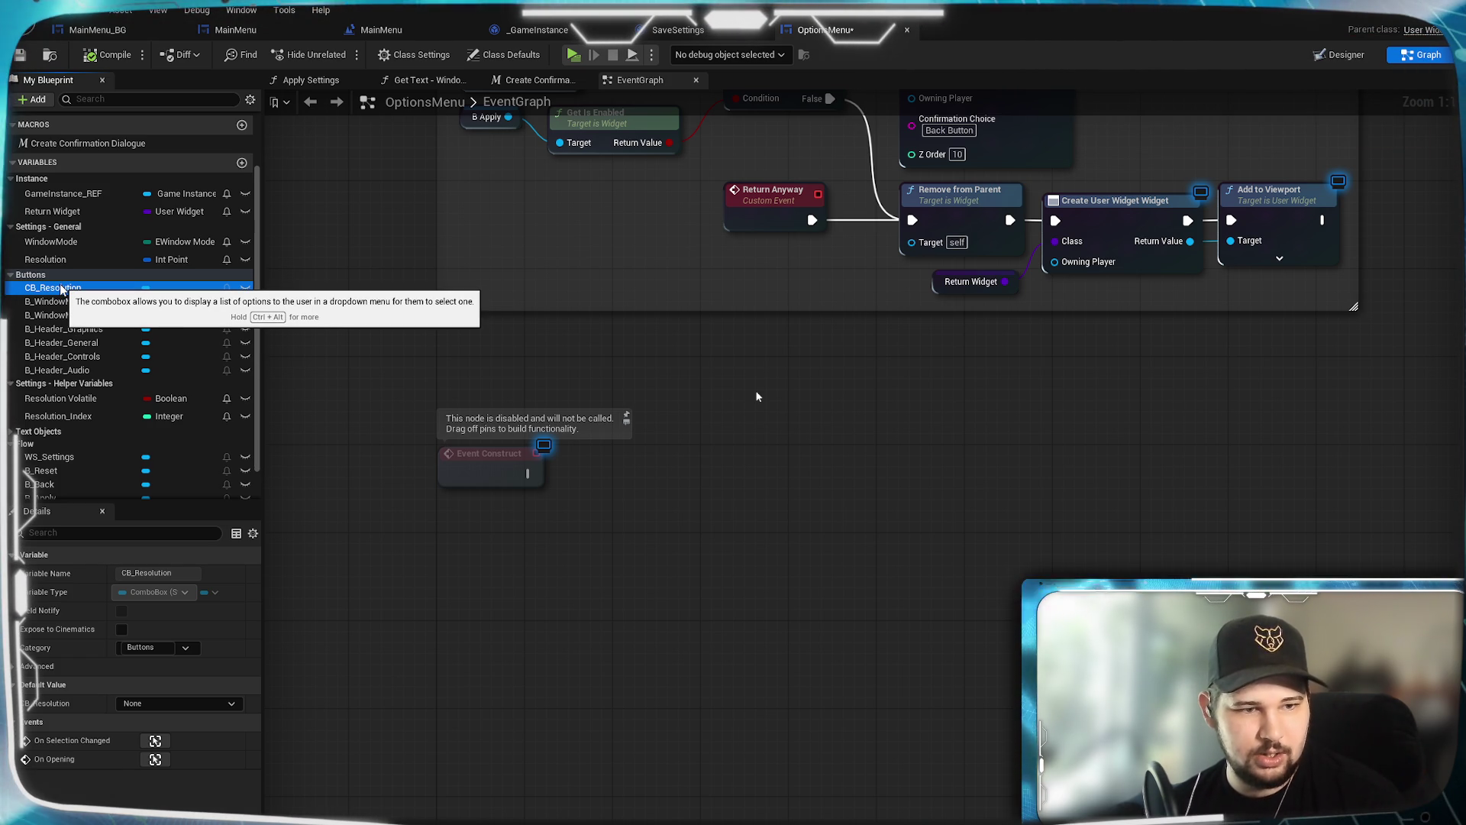
pyautogui.moveTo(59, 289); pyautogui.dragTo(455, 533)
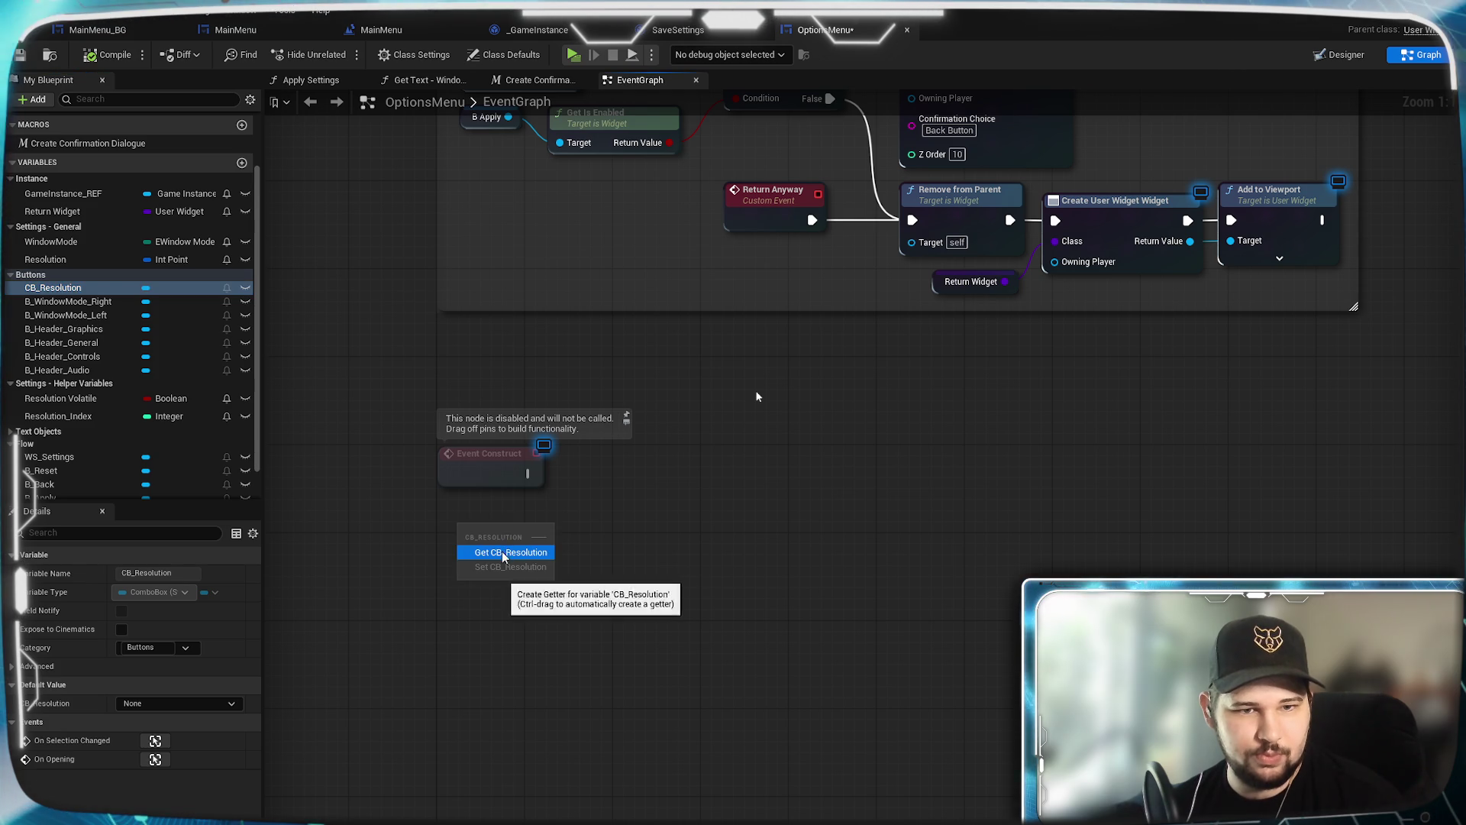
pyautogui.click(500, 547)
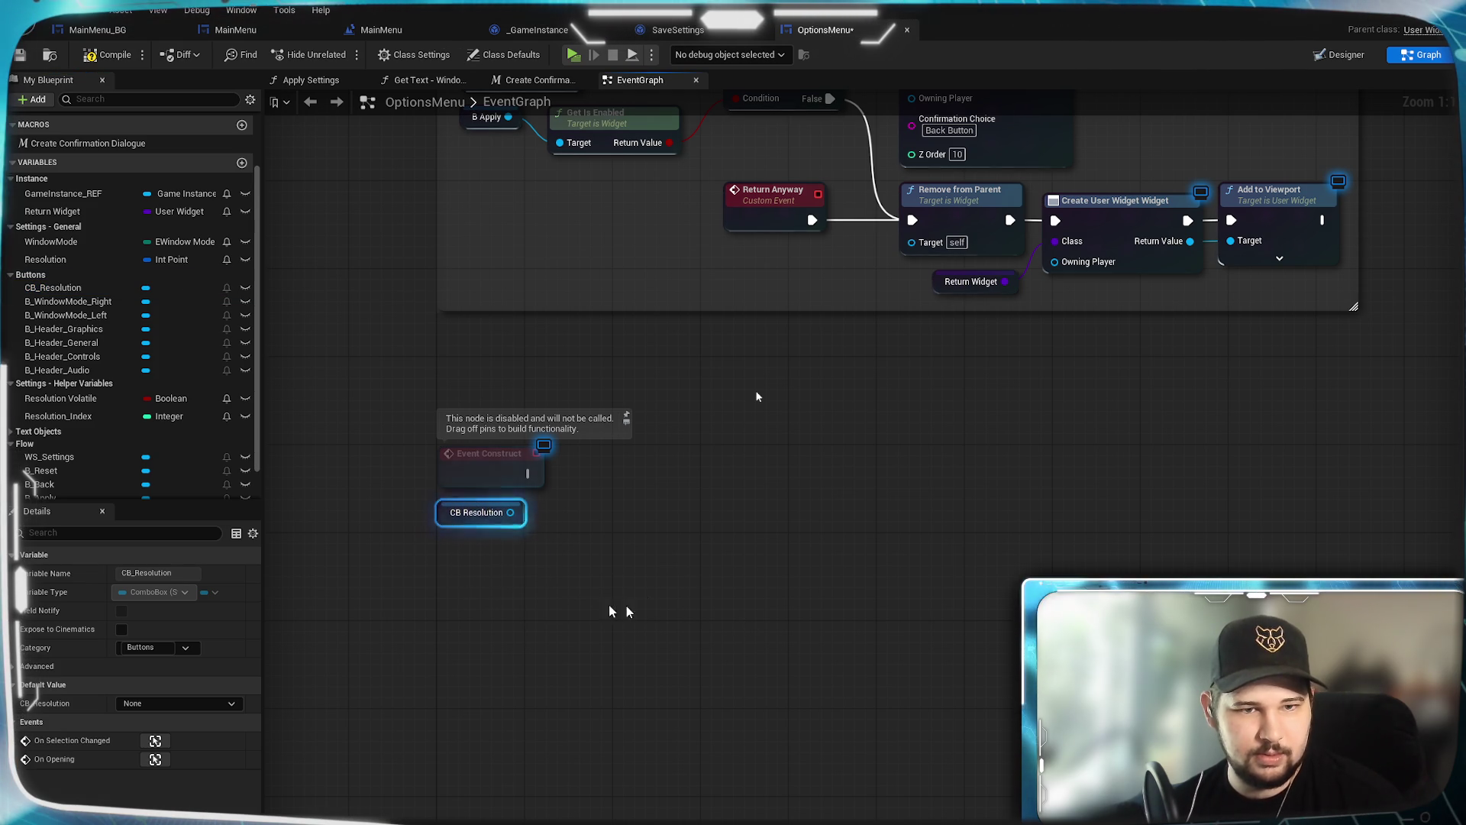
pyautogui.click(557, 613)
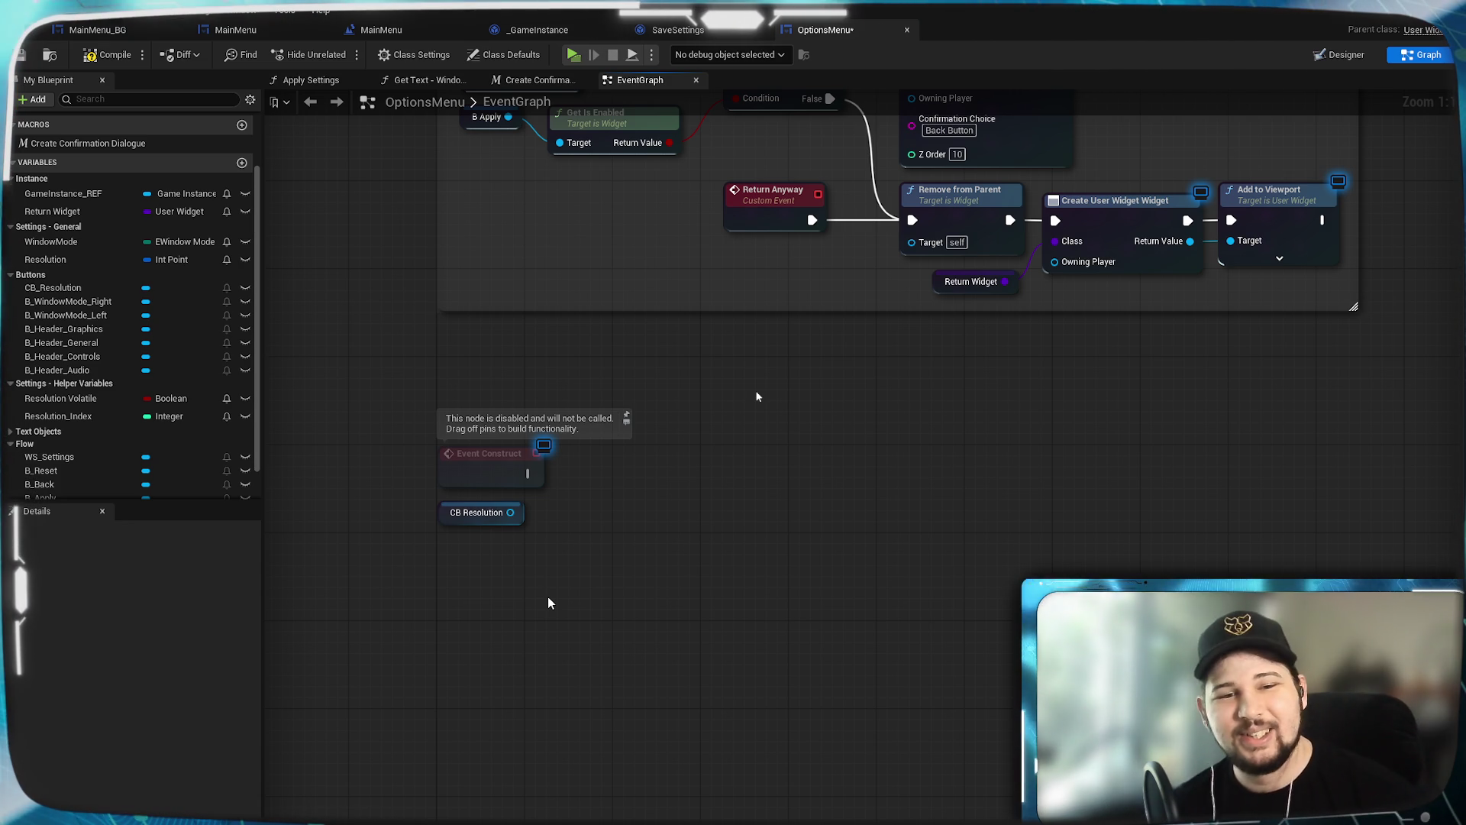
pyautogui.moveTo(510, 513); pyautogui.dragTo(601, 504)
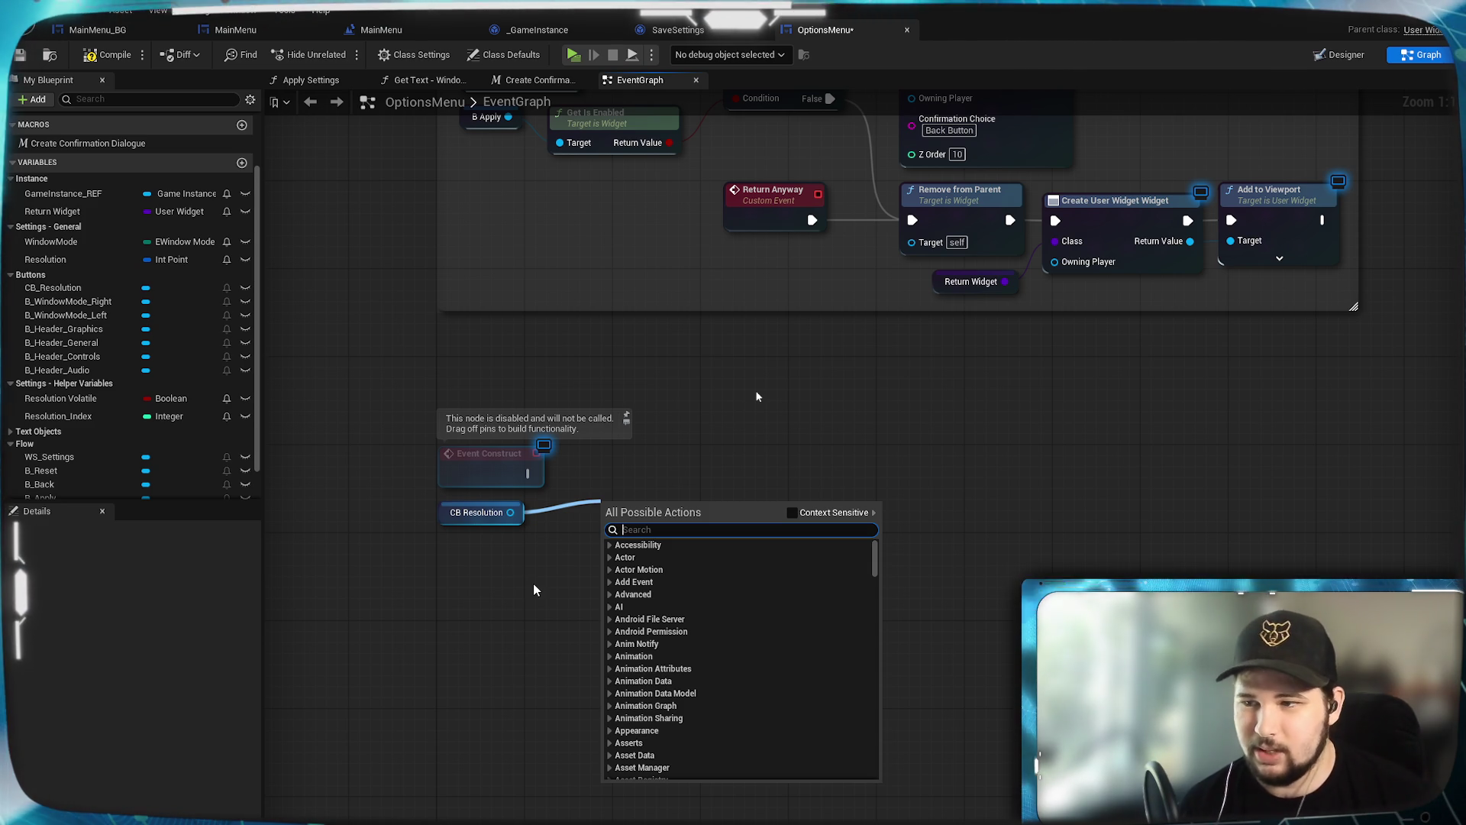
# Step: Add a Clear Options node targeting CB Resolution by searching 'clear opt' with all actions shown
pyautogui.write('clear')
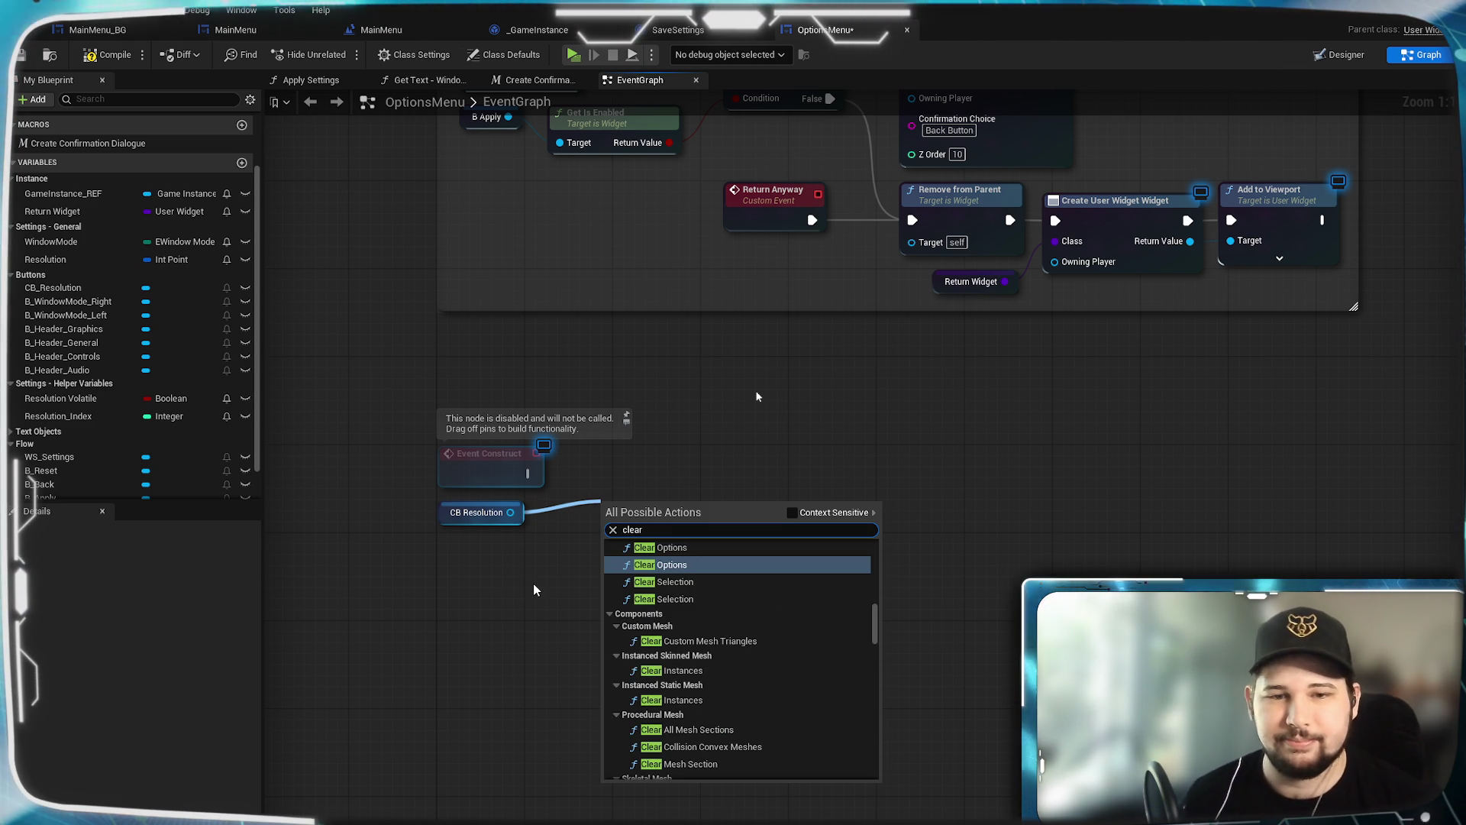
pyautogui.scroll(2, 708, 589)
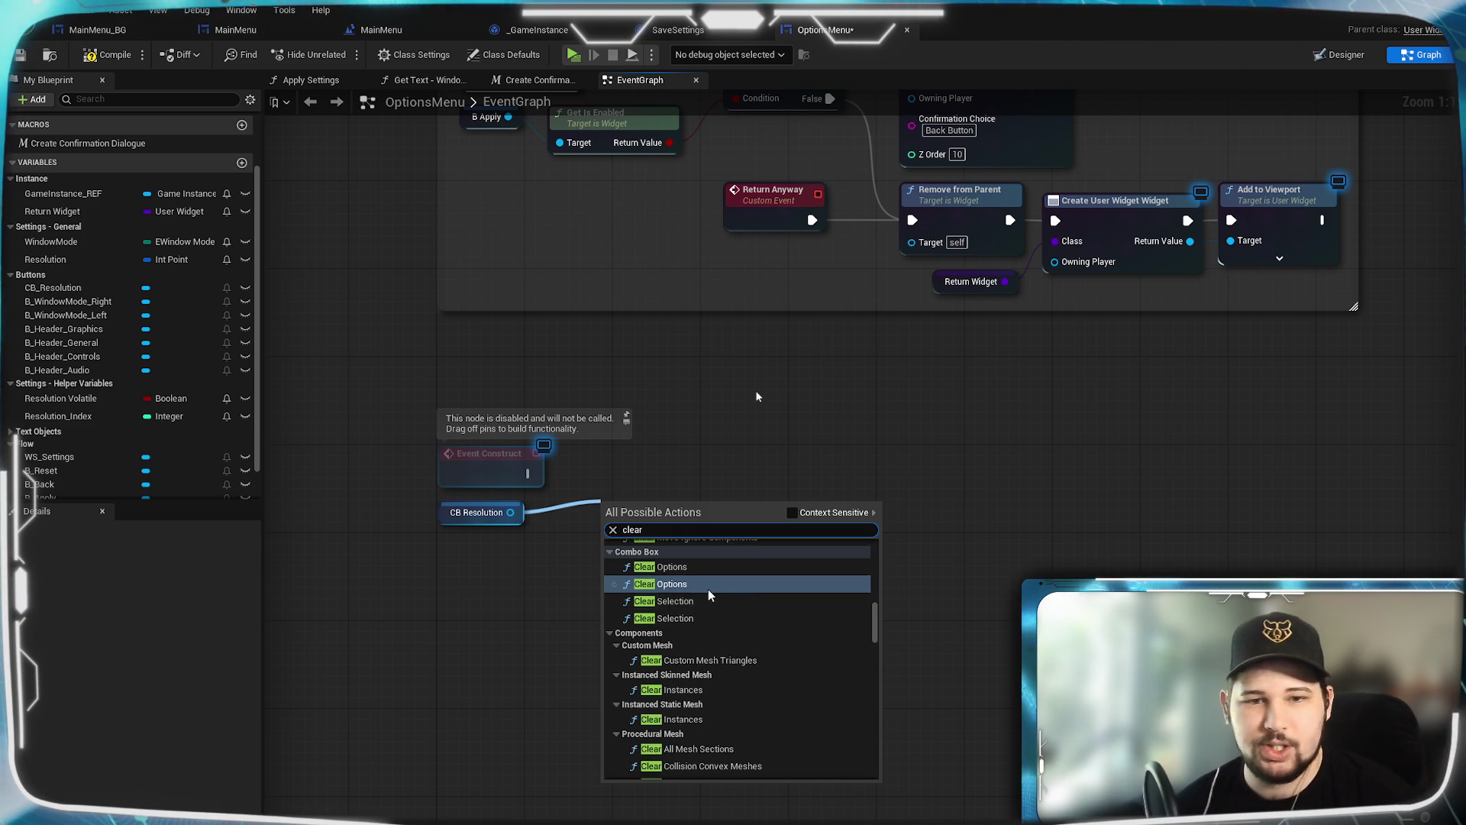
pyautogui.click(793, 513)
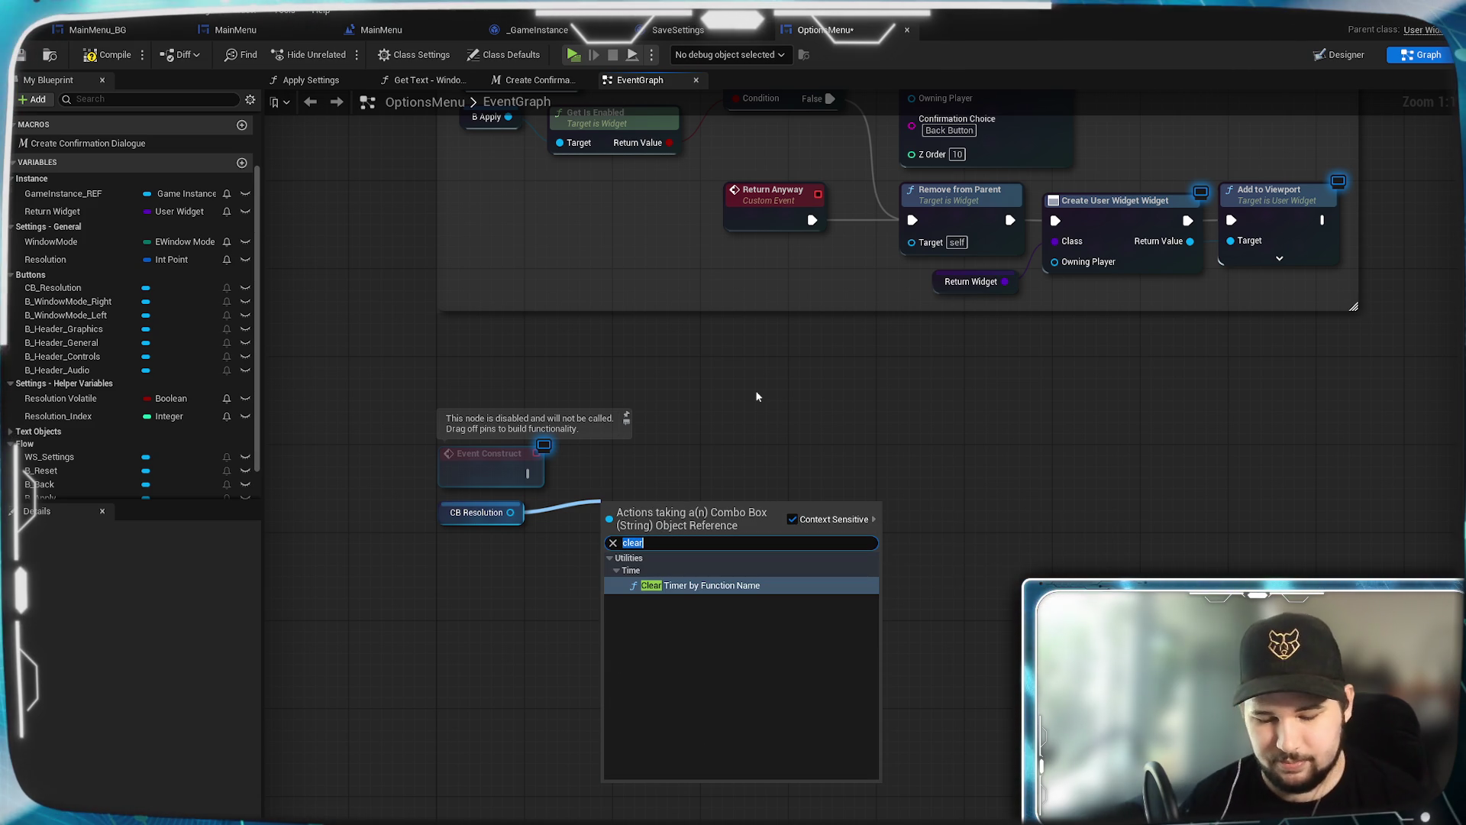
pyautogui.write(' opt')
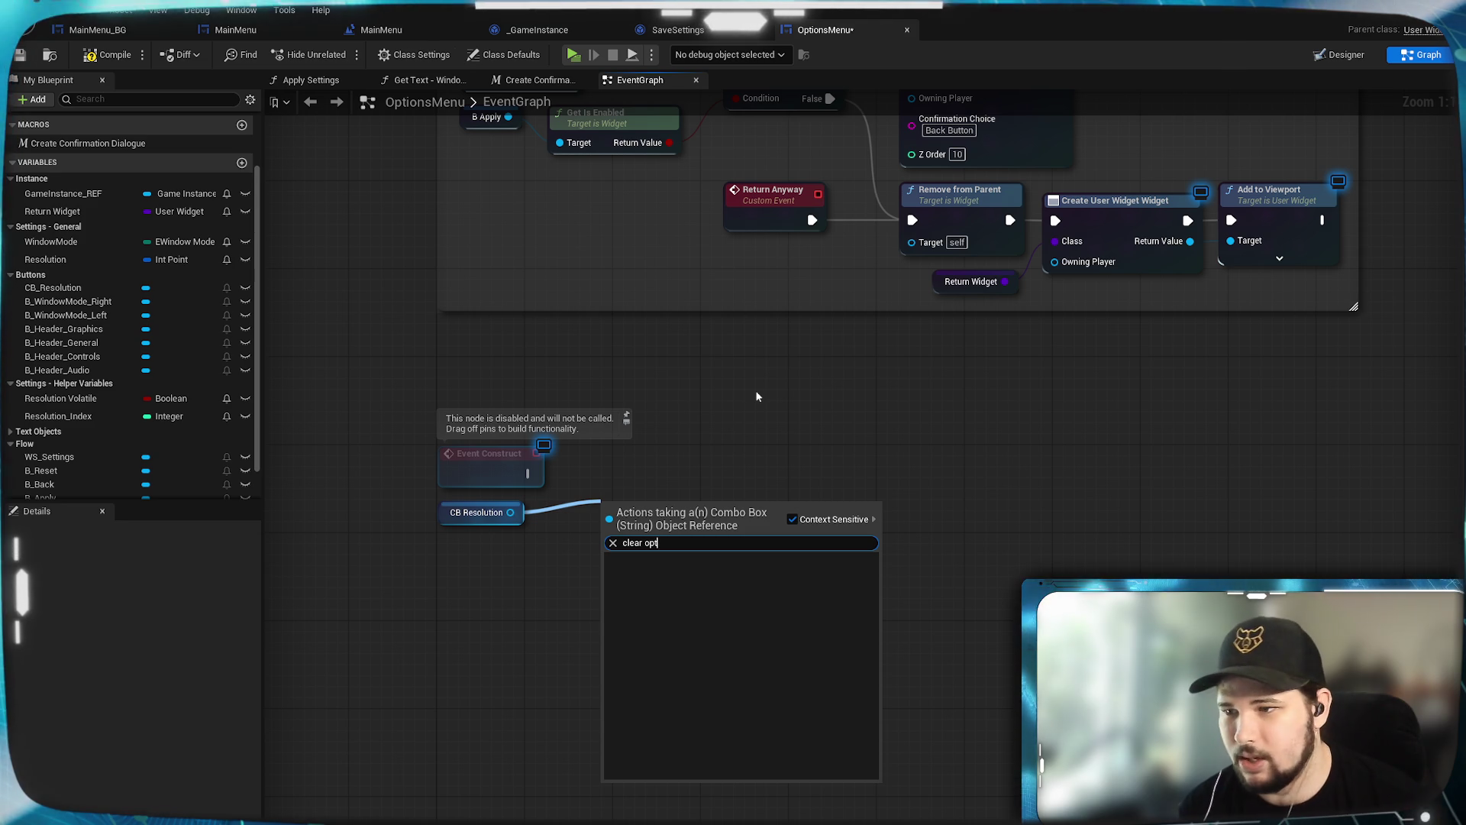
pyautogui.click(795, 520)
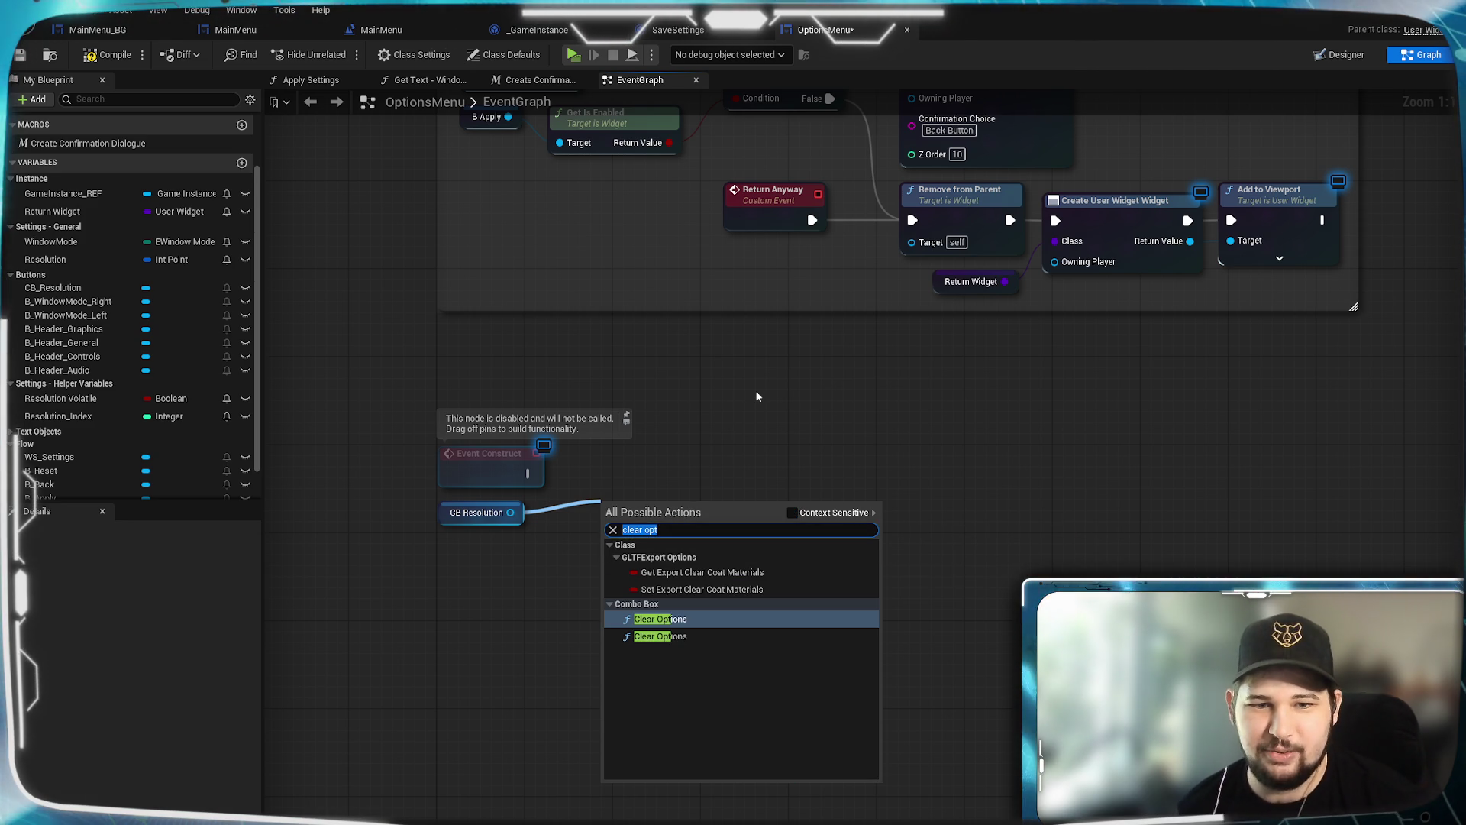
pyautogui.click(666, 637)
# Step: Wire Event Construct's execution into Clear Options, then drag GameInstance_REF into the graph
pyautogui.moveTo(674, 533); pyautogui.dragTo(696, 475)
pyautogui.click(705, 663)
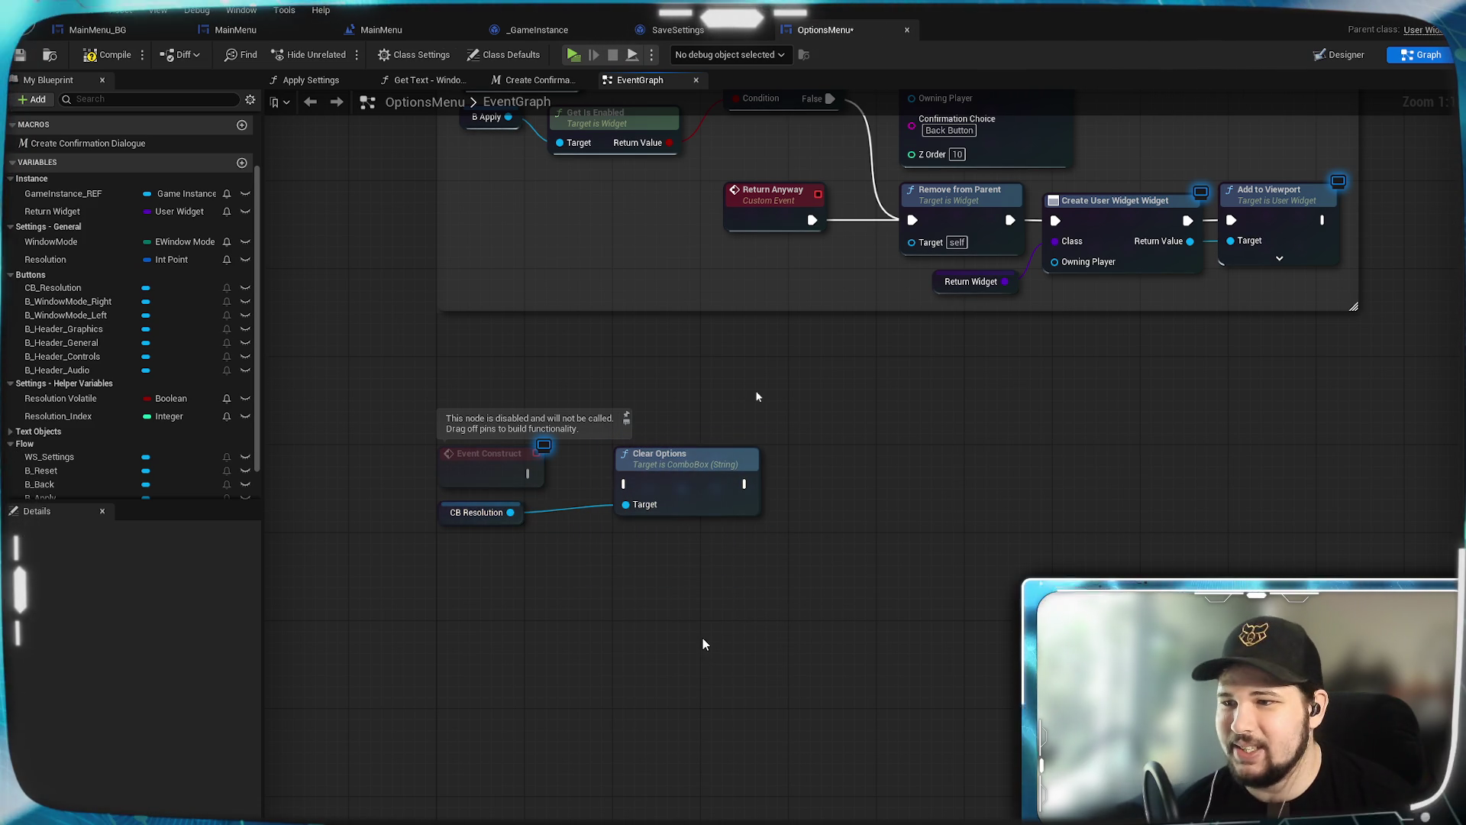
pyautogui.moveTo(625, 484); pyautogui.dragTo(625, 485)
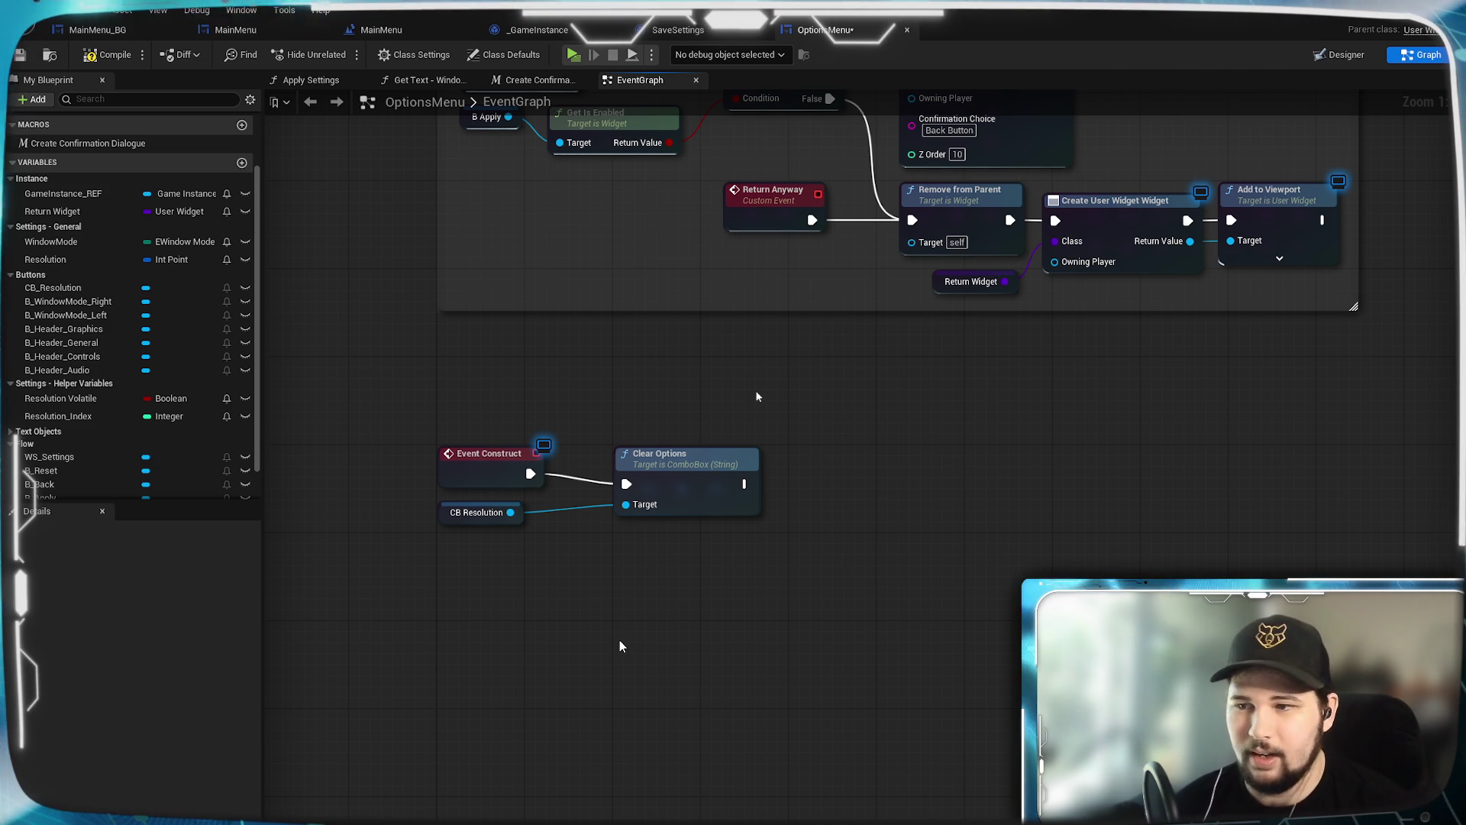
pyautogui.moveTo(63, 193)
pyautogui.mouseDown()
pyautogui.moveTo(442, 573)
pyautogui.moveTo(462, 588)
pyautogui.moveTo(514, 543)
pyautogui.mouseUp()
# Step: Place a Game Instance REF getter and add a Get Resolutions node from its pin
pyautogui.click(528, 586)
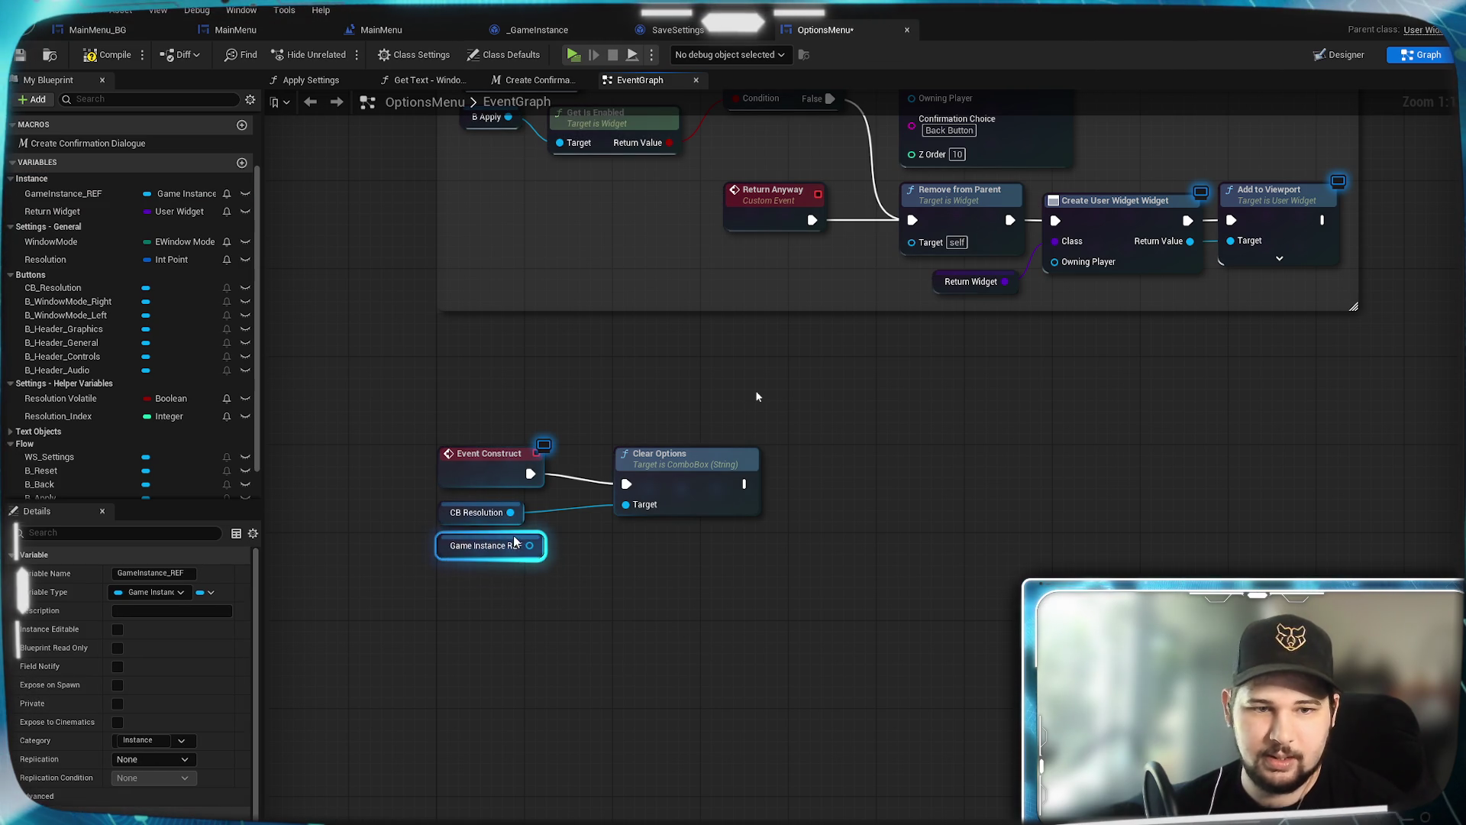
pyautogui.click(576, 605)
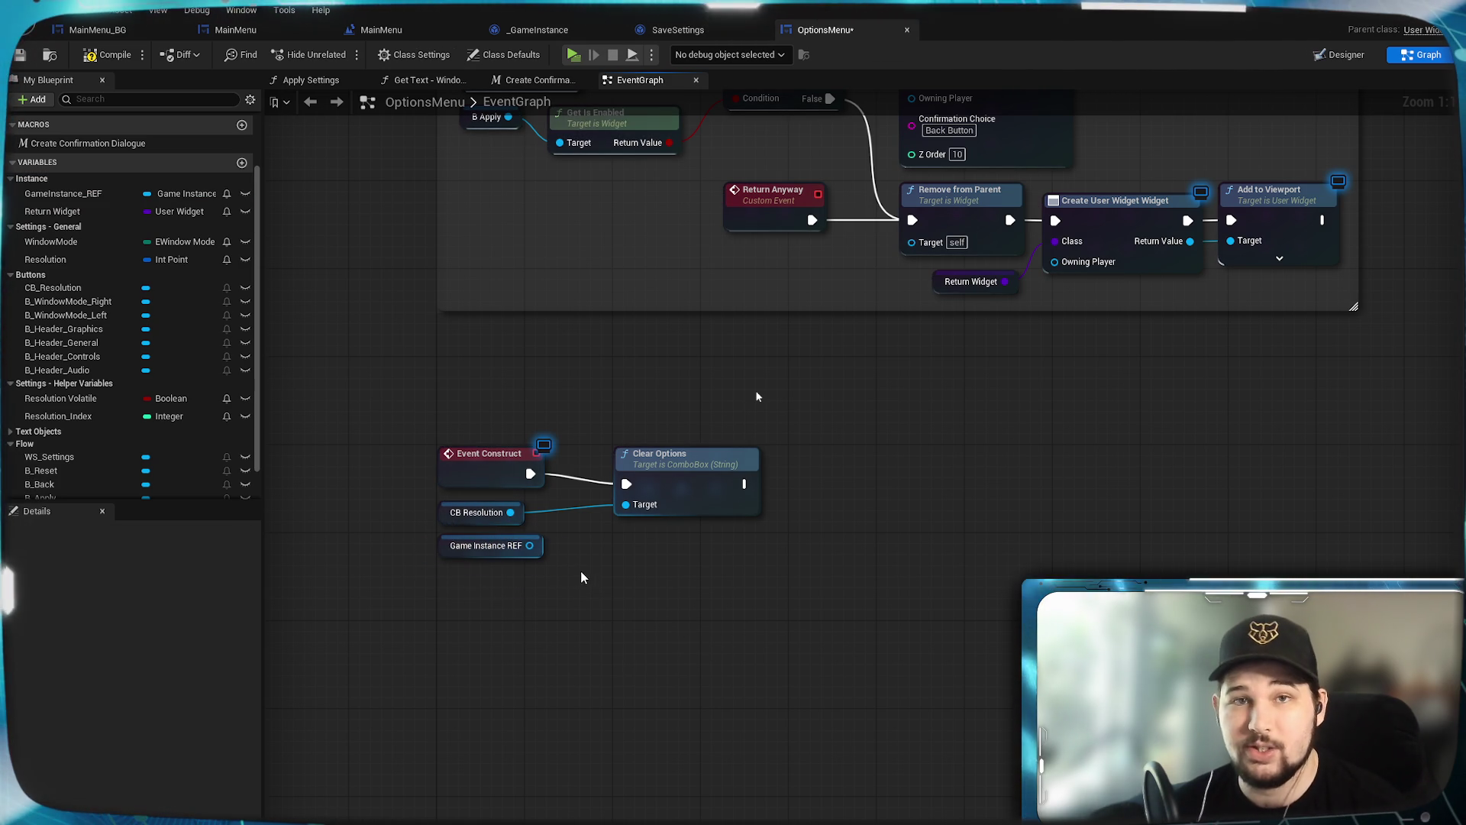
pyautogui.moveTo(529, 545)
pyautogui.mouseDown()
pyautogui.moveTo(634, 540)
pyautogui.moveTo(675, 659)
pyautogui.mouseUp()
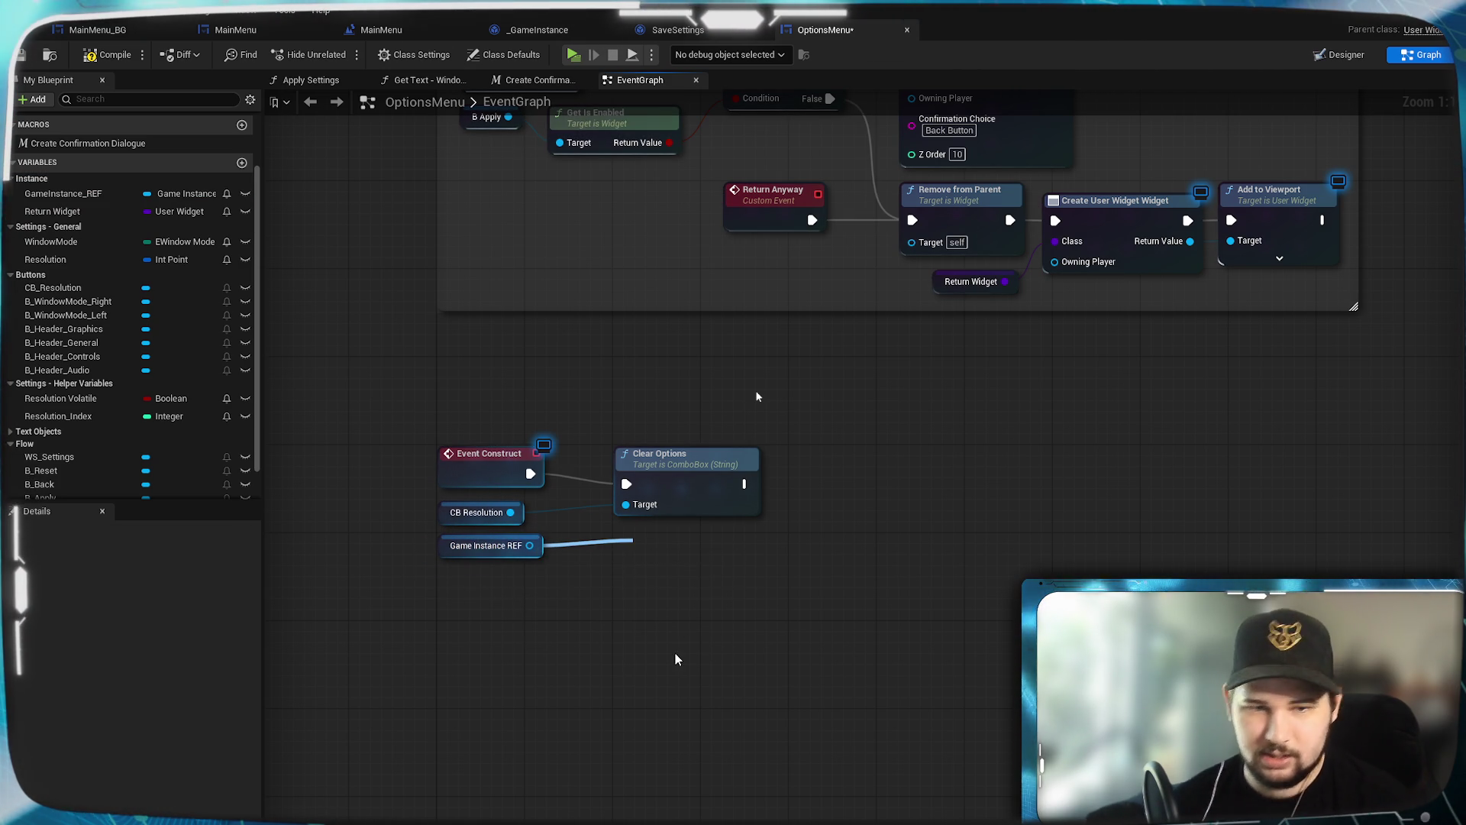
pyautogui.write('get resolutio')
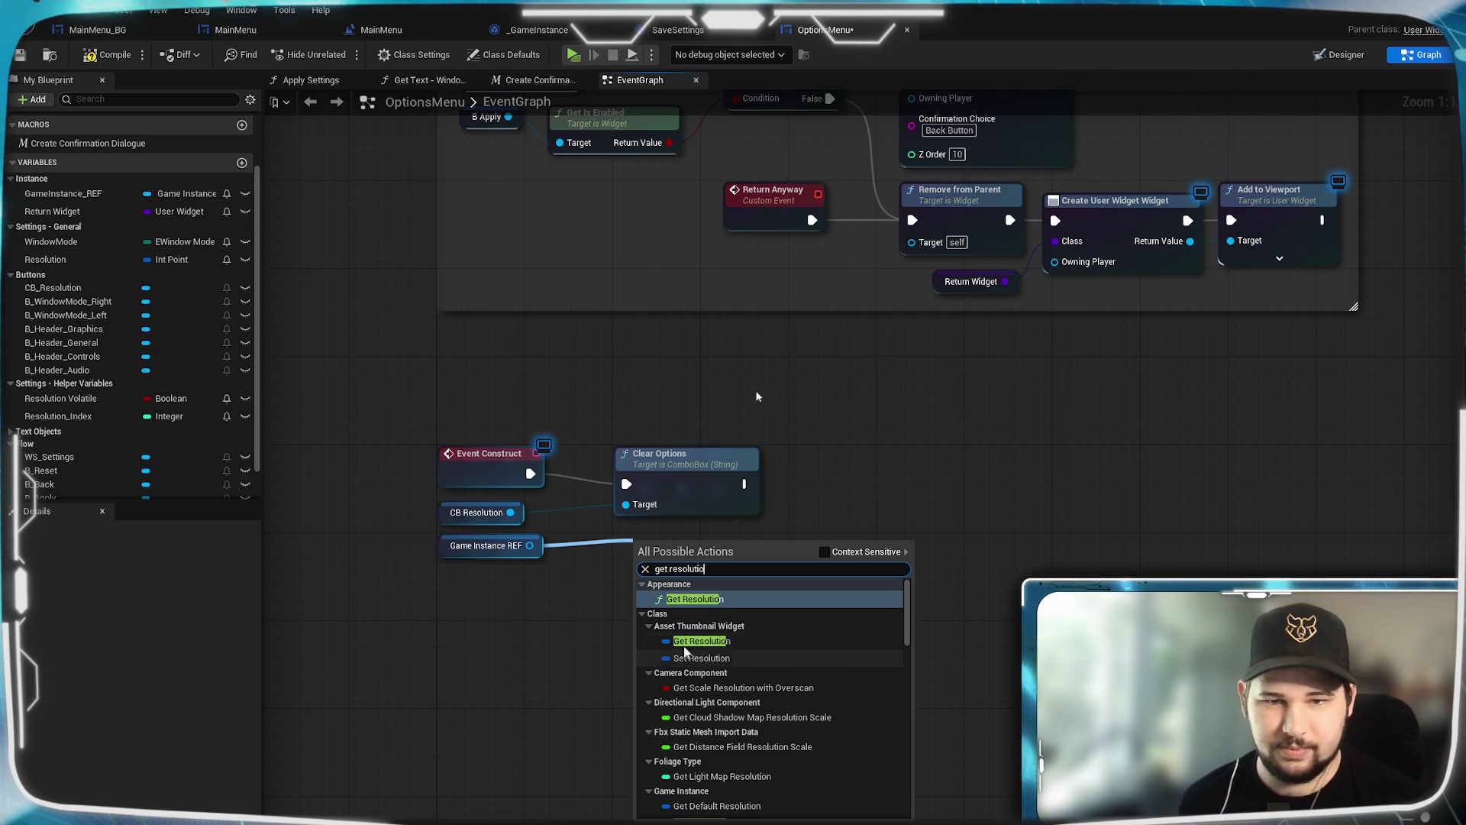
pyautogui.click(824, 552)
pyautogui.click(794, 583)
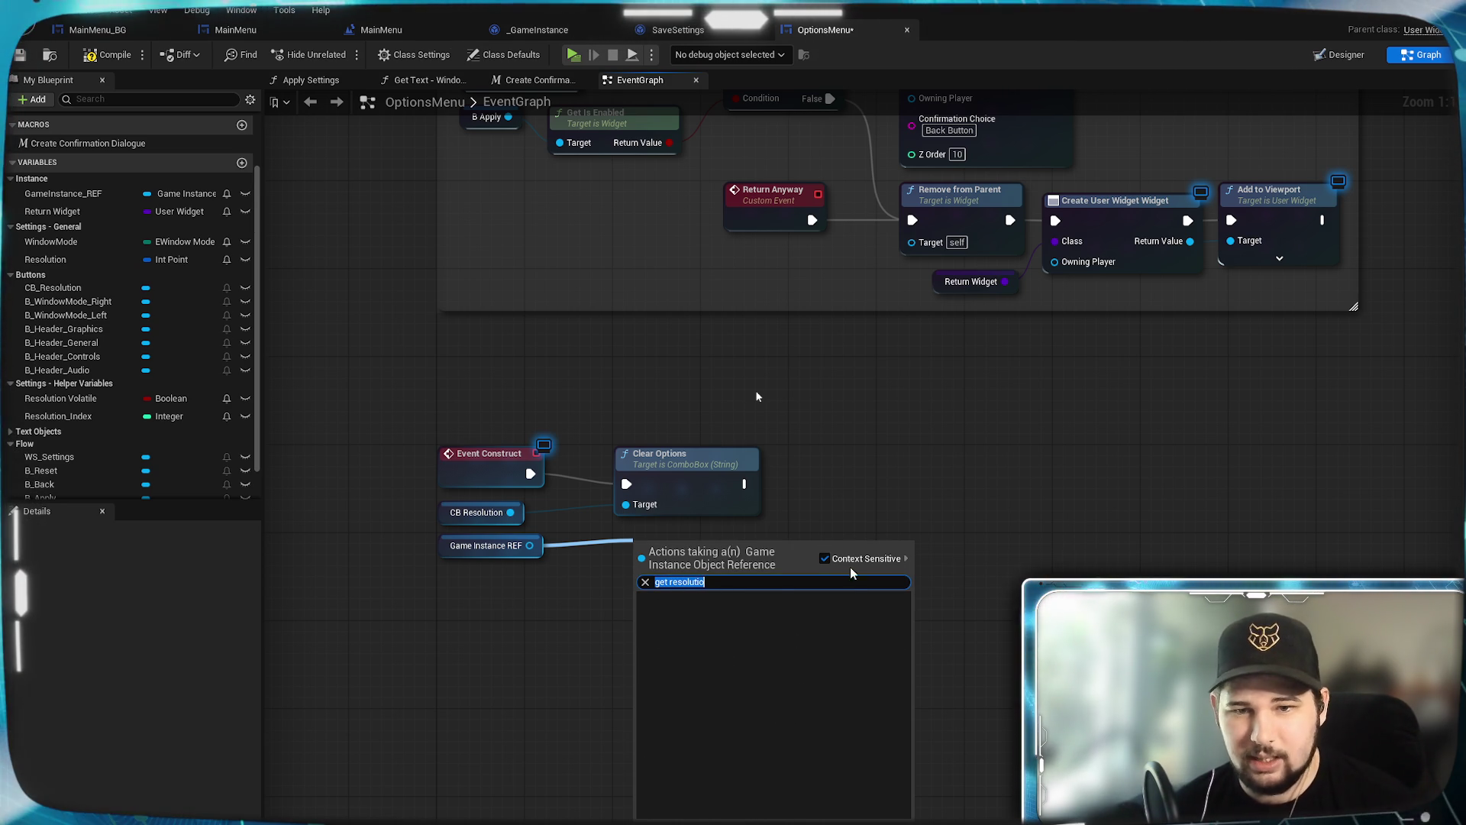
pyautogui.click(823, 559)
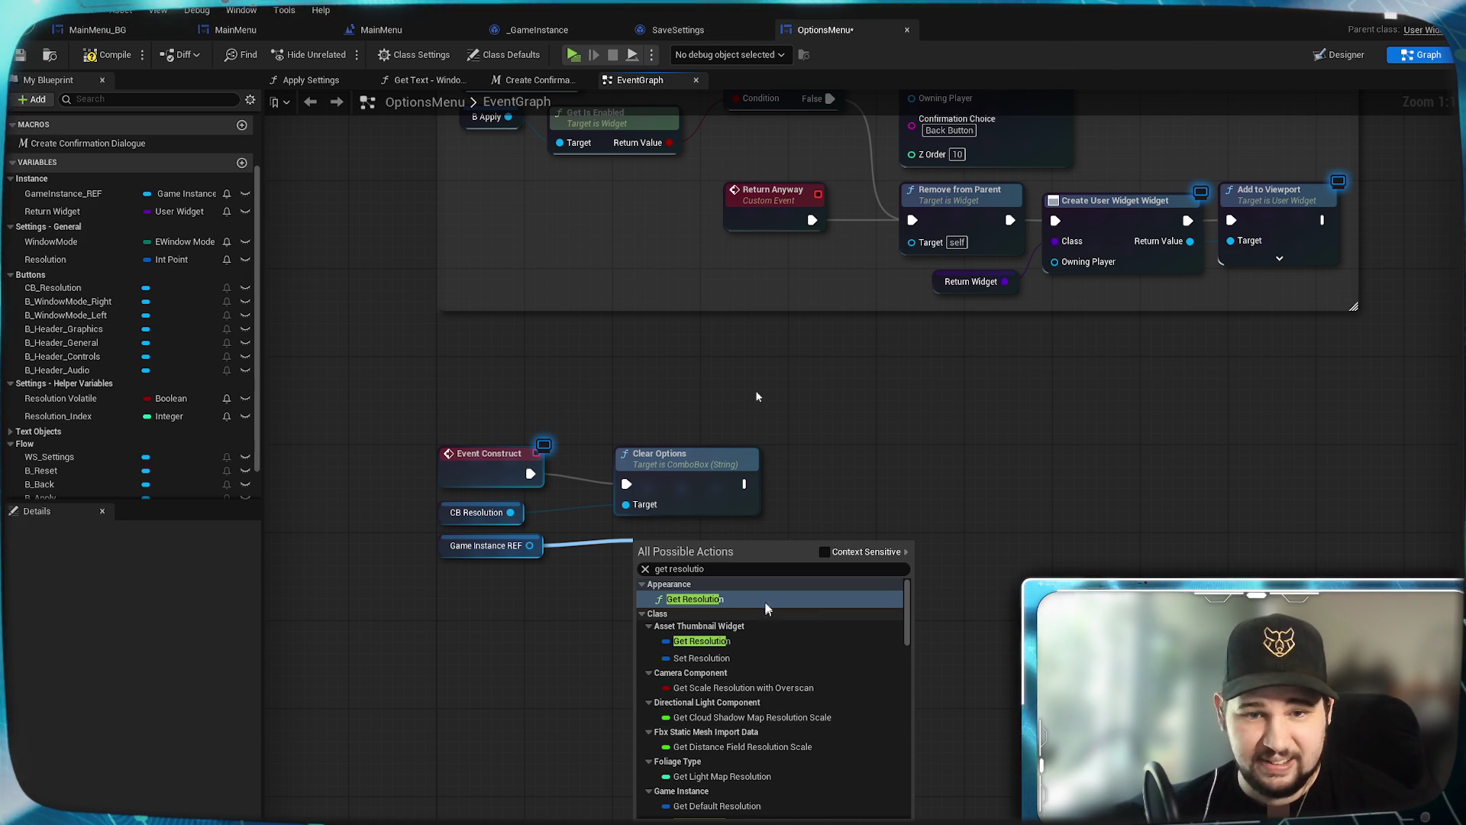
pyautogui.scroll(-5, 734, 668)
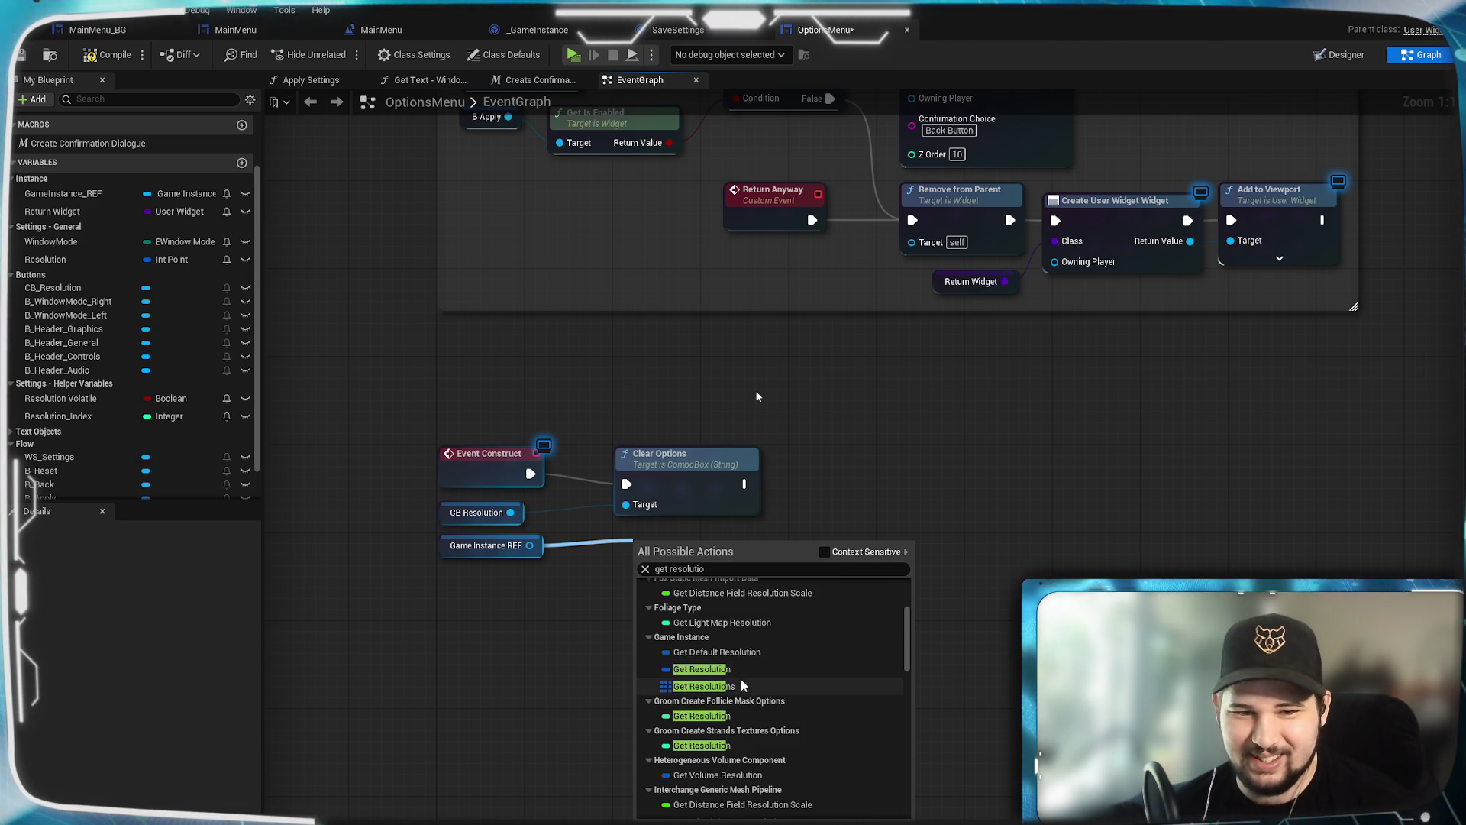
pyautogui.click(741, 686)
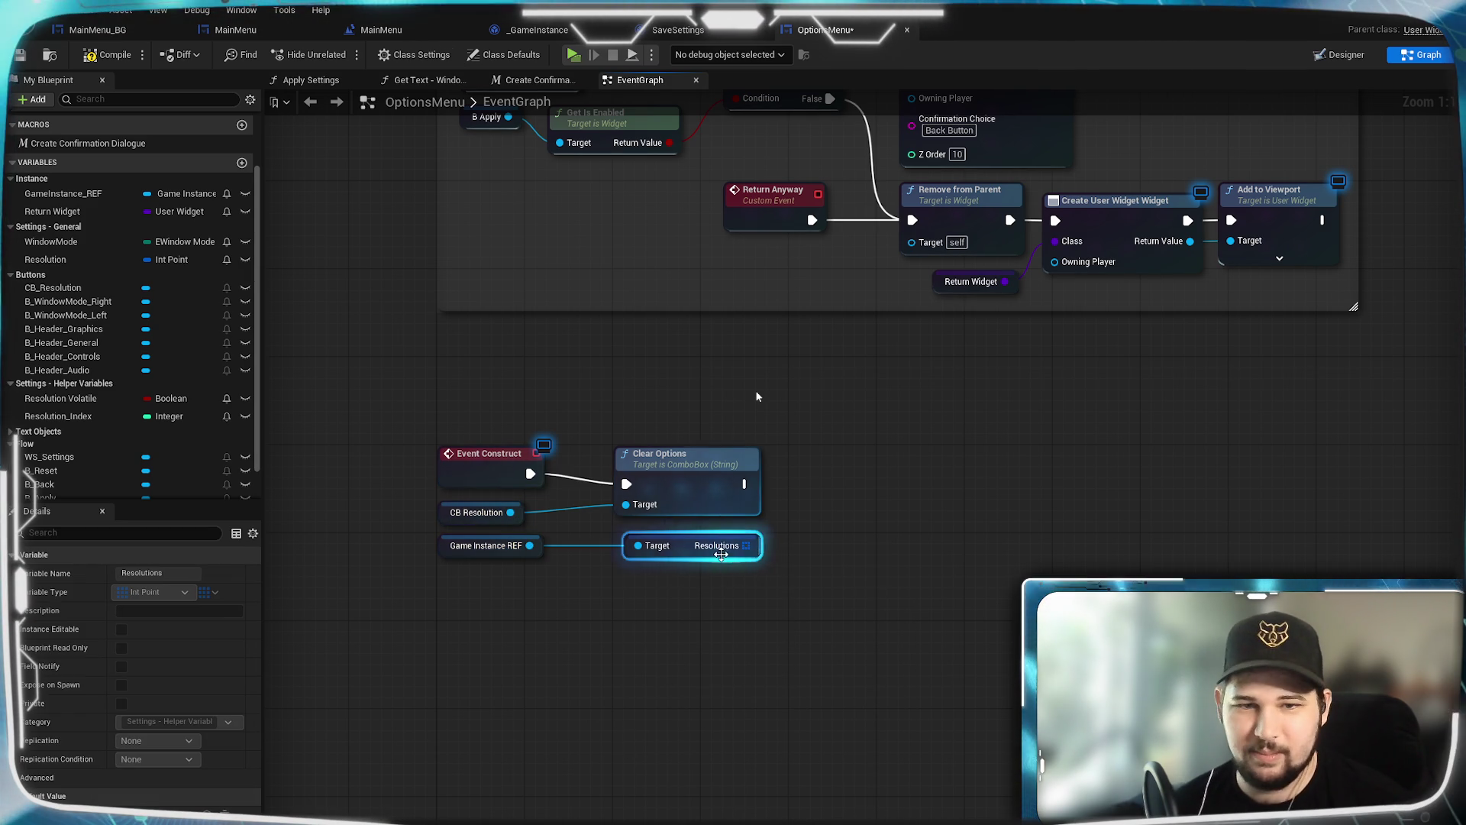
pyautogui.click(696, 635)
# Step: Add a Get Resolution node off Game Instance REF and reframe the graph
pyautogui.moveTo(529, 546); pyautogui.dragTo(618, 593)
pyautogui.write('get resolution')
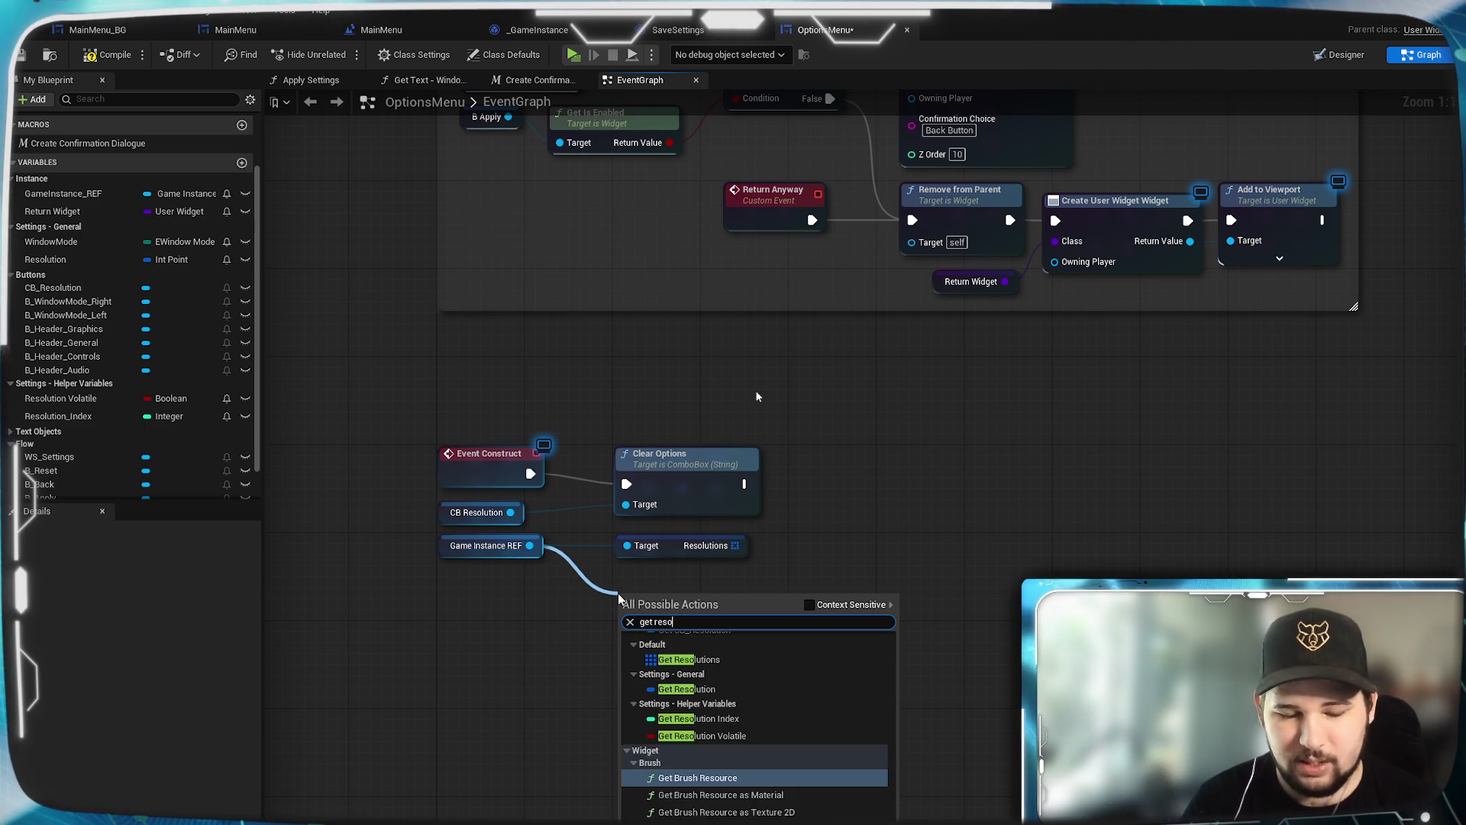
pyautogui.scroll(-5, 695, 726)
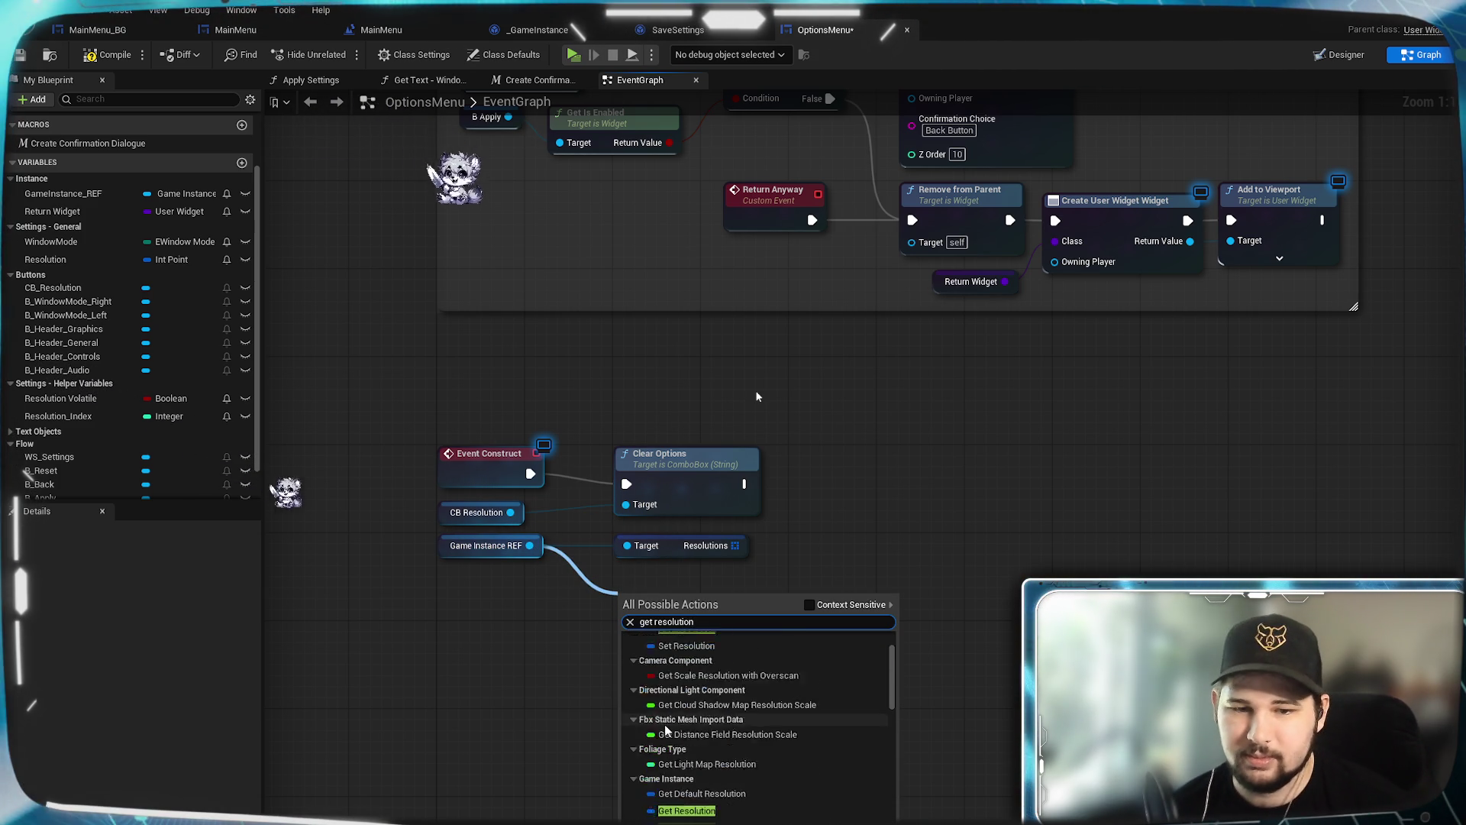
pyautogui.press('Escape')
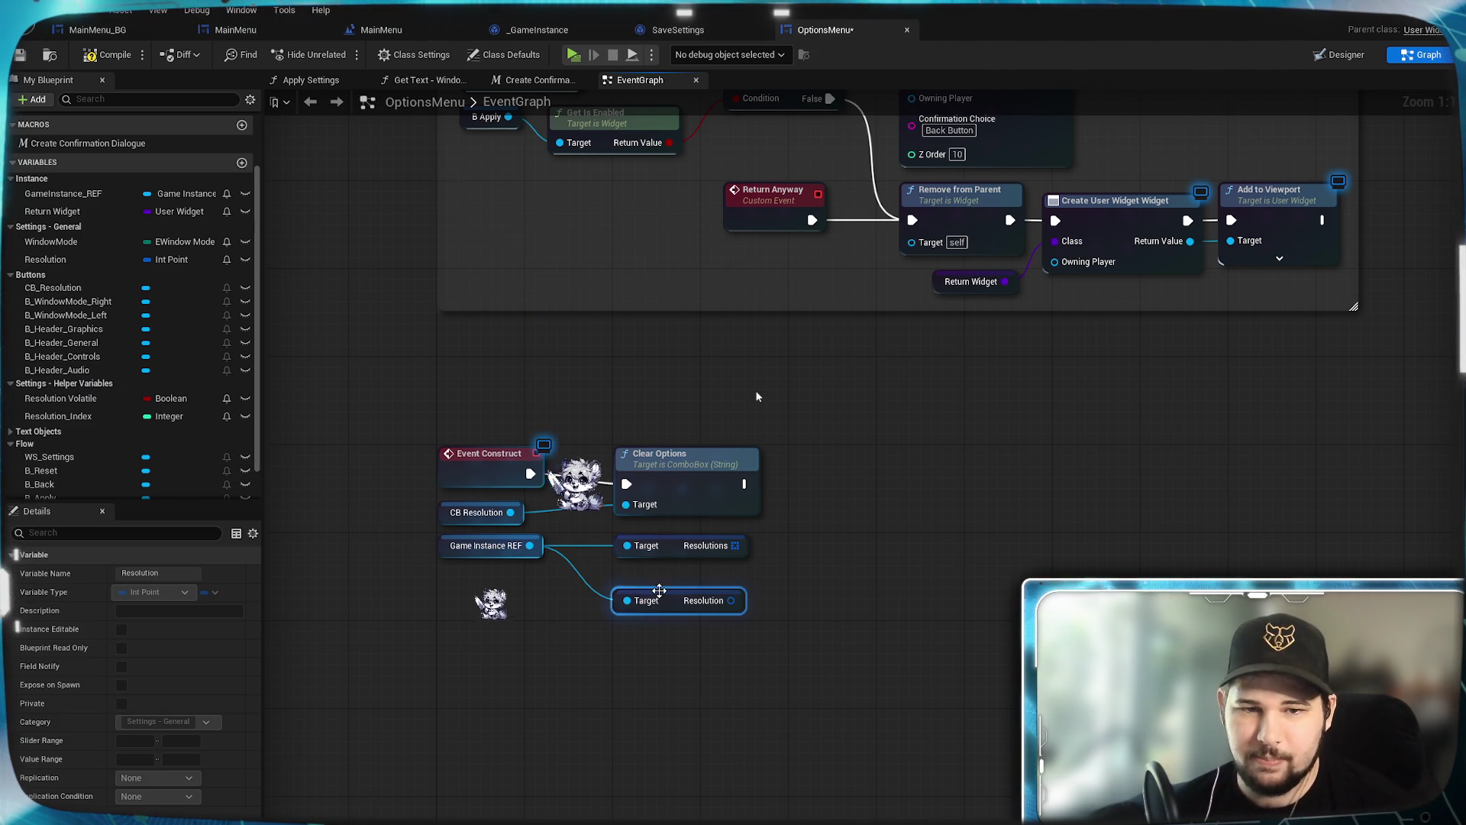
pyautogui.moveTo(758, 396)
pyautogui.mouseDown()
pyautogui.moveTo(621, 477)
pyautogui.moveTo(668, 451)
pyautogui.mouseUp()
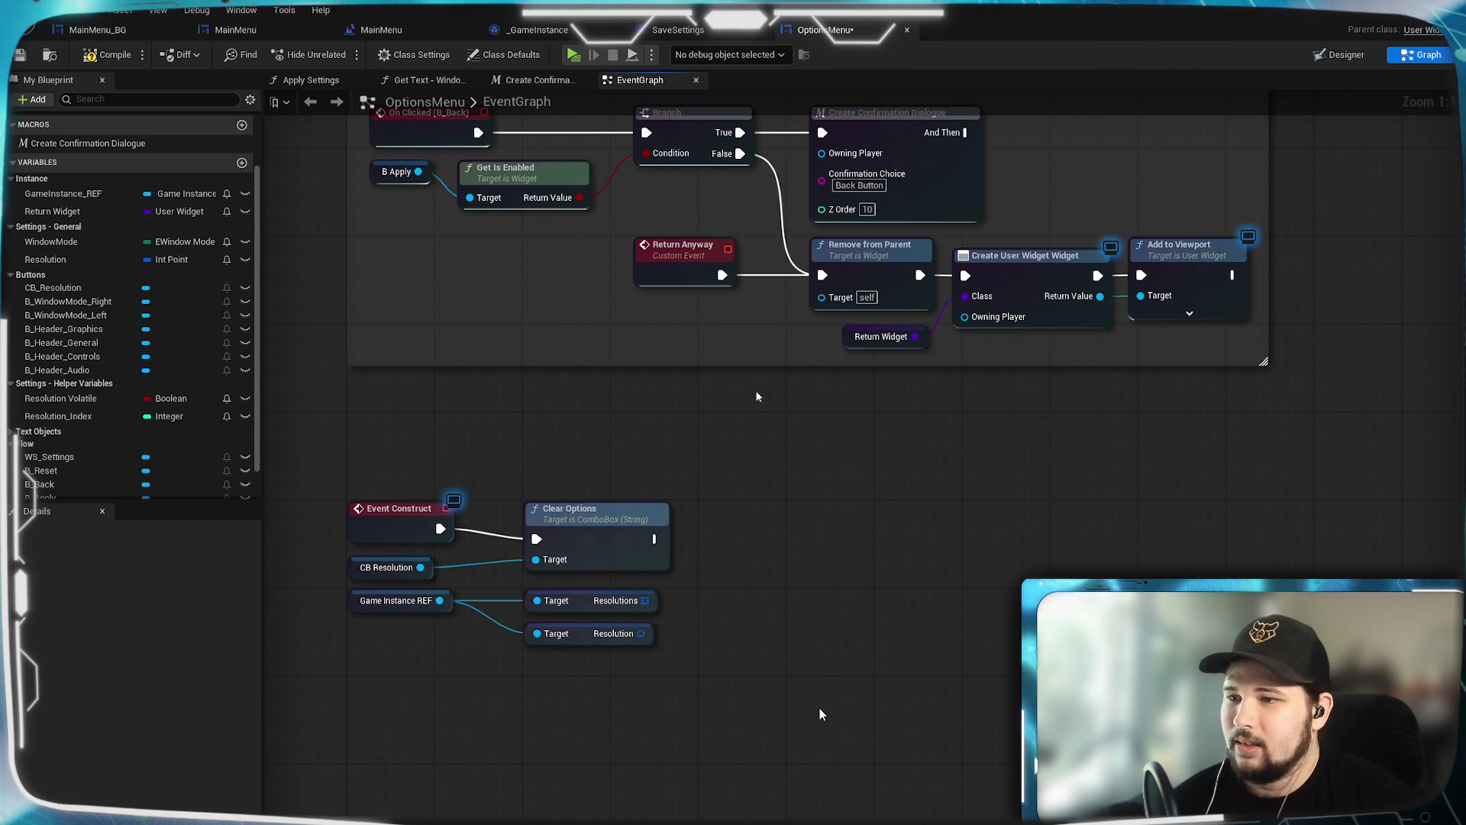
pyautogui.moveTo(825, 718)
pyautogui.mouseDown()
pyautogui.moveTo(772, 707)
pyautogui.moveTo(791, 636)
pyautogui.mouseUp()
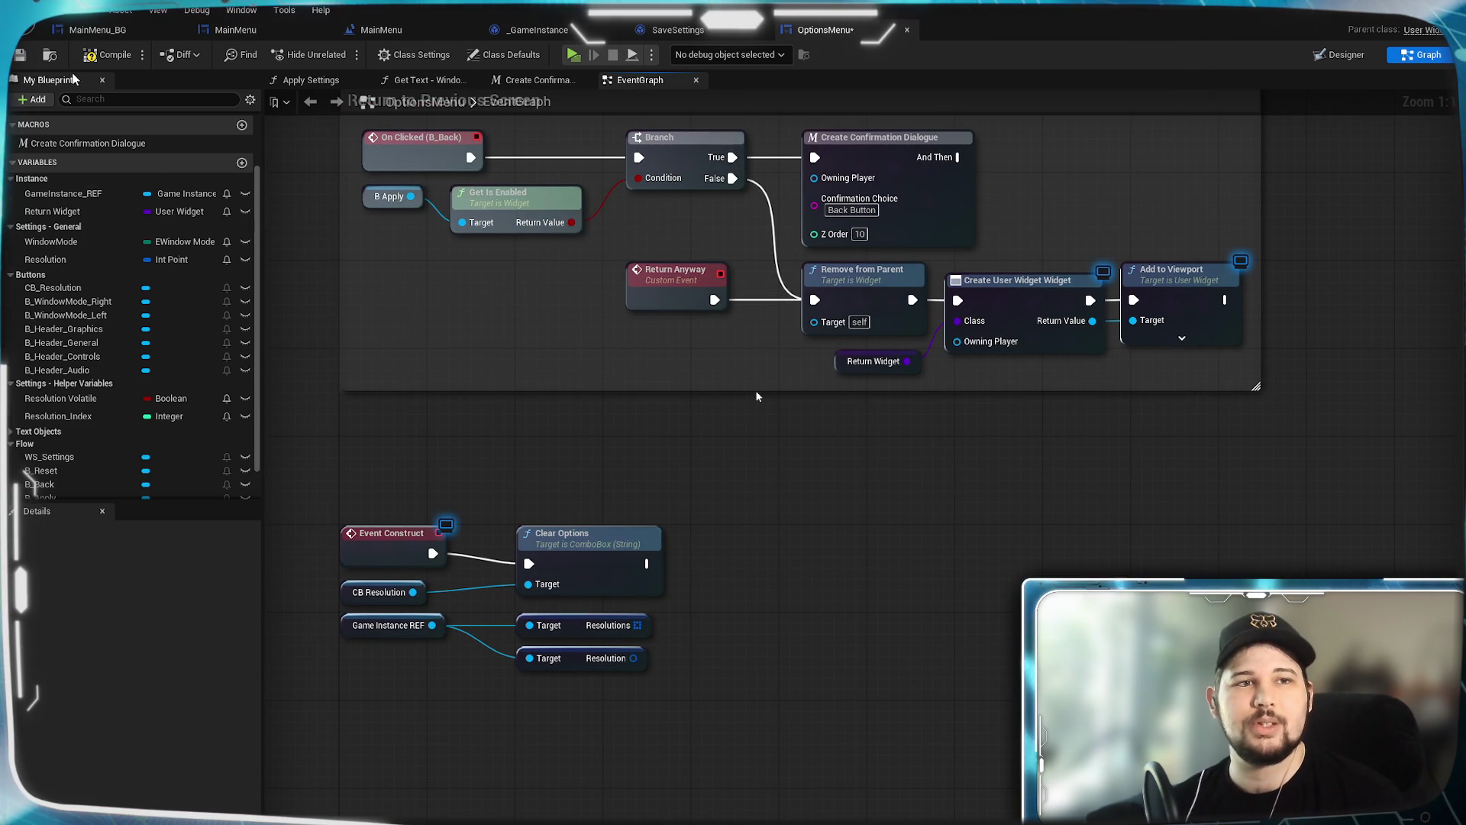
# Step: Save the OptionsMenu blueprint and add a new macro under Macros
pyautogui.click(20, 56)
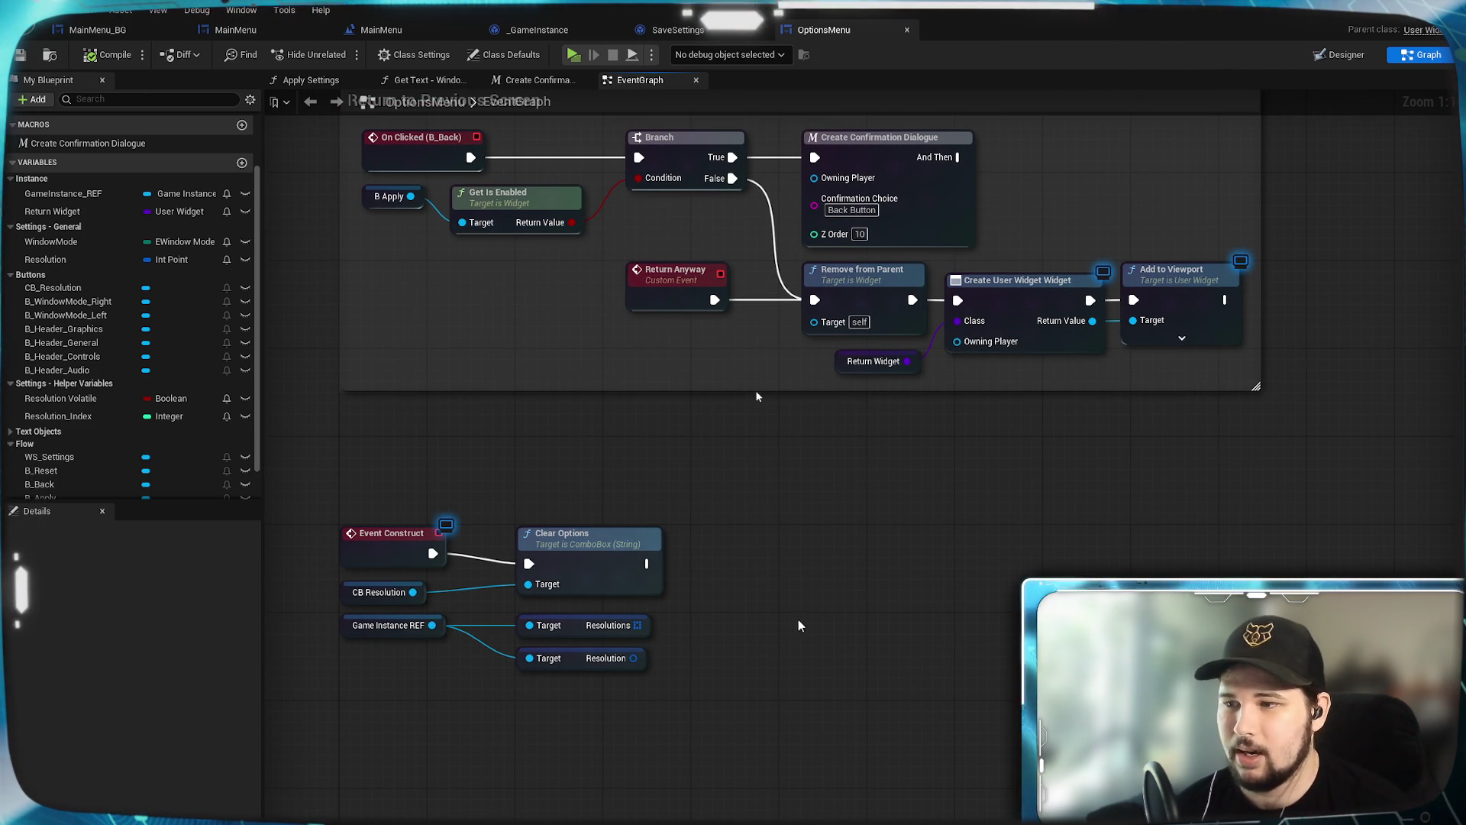
pyautogui.scroll(4, 214, 222)
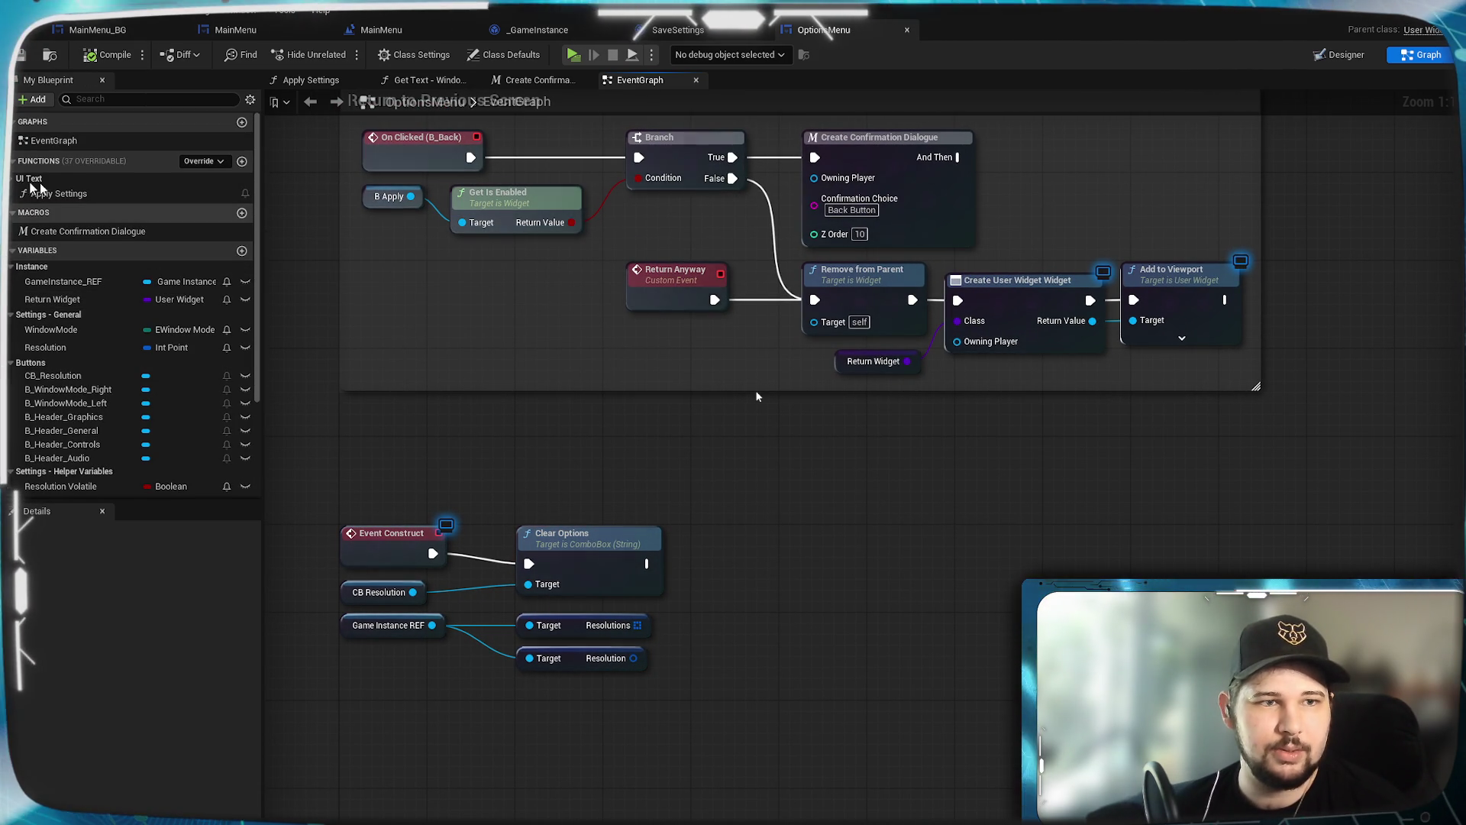
pyautogui.click(241, 214)
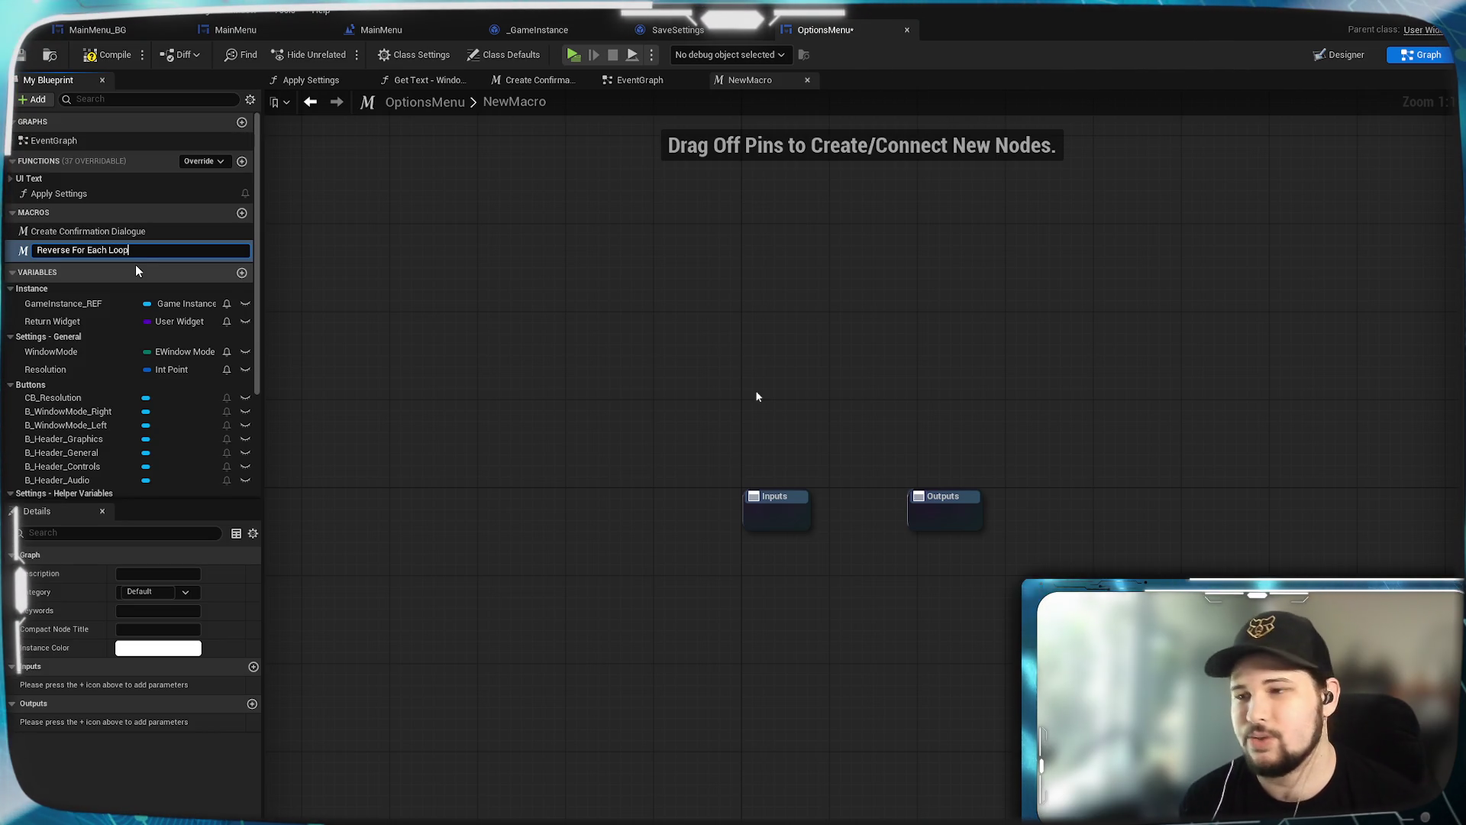
# Step: Confirm the macro name Reverse For Each Loop and select its Inputs node
pyautogui.press('Return')
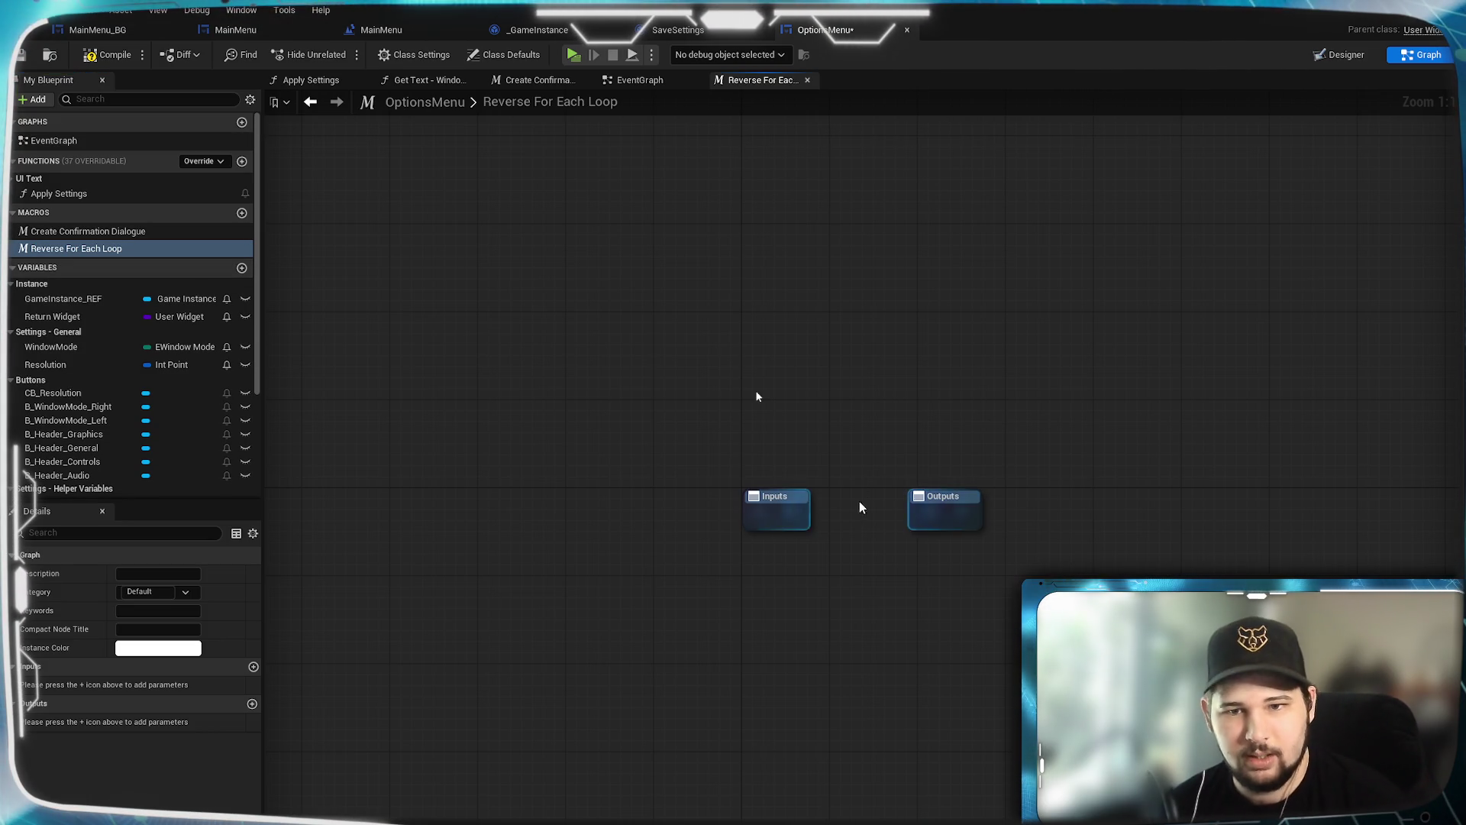
pyautogui.moveTo(947, 590); pyautogui.dragTo(809, 526)
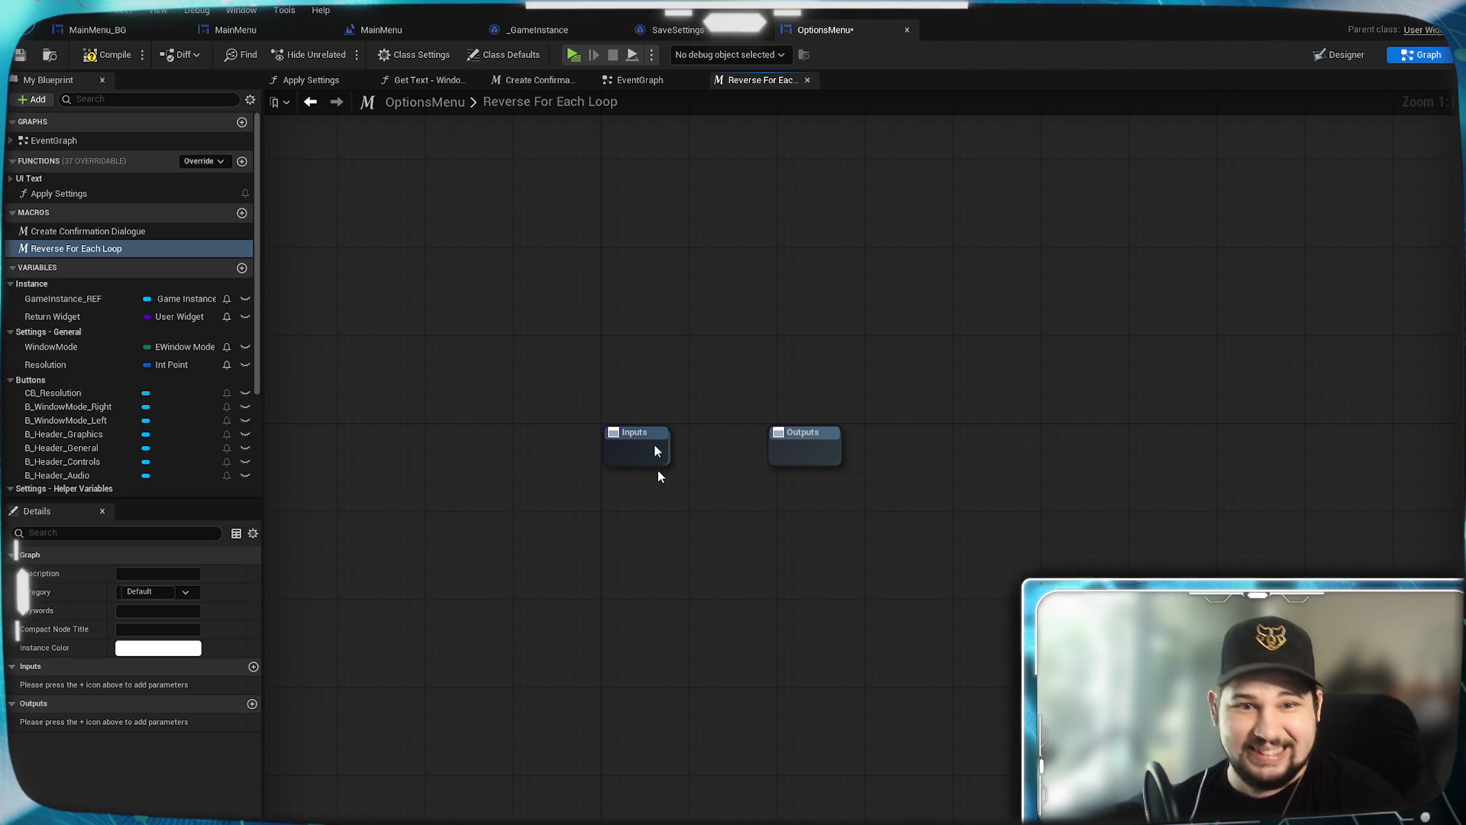
pyautogui.click(635, 448)
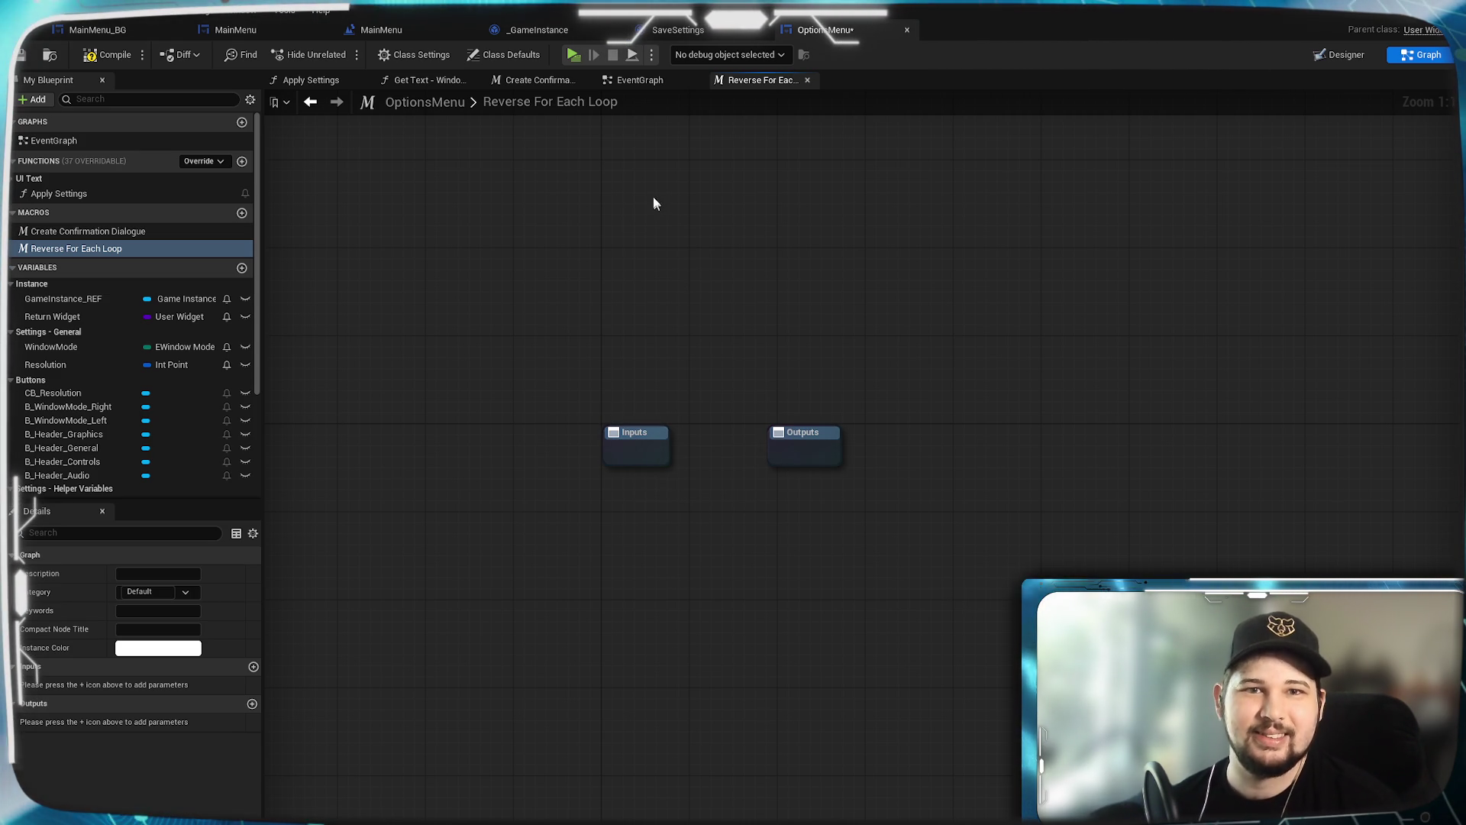
# Step: Place a Reverse For Each Loop node beside Clear Options in the EventGraph
pyautogui.click(640, 82)
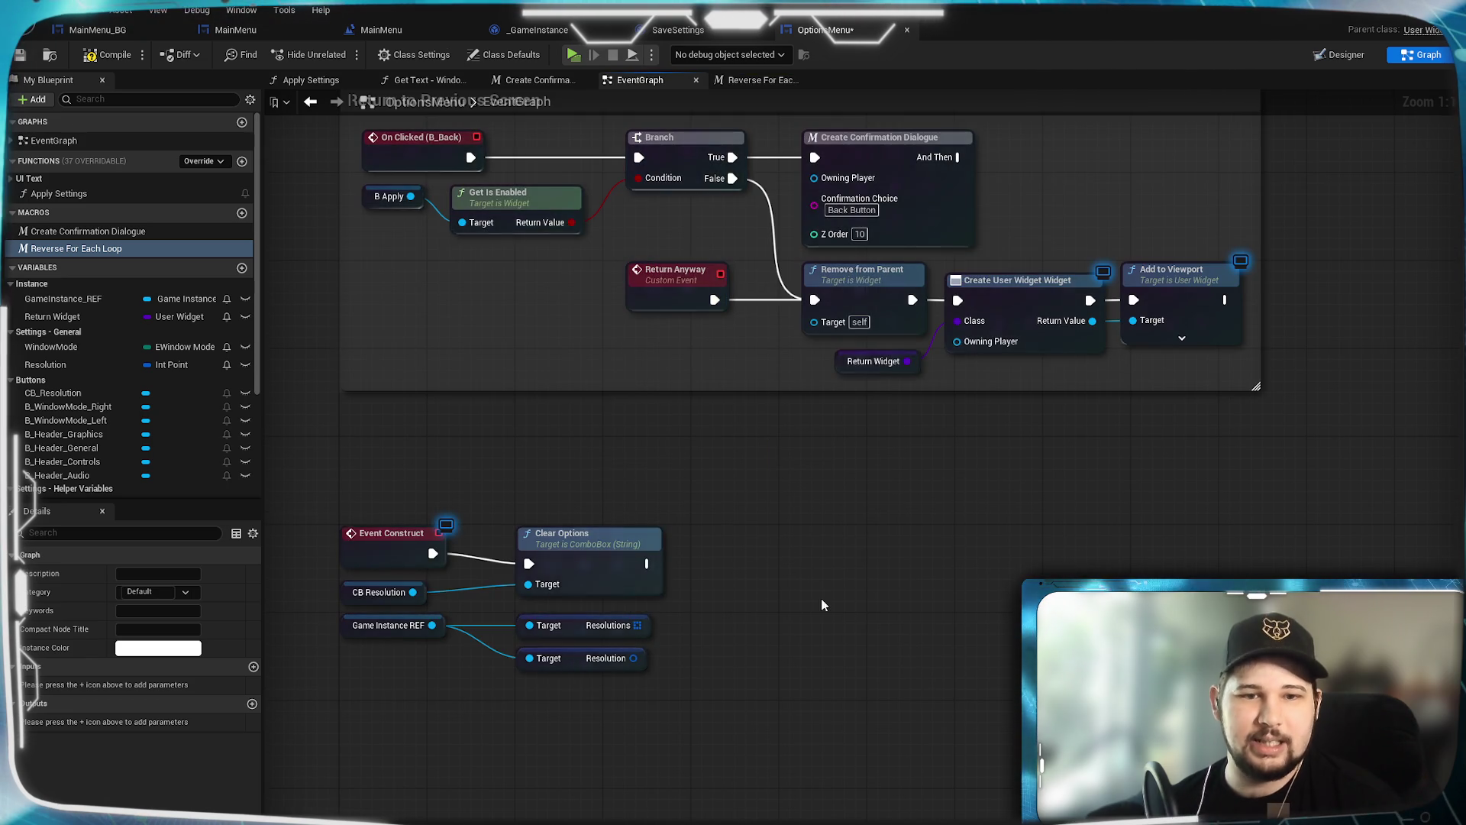
pyautogui.moveTo(819, 606); pyautogui.dragTo(928, 540)
pyautogui.moveTo(153, 248)
pyautogui.mouseDown()
pyautogui.moveTo(834, 476)
pyautogui.moveTo(923, 501)
pyautogui.moveTo(969, 477)
pyautogui.mouseUp()
pyautogui.moveTo(782, 487)
pyautogui.mouseDown()
pyautogui.moveTo(970, 475)
pyautogui.moveTo(951, 474)
pyautogui.mouseUp()
pyautogui.click(922, 475)
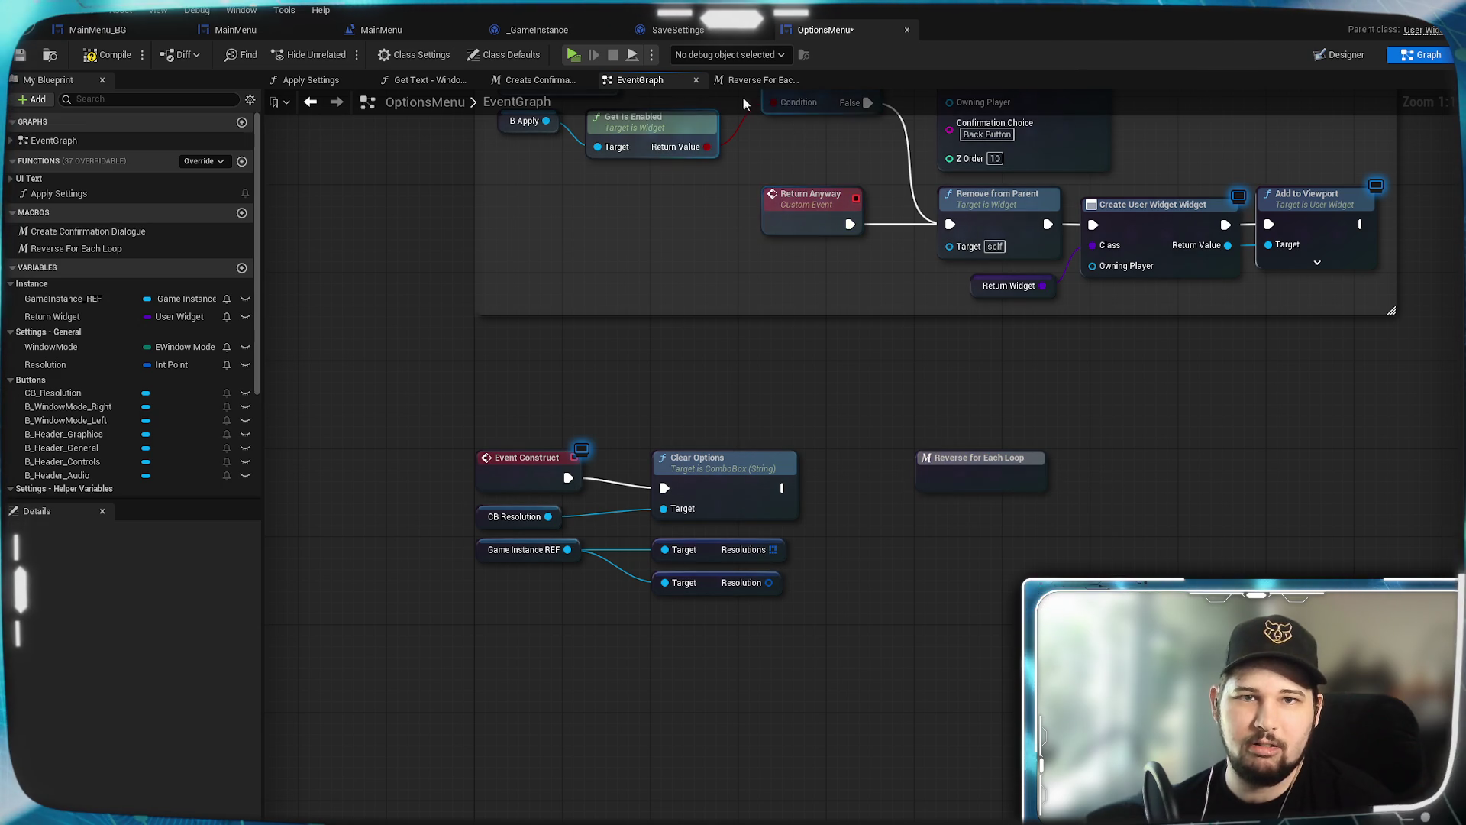
# Step: Give the Reverse For Each Loop macro an input named exec of Exec type
pyautogui.click(745, 79)
pyautogui.click(661, 449)
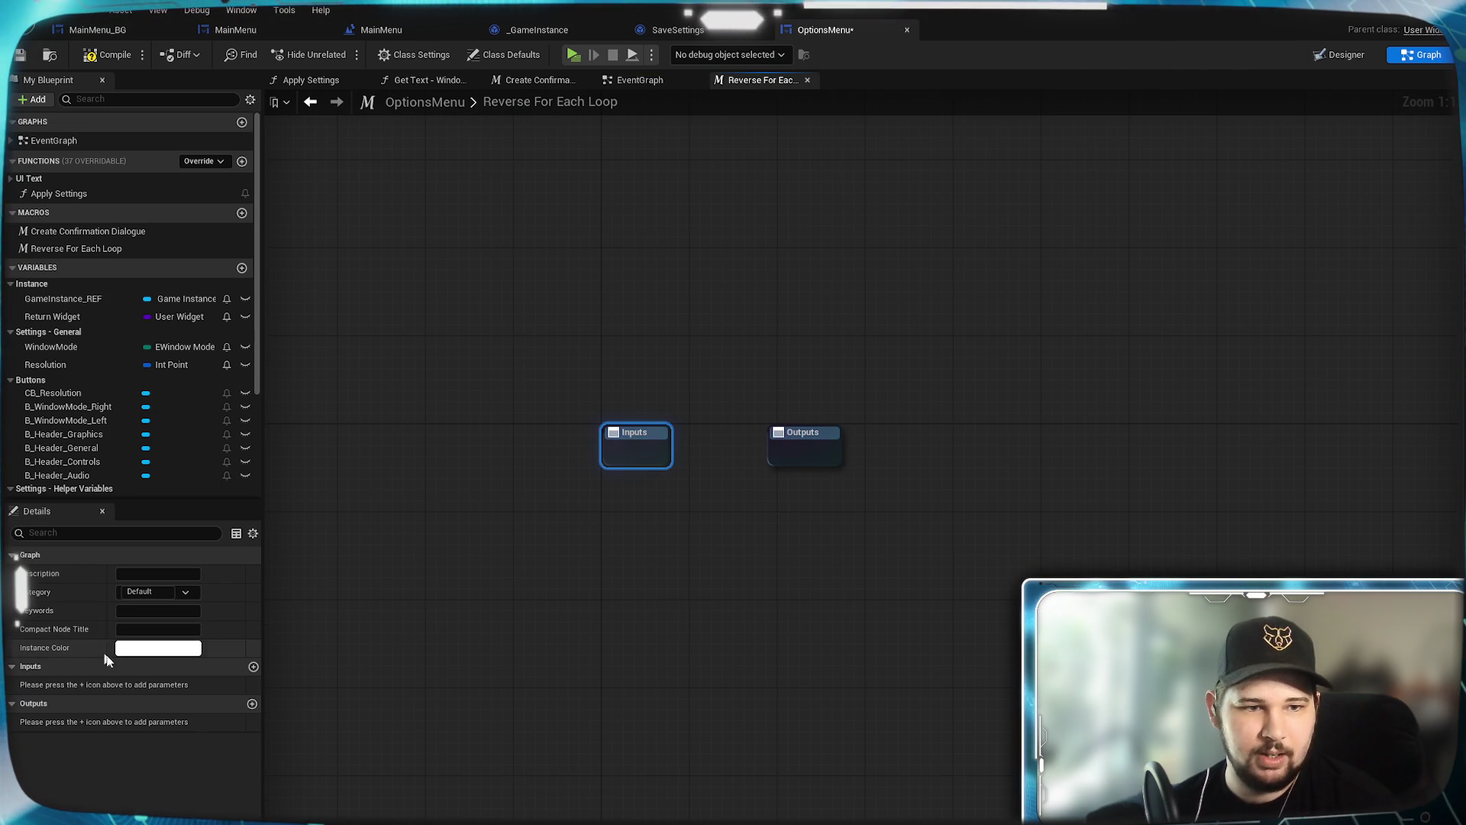
pyautogui.click(254, 666)
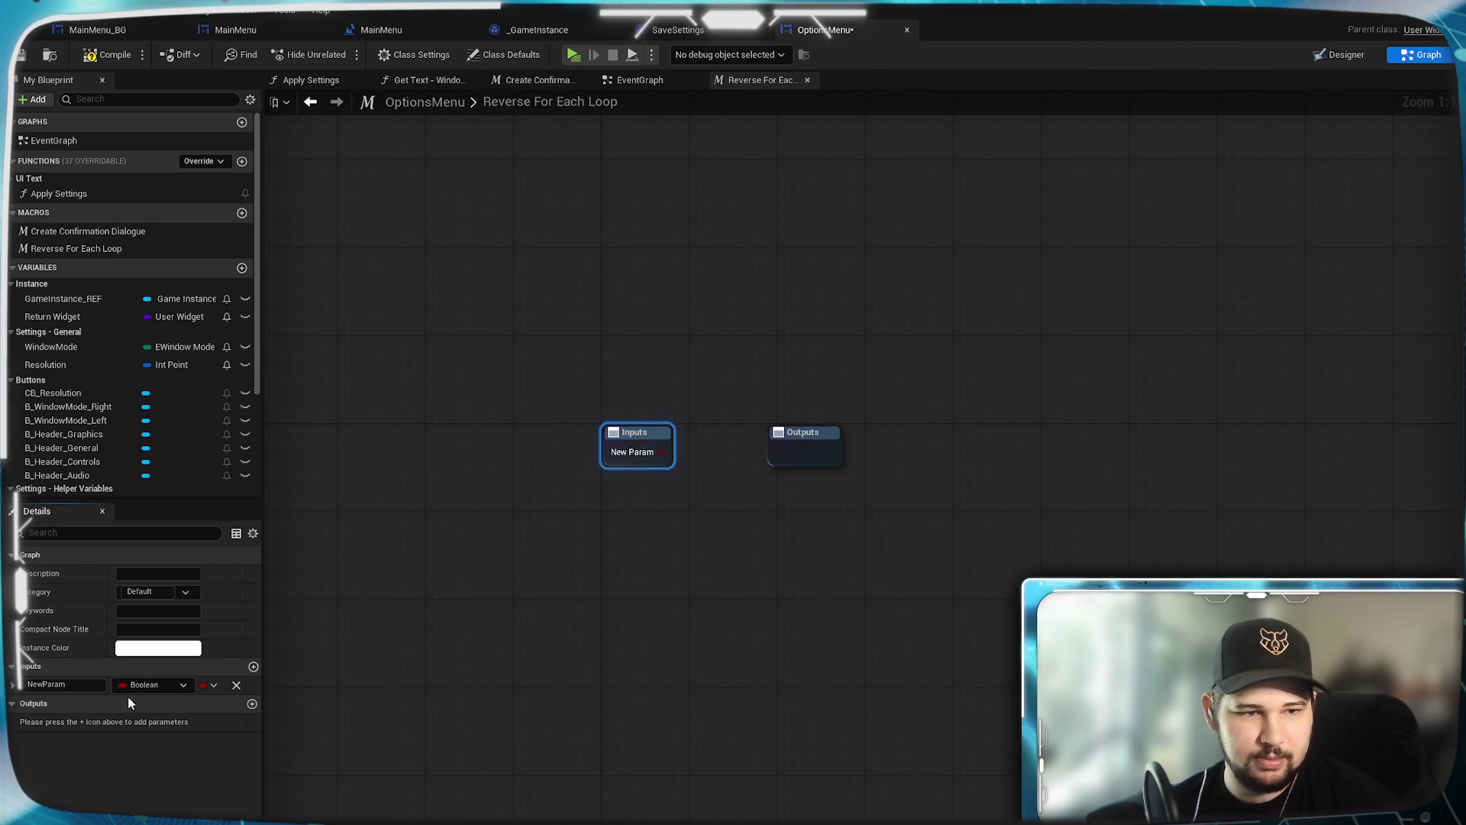
pyautogui.write('exec')
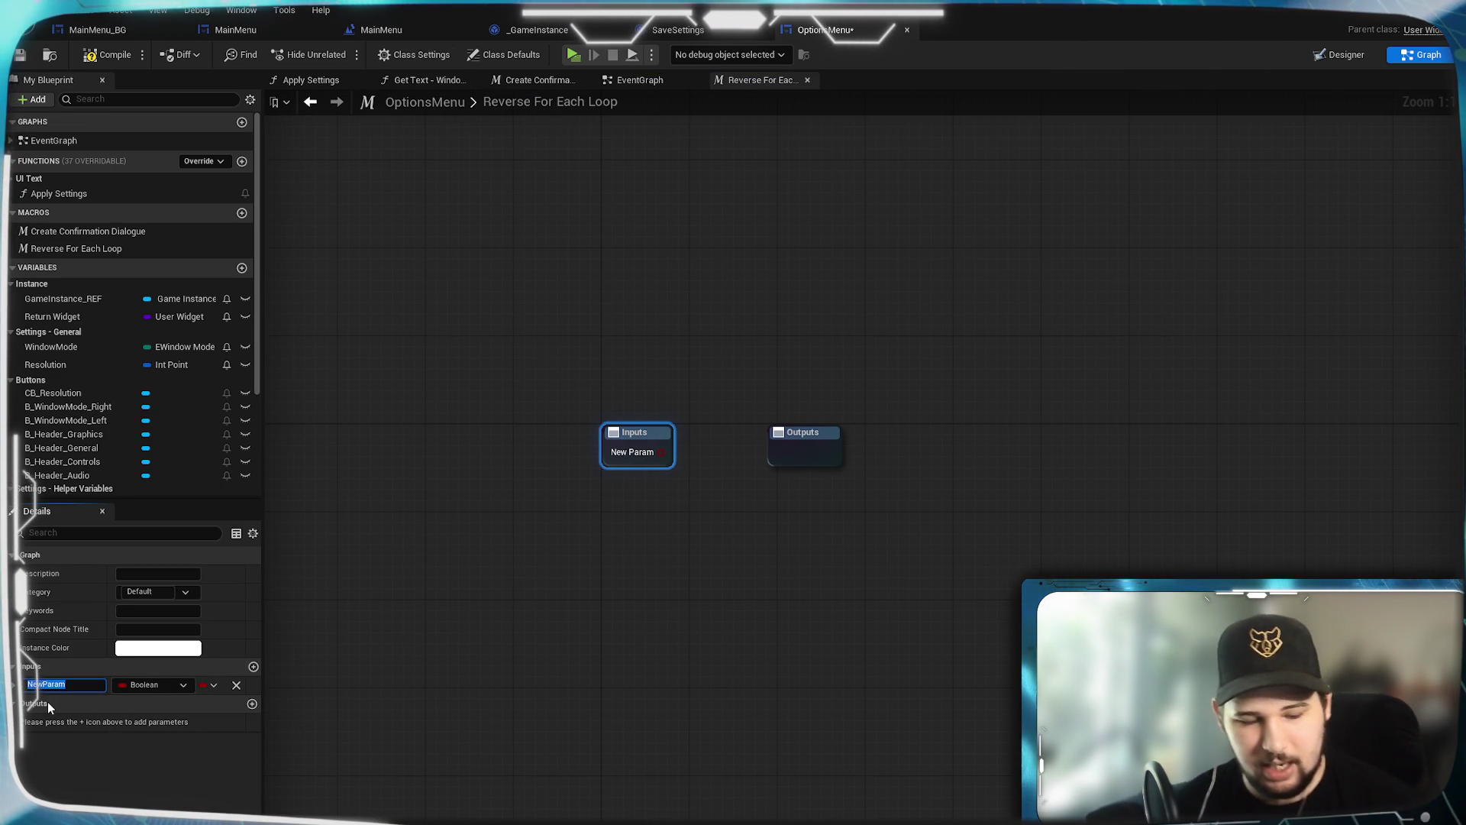
pyautogui.press('Return')
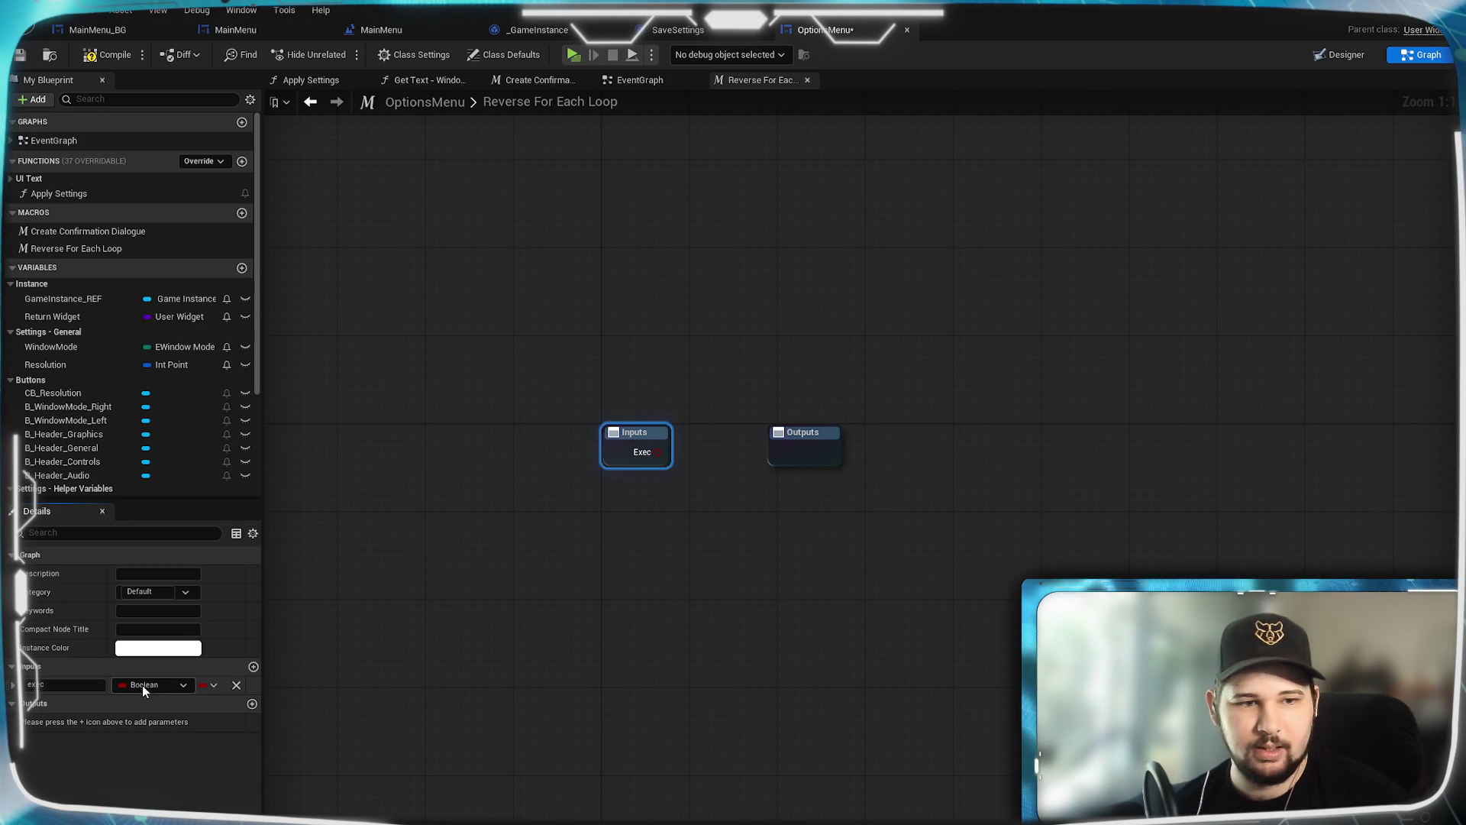
pyautogui.click(148, 685)
pyautogui.click(149, 425)
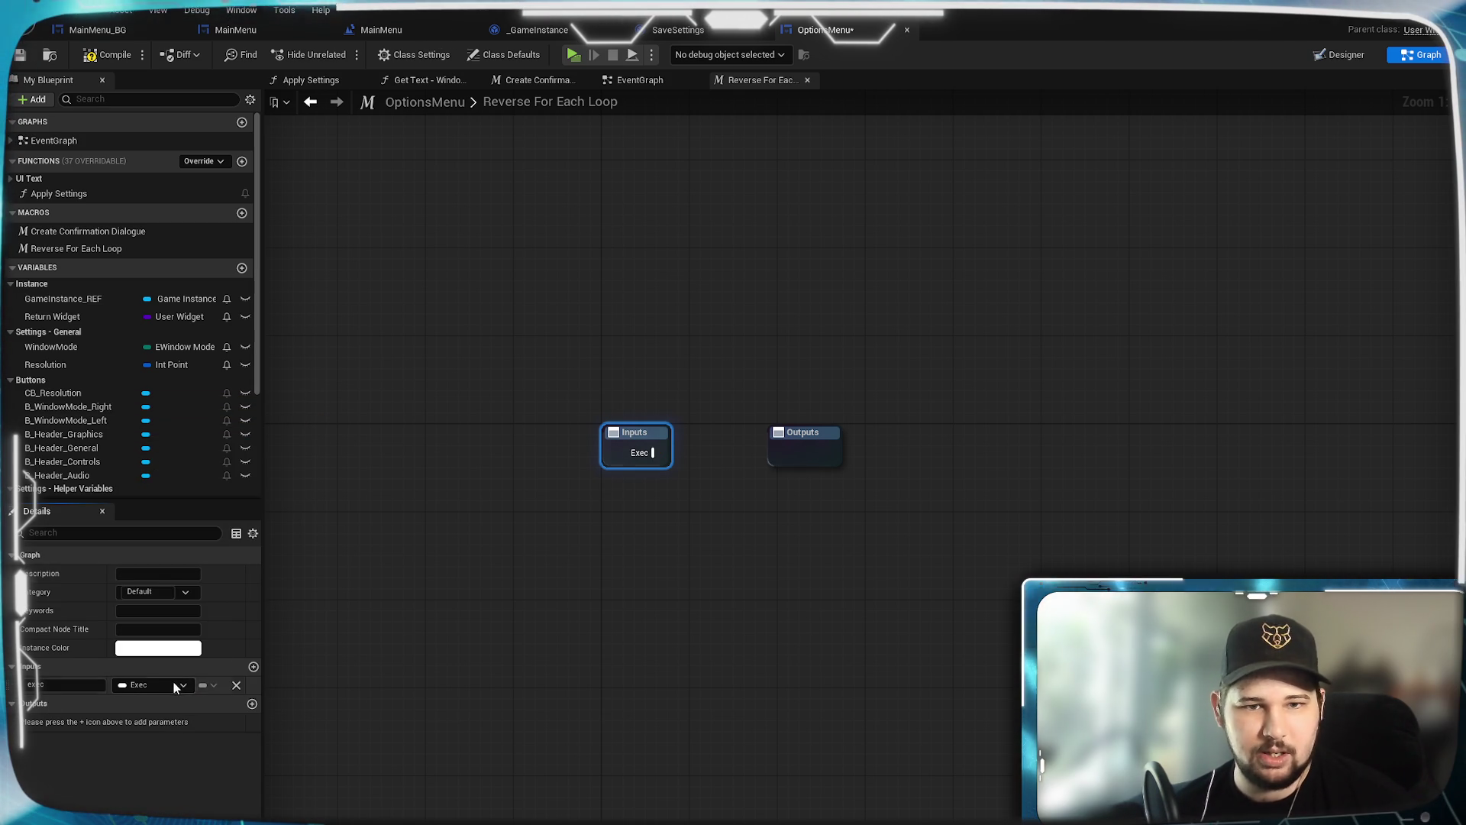
# Step: Add a second input named Array as a Wildcard type with Array container
pyautogui.click(254, 667)
pyautogui.click(74, 705)
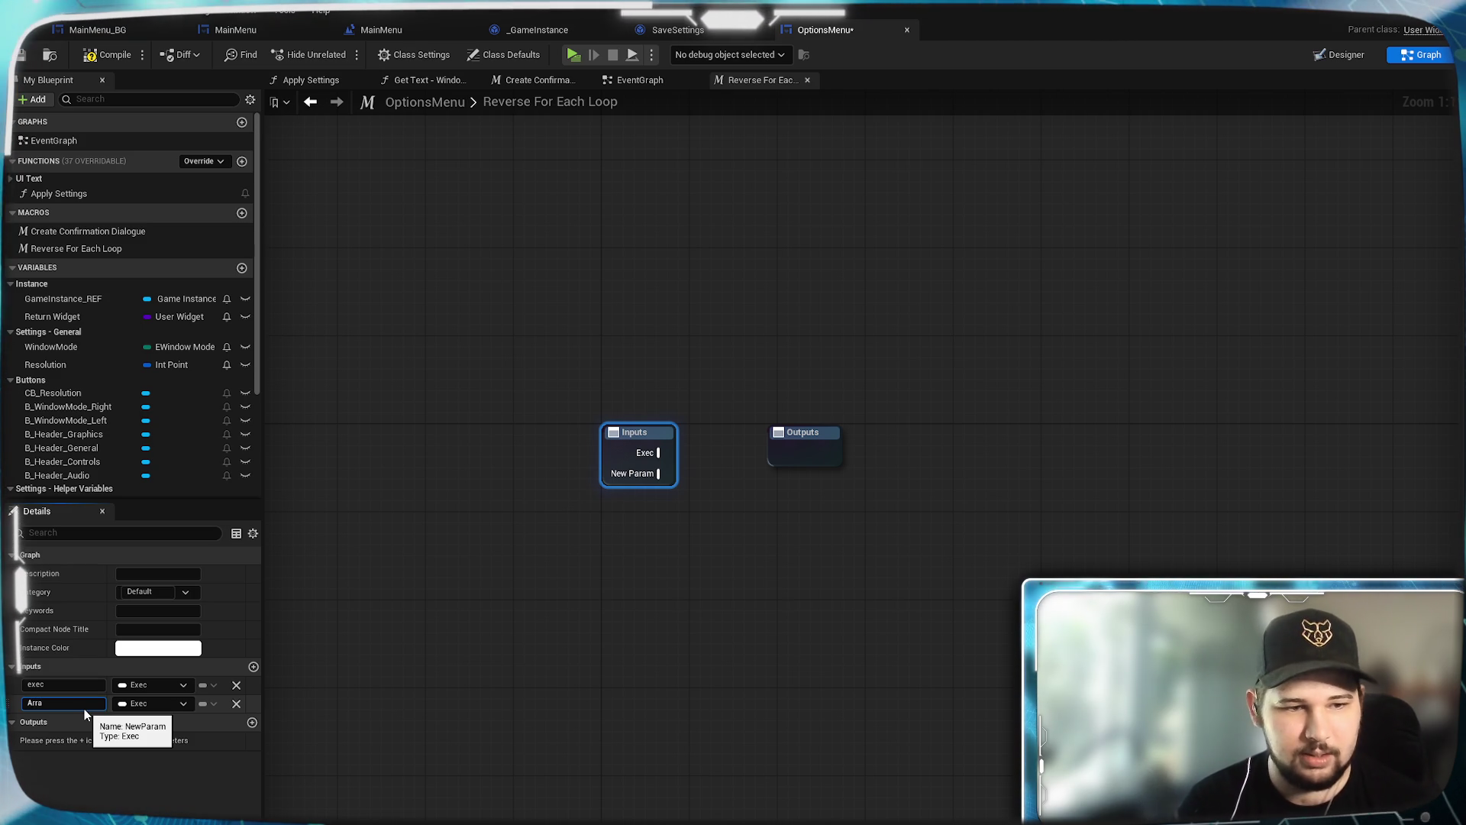
pyautogui.write('Array')
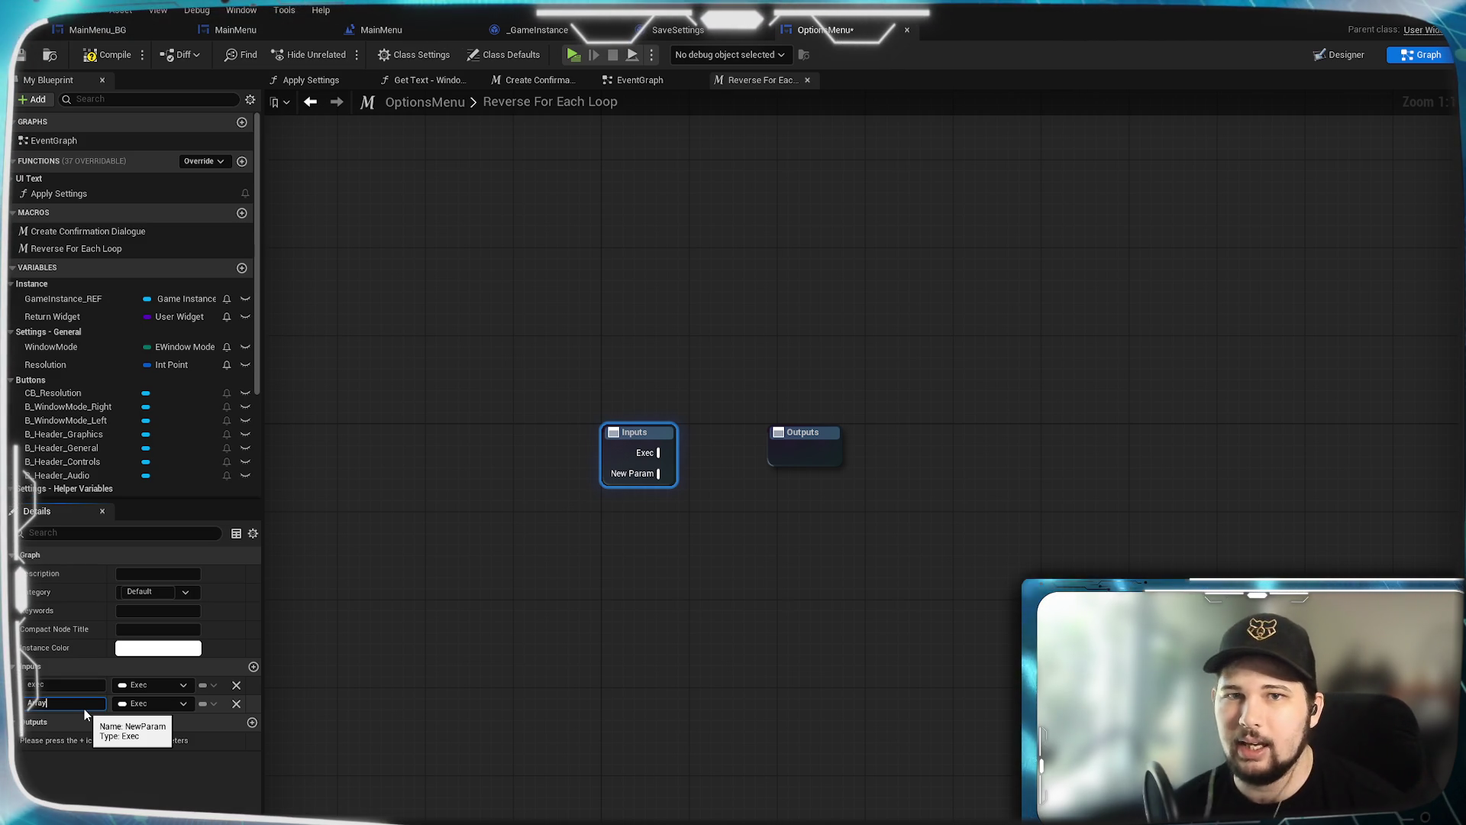
pyautogui.press('Return')
pyautogui.click(184, 705)
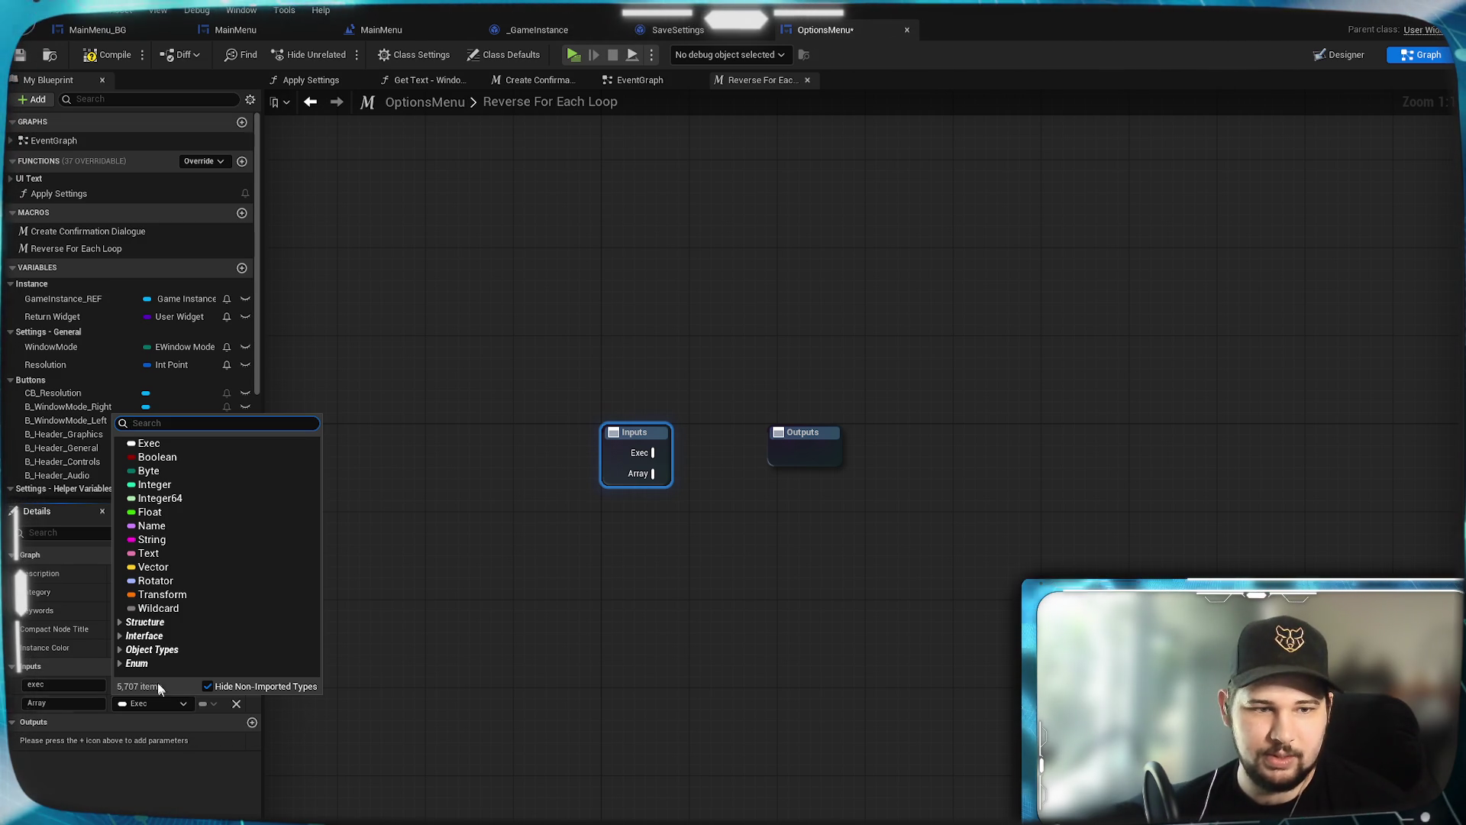
pyautogui.click(120, 622)
pyautogui.click(120, 622)
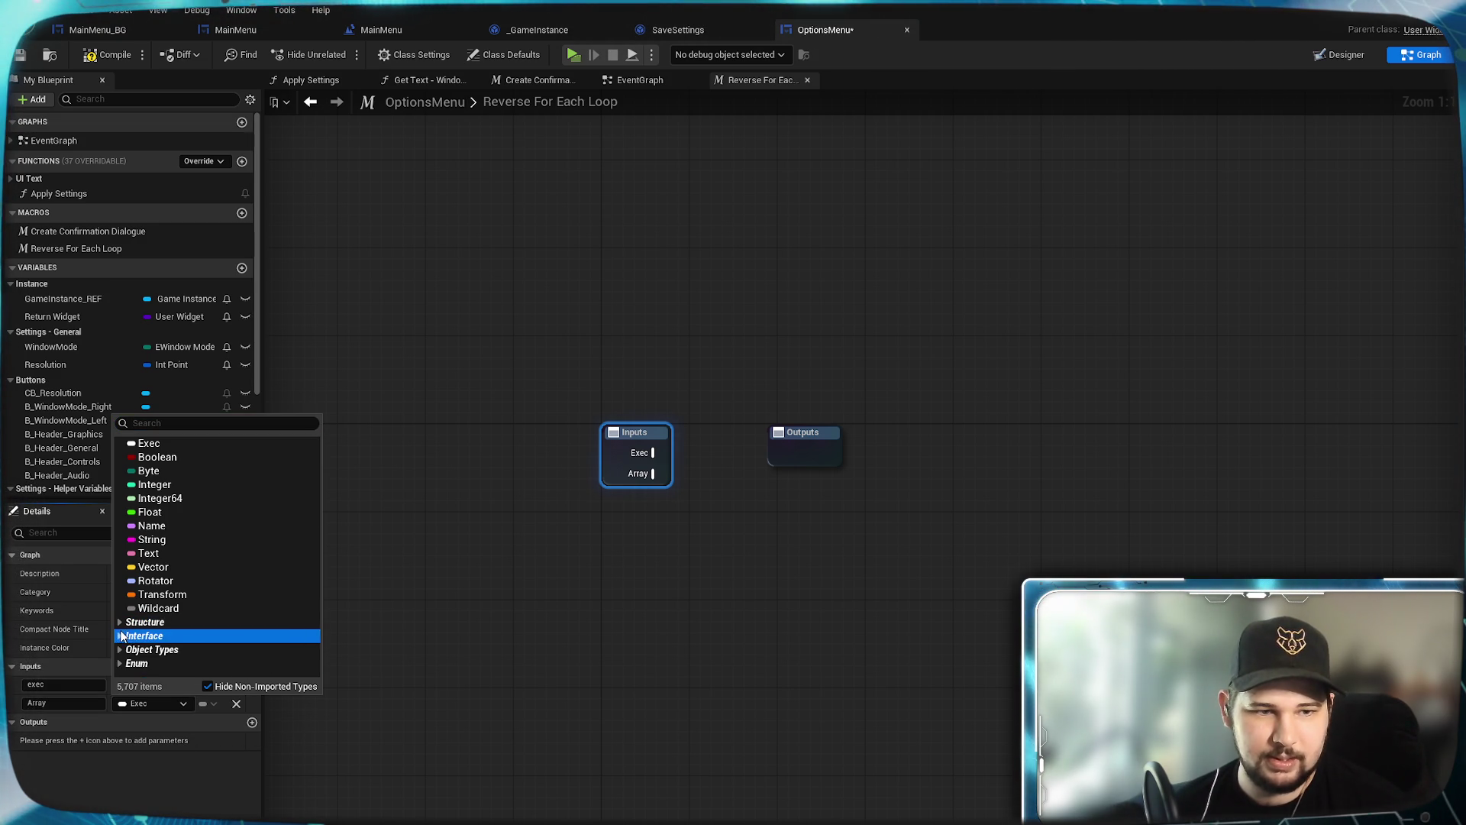
pyautogui.click(129, 651)
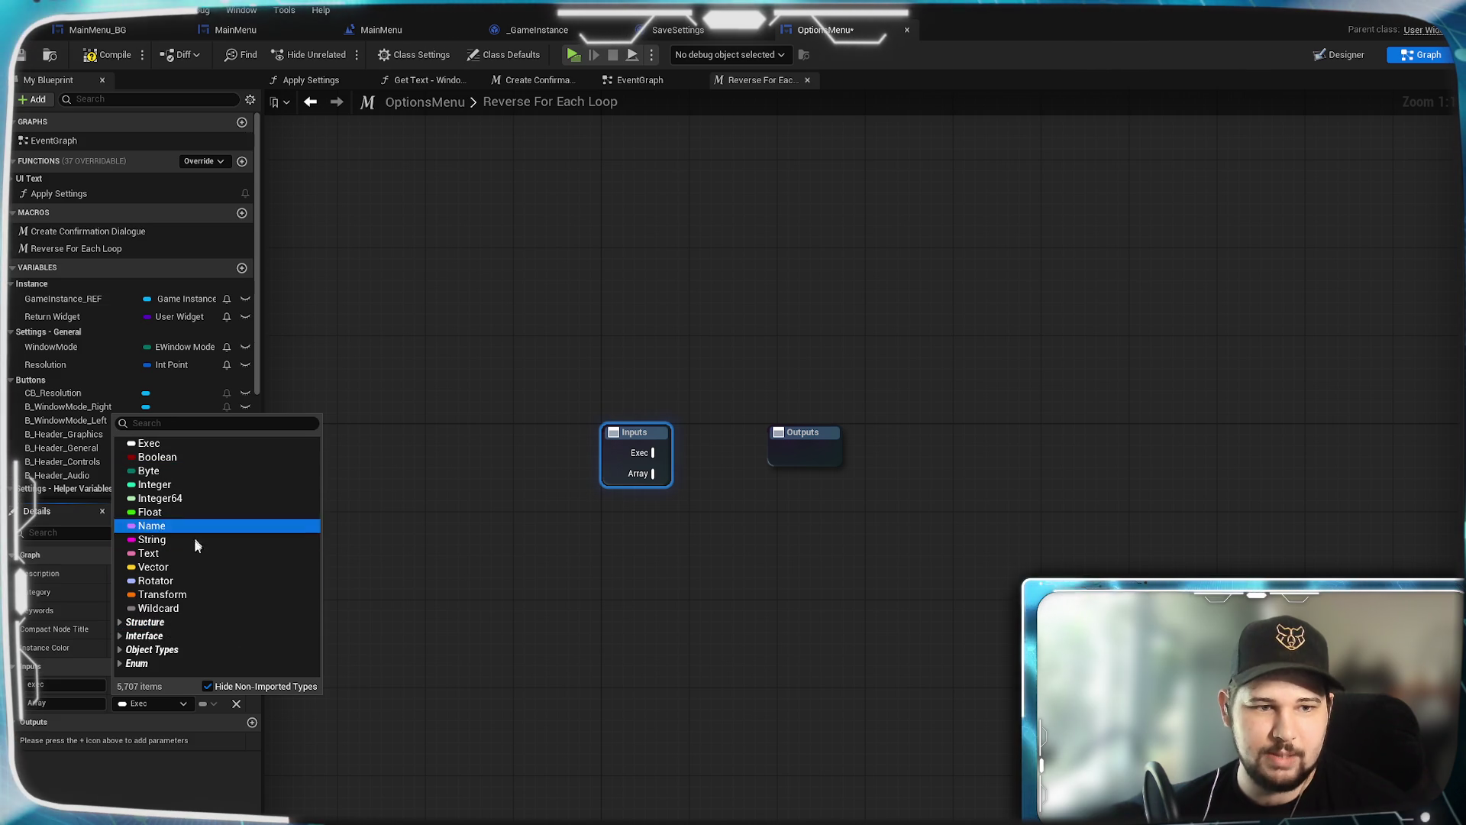
pyautogui.click(163, 607)
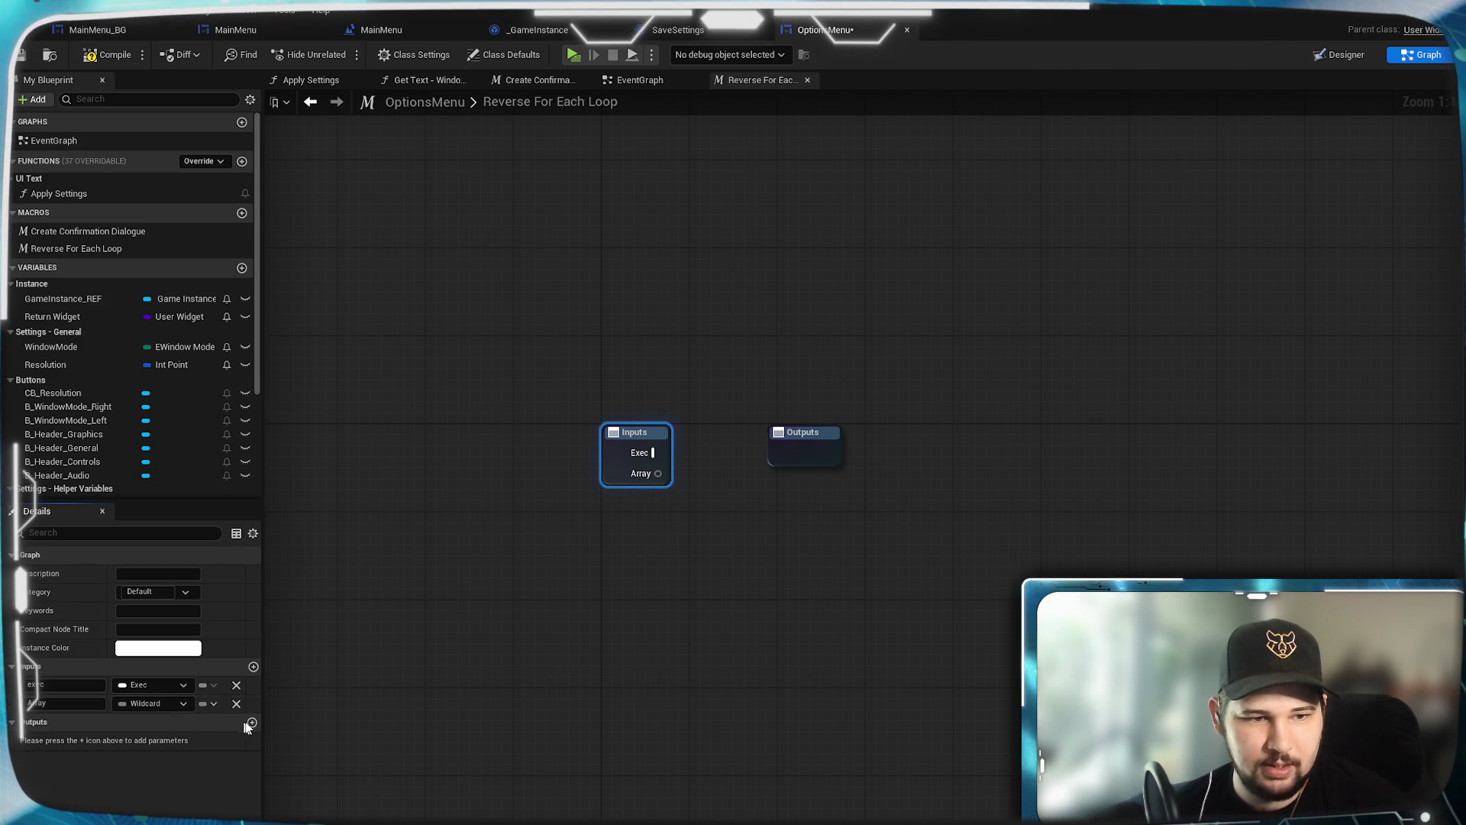
pyautogui.click(210, 705)
pyautogui.click(200, 744)
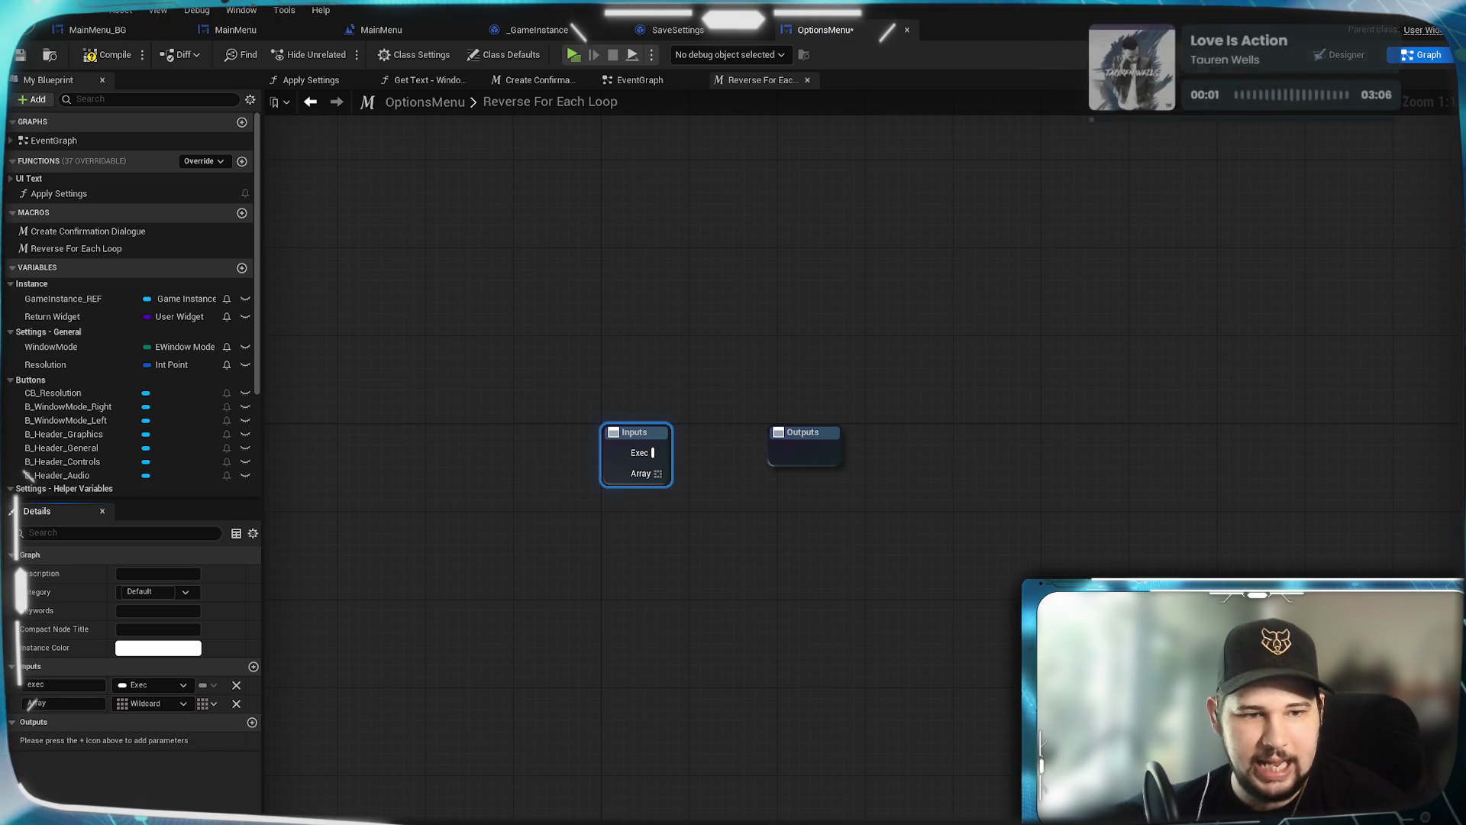
pyautogui.click(706, 516)
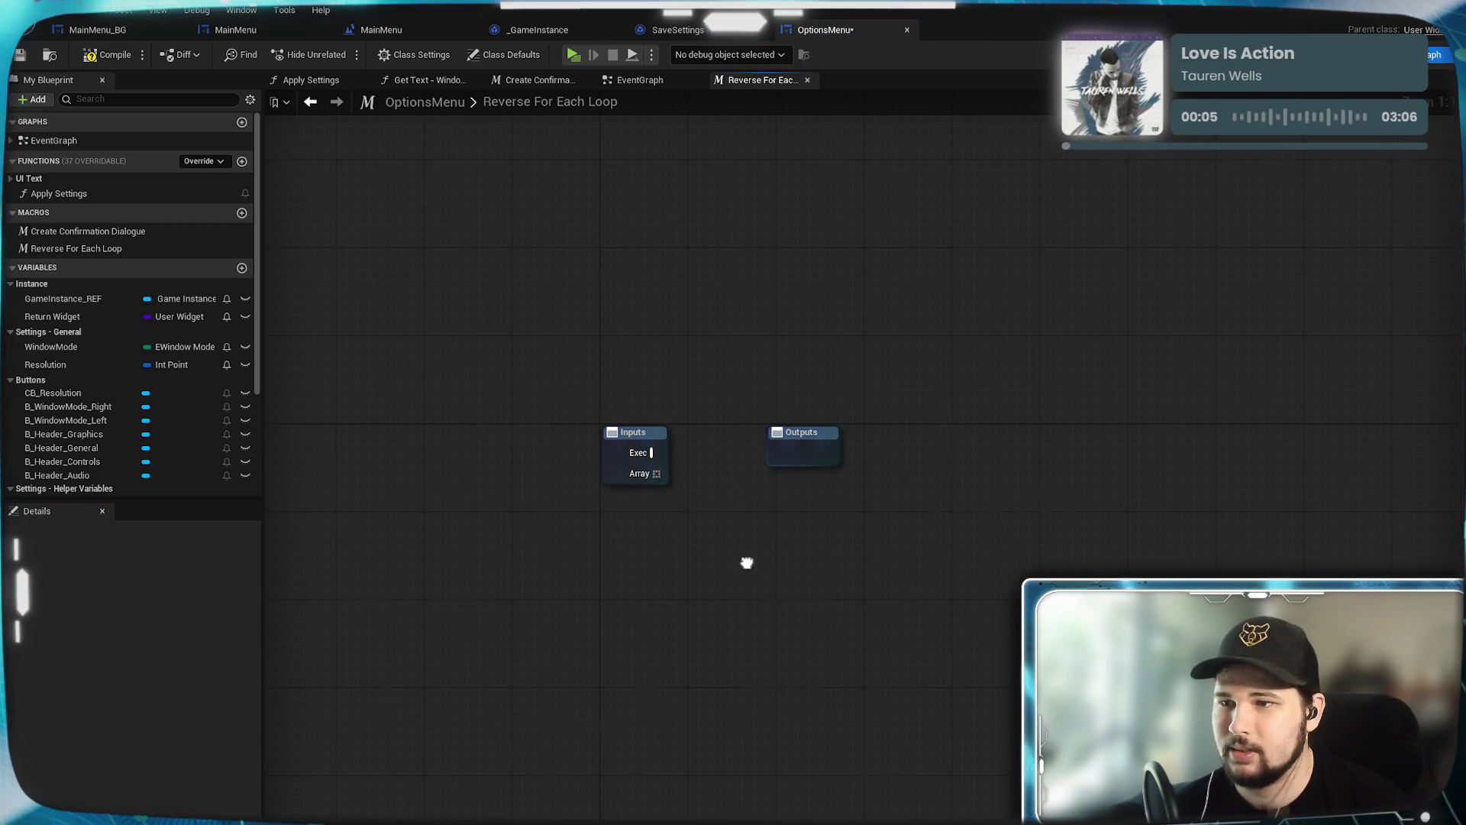
# Step: Move the Outputs node far to the right of the Inputs node in the macro graph
pyautogui.moveTo(747, 562); pyautogui.dragTo(619, 621)
pyautogui.moveTo(672, 510)
pyautogui.mouseDown()
pyautogui.moveTo(748, 525)
pyautogui.moveTo(1207, 524)
pyautogui.mouseUp()
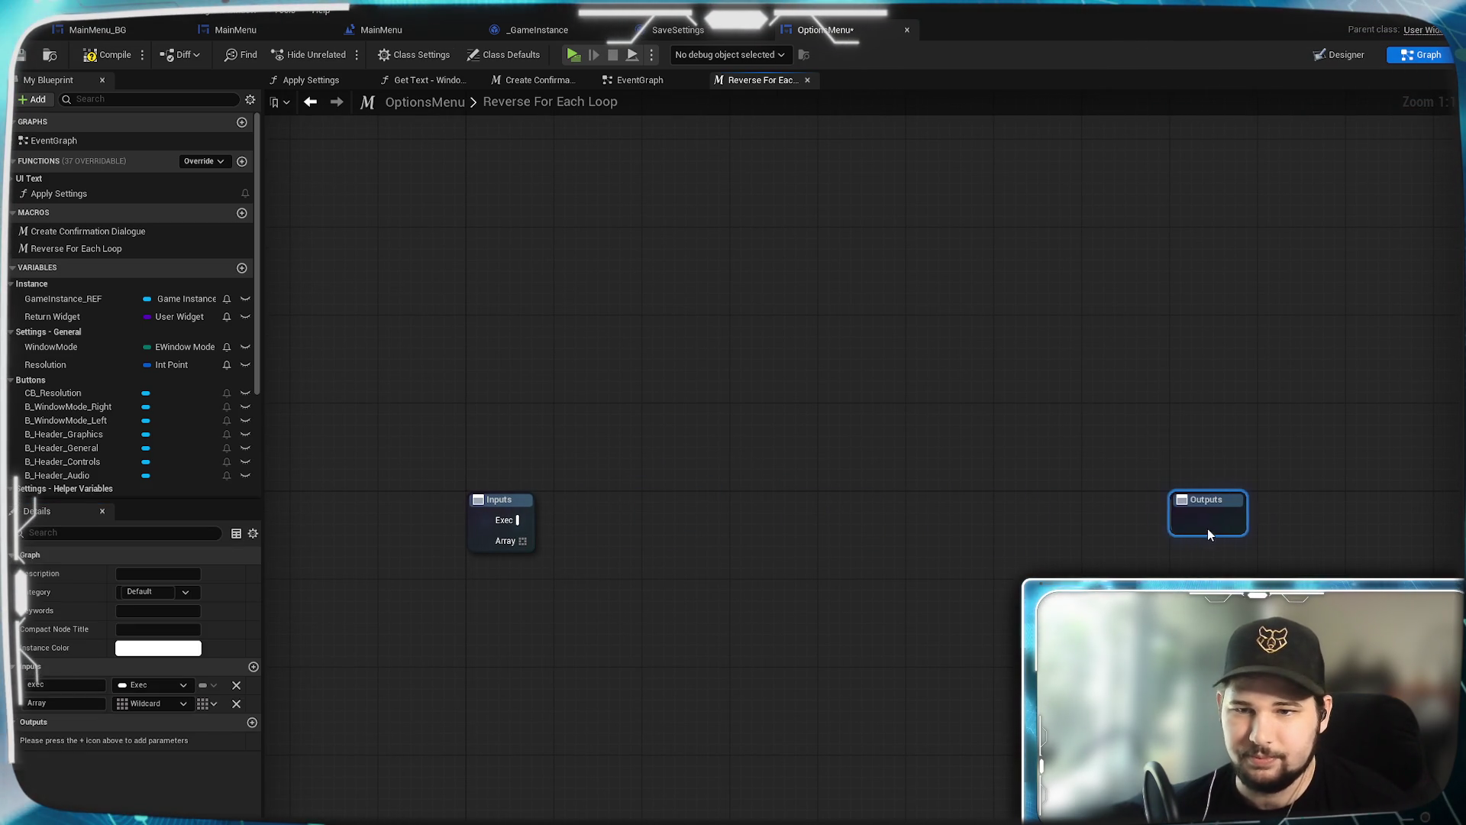
pyautogui.moveTo(655, 625); pyautogui.dragTo(632, 581)
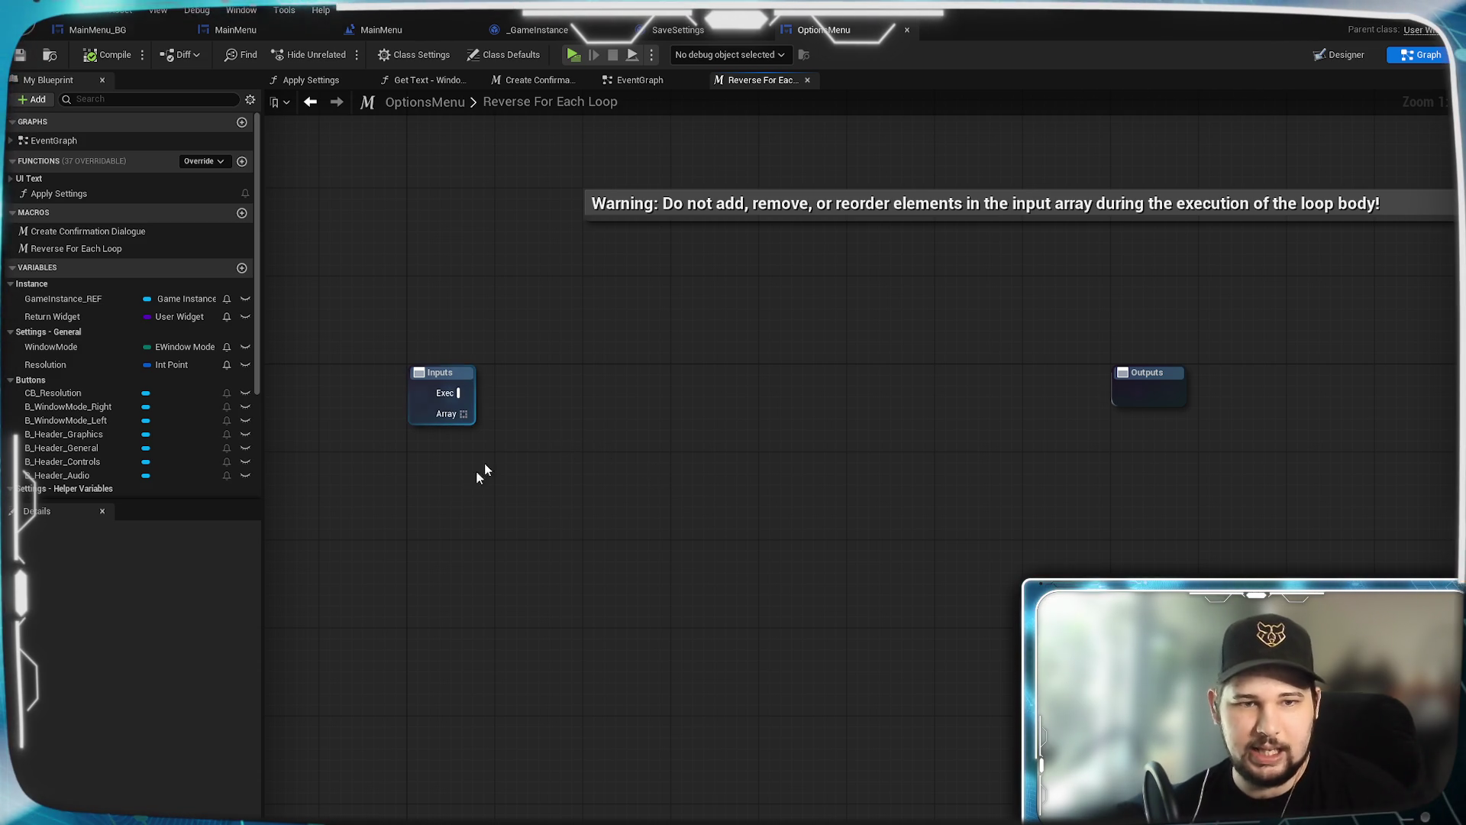
pyautogui.moveTo(783, 437)
pyautogui.mouseDown()
pyautogui.moveTo(861, 447)
pyautogui.moveTo(793, 420)
pyautogui.mouseUp()
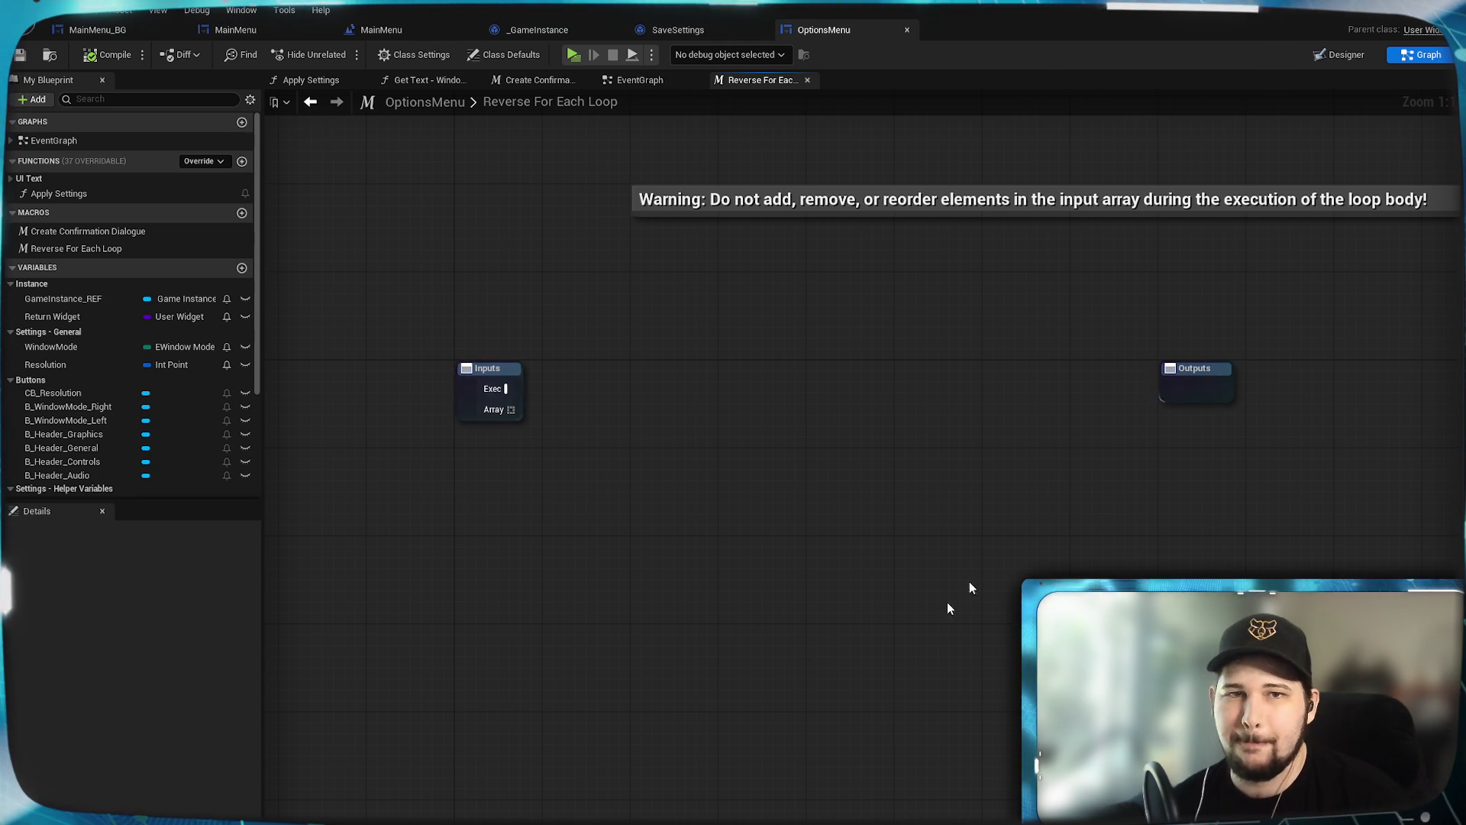
pyautogui.moveTo(624, 533)
pyautogui.mouseDown()
pyautogui.moveTo(460, 496)
pyautogui.moveTo(473, 521)
pyautogui.moveTo(608, 502)
pyautogui.moveTo(615, 540)
pyautogui.mouseUp()
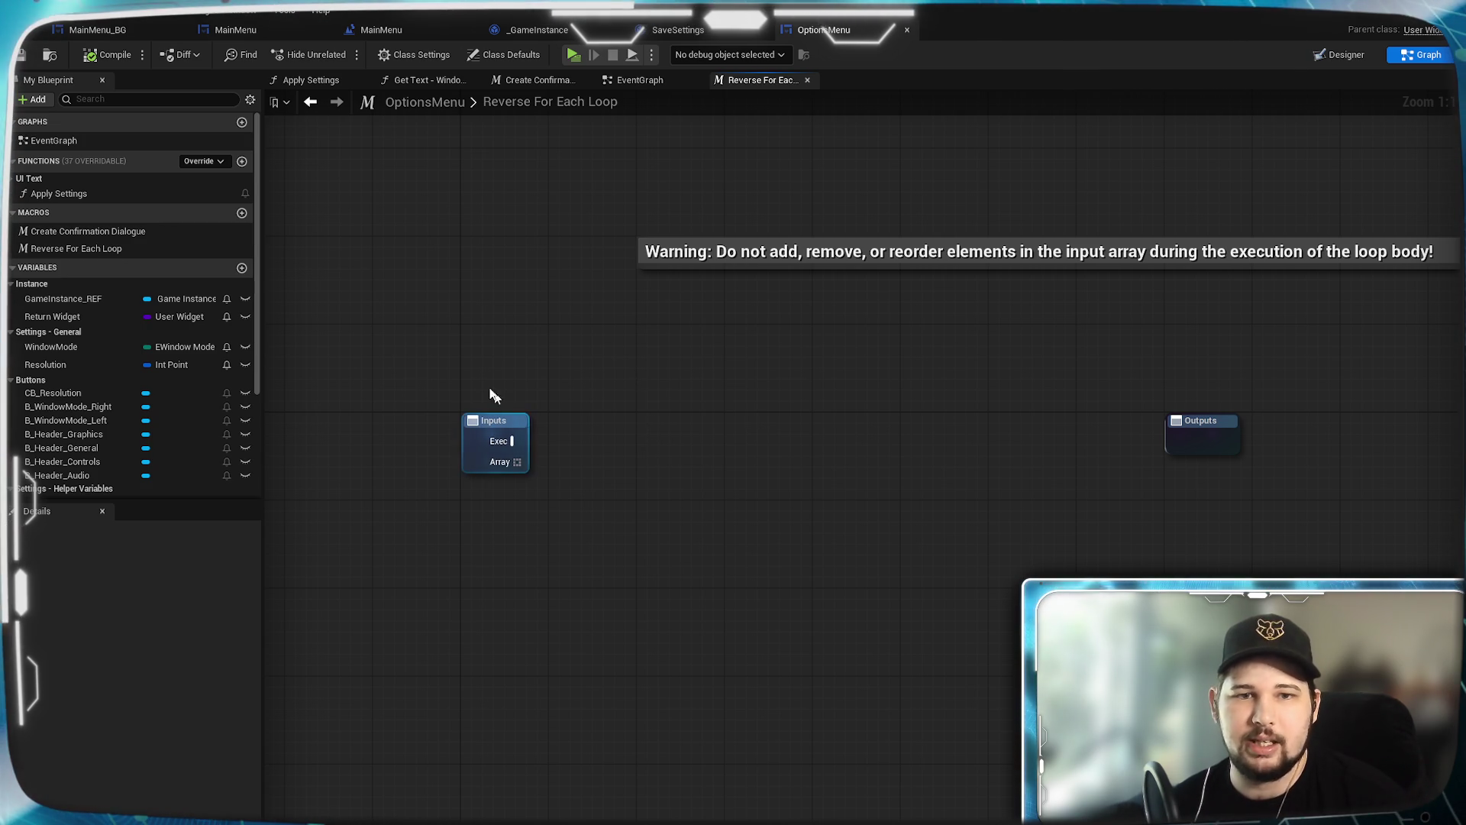
# Step: Feed the Array input into a new Length node
pyautogui.moveTo(512, 440); pyautogui.dragTo(575, 437)
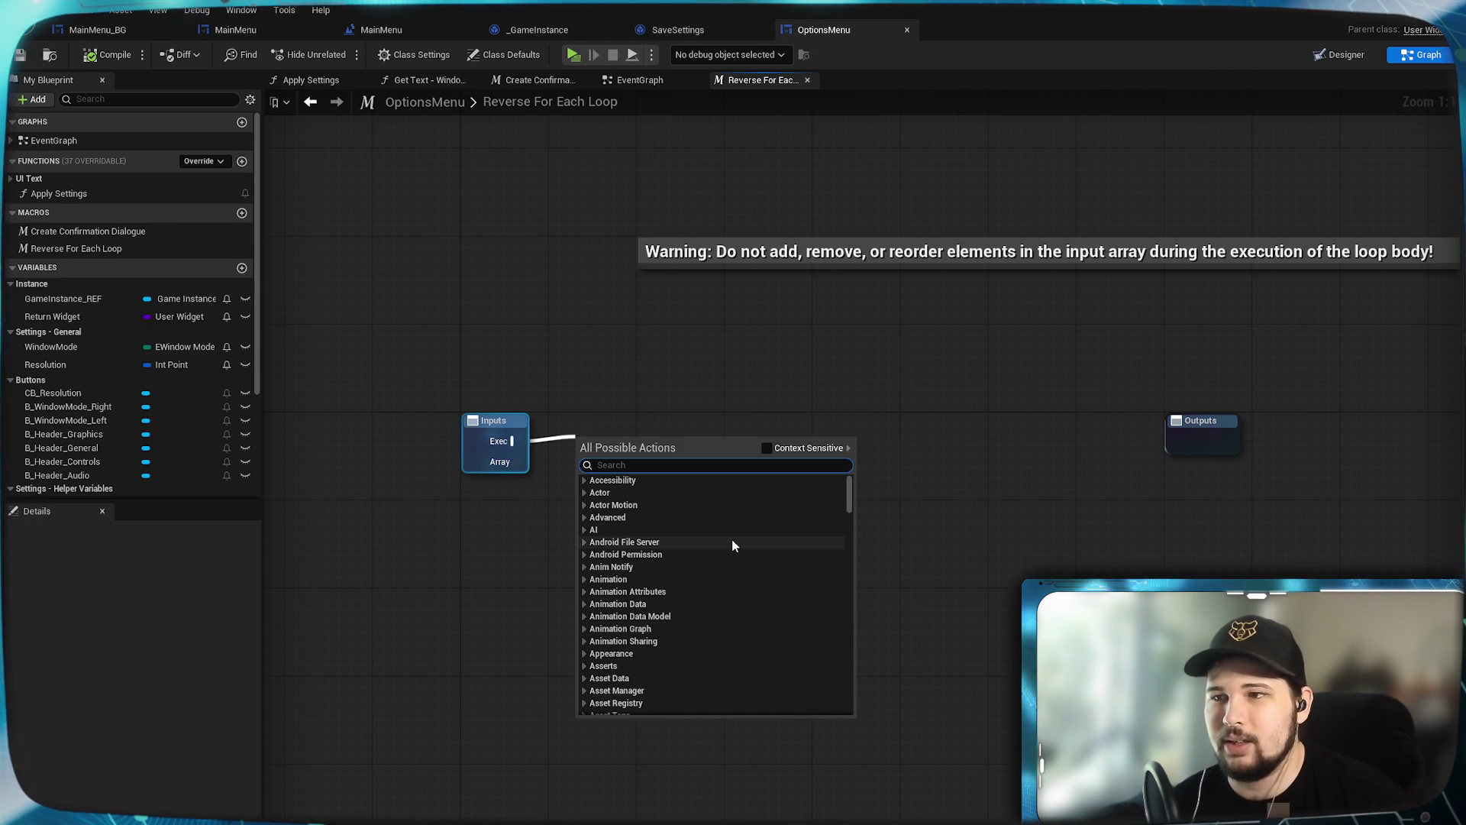
pyautogui.click(536, 472)
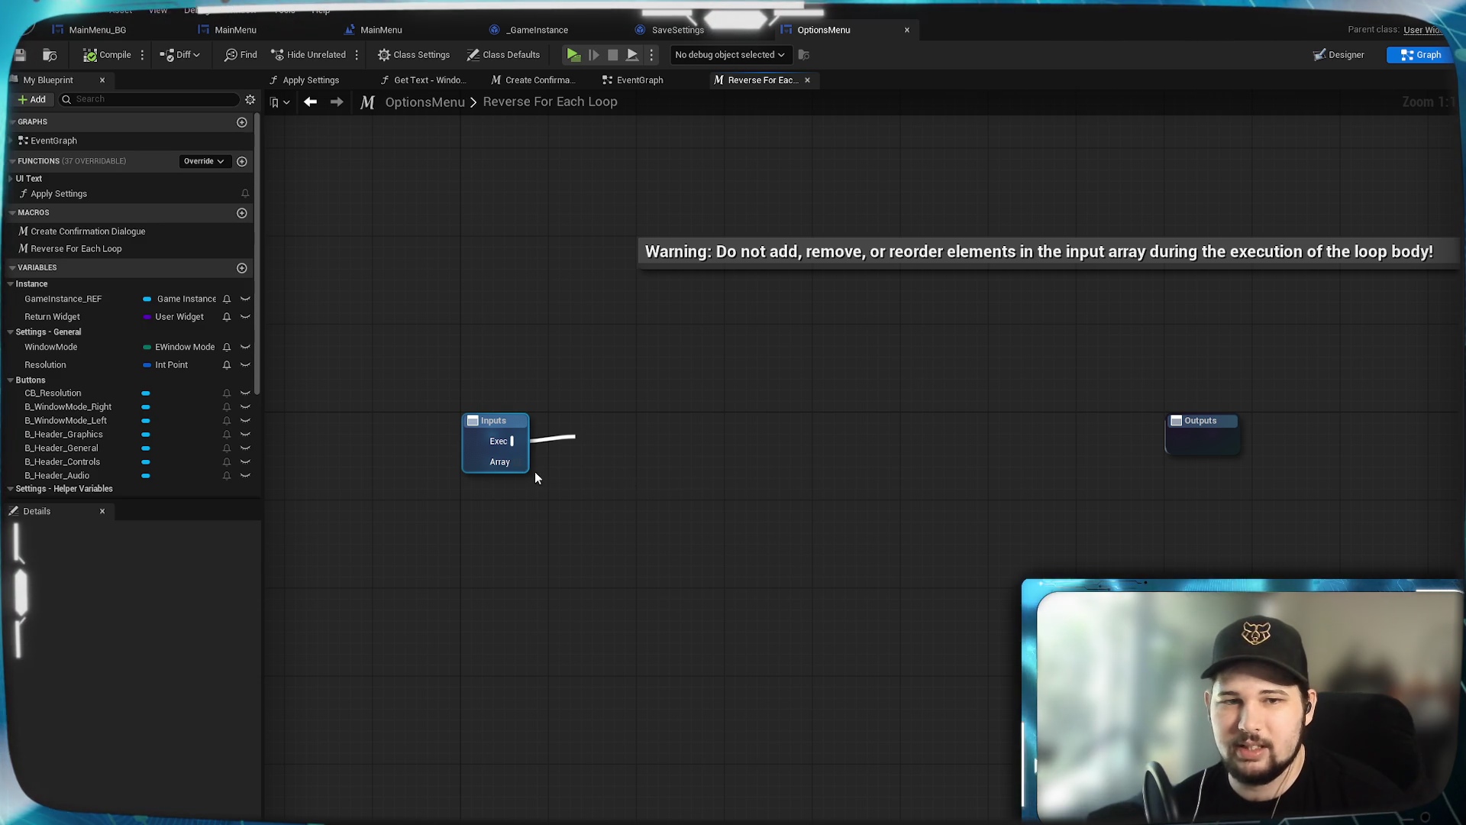
pyautogui.moveTo(517, 462); pyautogui.dragTo(619, 540)
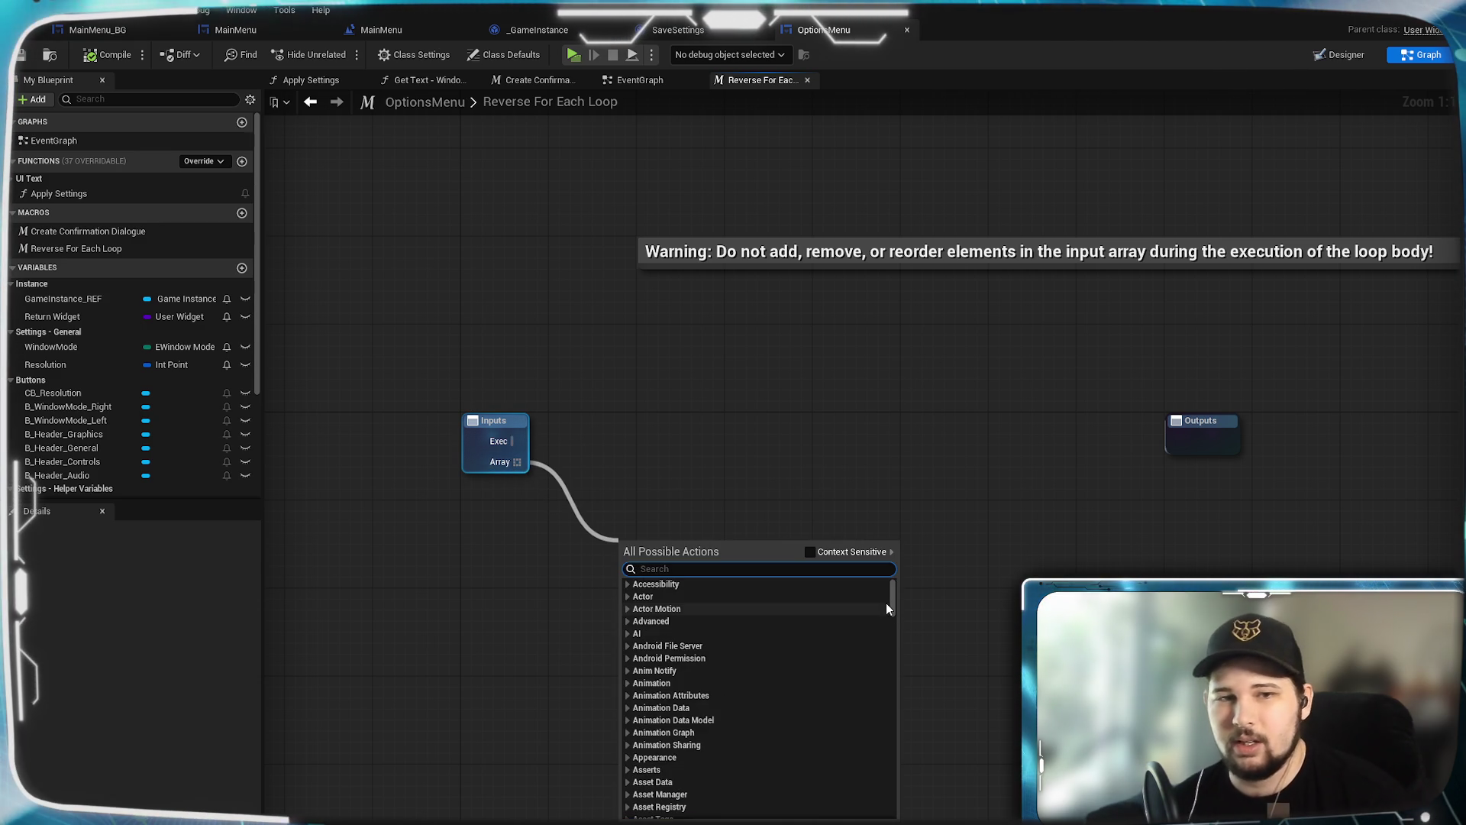
pyautogui.write('length')
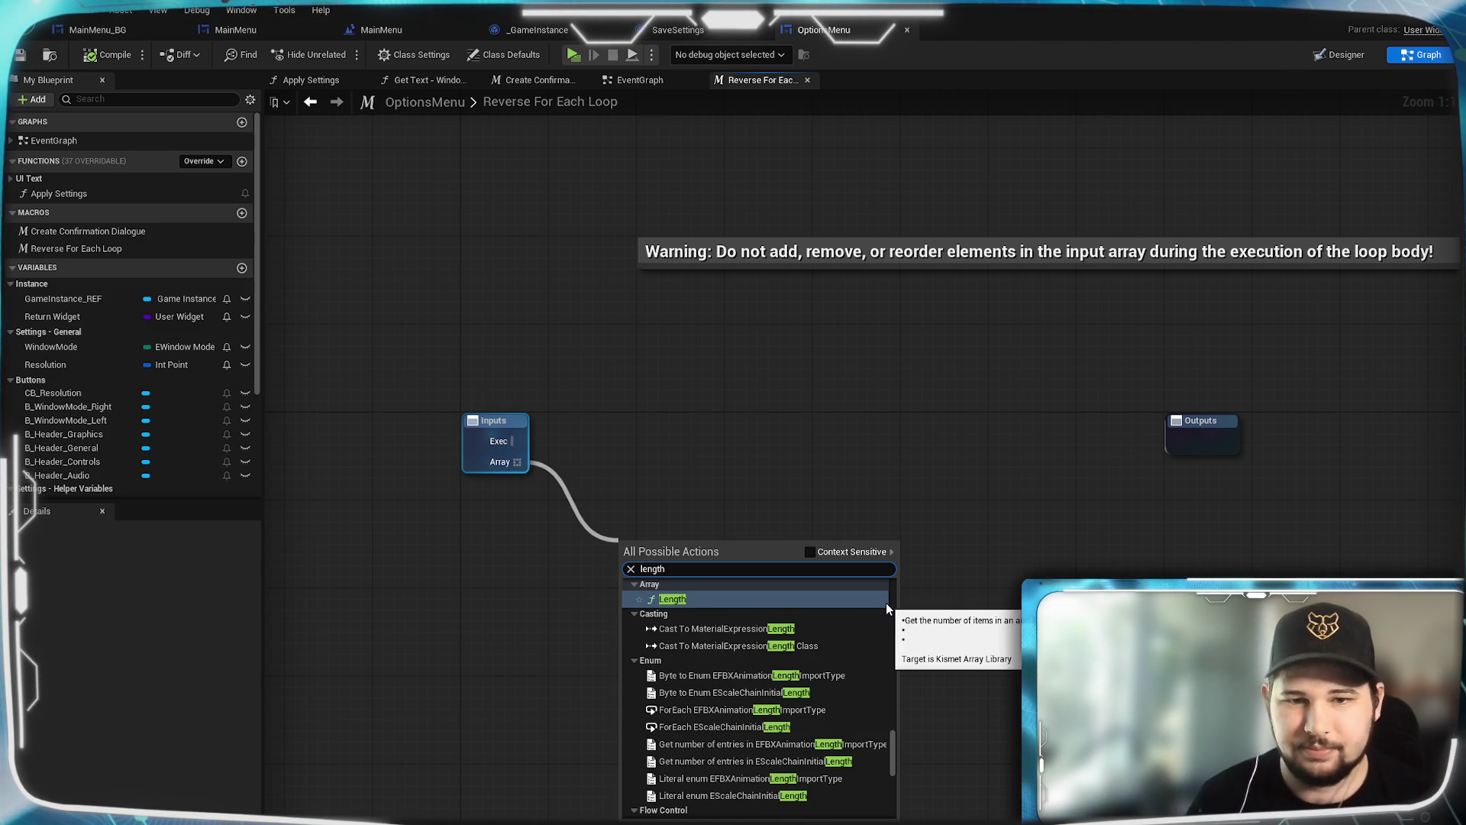
pyautogui.click(886, 603)
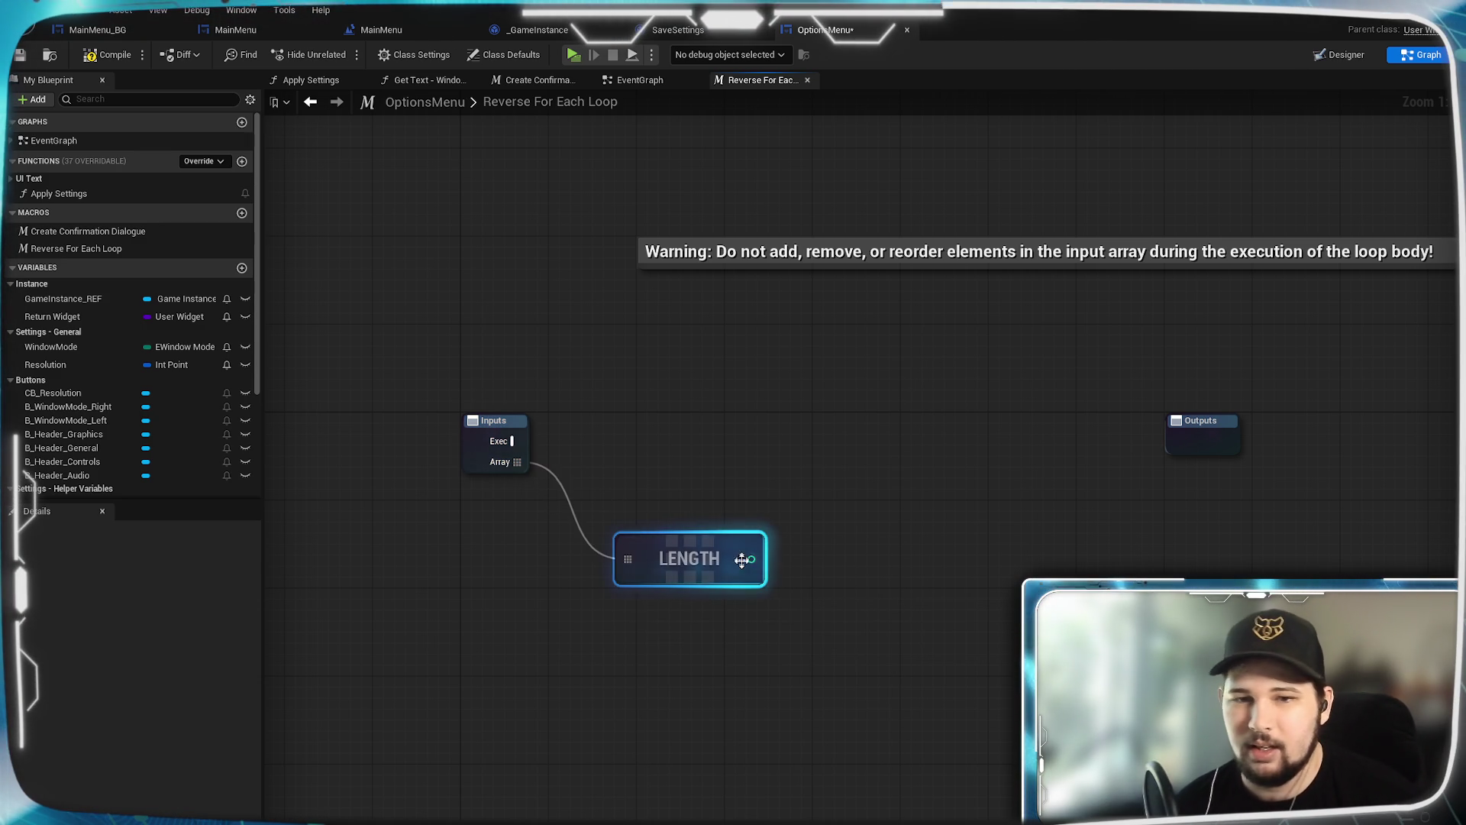
# Step: Subtract 1 from Length with a subtraction node, replacing a mistaken To Sign node
pyautogui.moveTo(751, 559); pyautogui.dragTo(820, 559)
pyautogui.write('-1')
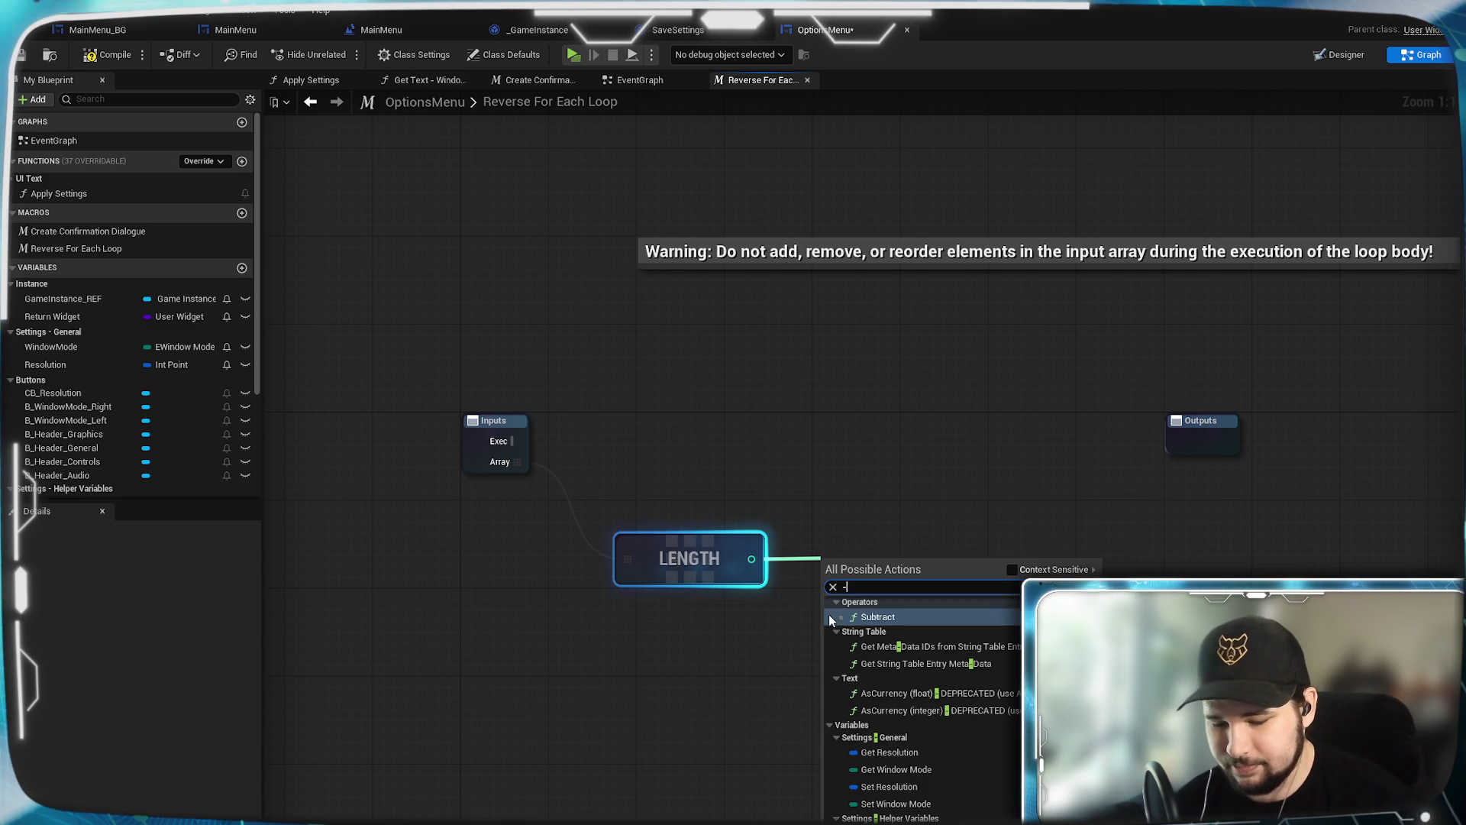
pyautogui.press('Return')
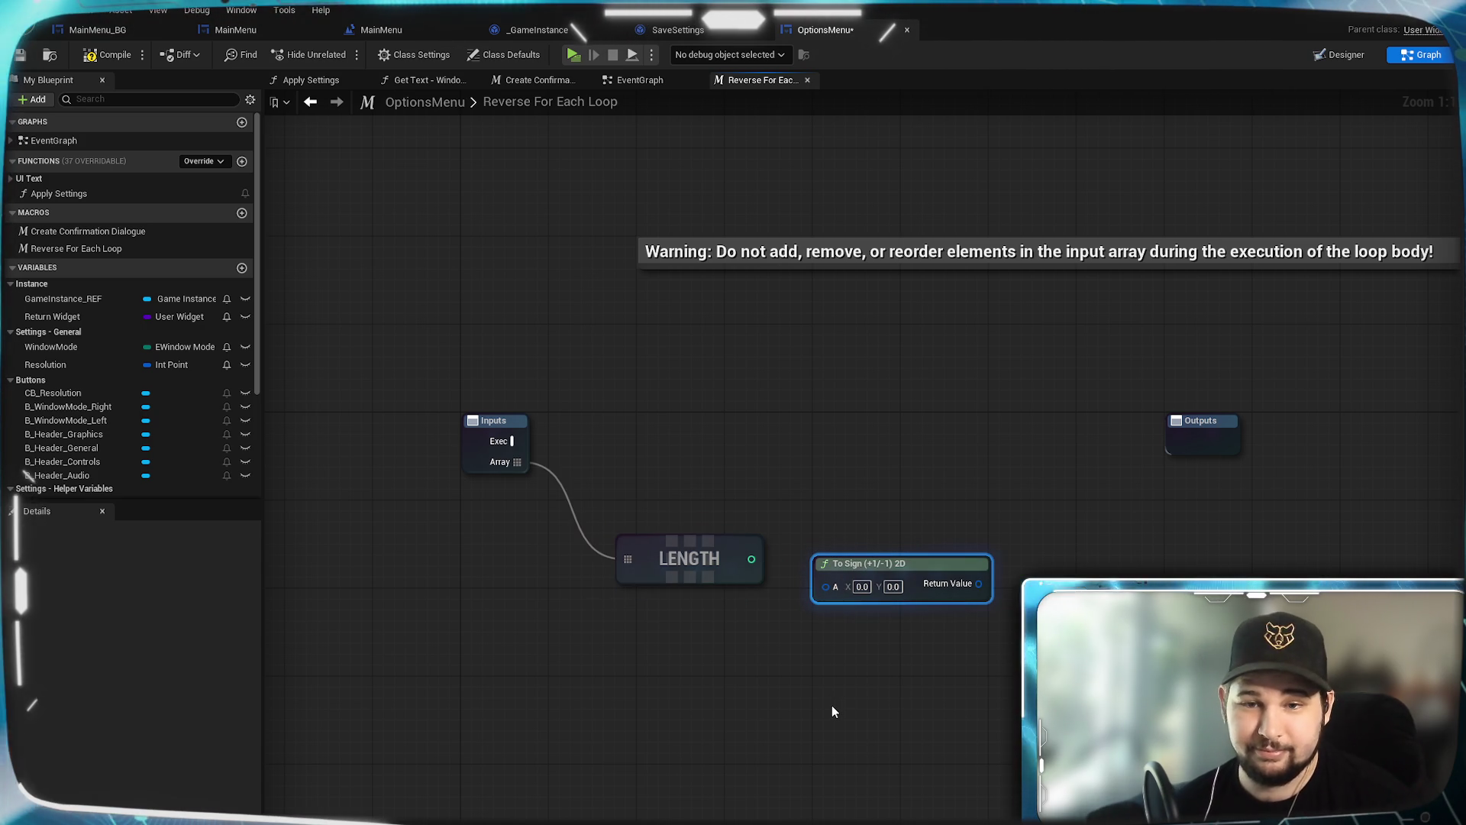
pyautogui.press('Delete')
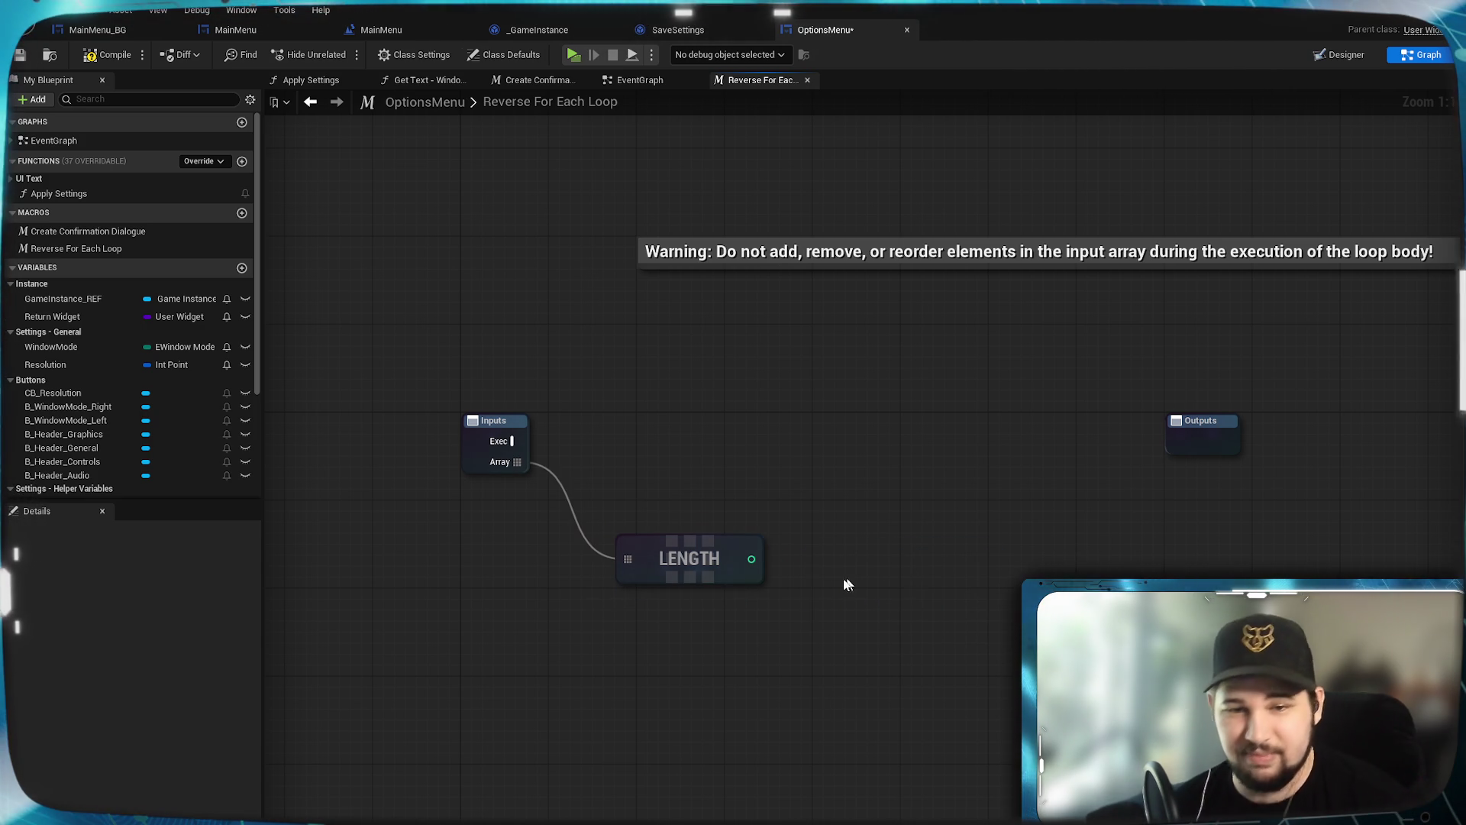
pyautogui.moveTo(819, 717); pyautogui.dragTo(820, 716)
pyautogui.write('-')
pyautogui.press('Return')
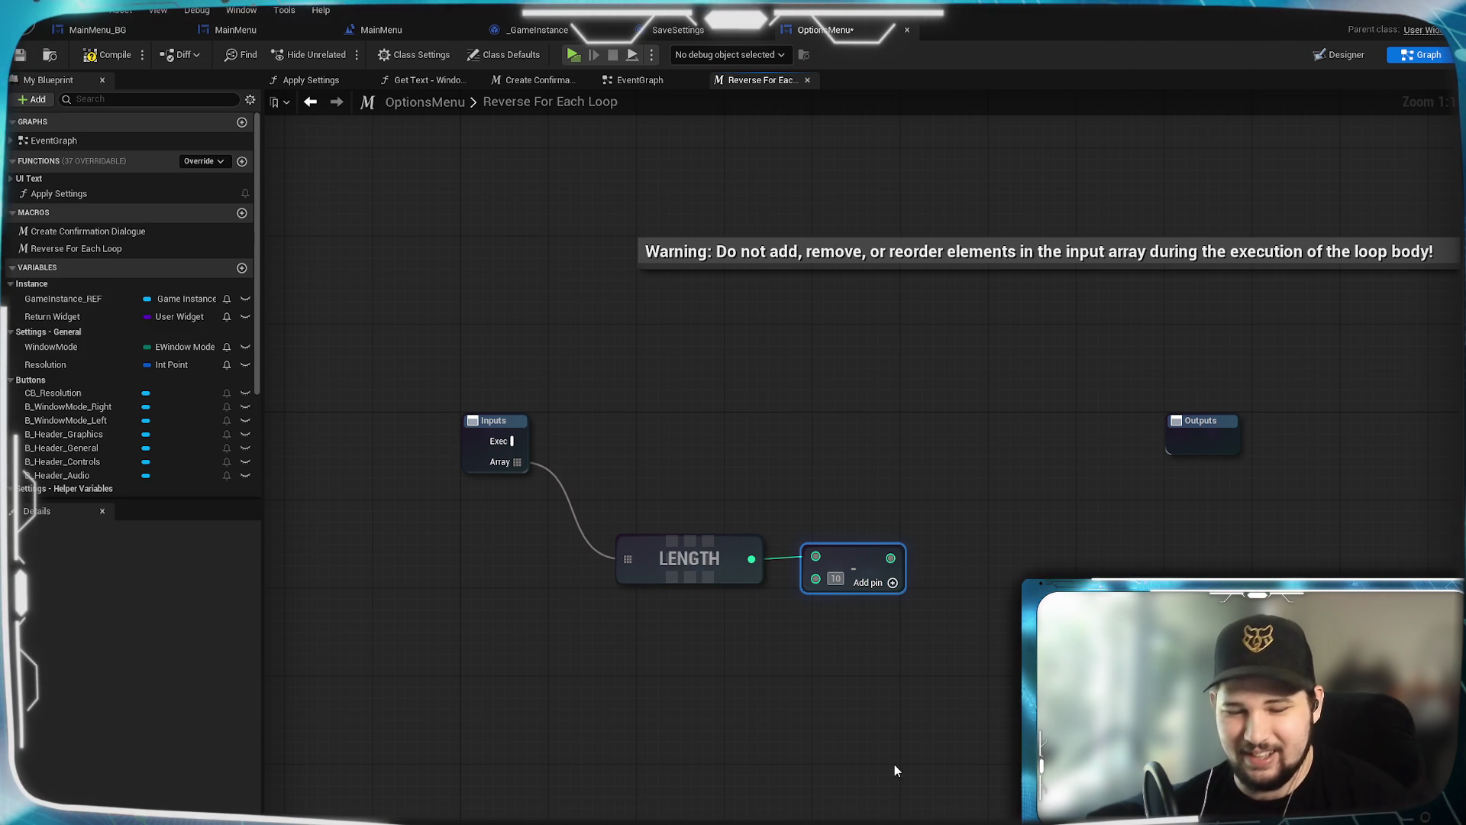
pyautogui.moveTo(845, 557)
pyautogui.mouseDown()
pyautogui.moveTo(822, 558)
pyautogui.moveTo(838, 563)
pyautogui.moveTo(841, 542)
pyautogui.mouseUp()
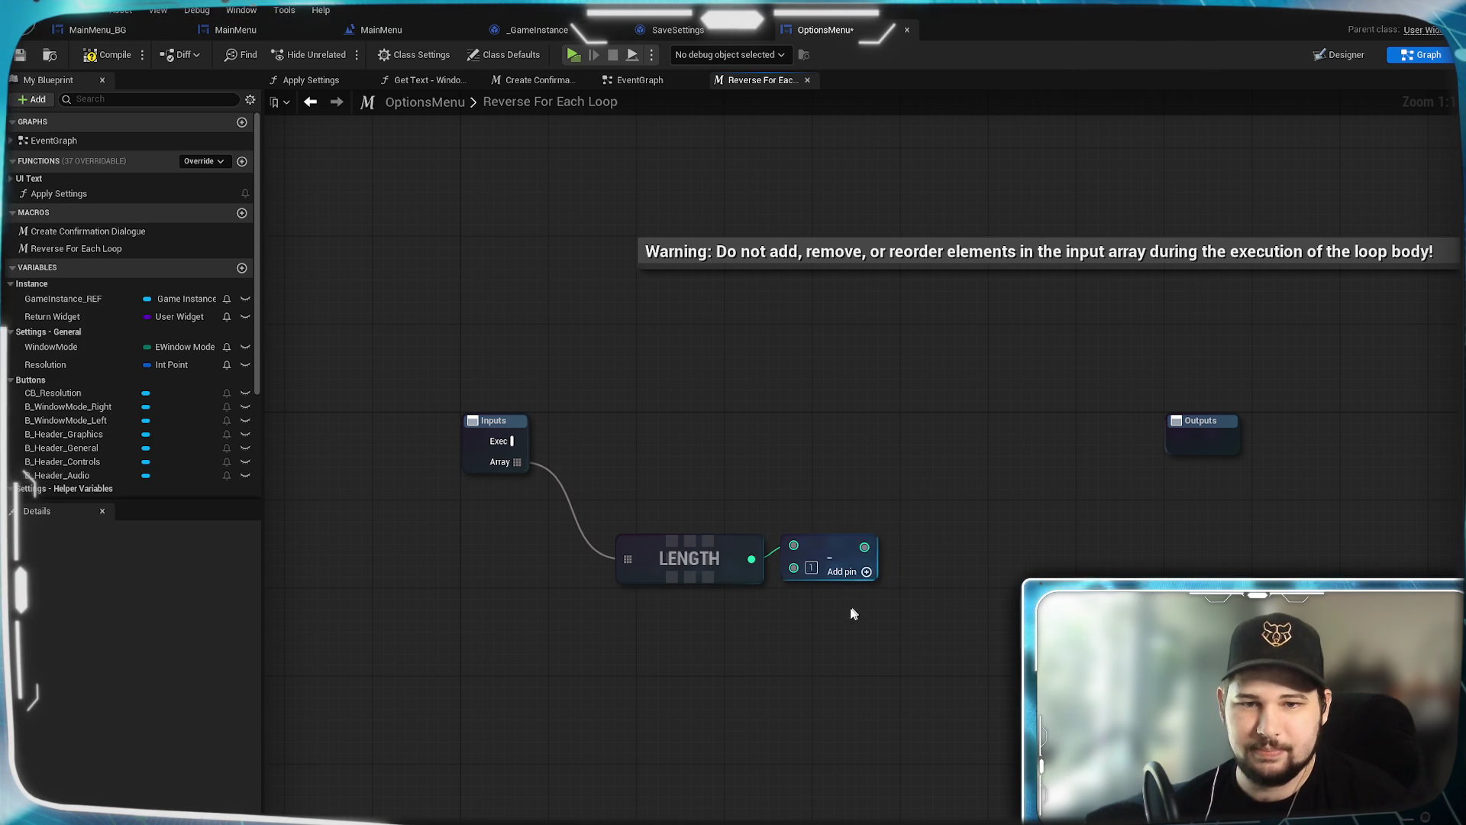
pyautogui.moveTo(935, 492); pyautogui.dragTo(686, 601)
pyautogui.moveTo(681, 551)
pyautogui.mouseDown()
pyautogui.moveTo(680, 485)
pyautogui.moveTo(616, 518)
pyautogui.mouseUp()
pyautogui.click(701, 445)
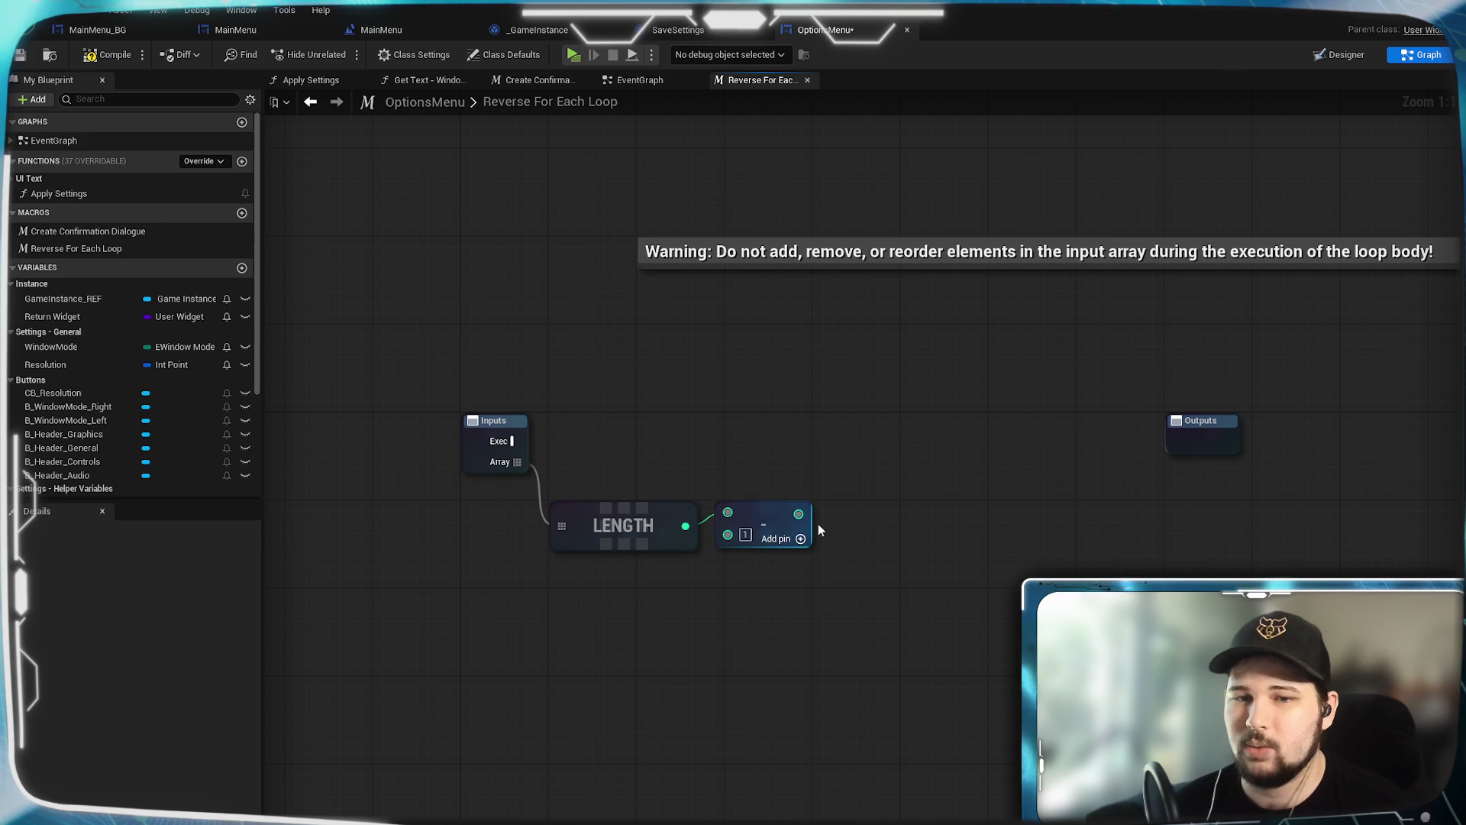
# Step: Open the All Possible Actions menu on empty space in the macro graph
pyautogui.moveTo(886, 527)
pyautogui.mouseDown()
pyautogui.moveTo(903, 582)
pyautogui.moveTo(805, 629)
pyautogui.moveTo(815, 662)
pyautogui.mouseUp()
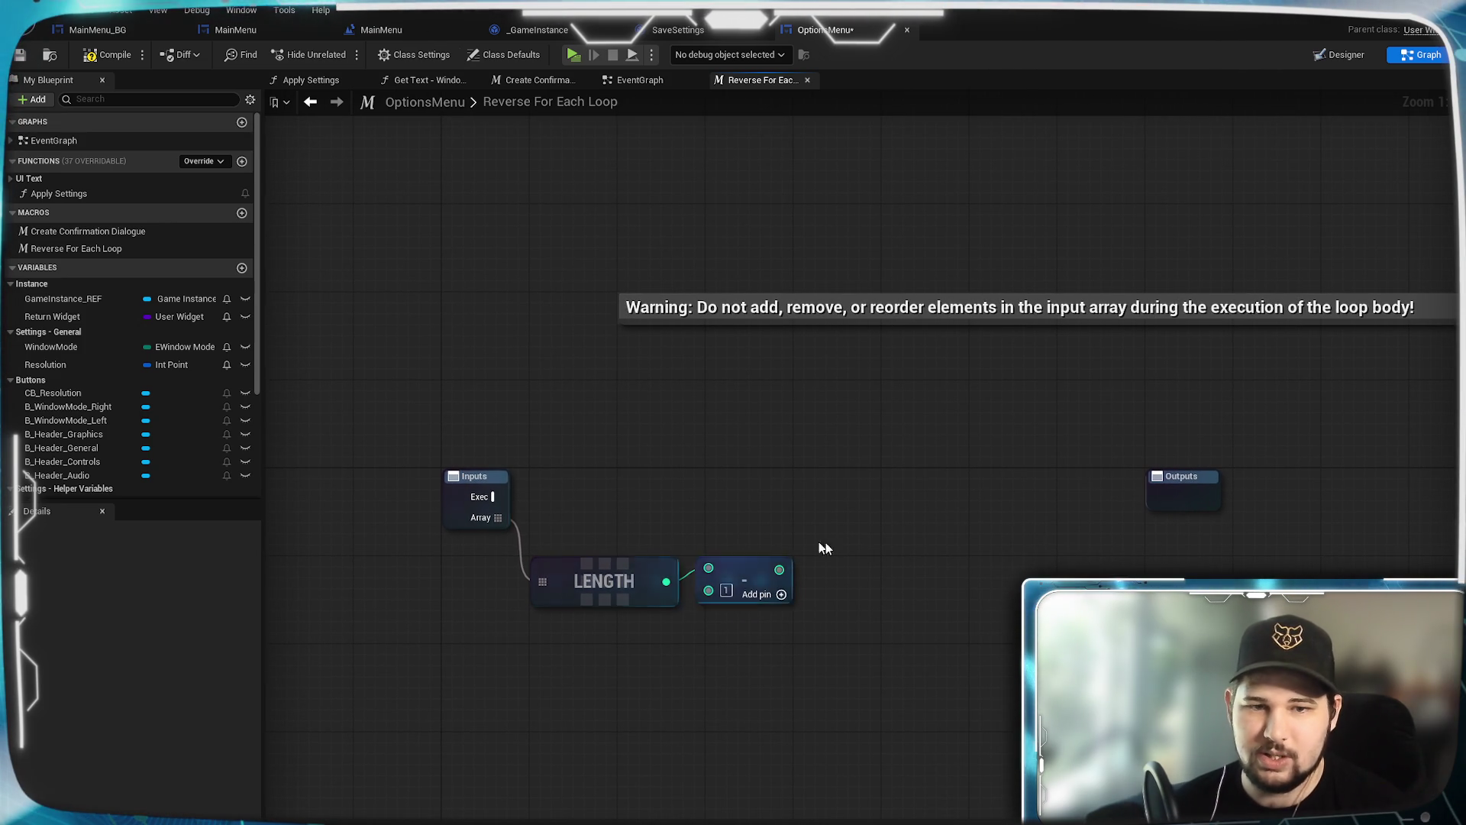
pyautogui.moveTo(864, 518); pyautogui.dragTo(801, 502)
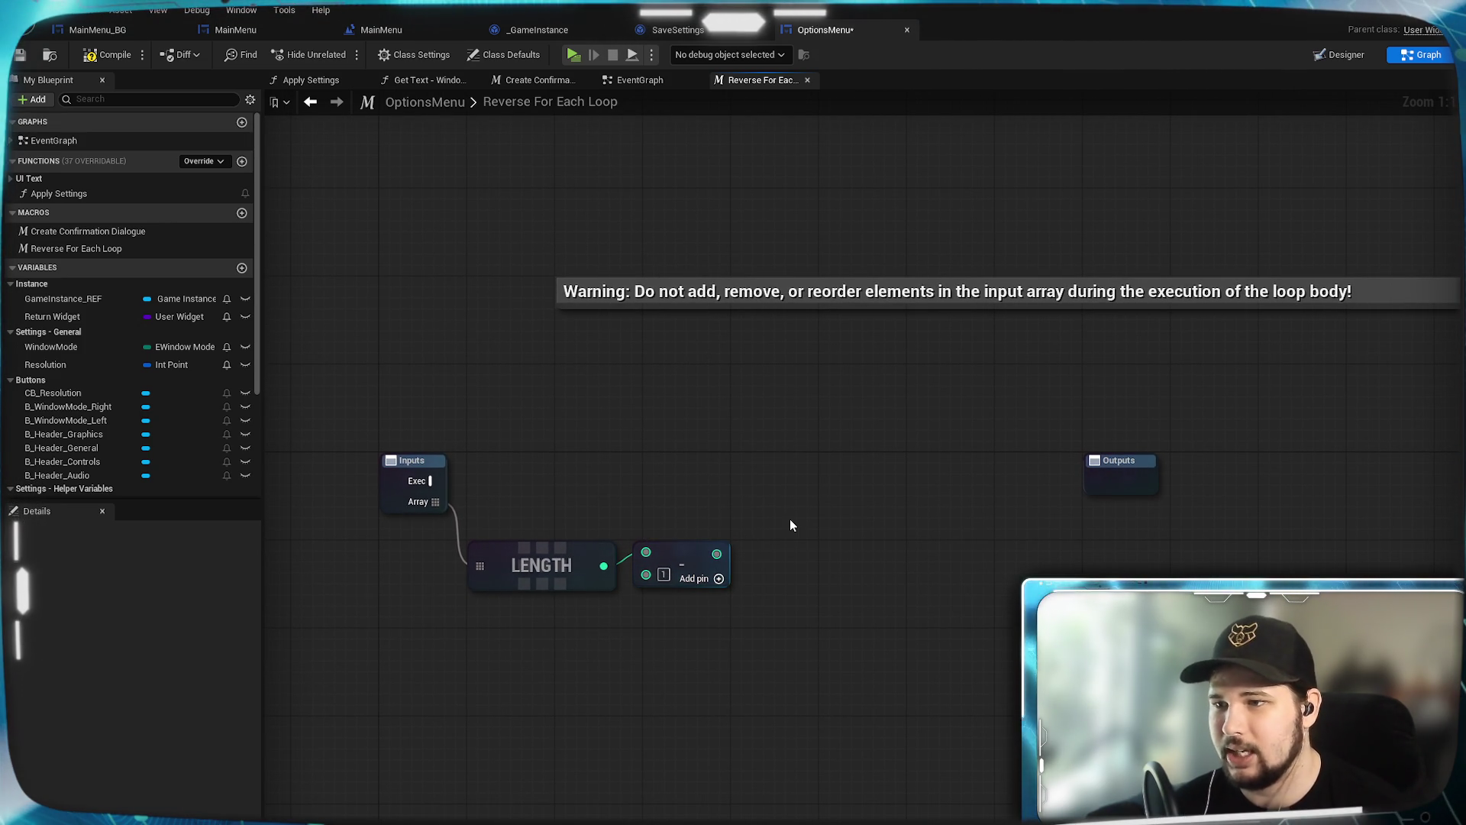
pyautogui.moveTo(430, 481)
pyautogui.mouseDown()
pyautogui.moveTo(474, 497)
pyautogui.moveTo(760, 457)
pyautogui.moveTo(808, 469)
pyautogui.moveTo(784, 463)
pyautogui.mouseUp()
pyautogui.press('Escape')
pyautogui.scroll(-4, 63, 426)
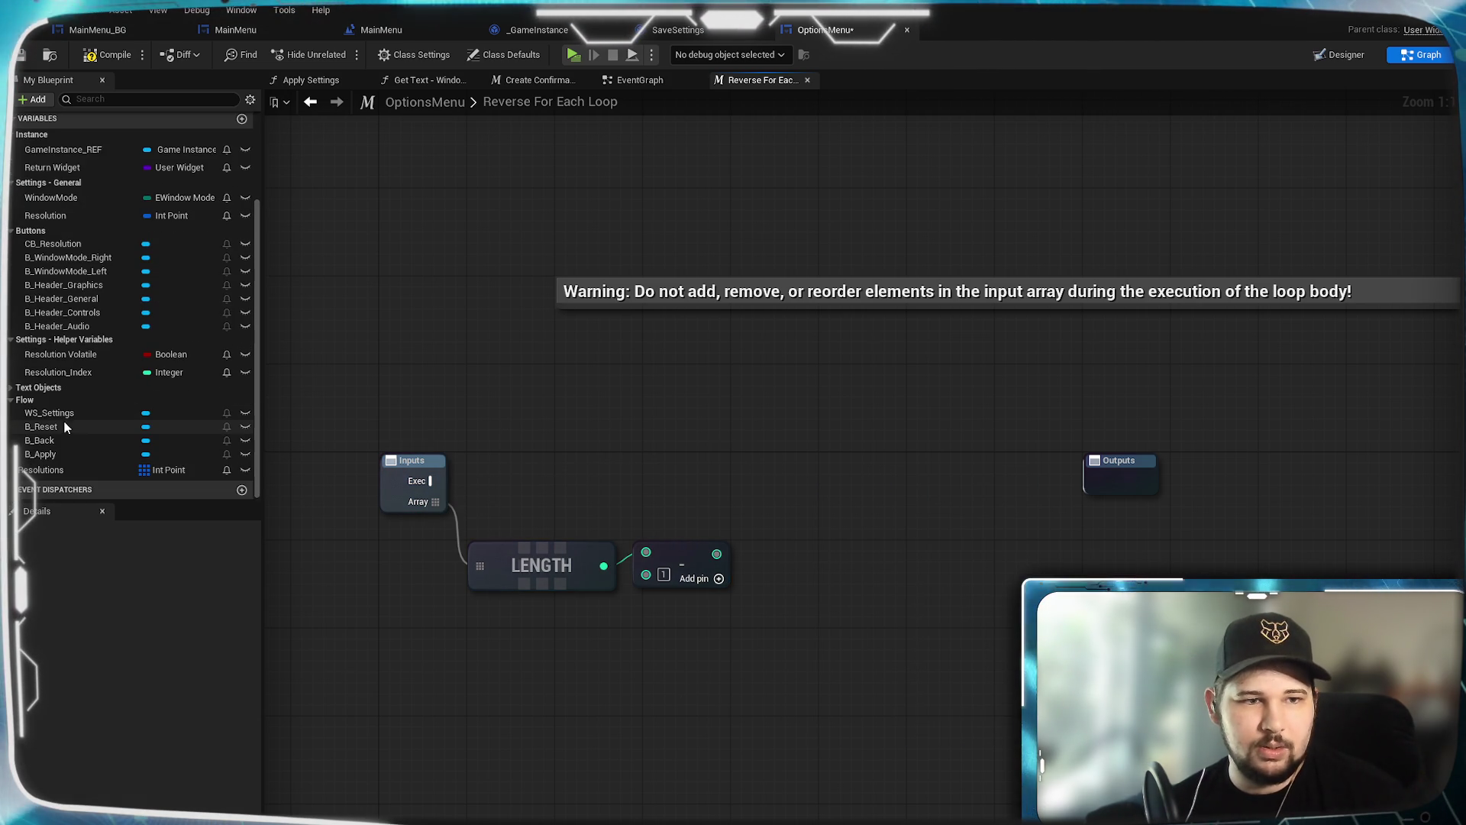
pyautogui.scroll(4, 95, 488)
pyautogui.scroll(-4, 97, 477)
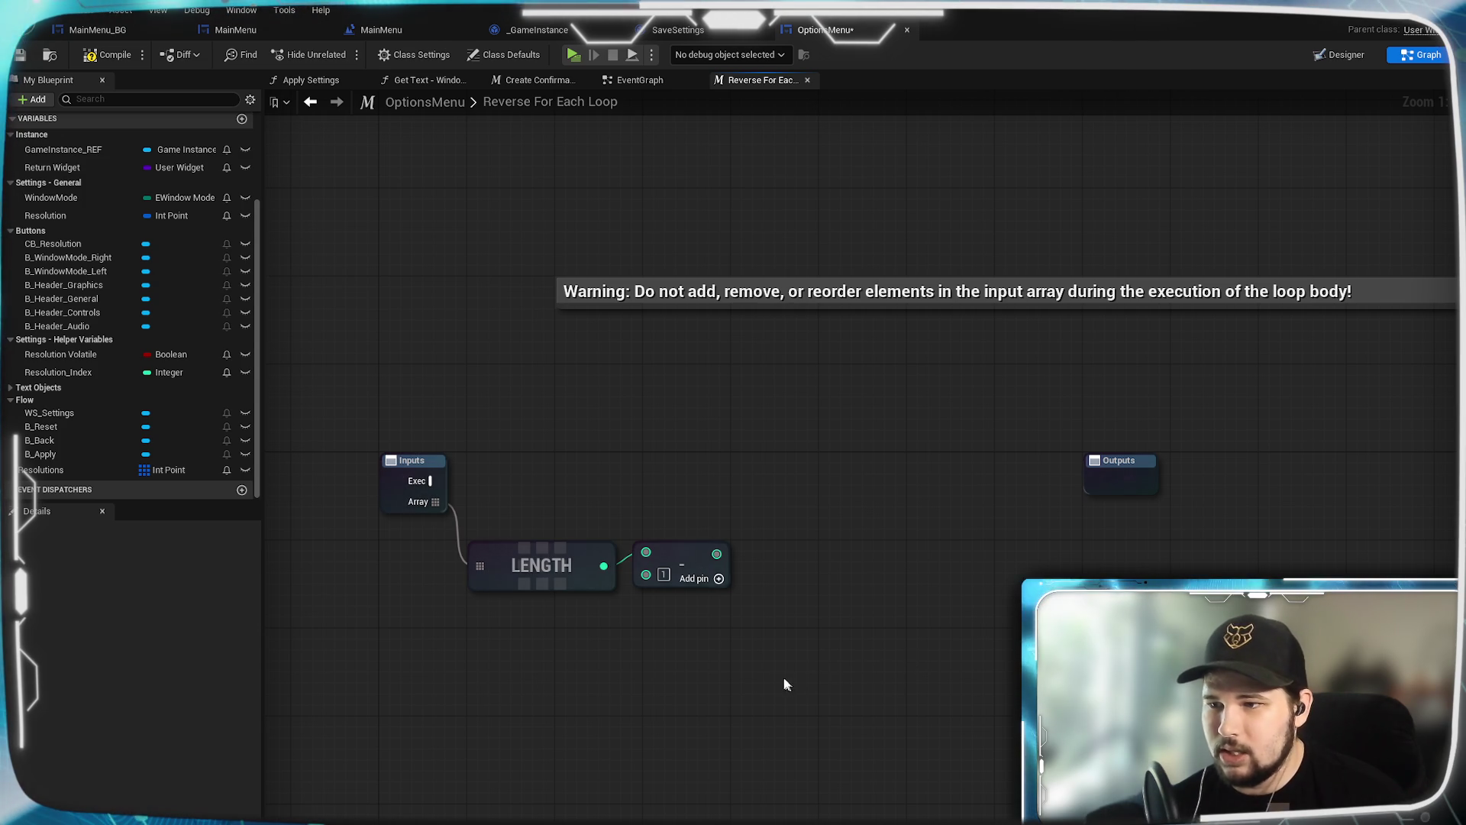
pyautogui.rightClick(789, 604)
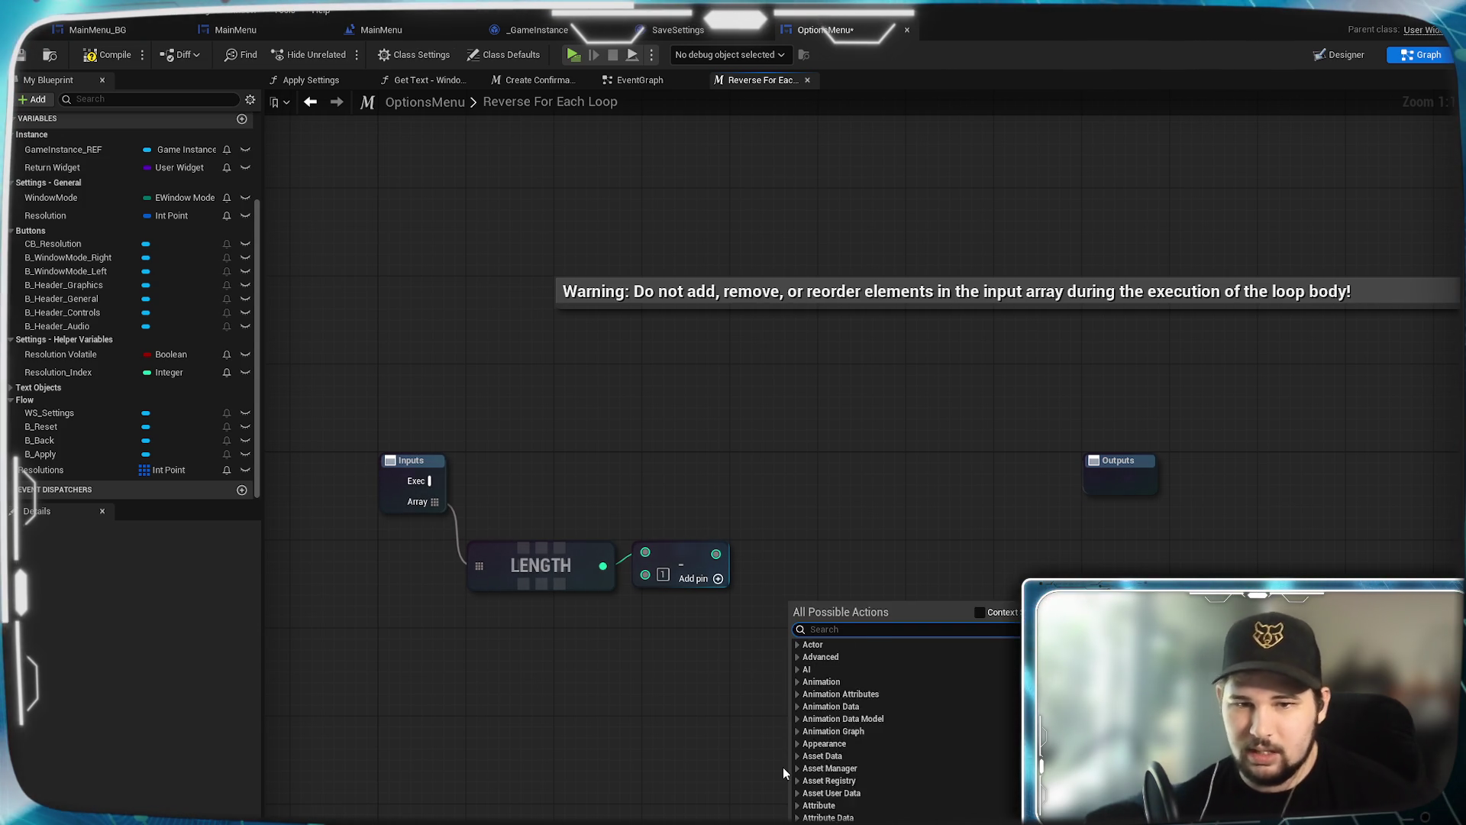
# Step: Add a Local Integer node, duplicate it, and comment the first one Loop Counter
pyautogui.write('local')
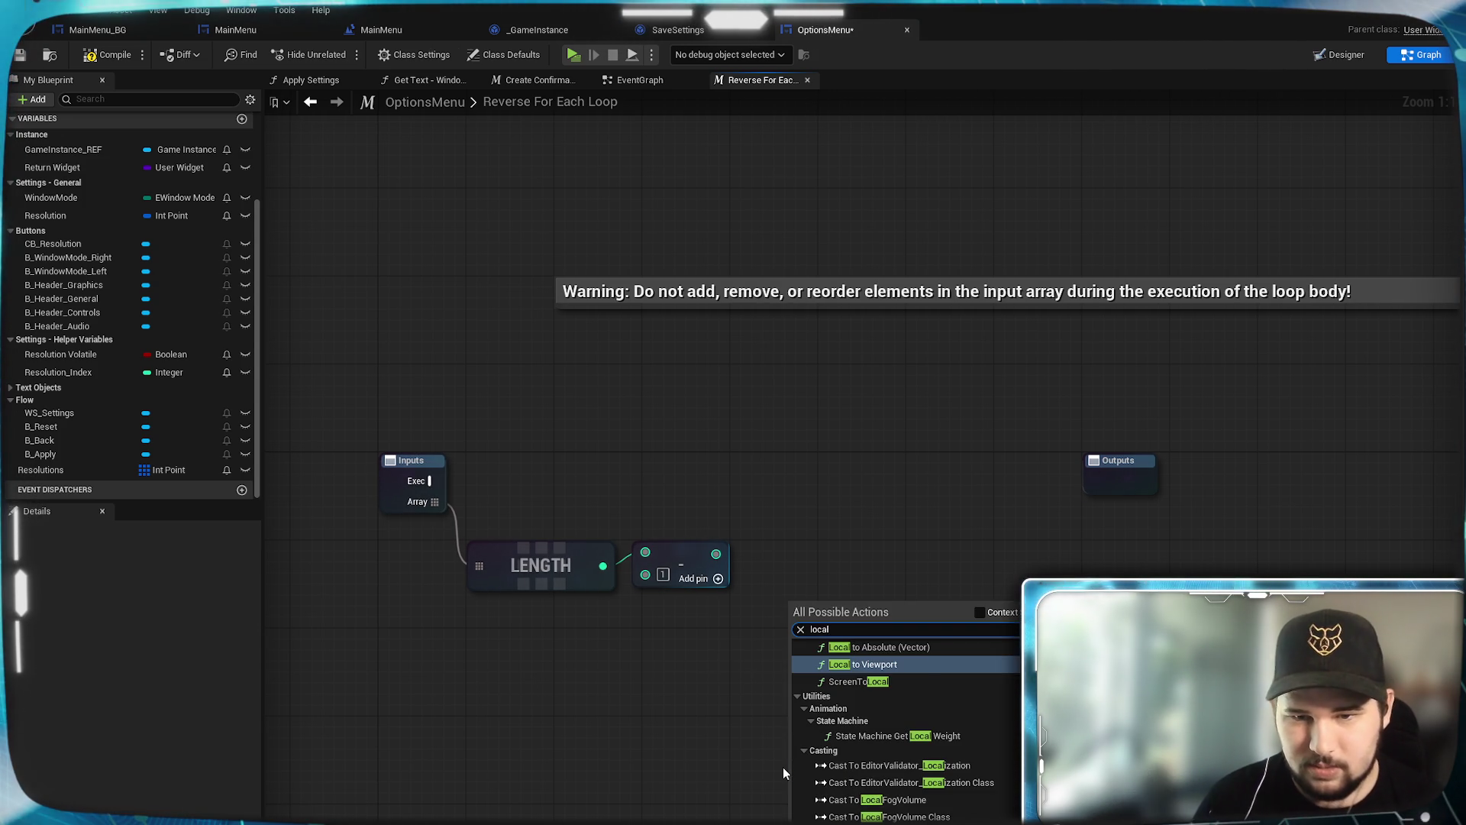
pyautogui.write(' int')
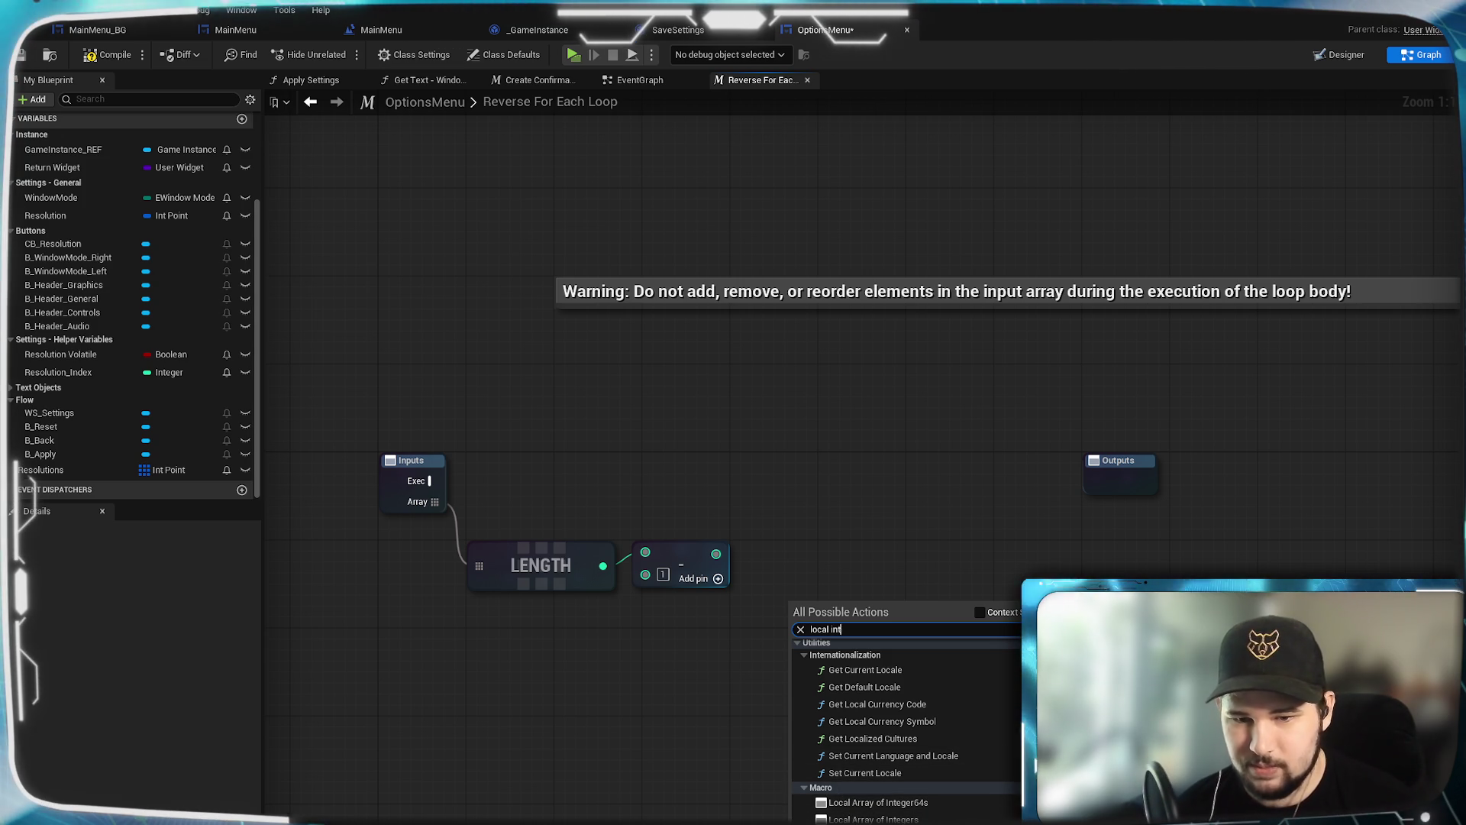
pyautogui.press('Return')
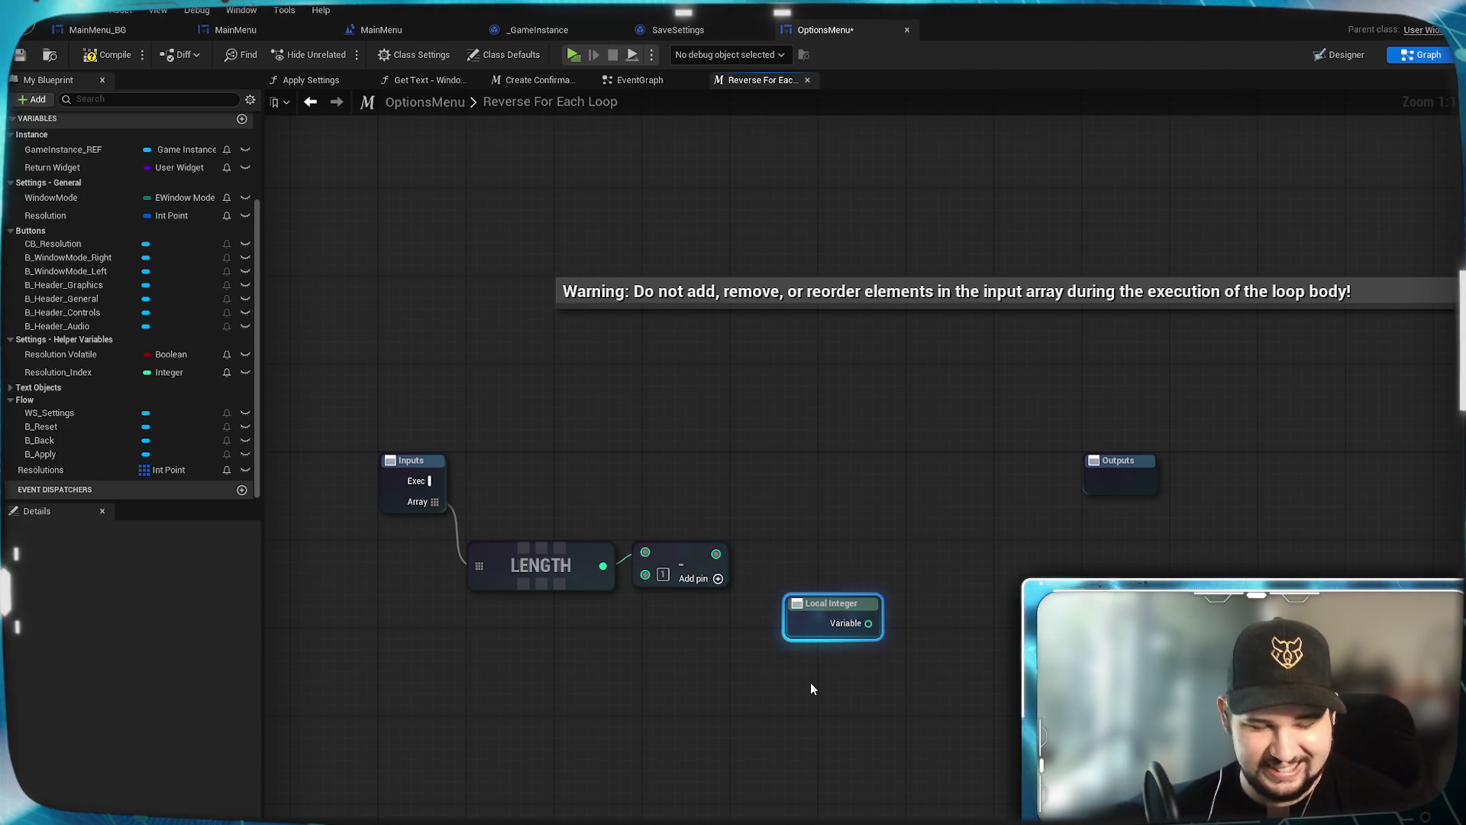
pyautogui.hotkey('ctrl', 'w')
pyautogui.click(798, 603)
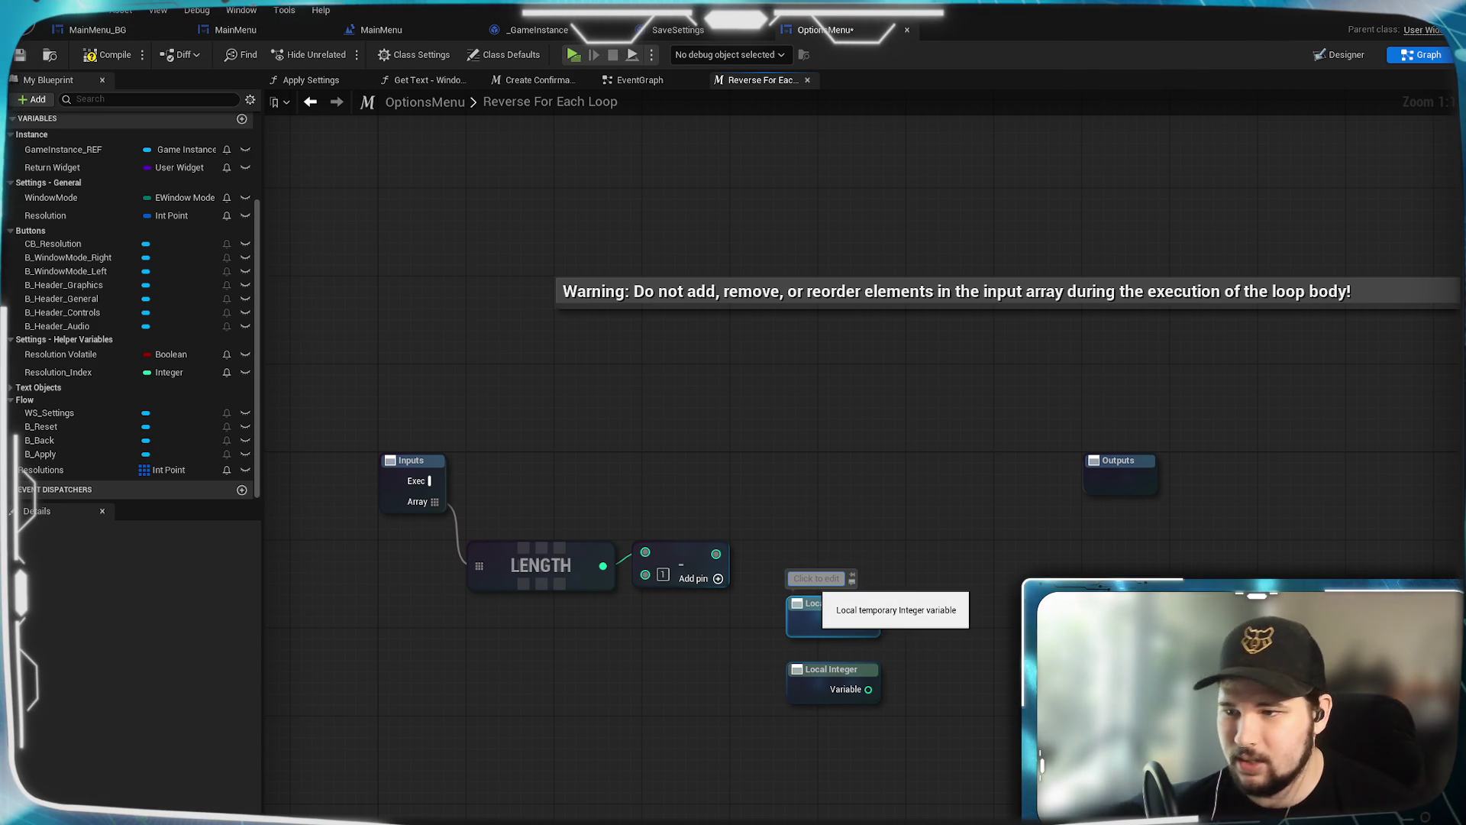
pyautogui.click(816, 578)
pyautogui.write('Loop Counter')
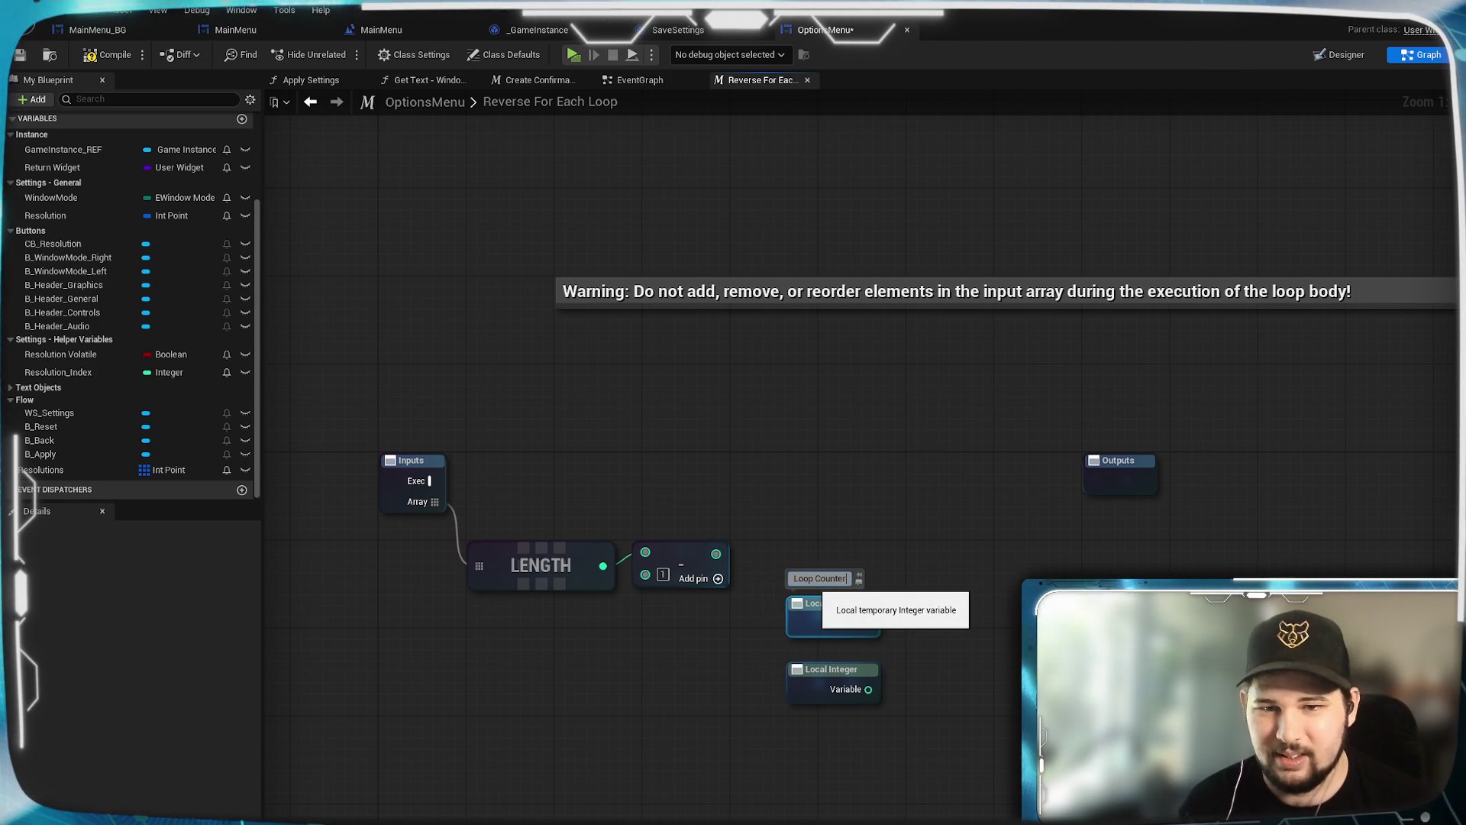
pyautogui.press('Return')
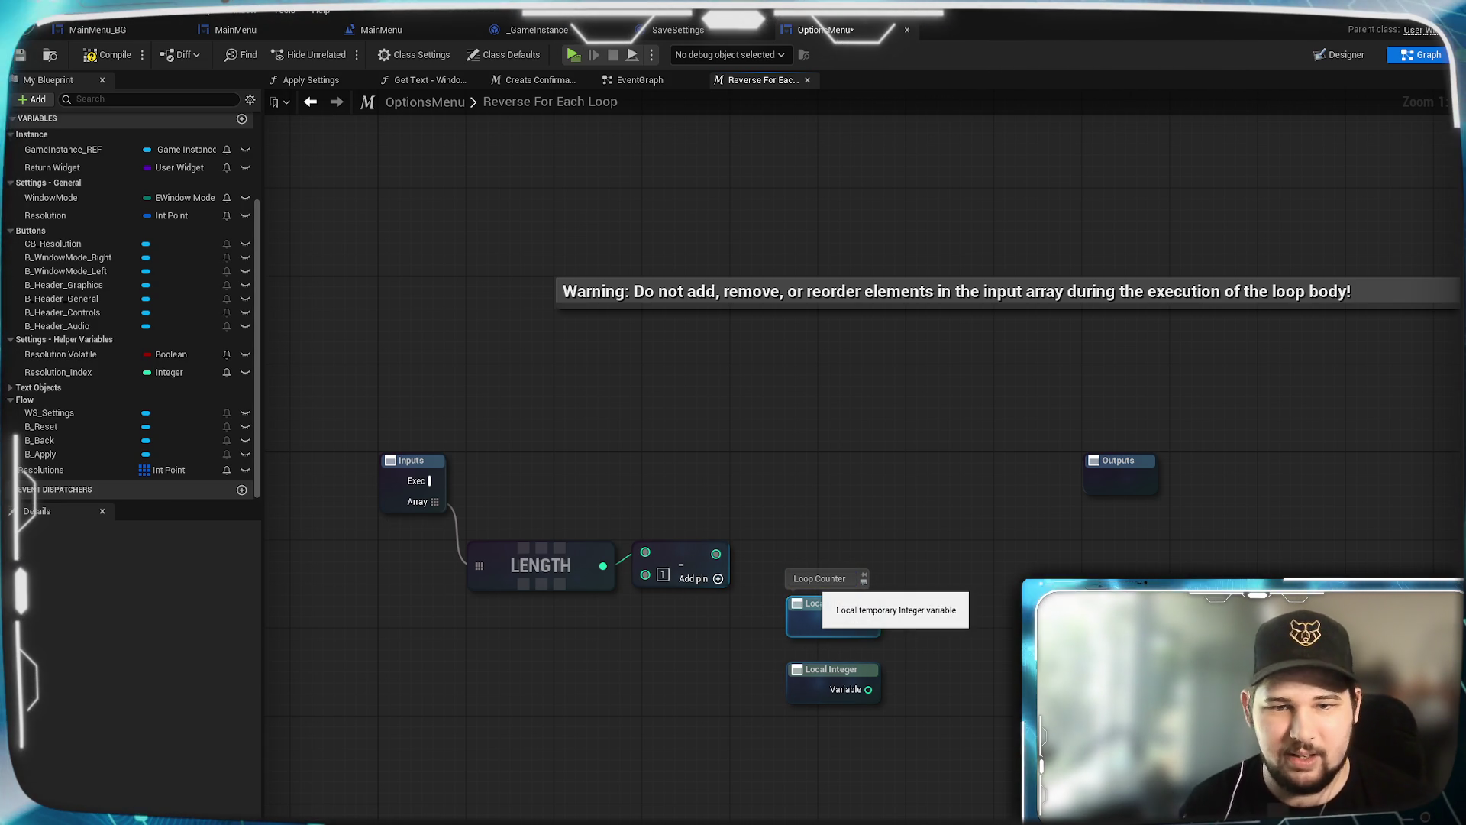
# Step: Comment the second Local Integer node Array Index
pyautogui.click(837, 605)
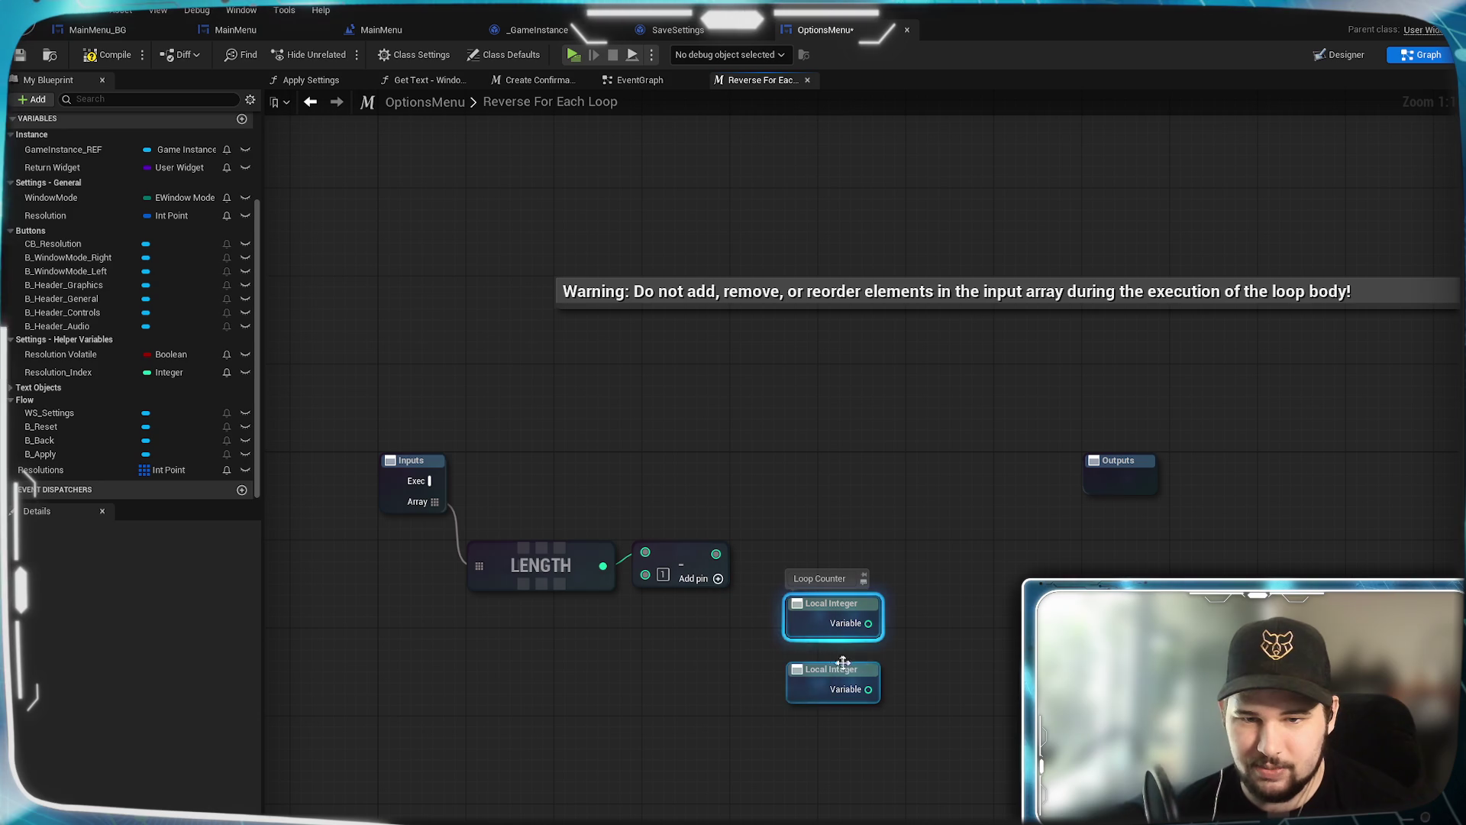
pyautogui.rightClick(853, 626)
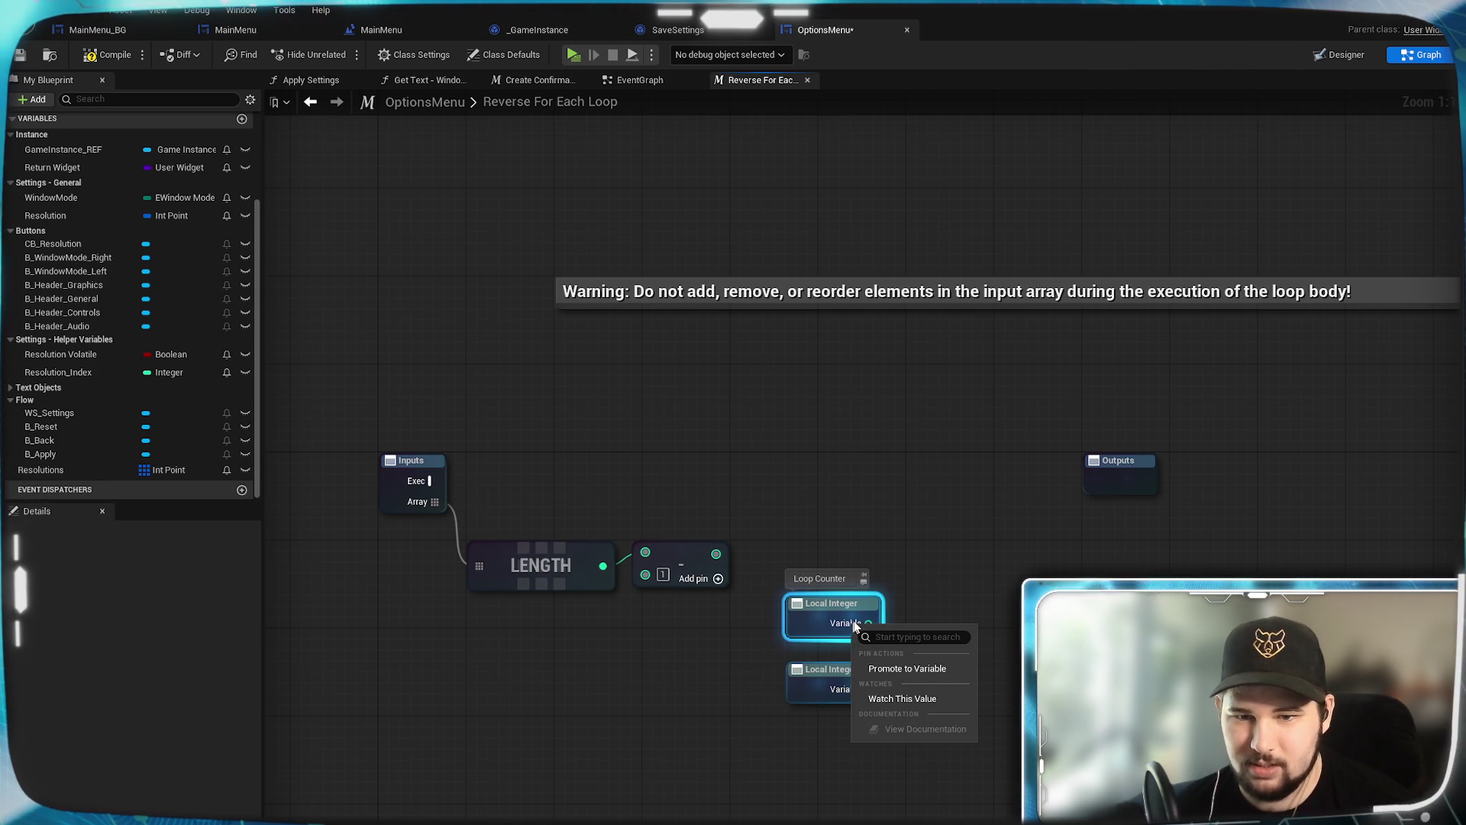
pyautogui.click(987, 553)
pyautogui.click(856, 679)
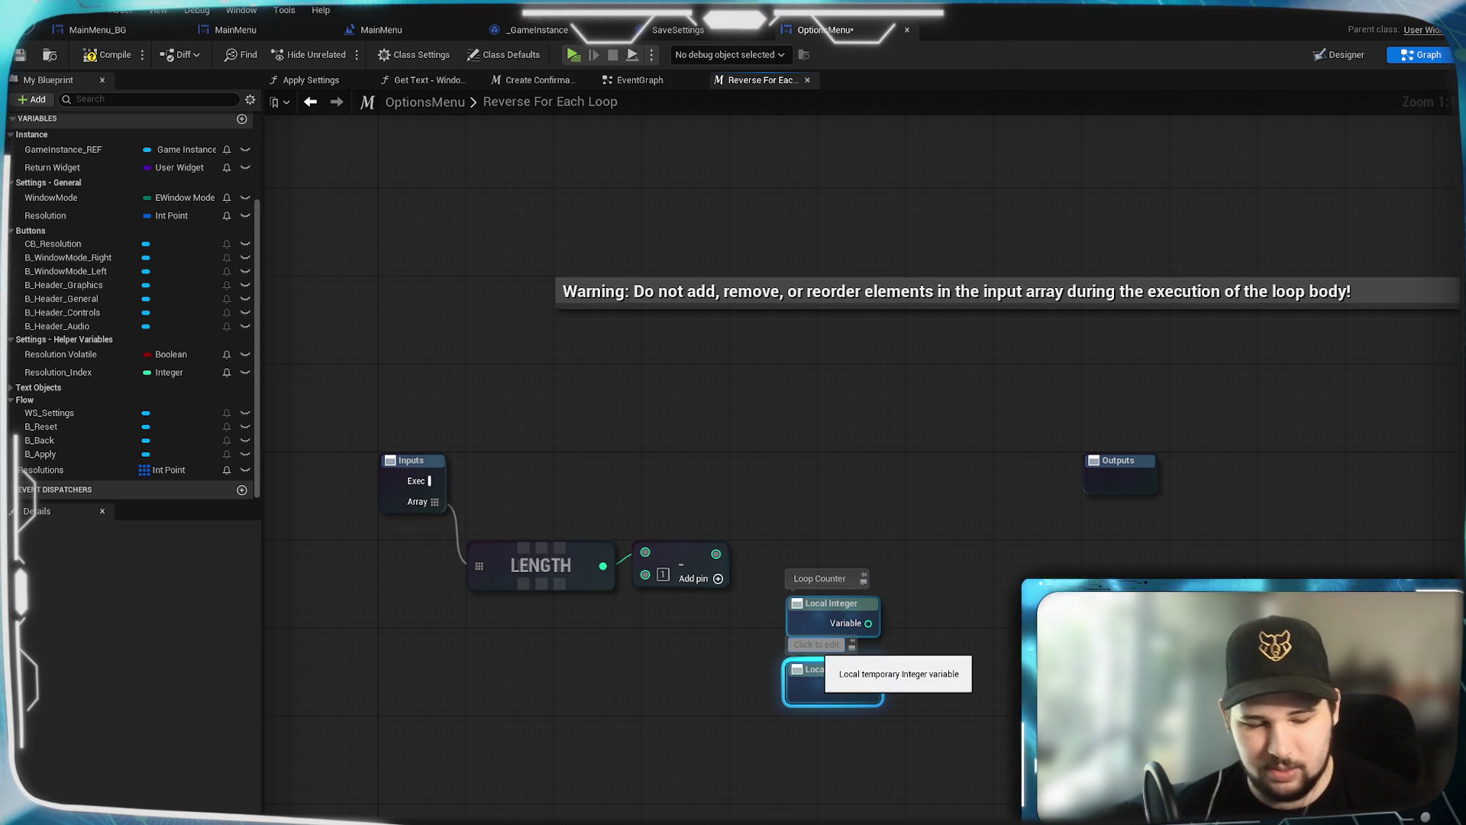
pyautogui.click(816, 645)
pyautogui.write('Array Index')
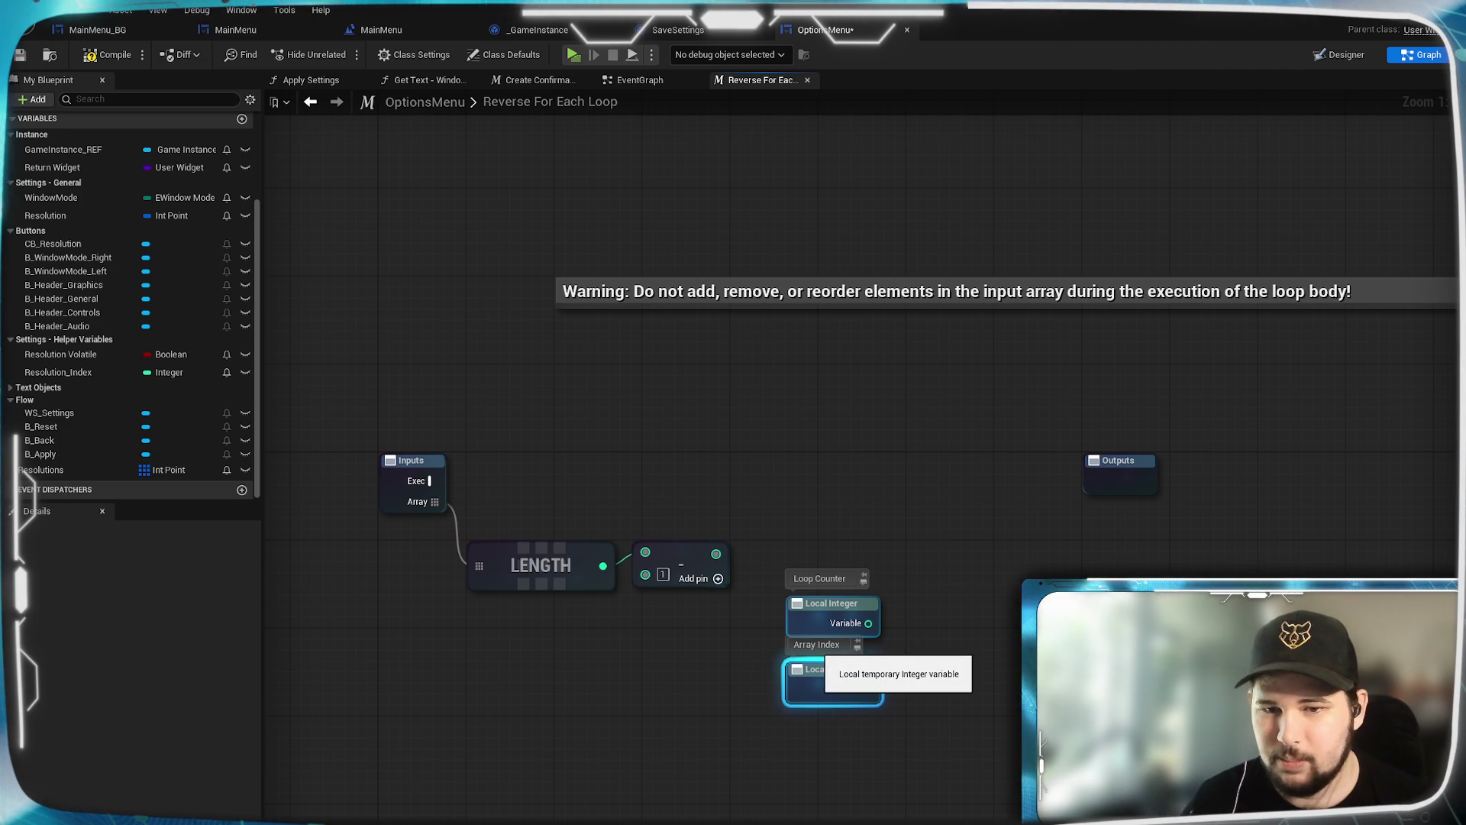
pyautogui.press('Return')
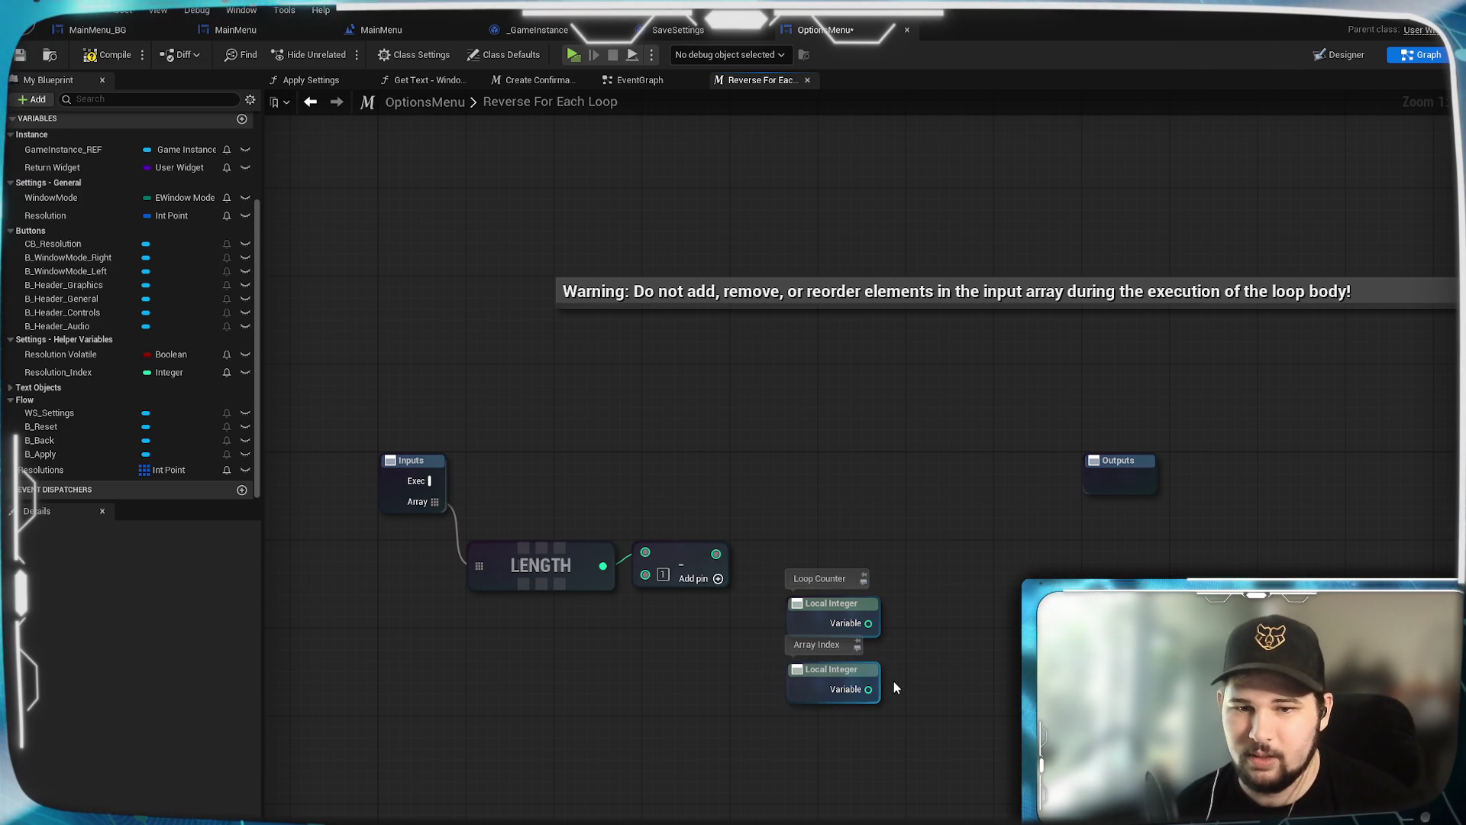
# Step: Add an Assign node after Inputs Exec, setting Loop Counter to Length minus 1
pyautogui.moveTo(1003, 672)
pyautogui.mouseDown()
pyautogui.moveTo(1010, 737)
pyautogui.moveTo(989, 667)
pyautogui.moveTo(1005, 642)
pyautogui.mouseUp()
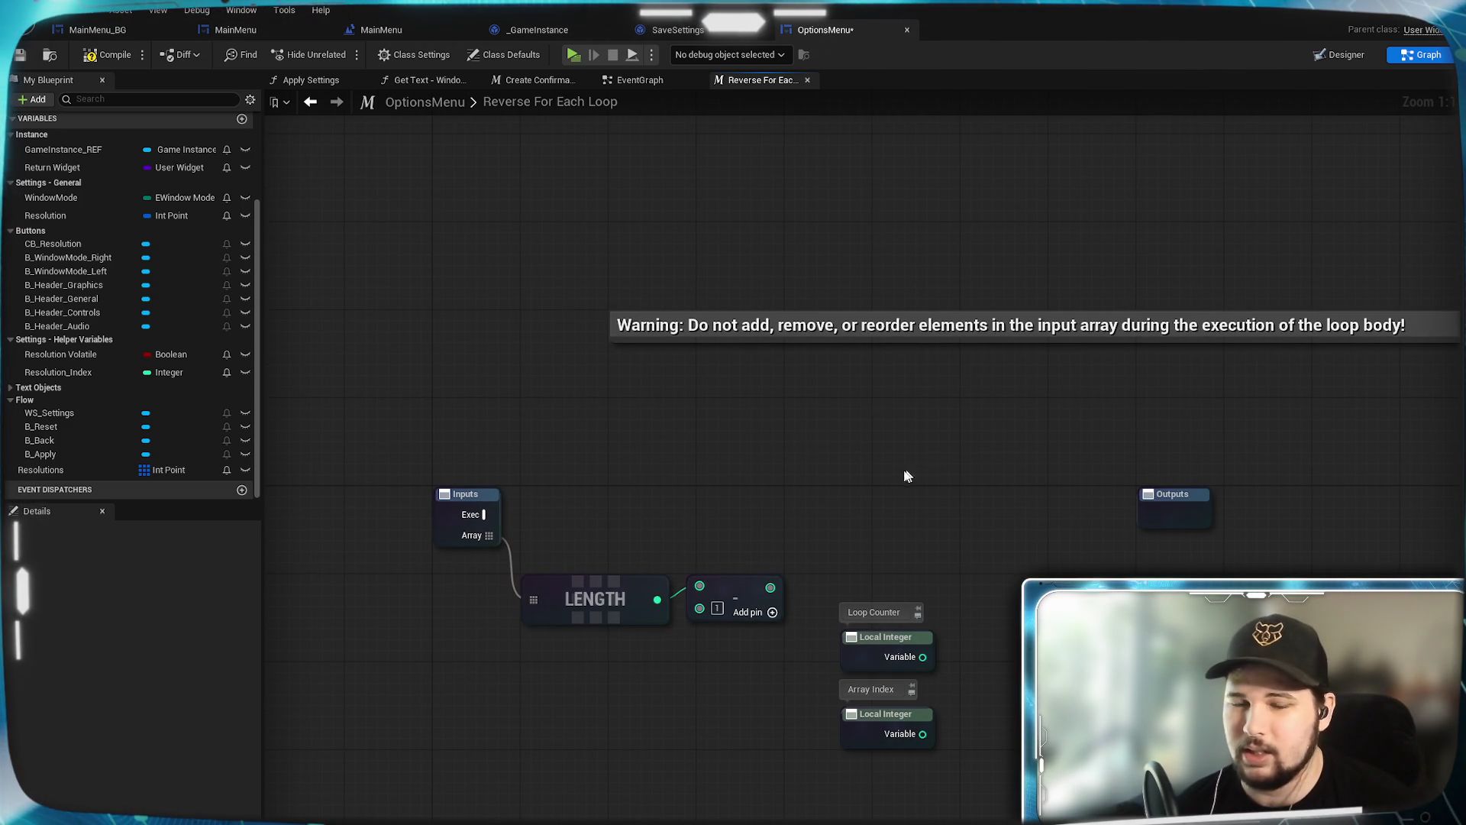
pyautogui.moveTo(484, 514)
pyautogui.mouseDown()
pyautogui.moveTo(794, 443)
pyautogui.moveTo(827, 452)
pyautogui.mouseUp()
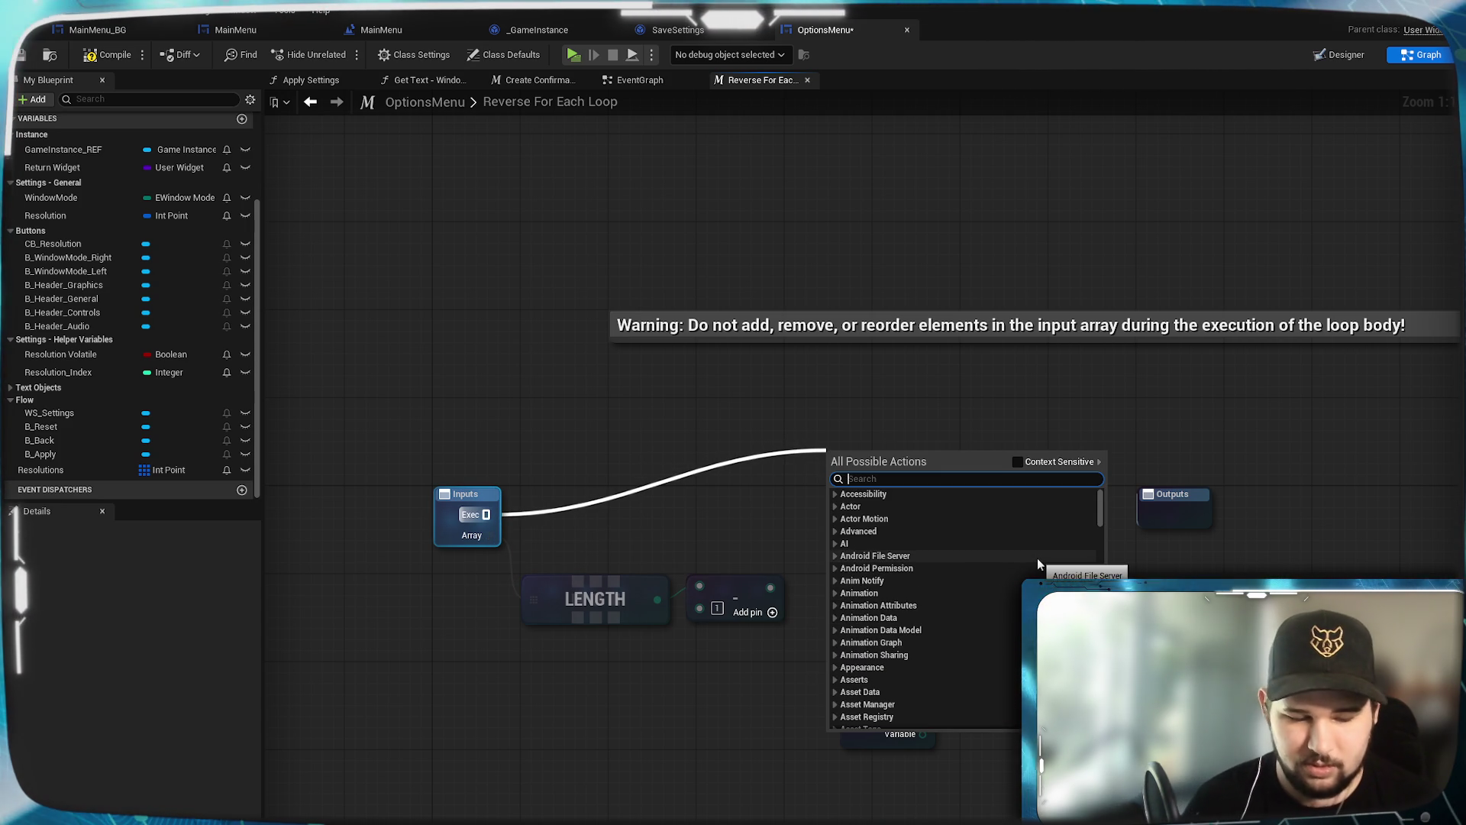
pyautogui.write('assign')
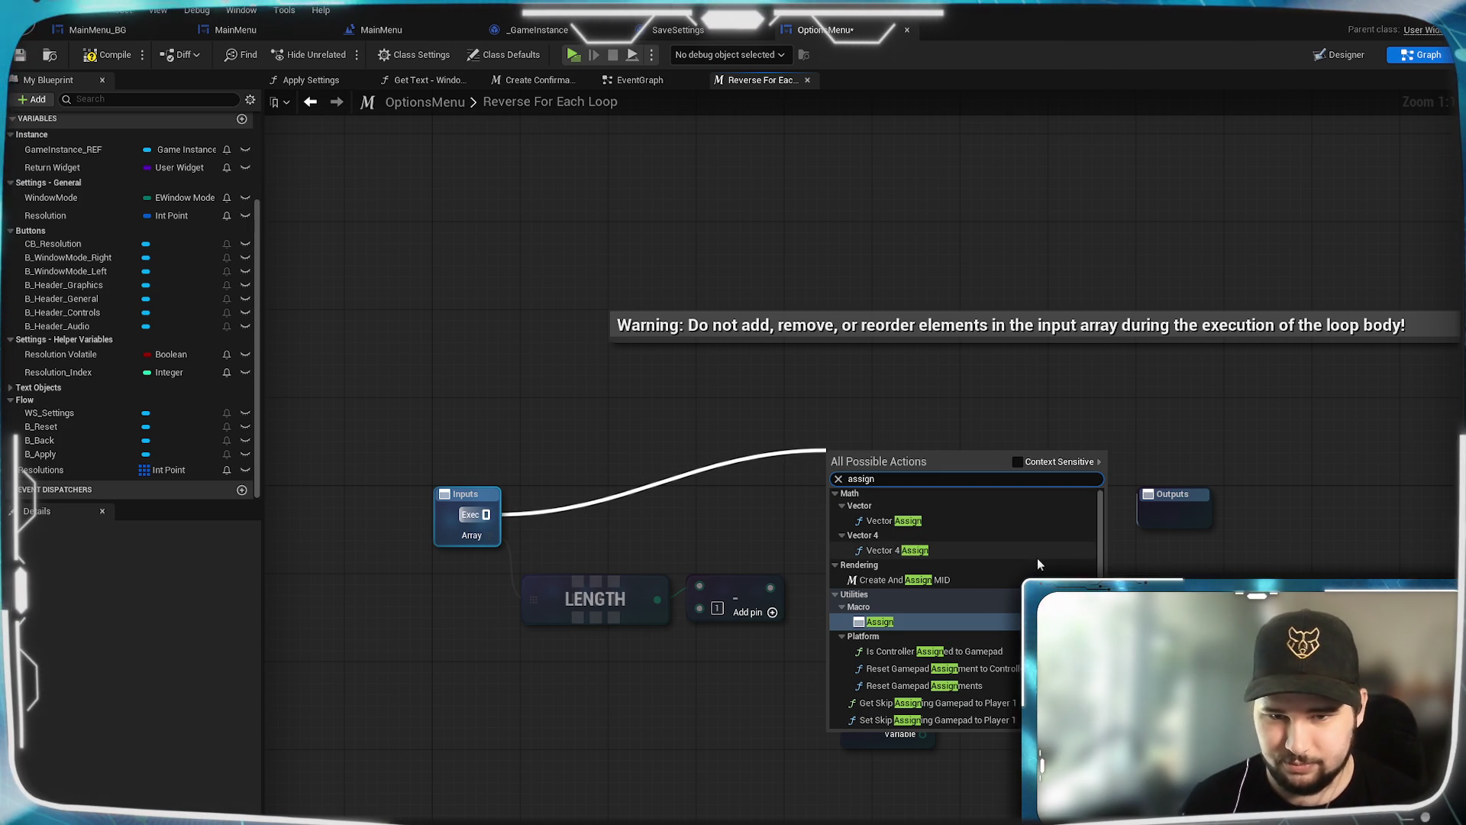
pyautogui.click(938, 623)
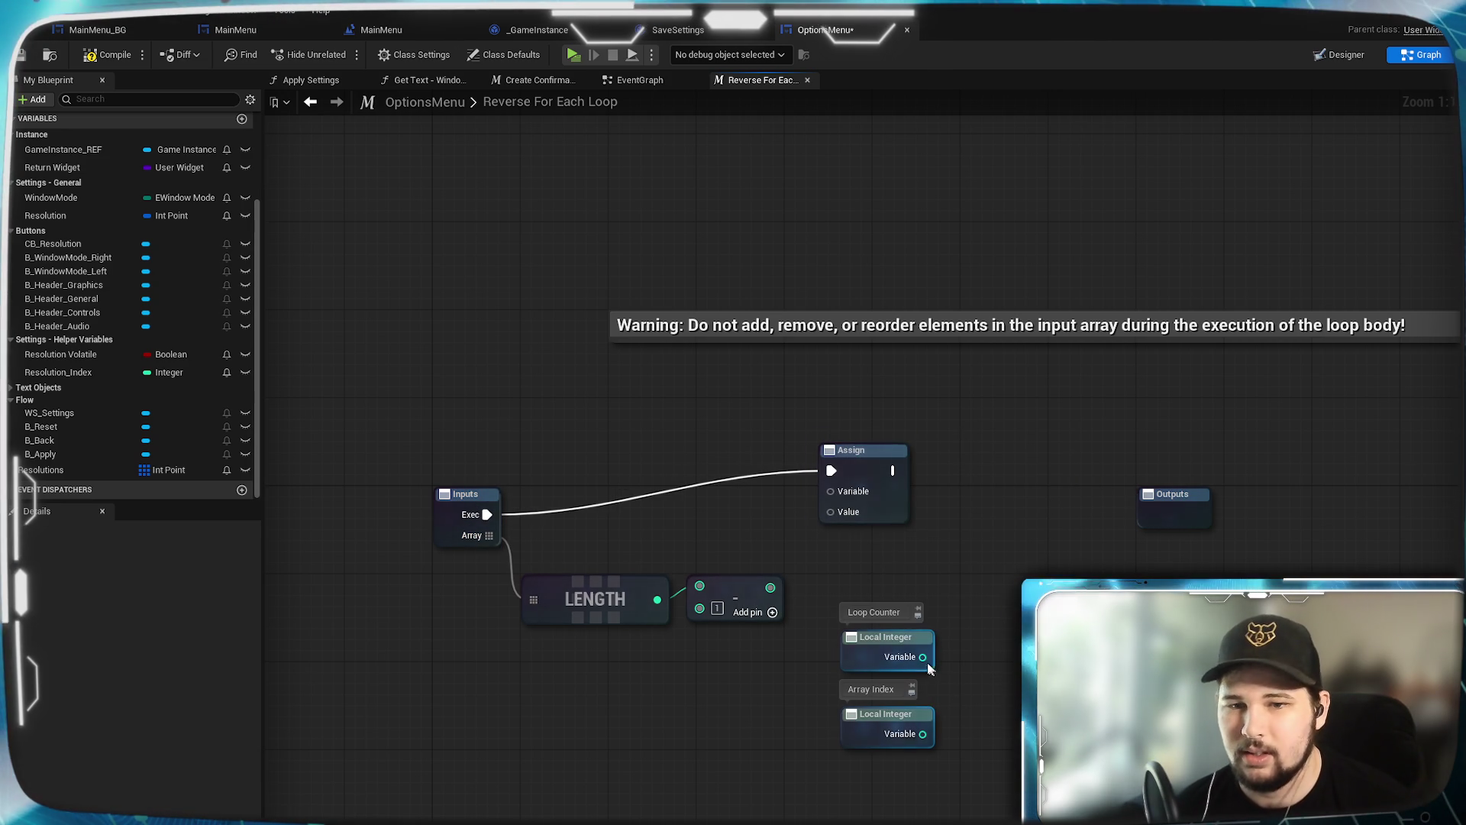
pyautogui.moveTo(923, 657)
pyautogui.mouseDown()
pyautogui.moveTo(927, 559)
pyautogui.moveTo(832, 491)
pyautogui.mouseUp()
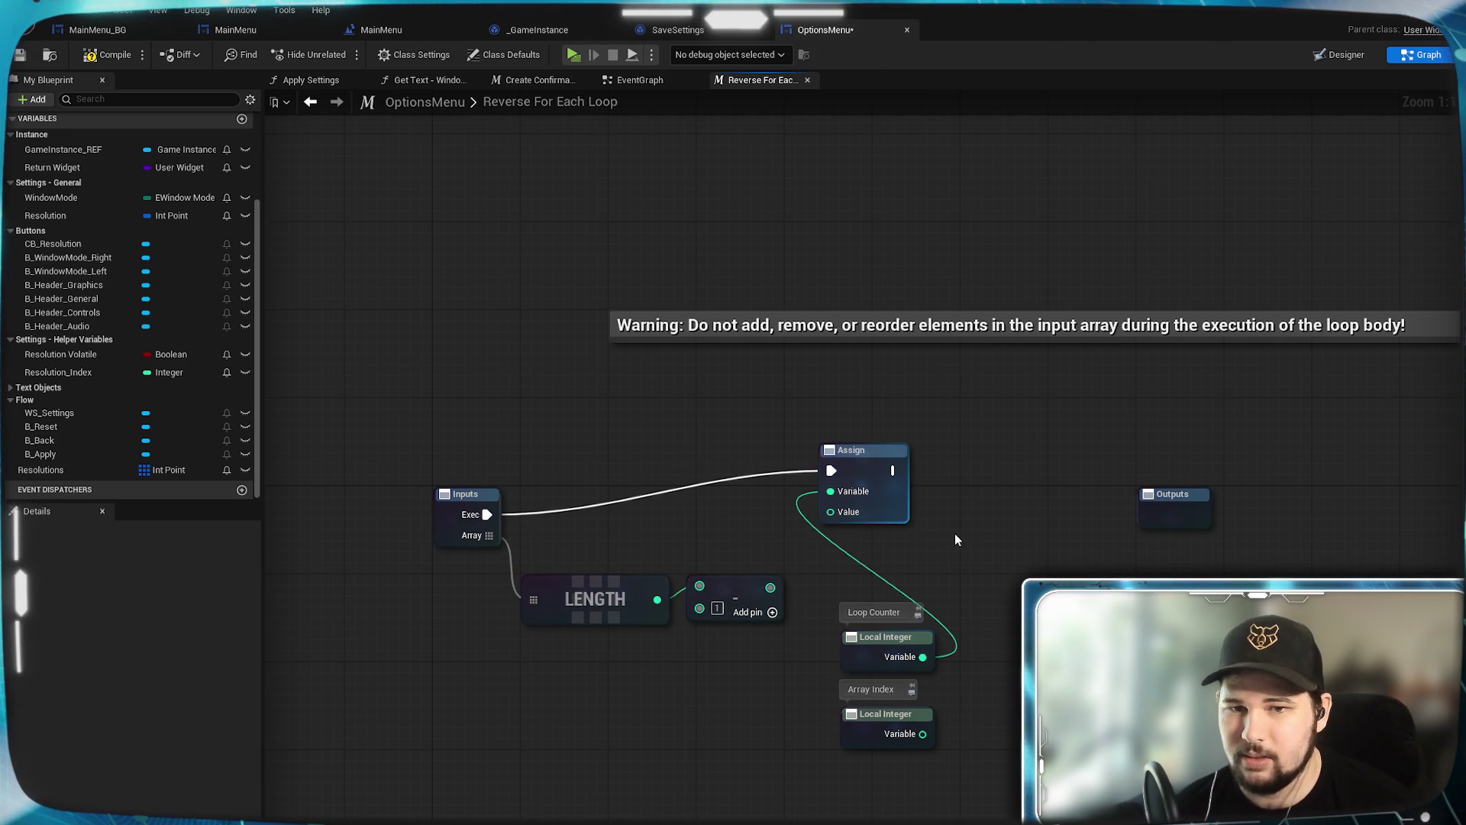
pyautogui.moveTo(771, 587)
pyautogui.mouseDown()
pyautogui.moveTo(773, 604)
pyautogui.moveTo(830, 512)
pyautogui.mouseUp()
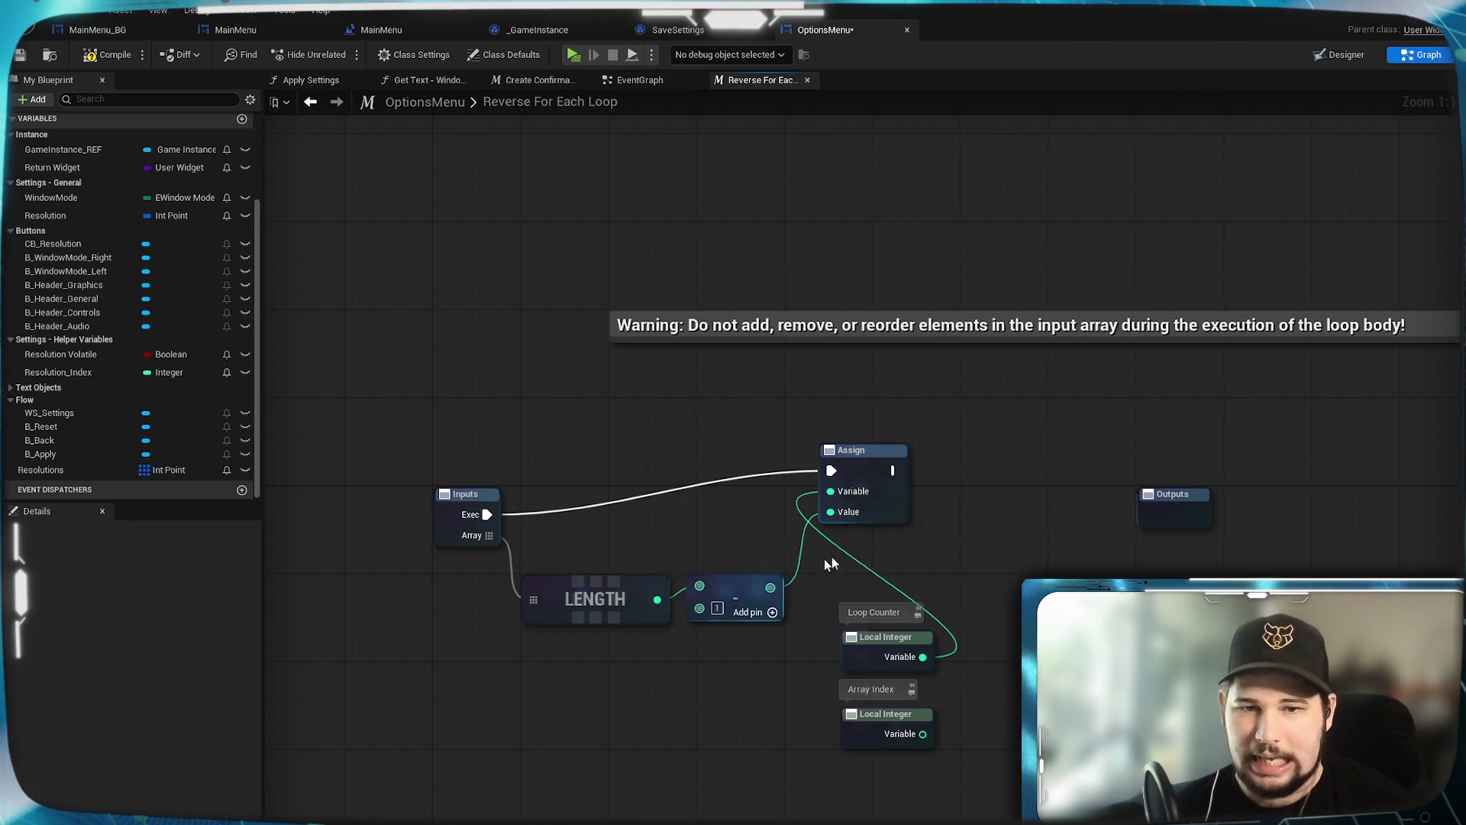
pyautogui.moveTo(875, 455); pyautogui.dragTo(876, 500)
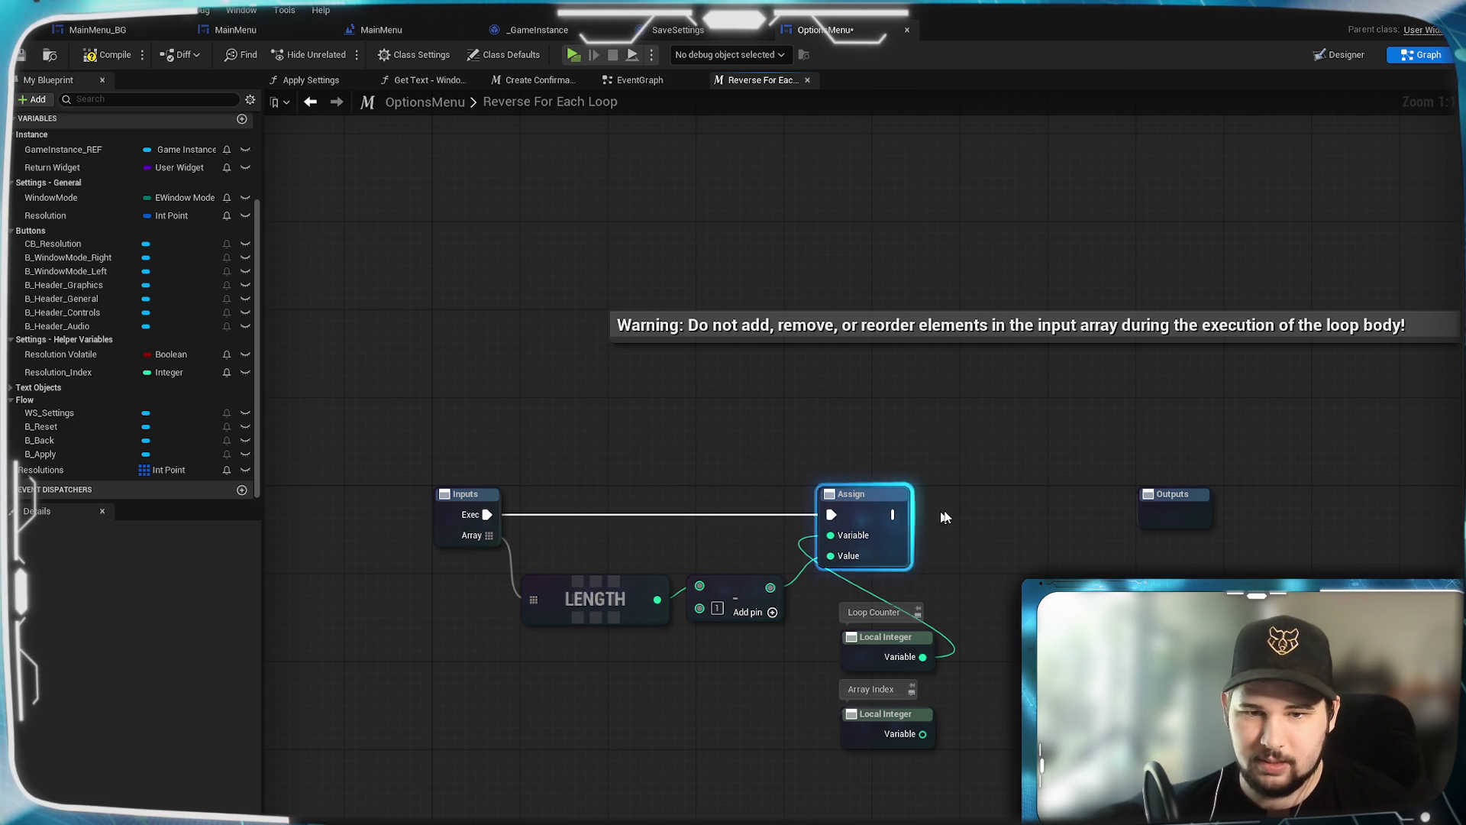
pyautogui.moveTo(901, 649)
pyautogui.mouseDown()
pyautogui.moveTo(850, 637)
pyautogui.moveTo(741, 450)
pyautogui.moveTo(747, 462)
pyautogui.mouseUp()
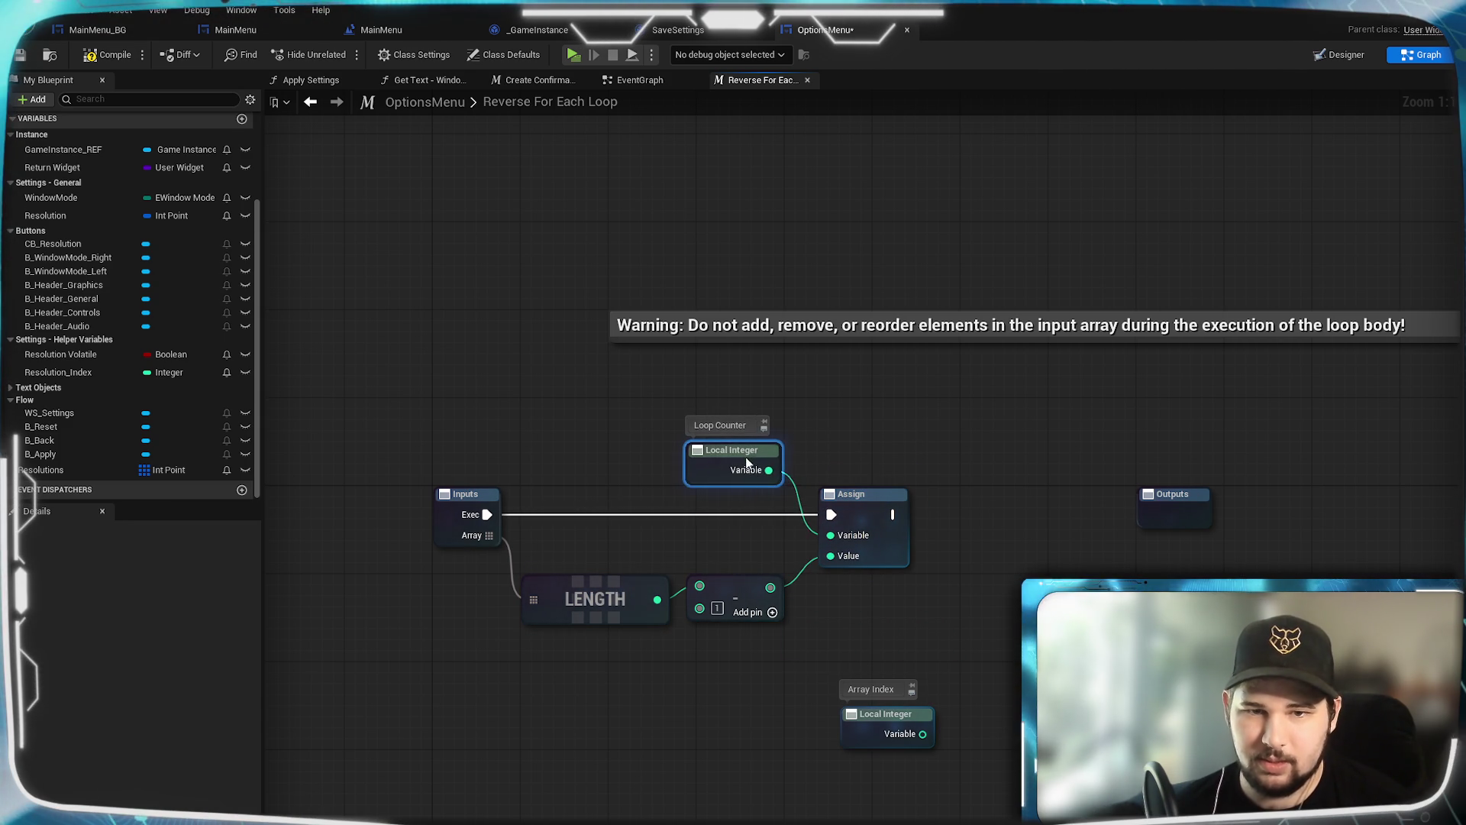
pyautogui.click(953, 420)
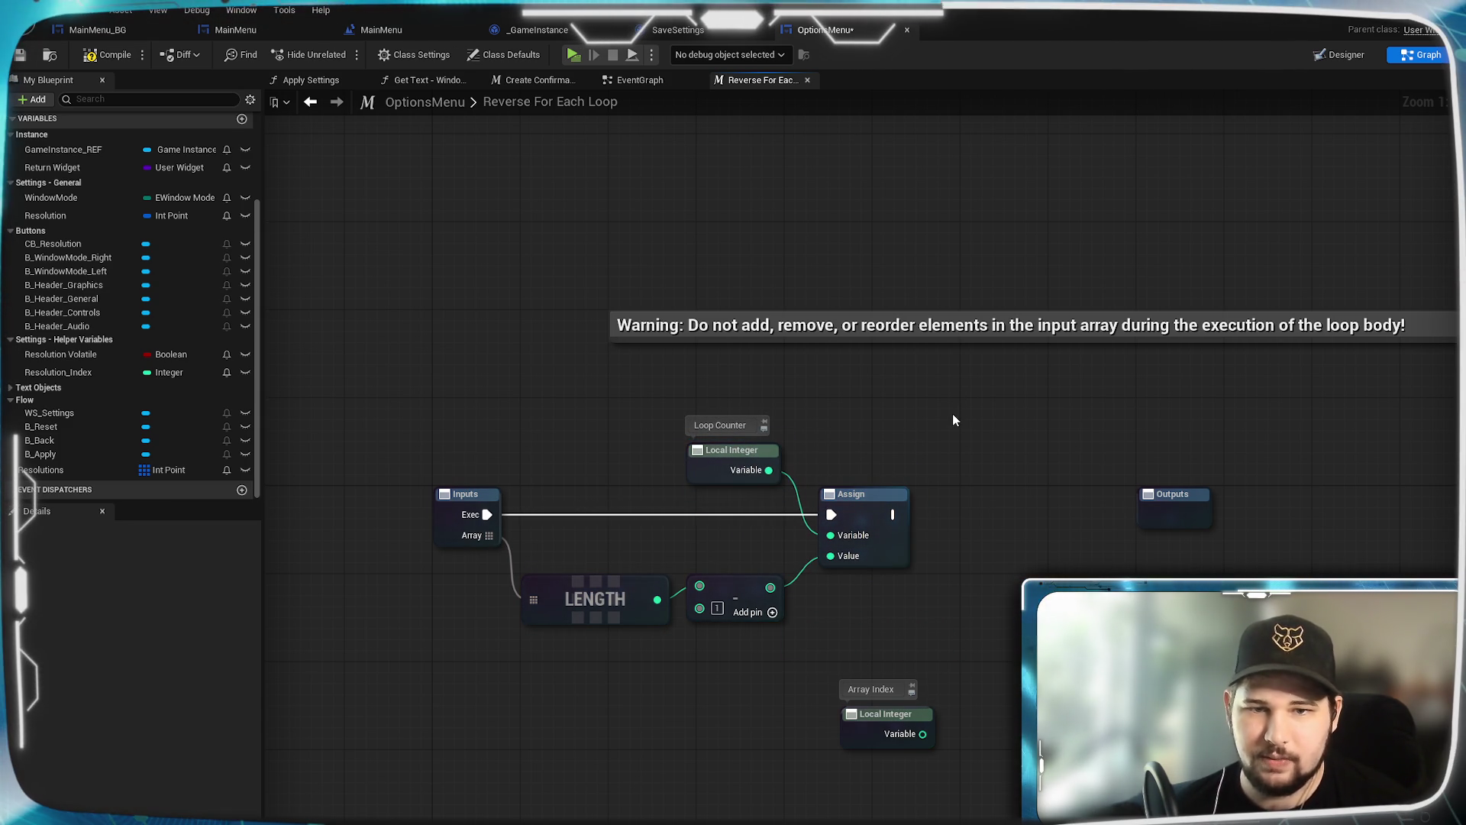
# Step: Move Array Index above Loop Counter and push the Outputs node further right
pyautogui.moveTo(952, 413); pyautogui.dragTo(1093, 387)
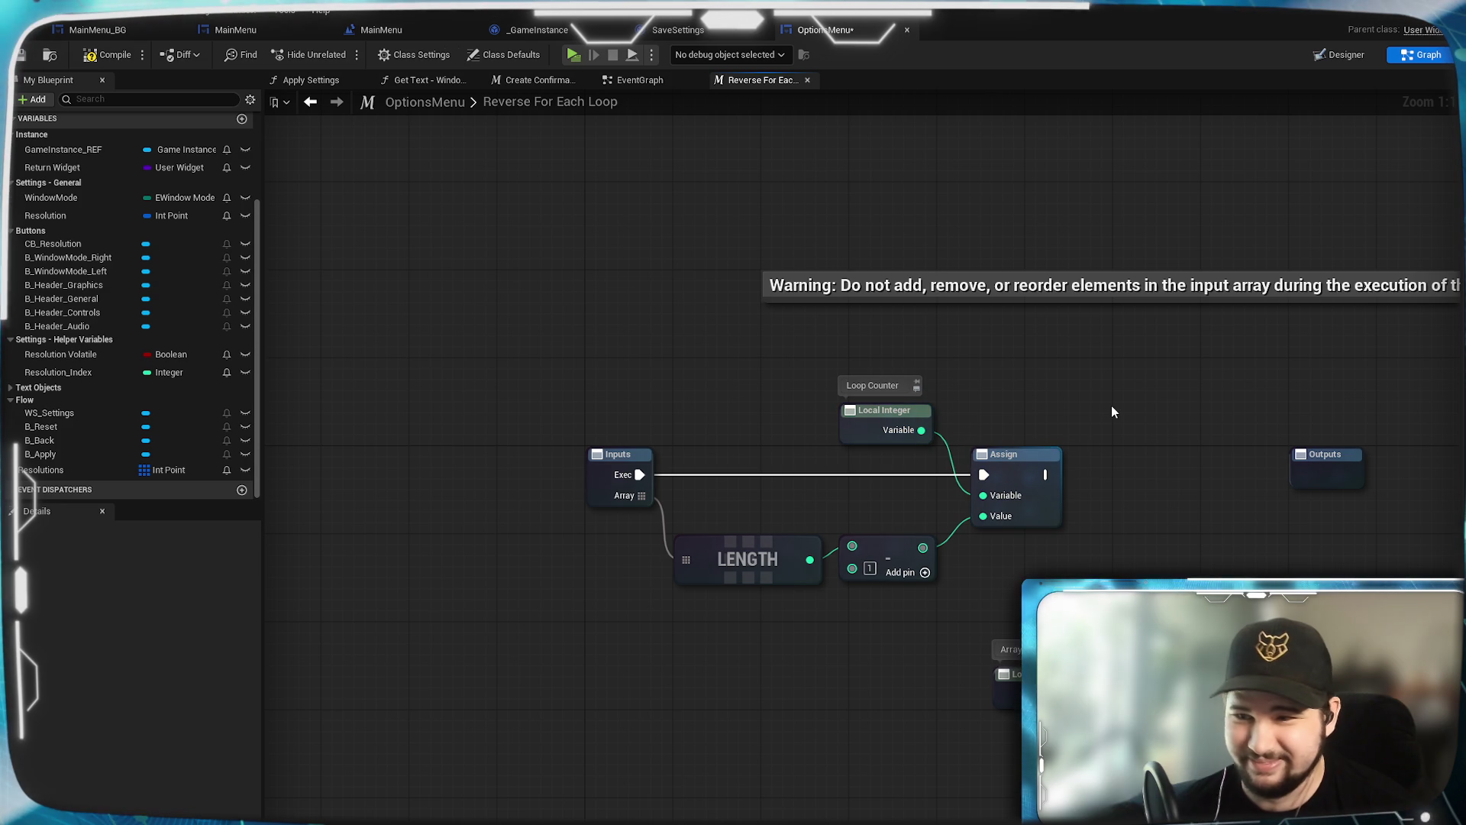
pyautogui.click(934, 413)
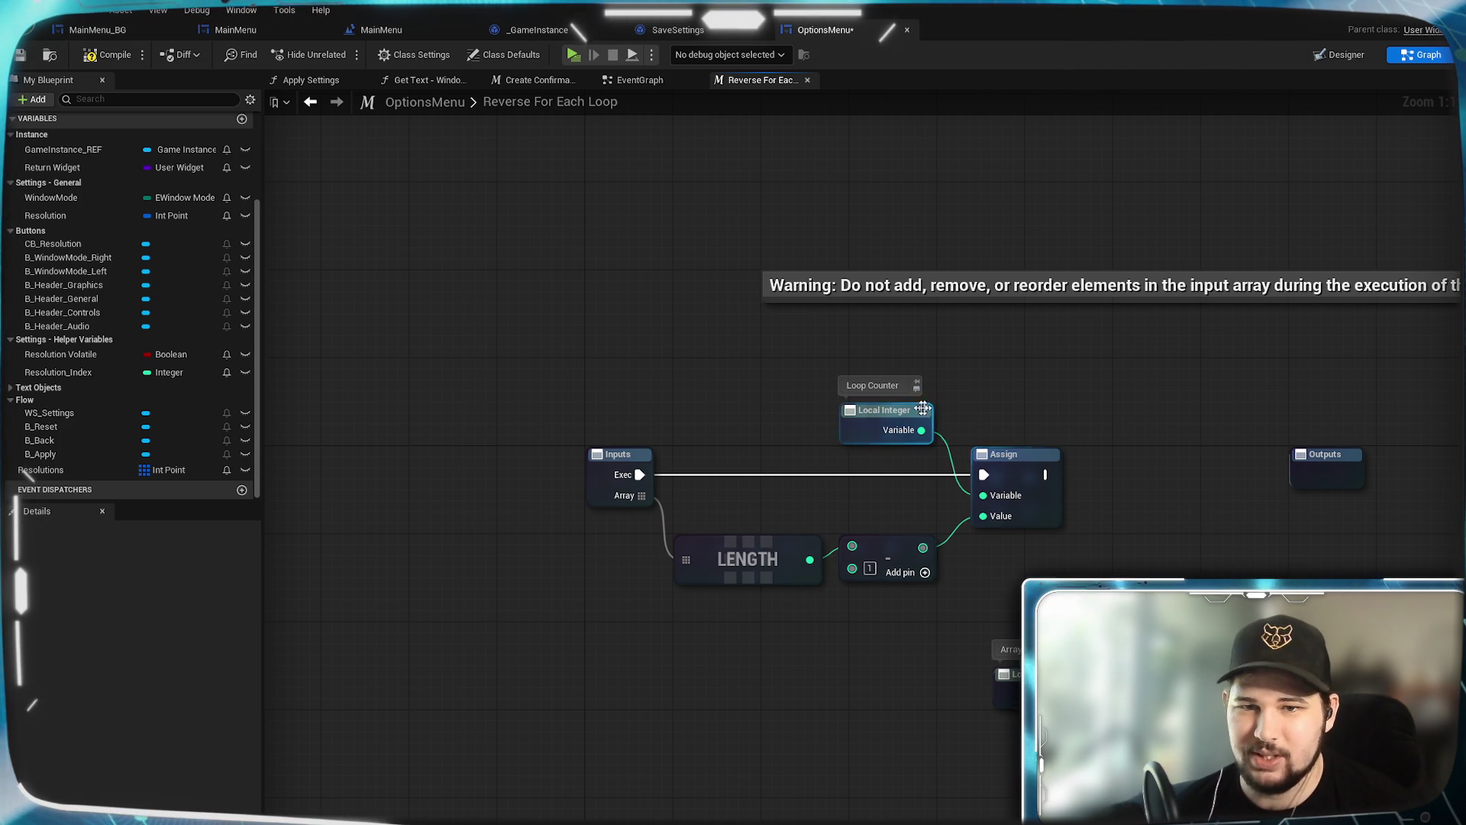
pyautogui.moveTo(1034, 674)
pyautogui.mouseDown()
pyautogui.moveTo(914, 467)
pyautogui.moveTo(881, 333)
pyautogui.mouseUp()
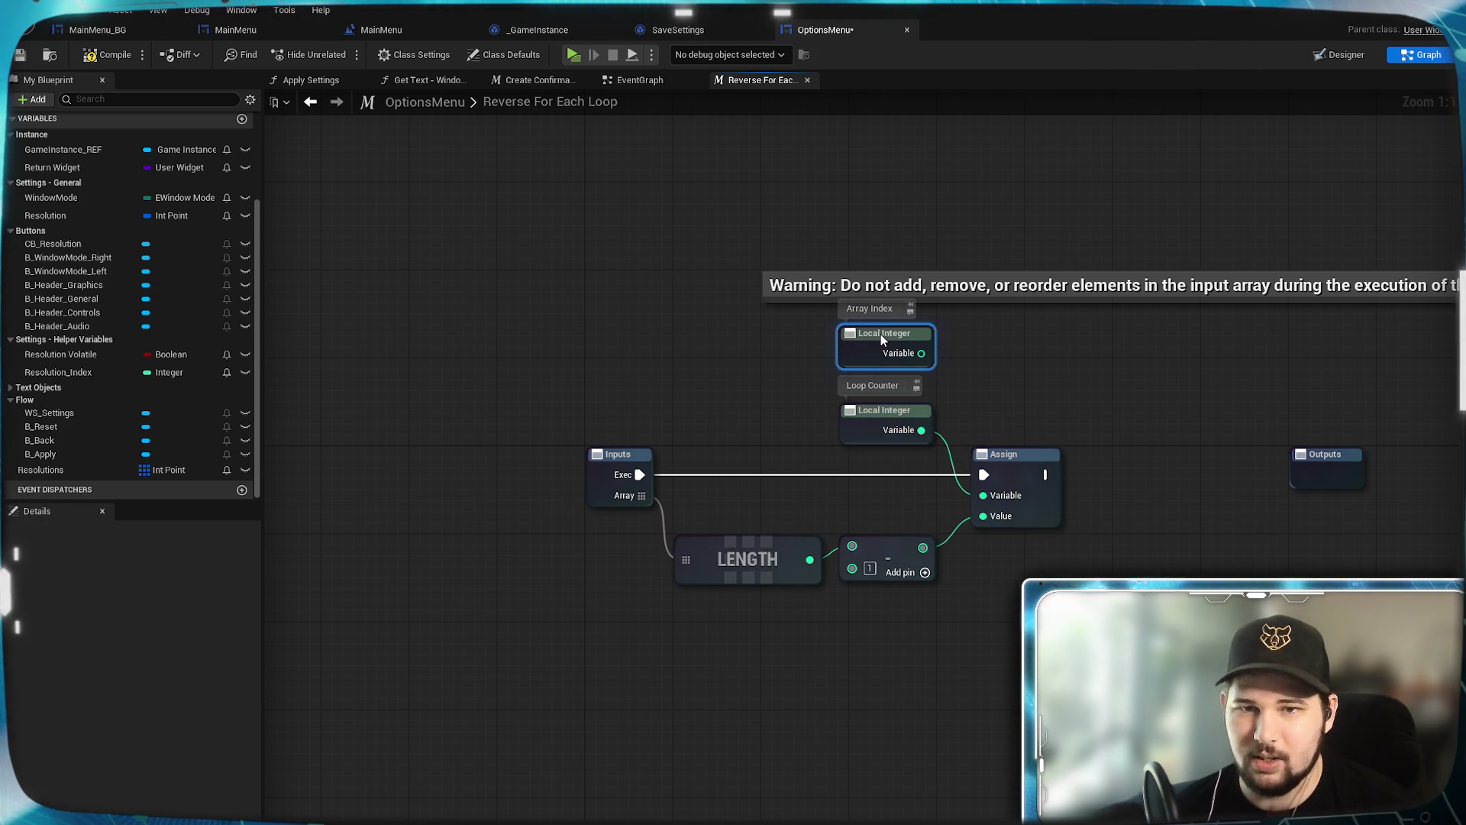
pyautogui.moveTo(1092, 323)
pyautogui.mouseDown()
pyautogui.moveTo(1004, 502)
pyautogui.moveTo(1004, 392)
pyautogui.mouseUp()
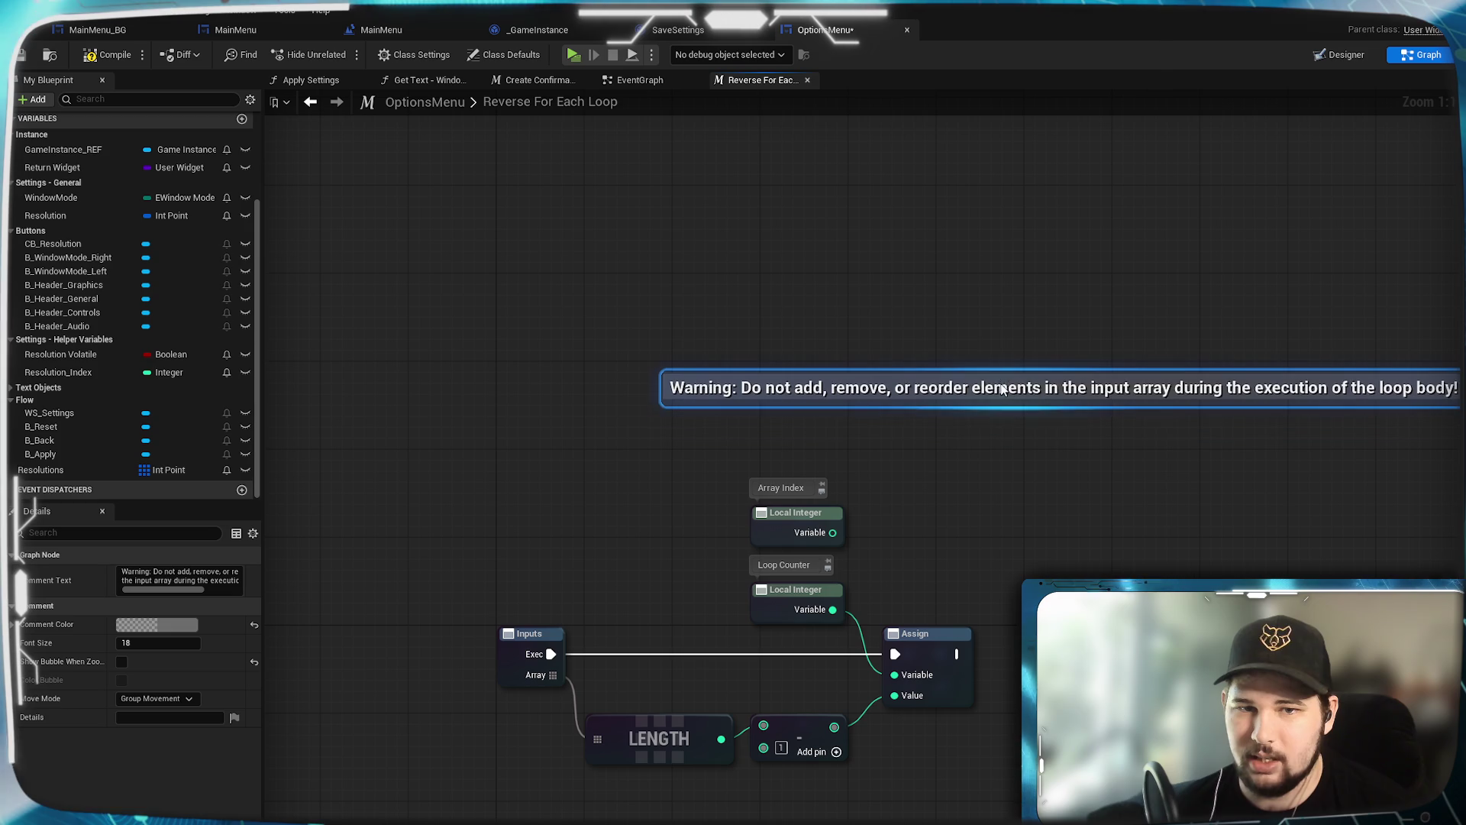
pyautogui.click(1035, 504)
pyautogui.moveTo(1035, 505)
pyautogui.mouseDown()
pyautogui.moveTo(905, 399)
pyautogui.moveTo(349, 404)
pyautogui.mouseUp()
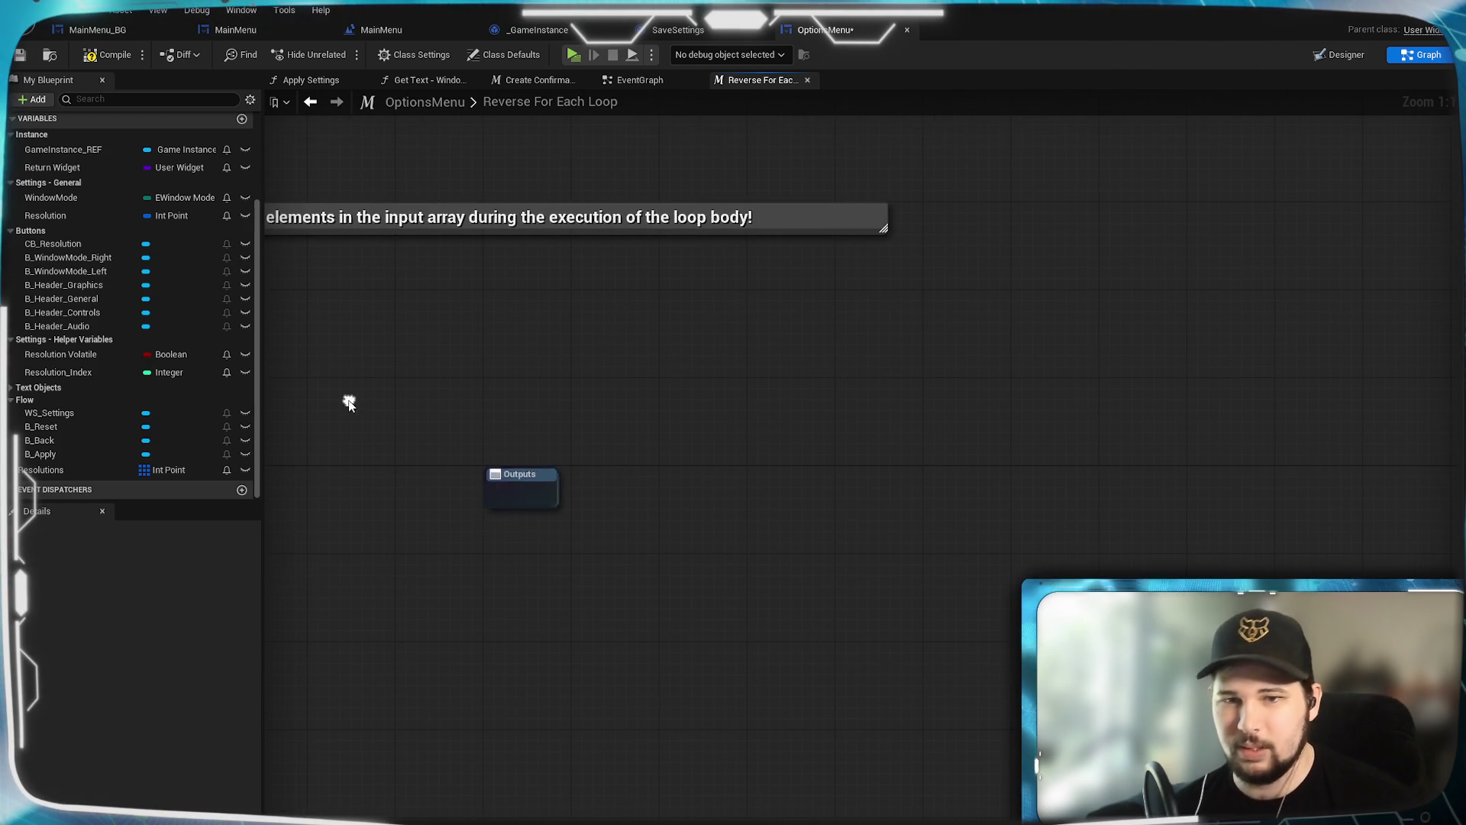
pyautogui.moveTo(553, 497)
pyautogui.mouseDown()
pyautogui.moveTo(1273, 492)
pyautogui.moveTo(1214, 498)
pyautogui.mouseUp()
pyautogui.click(569, 554)
pyautogui.moveTo(569, 554)
pyautogui.mouseDown()
pyautogui.moveTo(1056, 547)
pyautogui.moveTo(1007, 552)
pyautogui.moveTo(1024, 580)
pyautogui.mouseUp()
pyautogui.moveTo(983, 625); pyautogui.dragTo(1077, 545)
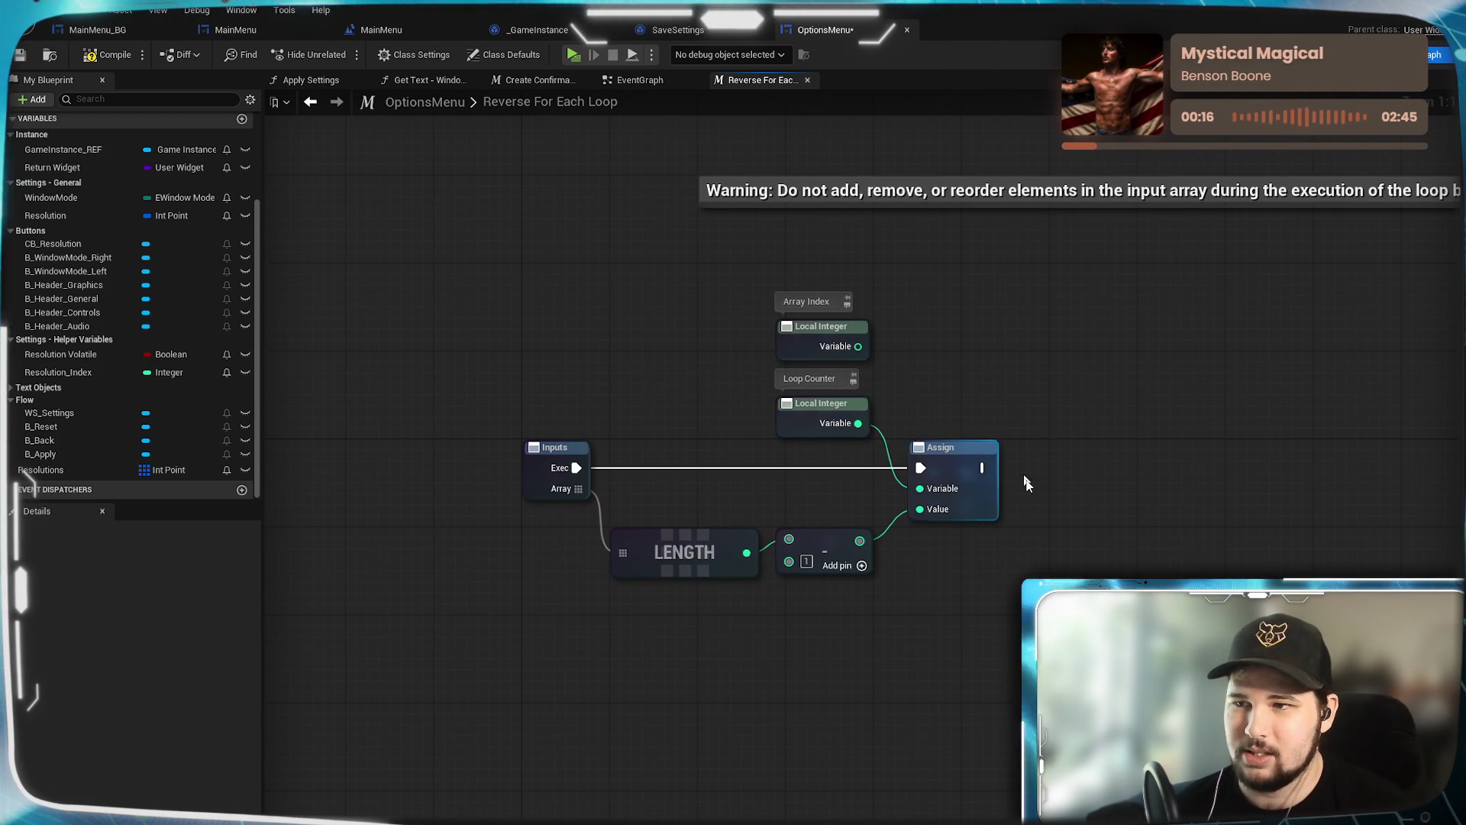
pyautogui.rightClick(963, 456)
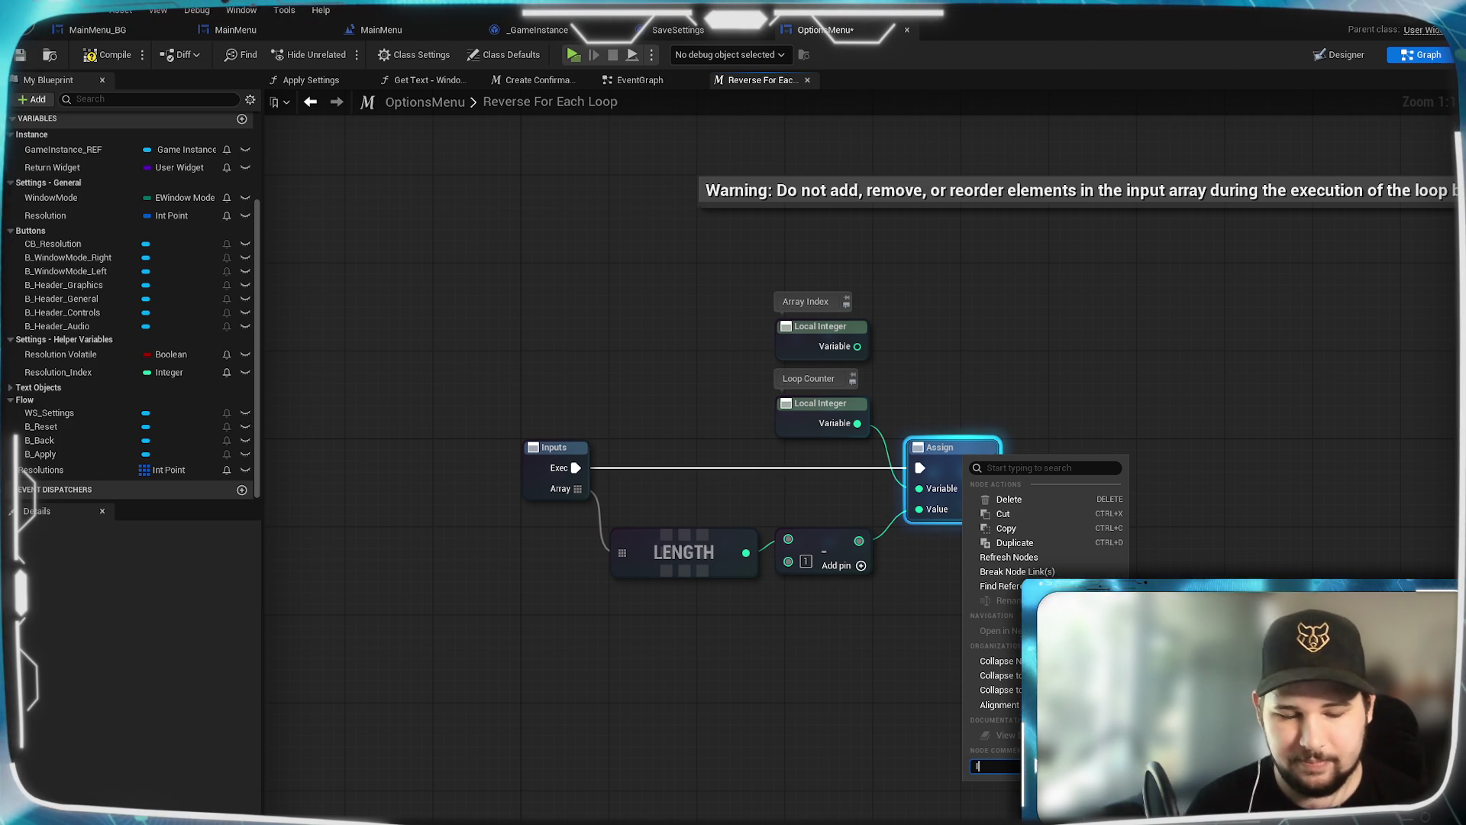
# Step: Enter 'Initialize Loop Counter' as the comment on the first Assign node
pyautogui.write('itialize Lo')
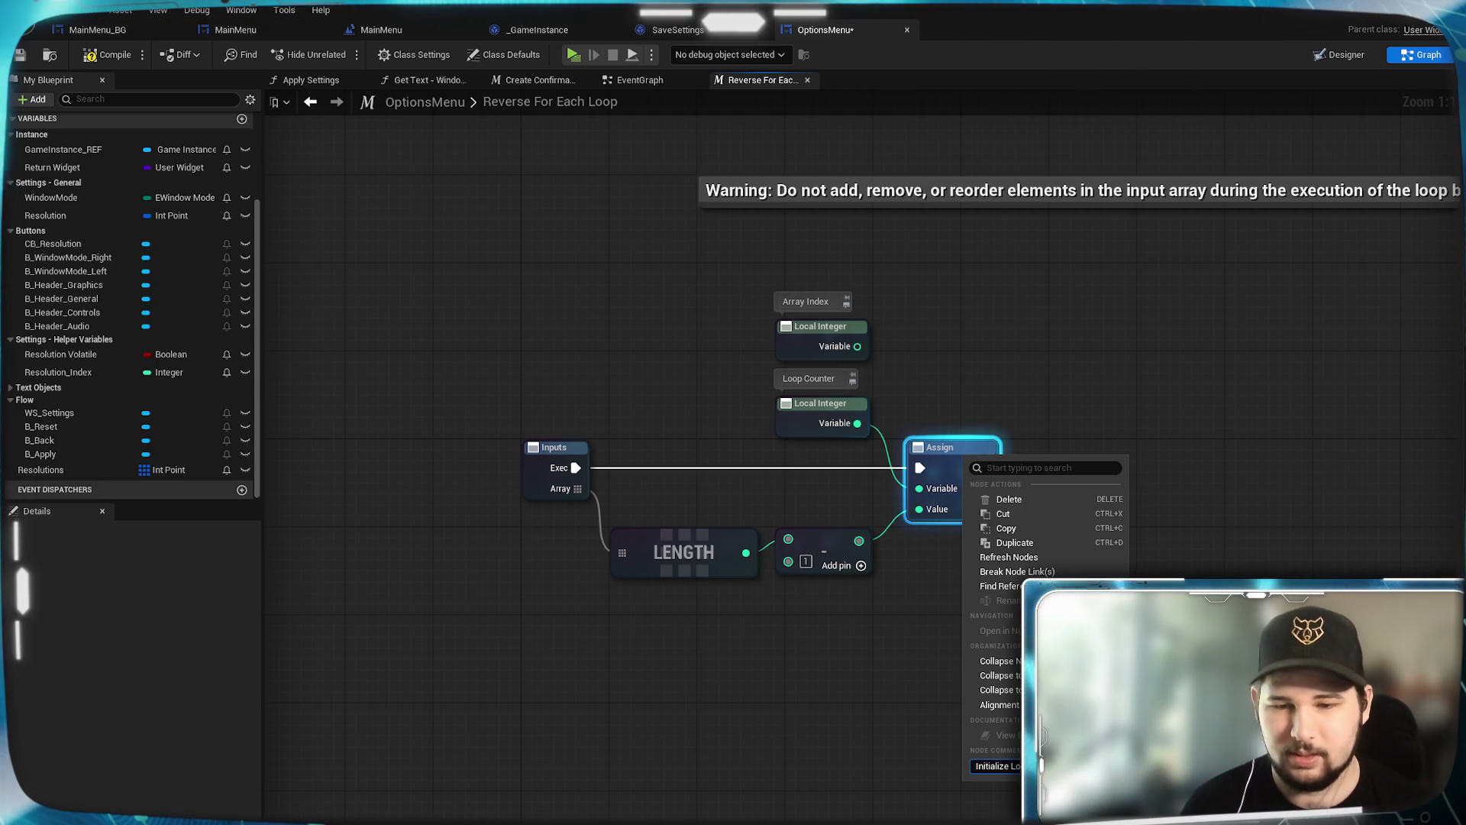
pyautogui.press('Return')
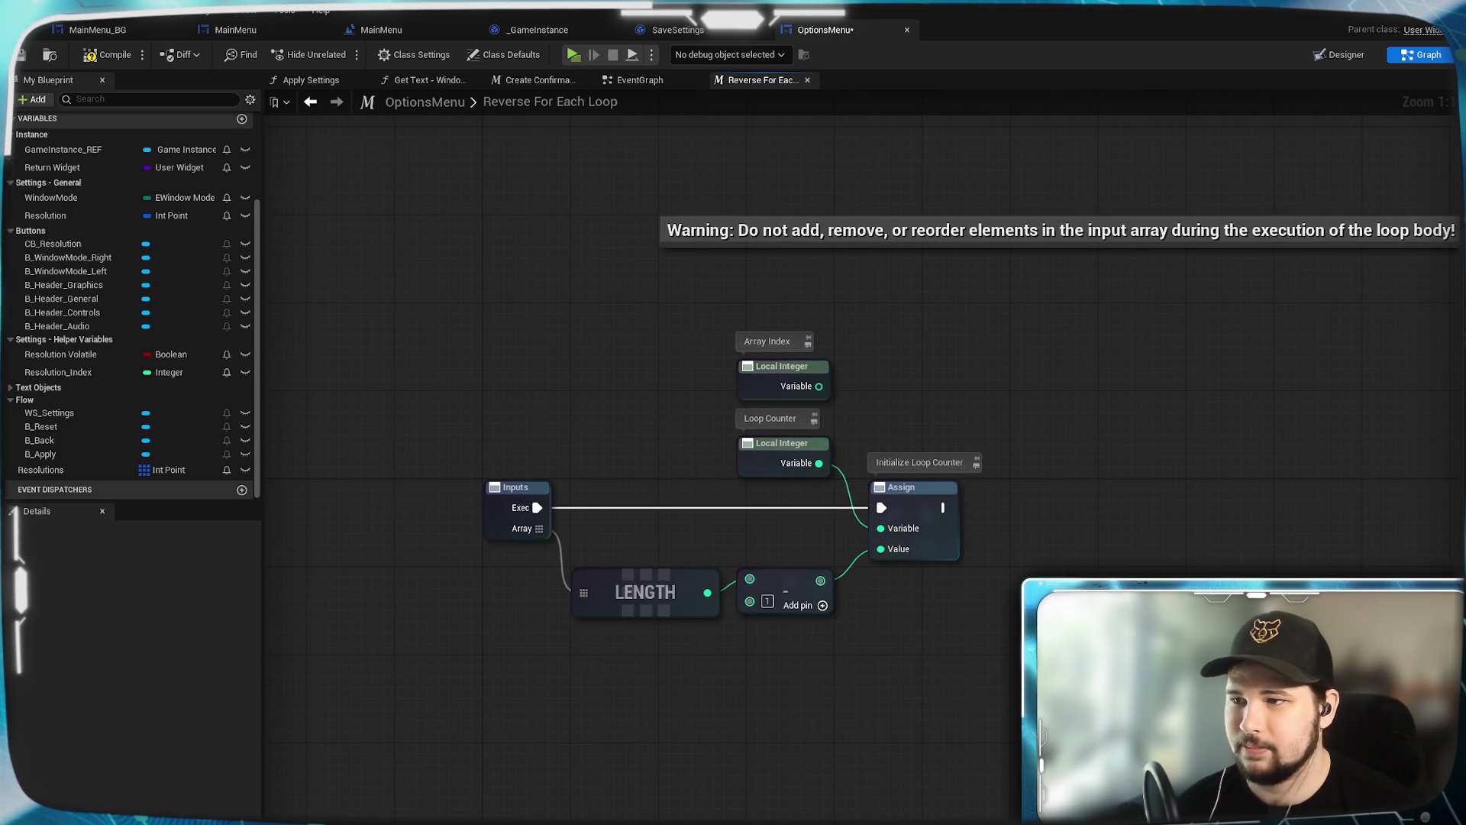
# Step: Chain a second Assign after the first and wire Array Index into its Variable
pyautogui.moveTo(944, 507); pyautogui.dragTo(1040, 508)
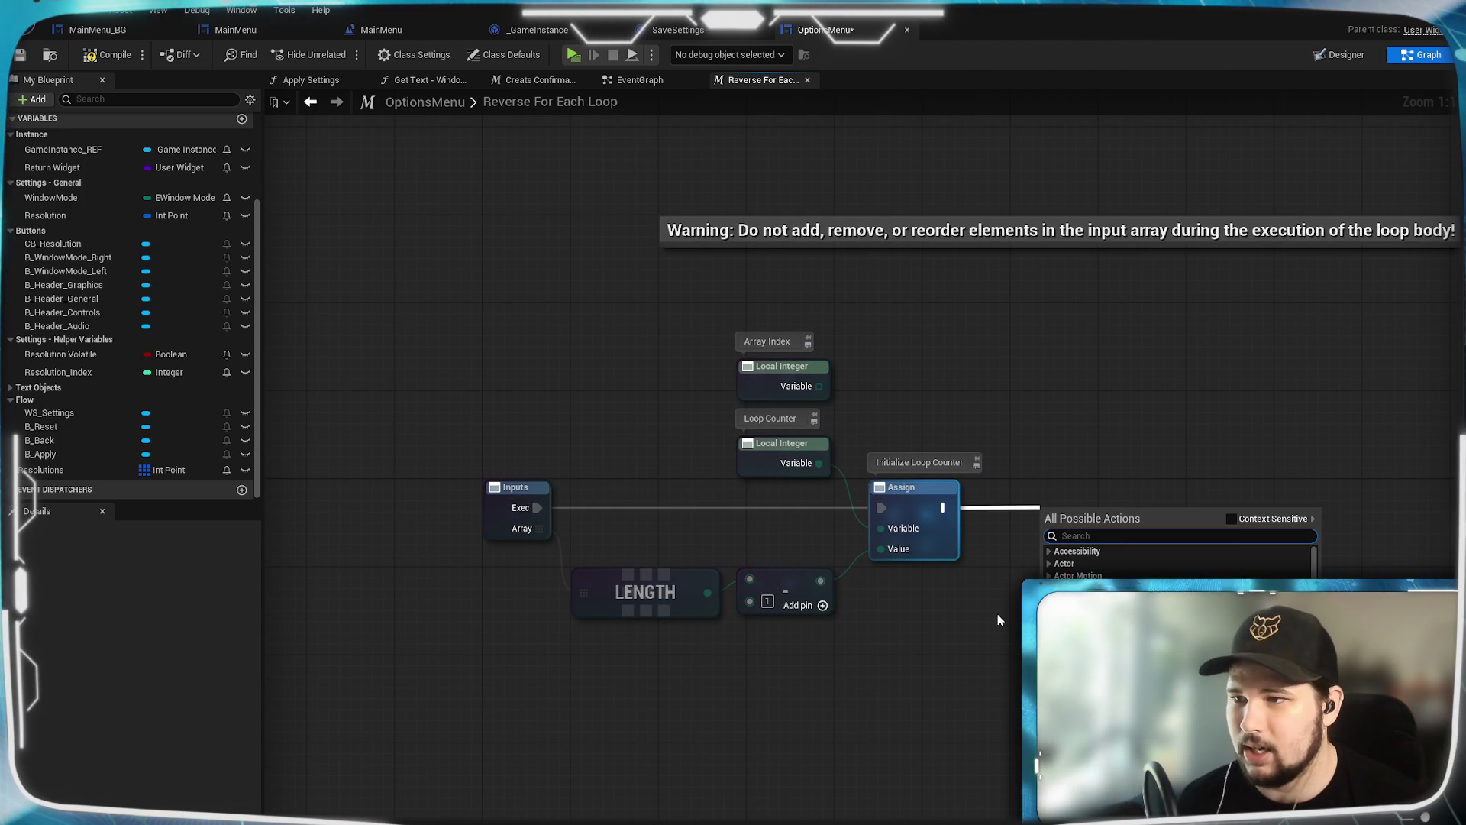
pyautogui.write('Assign')
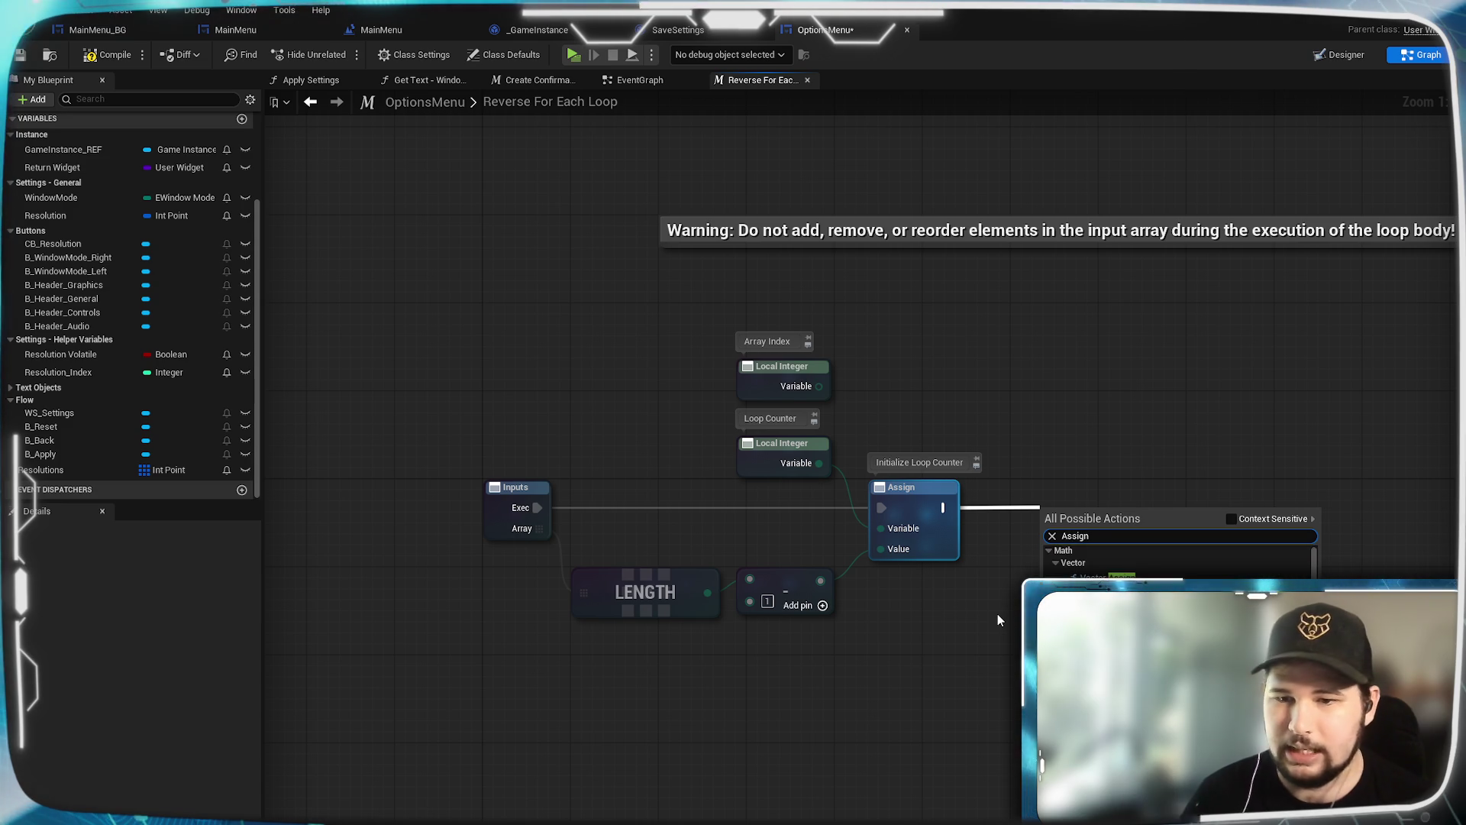
pyautogui.press('Return')
pyautogui.moveTo(822, 389); pyautogui.dragTo(1045, 550)
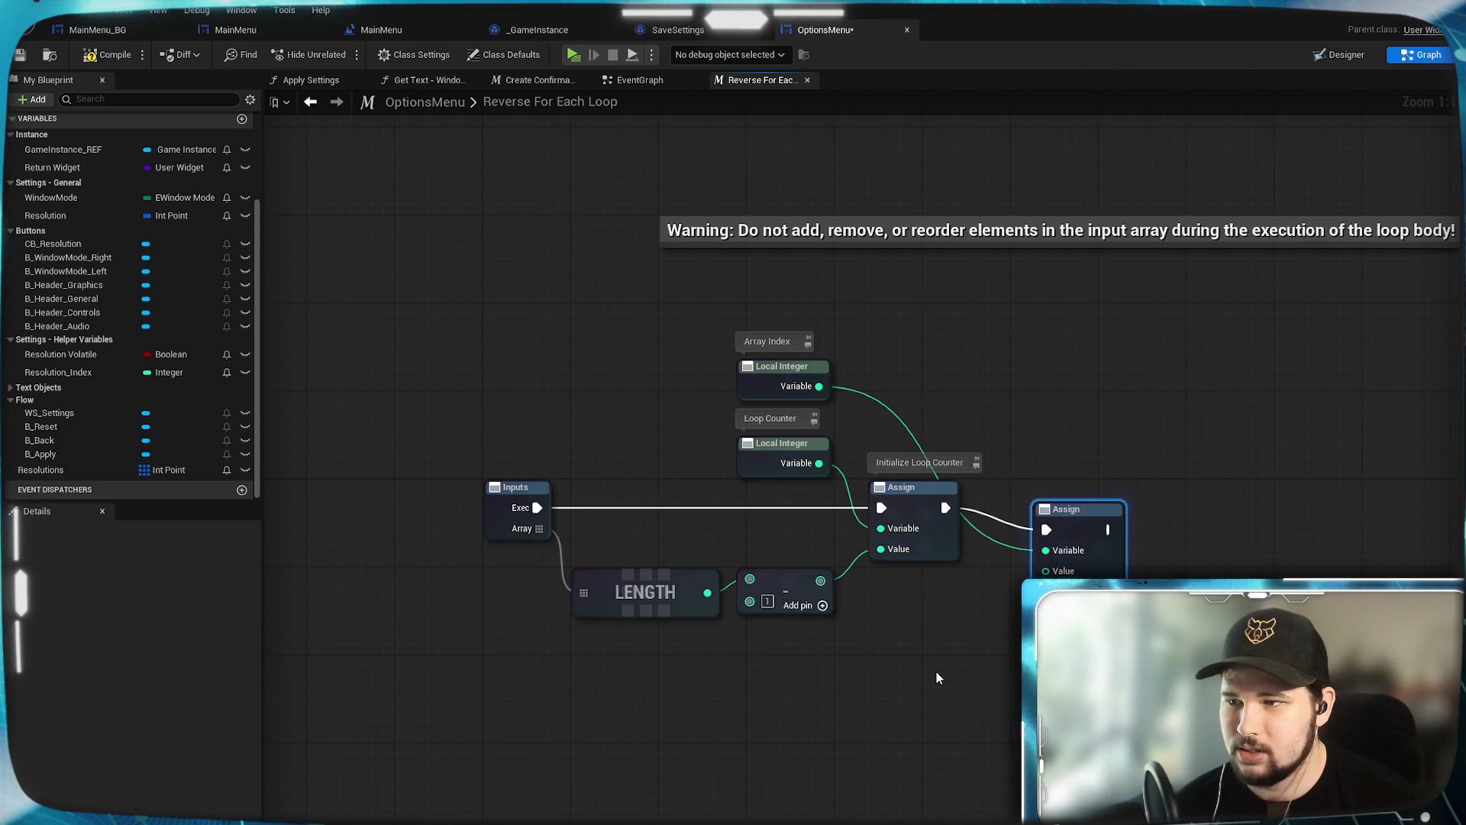
pyautogui.moveTo(916, 669); pyautogui.dragTo(986, 566)
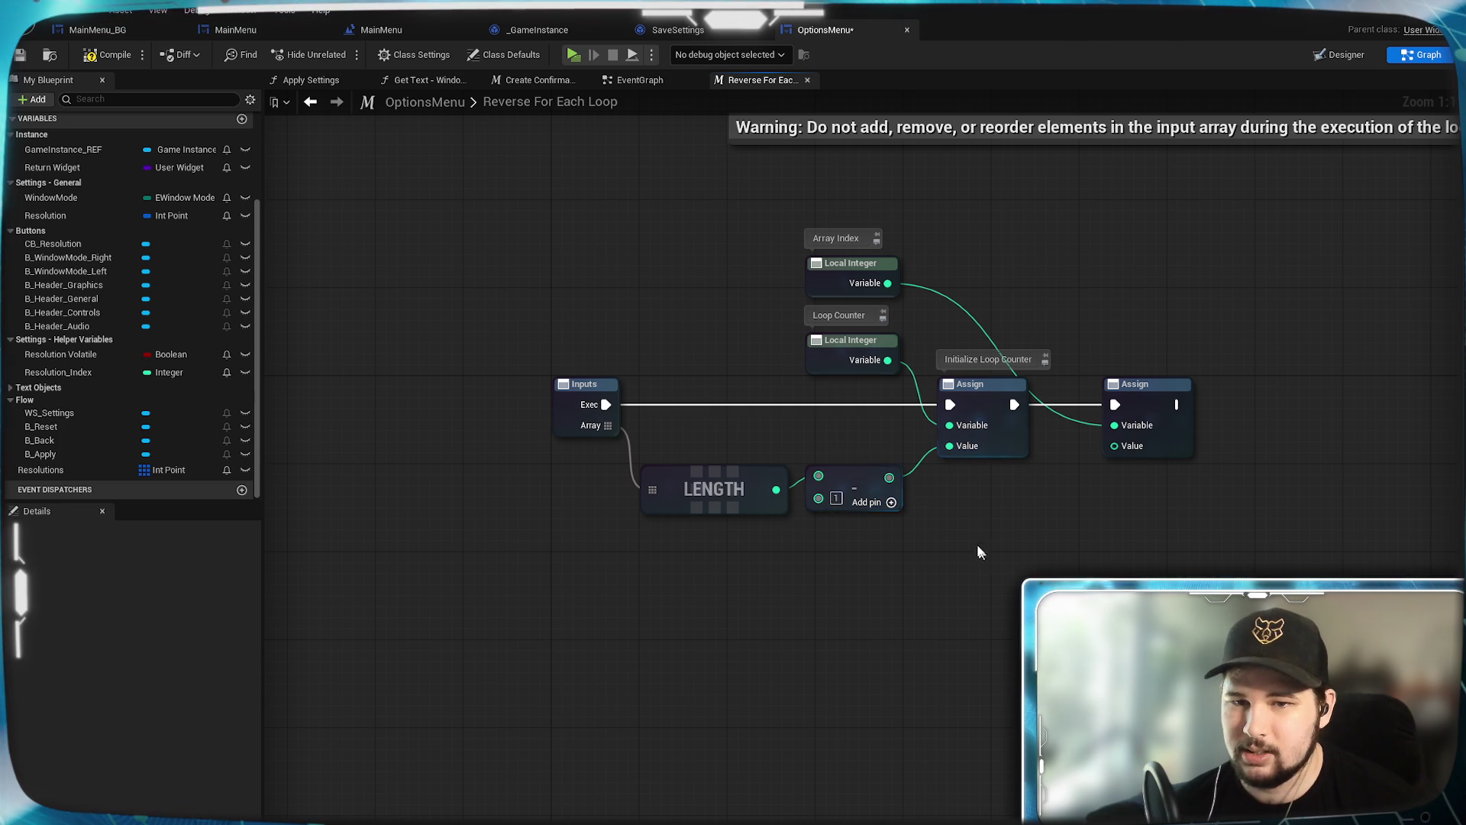
# Step: Add an Integer Max node from the length-minus-1 subtract result
pyautogui.moveTo(889, 477); pyautogui.dragTo(964, 502)
pyautogui.write('max')
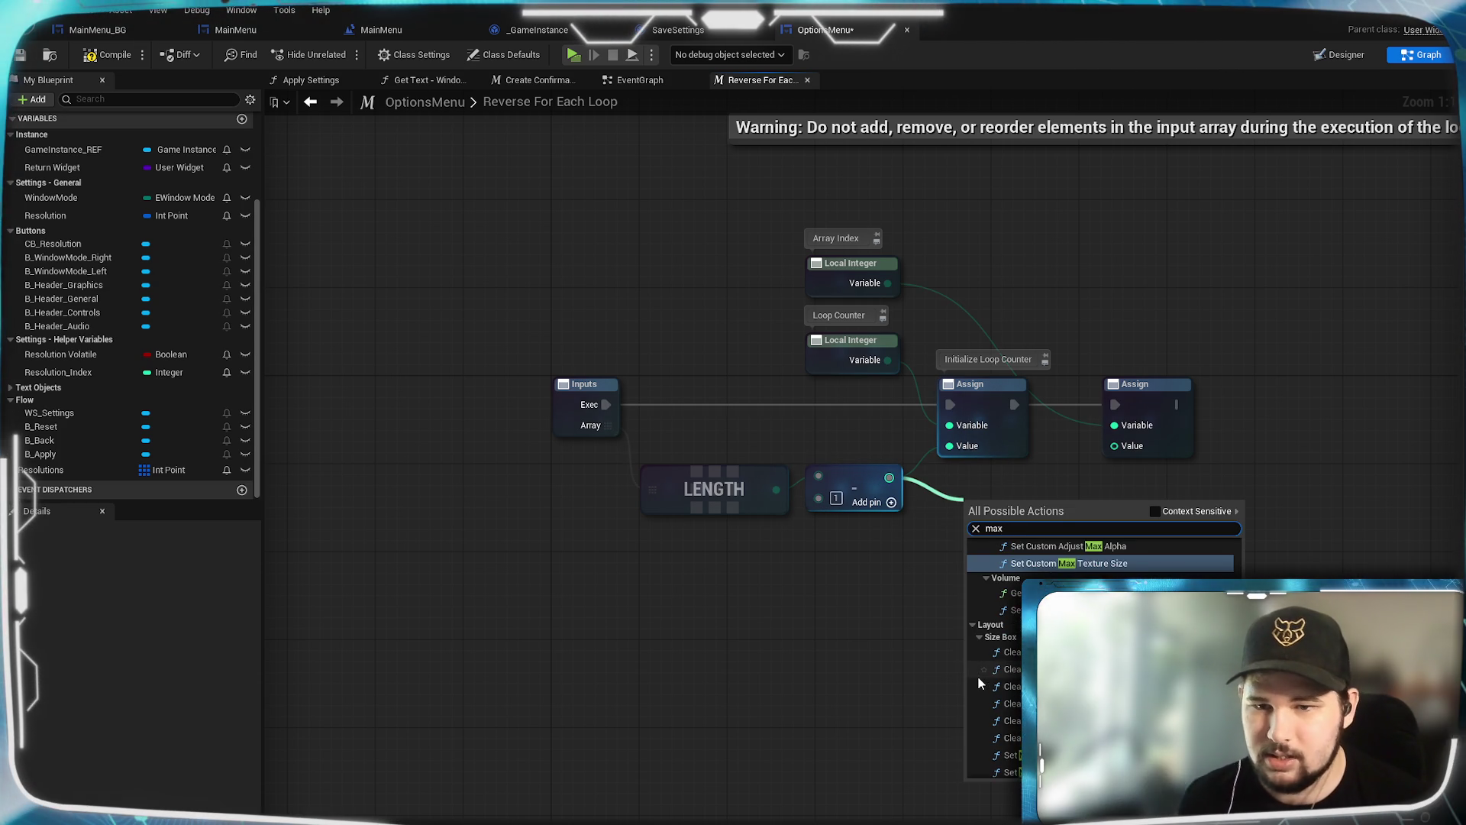
pyautogui.scroll(2, 977, 676)
pyautogui.scroll(-5, 993, 657)
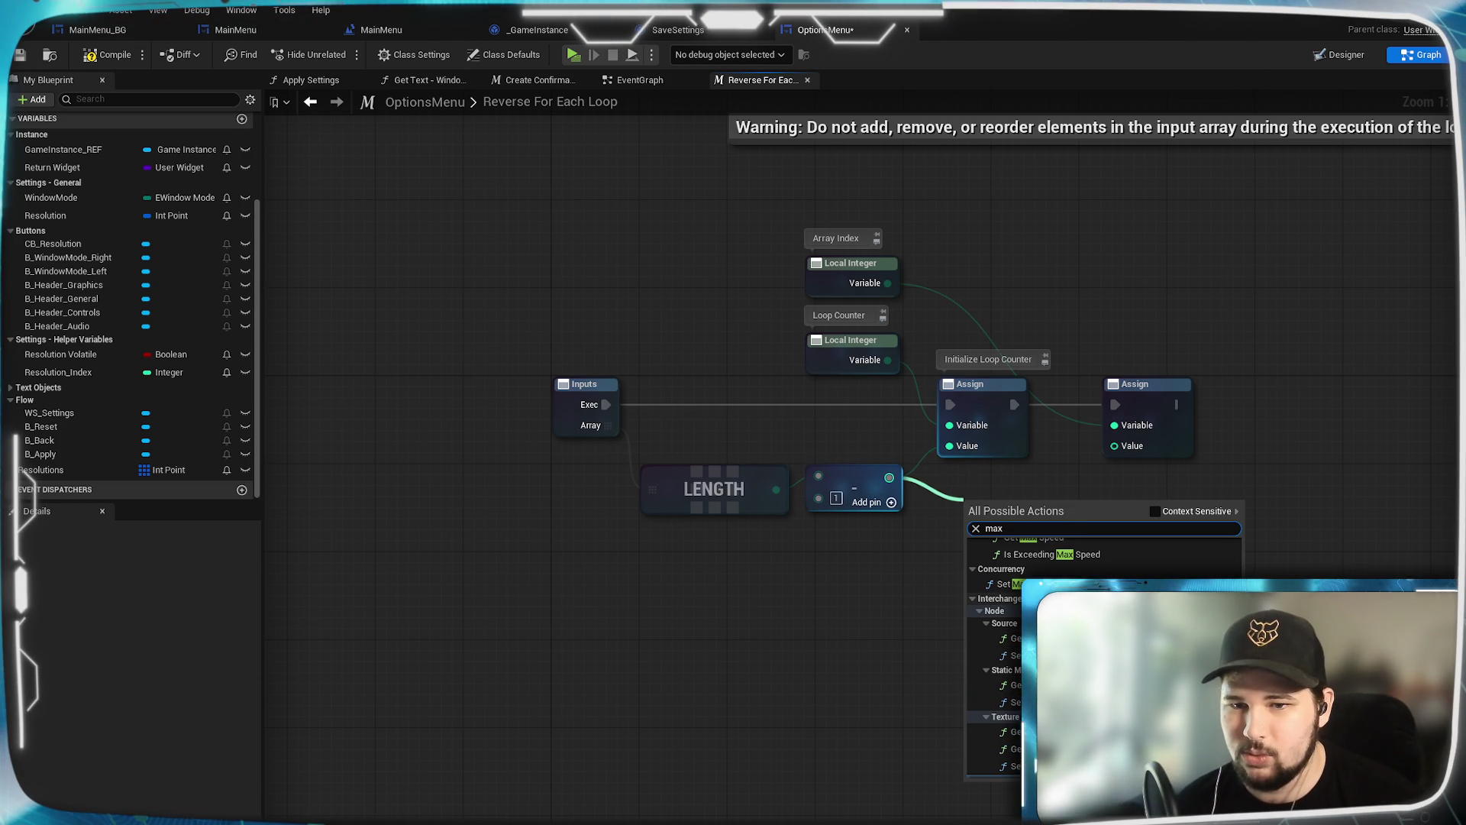
pyautogui.scroll(-10, 993, 657)
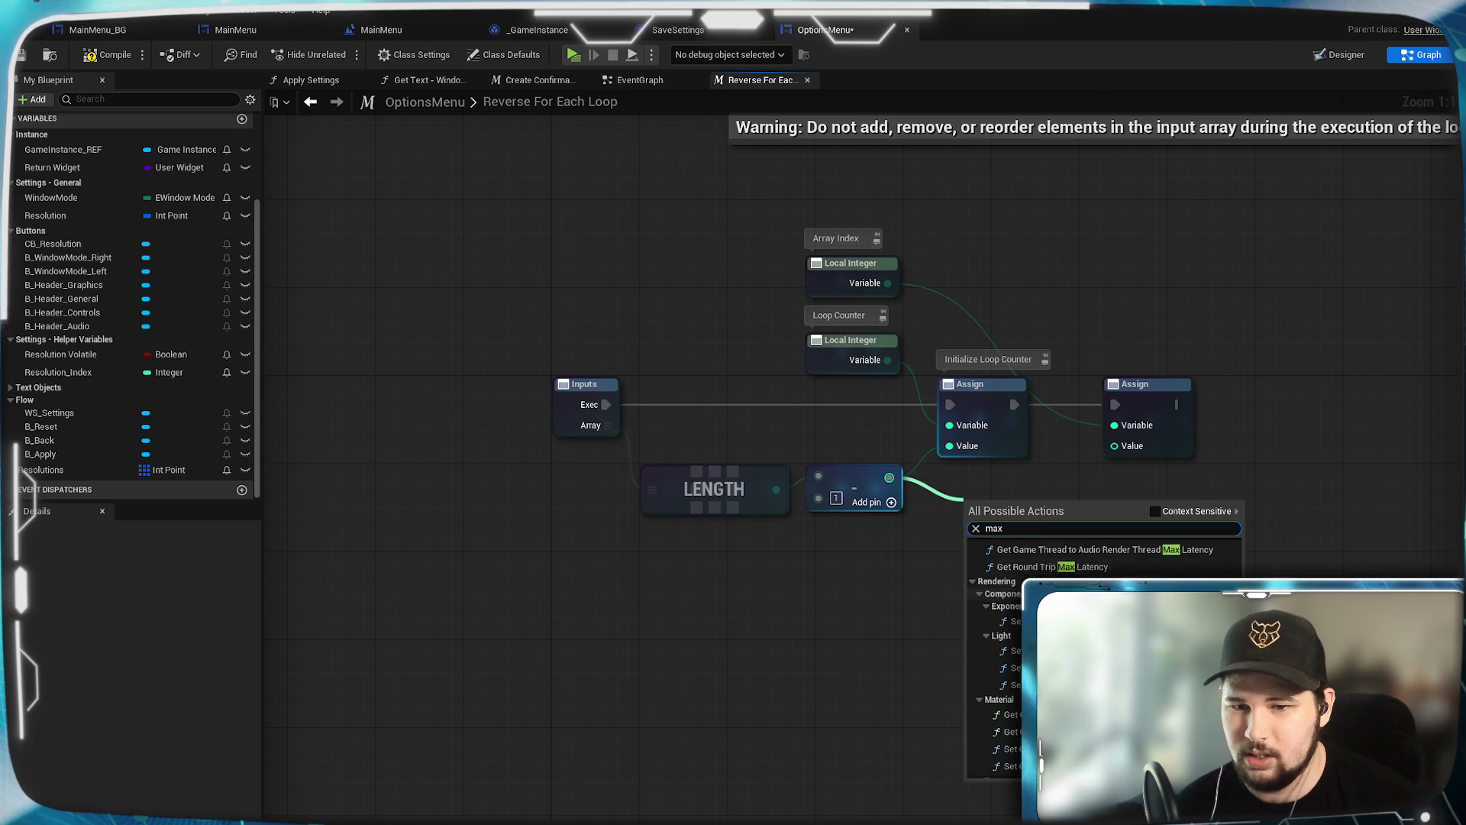
pyautogui.scroll(3, 993, 657)
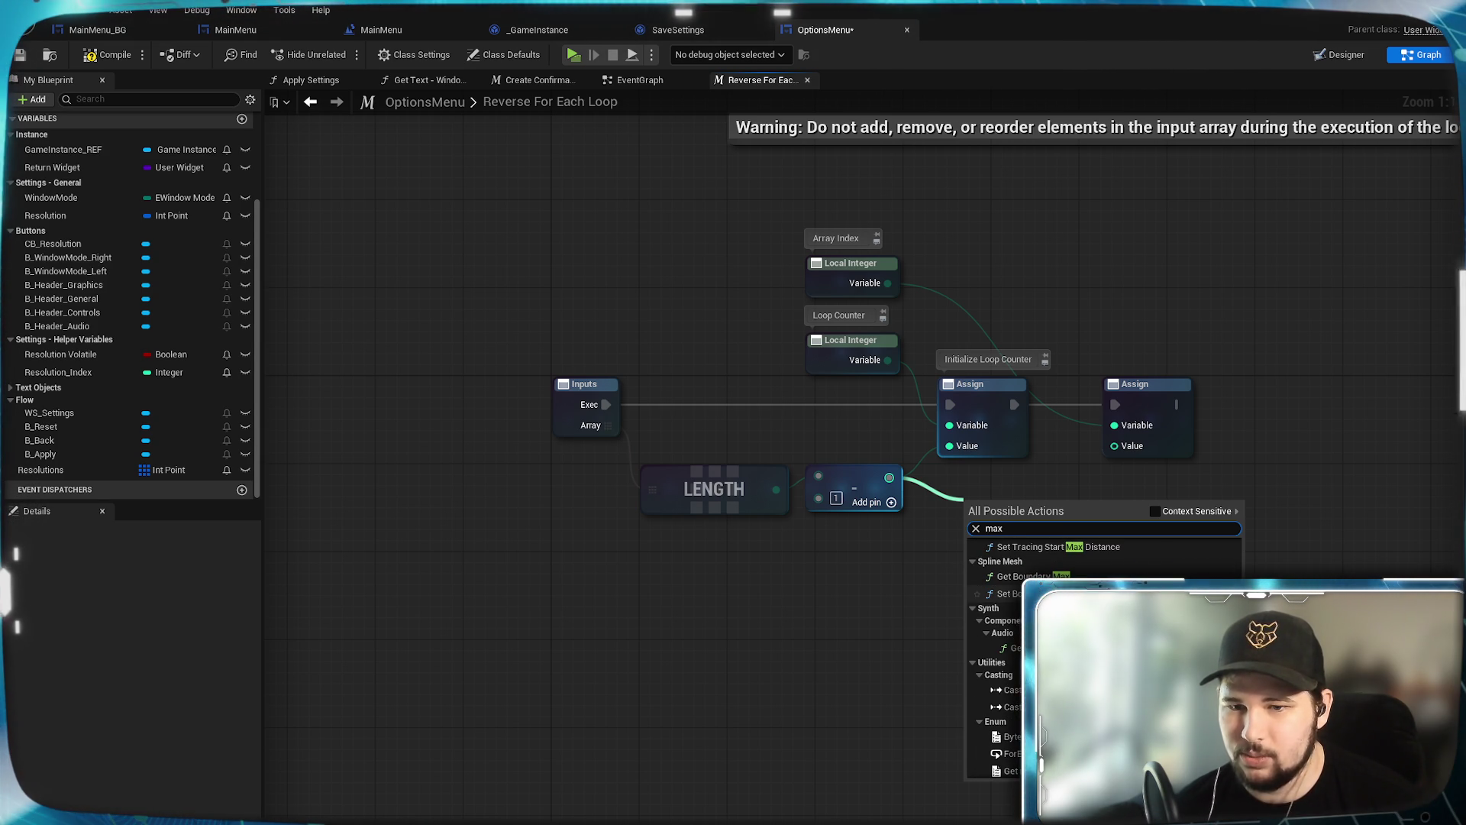
pyautogui.scroll(5, 1216, 555)
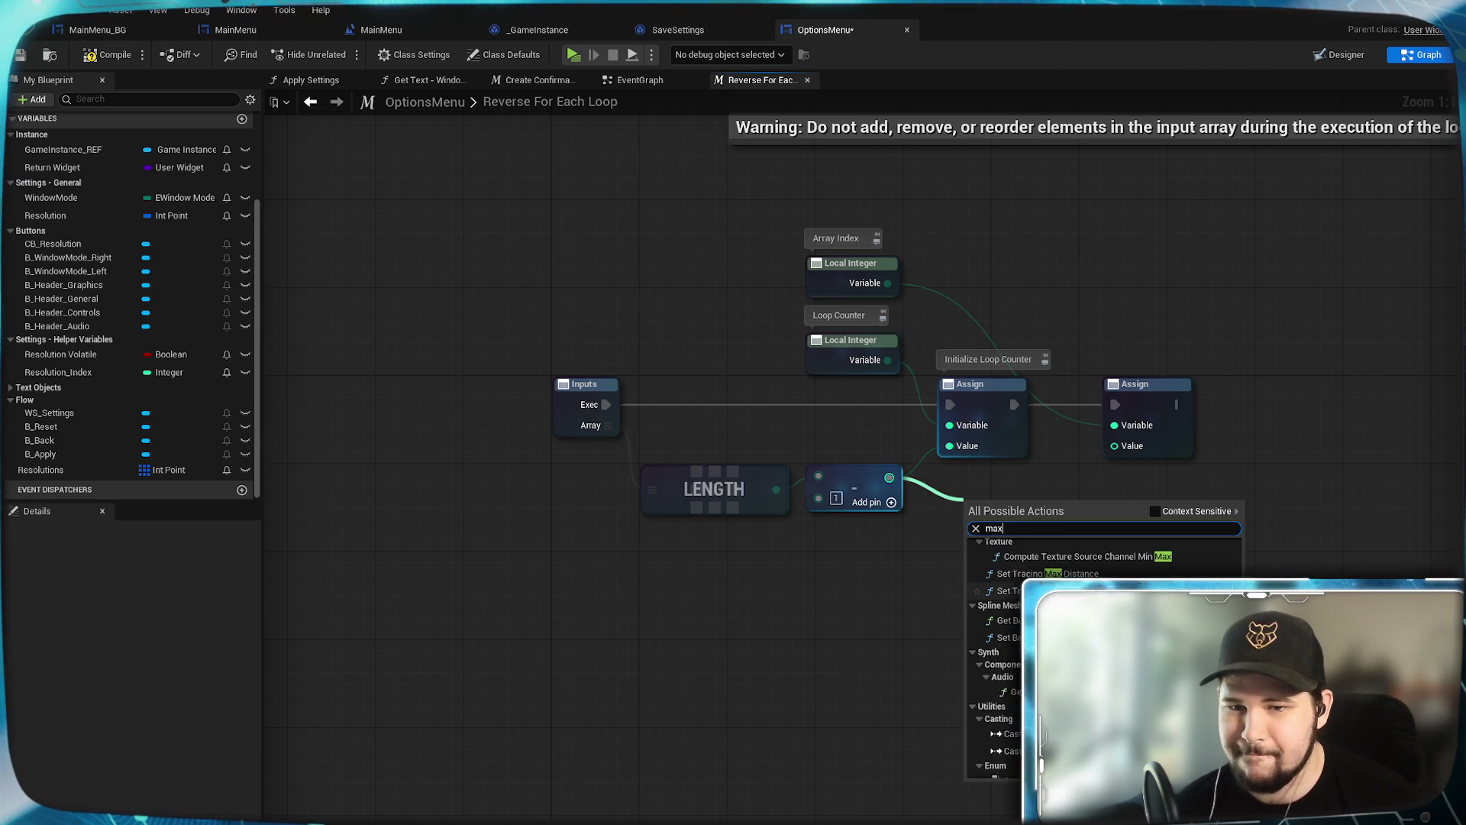
pyautogui.click(1156, 510)
pyautogui.click(1012, 601)
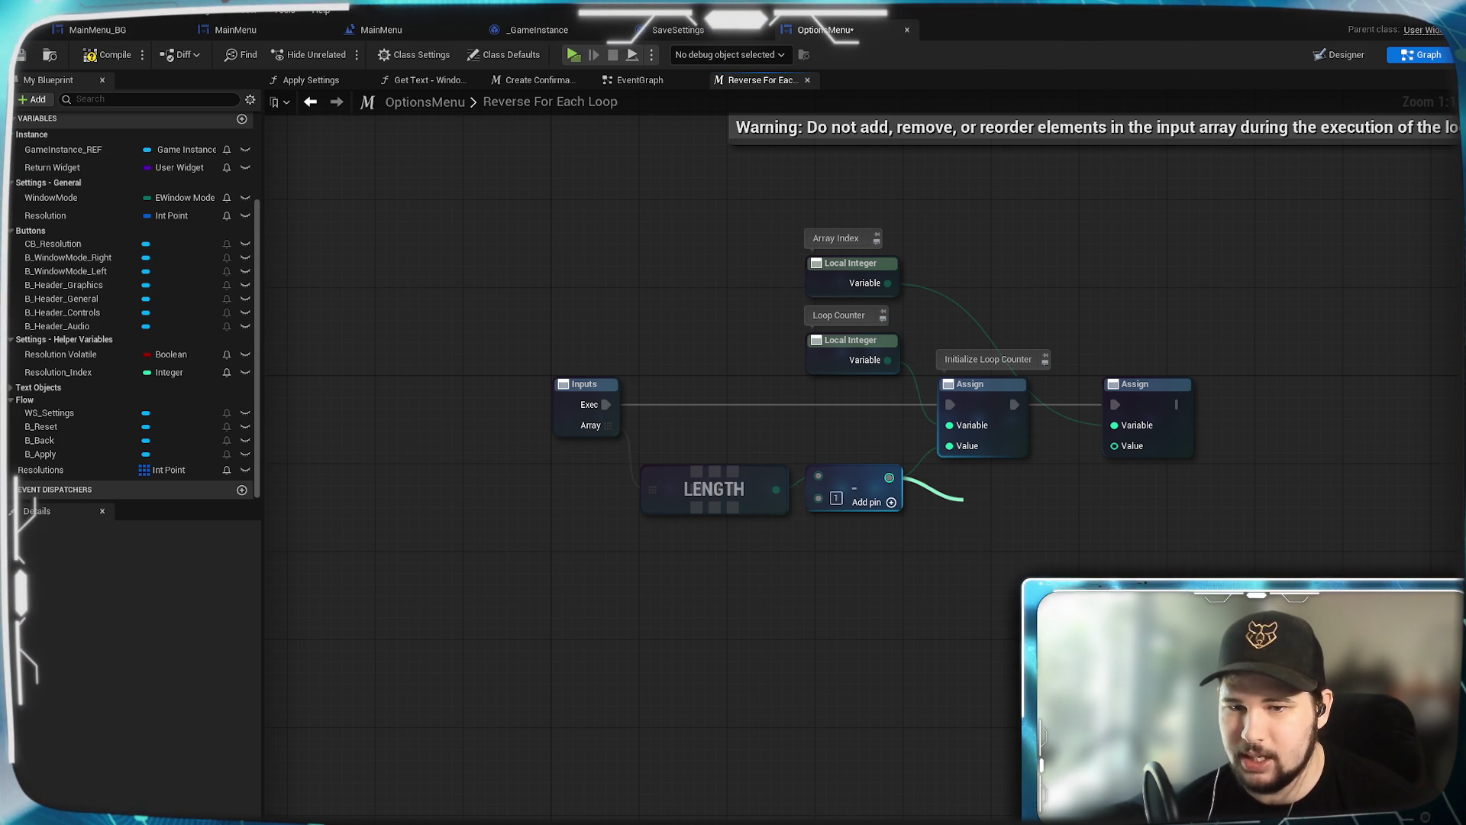
# Step: Make Max compare 0 with length minus 1 and feed it into the second Assign's Value
pyautogui.moveTo(889, 477); pyautogui.dragTo(971, 527)
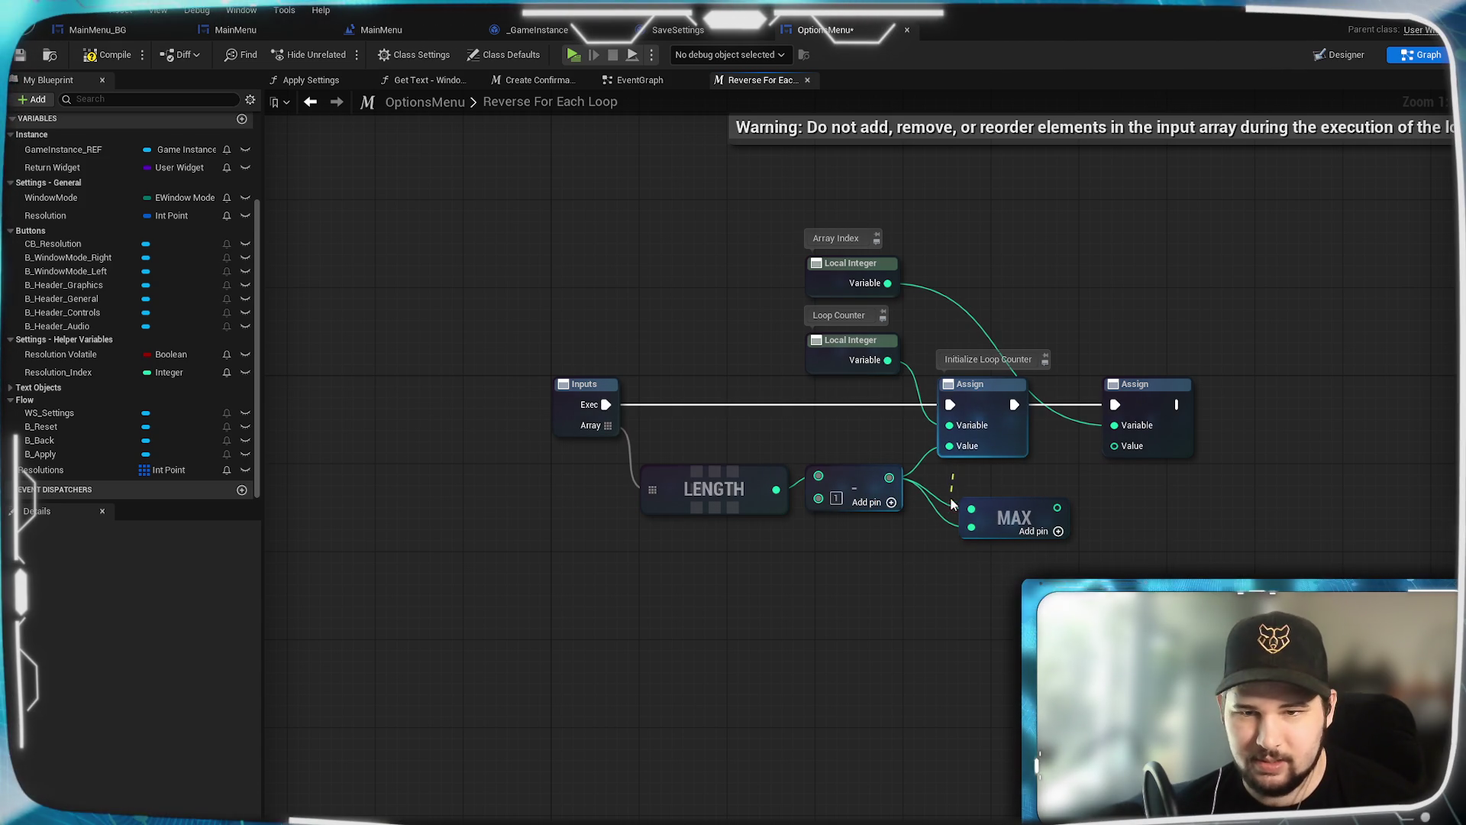
pyautogui.keyDown('alt'); pyautogui.click(972, 509); pyautogui.keyUp('alt')
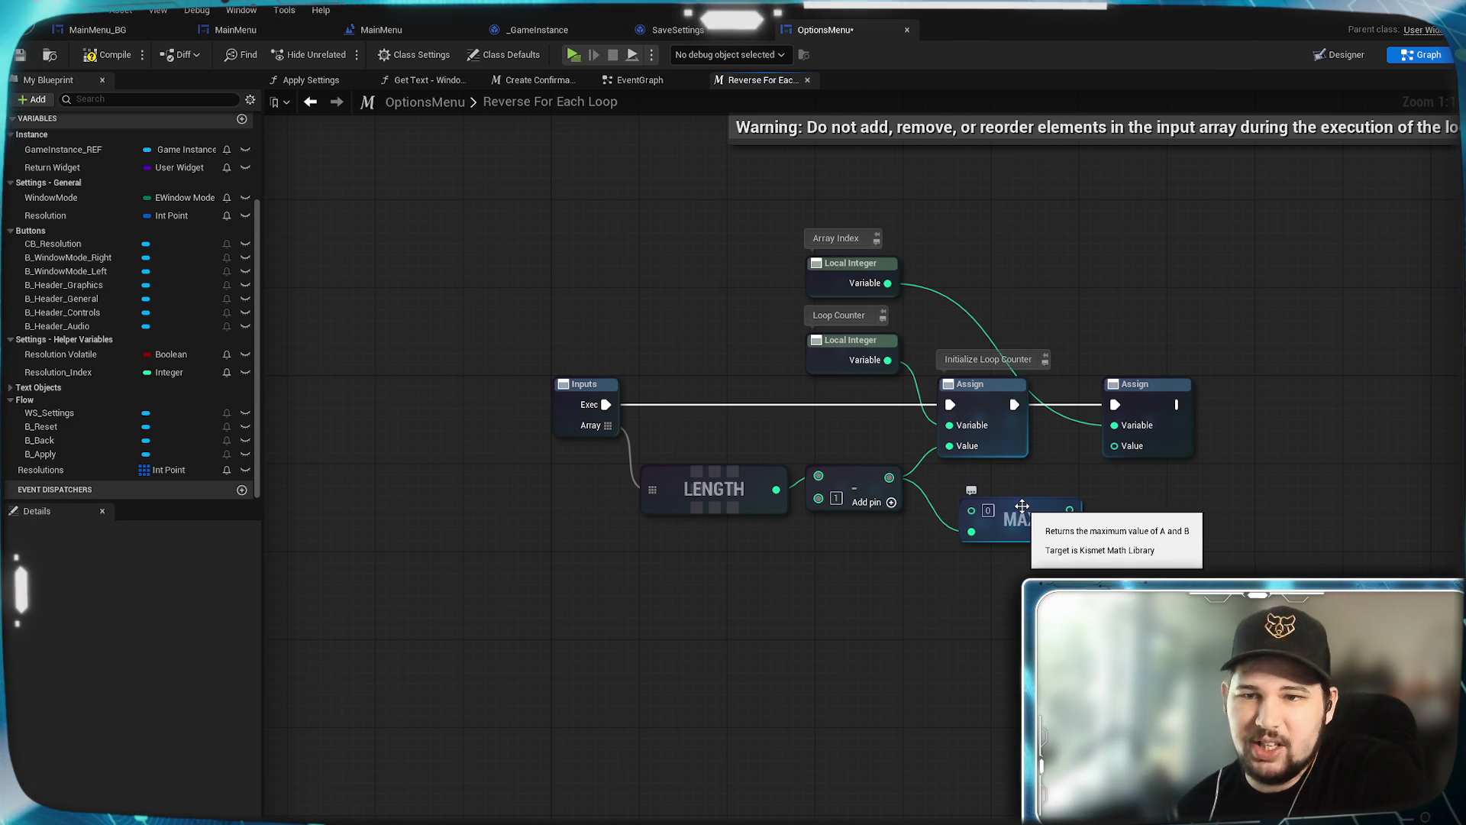
pyautogui.moveTo(1023, 505); pyautogui.dragTo(1000, 483)
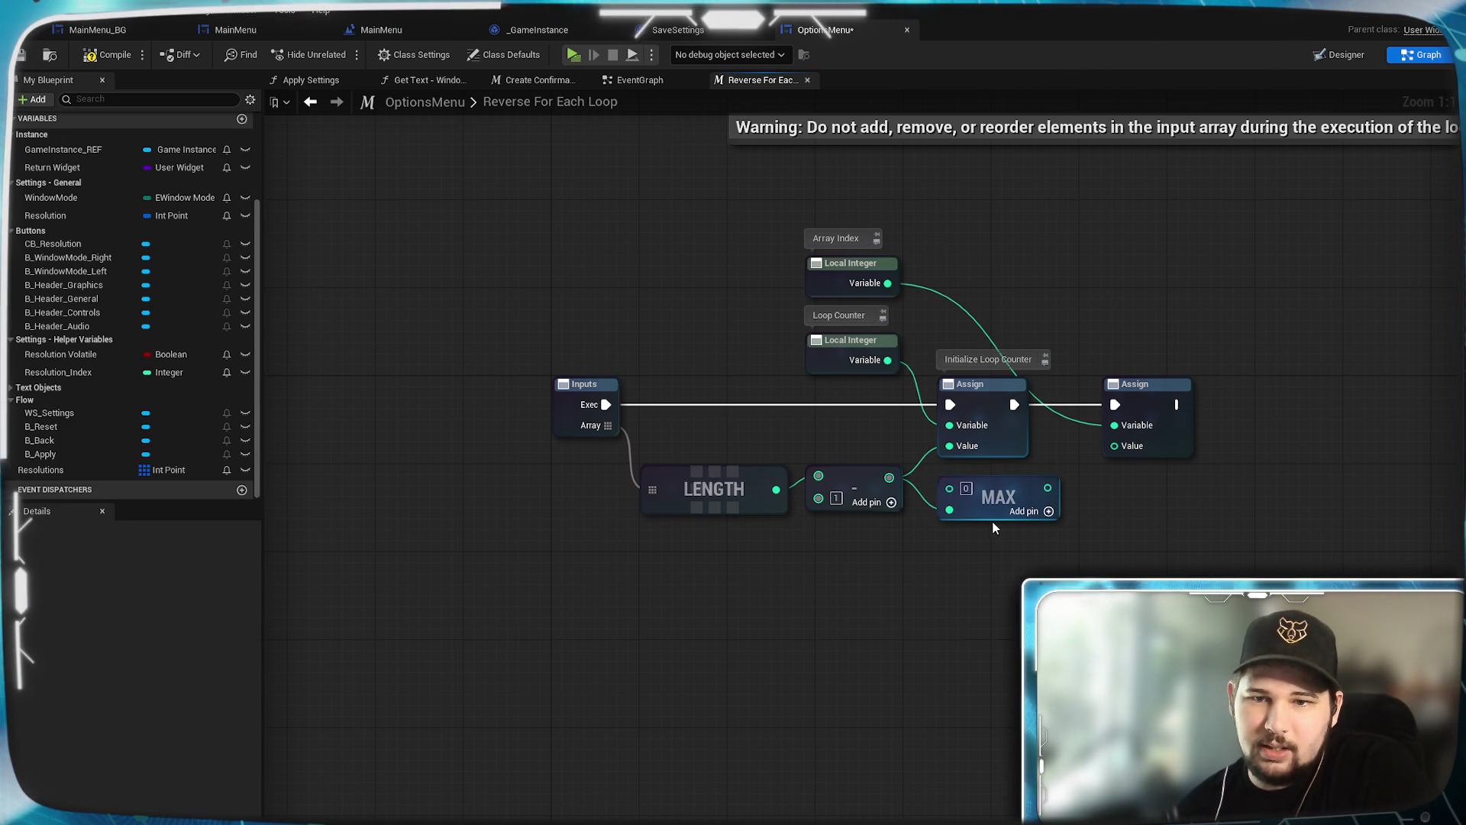
pyautogui.click(997, 475)
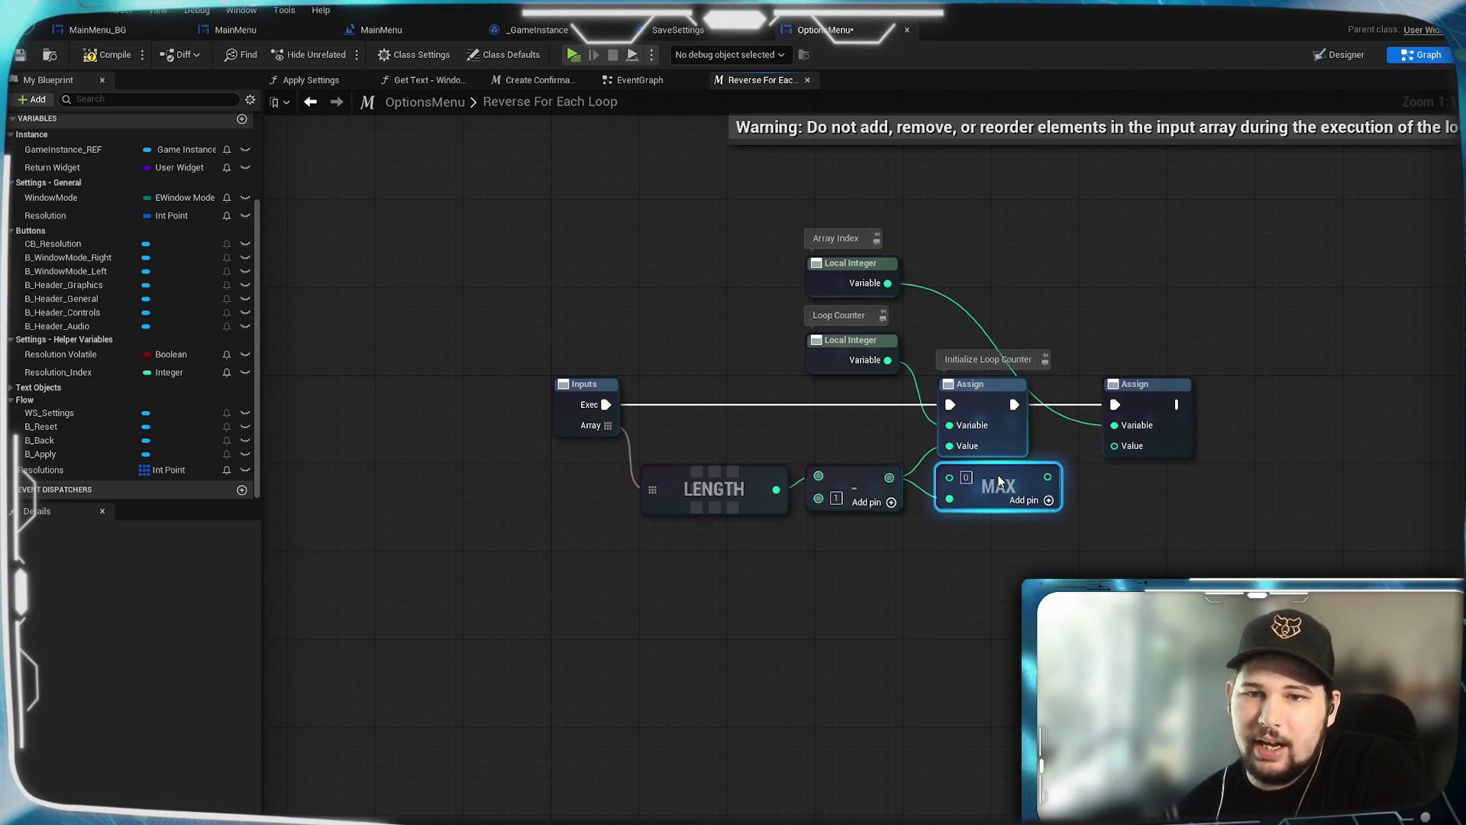
pyautogui.moveTo(1047, 488); pyautogui.dragTo(1115, 445)
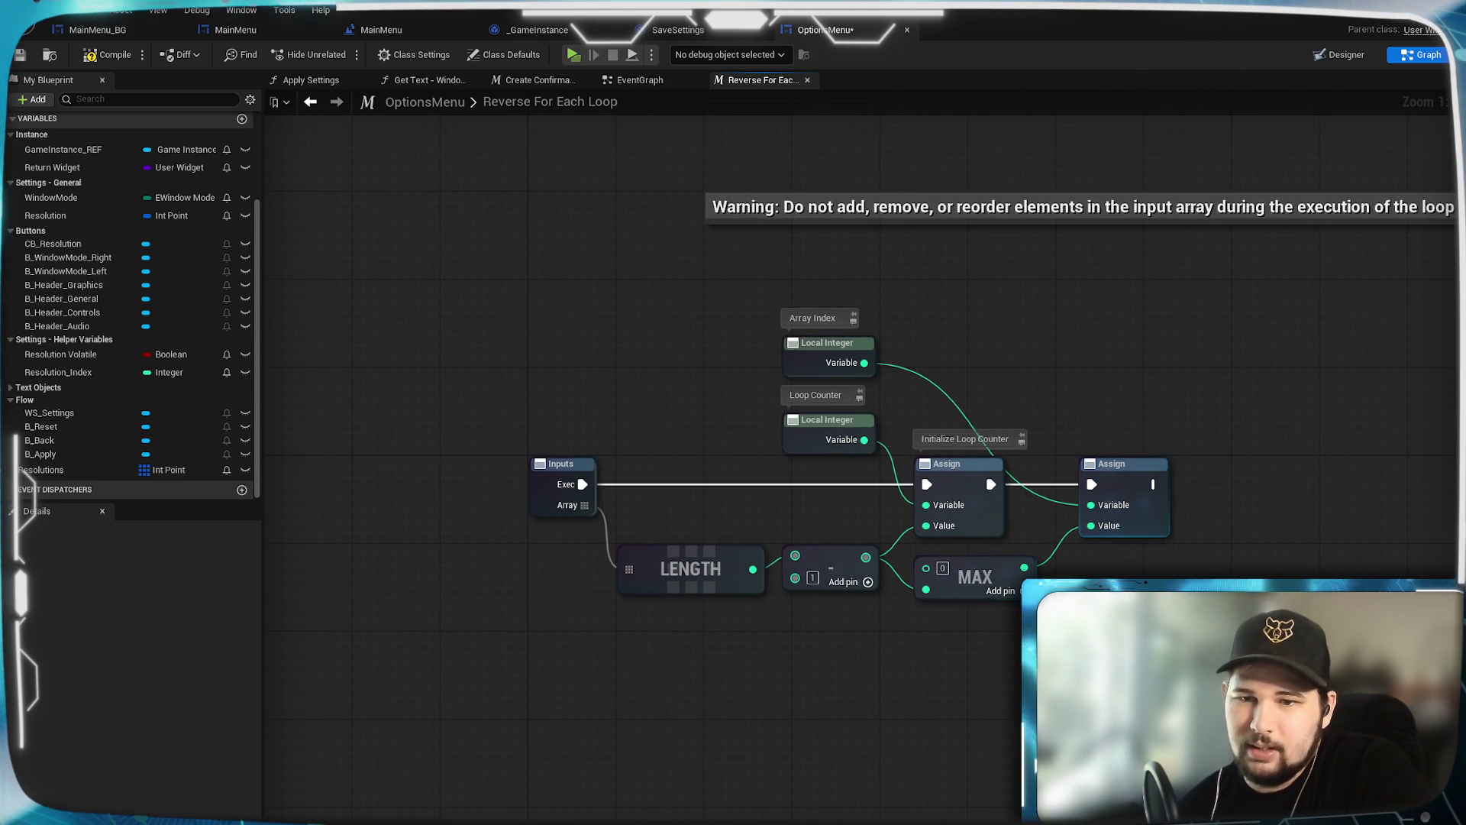
# Step: Add a reroute point on the Array Index wire, level with the Array Index node
pyautogui.moveTo(1159, 640)
pyautogui.mouseDown()
pyautogui.moveTo(1084, 607)
pyautogui.moveTo(963, 586)
pyautogui.mouseUp()
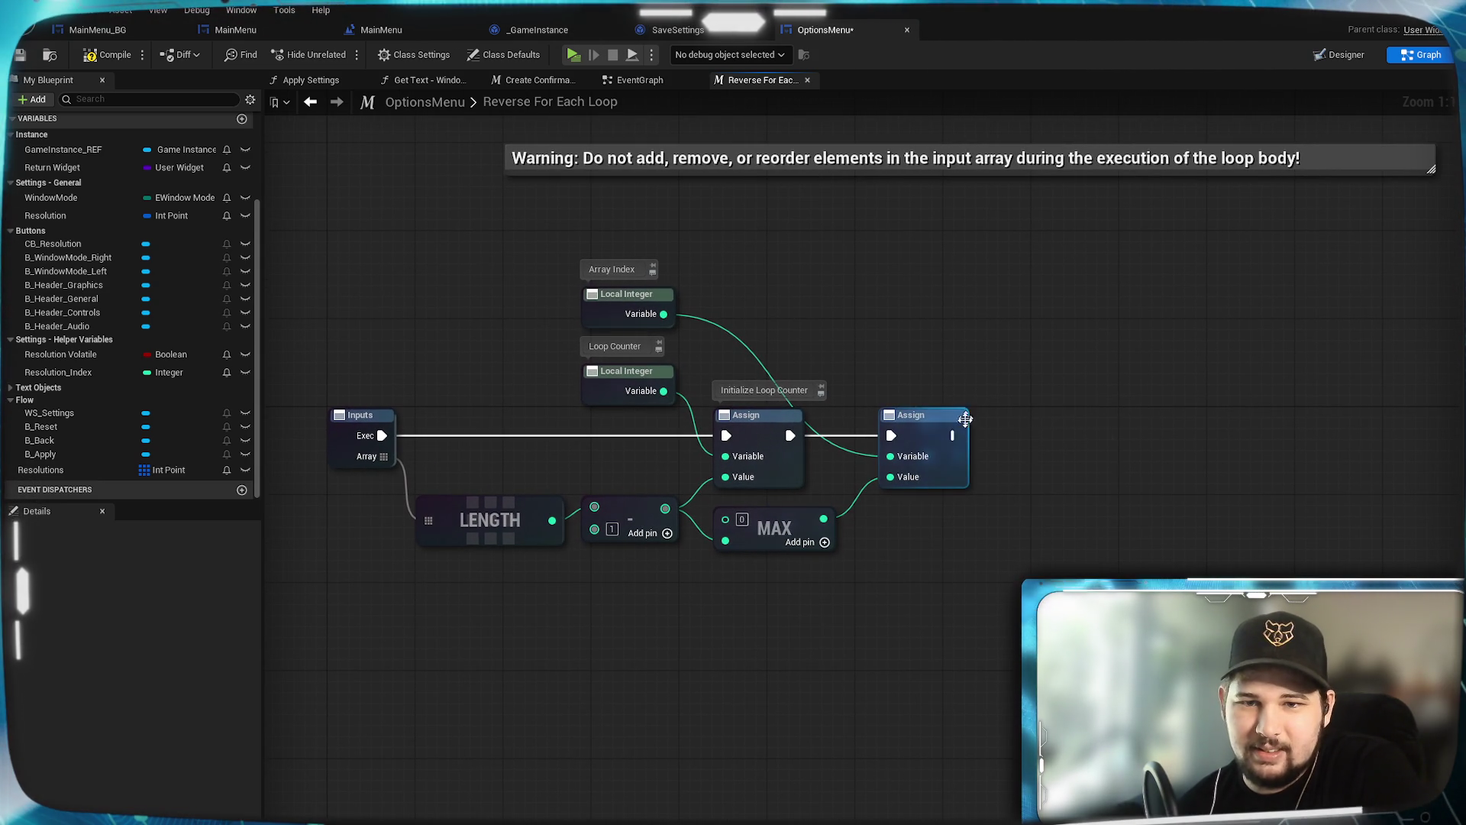
pyautogui.moveTo(608, 305)
pyautogui.mouseDown()
pyautogui.moveTo(792, 349)
pyautogui.moveTo(630, 294)
pyautogui.mouseUp()
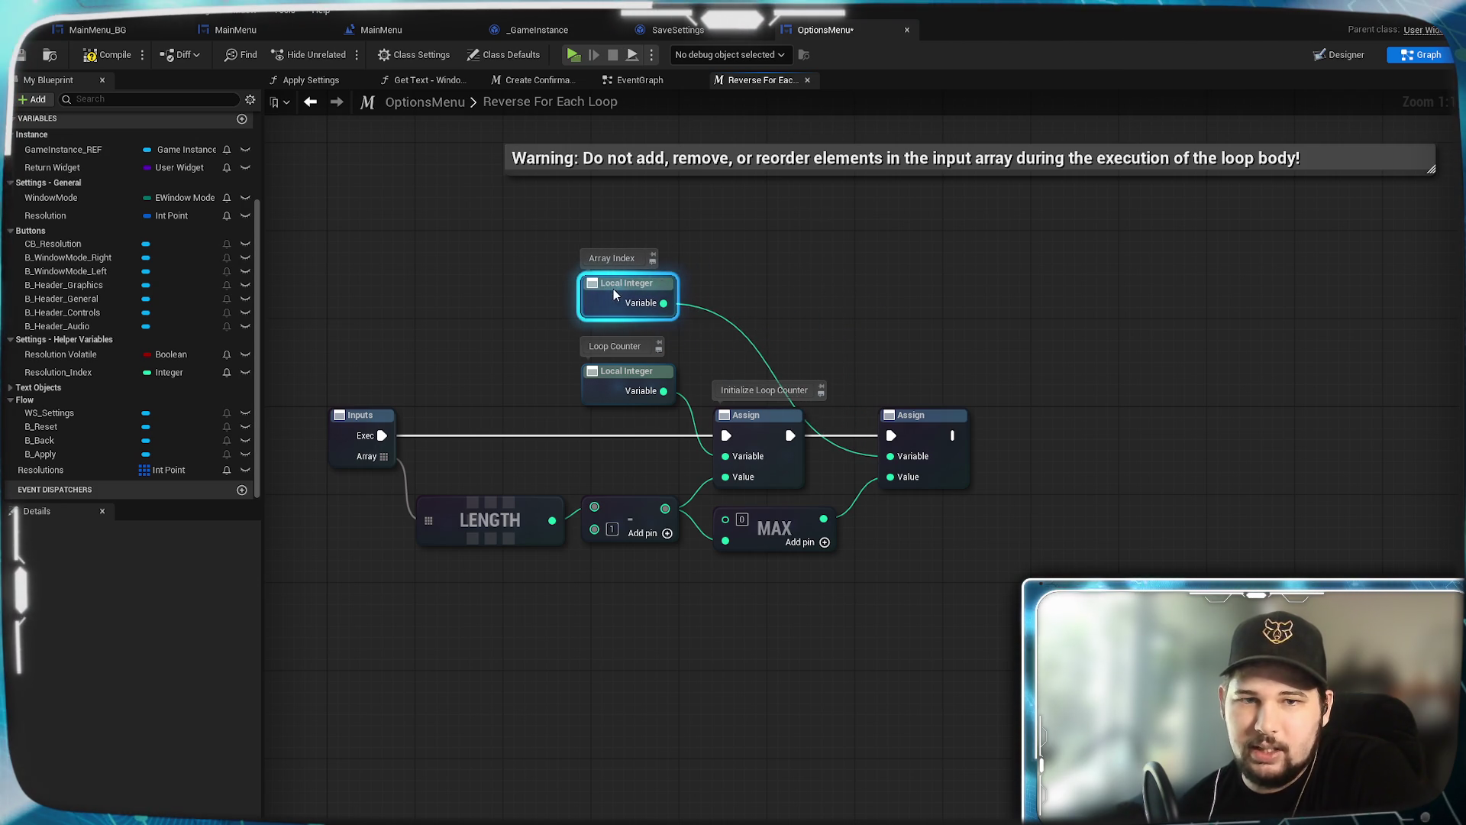
pyautogui.click(773, 360)
pyautogui.doubleClick(762, 356)
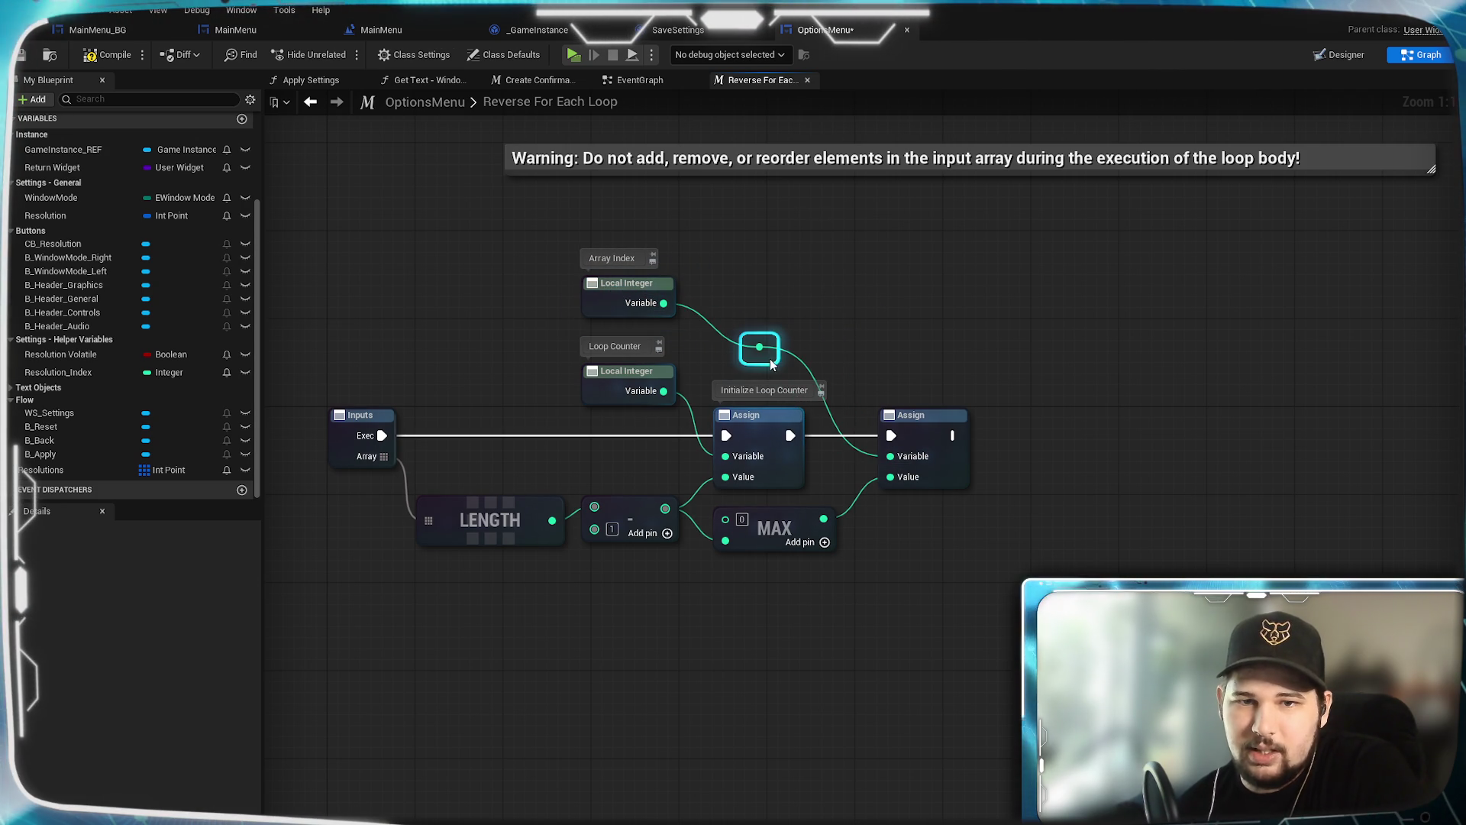
pyautogui.moveTo(767, 360)
pyautogui.mouseDown()
pyautogui.moveTo(822, 326)
pyautogui.moveTo(806, 311)
pyautogui.mouseUp()
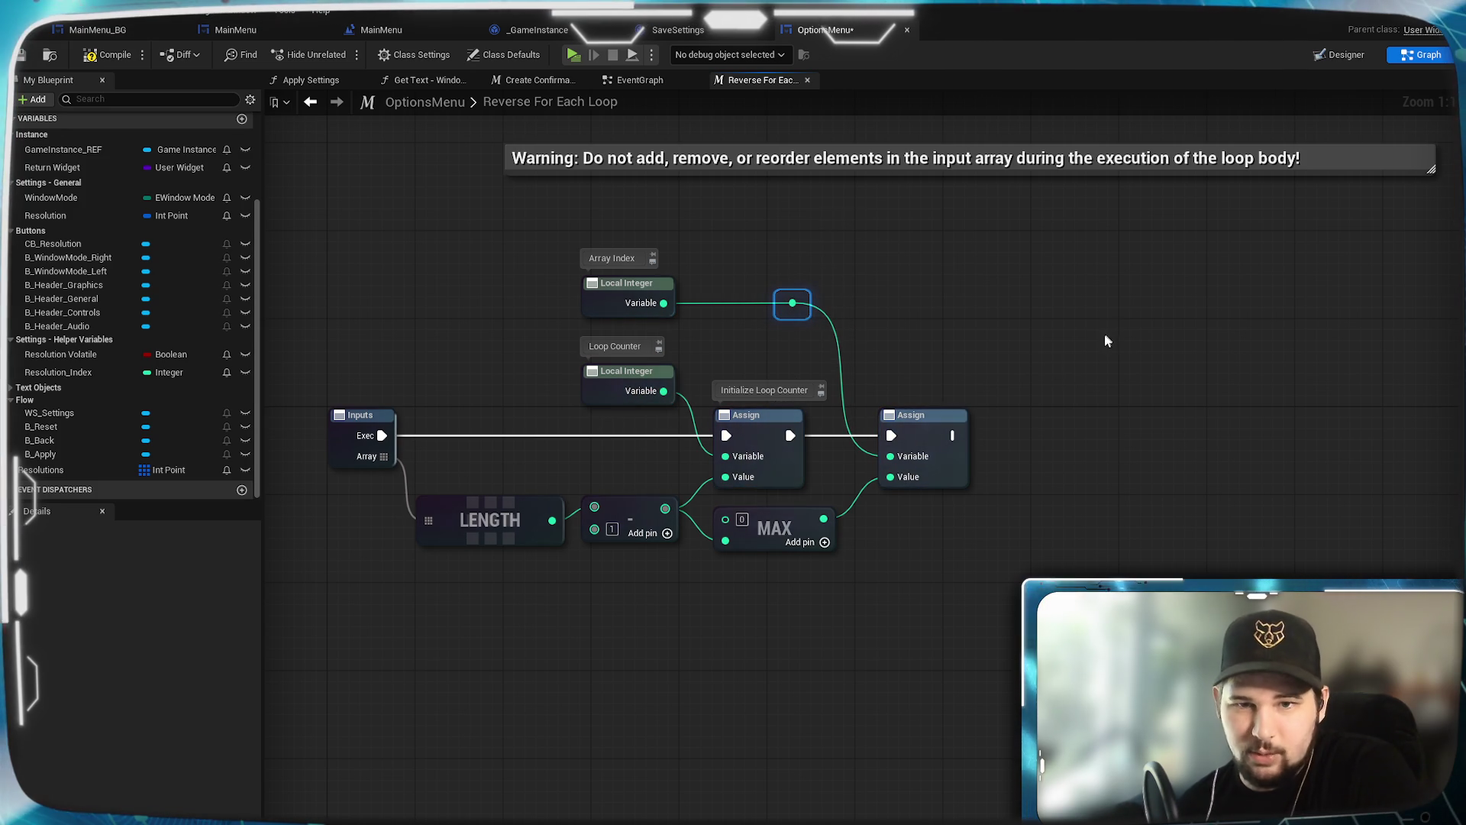
pyautogui.moveTo(1015, 517); pyautogui.dragTo(967, 512)
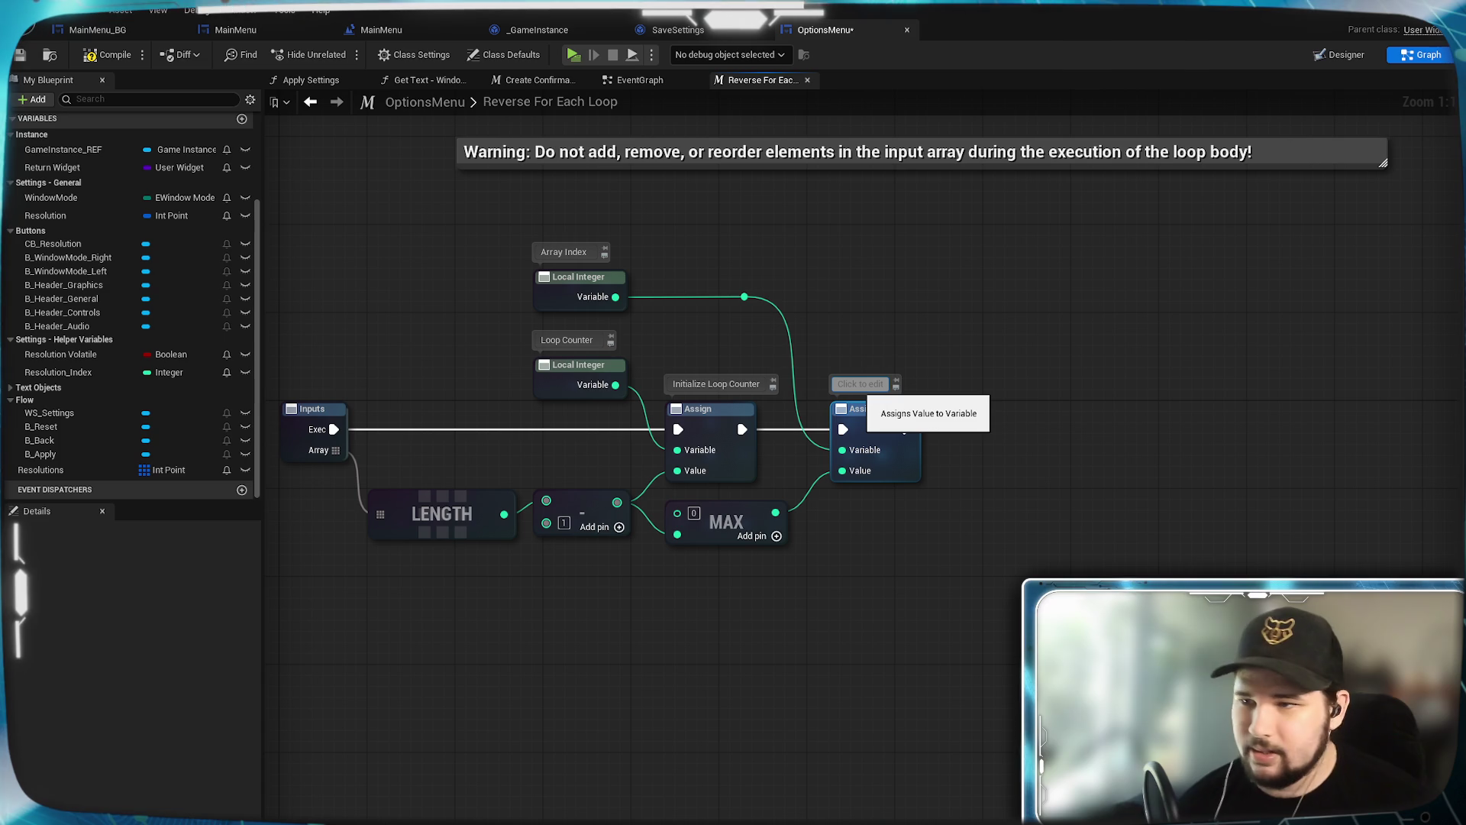
# Step: Comment the second Assign 'Initialize Array Index' and reframe the view around both Assigns
pyautogui.write('Initialize Array Index')
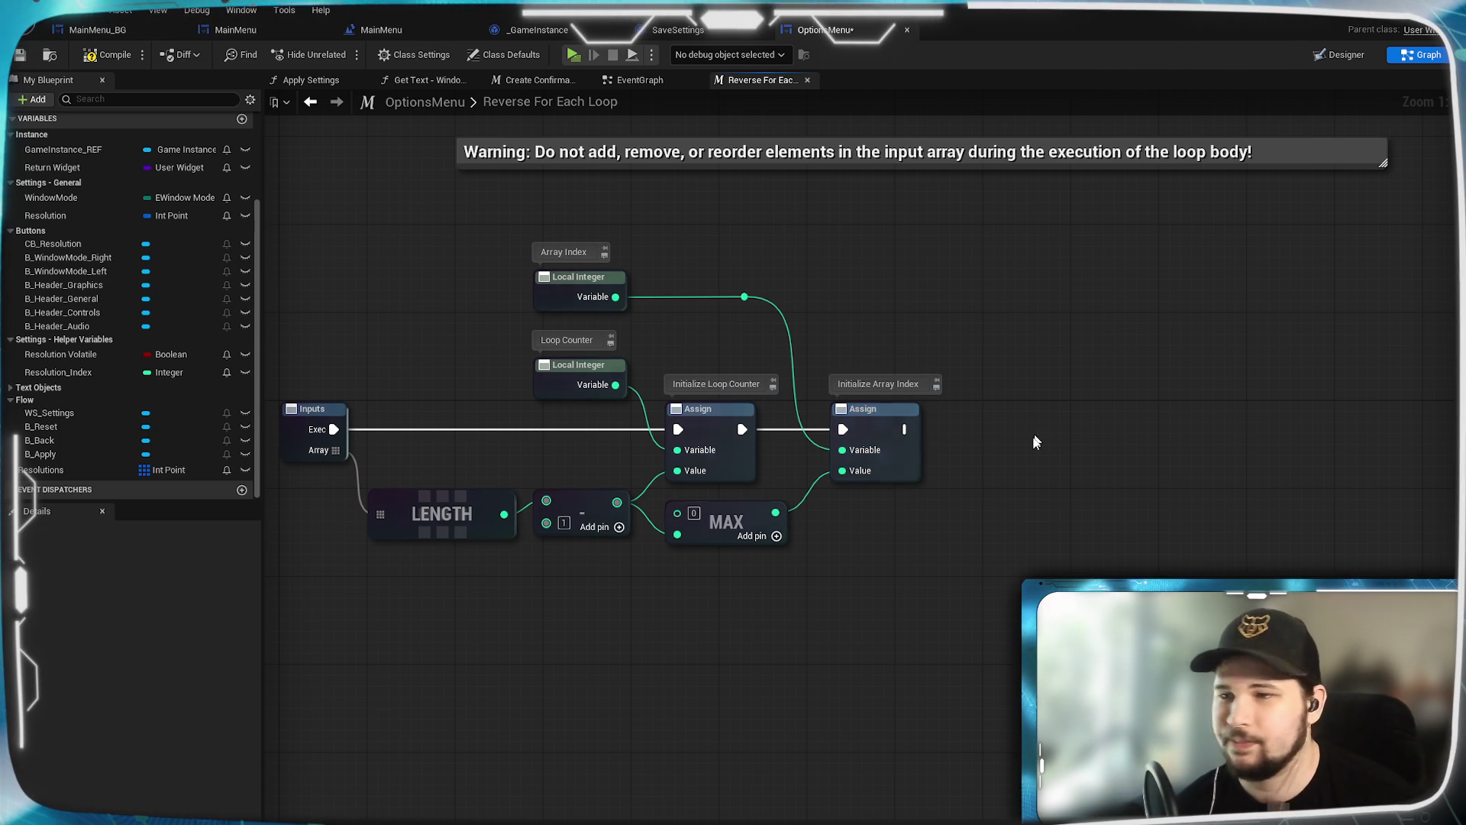
pyautogui.moveTo(1077, 466)
pyautogui.mouseDown()
pyautogui.moveTo(964, 451)
pyautogui.moveTo(952, 427)
pyautogui.moveTo(941, 440)
pyautogui.mouseUp()
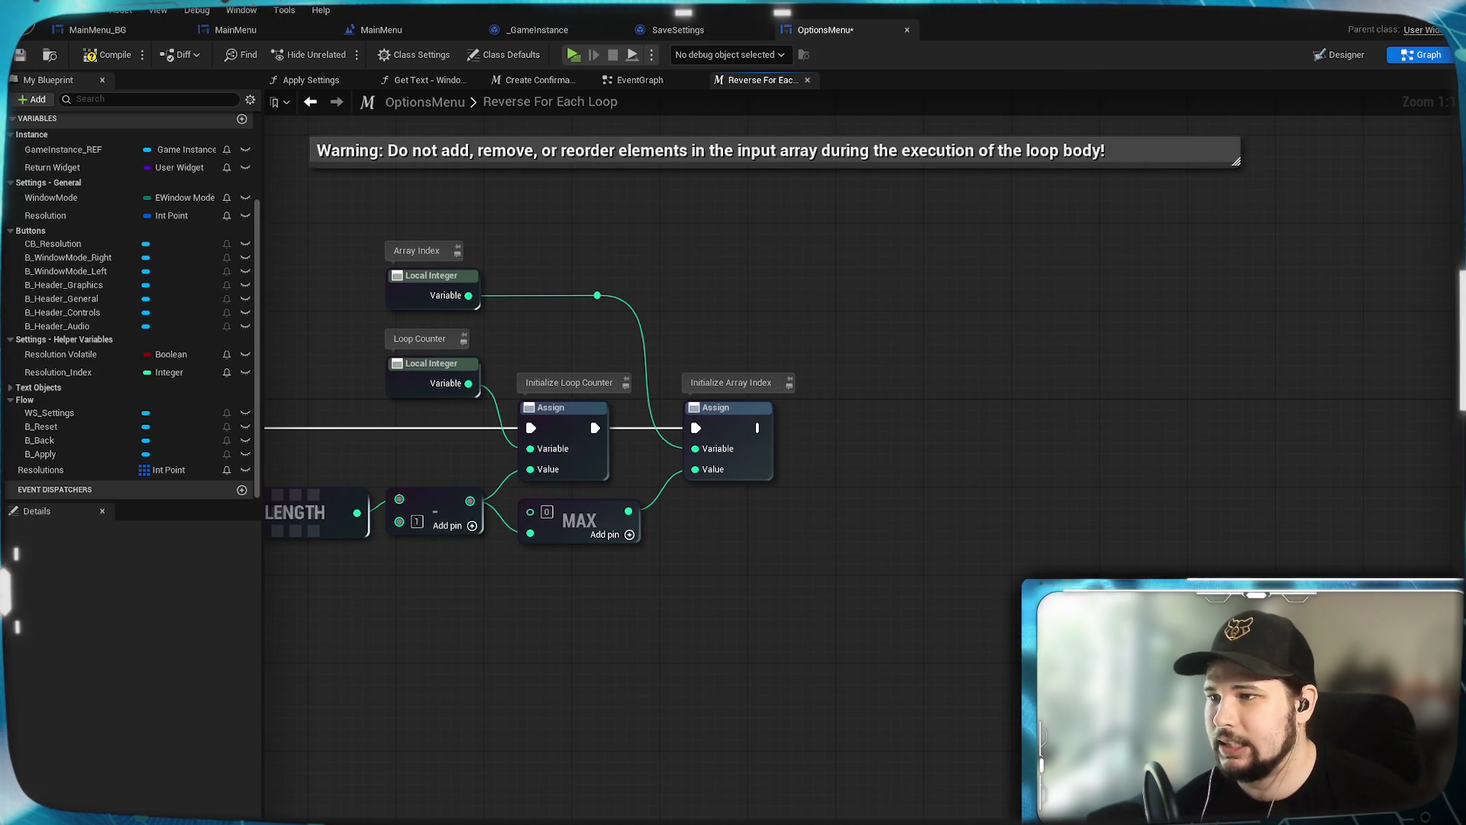
pyautogui.moveTo(799, 478)
pyautogui.mouseDown()
pyautogui.moveTo(818, 573)
pyautogui.moveTo(1131, 550)
pyautogui.moveTo(920, 585)
pyautogui.moveTo(914, 538)
pyautogui.mouseUp()
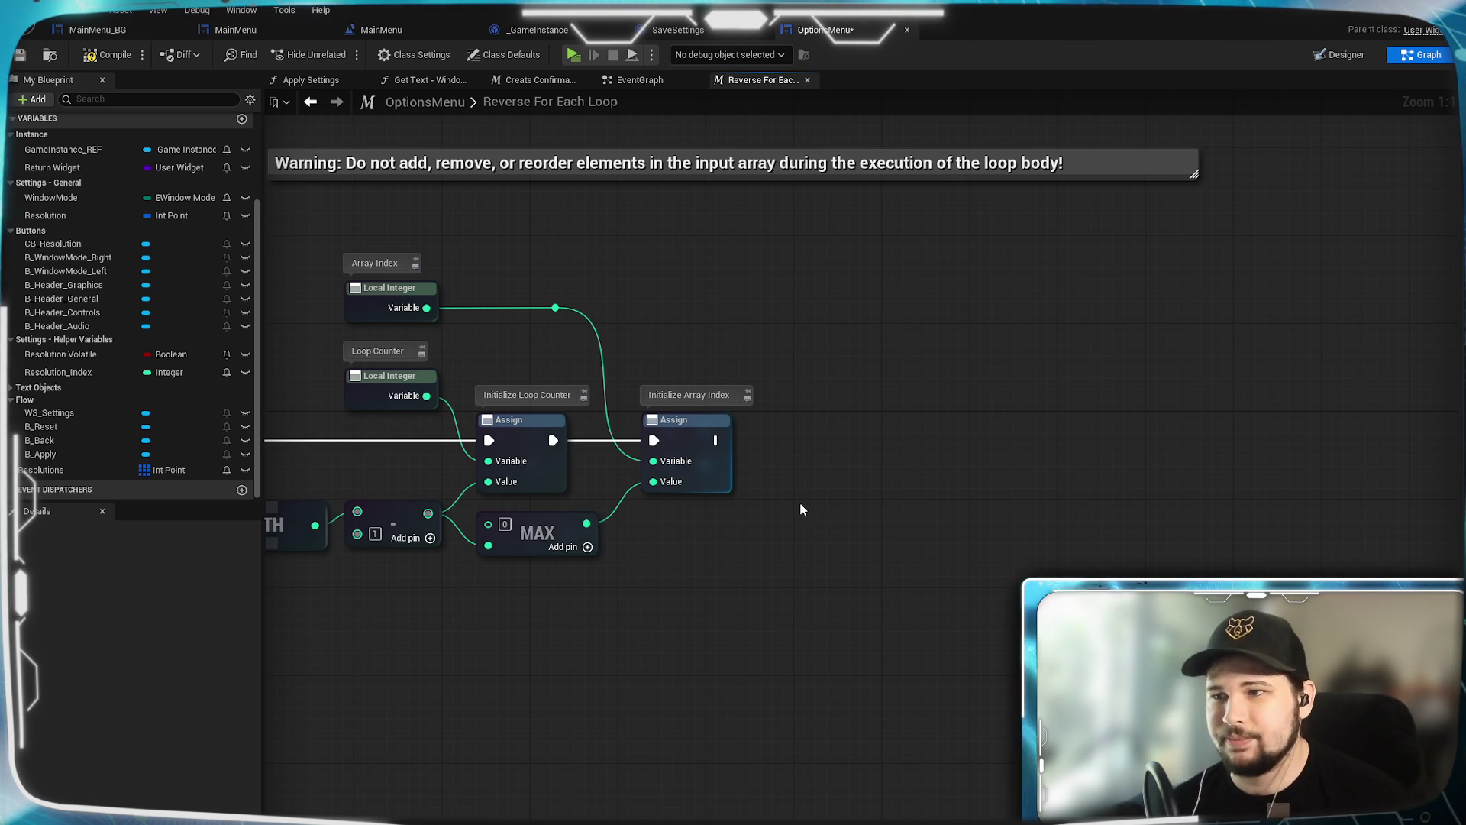
pyautogui.moveTo(715, 440); pyautogui.dragTo(929, 424)
# Step: Add a Branch node after the second Assign
pyautogui.write('branch')
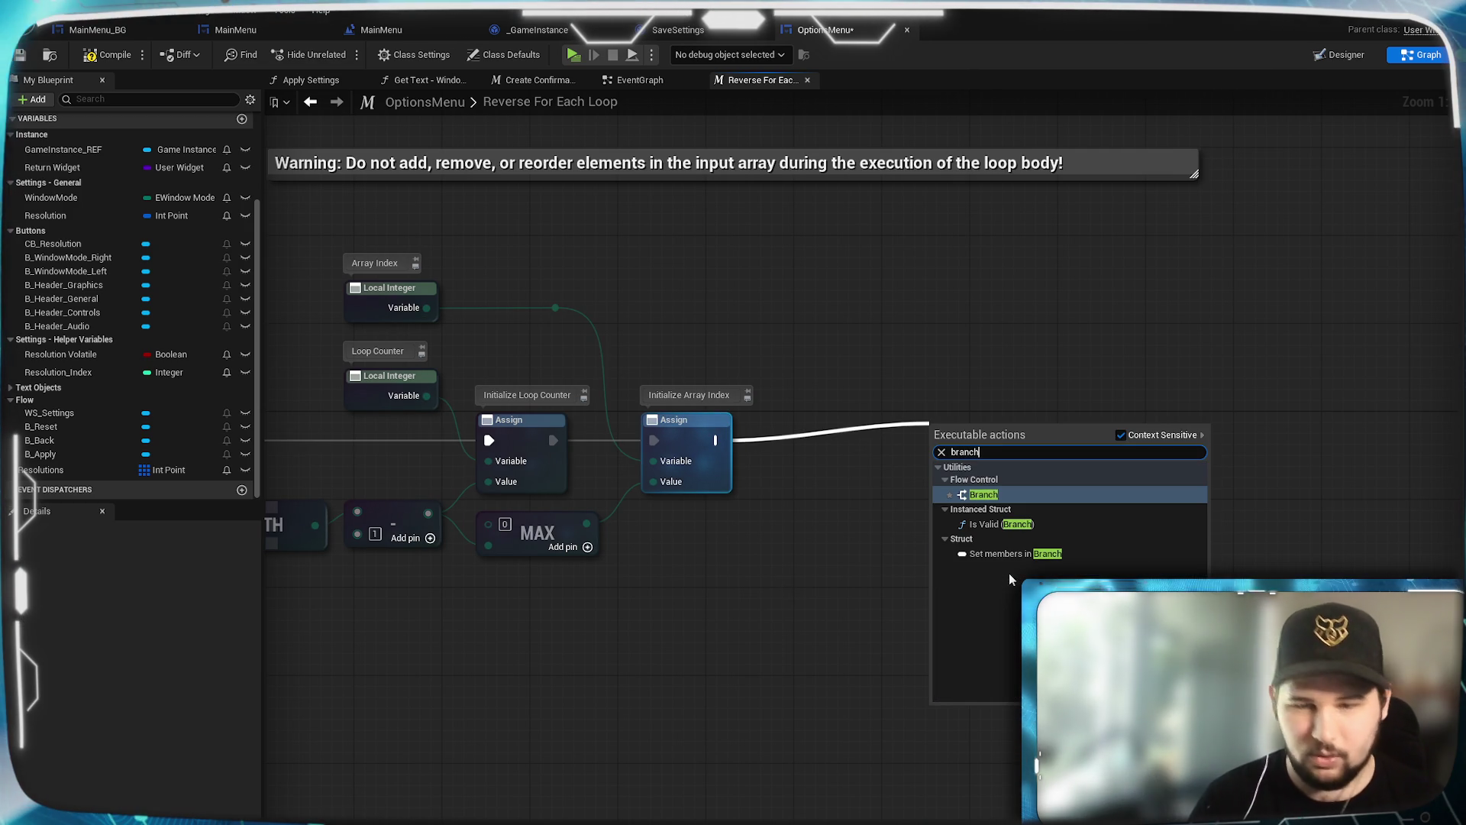
pyautogui.press('Return')
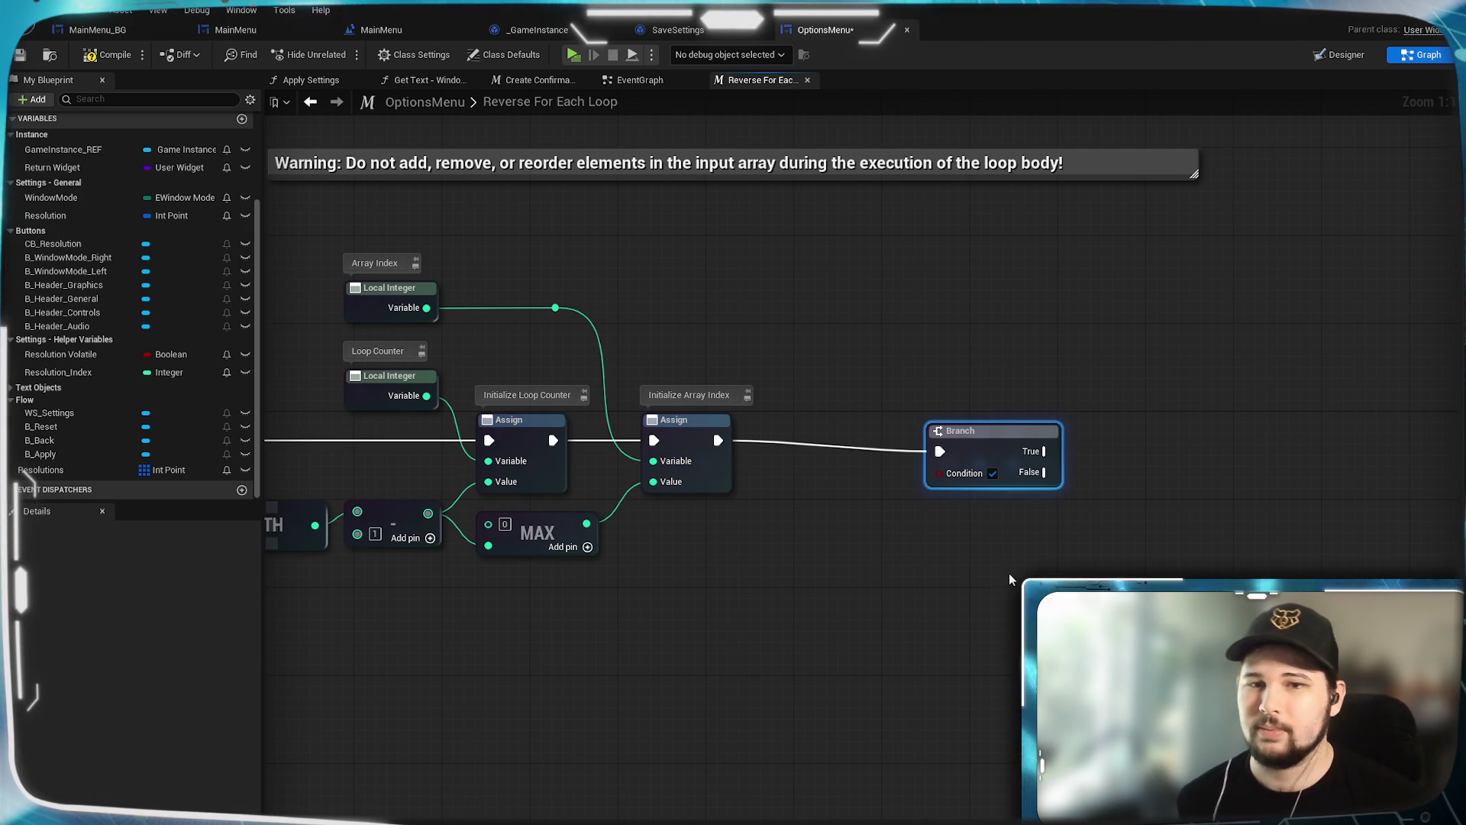
pyautogui.moveTo(948, 450); pyautogui.dragTo(928, 438)
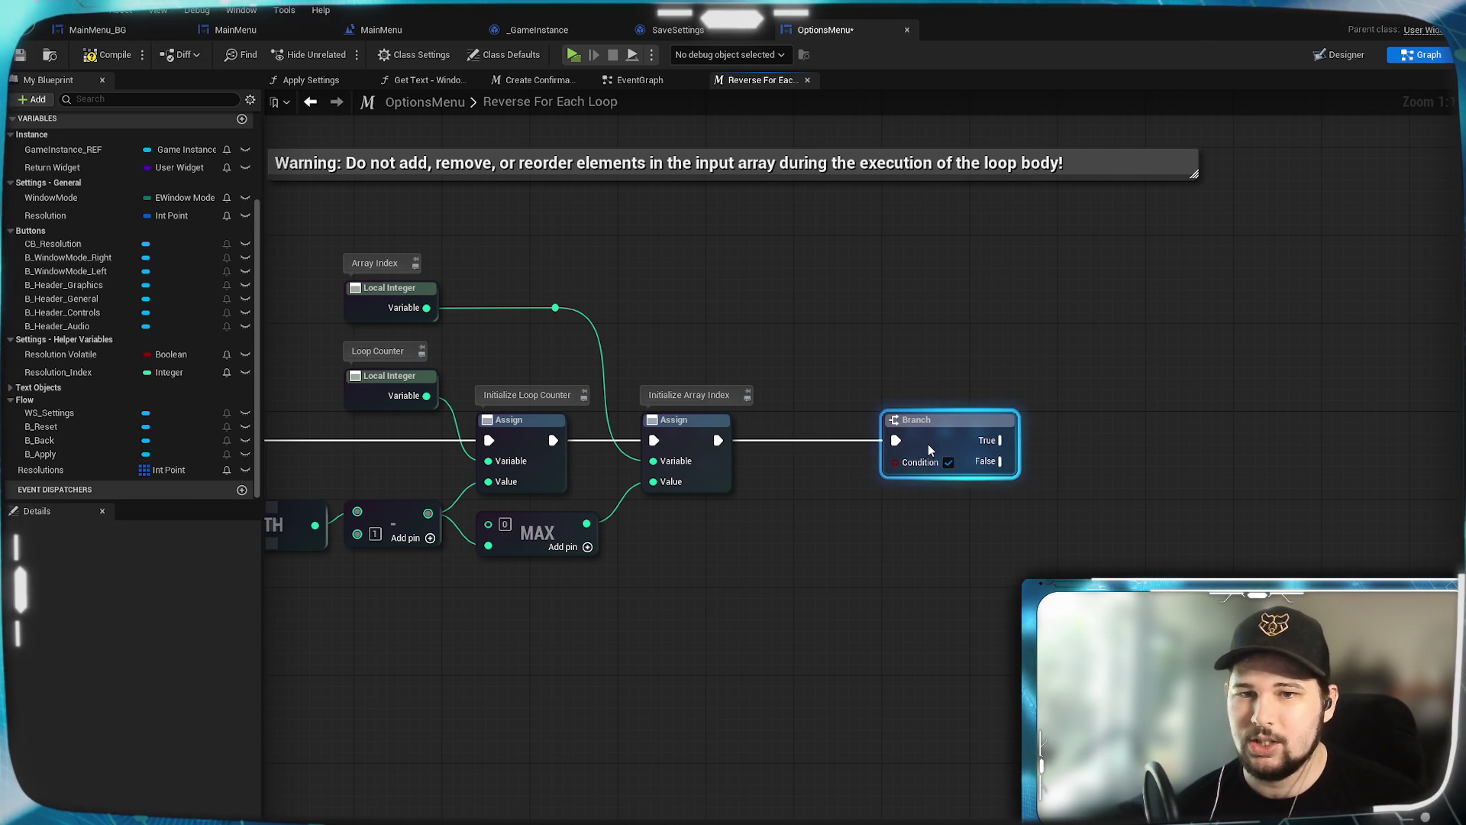
pyautogui.click(936, 579)
pyautogui.moveTo(749, 590); pyautogui.dragTo(908, 575)
# Step: Feed a Loop Counter >= 0 comparison into the Branch's Condition
pyautogui.moveTo(585, 381)
pyautogui.mouseDown()
pyautogui.moveTo(890, 482)
pyautogui.moveTo(935, 570)
pyautogui.moveTo(936, 520)
pyautogui.mouseUp()
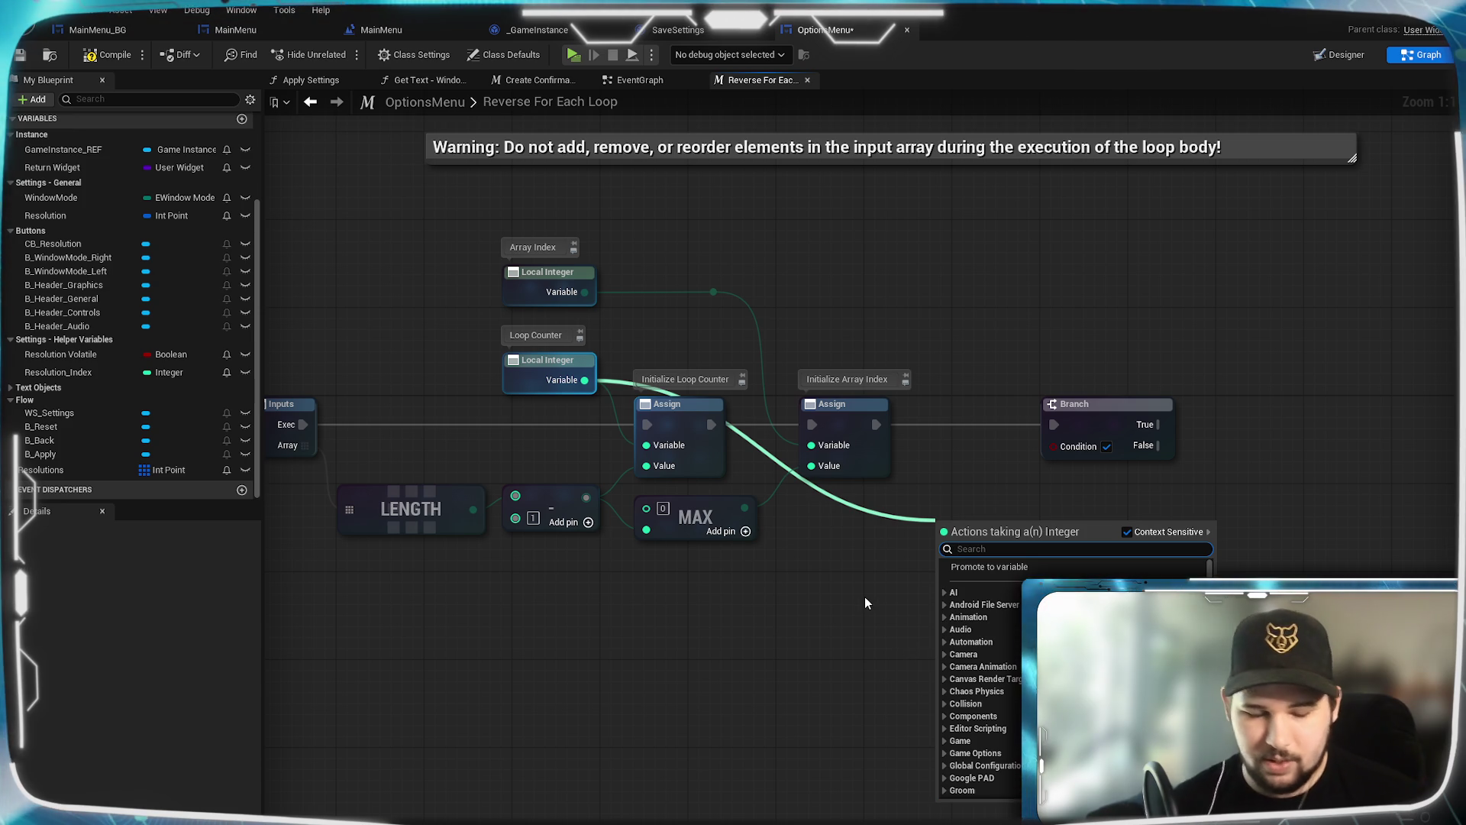
pyautogui.write('>=')
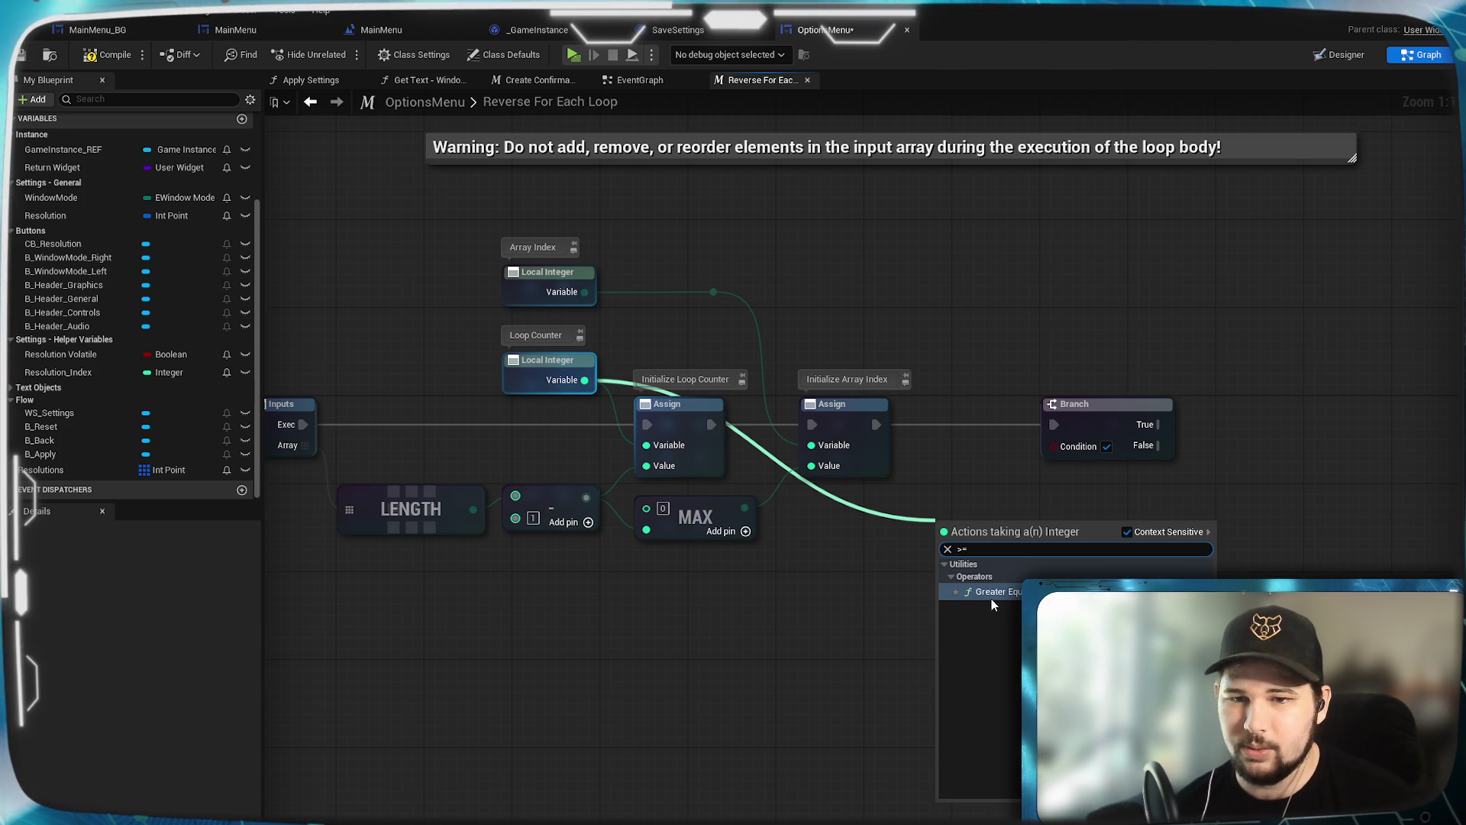
pyautogui.click(1003, 593)
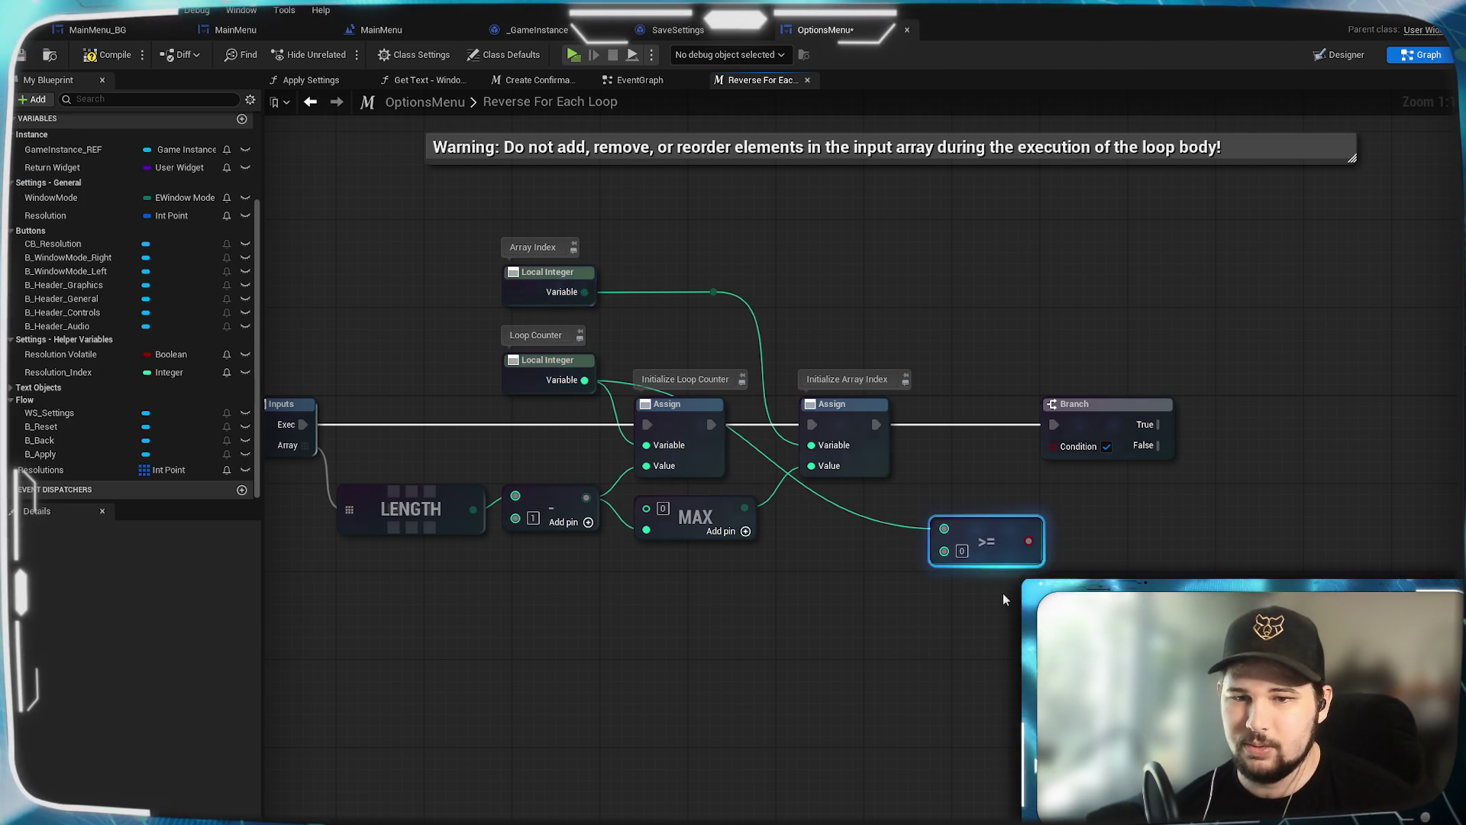
pyautogui.moveTo(1028, 541); pyautogui.dragTo(1065, 455)
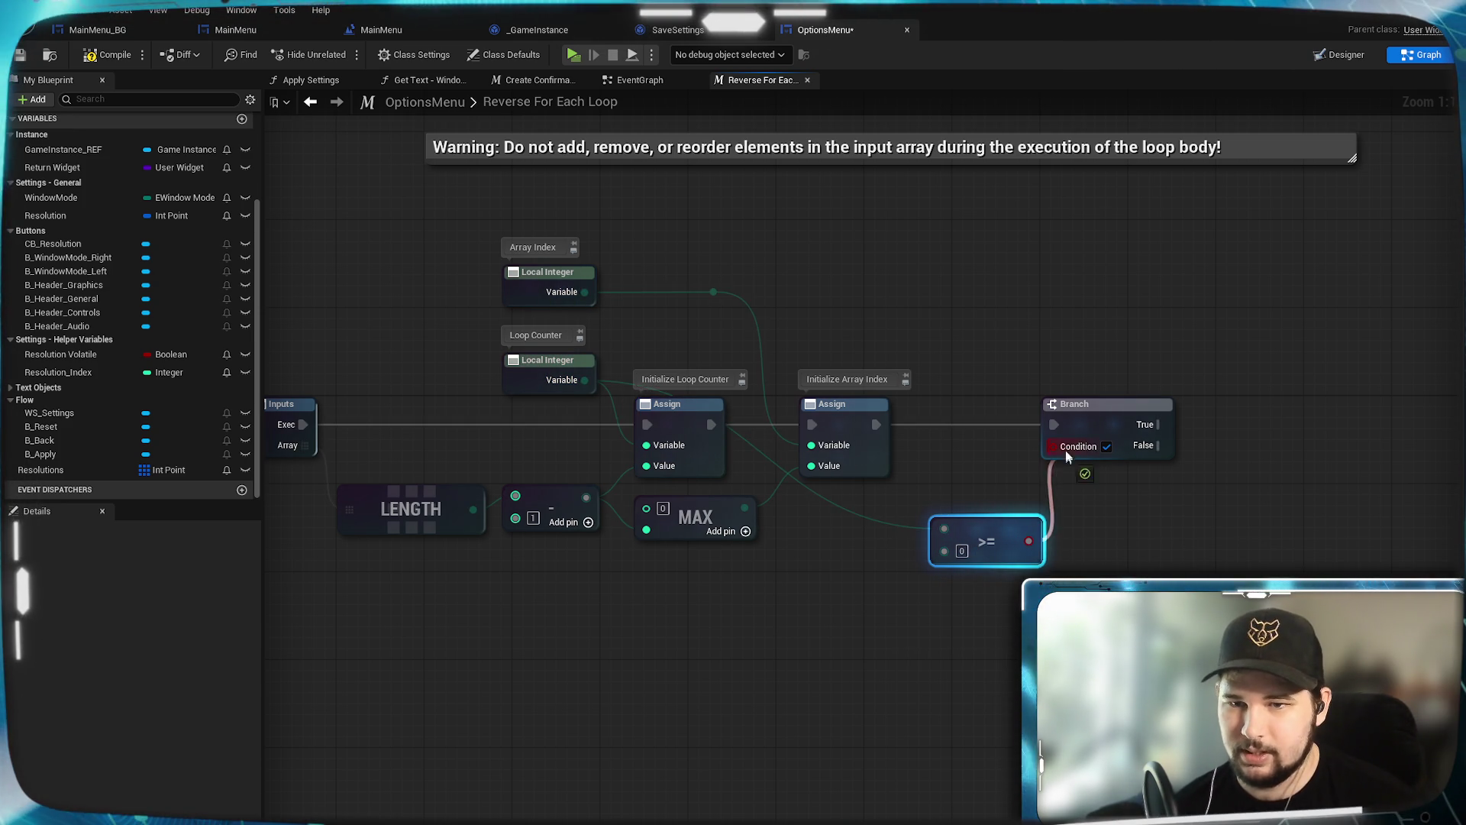
pyautogui.moveTo(1000, 552)
pyautogui.mouseDown()
pyautogui.moveTo(980, 397)
pyautogui.moveTo(1022, 541)
pyautogui.moveTo(982, 479)
pyautogui.moveTo(984, 451)
pyautogui.moveTo(1001, 480)
pyautogui.moveTo(1011, 439)
pyautogui.moveTo(1025, 442)
pyautogui.mouseUp()
pyautogui.keyDown('shift'); pyautogui.click(1107, 405); pyautogui.keyUp('shift')
pyautogui.click(1016, 535)
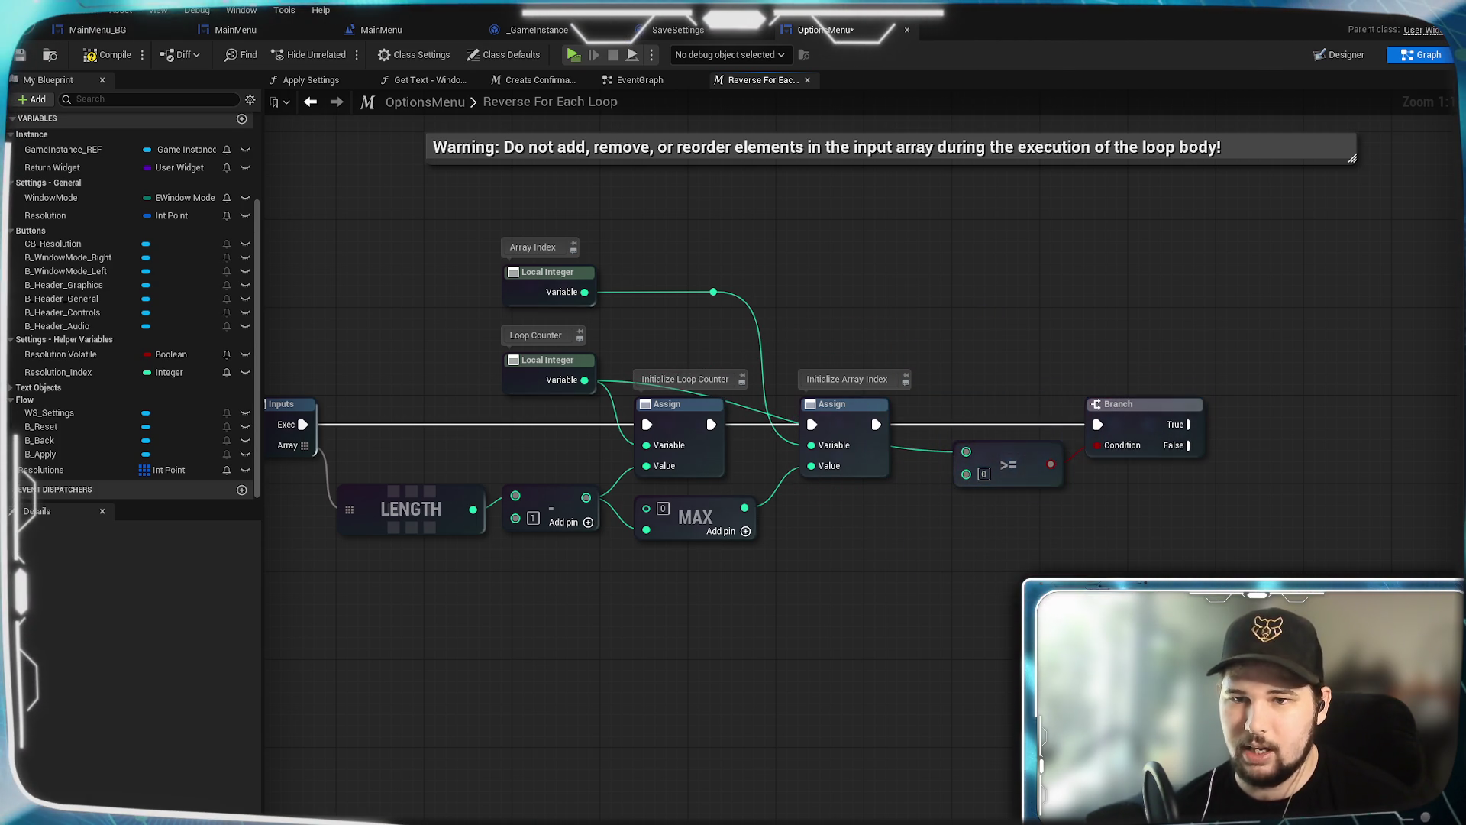
# Step: Route the Loop Counter comparison wire through two aligned reroute points above the nodes
pyautogui.doubleClick(918, 450)
pyautogui.moveTo(929, 464)
pyautogui.mouseDown()
pyautogui.moveTo(935, 395)
pyautogui.moveTo(890, 390)
pyautogui.moveTo(891, 363)
pyautogui.mouseUp()
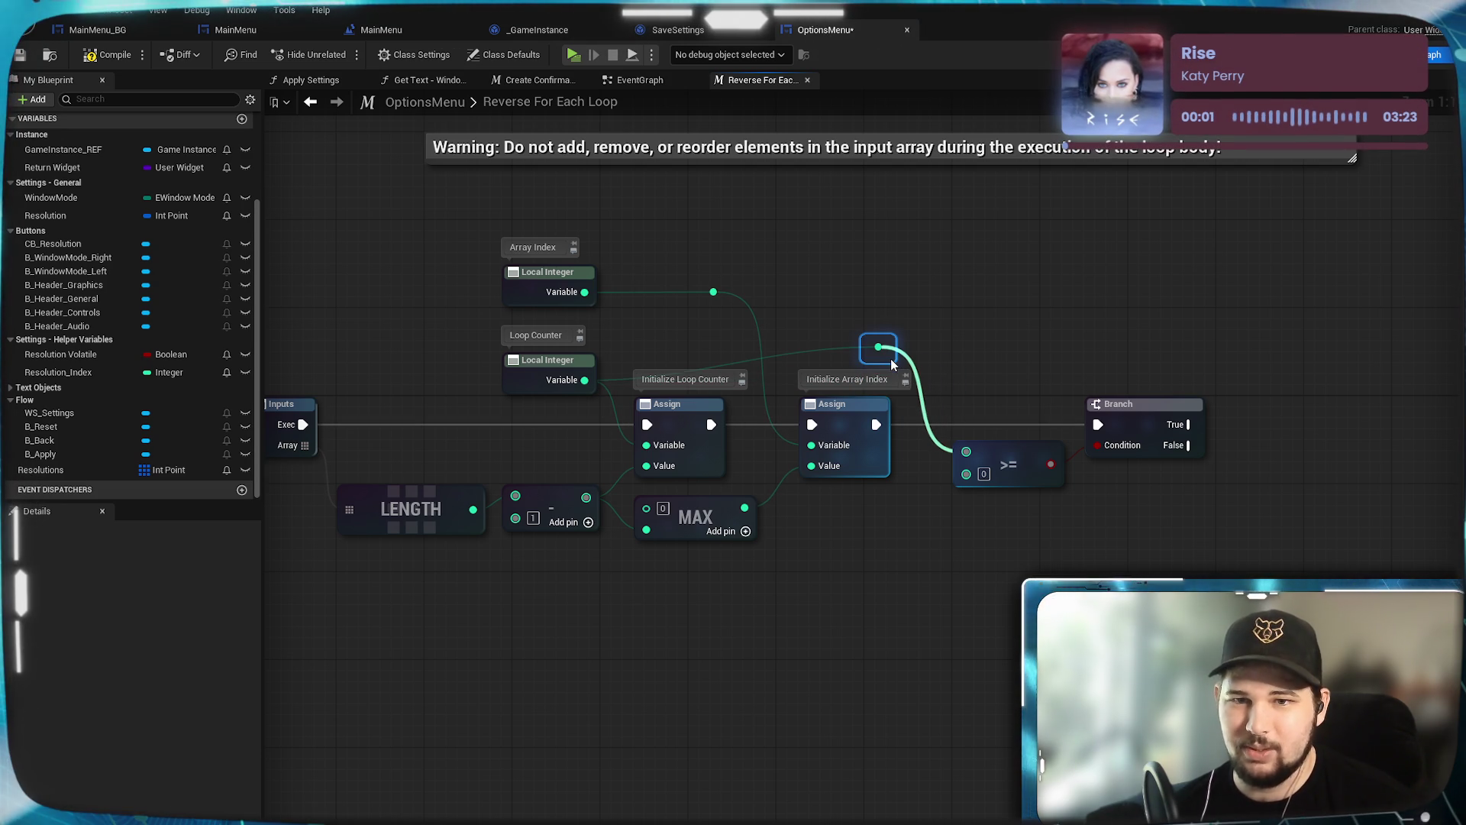
pyautogui.click(956, 283)
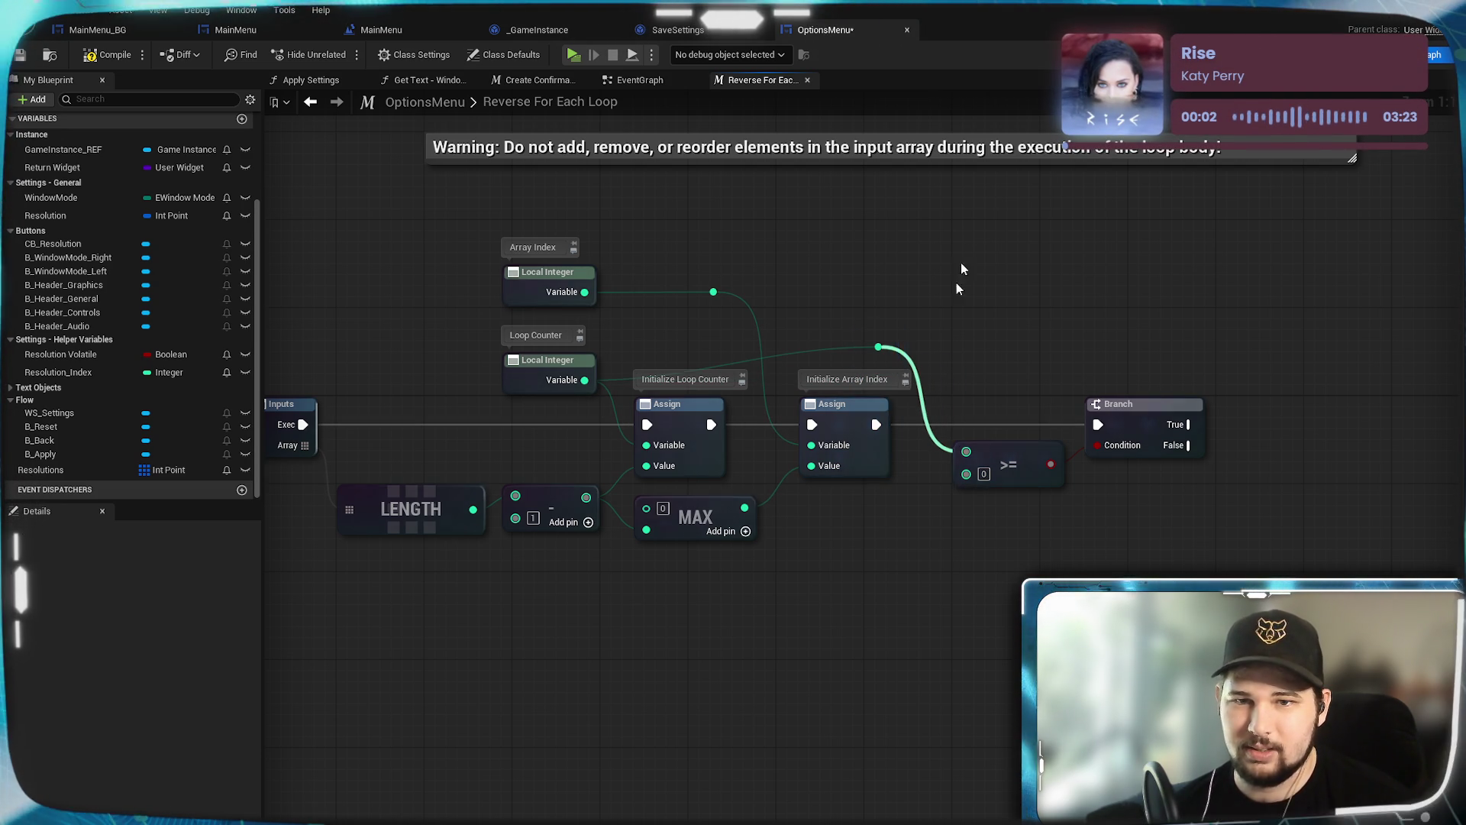
pyautogui.doubleClick(734, 368)
pyautogui.moveTo(733, 367)
pyautogui.mouseDown()
pyautogui.moveTo(657, 327)
pyautogui.moveTo(645, 354)
pyautogui.mouseUp()
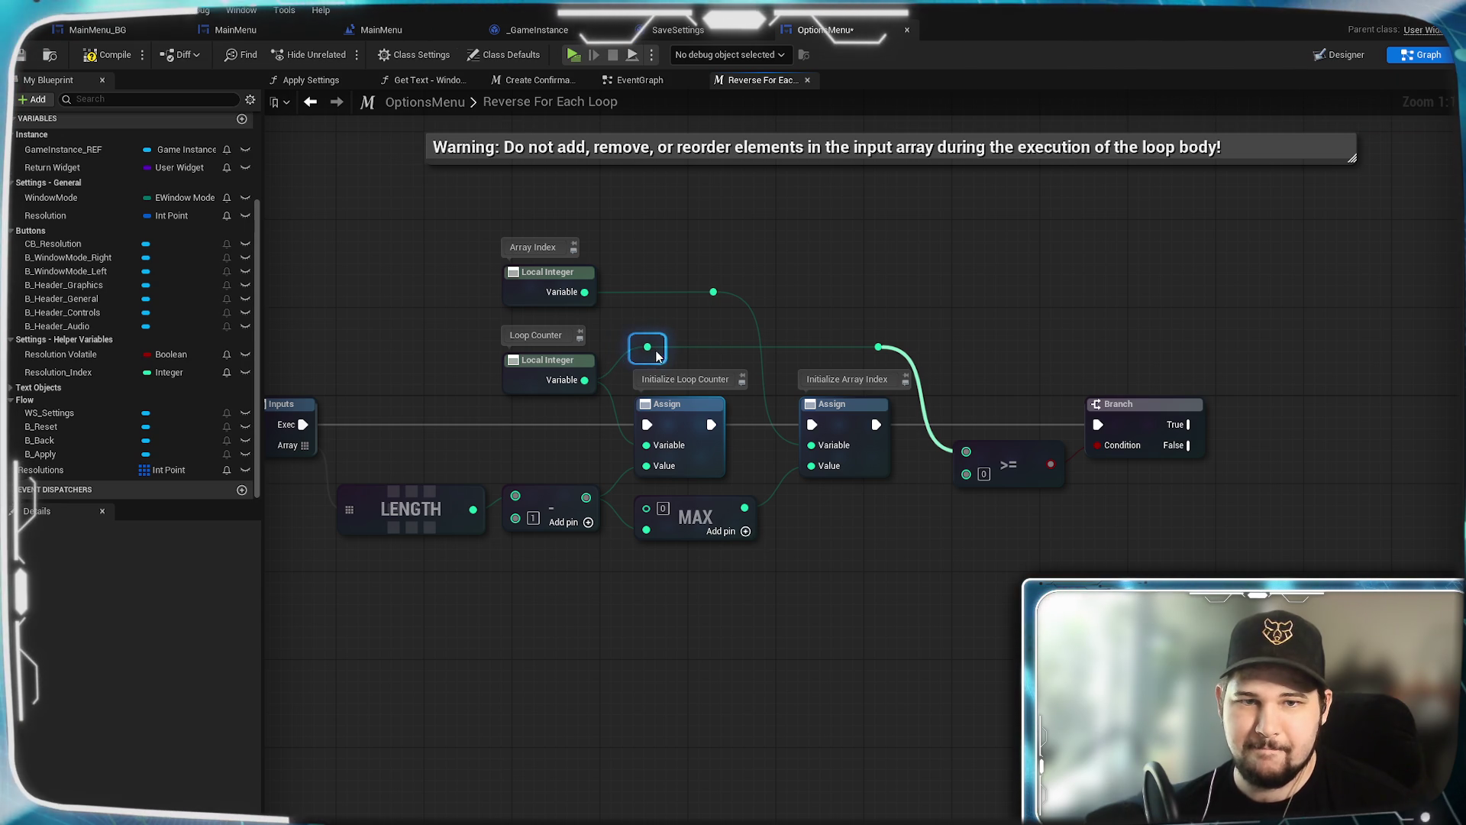
pyautogui.moveTo(640, 320)
pyautogui.mouseDown()
pyautogui.moveTo(966, 360)
pyautogui.moveTo(888, 345)
pyautogui.moveTo(891, 305)
pyautogui.moveTo(891, 324)
pyautogui.mouseUp()
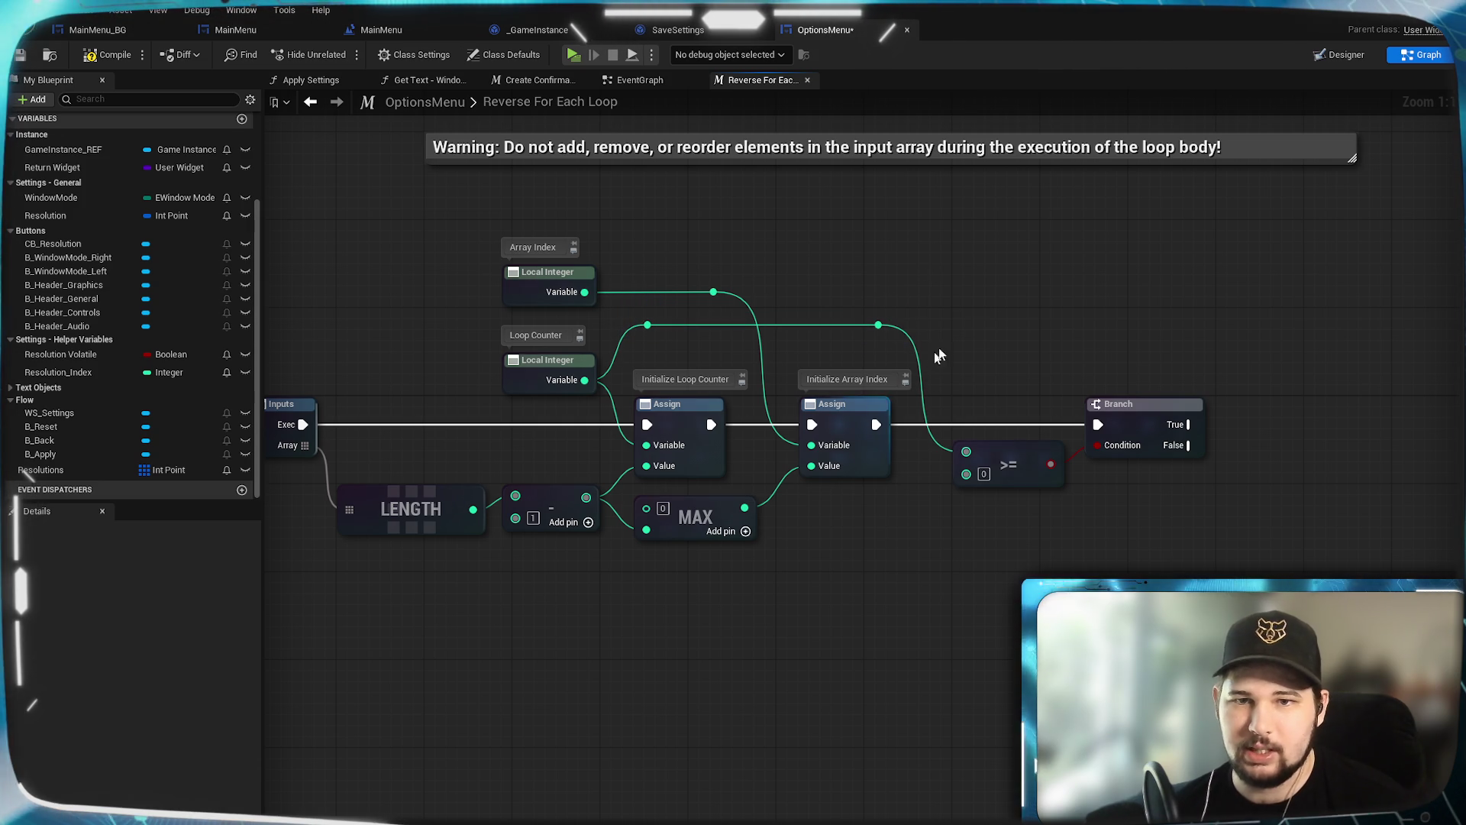
pyautogui.moveTo(1036, 338); pyautogui.dragTo(970, 319)
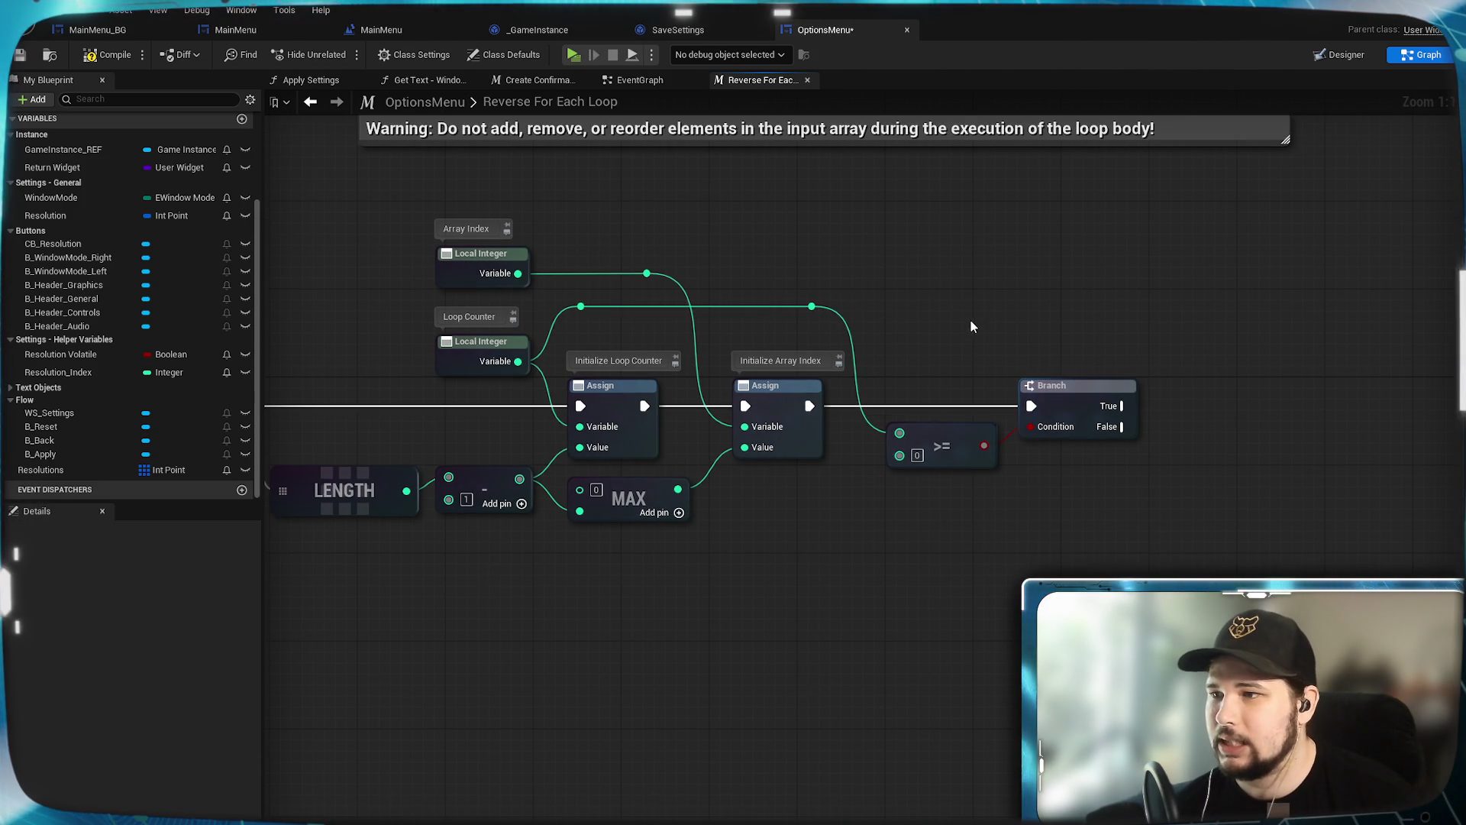
pyautogui.moveTo(1138, 523); pyautogui.dragTo(811, 563)
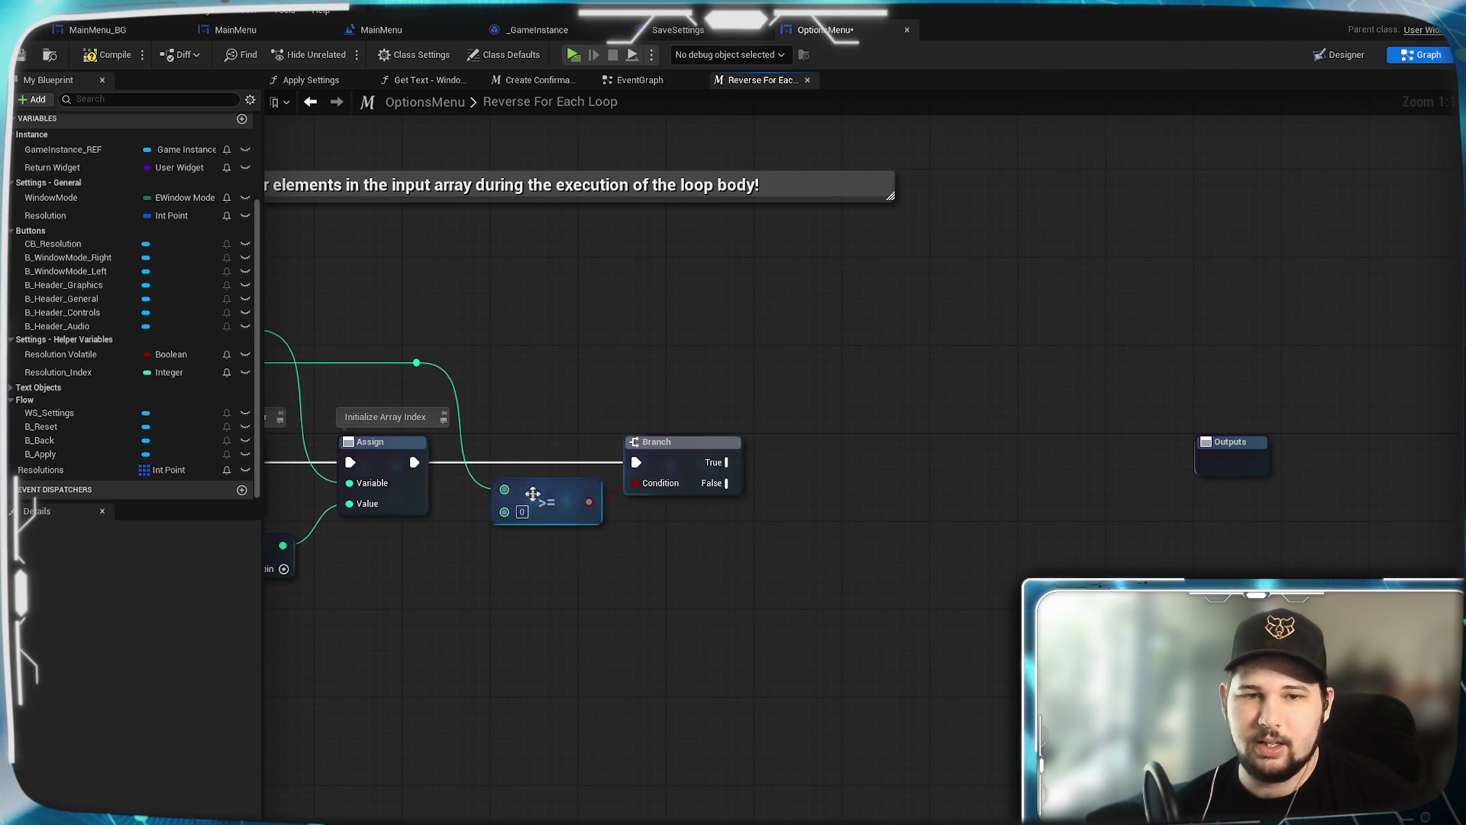
pyautogui.moveTo(726, 462); pyautogui.dragTo(758, 452)
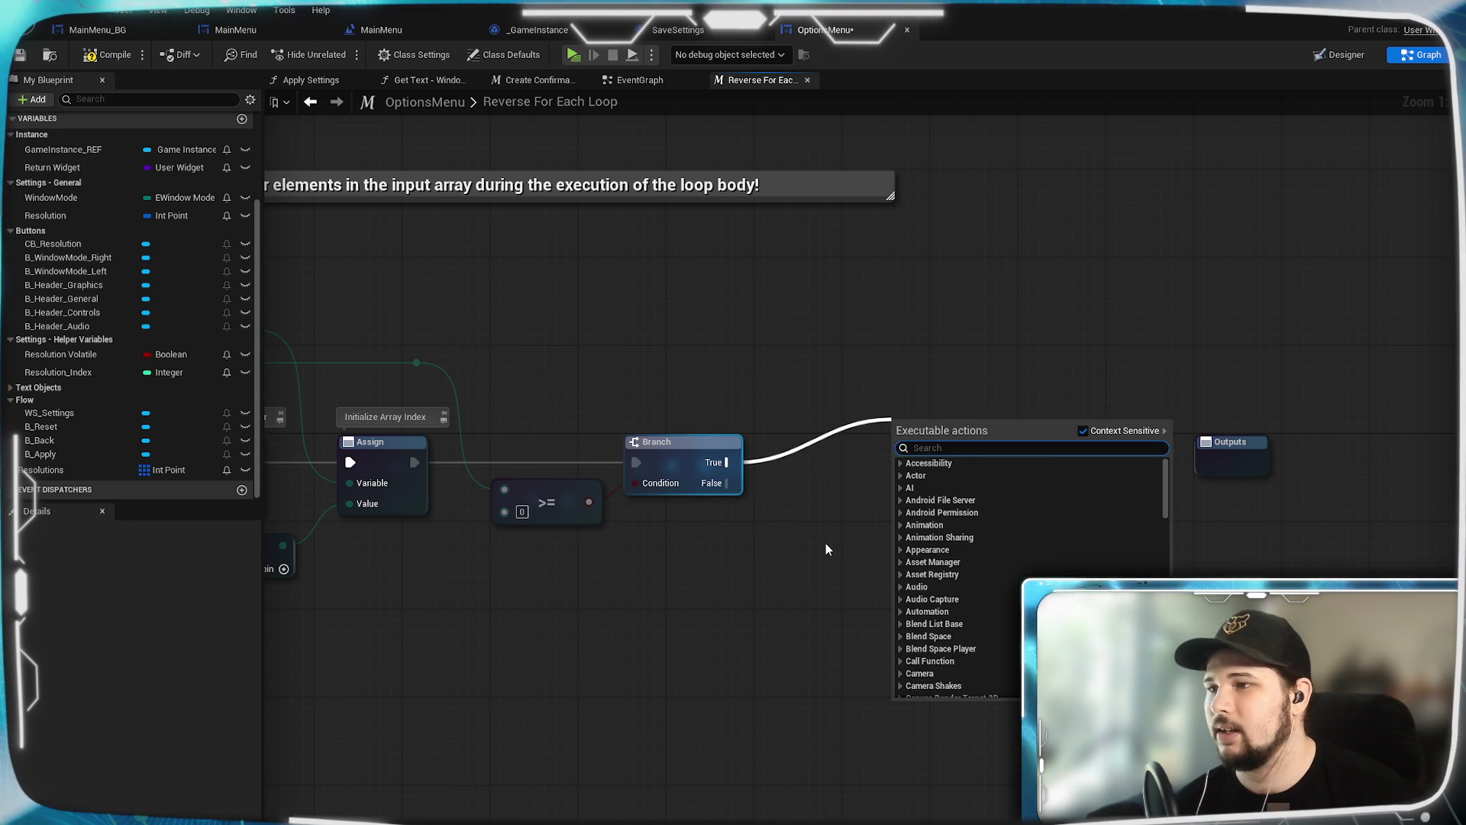
# Step: Add an Assign on Branch's True path with Array Index as Variable and Loop Counter as Value
pyautogui.write('assighn')
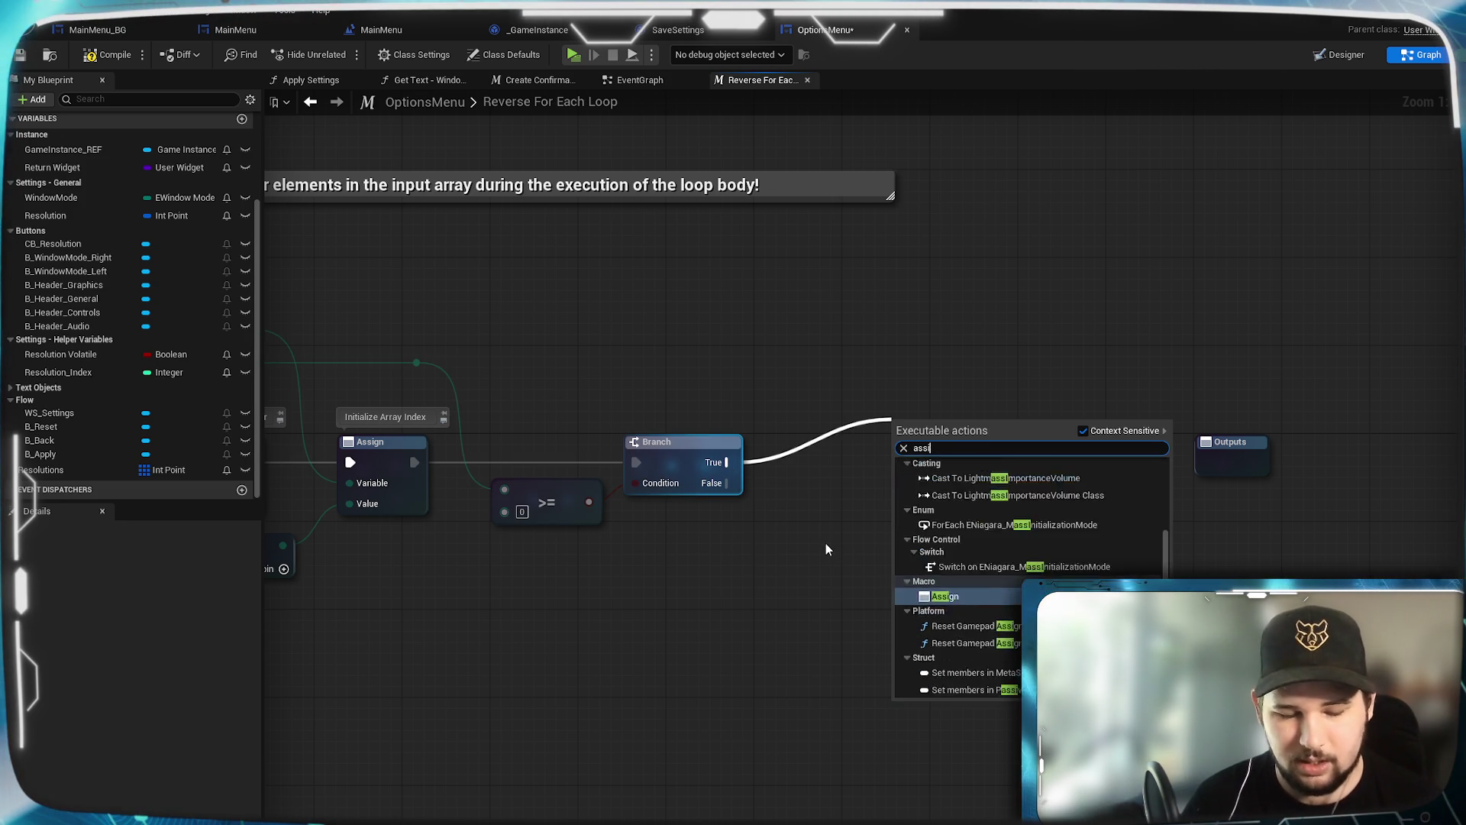
pyautogui.press('BackSpace')
pyautogui.press('BackSpace')
pyautogui.write('n')
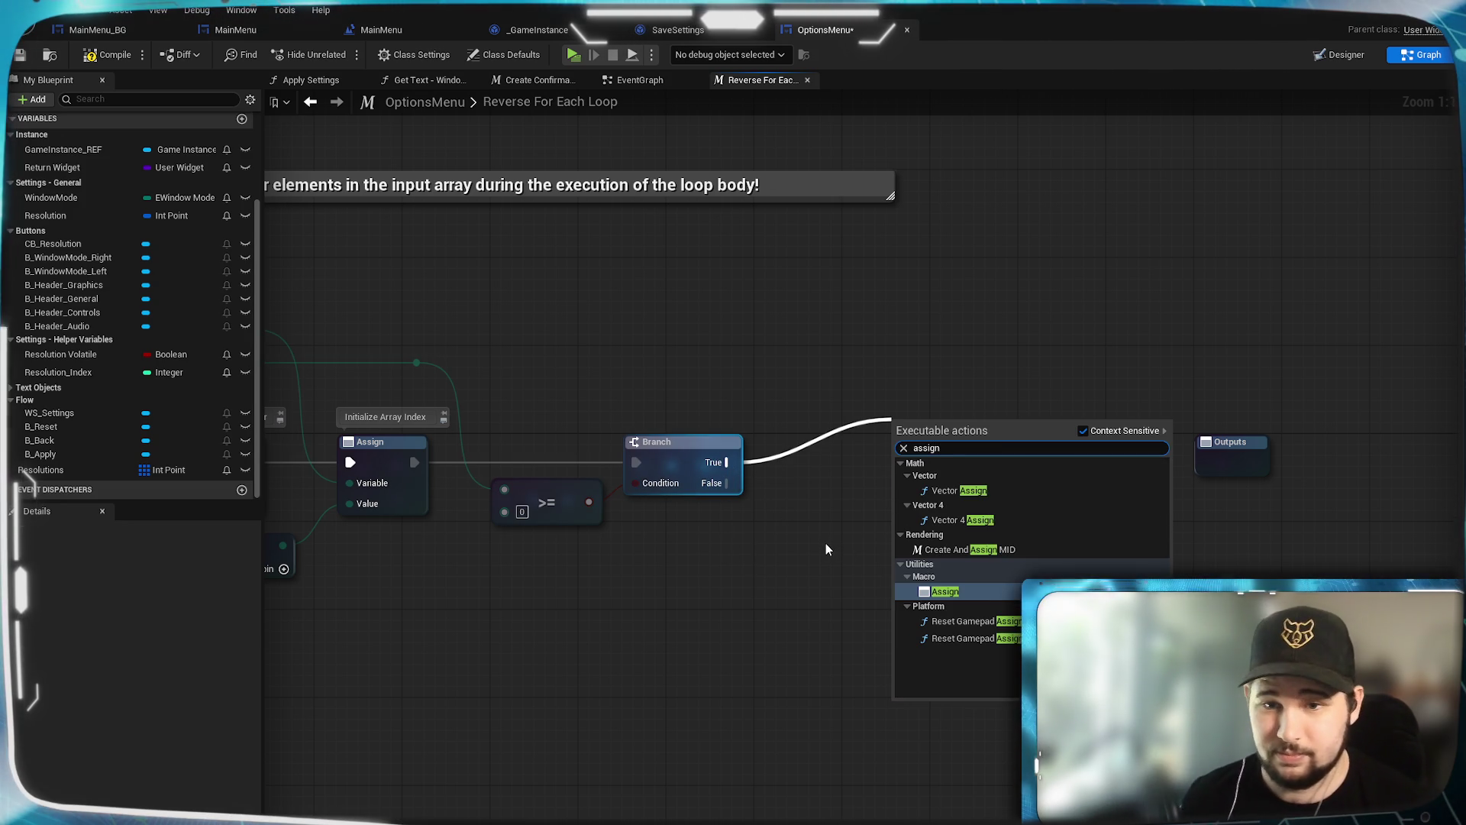
pyautogui.press('Return')
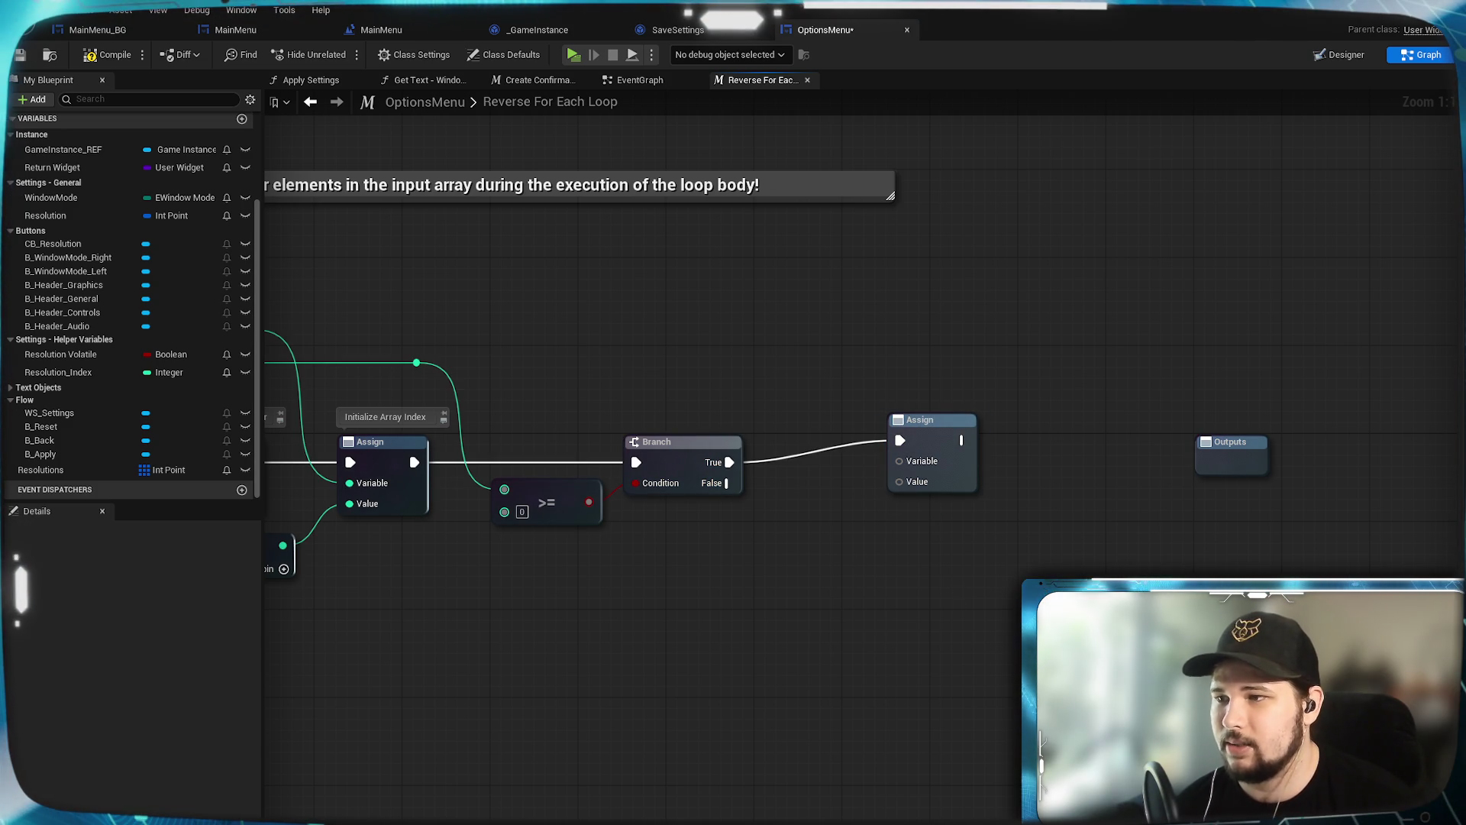
pyautogui.moveTo(698, 602)
pyautogui.mouseDown()
pyautogui.moveTo(815, 665)
pyautogui.moveTo(399, 346)
pyautogui.moveTo(1144, 503)
pyautogui.mouseUp()
pyautogui.moveTo(1088, 623); pyautogui.dragTo(975, 592)
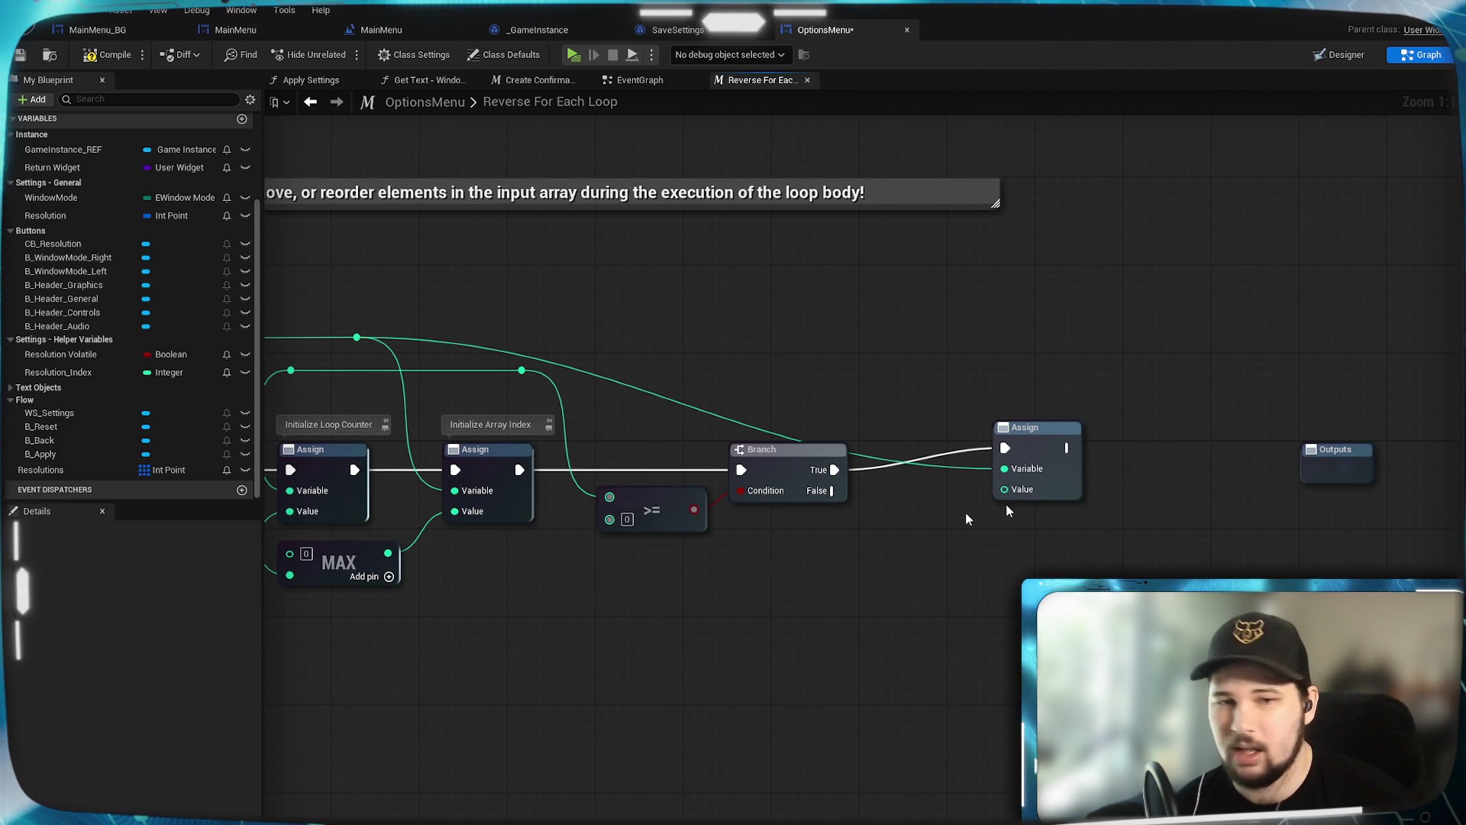
pyautogui.rightClick(430, 625)
pyautogui.click(592, 609)
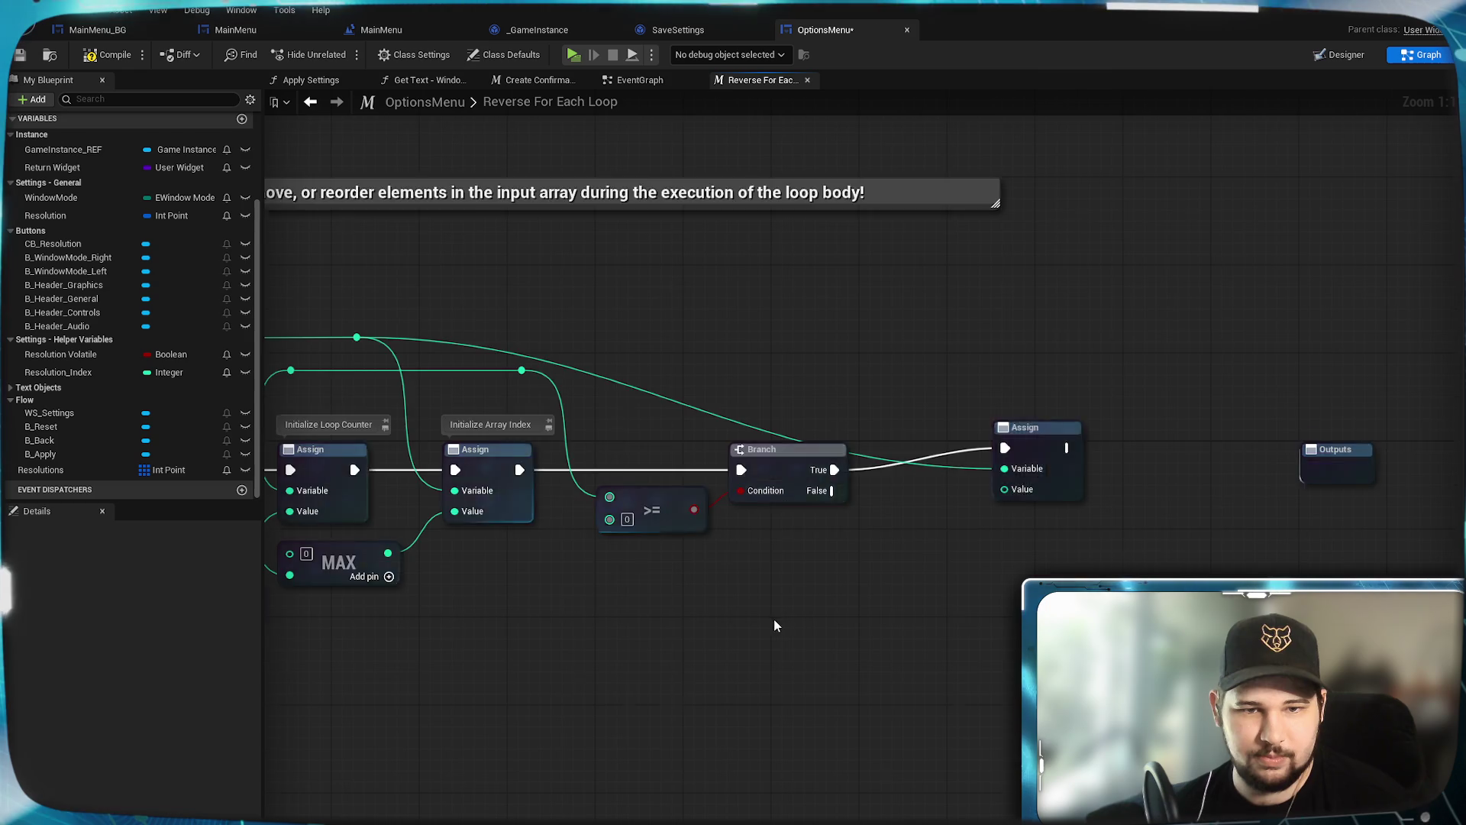
pyautogui.moveTo(774, 625); pyautogui.dragTo(1040, 668)
pyautogui.moveTo(786, 414)
pyautogui.mouseDown()
pyautogui.moveTo(1218, 548)
pyautogui.moveTo(1269, 533)
pyautogui.mouseUp()
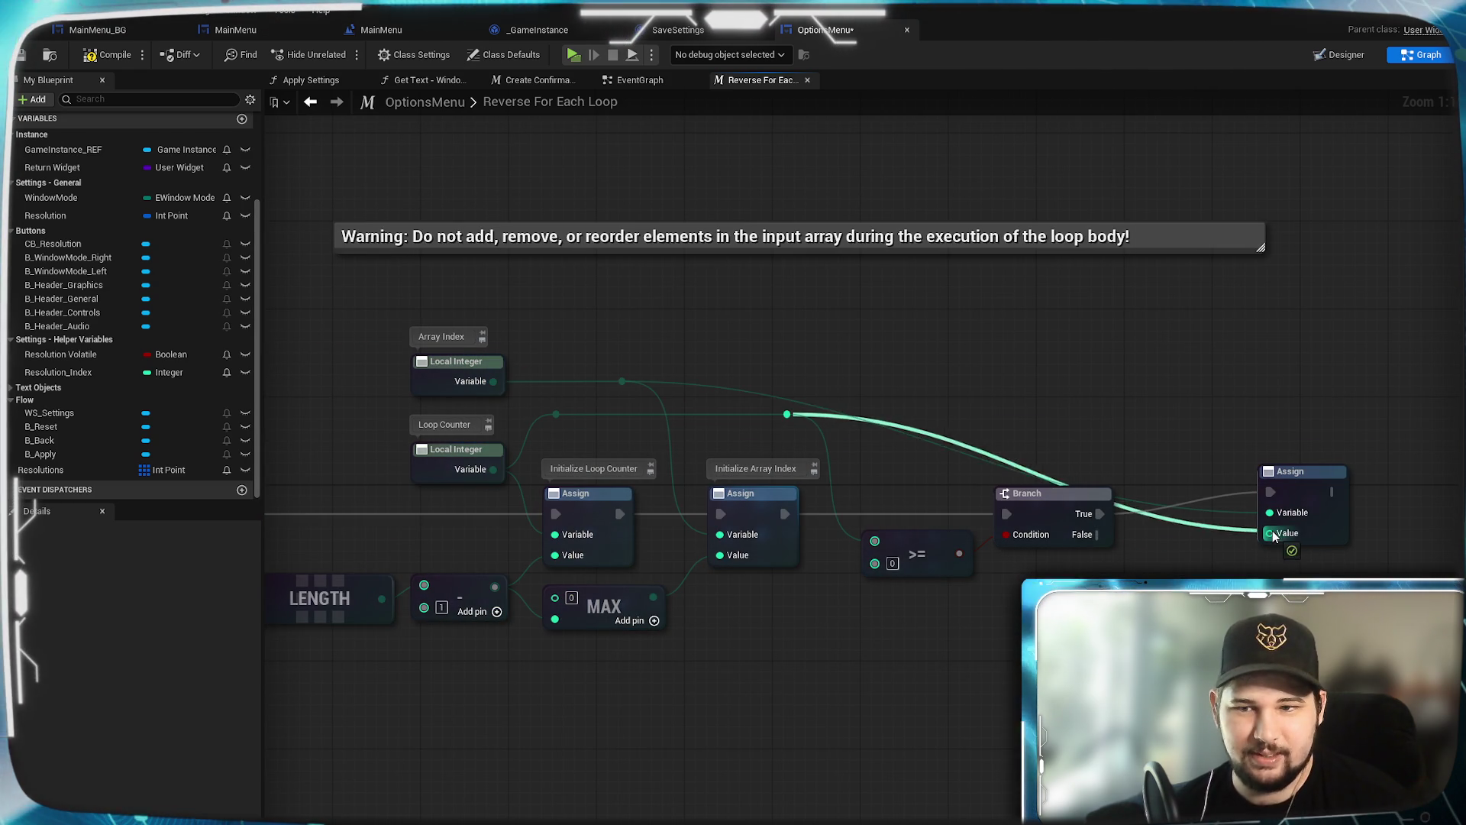
# Step: Add reroute points on the Array Index and Loop Counter wires above the nodes
pyautogui.doubleClick(744, 391)
pyautogui.moveTo(744, 391); pyautogui.dragTo(1108, 397)
pyautogui.doubleClick(902, 427)
pyautogui.moveTo(901, 427); pyautogui.dragTo(1103, 424)
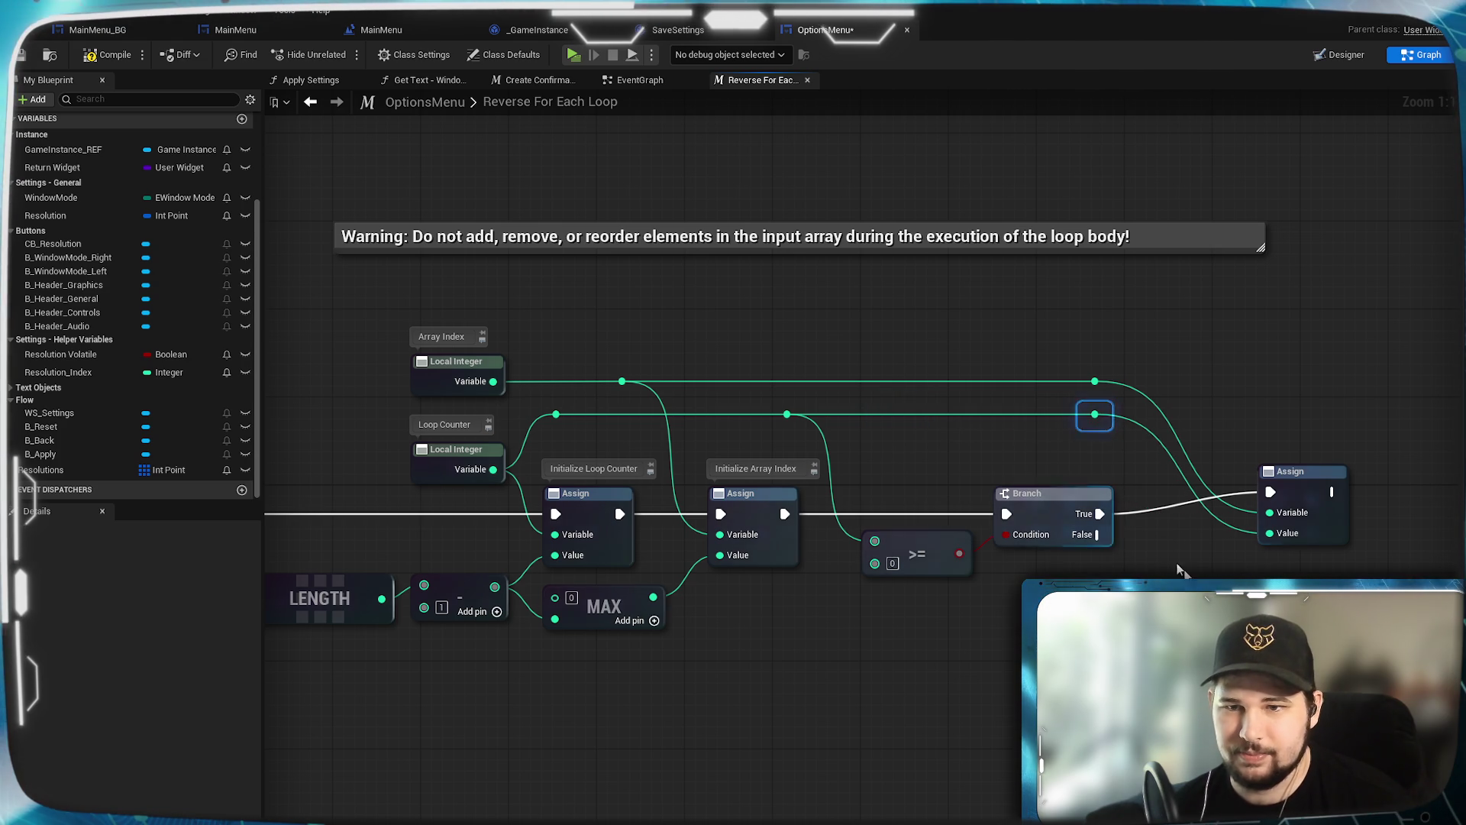
pyautogui.moveTo(1155, 633); pyautogui.dragTo(879, 590)
pyautogui.moveTo(1040, 455)
pyautogui.mouseDown()
pyautogui.moveTo(984, 449)
pyautogui.moveTo(989, 394)
pyautogui.moveTo(990, 427)
pyautogui.mouseUp()
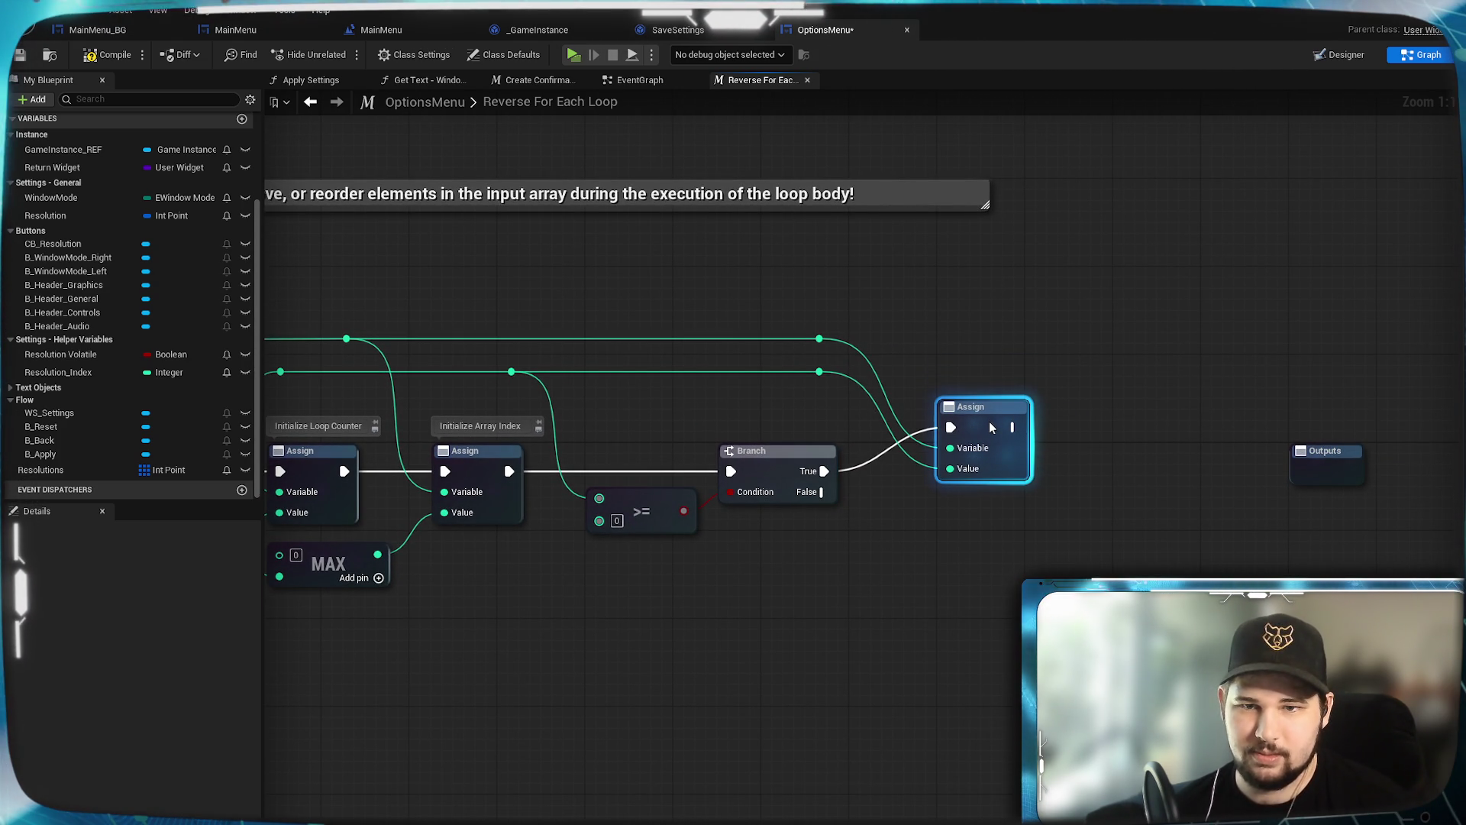
pyautogui.click(1030, 291)
pyautogui.moveTo(1029, 291); pyautogui.dragTo(963, 300)
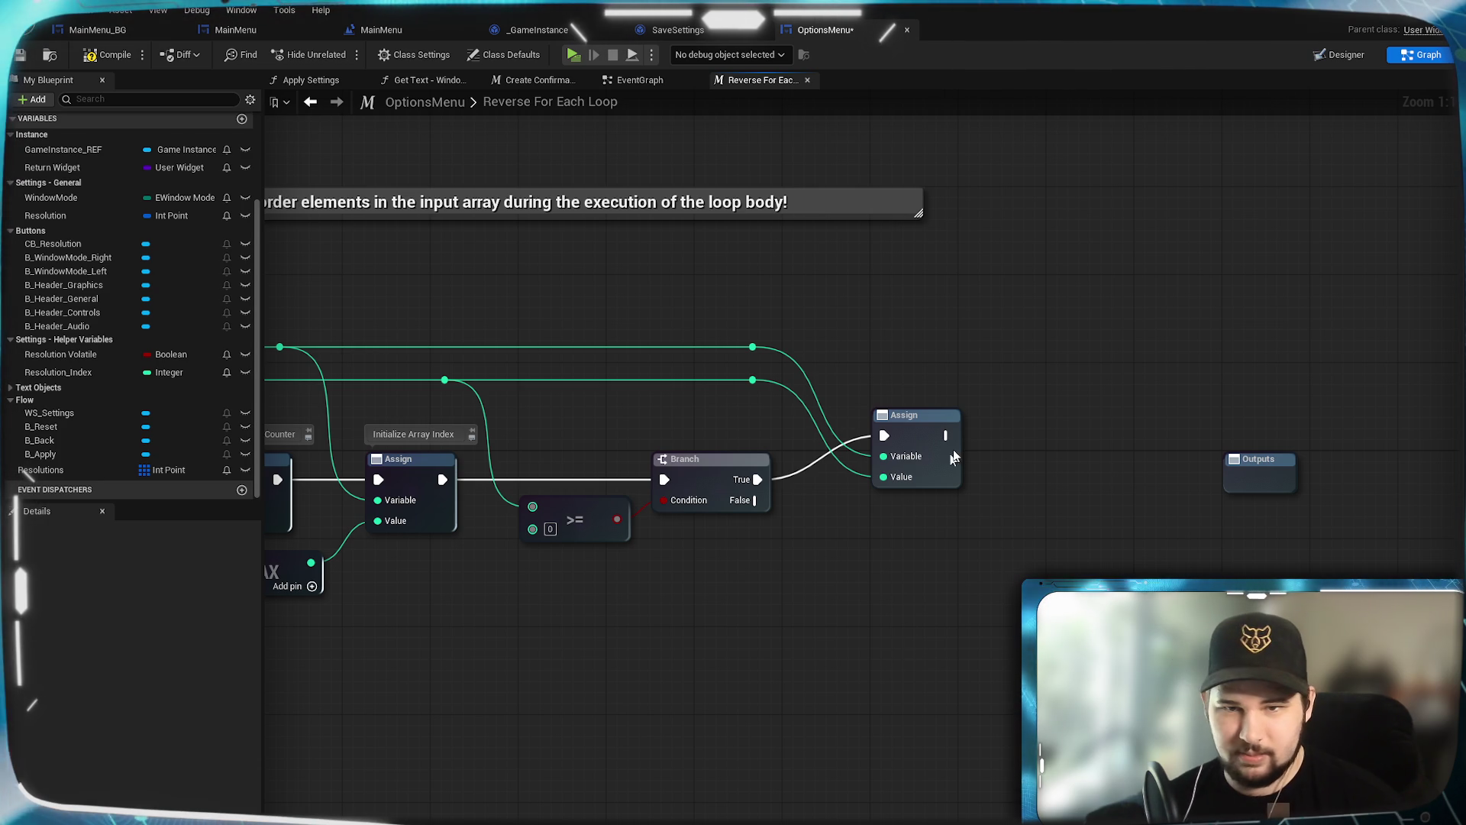
pyautogui.moveTo(947, 435); pyautogui.dragTo(1000, 432)
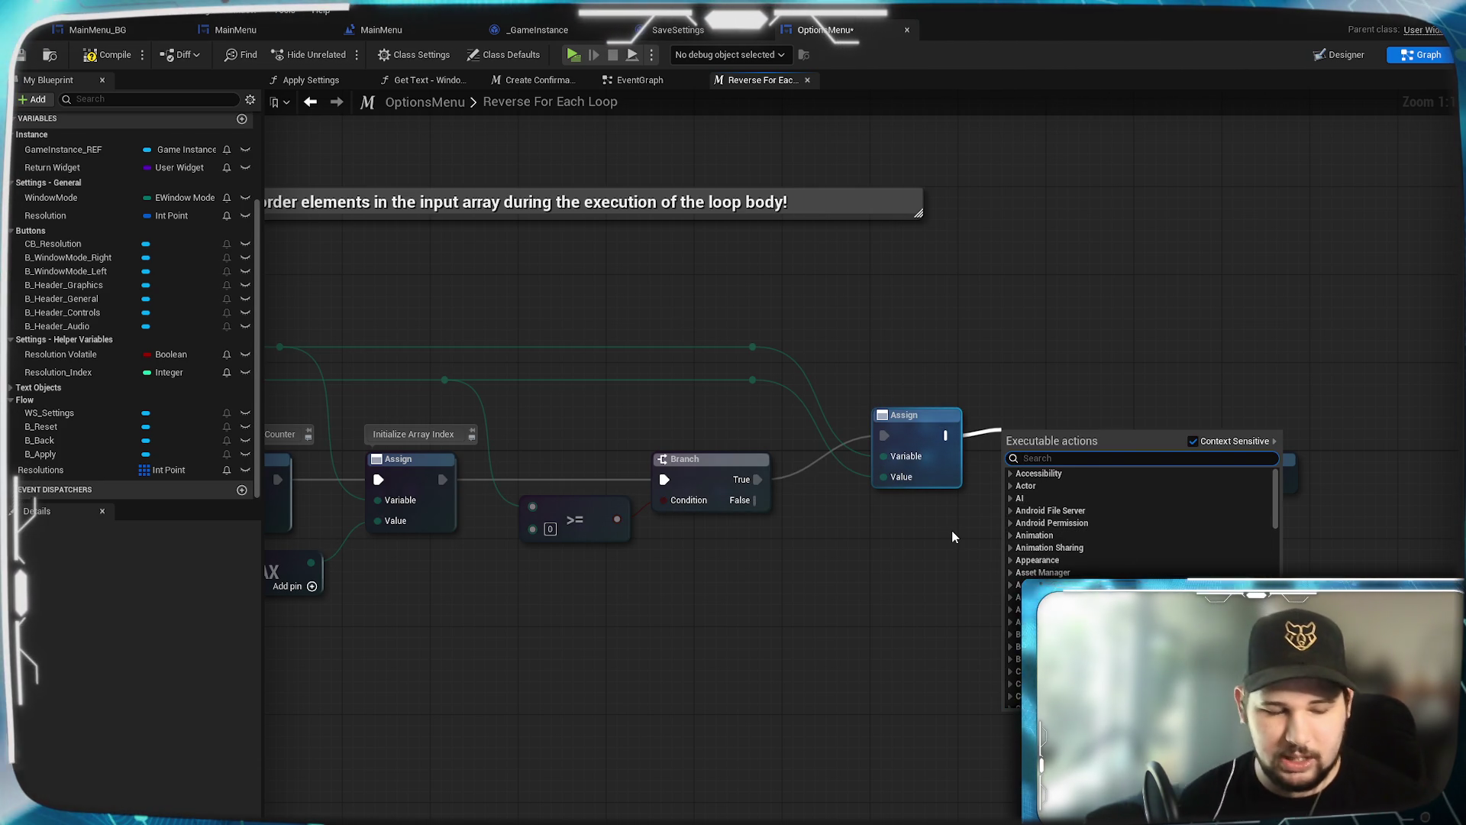
# Step: Add a Sequence node after the third Assign, aligned with it
pyautogui.write('sequence')
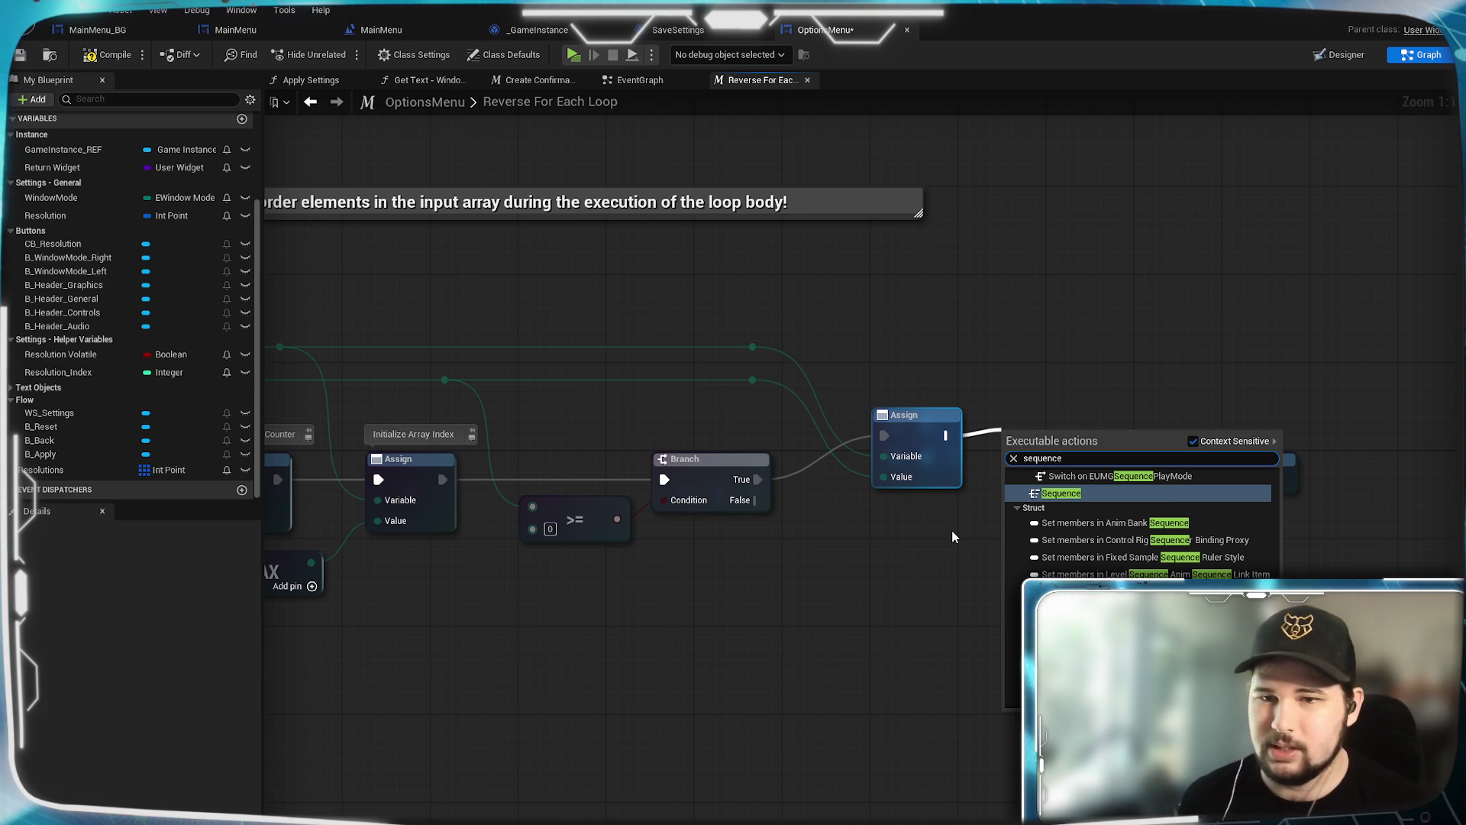
pyautogui.click(1097, 494)
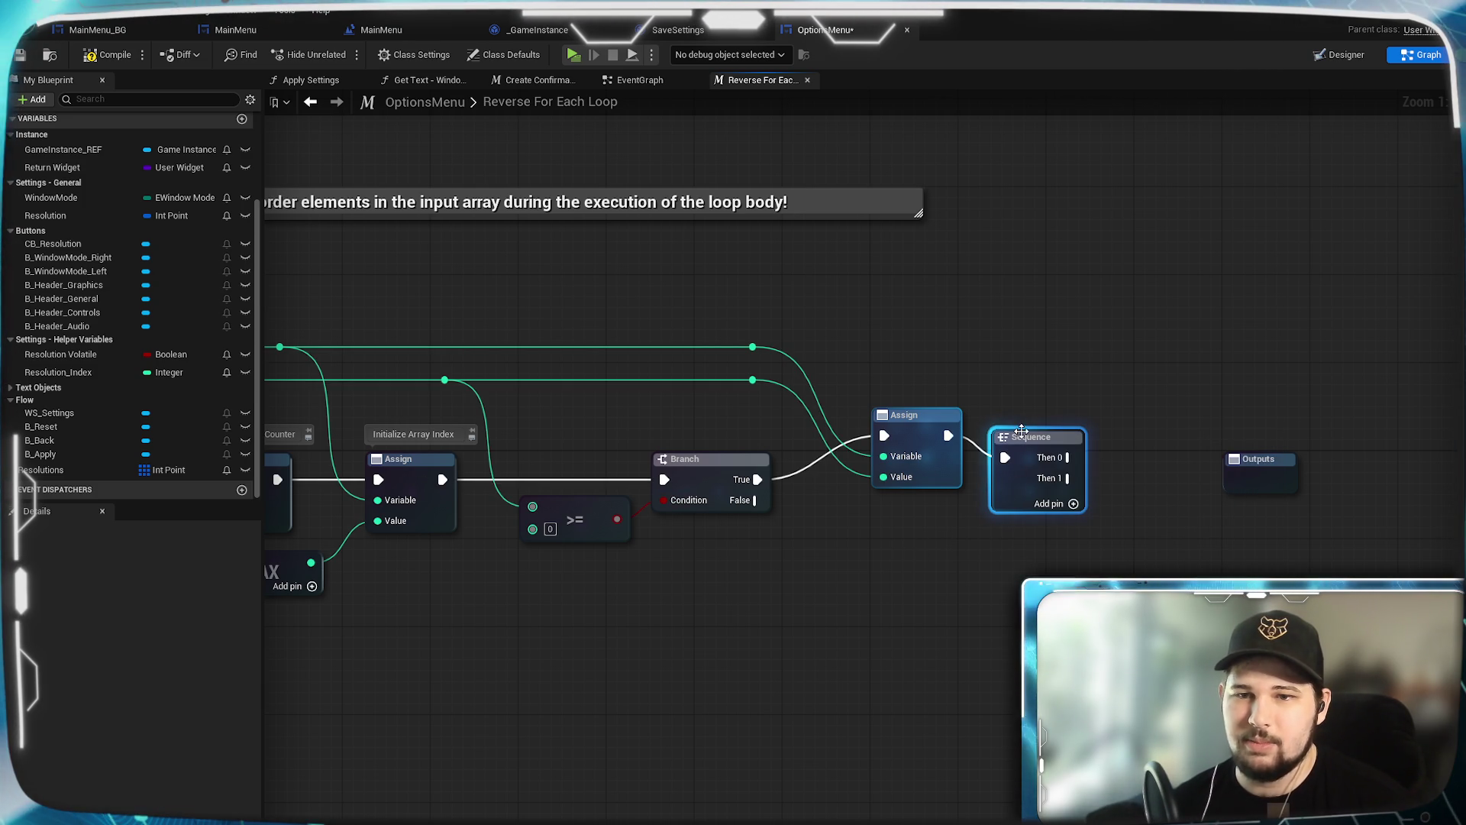
pyautogui.moveTo(1047, 434); pyautogui.dragTo(1103, 412)
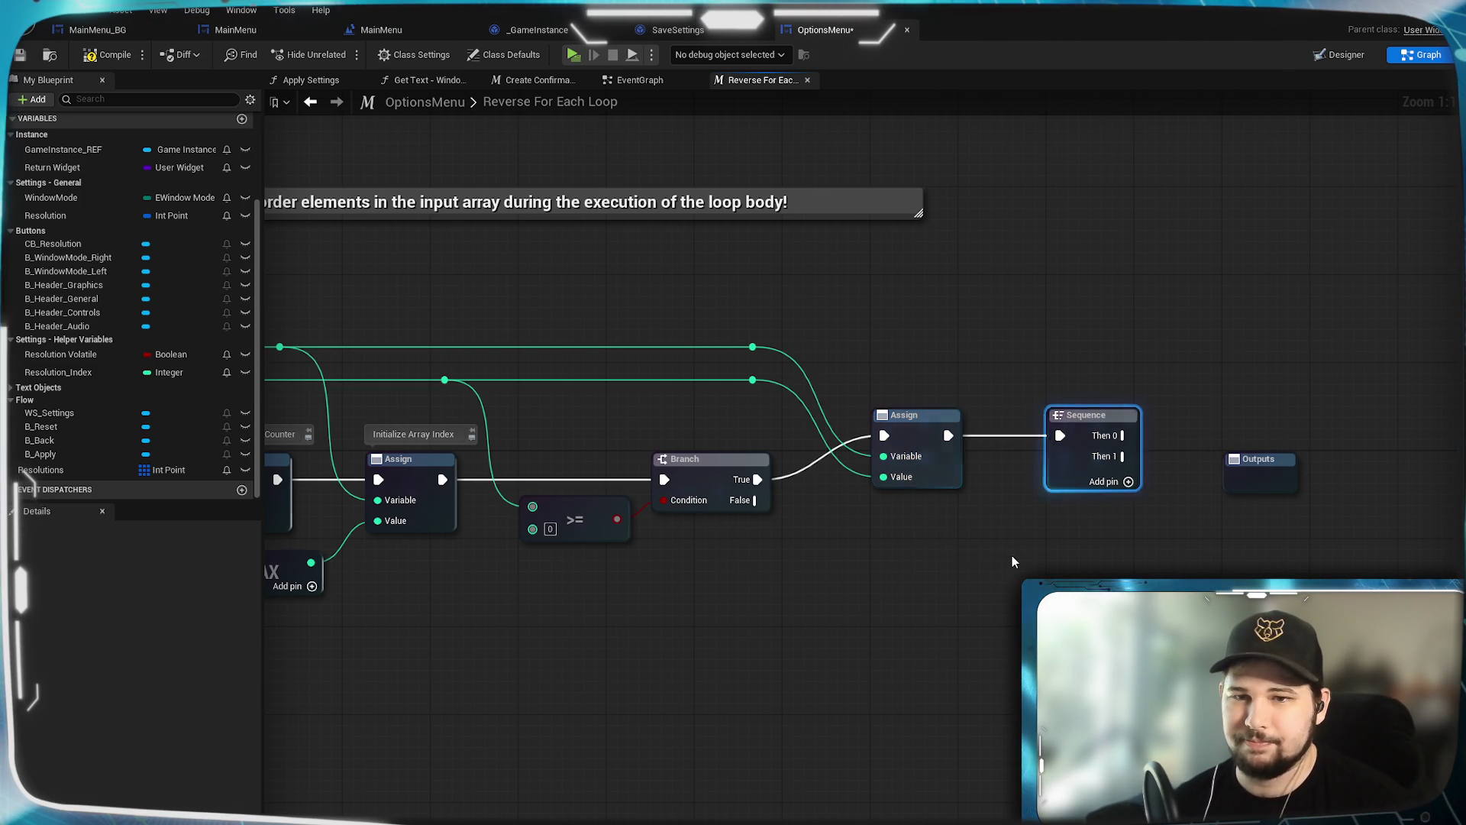
pyautogui.click(543, 565)
pyautogui.moveTo(543, 565); pyautogui.dragTo(709, 541)
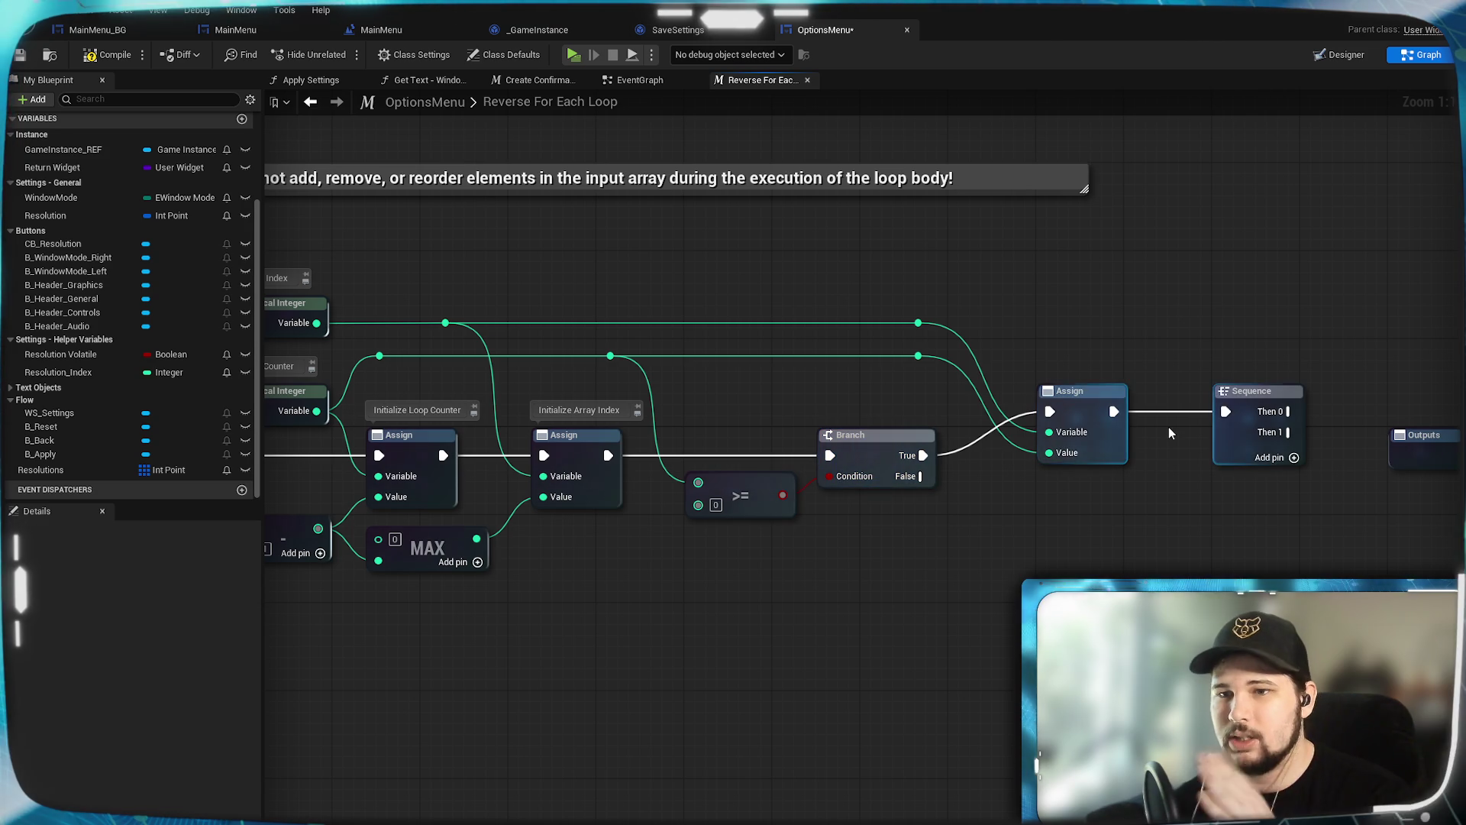
pyautogui.moveTo(1239, 527)
pyautogui.mouseDown()
pyautogui.moveTo(1023, 544)
pyautogui.moveTo(1029, 558)
pyautogui.moveTo(1033, 539)
pyautogui.moveTo(1013, 537)
pyautogui.moveTo(838, 551)
pyautogui.mouseUp()
# Step: Move the Outputs node further right, clear of the Sequence
pyautogui.moveTo(1016, 489); pyautogui.dragTo(1189, 448)
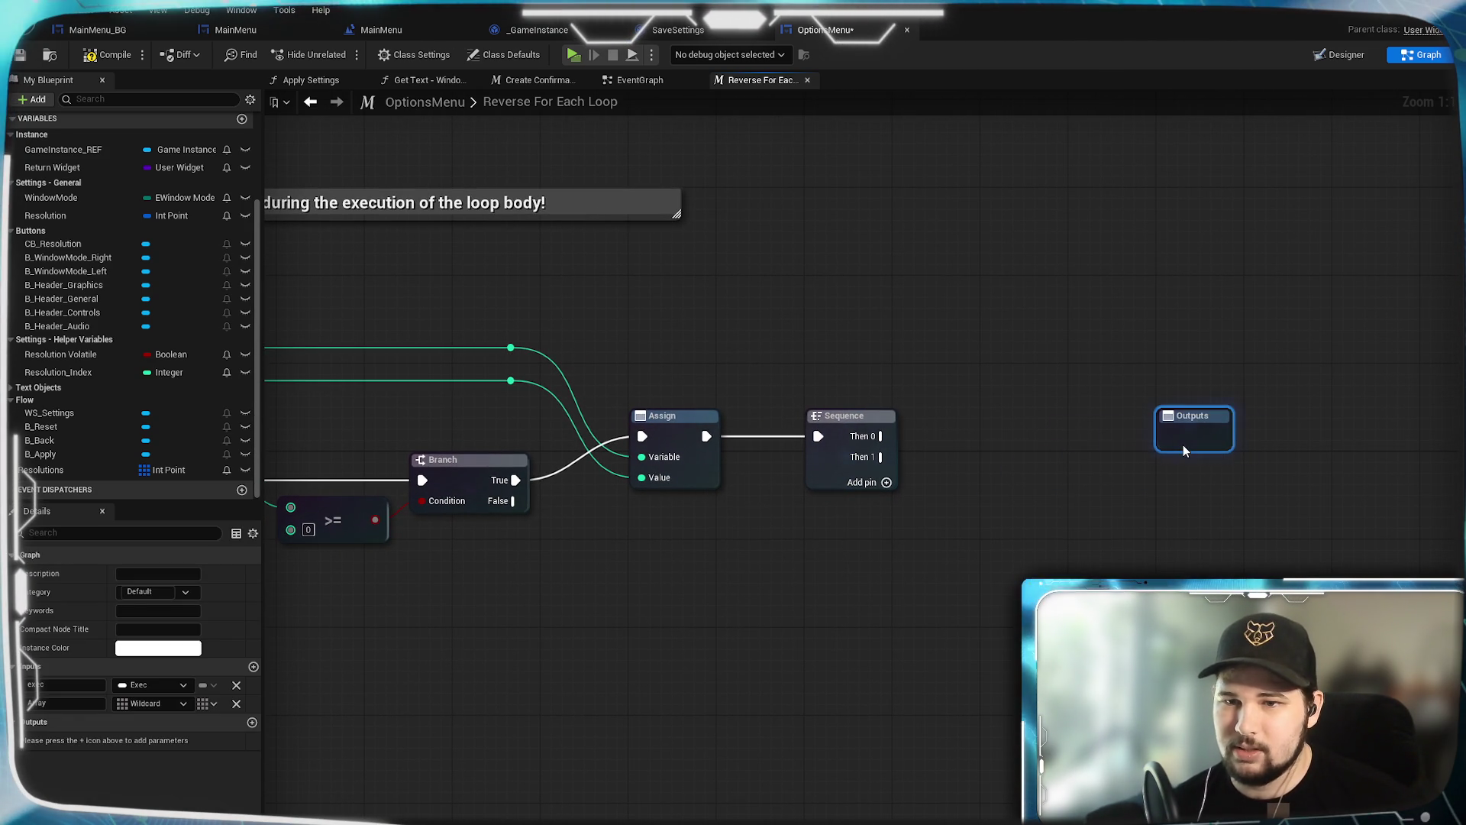
pyautogui.moveTo(1111, 508); pyautogui.dragTo(1148, 518)
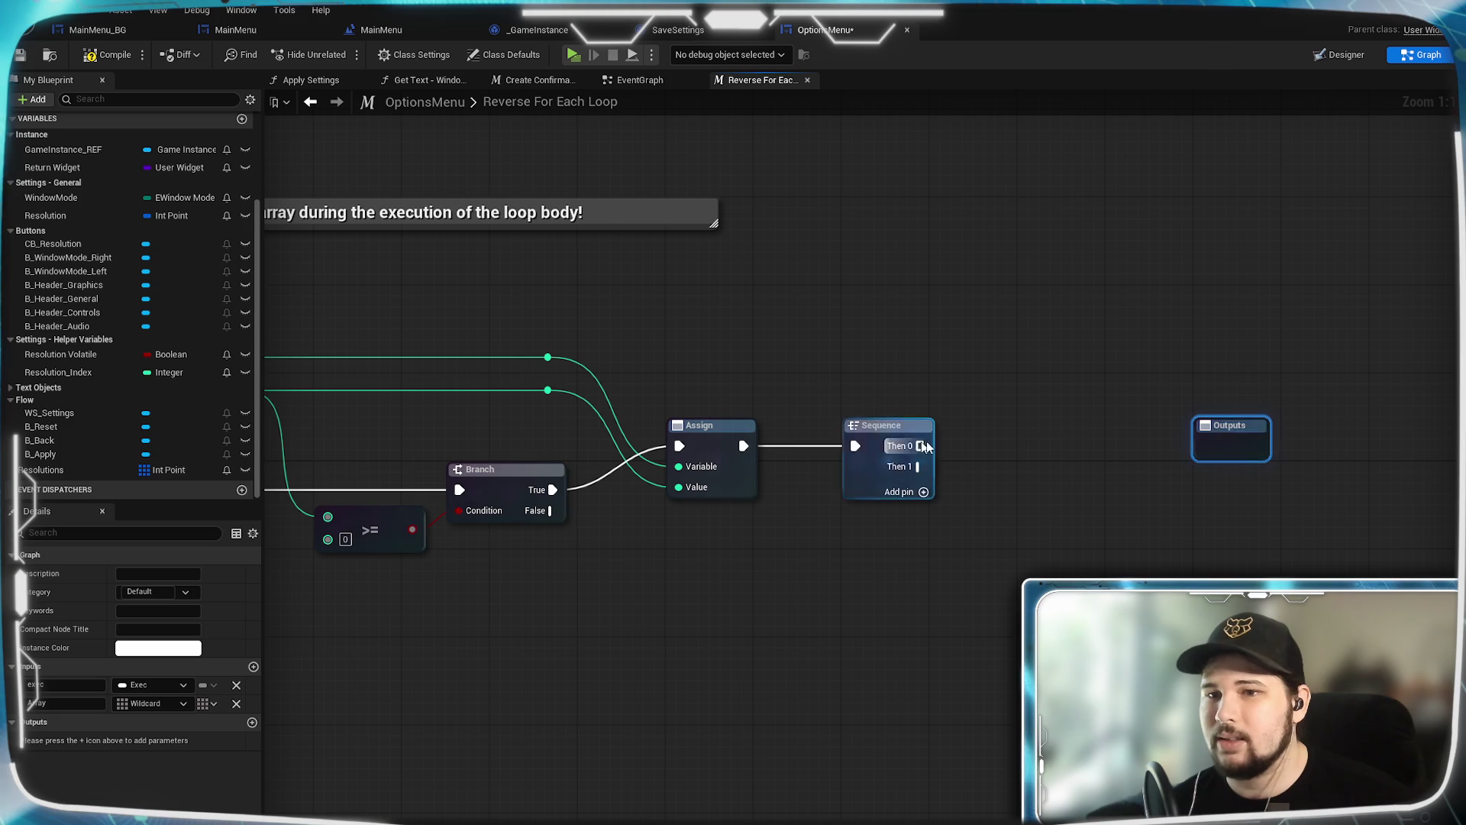
pyautogui.moveTo(1245, 451)
pyautogui.mouseDown()
pyautogui.moveTo(1115, 493)
pyautogui.moveTo(1365, 500)
pyautogui.moveTo(1105, 490)
pyautogui.mouseUp()
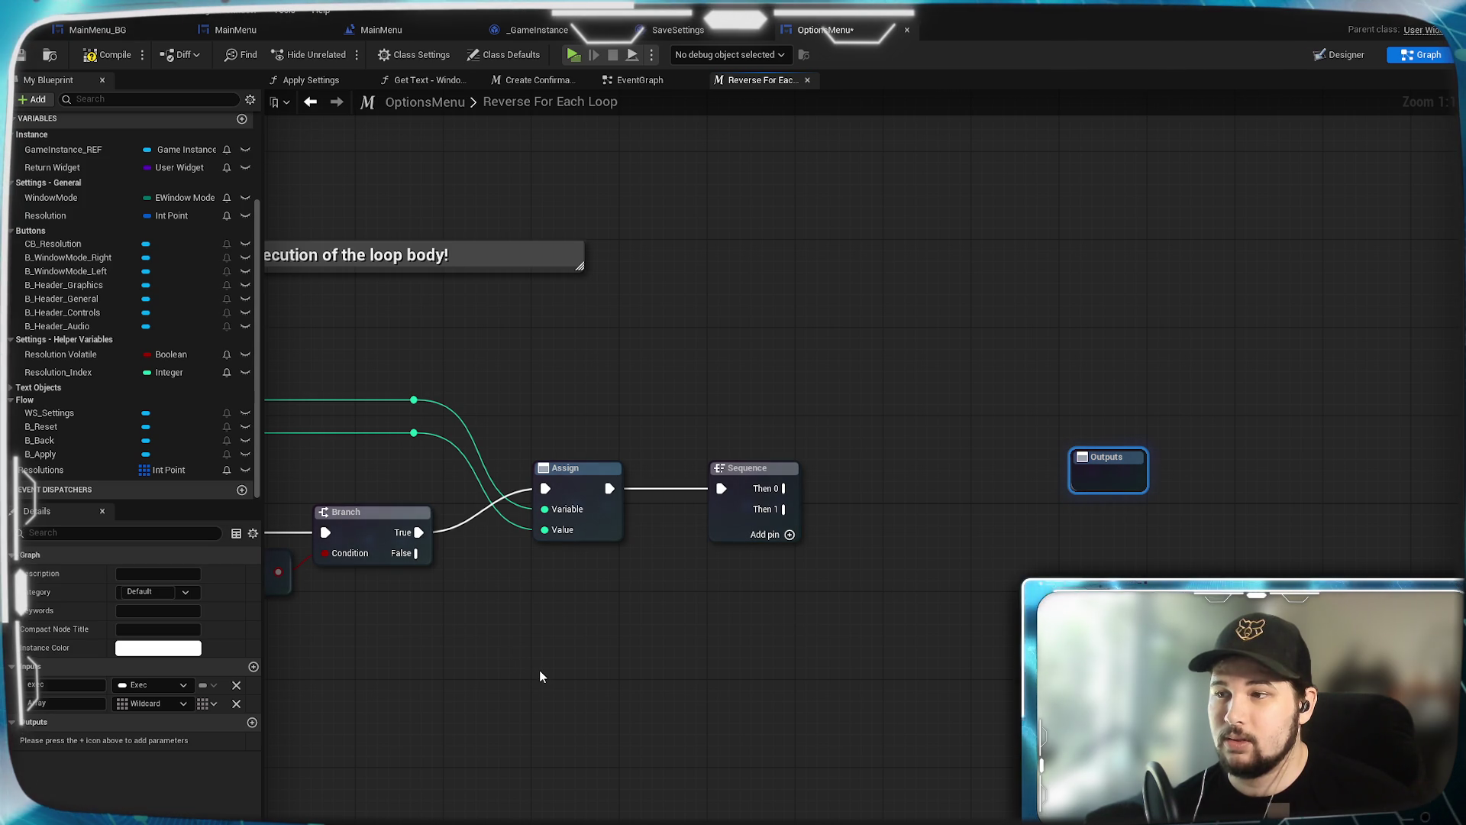
pyautogui.moveTo(539, 671); pyautogui.dragTo(1465, 584)
pyautogui.moveTo(1113, 644); pyautogui.dragTo(966, 639)
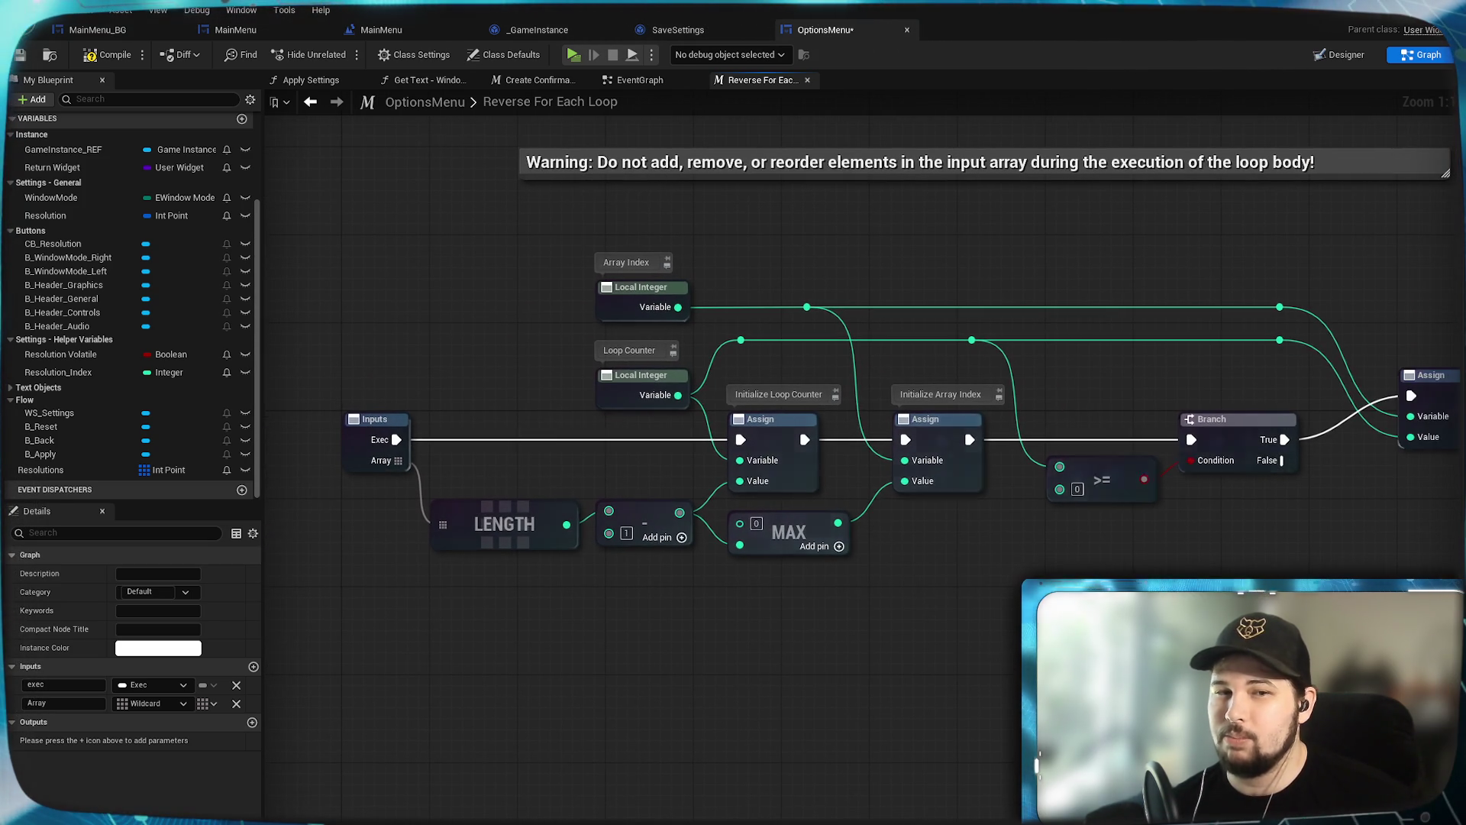
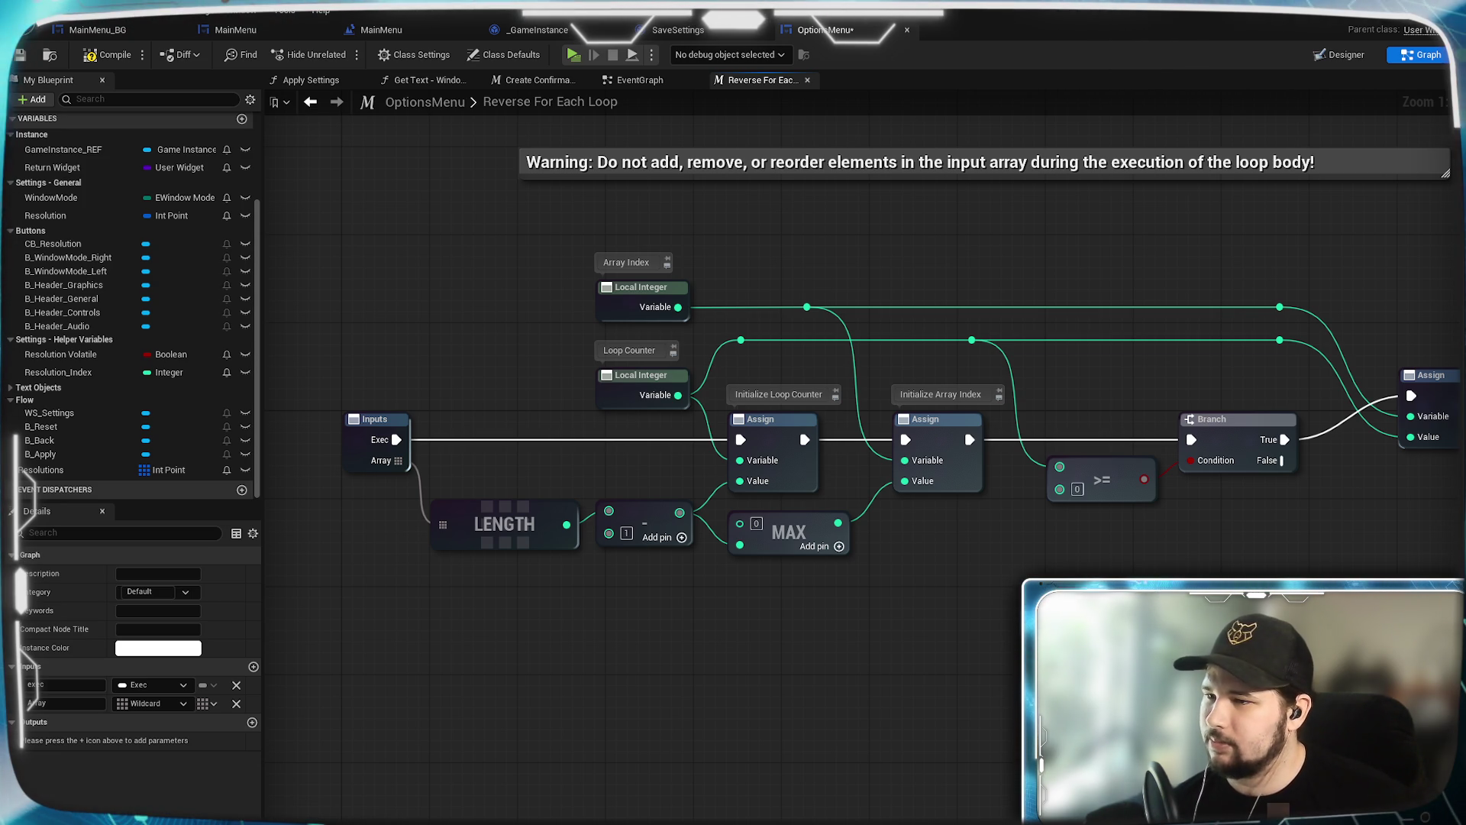
# Step: Connect Sequence Then 0 to the Outputs node and rename that output to Loop Body
pyautogui.moveTo(1259, 606)
pyautogui.mouseDown()
pyautogui.moveTo(920, 640)
pyautogui.moveTo(519, 640)
pyautogui.mouseUp()
pyautogui.moveTo(1229, 424)
pyautogui.mouseDown()
pyautogui.moveTo(1084, 435)
pyautogui.moveTo(1111, 436)
pyautogui.mouseUp()
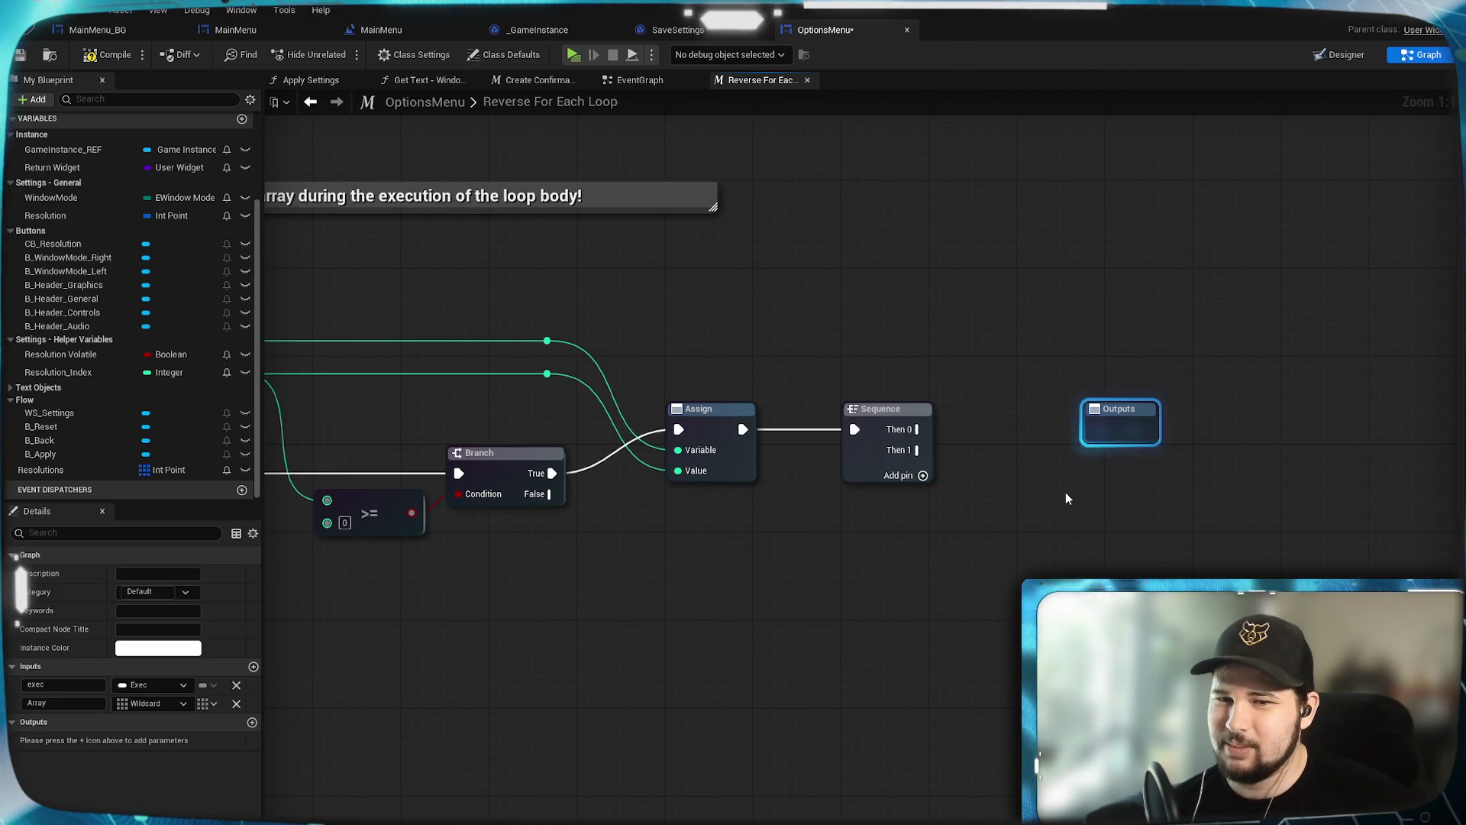
pyautogui.moveTo(920, 429); pyautogui.dragTo(1129, 428)
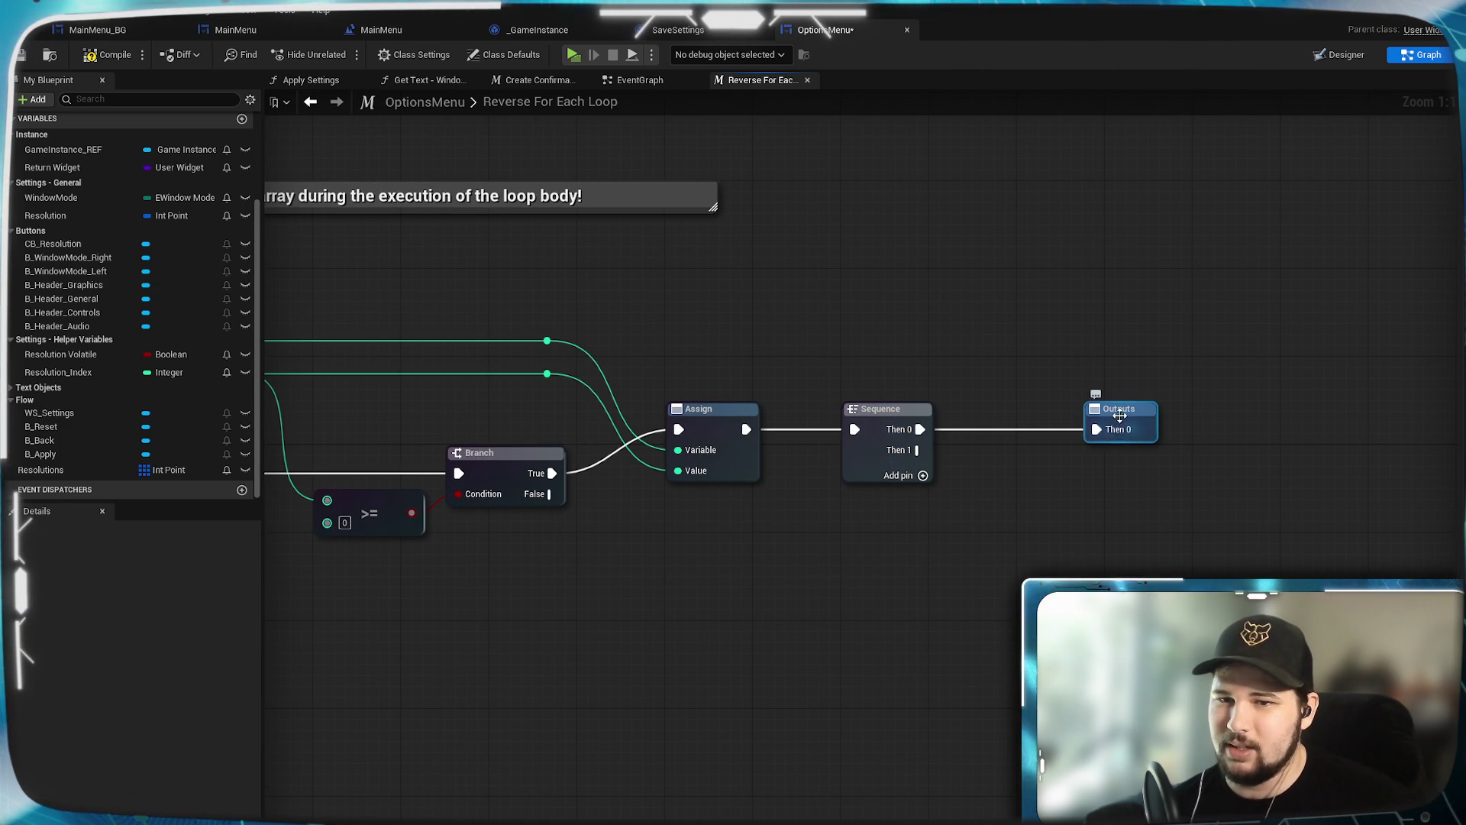
pyautogui.click(1137, 407)
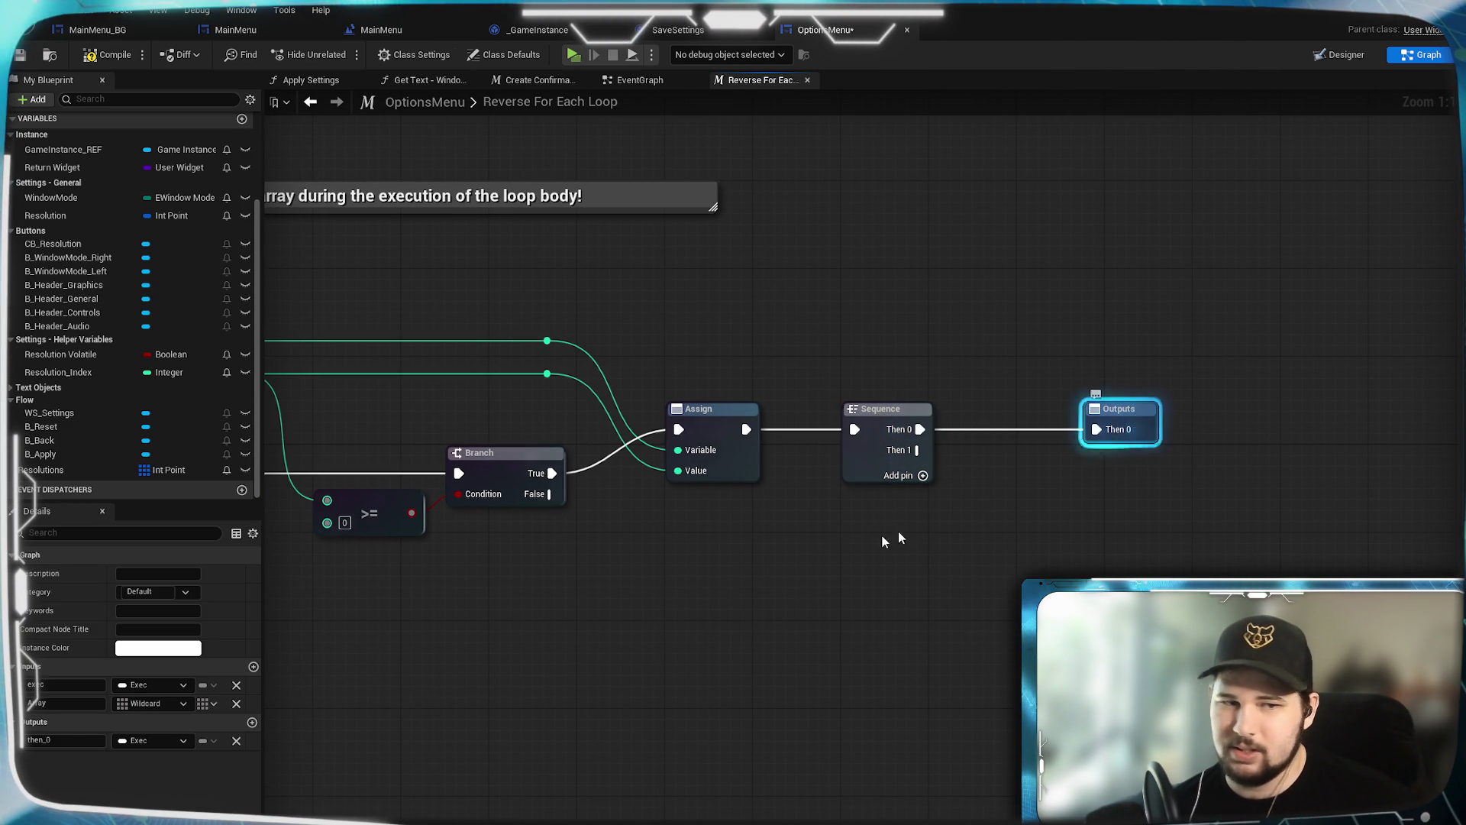
pyautogui.click(45, 739)
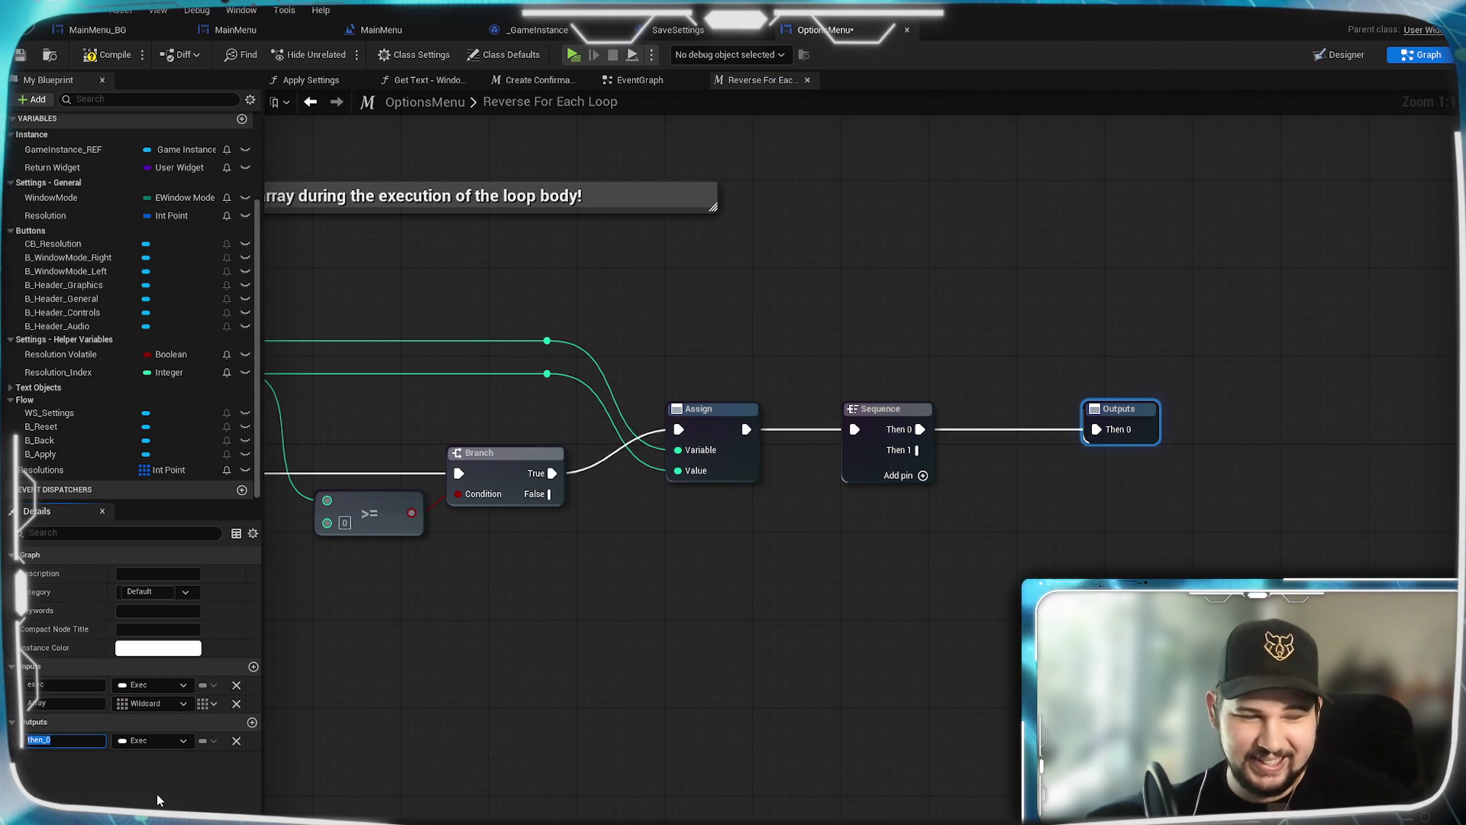
pyautogui.write('Loop')
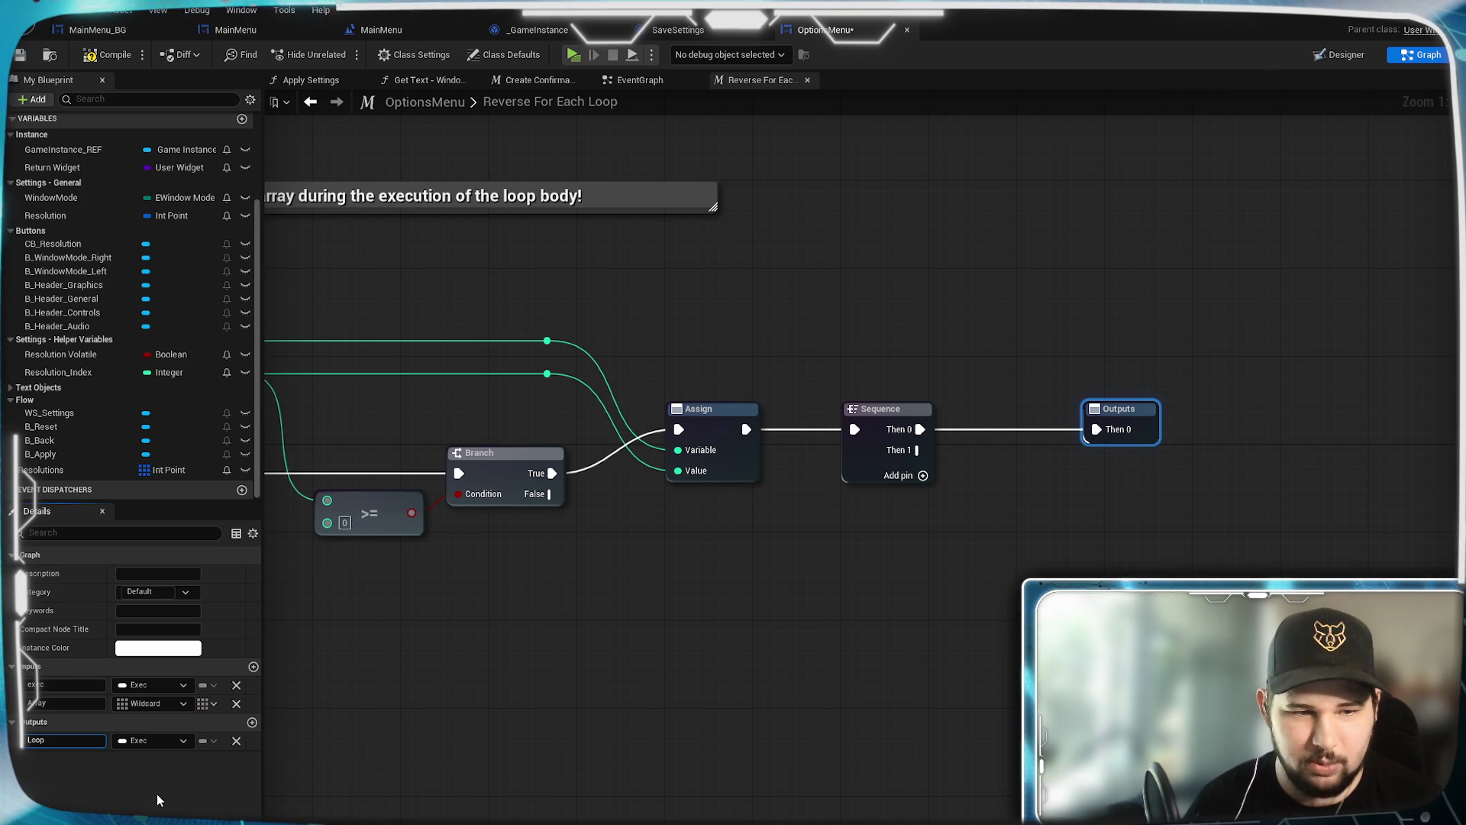
pyautogui.write(' Body')
pyautogui.press('Return')
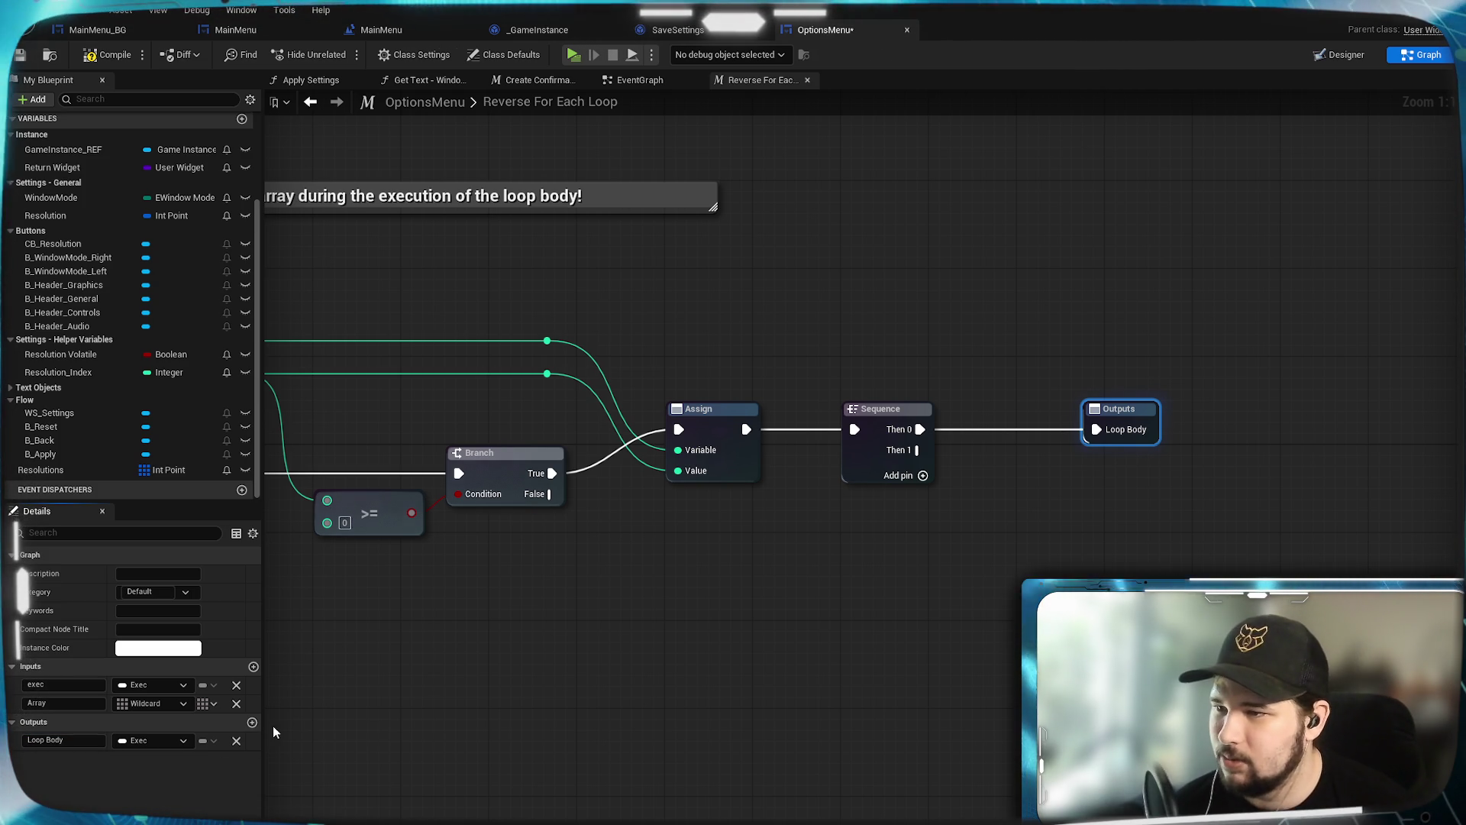
# Step: Add three more output parameters to the Outputs node, starting with Completed
pyautogui.click(252, 722)
pyautogui.click(252, 723)
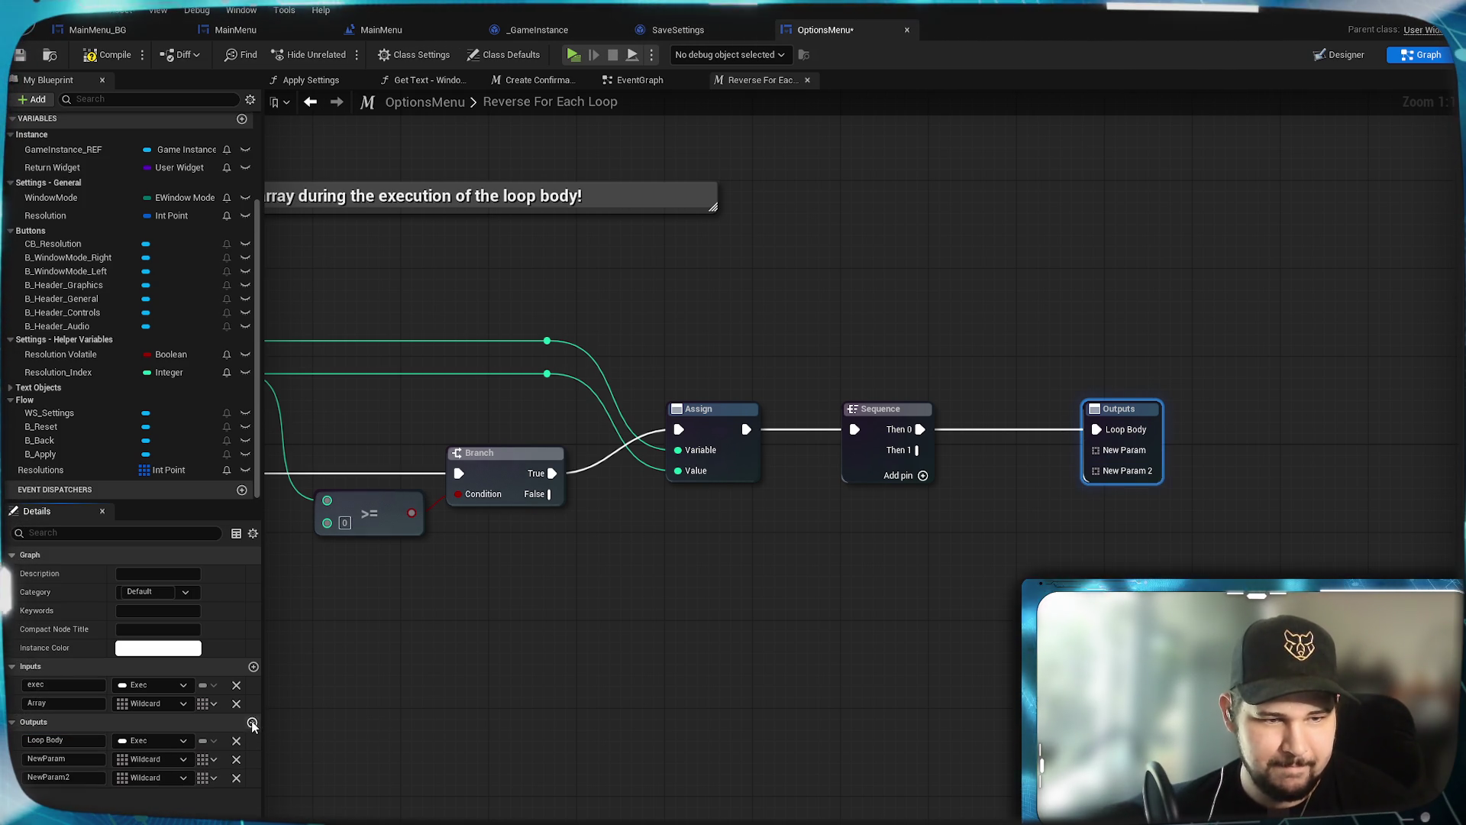
pyautogui.click(252, 723)
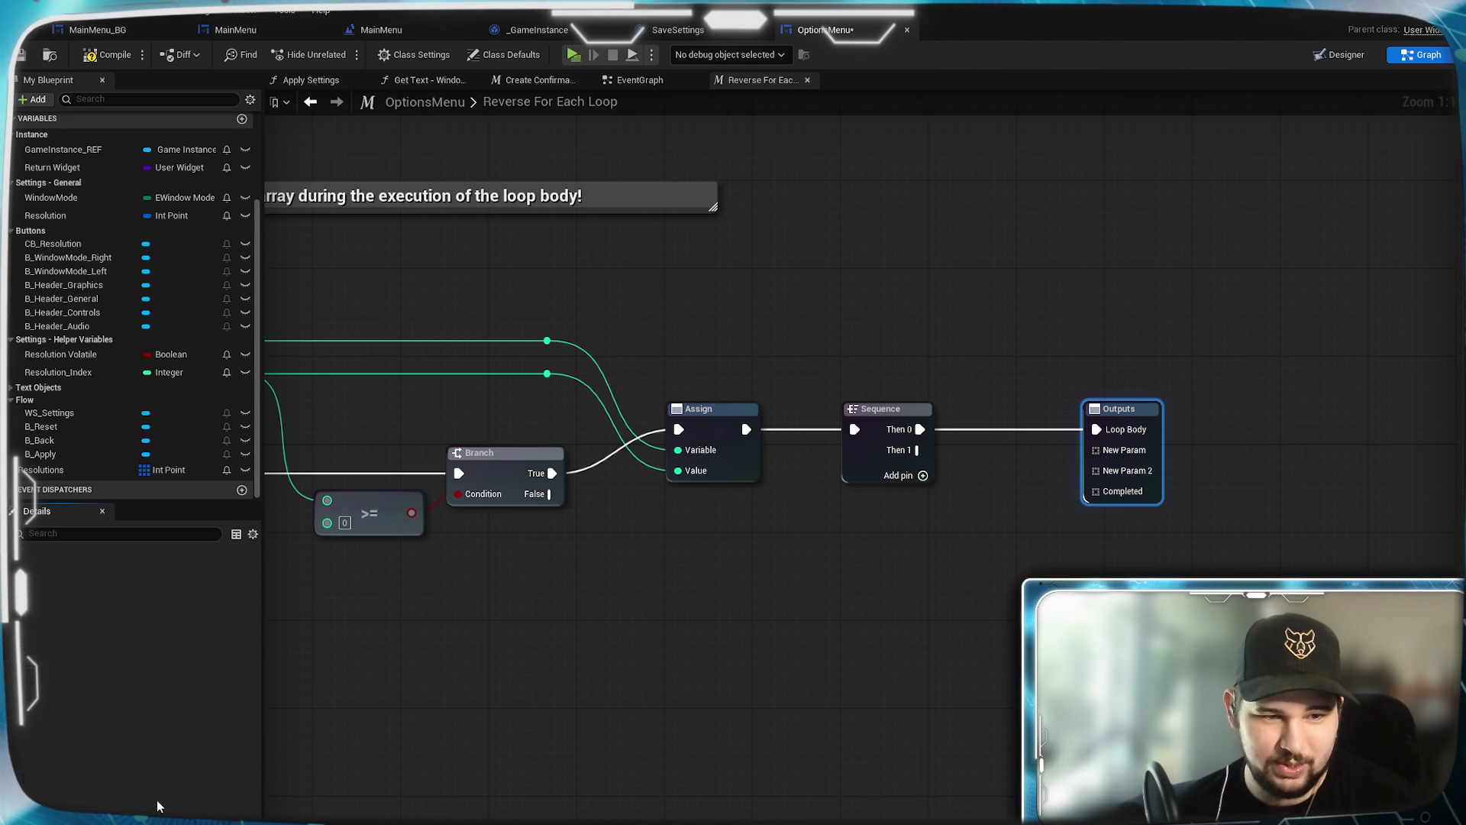
pyautogui.click(149, 796)
# Step: Make Completed an Exec output and Array Index a single Integer output
pyautogui.click(158, 539)
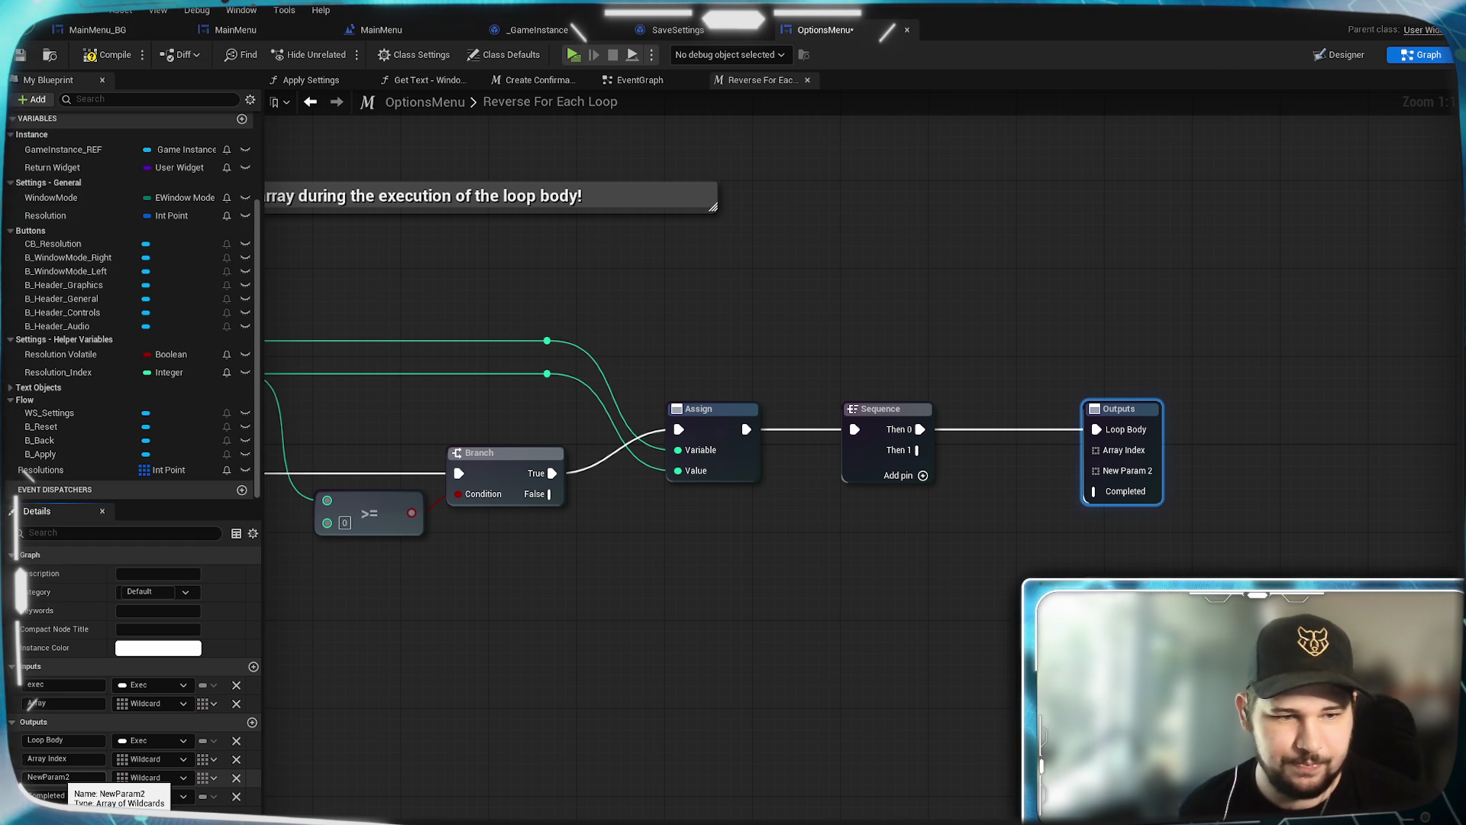
pyautogui.click(166, 758)
pyautogui.click(191, 714)
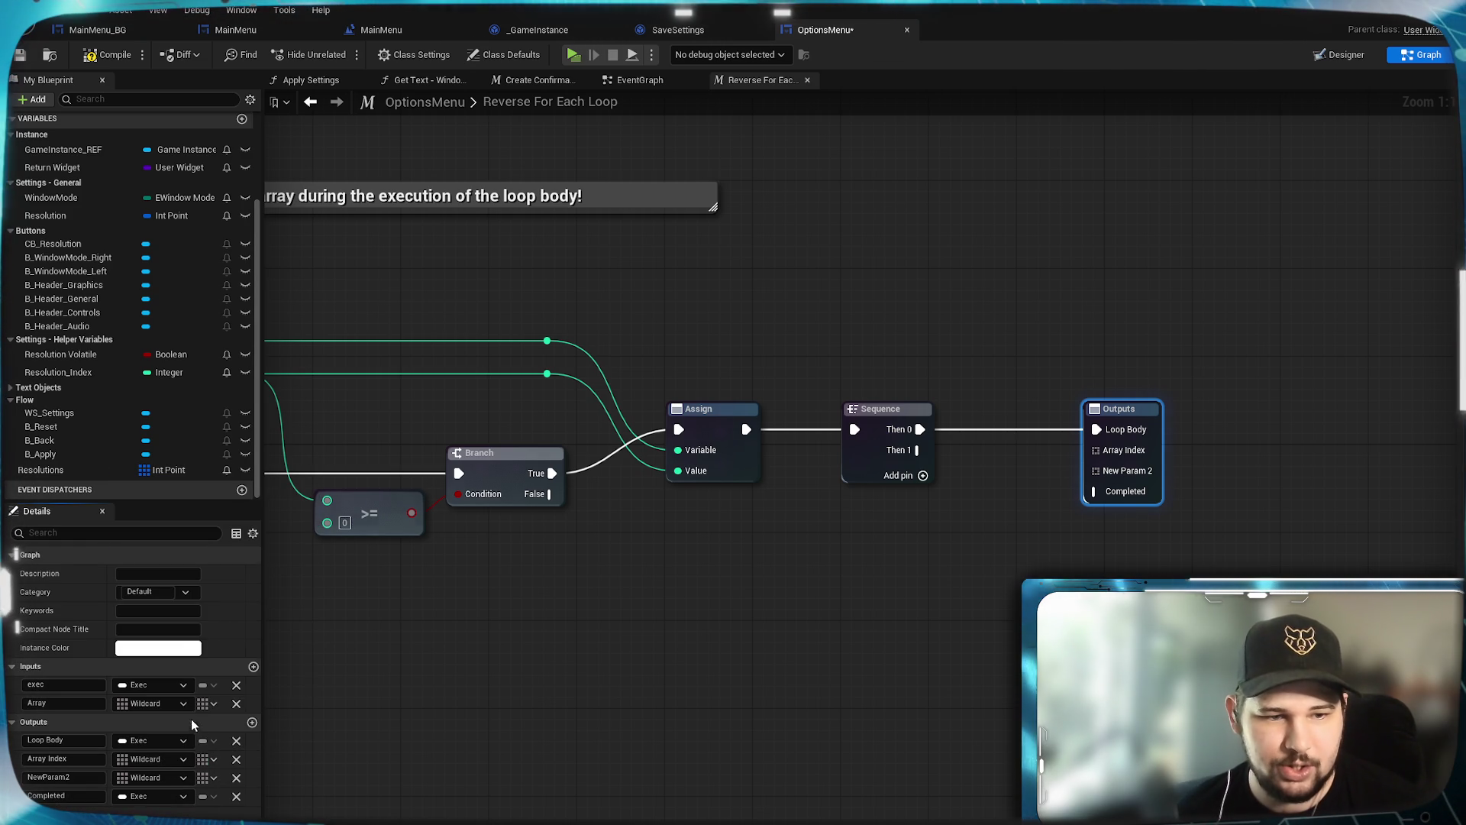
pyautogui.click(201, 783)
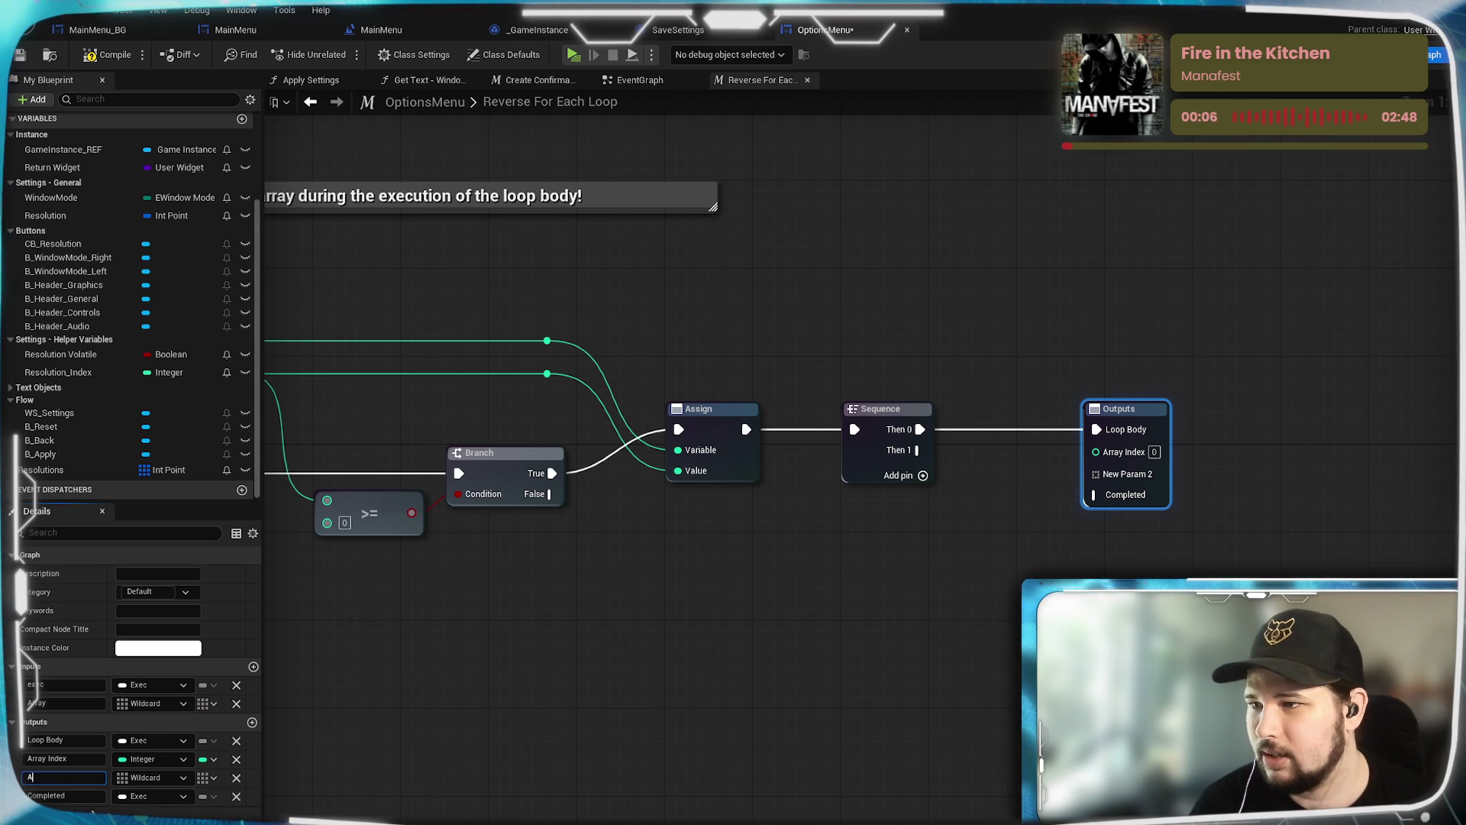
# Step: Rename the third output to Array Element and set it to a single value
pyautogui.write('yya')
pyautogui.press('BackSpace')
pyautogui.press('BackSpace')
pyautogui.press('BackSpace')
pyautogui.write('rray Element')
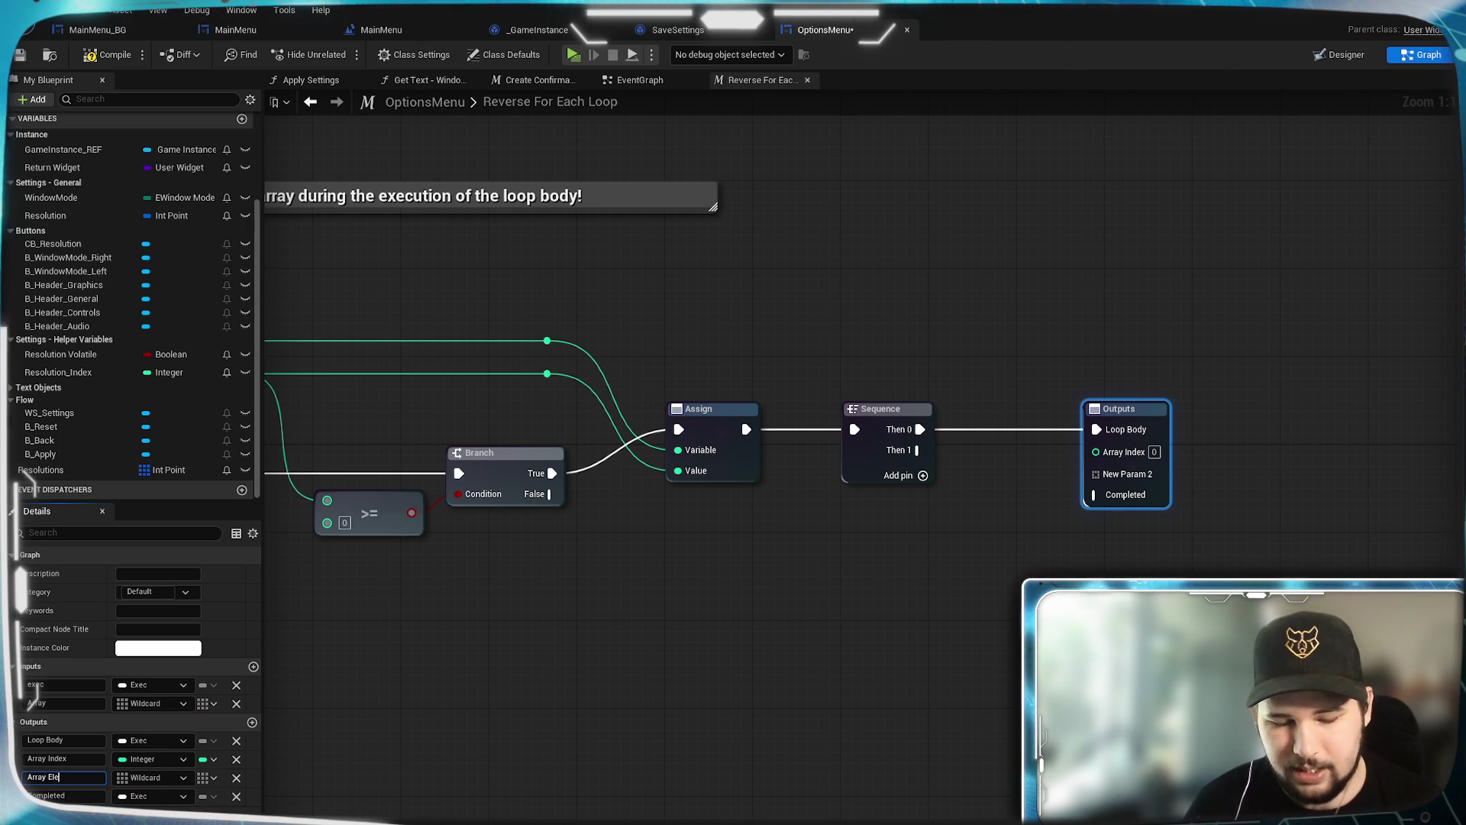
pyautogui.click(167, 778)
pyautogui.click(209, 776)
pyautogui.click(208, 777)
pyautogui.click(214, 798)
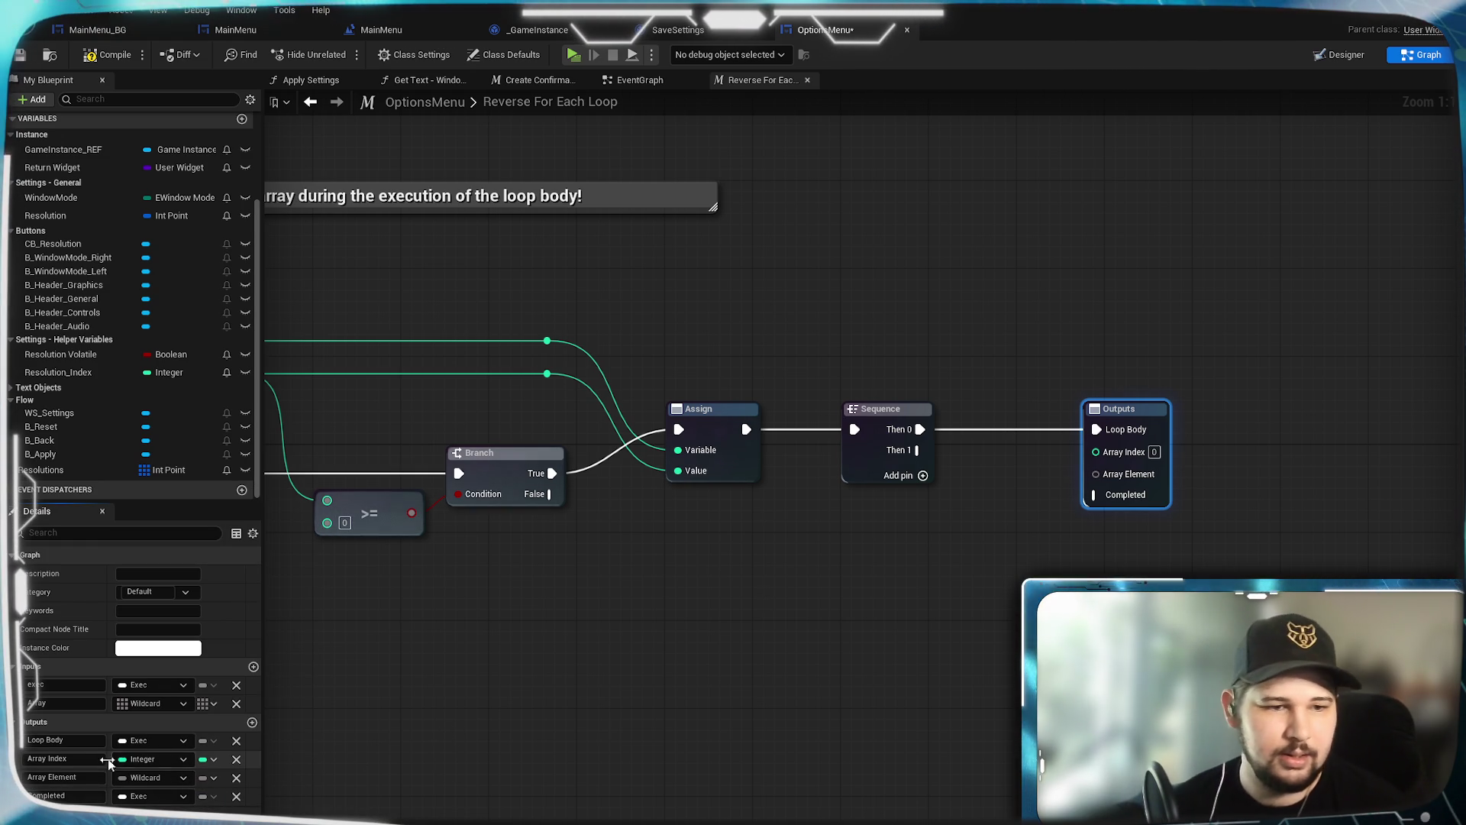
pyautogui.click(675, 639)
pyautogui.moveTo(996, 576)
pyautogui.mouseDown()
pyautogui.moveTo(1129, 548)
pyautogui.moveTo(1082, 586)
pyautogui.mouseUp()
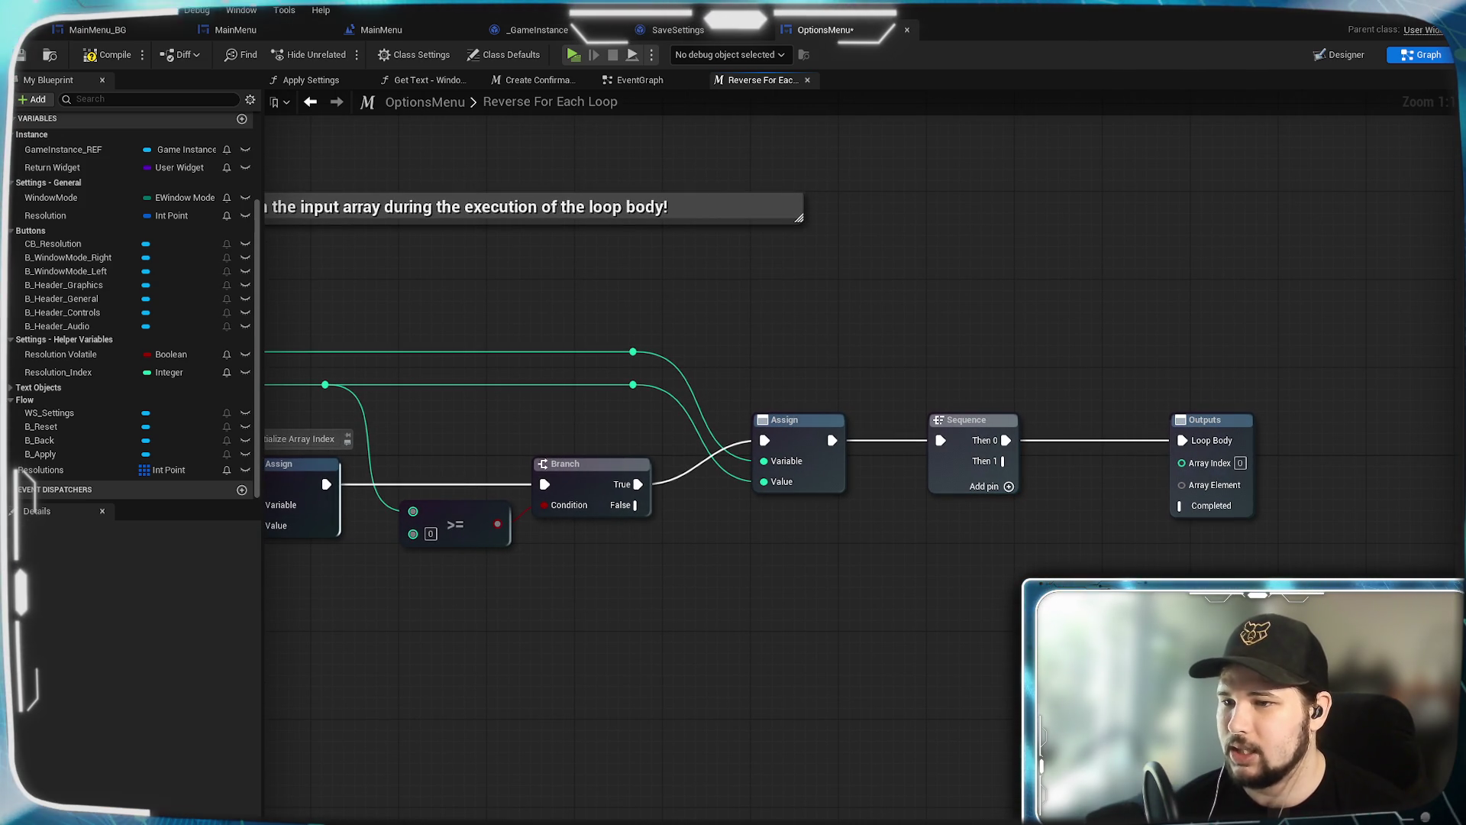
# Step: Wire the Array Index variable to the Outputs Array Index pin through a reroute
pyautogui.moveTo(633, 352); pyautogui.dragTo(1188, 465)
pyautogui.doubleClick(795, 373)
pyautogui.moveTo(796, 373); pyautogui.dragTo(1028, 367)
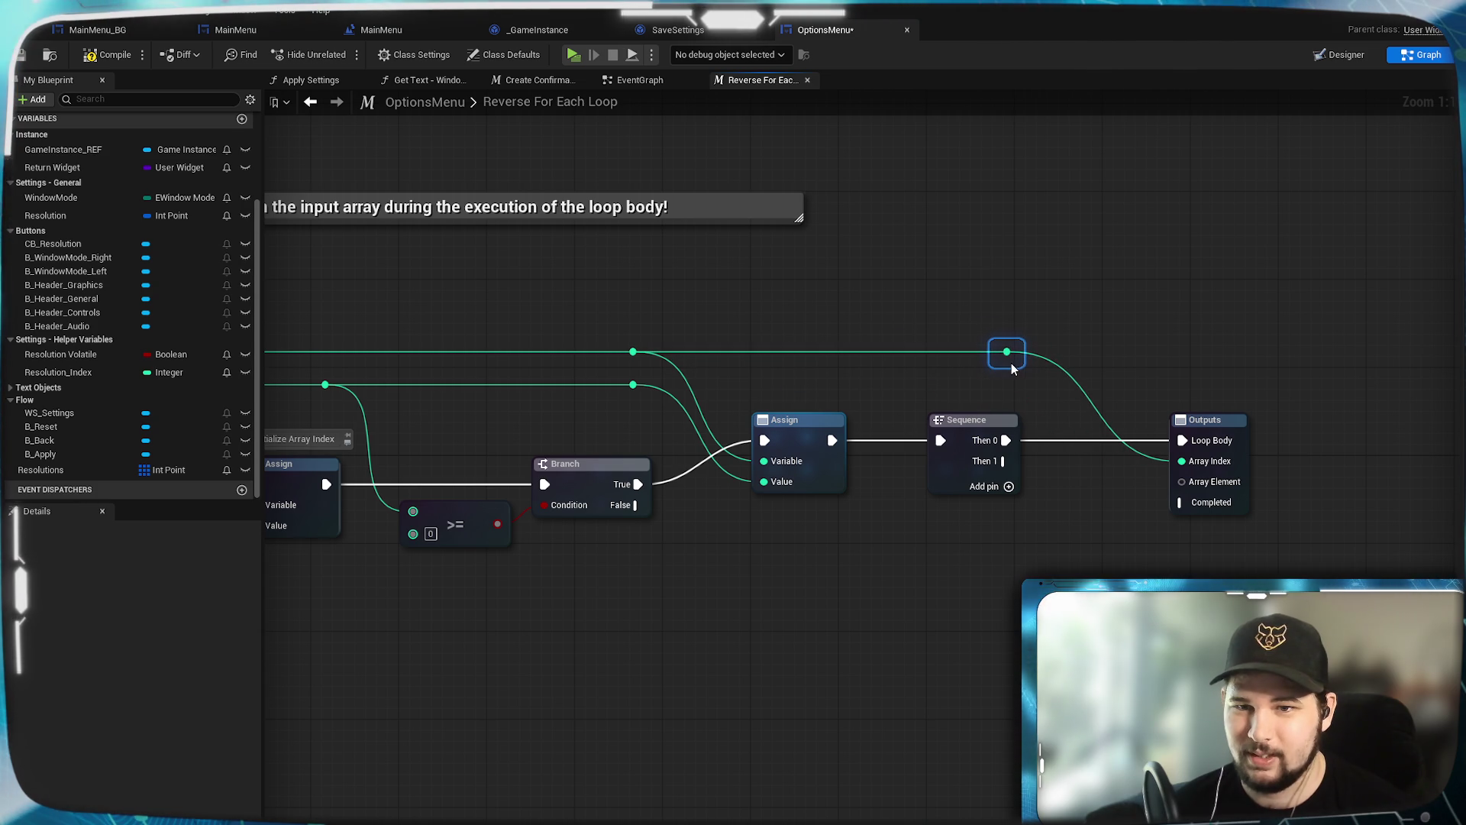
pyautogui.click(1199, 272)
pyautogui.moveTo(975, 546)
pyautogui.mouseDown()
pyautogui.moveTo(891, 588)
pyautogui.moveTo(657, 611)
pyautogui.mouseUp()
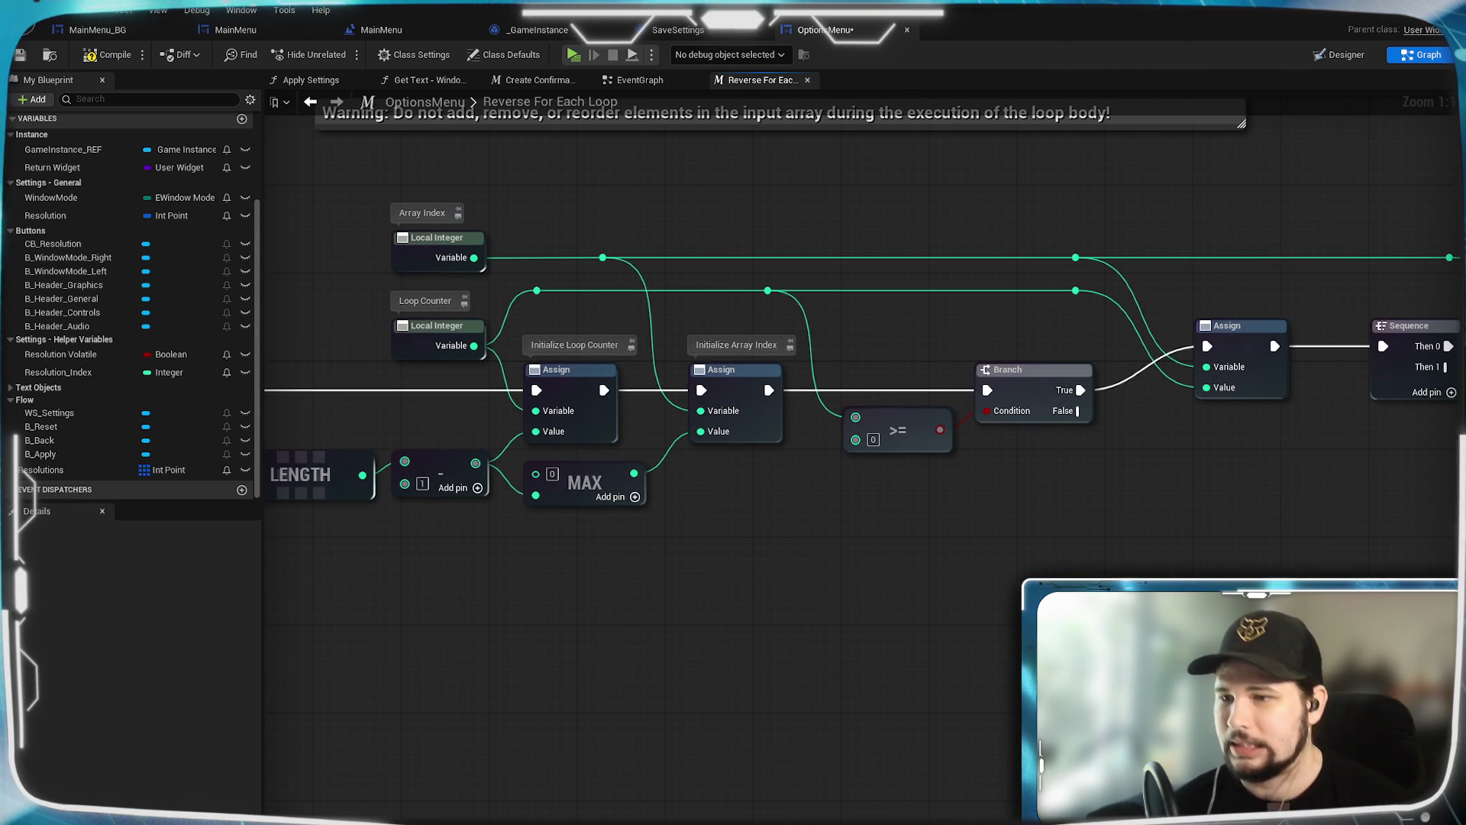
pyautogui.moveTo(469, 647); pyautogui.dragTo(638, 657)
# Step: Add a Get (a copy) node reading the Inputs node's Array
pyautogui.moveTo(1090, 422)
pyautogui.mouseDown()
pyautogui.moveTo(1054, 514)
pyautogui.moveTo(1142, 485)
pyautogui.mouseUp()
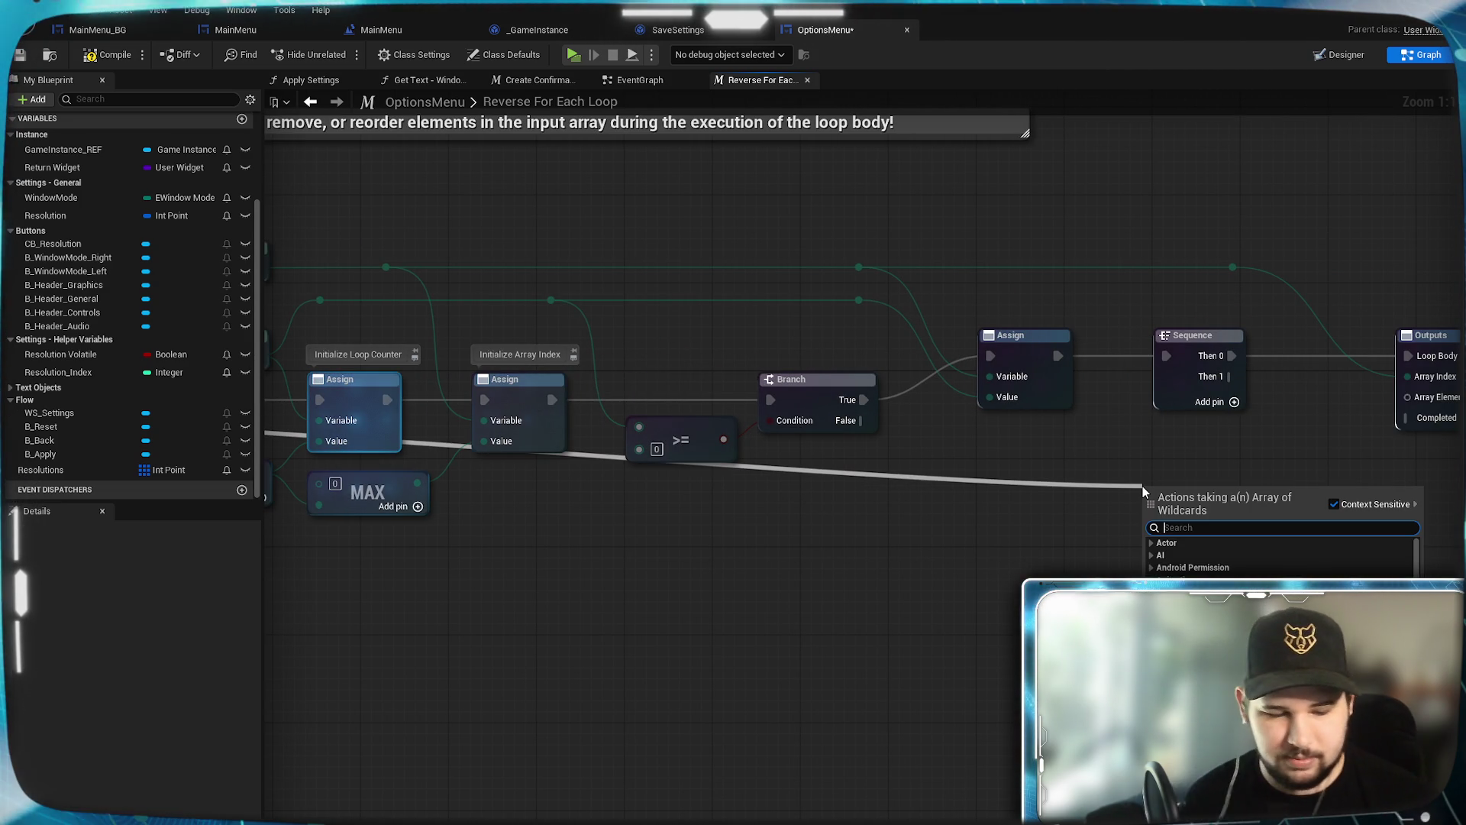
pyautogui.write('get')
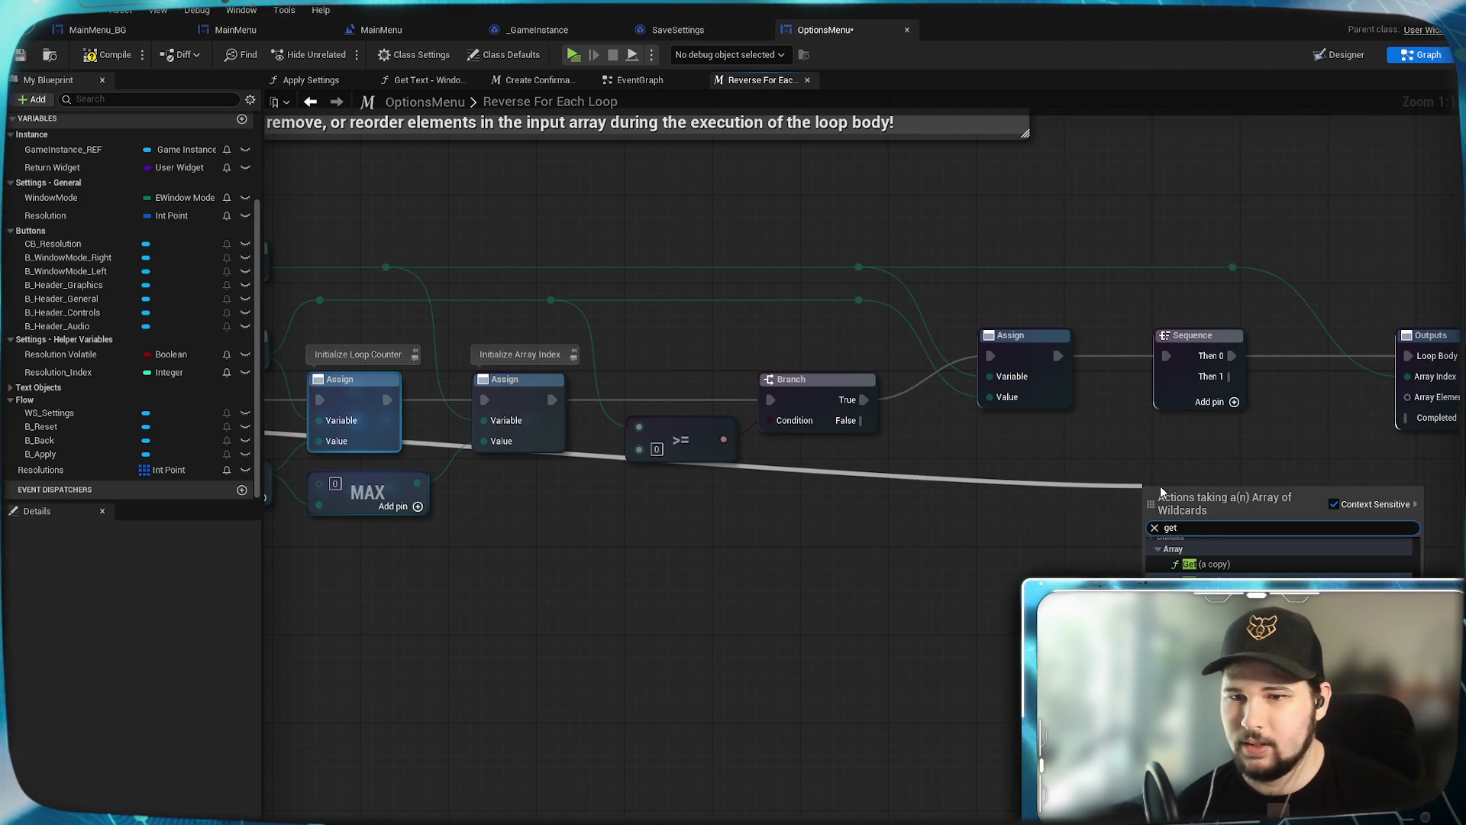
pyautogui.click(1222, 567)
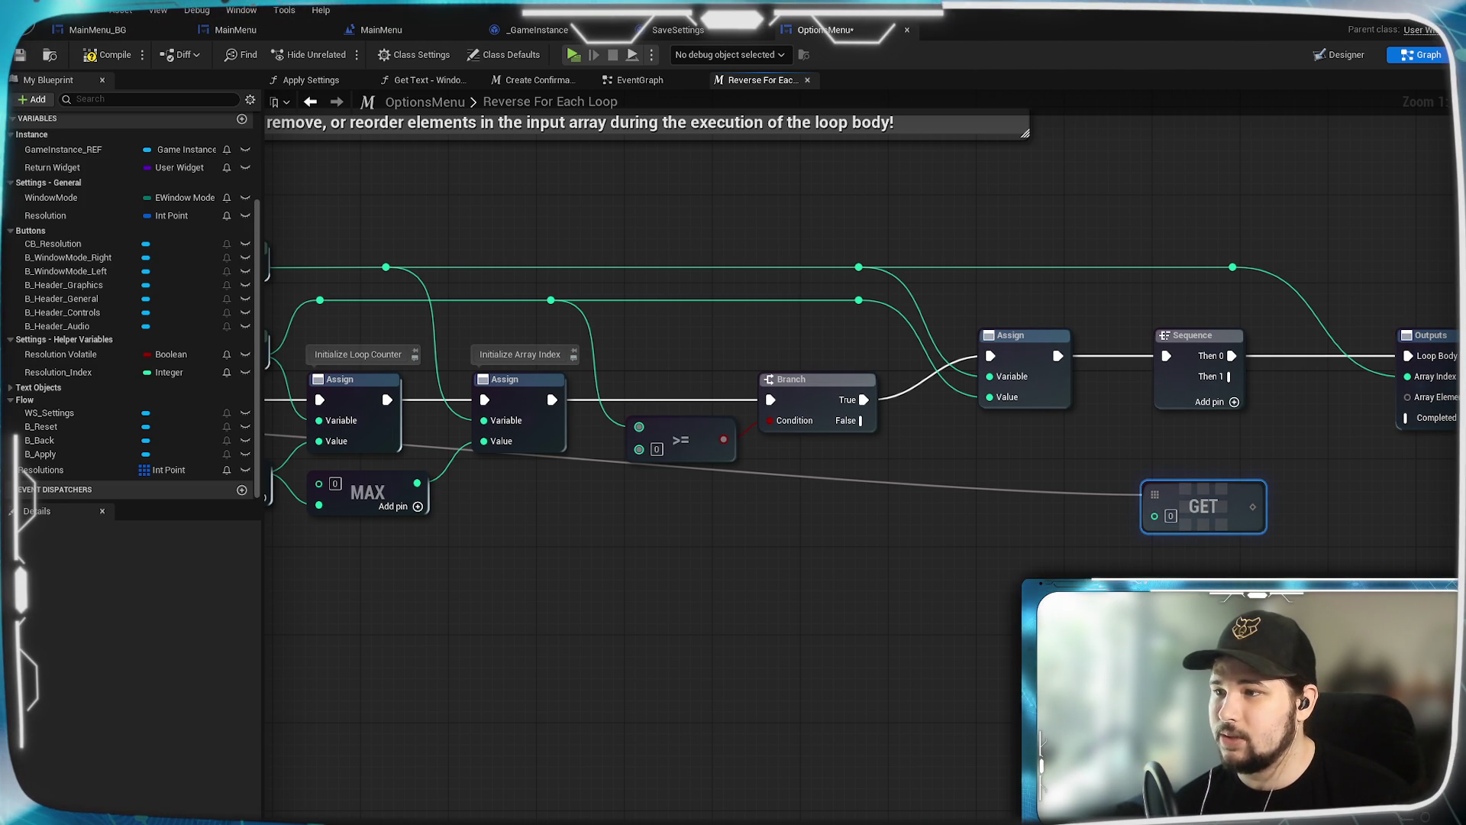
pyautogui.moveTo(886, 619); pyautogui.dragTo(967, 588)
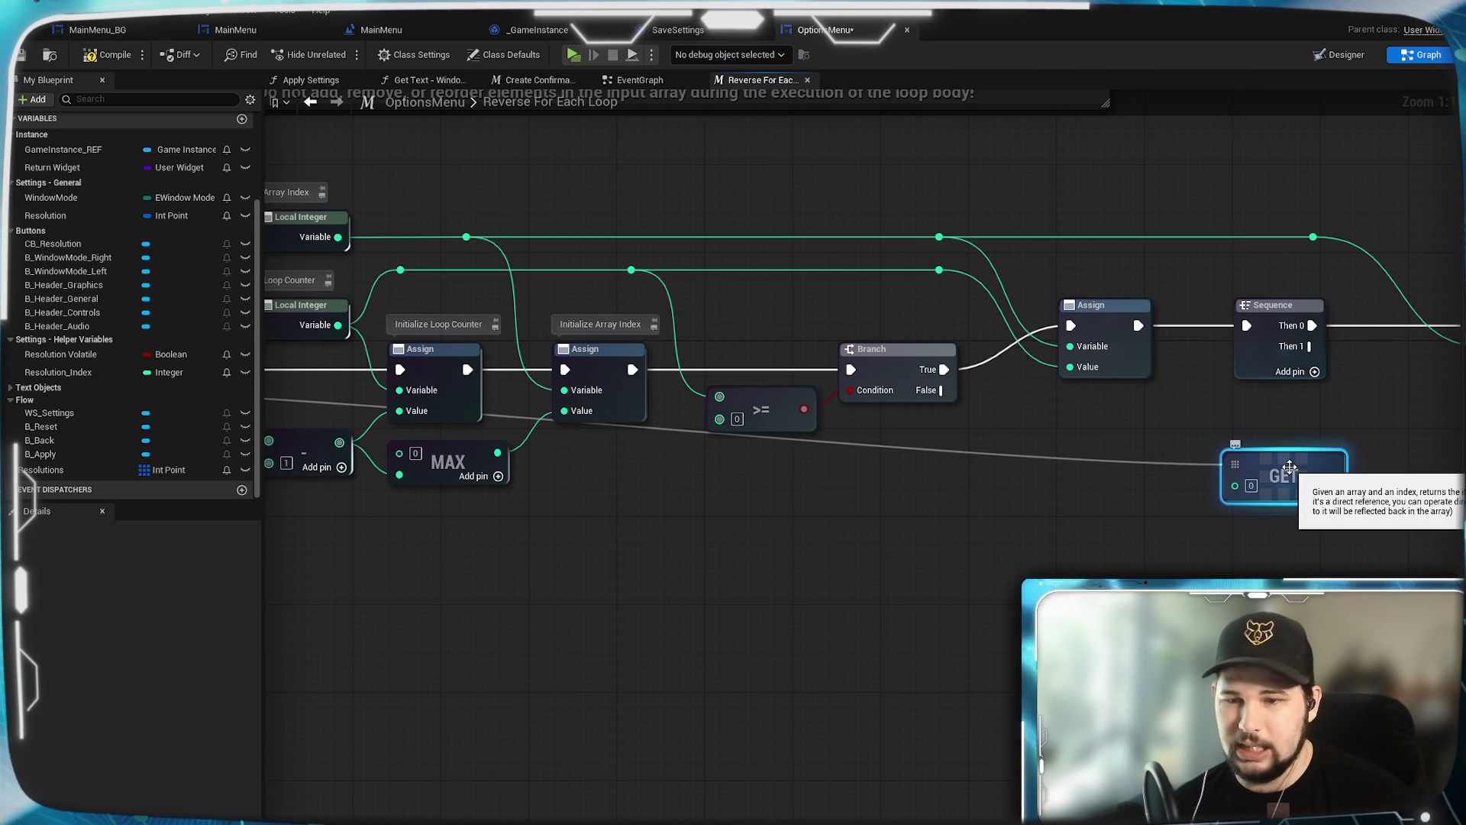
pyautogui.moveTo(424, 612)
pyautogui.mouseDown()
pyautogui.moveTo(669, 598)
pyautogui.moveTo(940, 633)
pyautogui.mouseUp()
pyautogui.moveTo(574, 391)
pyautogui.mouseDown()
pyautogui.moveTo(1371, 531)
pyautogui.moveTo(864, 509)
pyautogui.mouseUp()
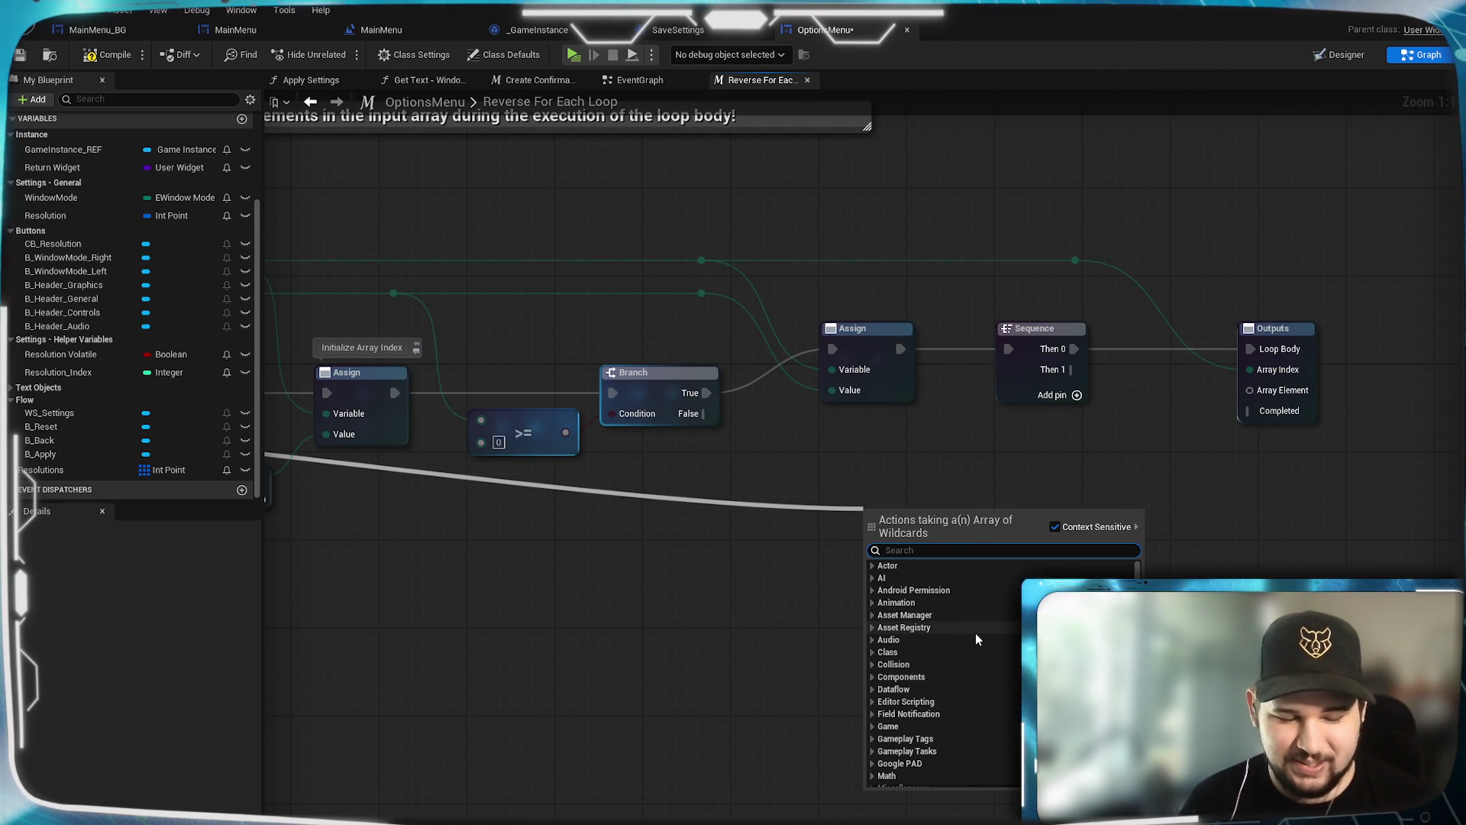
pyautogui.write('get c')
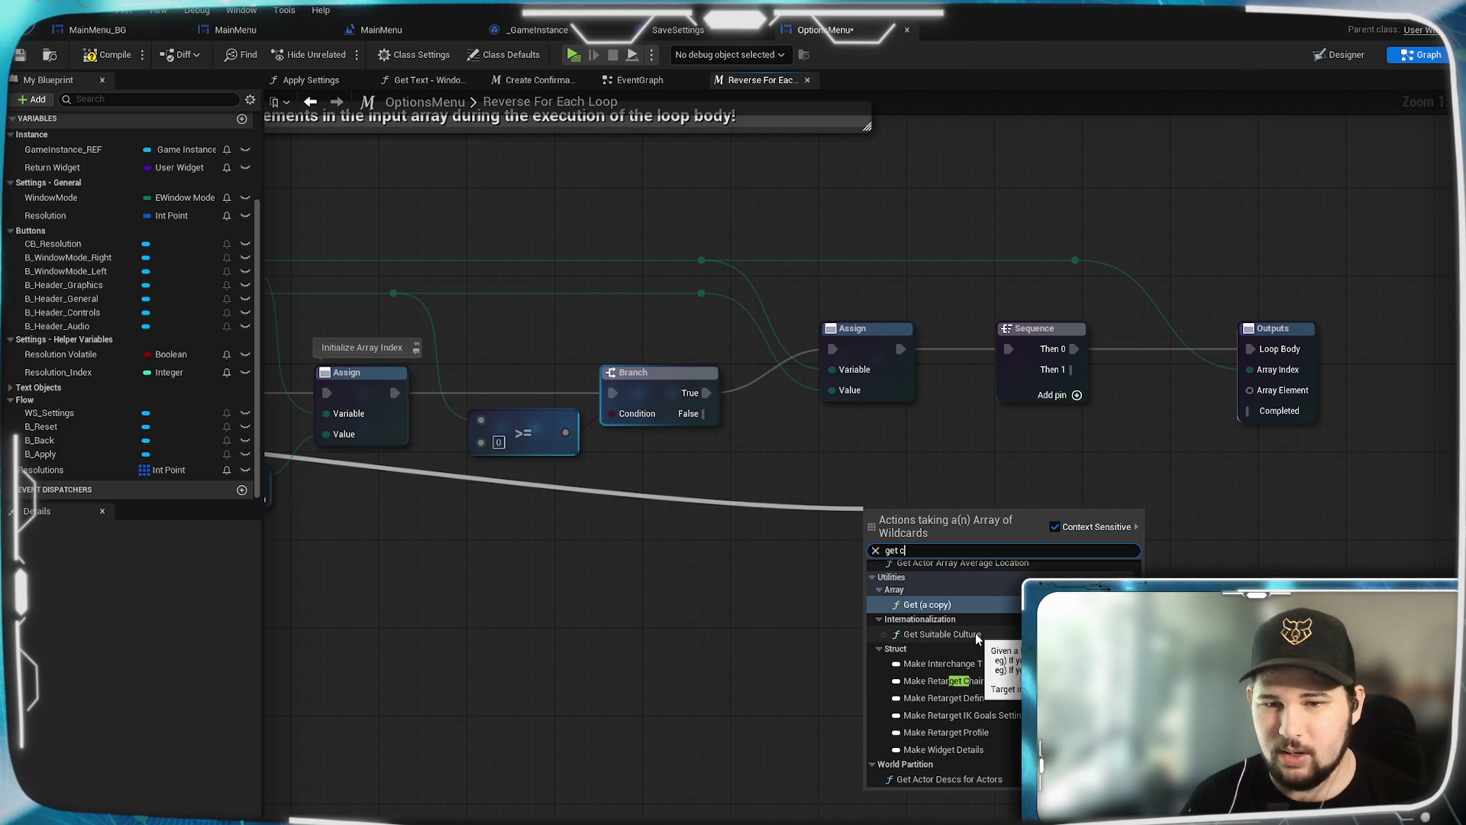
pyautogui.click(961, 606)
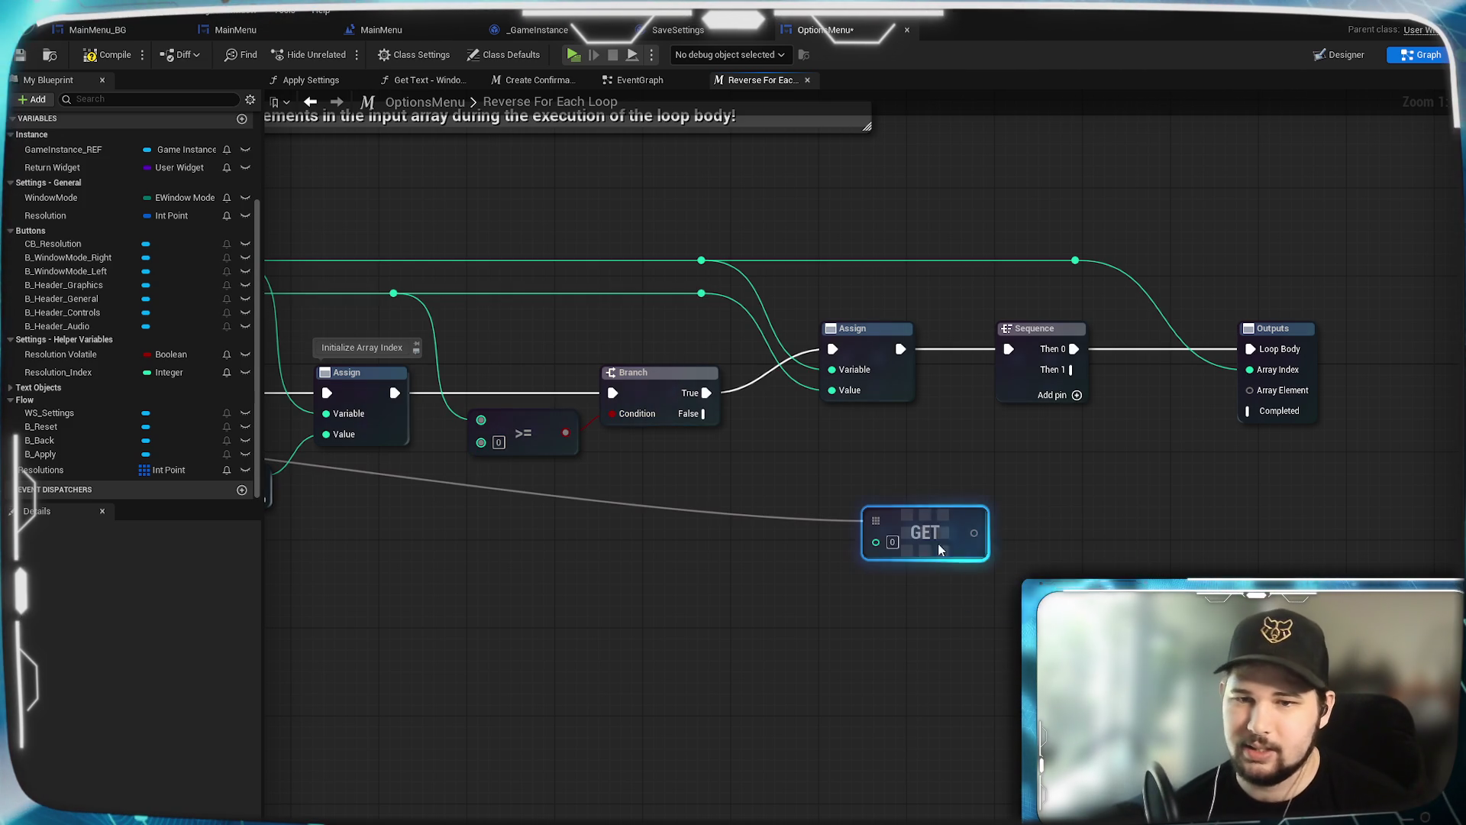
pyautogui.moveTo(924, 514)
pyautogui.mouseDown()
pyautogui.moveTo(1069, 424)
pyautogui.moveTo(979, 449)
pyautogui.mouseUp()
# Step: Place the GET node below Sequence and wire the Array Index into its index pin
pyautogui.moveTo(942, 543)
pyautogui.mouseDown()
pyautogui.moveTo(1260, 527)
pyautogui.moveTo(1187, 560)
pyautogui.moveTo(779, 613)
pyautogui.mouseUp()
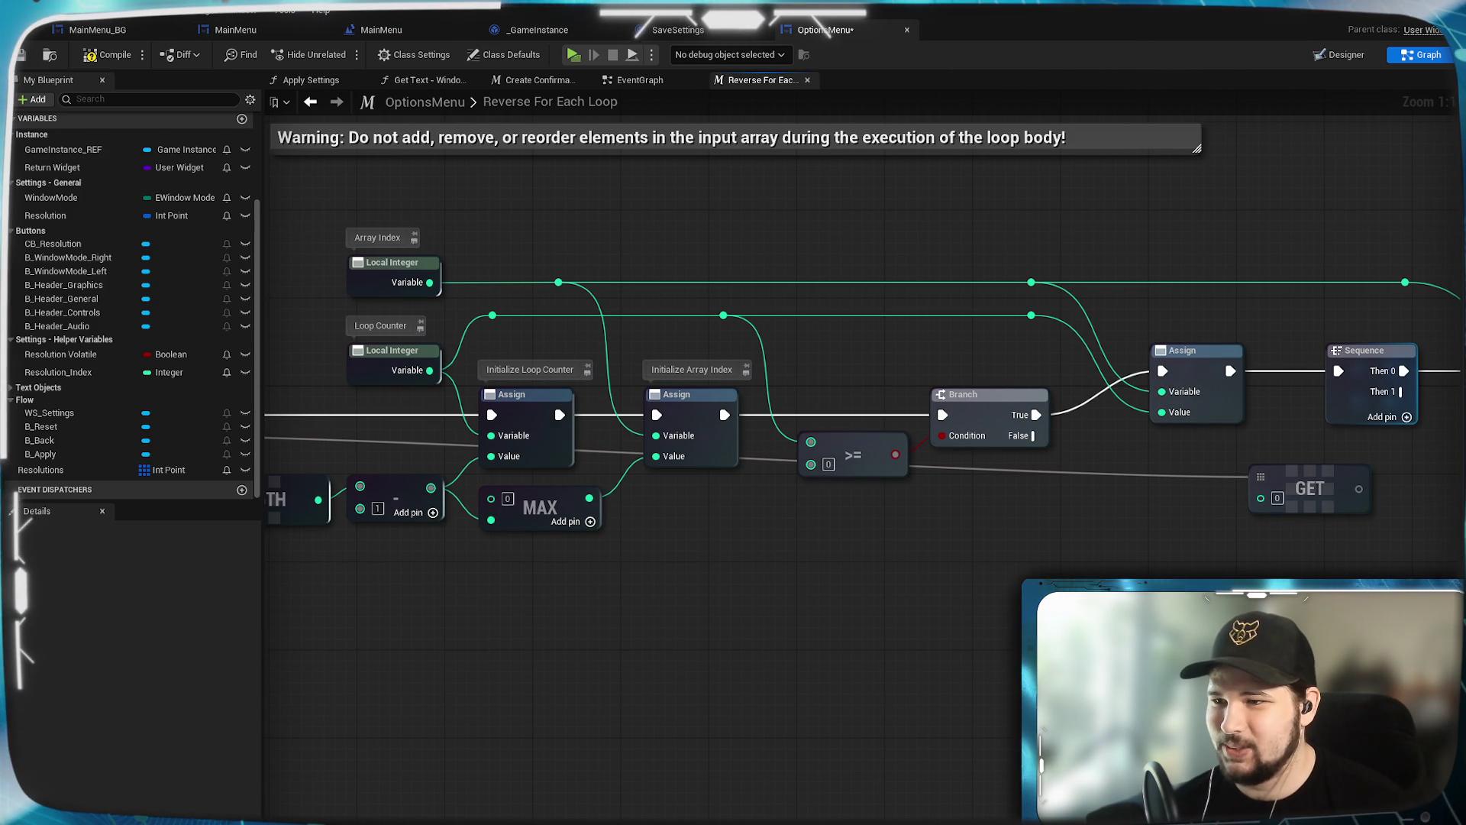
pyautogui.moveTo(975, 593)
pyautogui.mouseDown()
pyautogui.moveTo(916, 599)
pyautogui.moveTo(1067, 426)
pyautogui.mouseUp()
pyautogui.moveTo(1093, 530)
pyautogui.mouseDown()
pyautogui.moveTo(1321, 352)
pyautogui.moveTo(1091, 344)
pyautogui.moveTo(916, 627)
pyautogui.moveTo(872, 671)
pyautogui.moveTo(900, 600)
pyautogui.mouseUp()
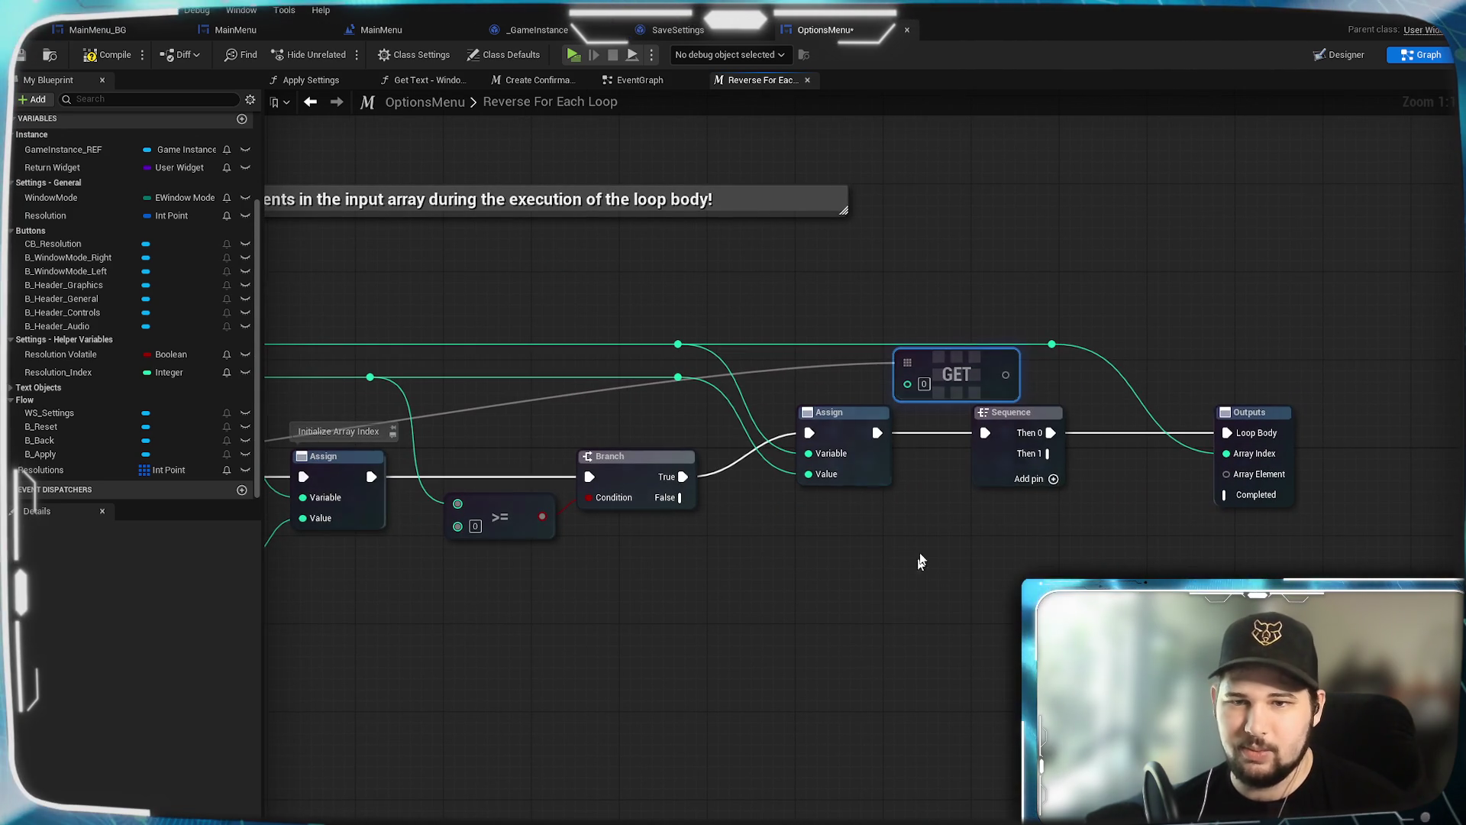
pyautogui.moveTo(966, 370)
pyautogui.mouseDown()
pyautogui.moveTo(1153, 512)
pyautogui.moveTo(1159, 330)
pyautogui.moveTo(1146, 459)
pyautogui.moveTo(1010, 360)
pyautogui.moveTo(1087, 451)
pyautogui.moveTo(1175, 284)
pyautogui.moveTo(1131, 532)
pyautogui.moveTo(1045, 523)
pyautogui.mouseUp()
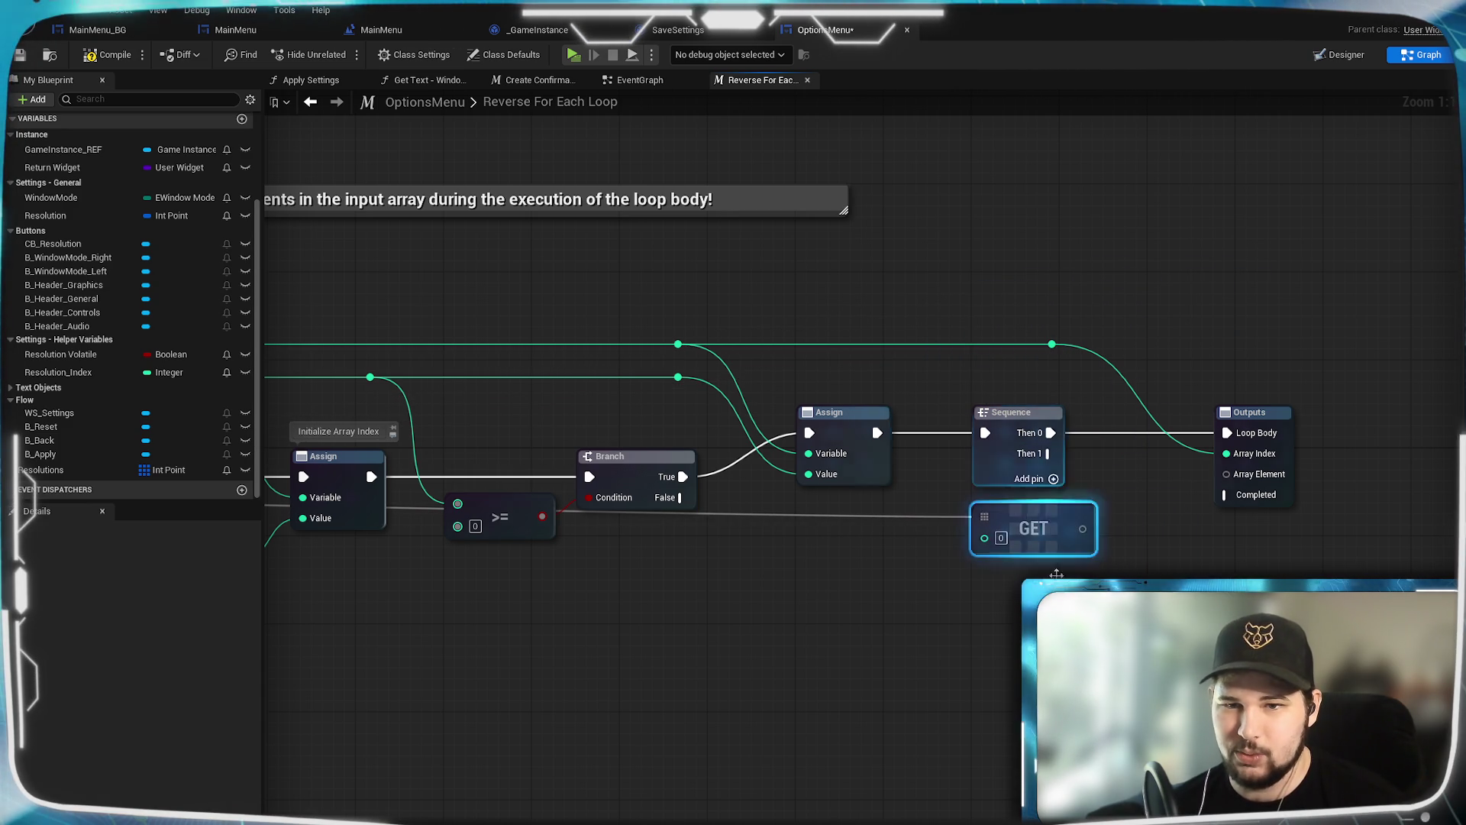
pyautogui.click(927, 557)
pyautogui.doubleClick(901, 344)
pyautogui.moveTo(898, 345); pyautogui.dragTo(991, 541)
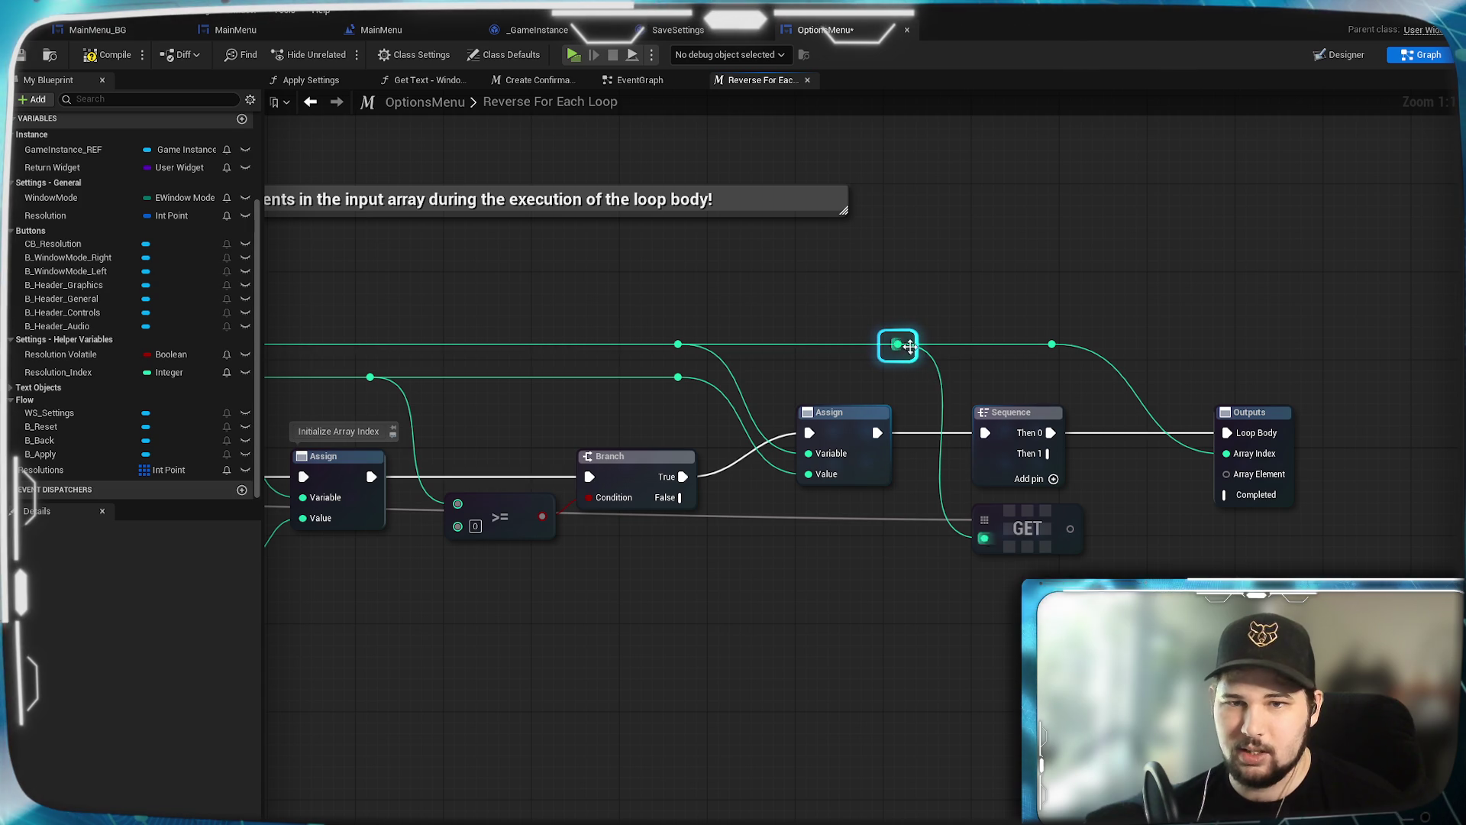
pyautogui.moveTo(904, 360); pyautogui.dragTo(892, 361)
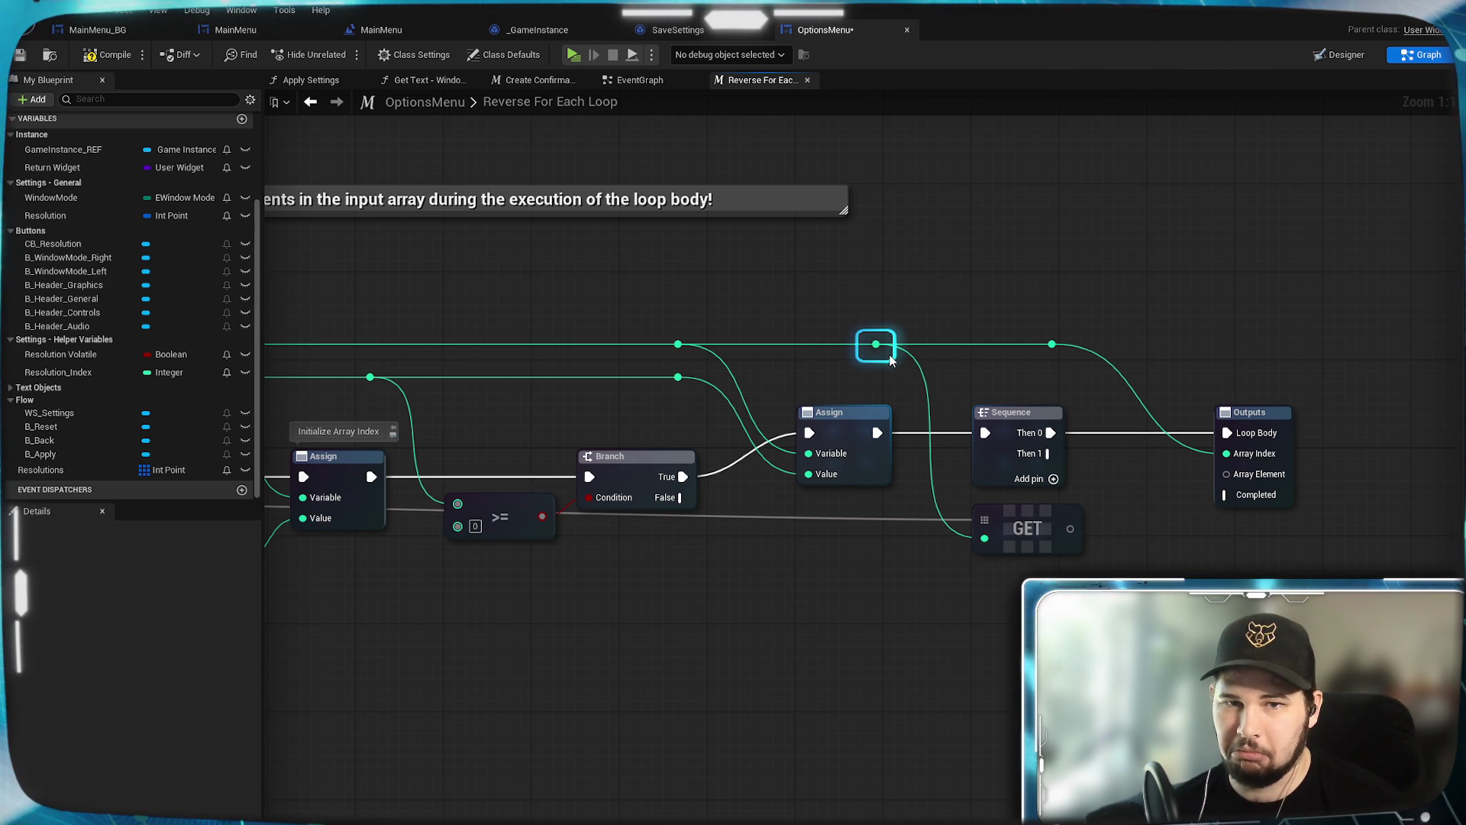
pyautogui.moveTo(468, 636)
pyautogui.mouseDown()
pyautogui.moveTo(791, 580)
pyautogui.moveTo(1284, 560)
pyautogui.moveTo(1017, 577)
pyautogui.mouseUp()
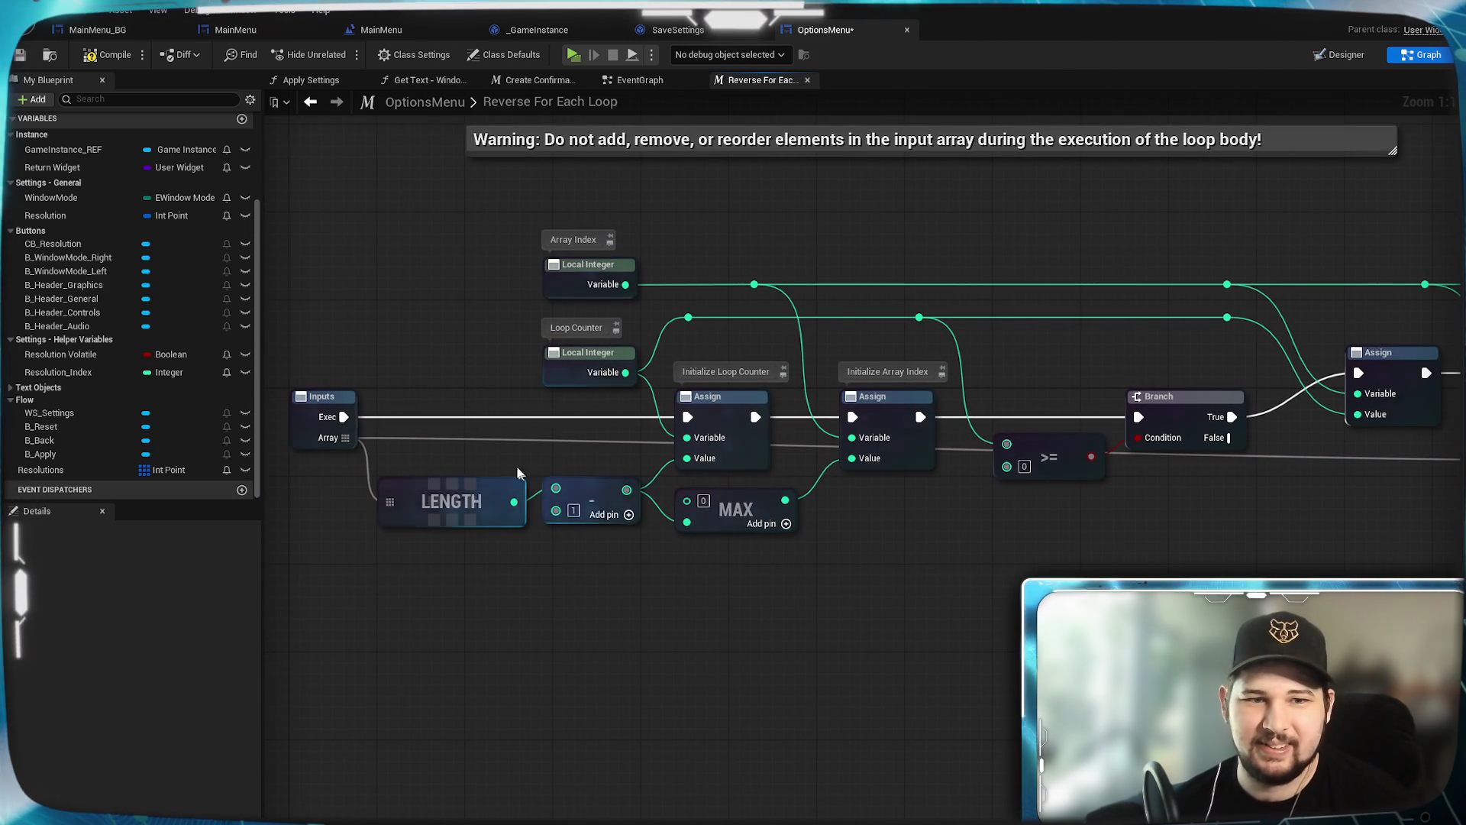
# Step: Tidy the Array wire with reroutes and connect the GET result to the Outputs Array Element pin
pyautogui.doubleClick(428, 441)
pyautogui.moveTo(424, 437); pyautogui.dragTo(393, 561)
pyautogui.moveTo(1278, 502)
pyautogui.mouseDown()
pyautogui.moveTo(1134, 505)
pyautogui.moveTo(1207, 527)
pyautogui.moveTo(1236, 571)
pyautogui.moveTo(1295, 577)
pyautogui.mouseUp()
pyautogui.doubleClick(1168, 468)
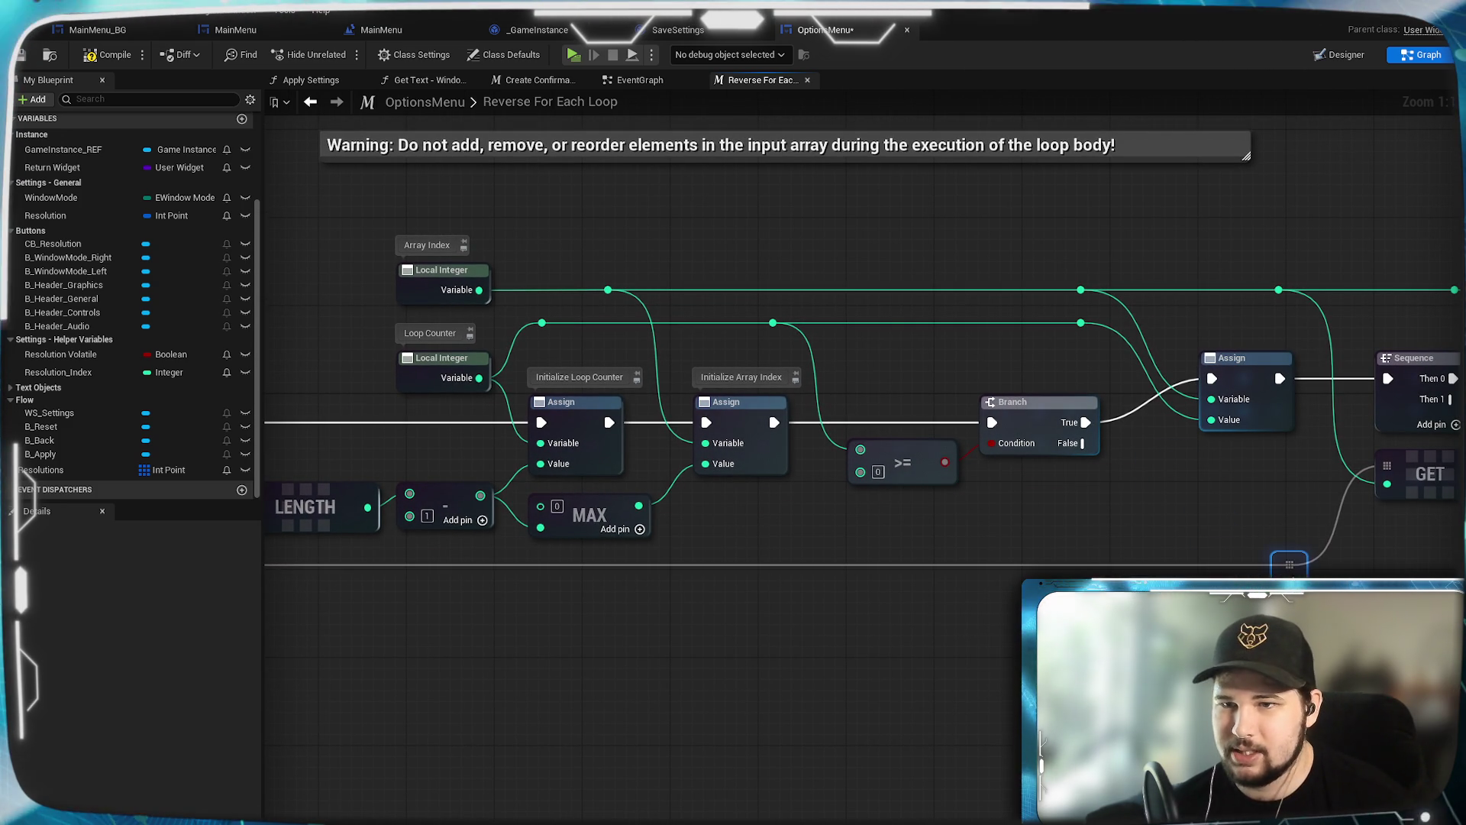
pyautogui.moveTo(764, 611)
pyautogui.mouseDown()
pyautogui.moveTo(884, 581)
pyautogui.moveTo(1172, 568)
pyautogui.mouseUp()
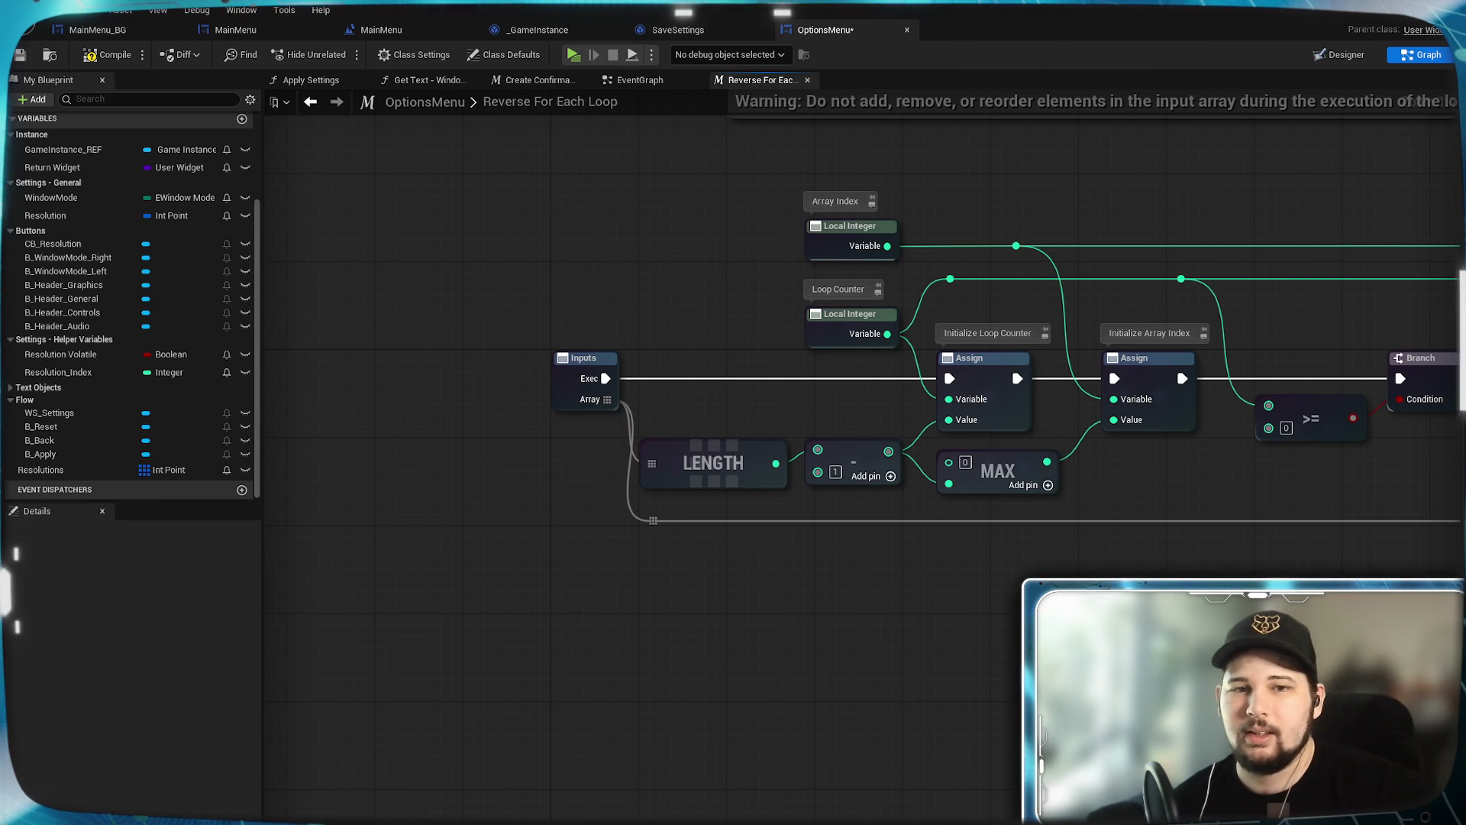
pyautogui.moveTo(1115, 634); pyautogui.dragTo(348, 652)
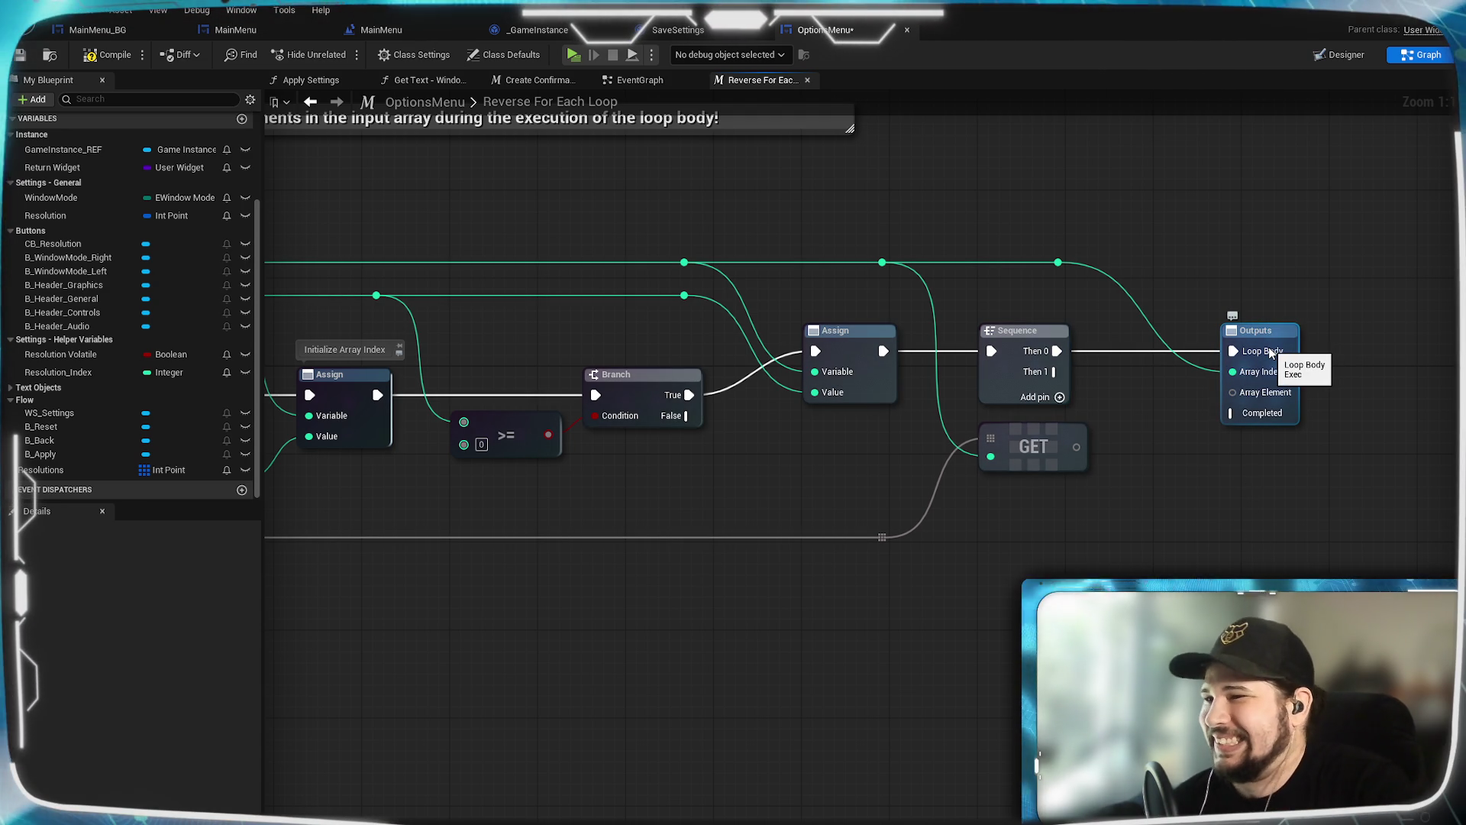
pyautogui.moveTo(1185, 557); pyautogui.dragTo(1193, 518)
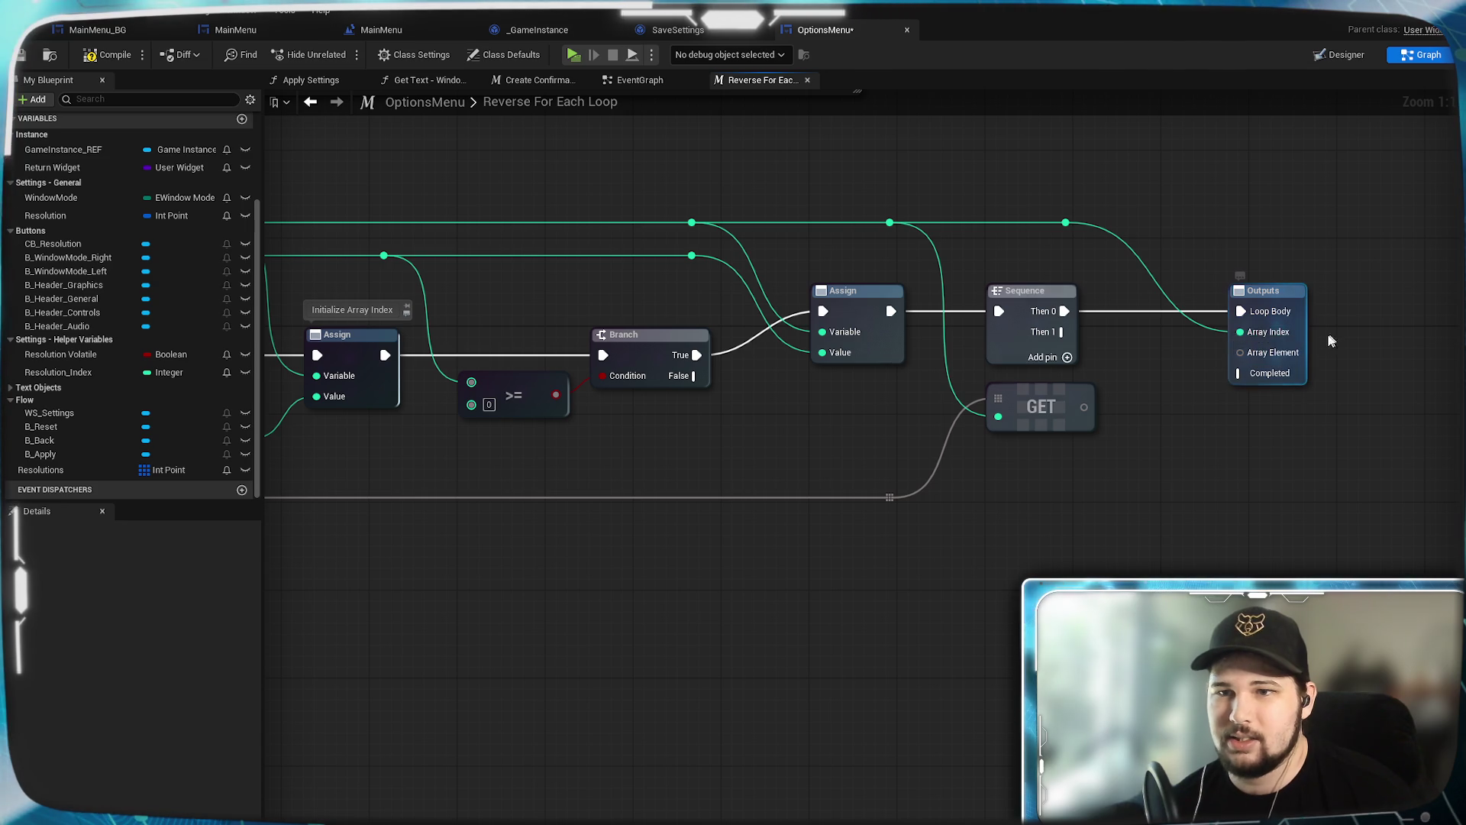
pyautogui.moveTo(1085, 406)
pyautogui.mouseDown()
pyautogui.moveTo(1257, 374)
pyautogui.moveTo(1240, 384)
pyautogui.moveTo(1241, 353)
pyautogui.mouseUp()
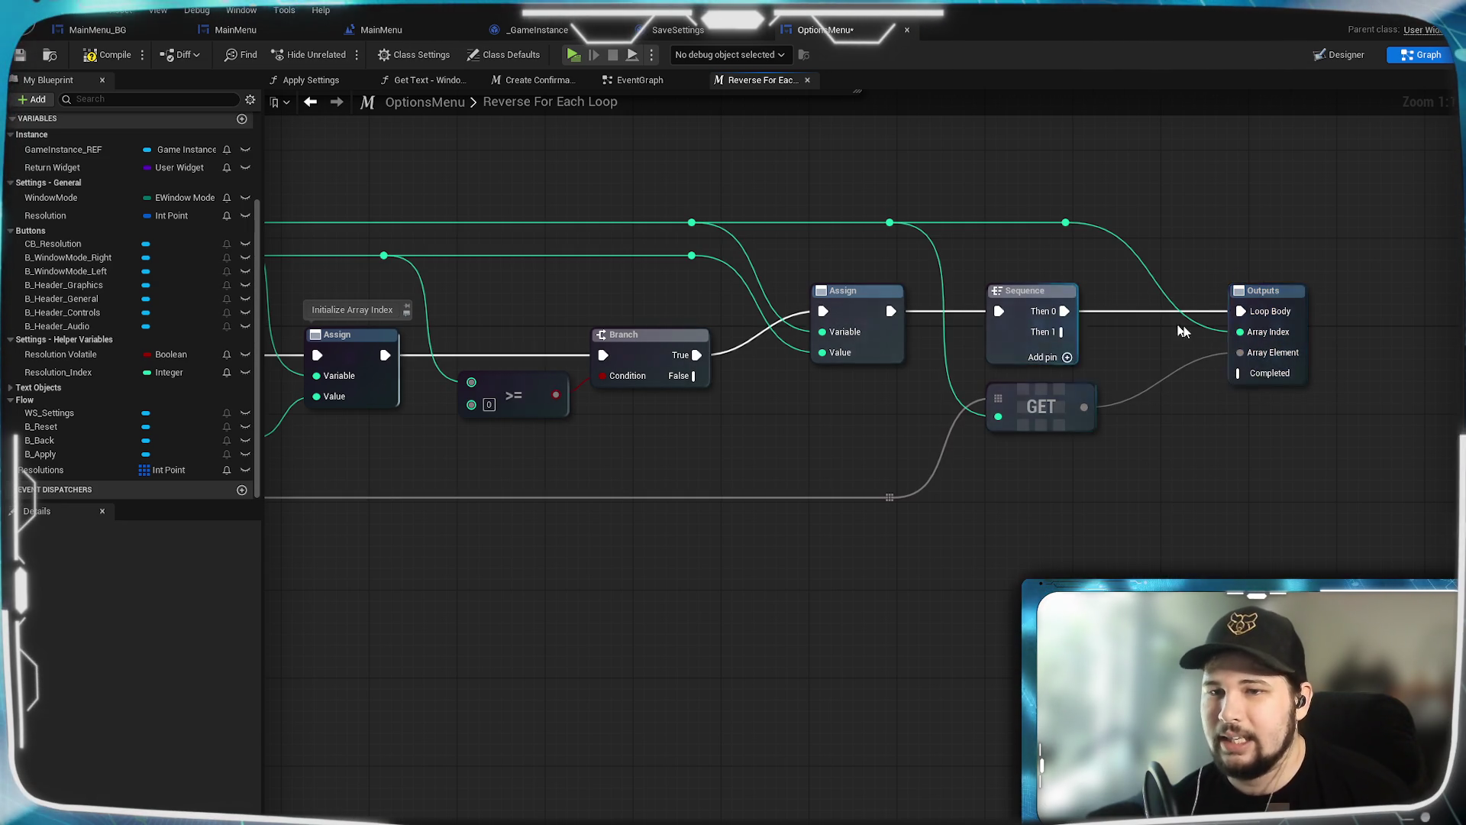
pyautogui.moveTo(1188, 429)
pyautogui.mouseDown()
pyautogui.moveTo(1207, 393)
pyautogui.moveTo(1088, 296)
pyautogui.moveTo(1181, 377)
pyautogui.moveTo(1152, 470)
pyautogui.mouseUp()
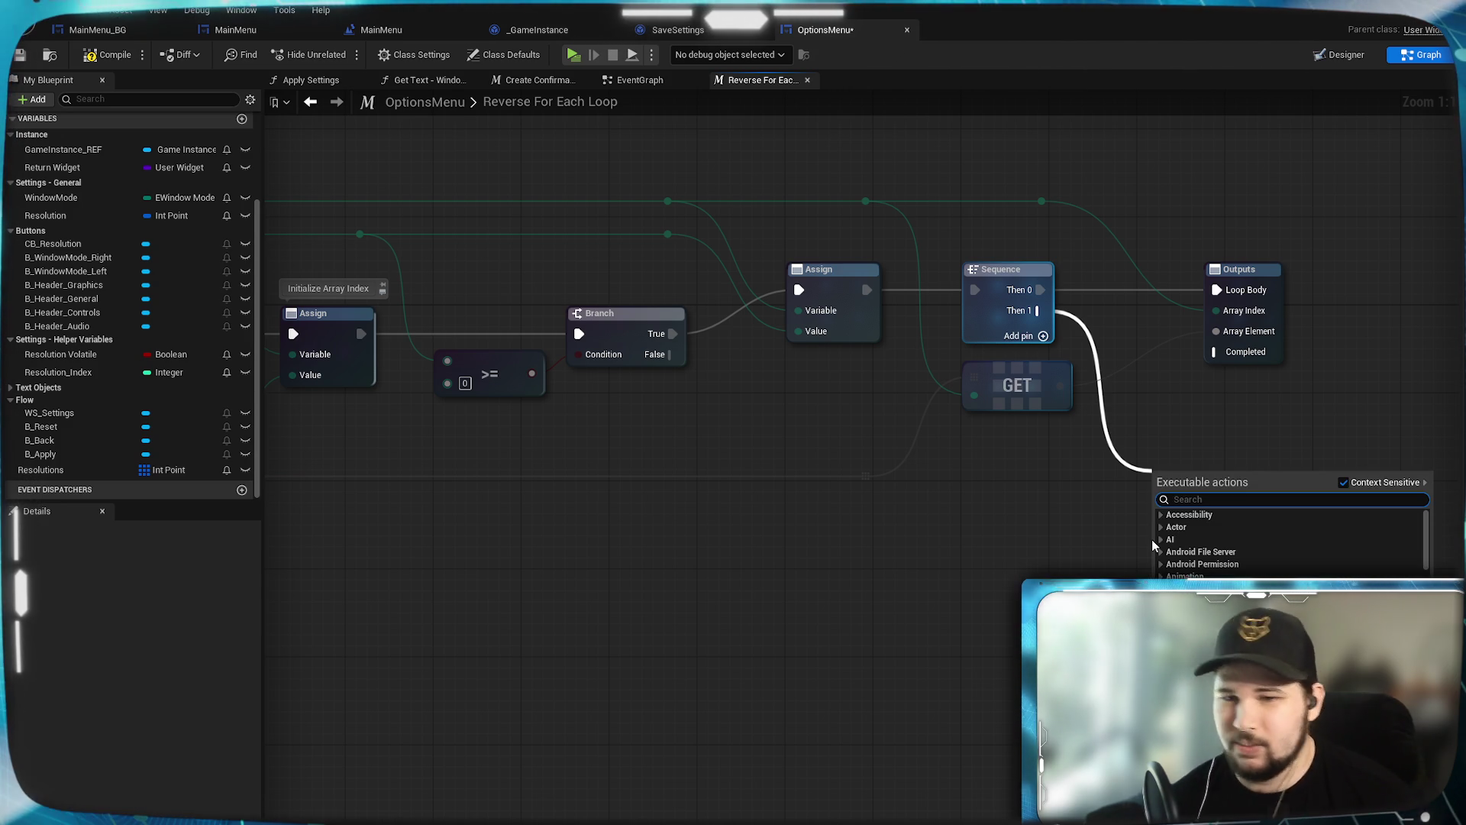
# Step: Add an Assign node on Sequence Then 1 with the Array Index as its Variable
pyautogui.write('assign')
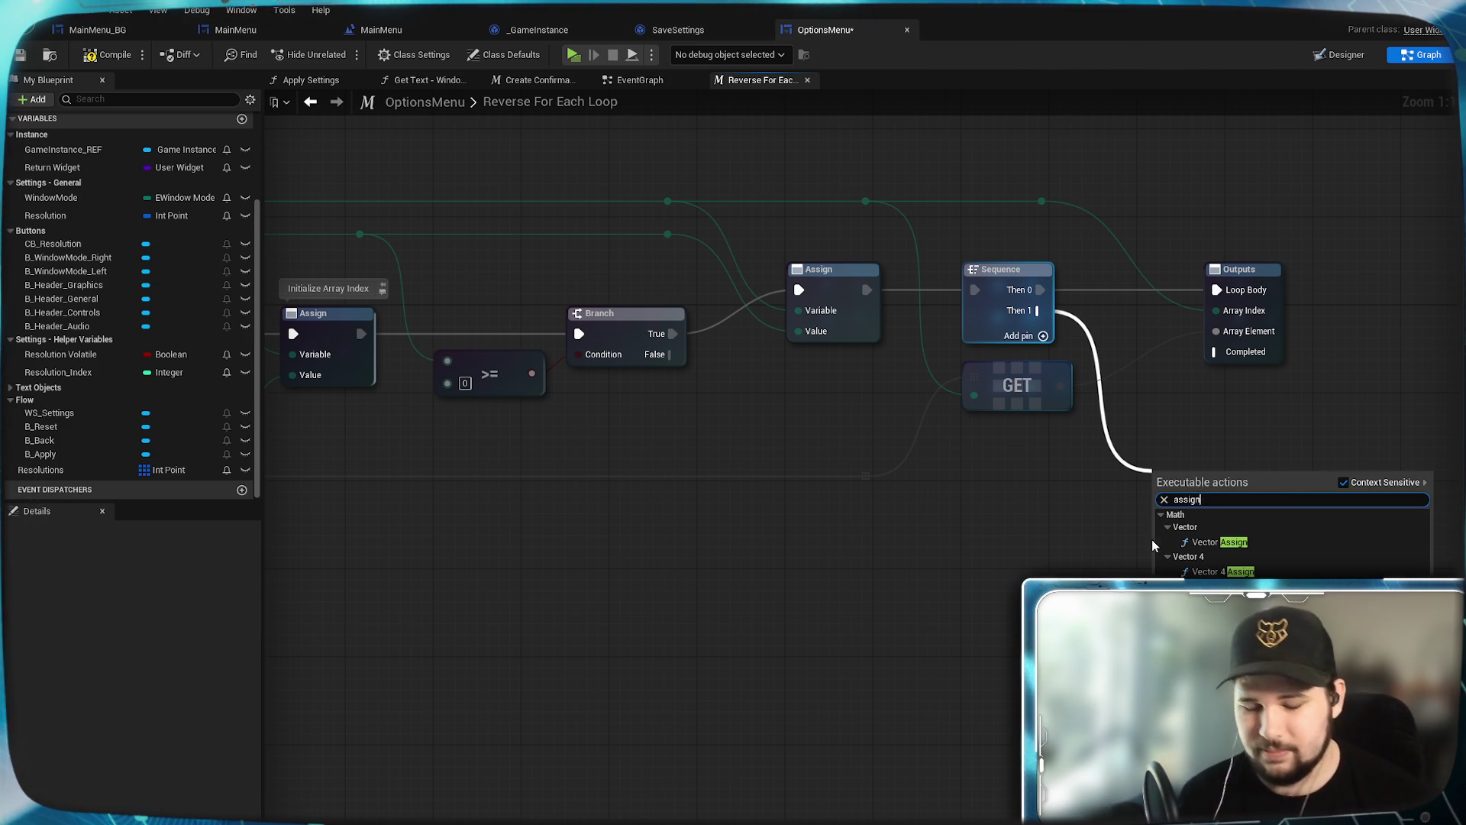
pyautogui.press('Return')
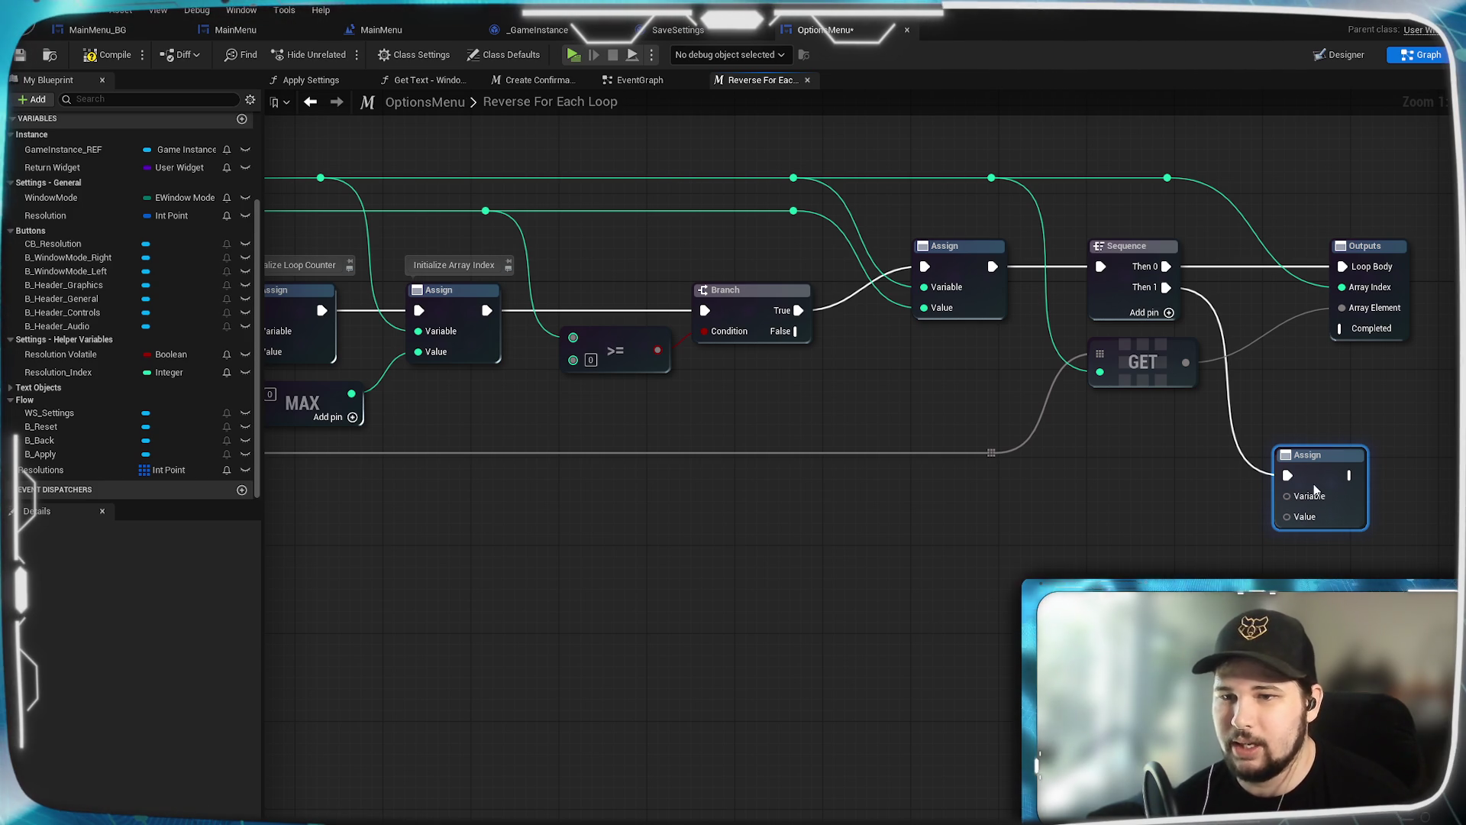
pyautogui.moveTo(1308, 456); pyautogui.dragTo(1295, 456)
pyautogui.moveTo(928, 630)
pyautogui.mouseDown()
pyautogui.moveTo(974, 608)
pyautogui.moveTo(858, 594)
pyautogui.moveTo(772, 612)
pyautogui.moveTo(757, 661)
pyautogui.mouseUp()
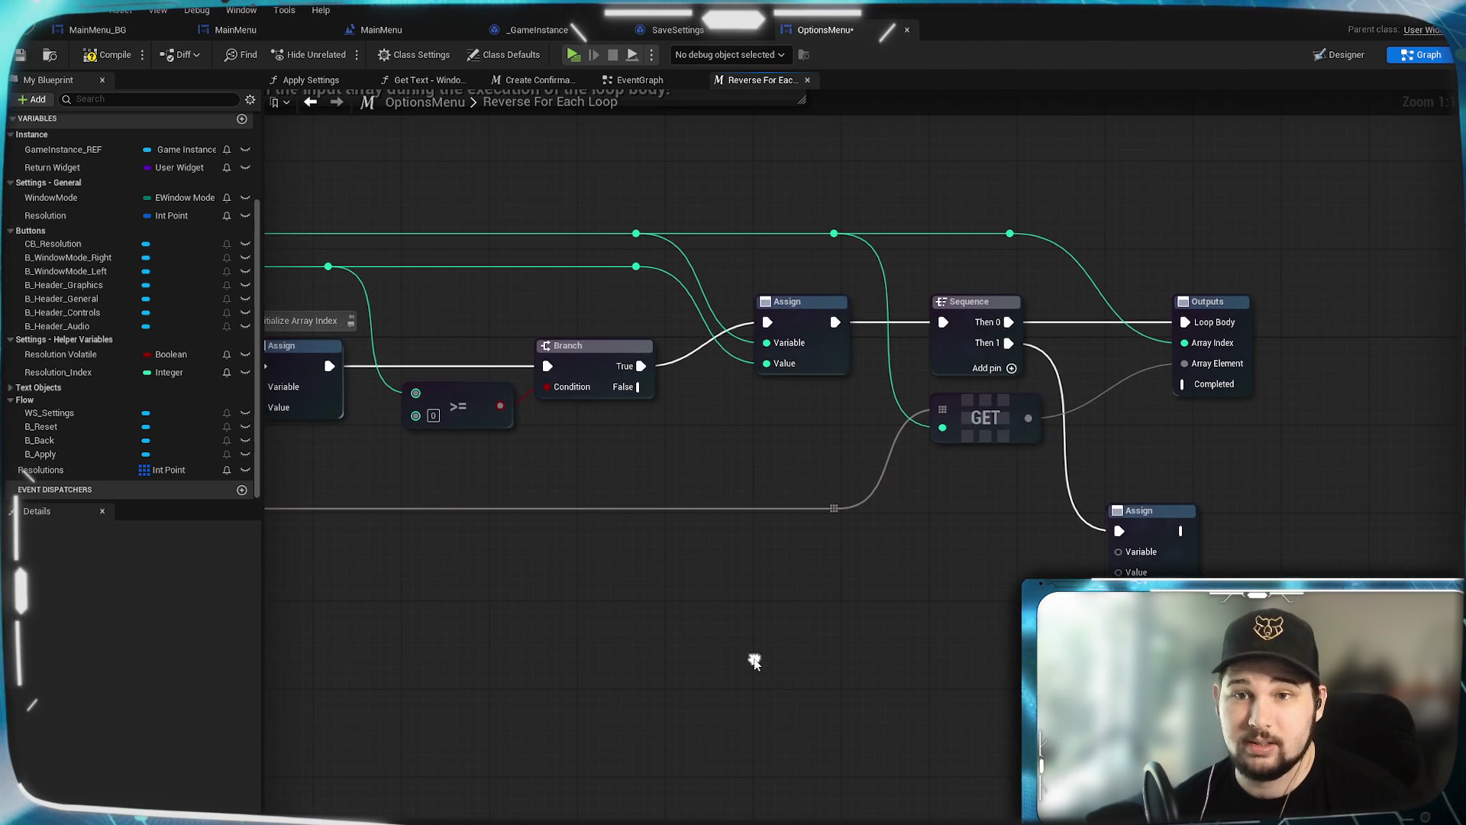
pyautogui.moveTo(636, 267); pyautogui.dragTo(1118, 552)
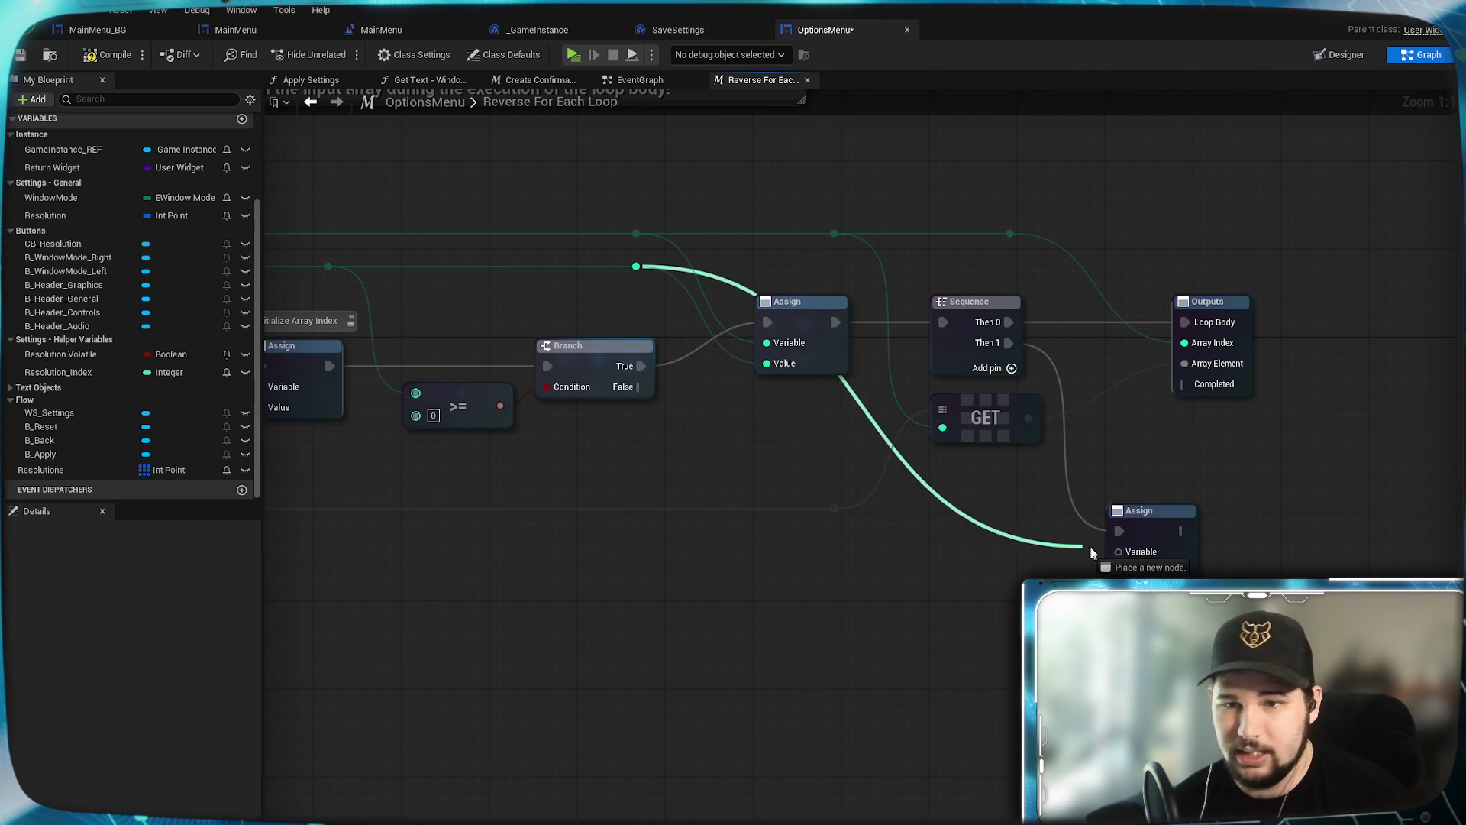
pyautogui.doubleClick(966, 502)
pyautogui.moveTo(967, 506)
pyautogui.mouseDown()
pyautogui.moveTo(764, 590)
pyautogui.moveTo(678, 604)
pyautogui.moveTo(661, 564)
pyautogui.moveTo(767, 566)
pyautogui.moveTo(811, 590)
pyautogui.mouseUp()
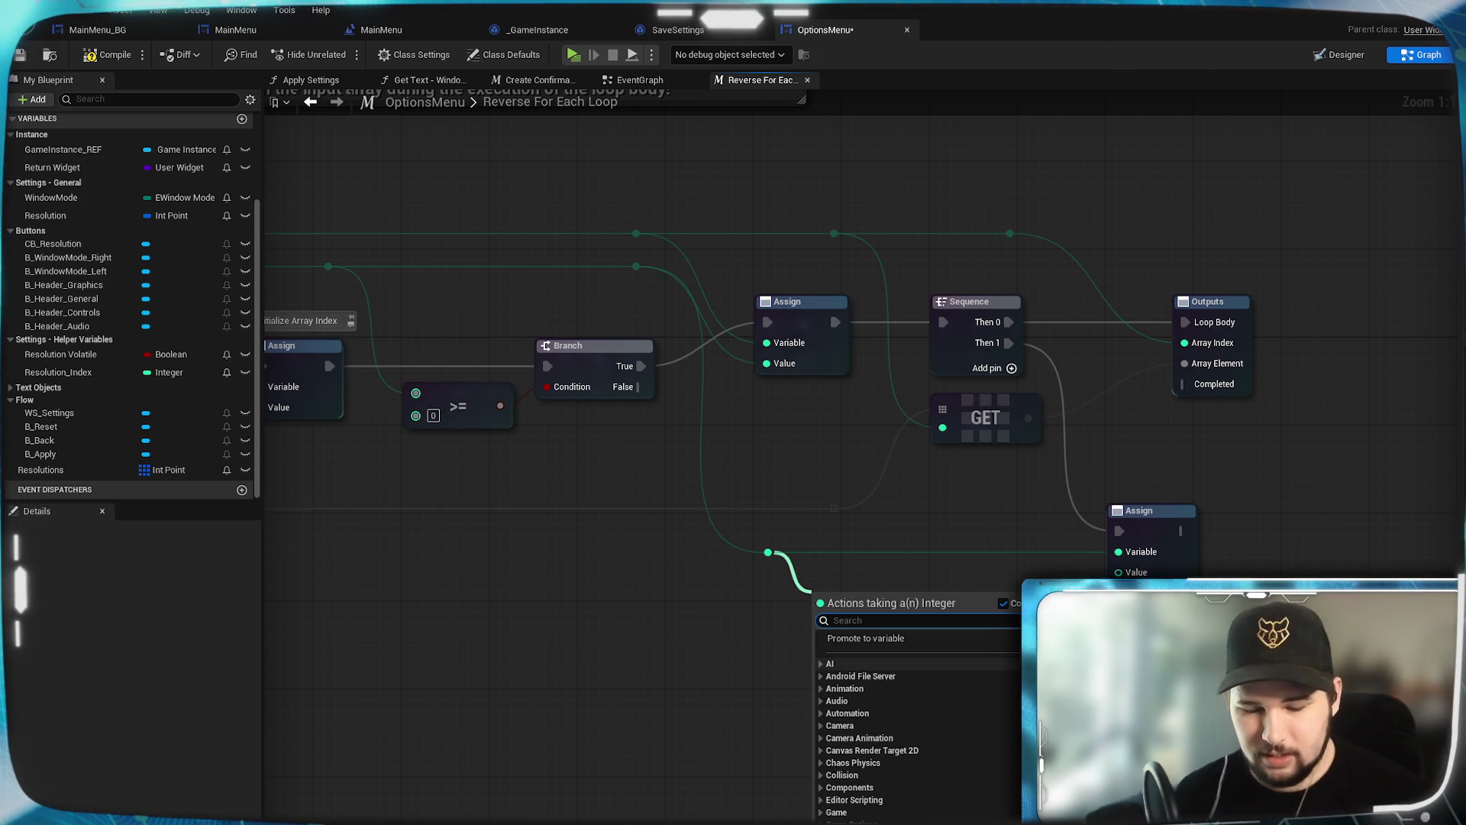
# Step: Add a Subtract node subtracting 1 and feed its result into the Assign's Value
pyautogui.write('-')
pyautogui.press('Return')
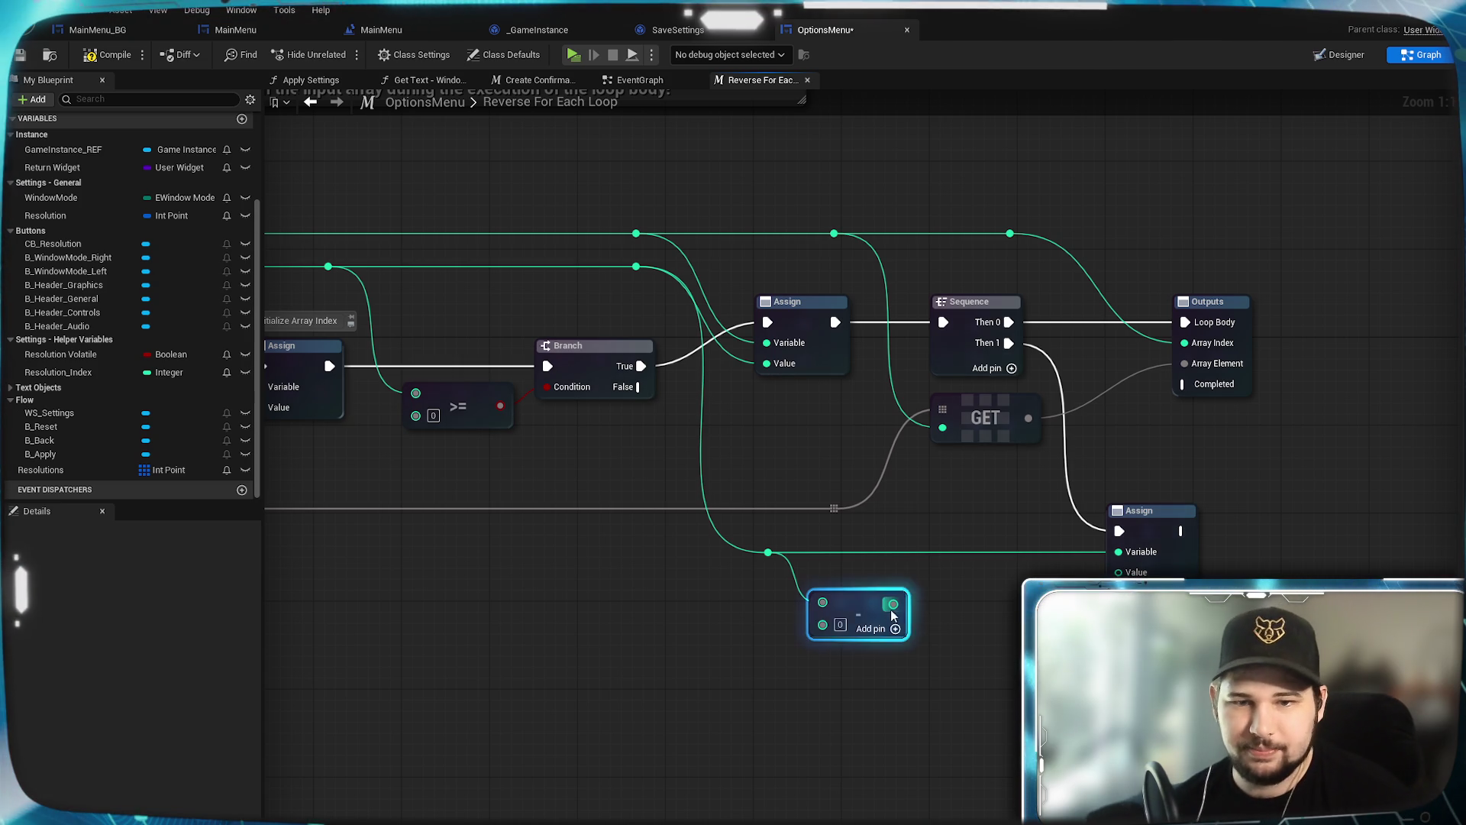
pyautogui.write('1')
pyautogui.click(958, 692)
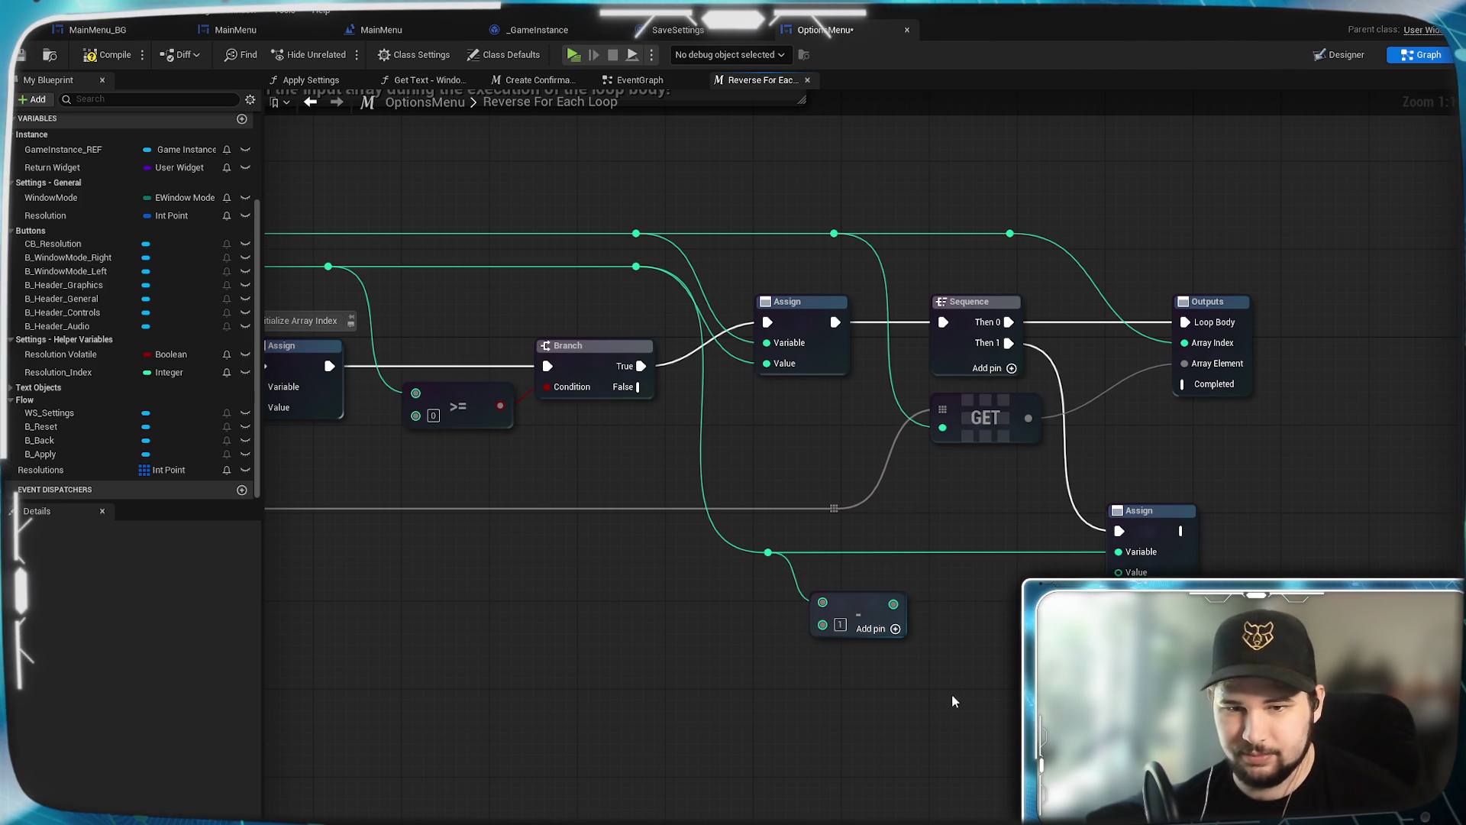
pyautogui.moveTo(893, 604); pyautogui.dragTo(1119, 572)
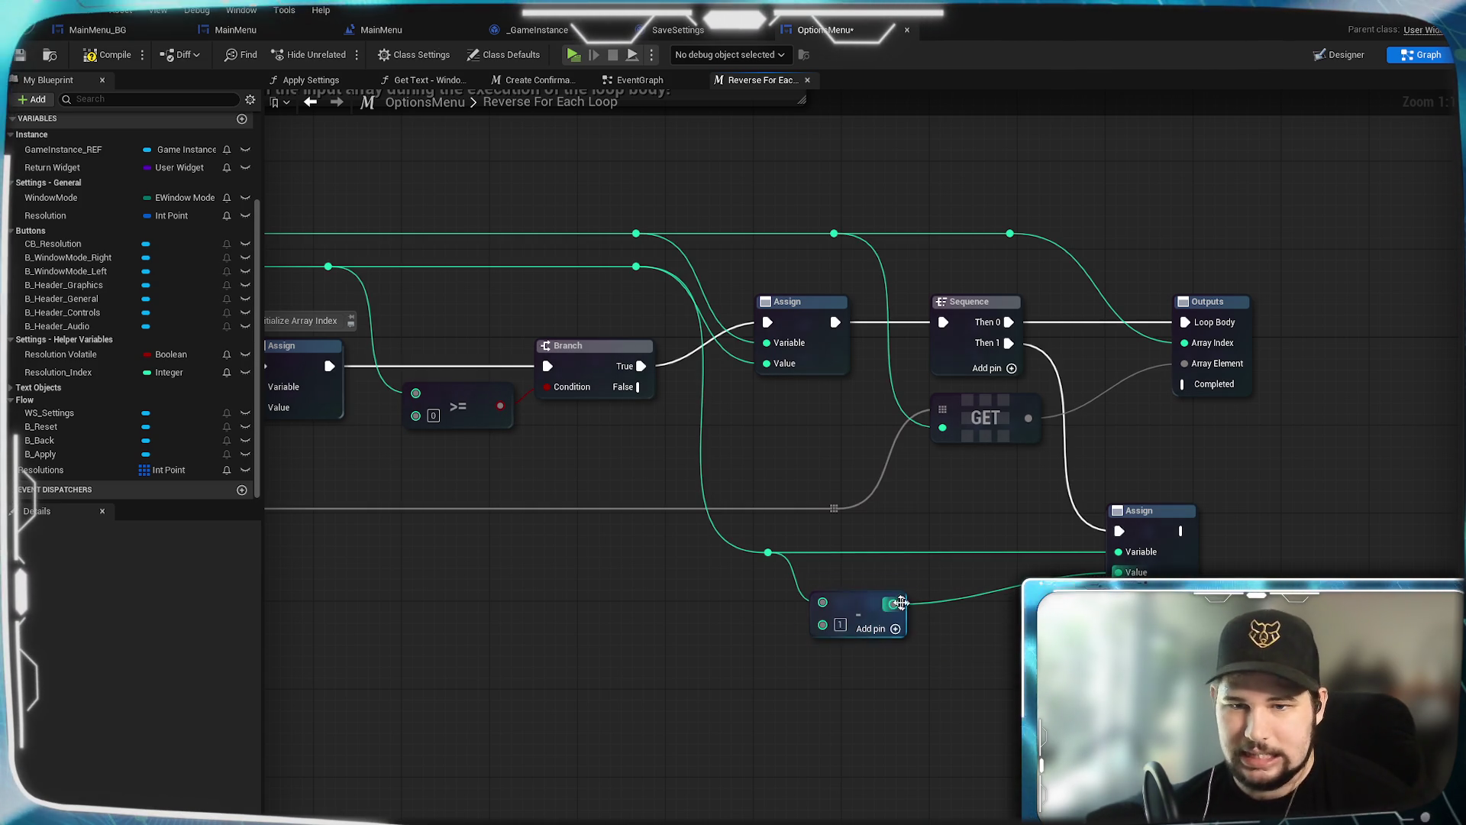
pyautogui.moveTo(868, 593); pyautogui.dragTo(867, 571)
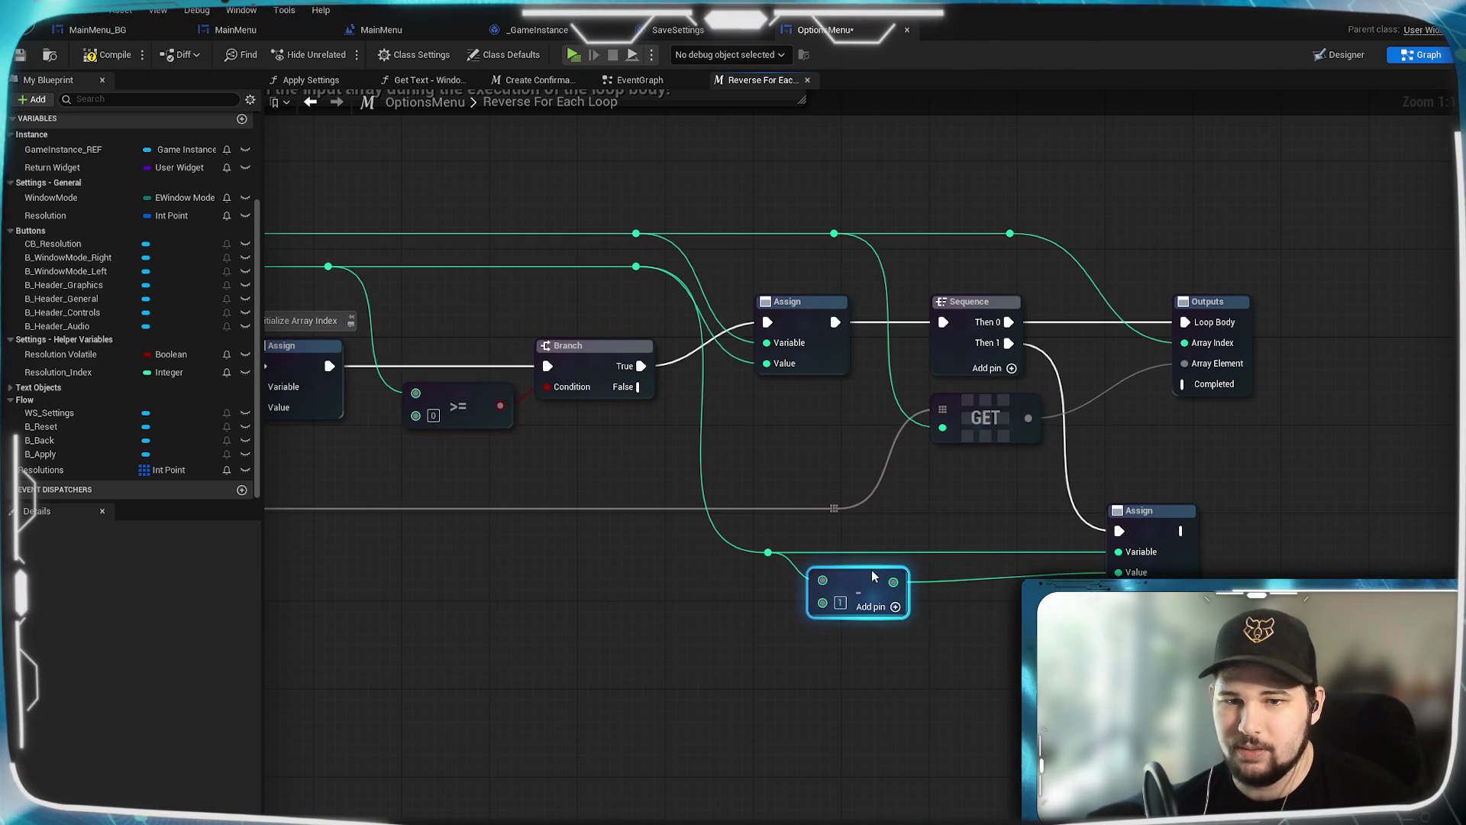
pyautogui.moveTo(870, 581); pyautogui.dragTo(992, 580)
pyautogui.click(953, 690)
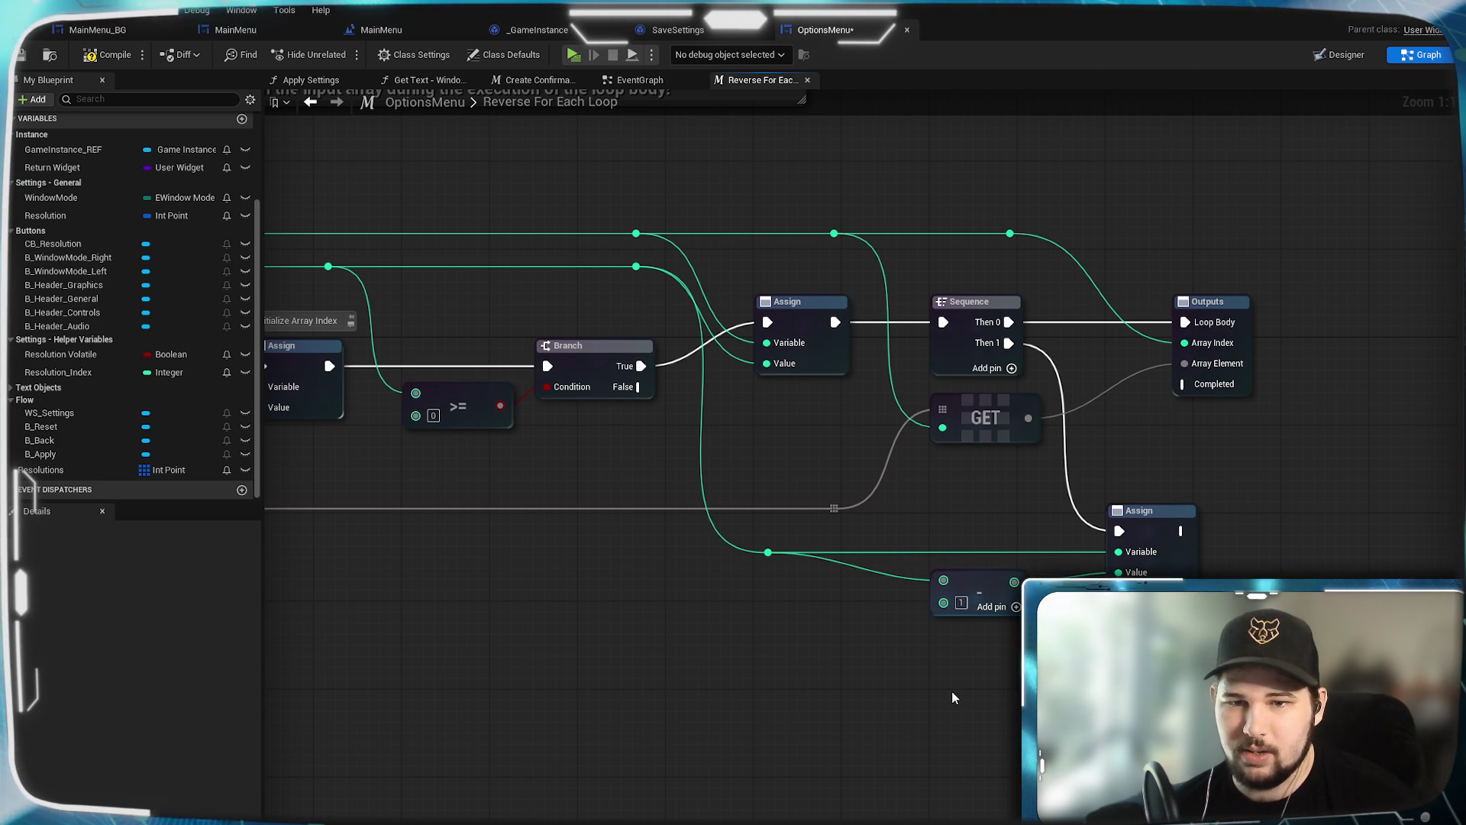
pyautogui.moveTo(825, 655)
pyautogui.mouseDown()
pyautogui.moveTo(1066, 634)
pyautogui.moveTo(910, 606)
pyautogui.mouseUp()
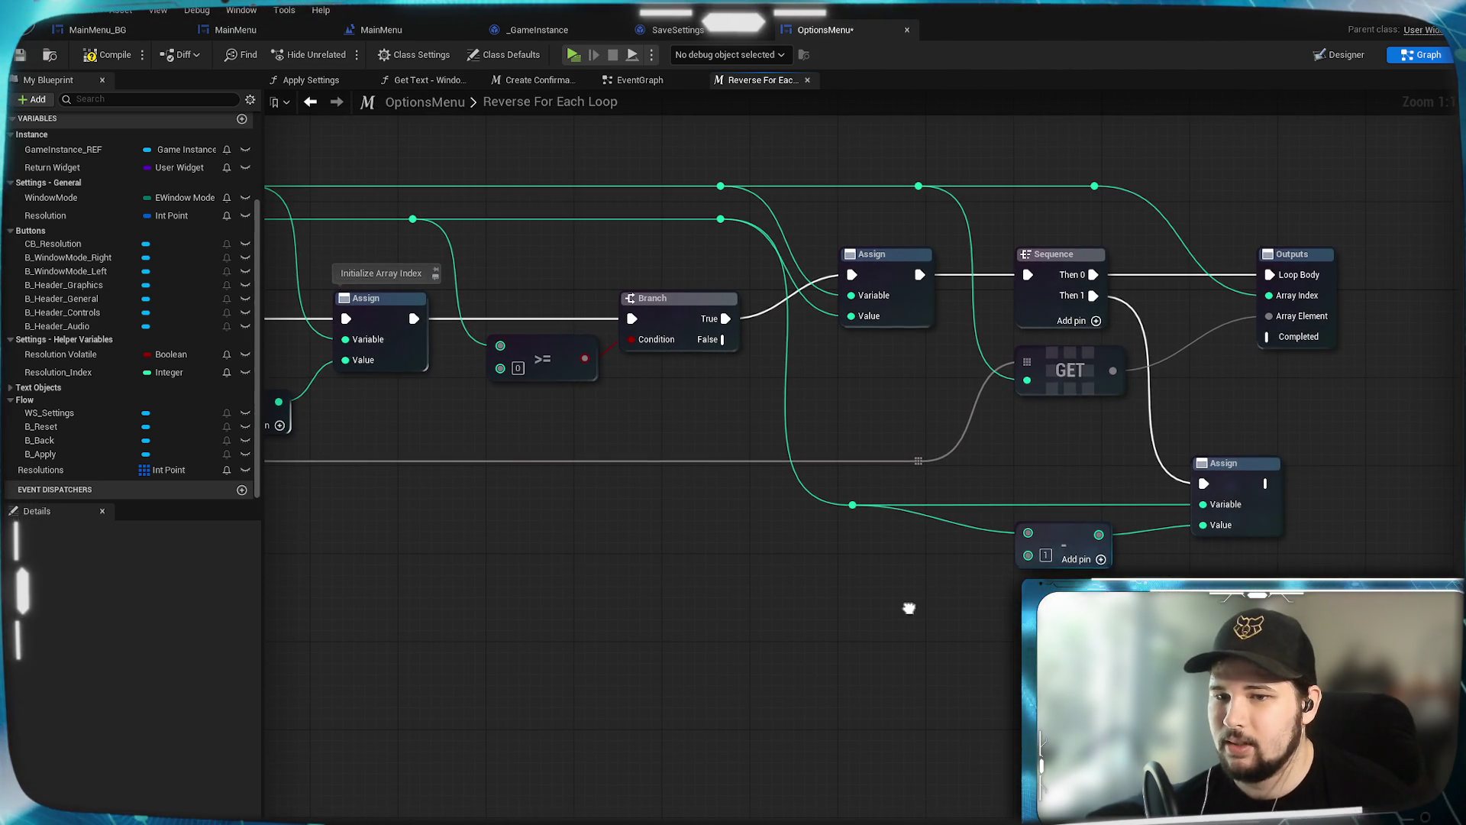
# Step: Wire the index into the Subtract node via reroutes and loop the Assign back to the Branch
pyautogui.doubleClick(995, 505)
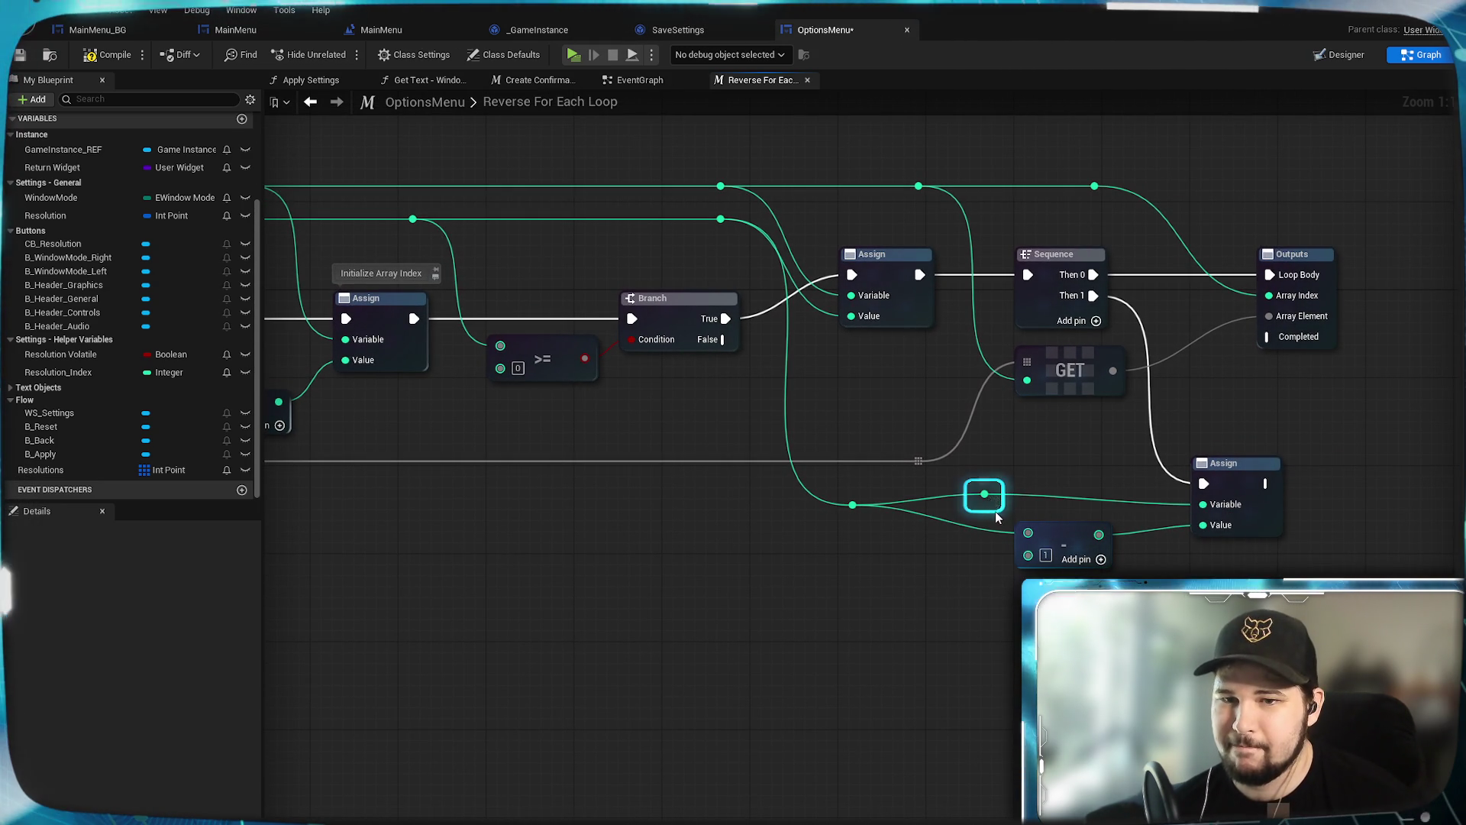
pyautogui.moveTo(996, 505); pyautogui.dragTo(1028, 533)
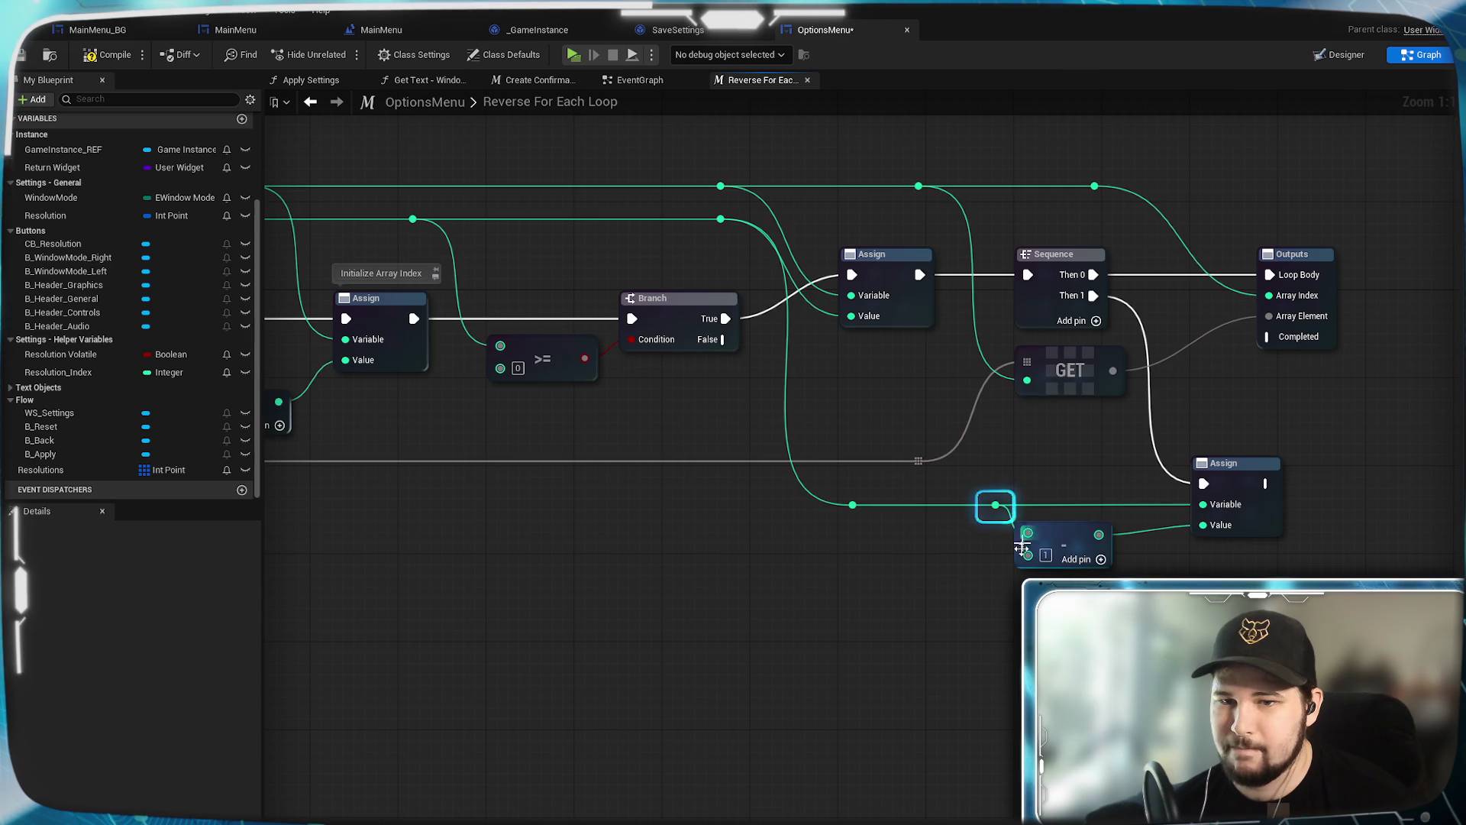
pyautogui.click(953, 709)
pyautogui.moveTo(953, 709); pyautogui.dragTo(901, 749)
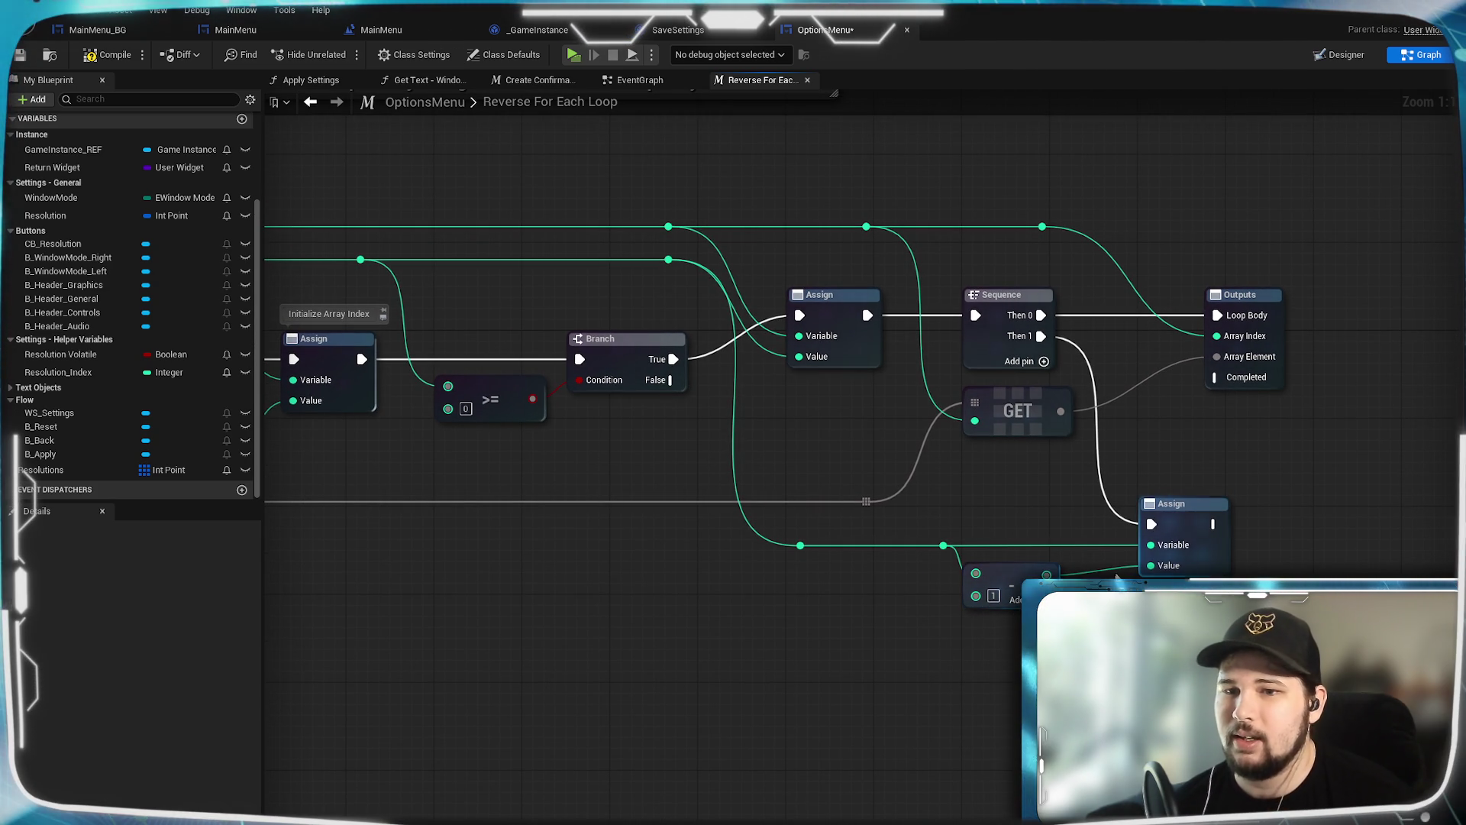
pyautogui.scroll(-2, 1117, 575)
pyautogui.scroll(2, 877, 645)
pyautogui.doubleClick(1143, 555)
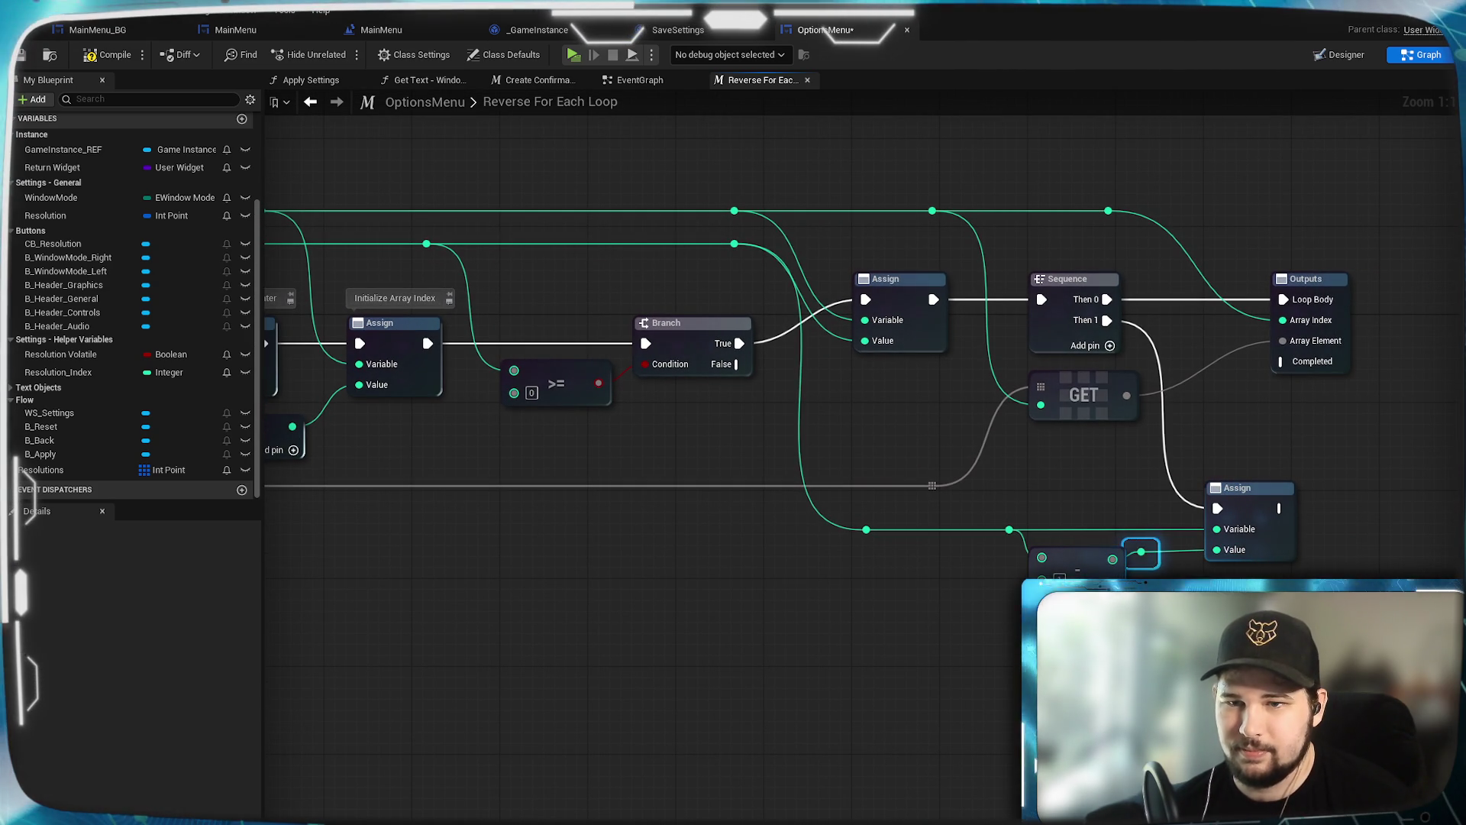
pyautogui.moveTo(1144, 555)
pyautogui.mouseDown()
pyautogui.moveTo(1097, 543)
pyautogui.moveTo(1327, 540)
pyautogui.mouseUp()
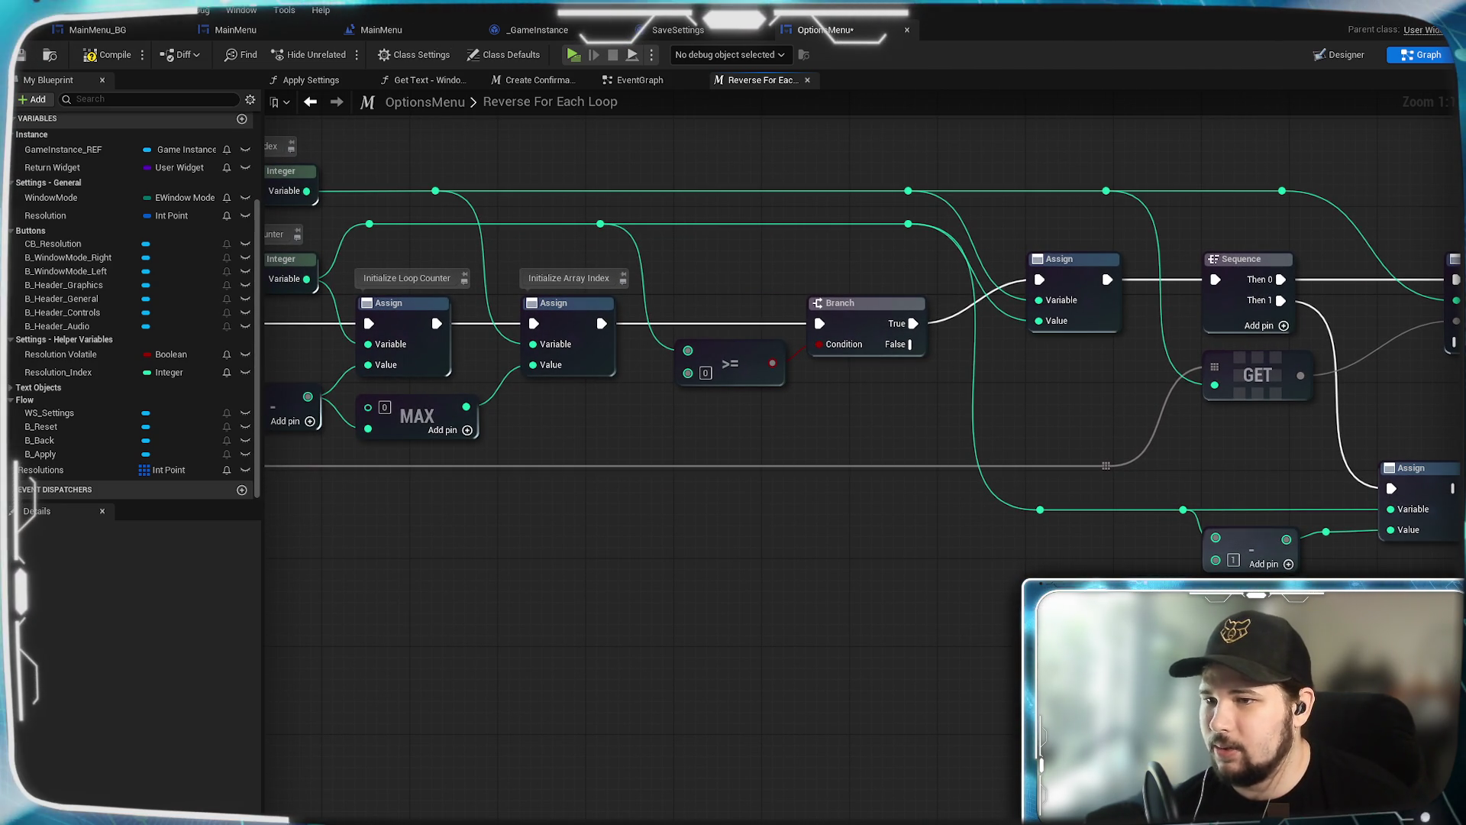
pyautogui.moveTo(814, 331); pyautogui.dragTo(732, 382)
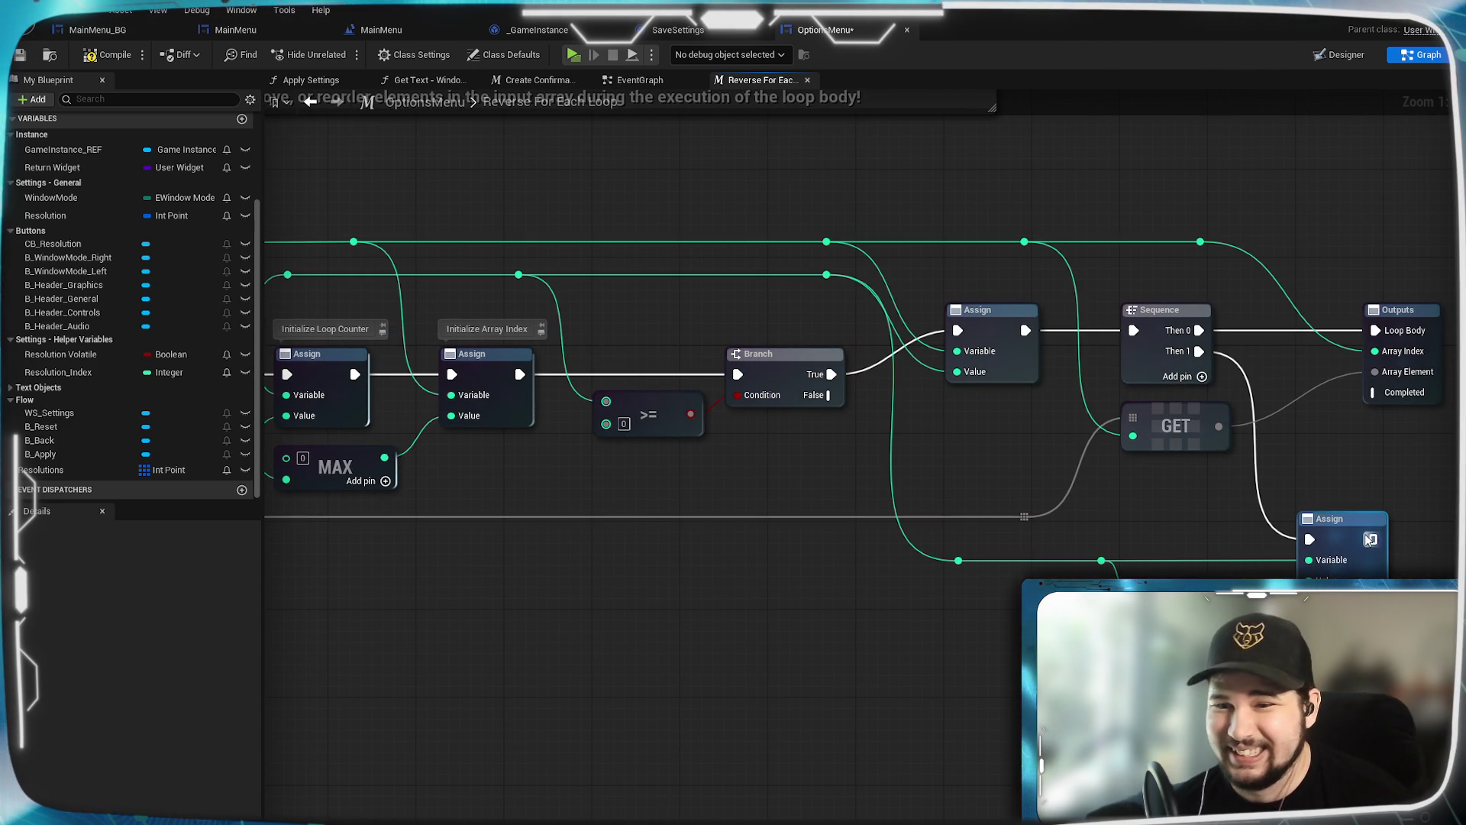
pyautogui.moveTo(1371, 540)
pyautogui.mouseDown()
pyautogui.moveTo(788, 598)
pyautogui.moveTo(737, 374)
pyautogui.mouseUp()
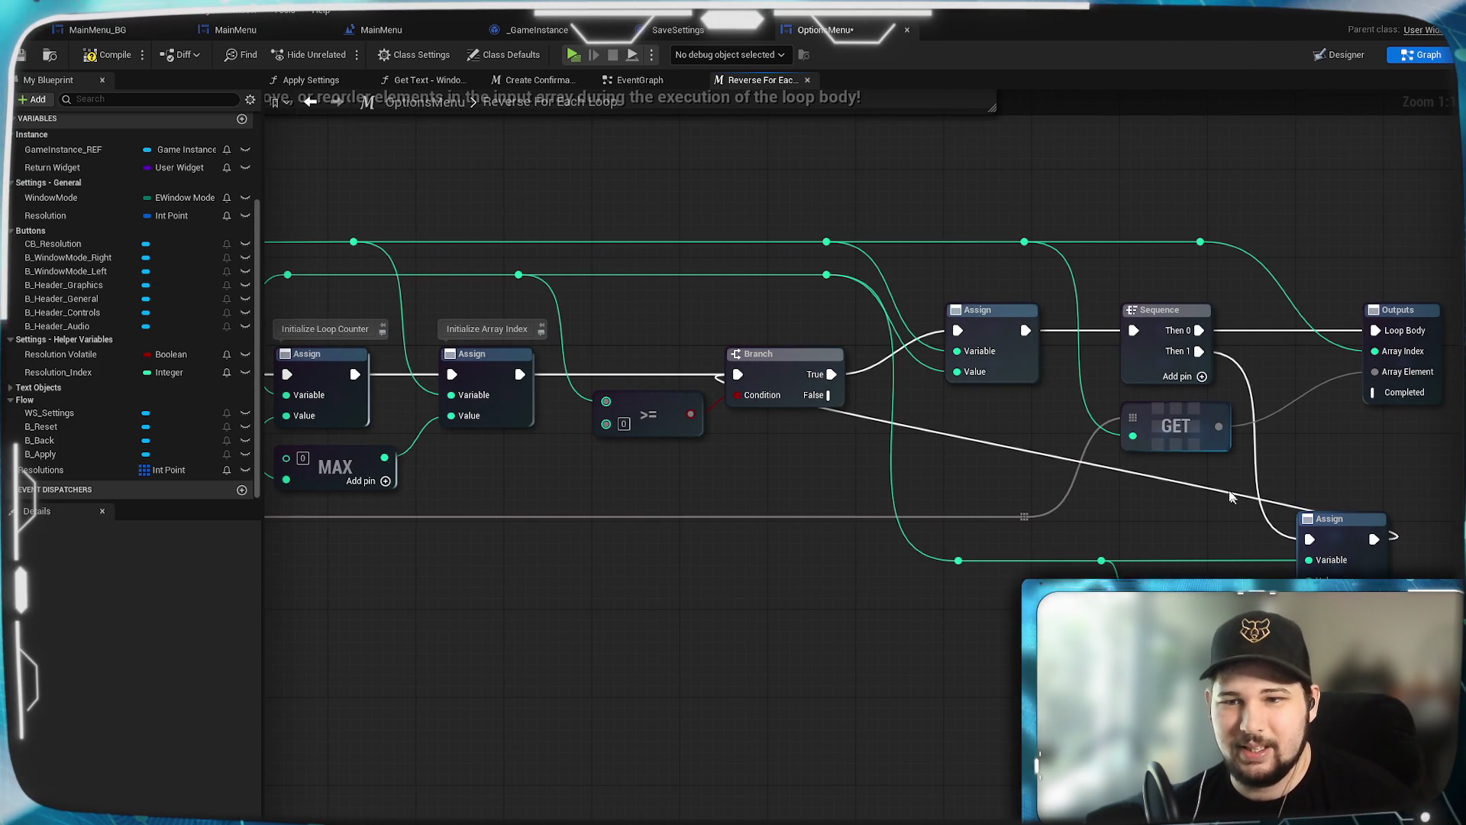
# Step: Route the decrement Assign's loop-back wire into the Branch below the other nodes with a reroute
pyautogui.doubleClick(1200, 486)
pyautogui.moveTo(1198, 485)
pyautogui.mouseDown()
pyautogui.moveTo(1153, 611)
pyautogui.moveTo(755, 647)
pyautogui.mouseUp()
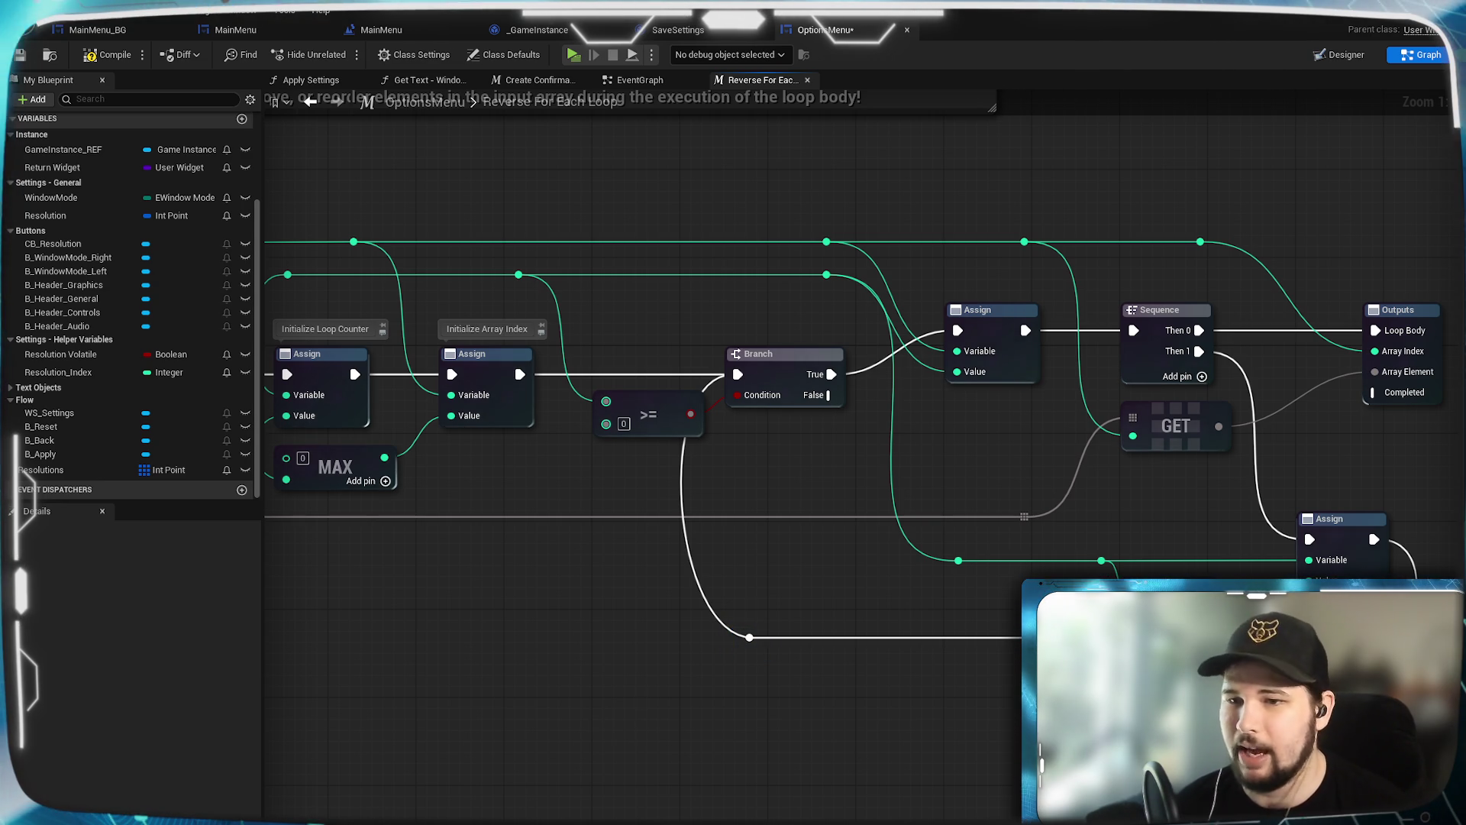
pyautogui.moveTo(840, 458); pyautogui.dragTo(791, 454)
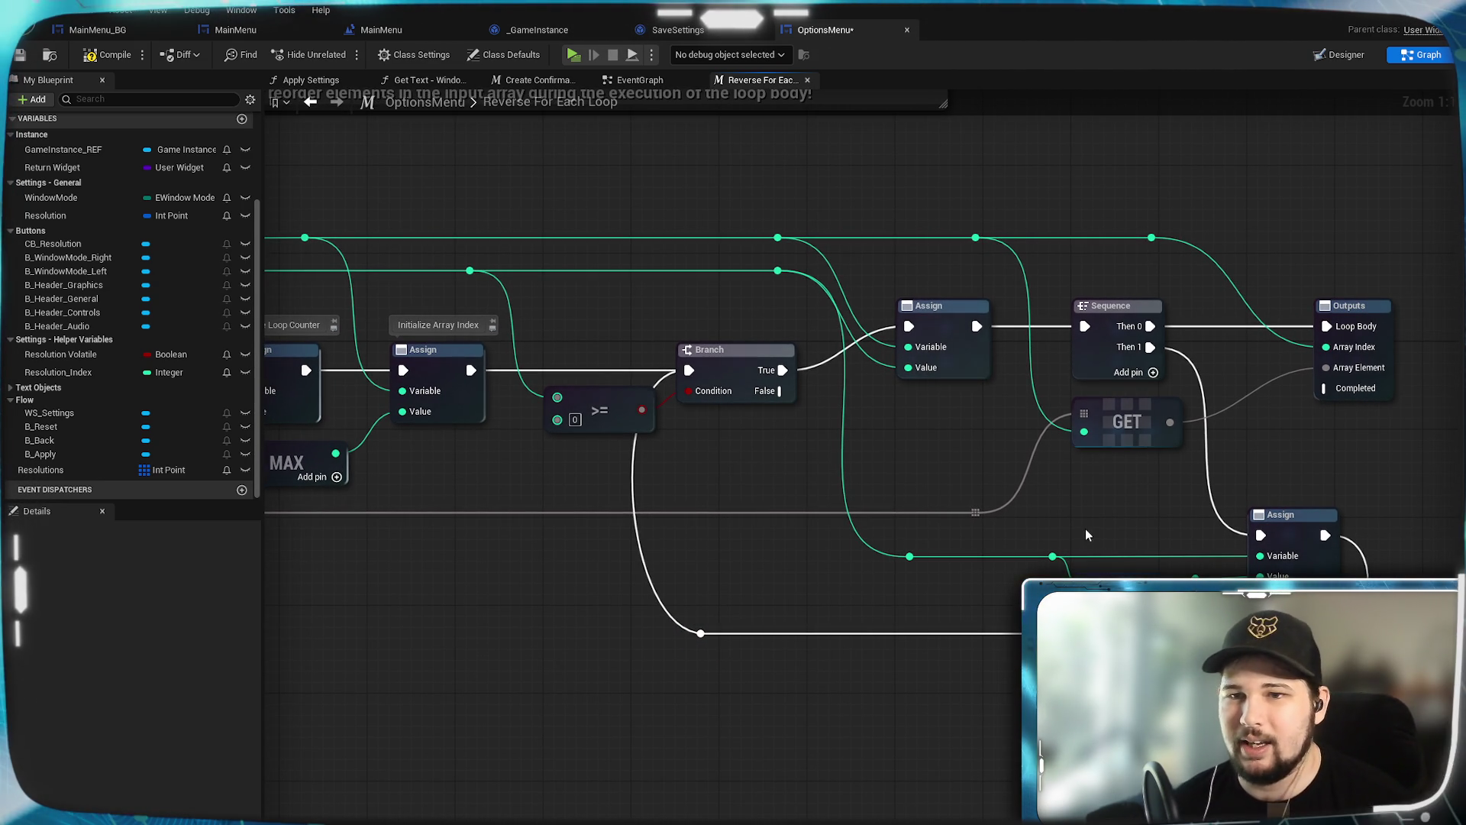
pyautogui.moveTo(1146, 474); pyautogui.dragTo(1092, 459)
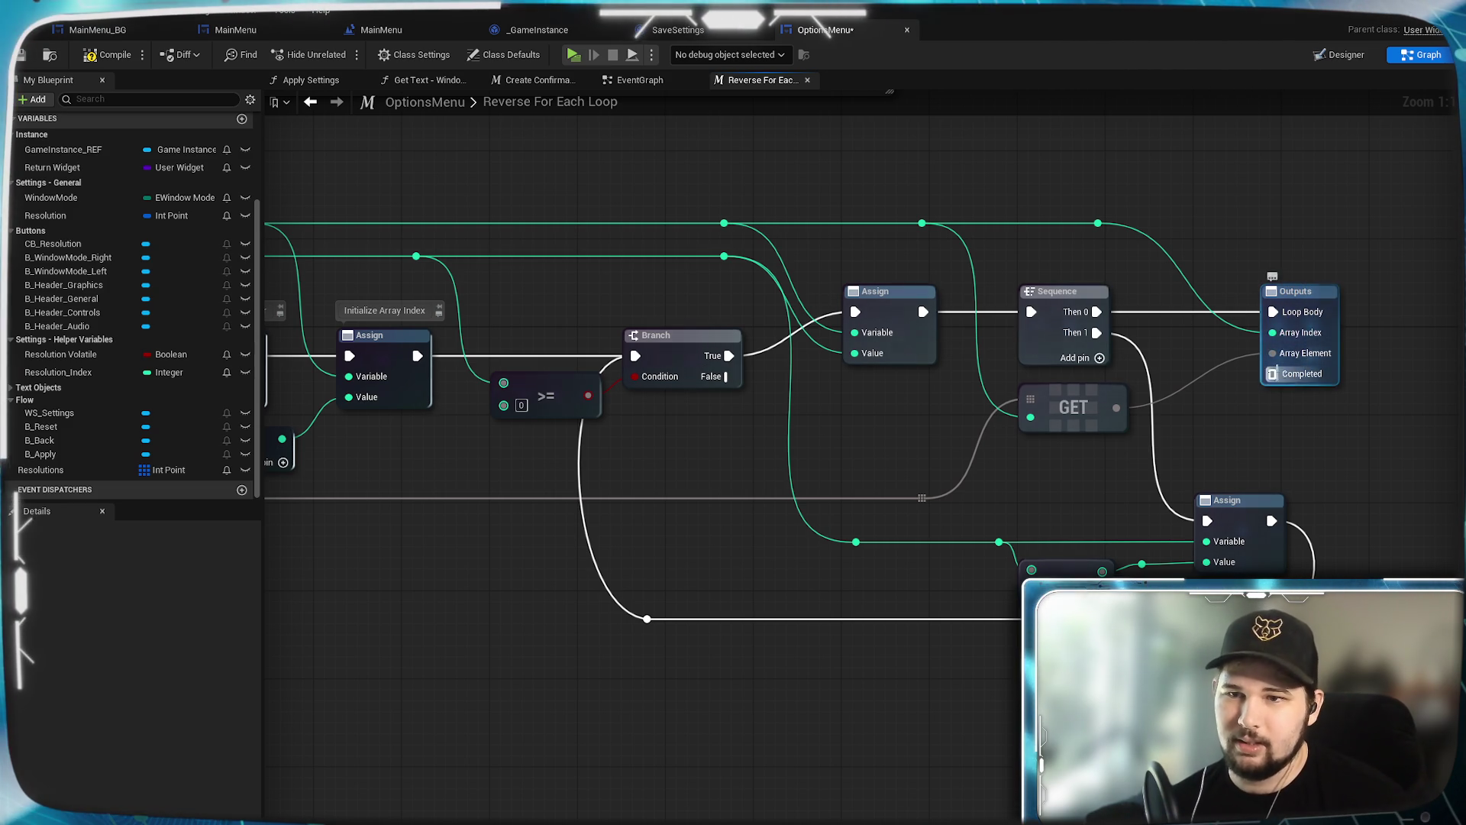
pyautogui.moveTo(1284, 348)
pyautogui.mouseDown()
pyautogui.moveTo(1367, 373)
pyautogui.moveTo(1451, 427)
pyautogui.moveTo(1382, 382)
pyautogui.moveTo(1433, 492)
pyautogui.mouseUp()
pyautogui.moveTo(1167, 435); pyautogui.dragTo(1043, 380)
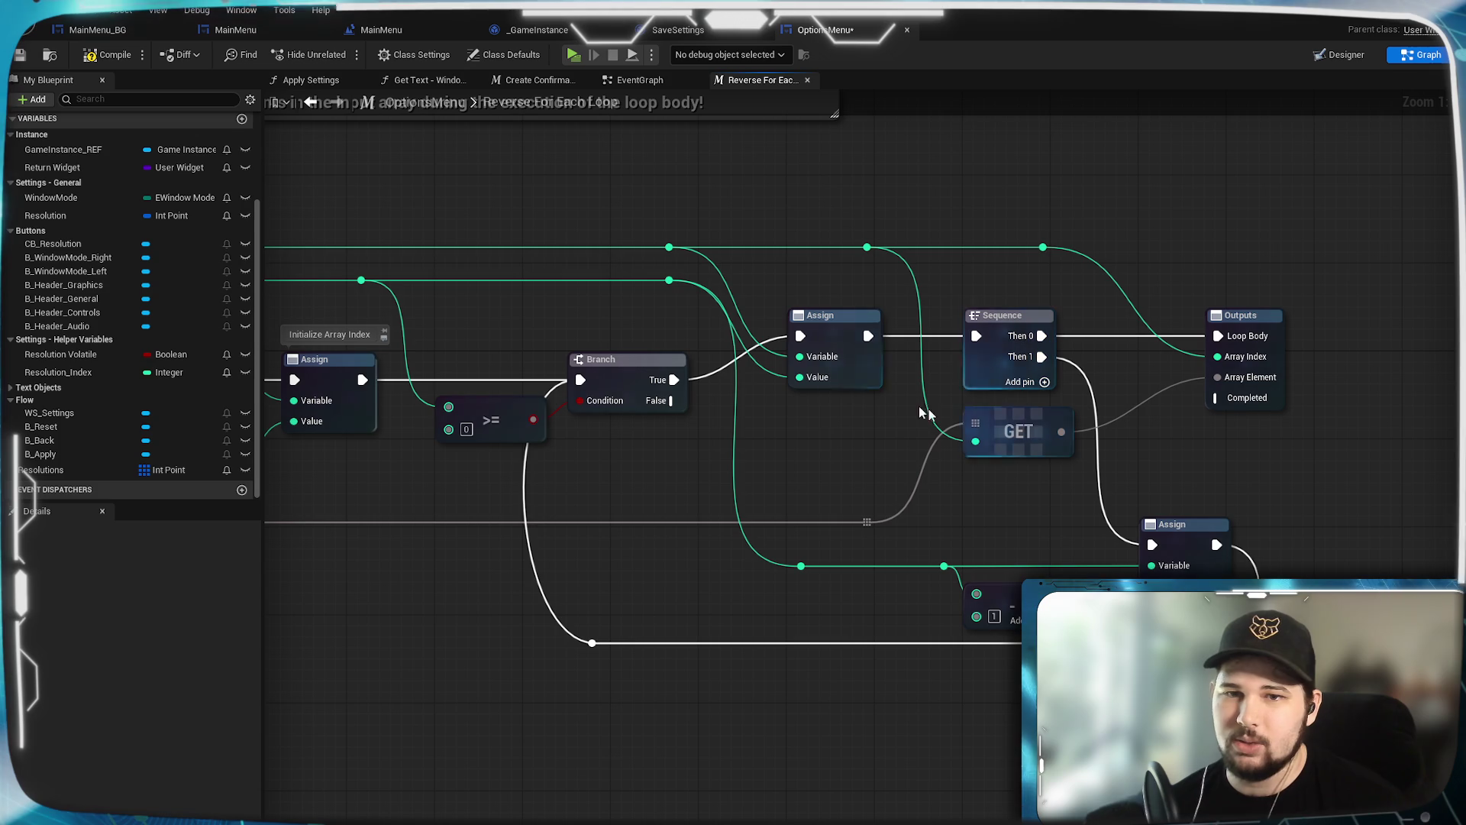
pyautogui.moveTo(705, 431); pyautogui.dragTo(764, 429)
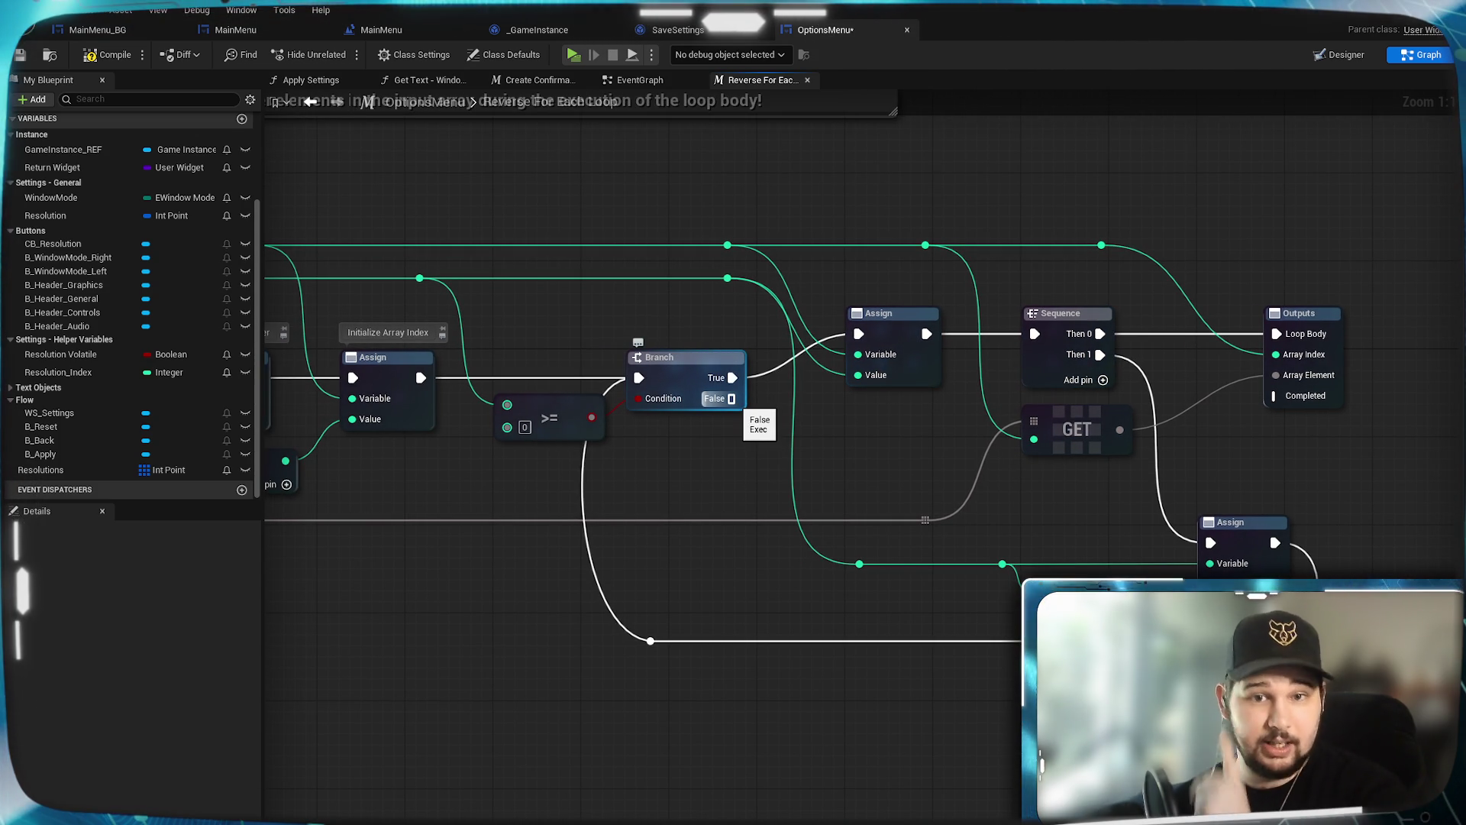
# Step: Connect the Branch's False output to the Outputs node's Completed pin
pyautogui.moveTo(731, 398)
pyautogui.mouseDown()
pyautogui.moveTo(956, 419)
pyautogui.moveTo(1283, 411)
pyautogui.moveTo(1274, 396)
pyautogui.mouseUp()
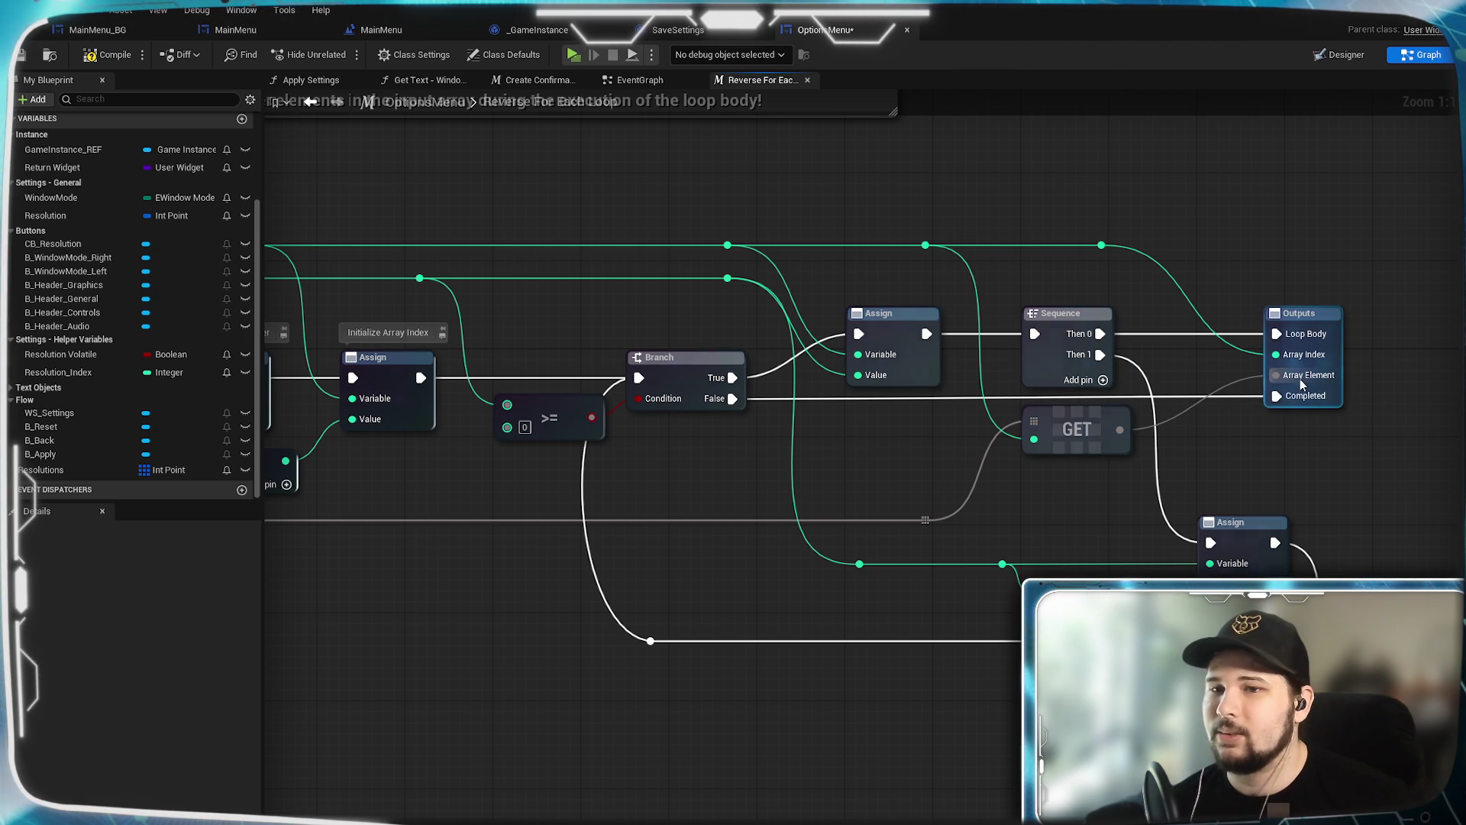
pyautogui.moveTo(1296, 378)
pyautogui.mouseDown()
pyautogui.moveTo(1169, 452)
pyautogui.moveTo(1051, 478)
pyautogui.moveTo(975, 537)
pyautogui.moveTo(866, 514)
pyautogui.moveTo(964, 488)
pyautogui.mouseUp()
pyautogui.scroll(-3, 984, 530)
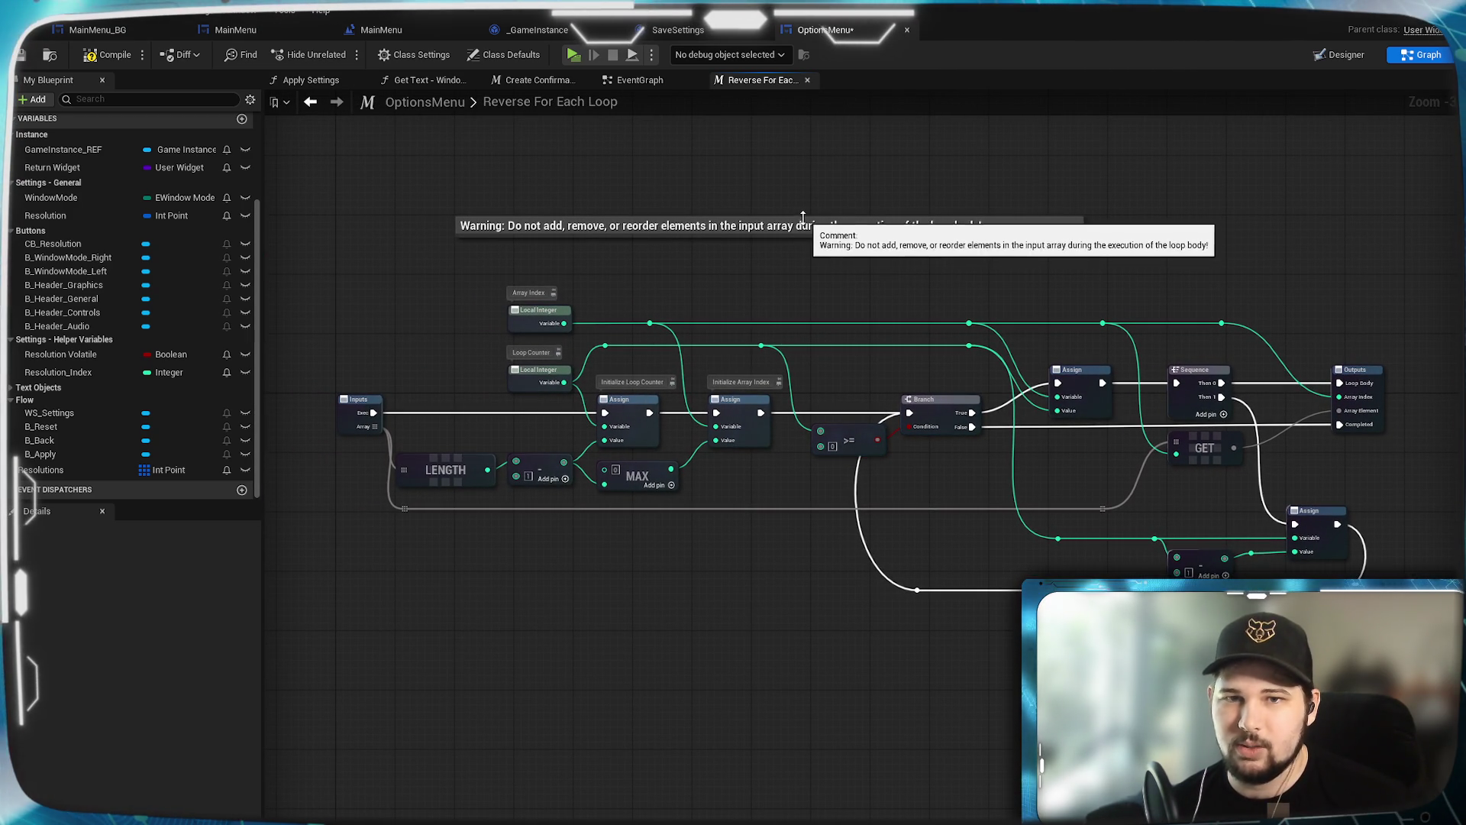
# Step: Move the warning comment down slightly and widen its box to the right
pyautogui.click(1052, 239)
pyautogui.moveTo(1051, 235); pyautogui.dragTo(1054, 255)
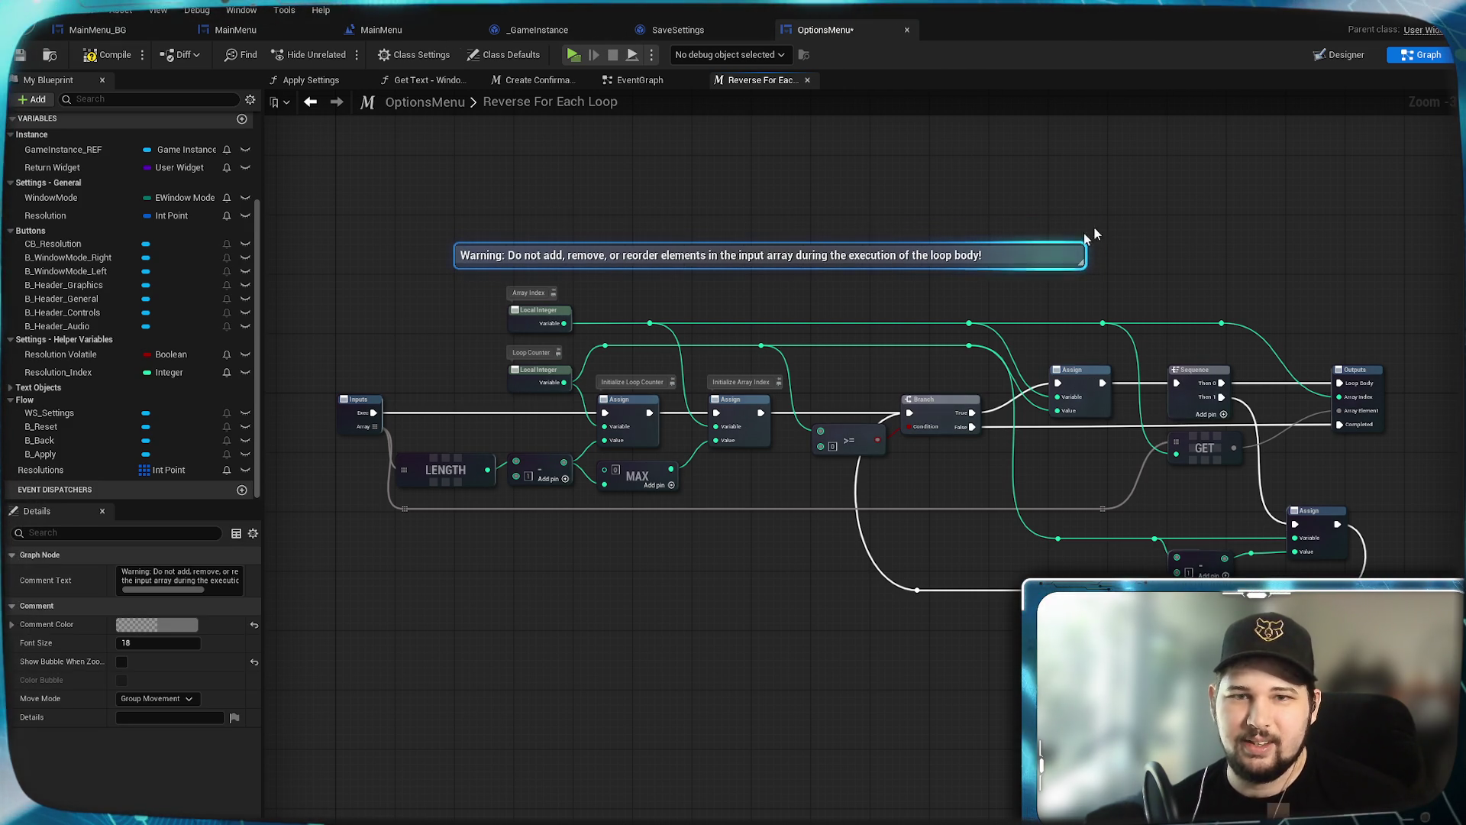
pyautogui.click(1069, 257)
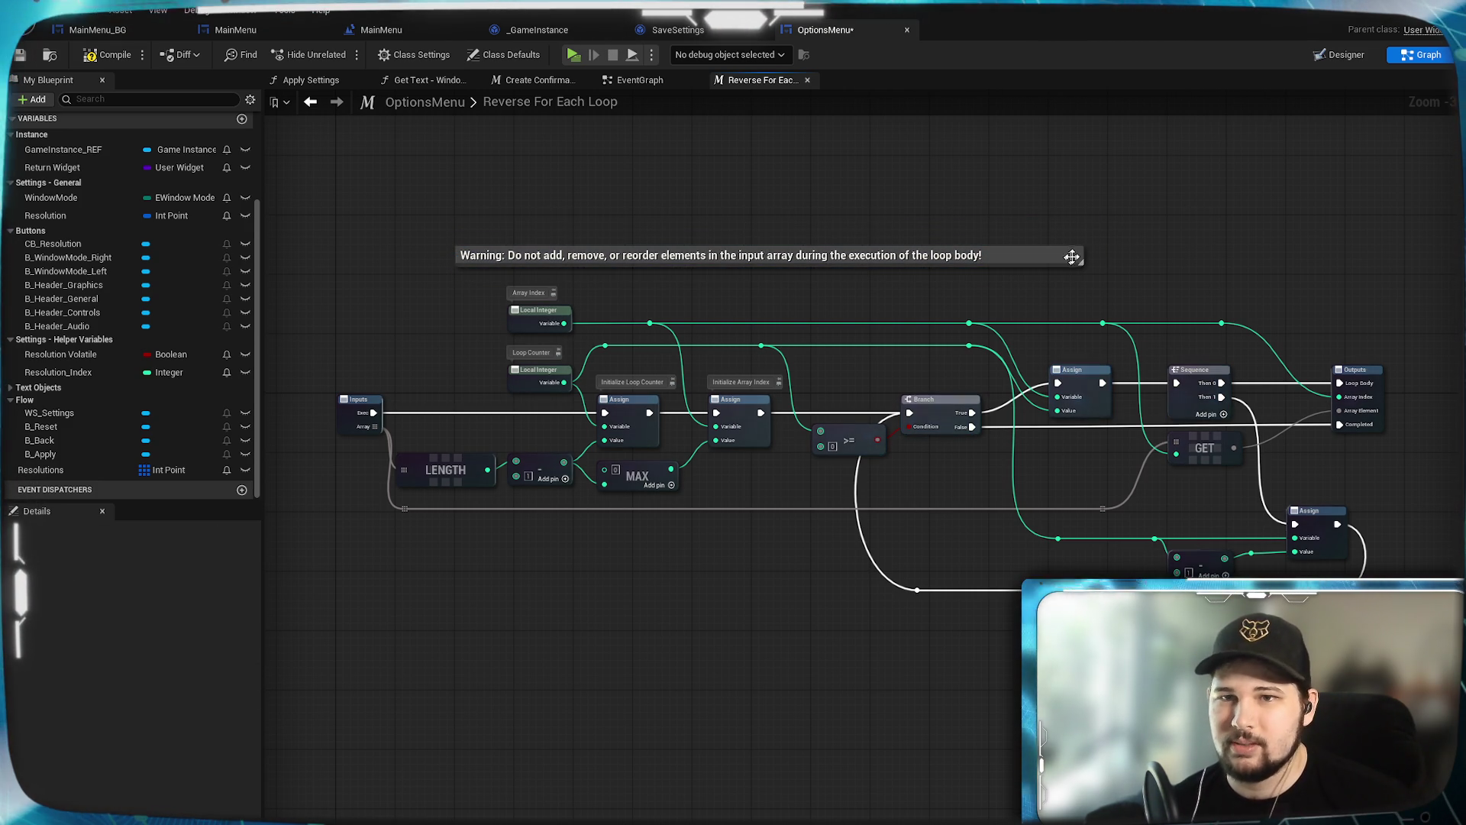
pyautogui.moveTo(1082, 258); pyautogui.dragTo(1286, 254)
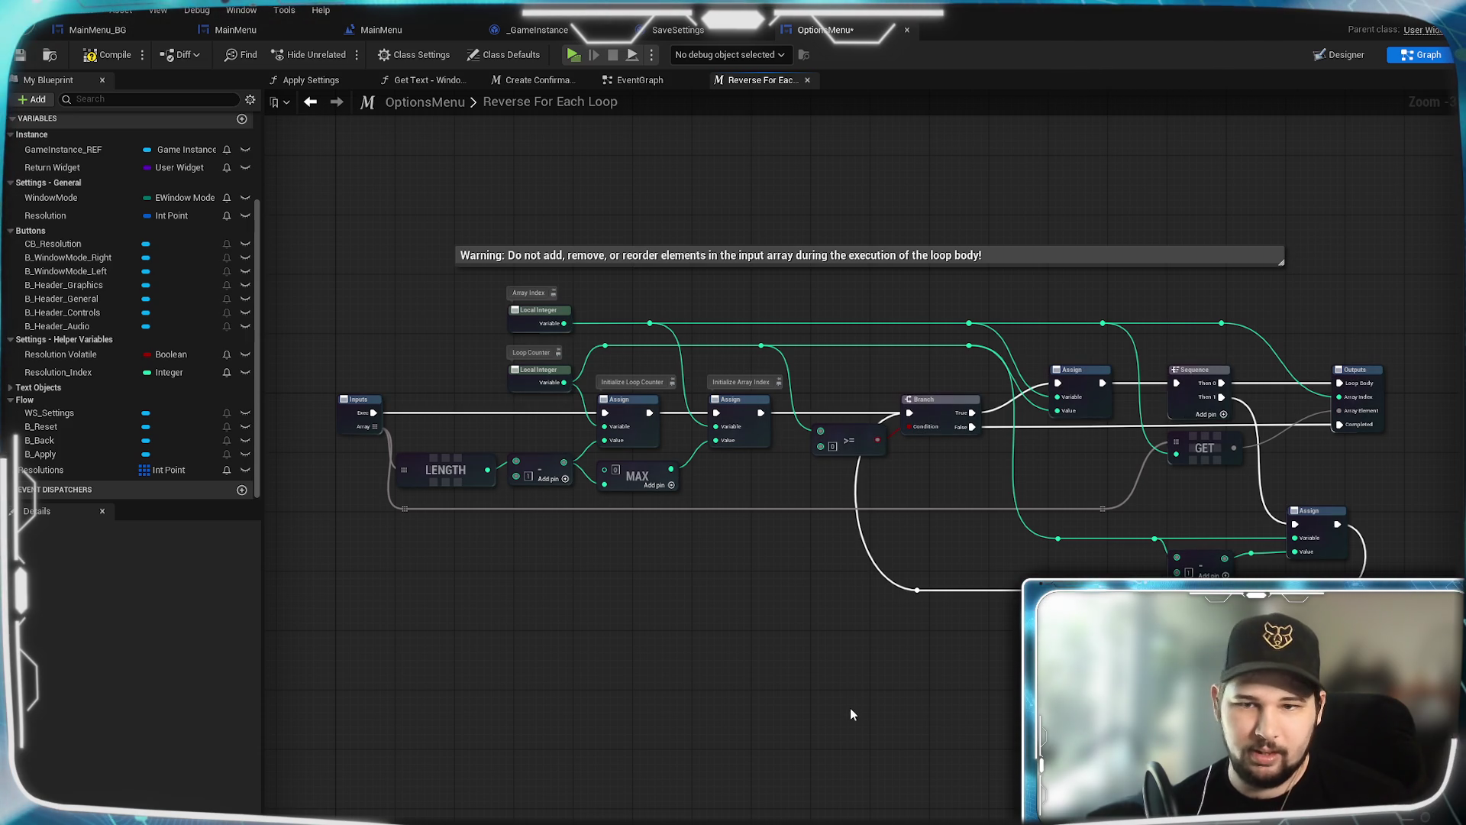
pyautogui.moveTo(852, 713)
pyautogui.mouseDown()
pyautogui.moveTo(841, 734)
pyautogui.moveTo(824, 719)
pyautogui.moveTo(824, 672)
pyautogui.mouseUp()
pyautogui.scroll(2, 824, 672)
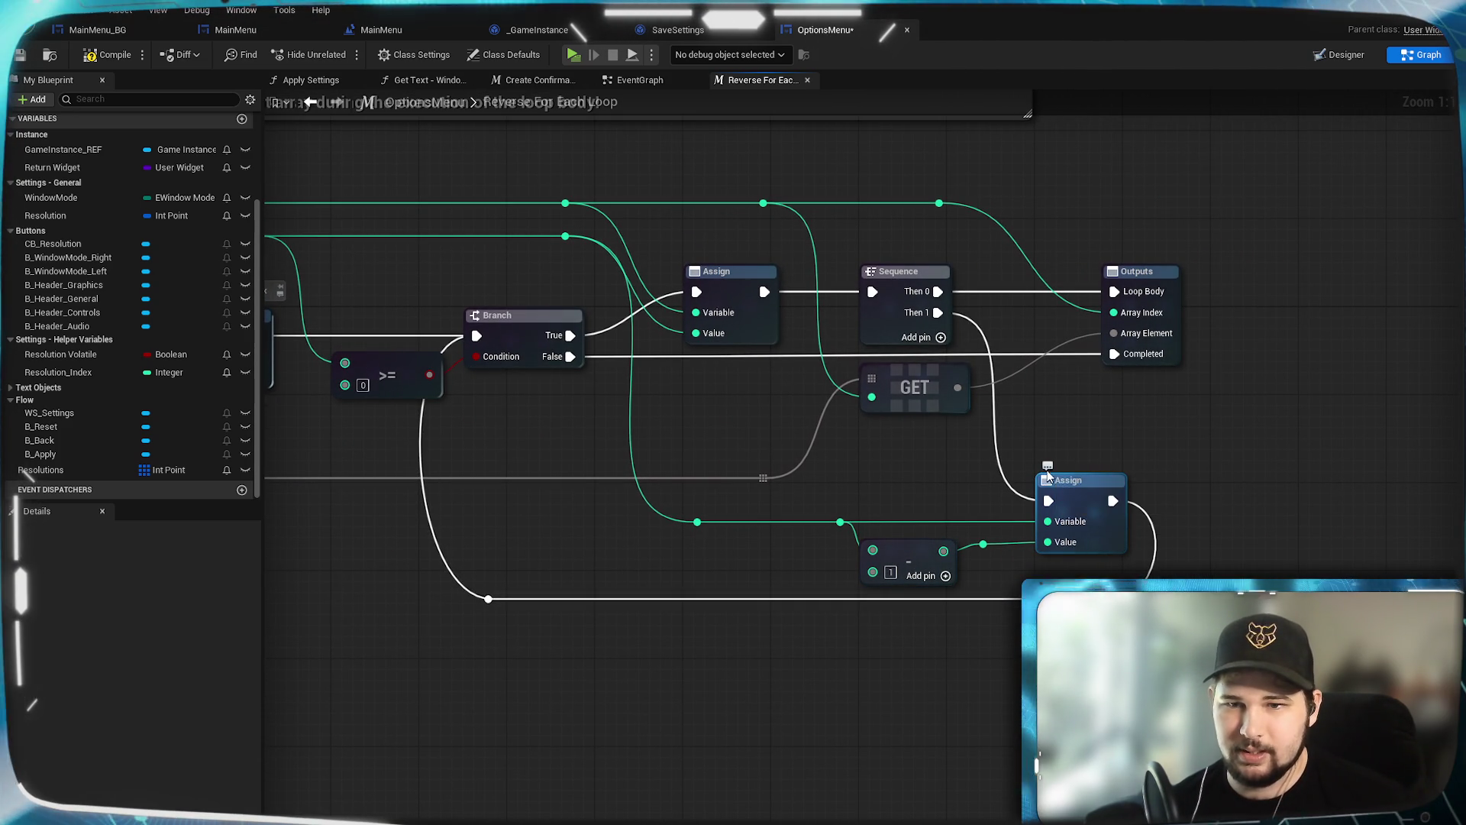
# Step: Comment the decrement Assign node 'Decrement Loop Counter'
pyautogui.moveTo(1107, 475)
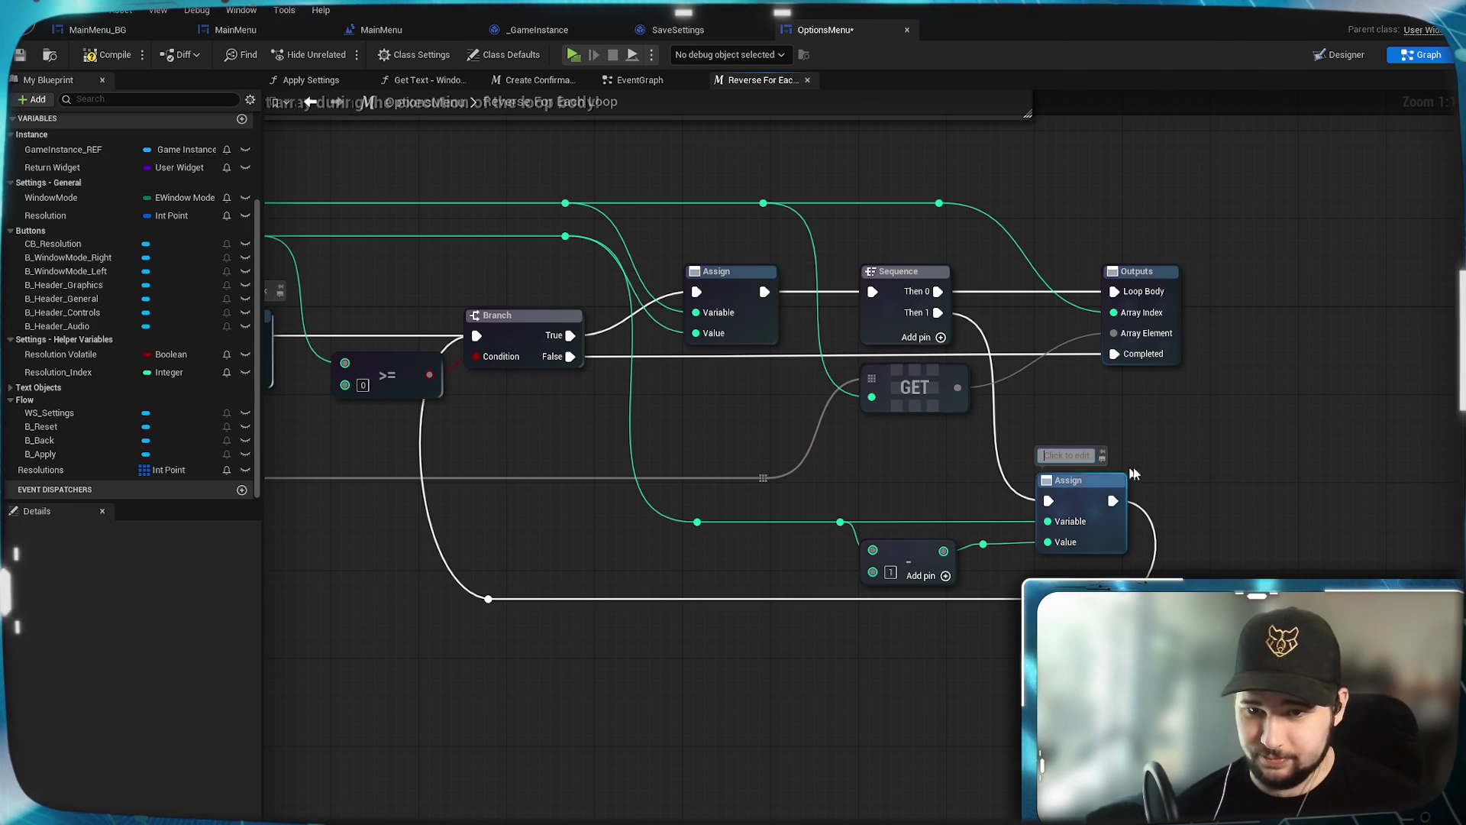
pyautogui.write('Decrement Loop Countyer')
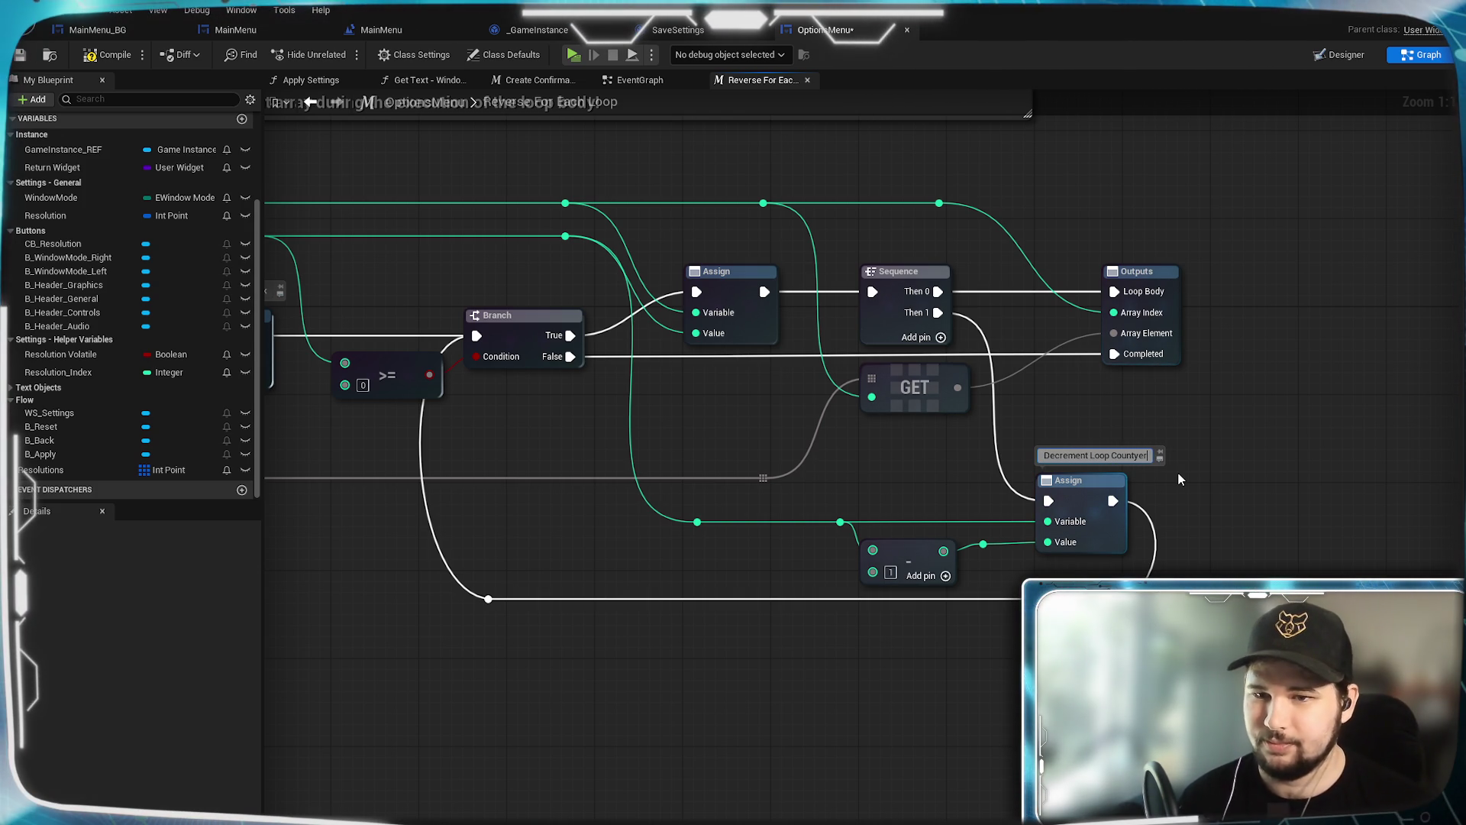
pyautogui.write('r')
pyautogui.press('Return')
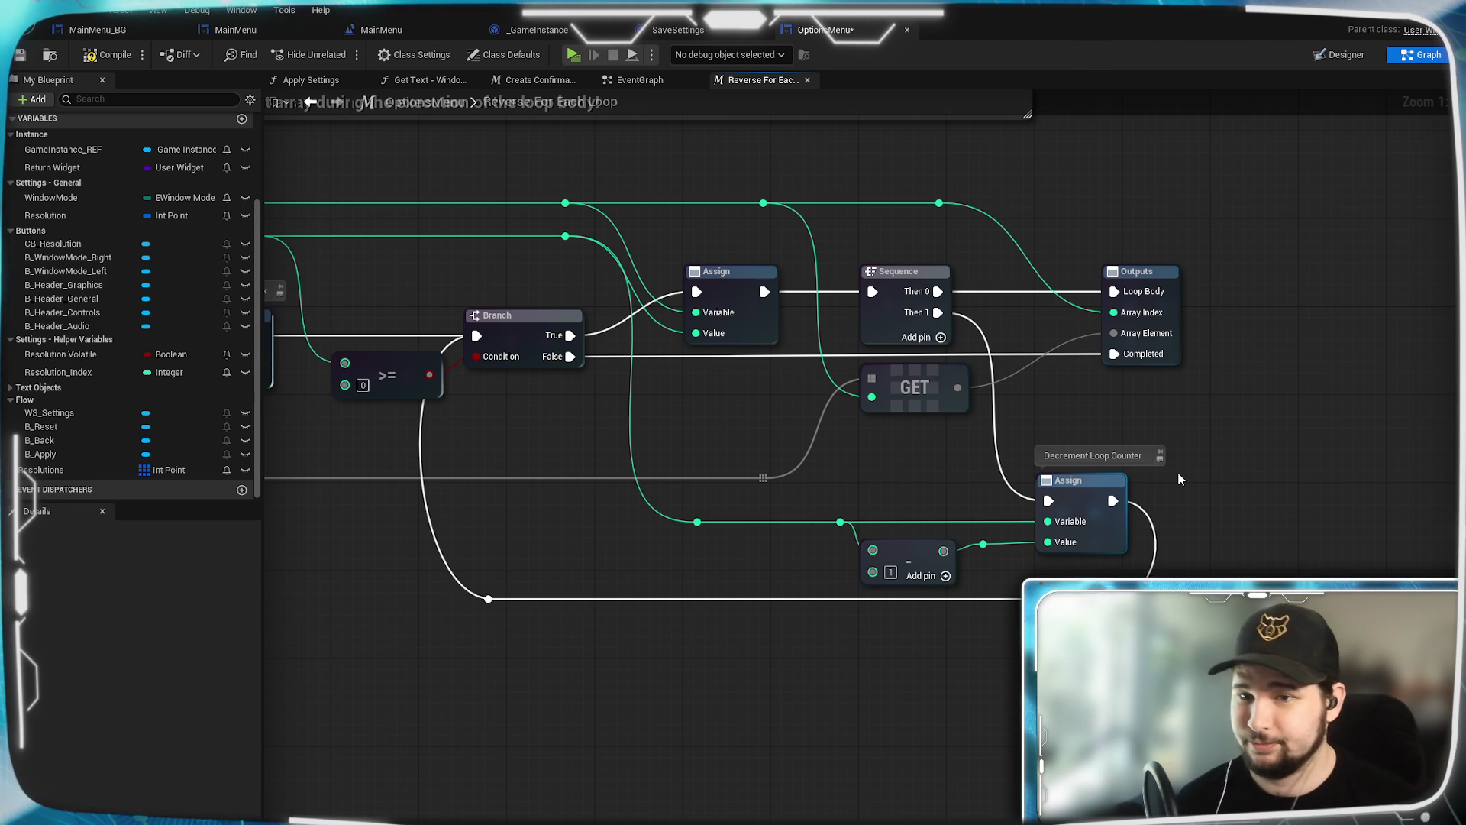
# Step: Comment the Sequence node 'Execute Loop Body', then compile and save the blueprint
pyautogui.moveTo(850, 456)
pyautogui.mouseDown()
pyautogui.moveTo(1082, 454)
pyautogui.moveTo(1008, 539)
pyautogui.mouseUp()
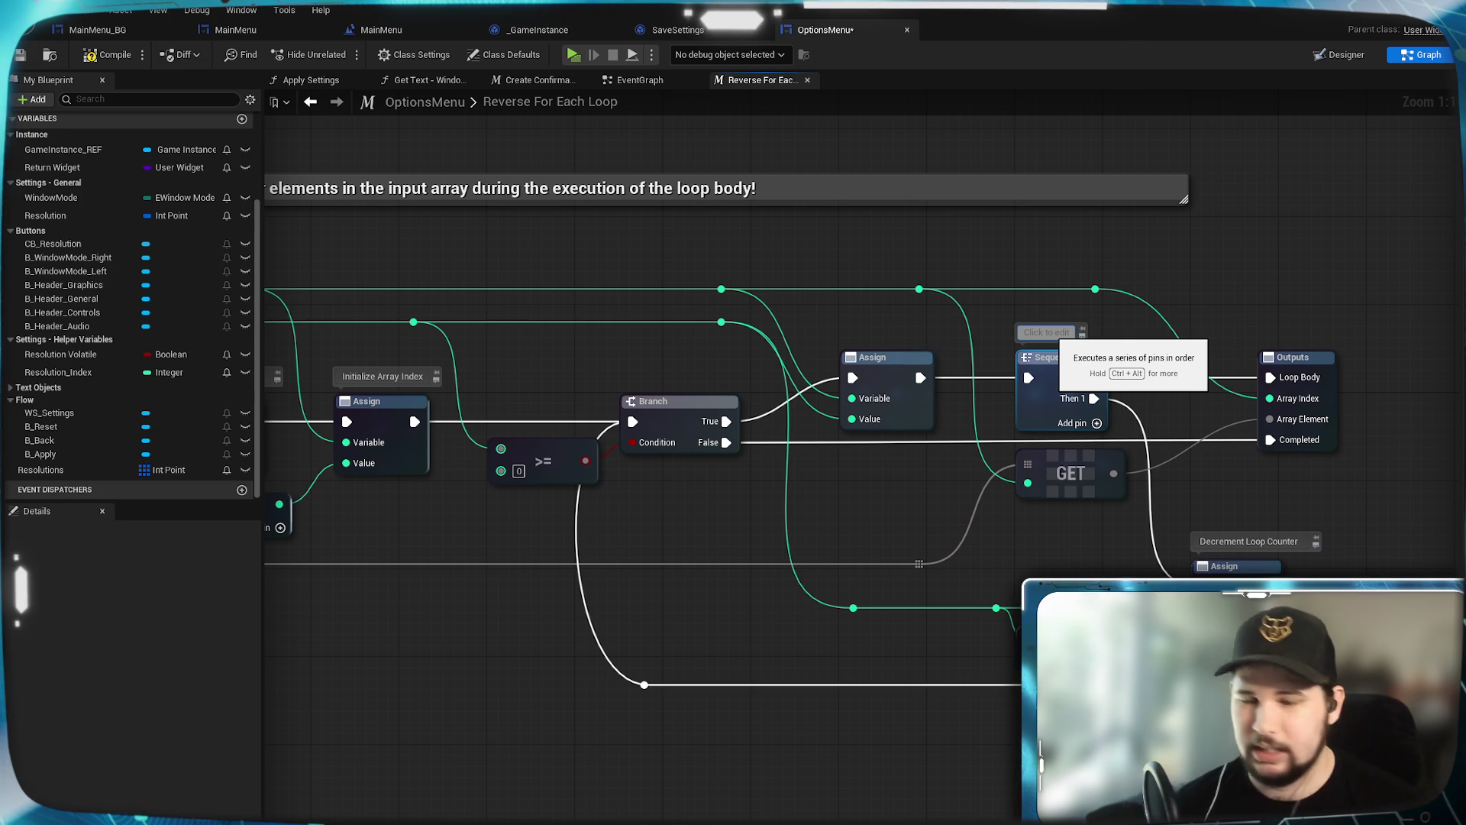
pyautogui.write('Execute')
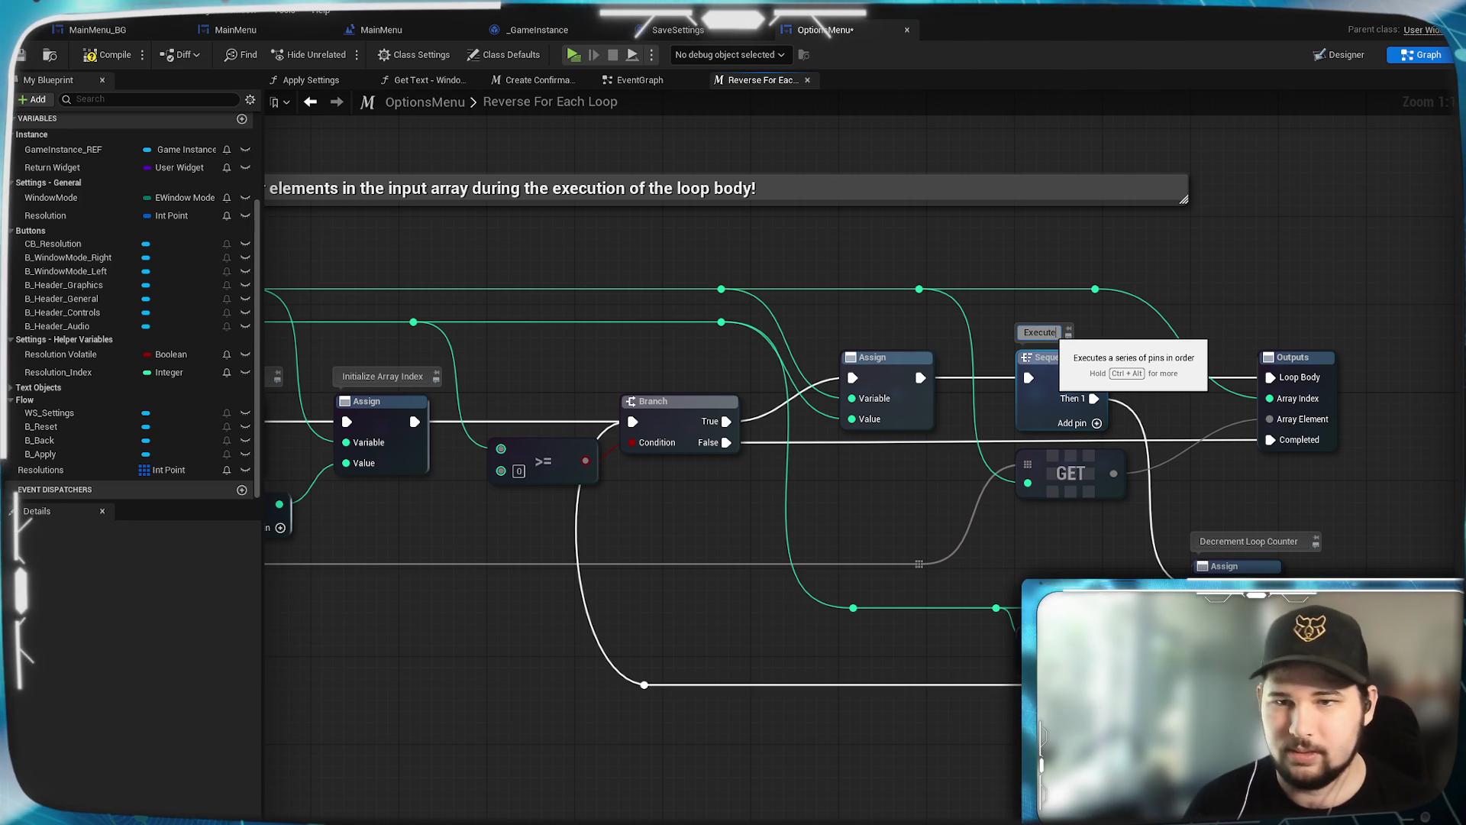
pyautogui.write(' Loop Body')
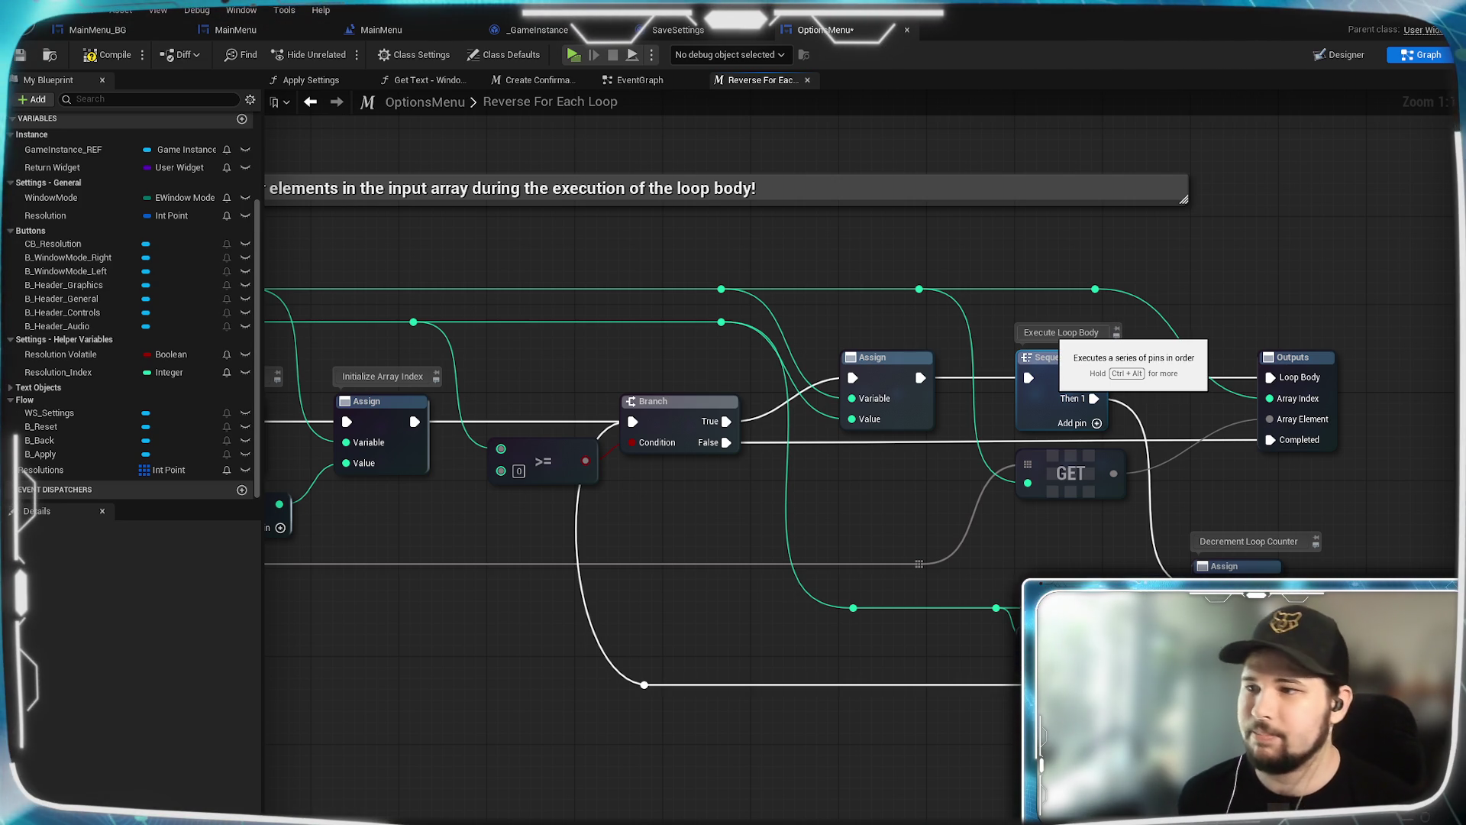
pyautogui.scroll(-3, 1050, 550)
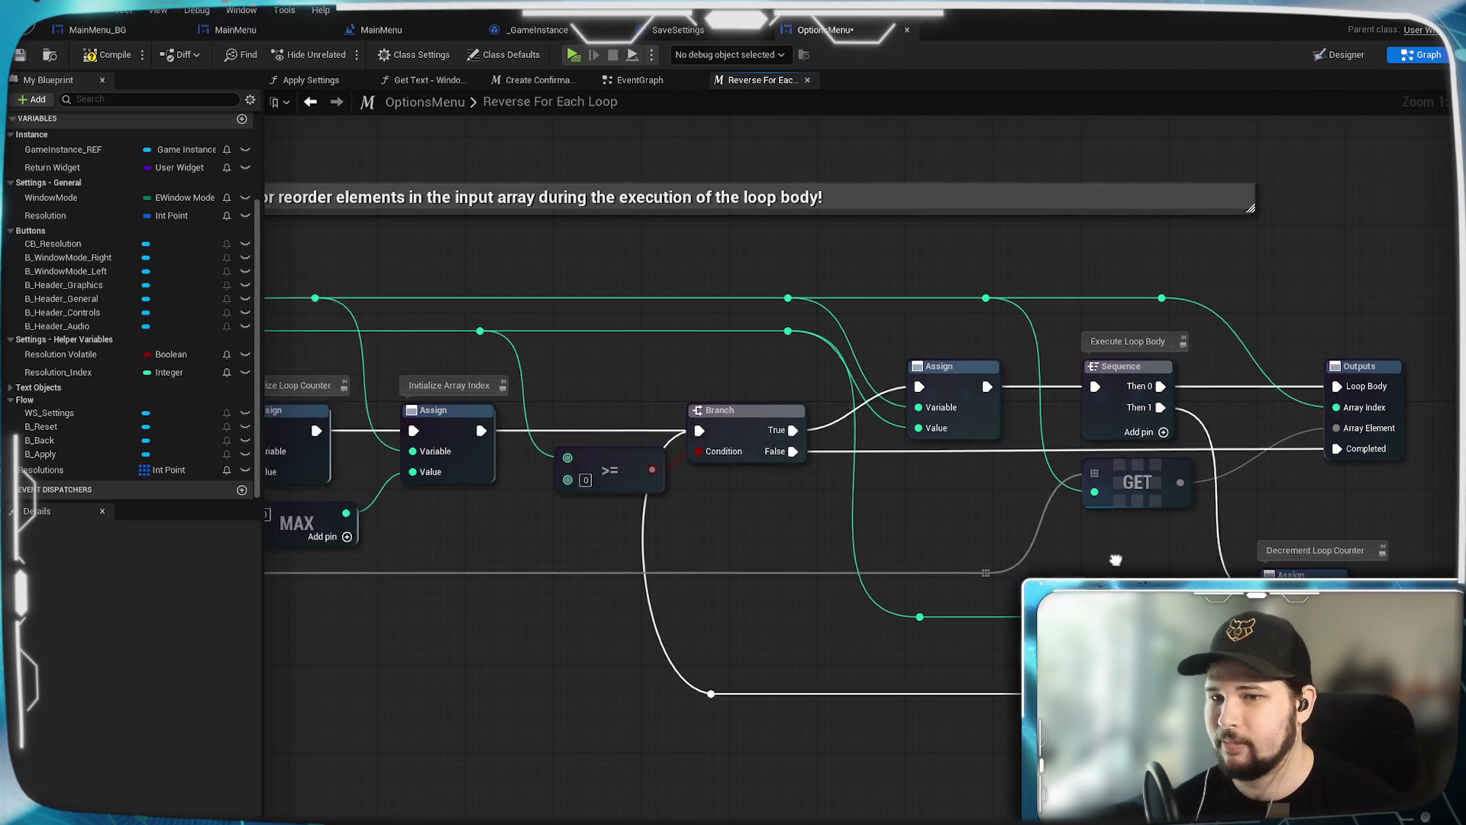
pyautogui.moveTo(1016, 593); pyautogui.dragTo(1053, 584)
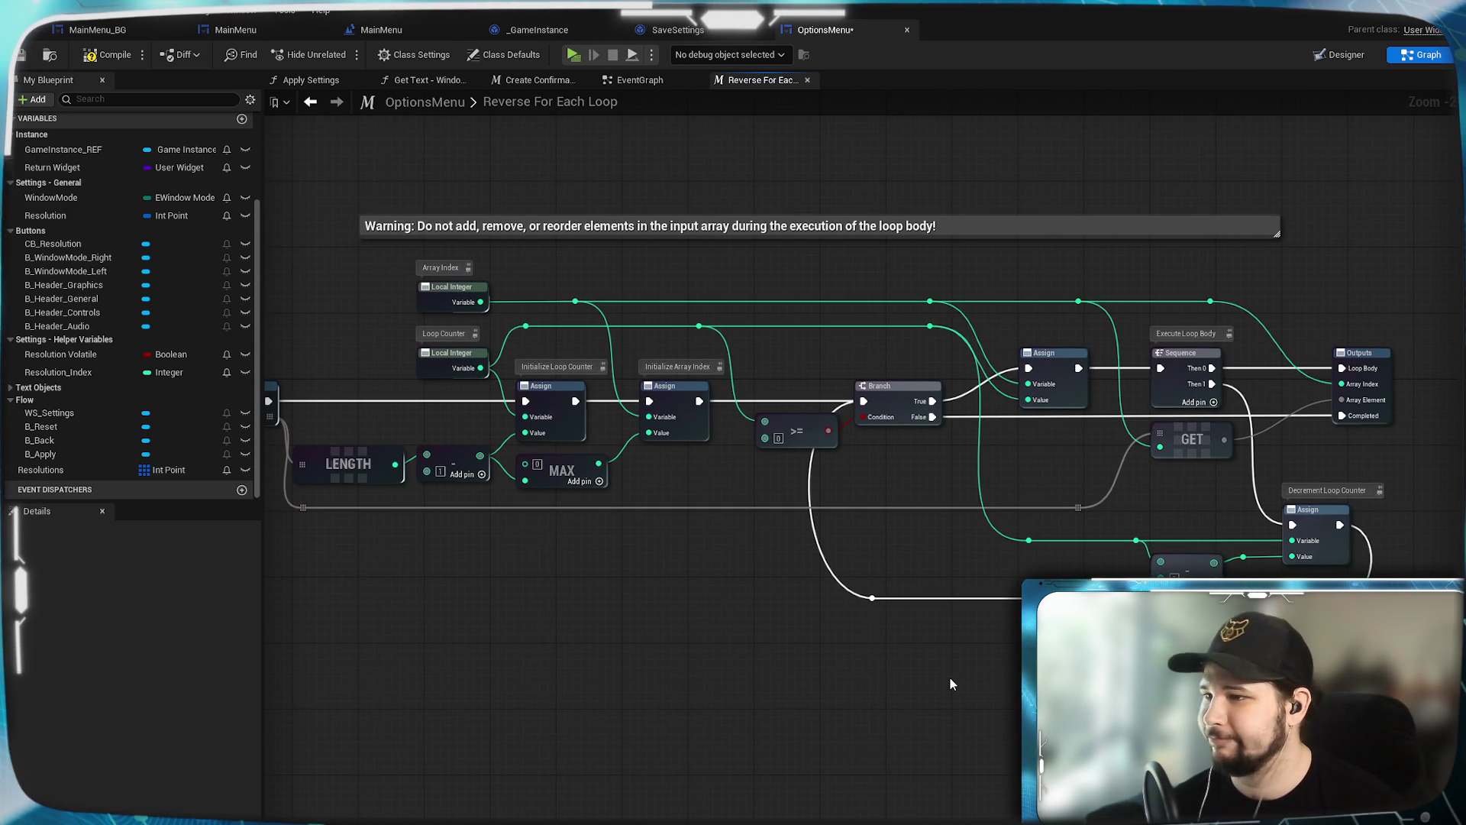
pyautogui.moveTo(950, 677)
pyautogui.mouseDown()
pyautogui.moveTo(1049, 650)
pyautogui.moveTo(949, 657)
pyautogui.mouseUp()
pyautogui.click(98, 55)
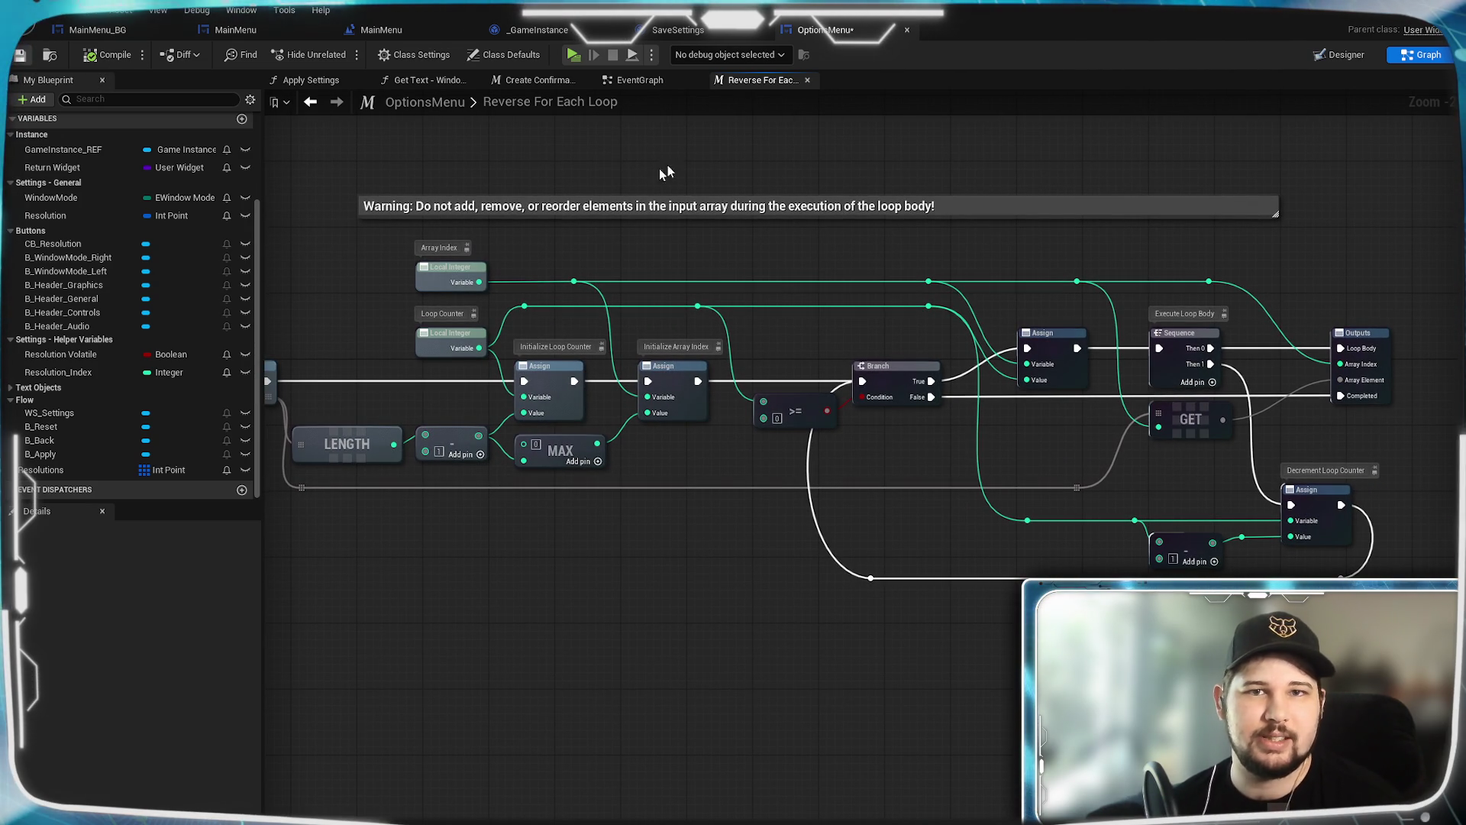
pyautogui.hotkey('ctrl', 's')
# Step: Switch back to the OptionsMenu EventGraph
pyautogui.click(640, 80)
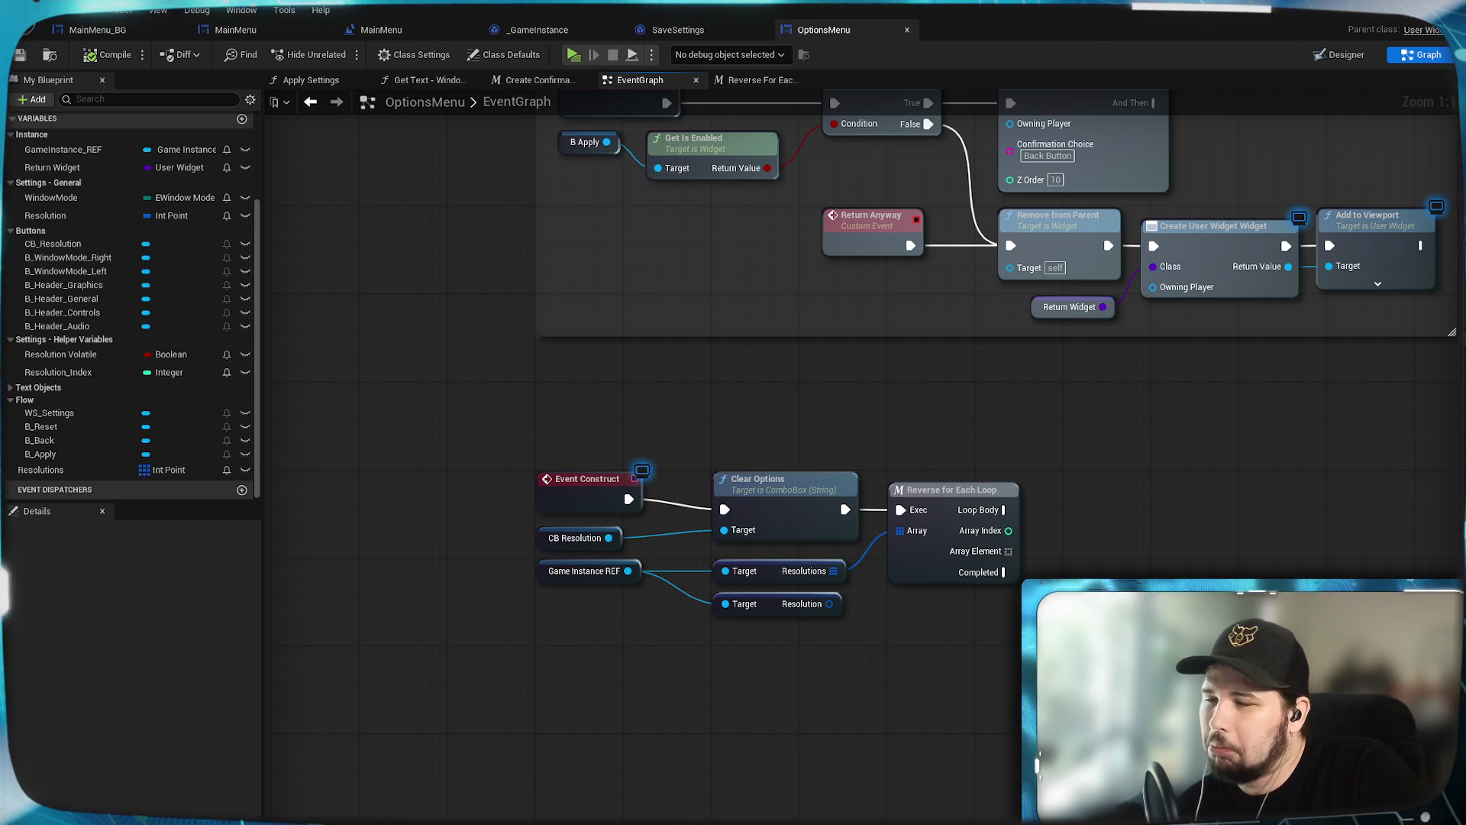
# Step: Add a Reverse for Each Loop node to the EventGraph and open its StandardMacros graph
pyautogui.rightClick(946, 675)
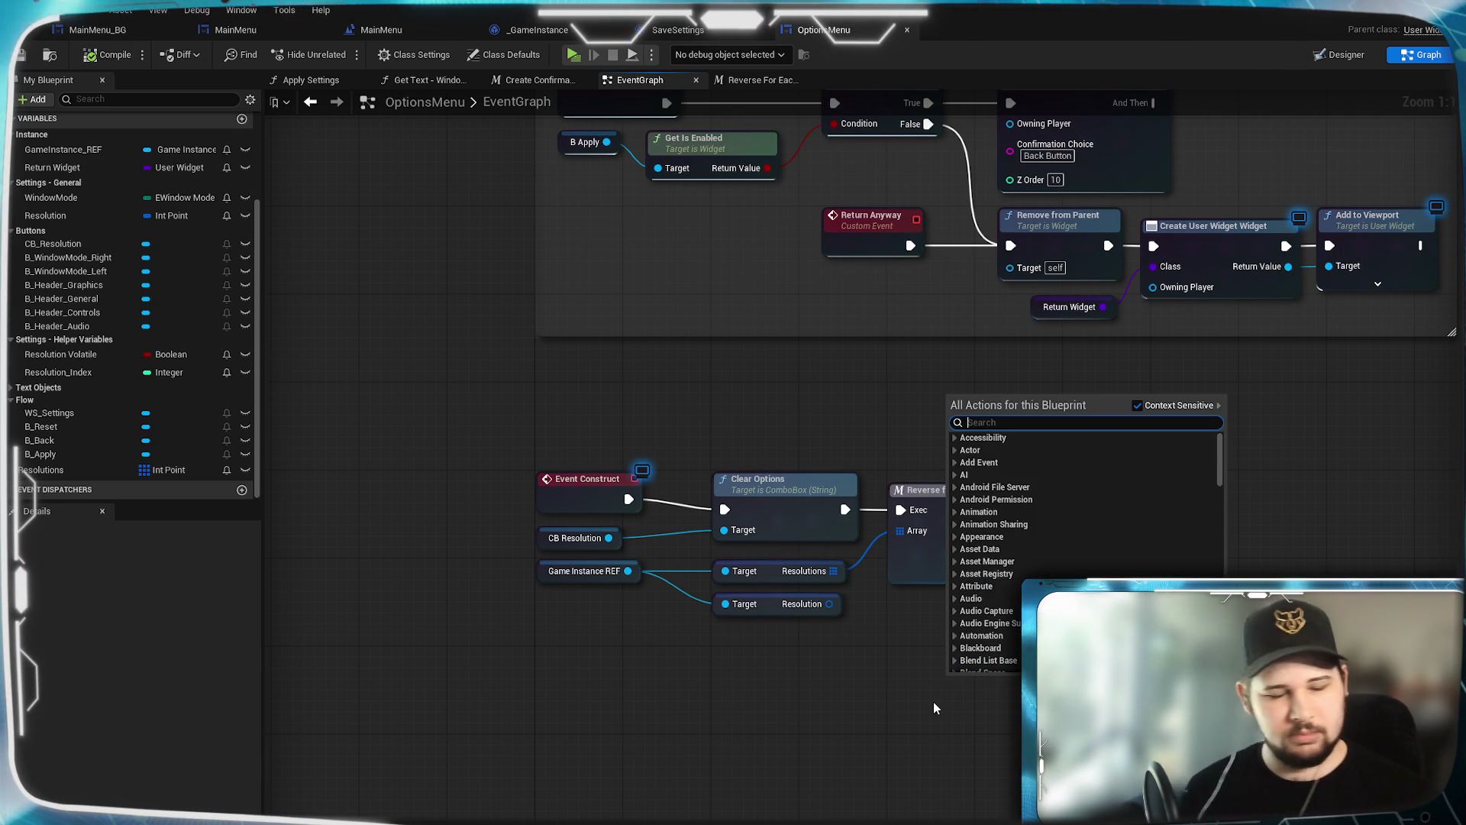
pyautogui.write('rt')
pyautogui.press('BackSpace')
pyautogui.press('BackSpace')
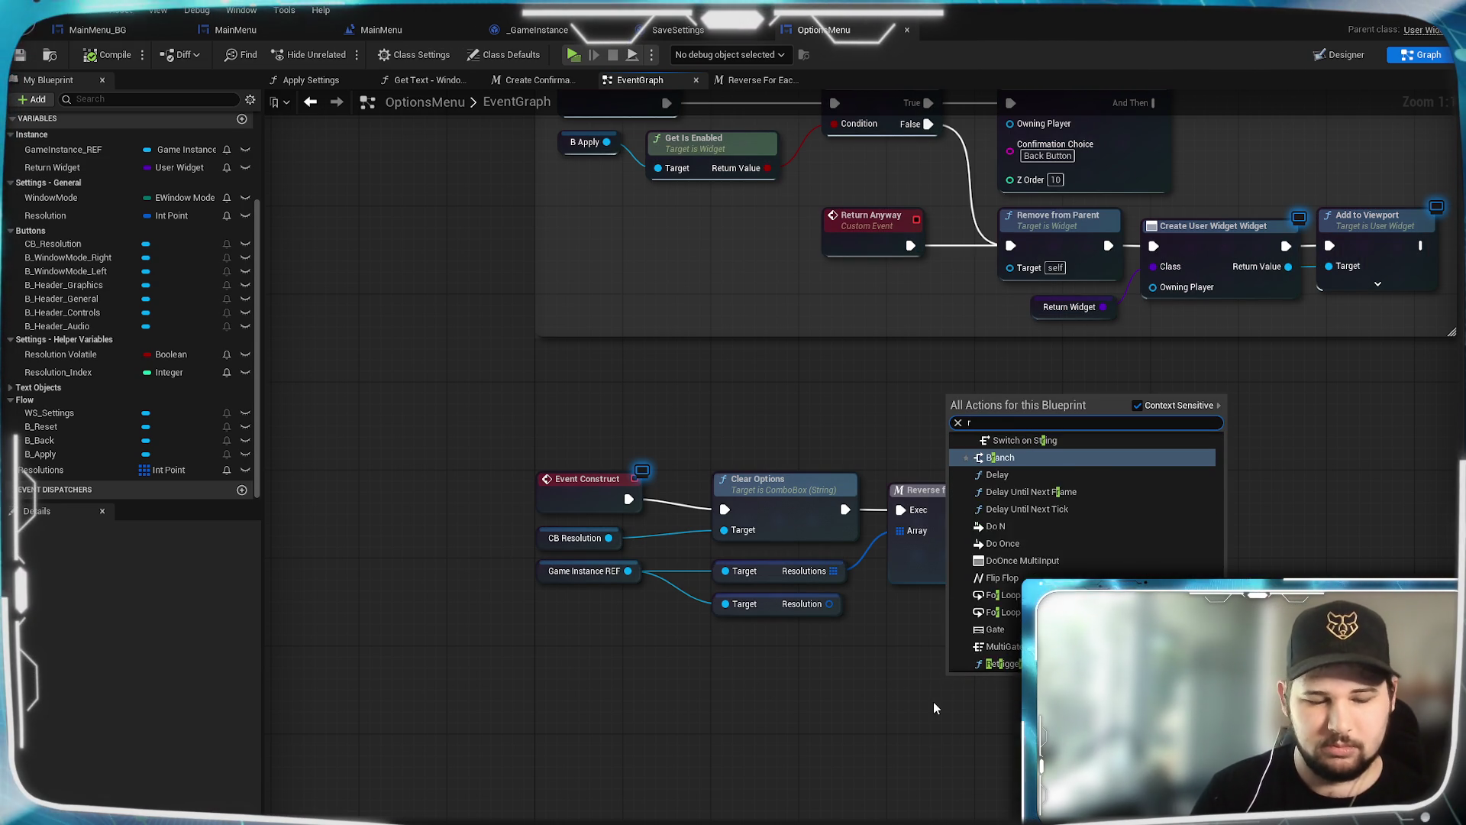
pyautogui.write('reverse')
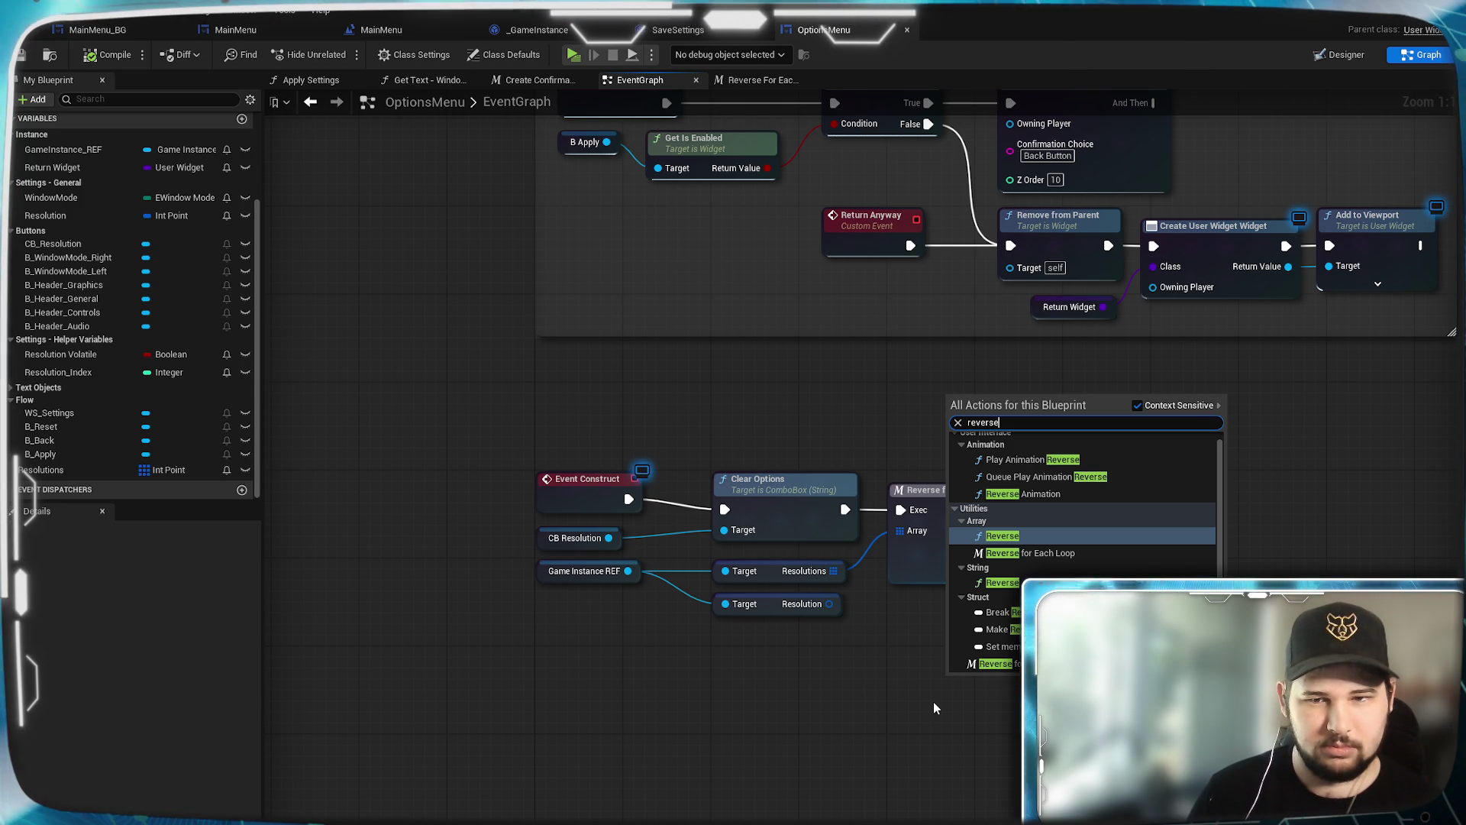
pyautogui.write(' for each')
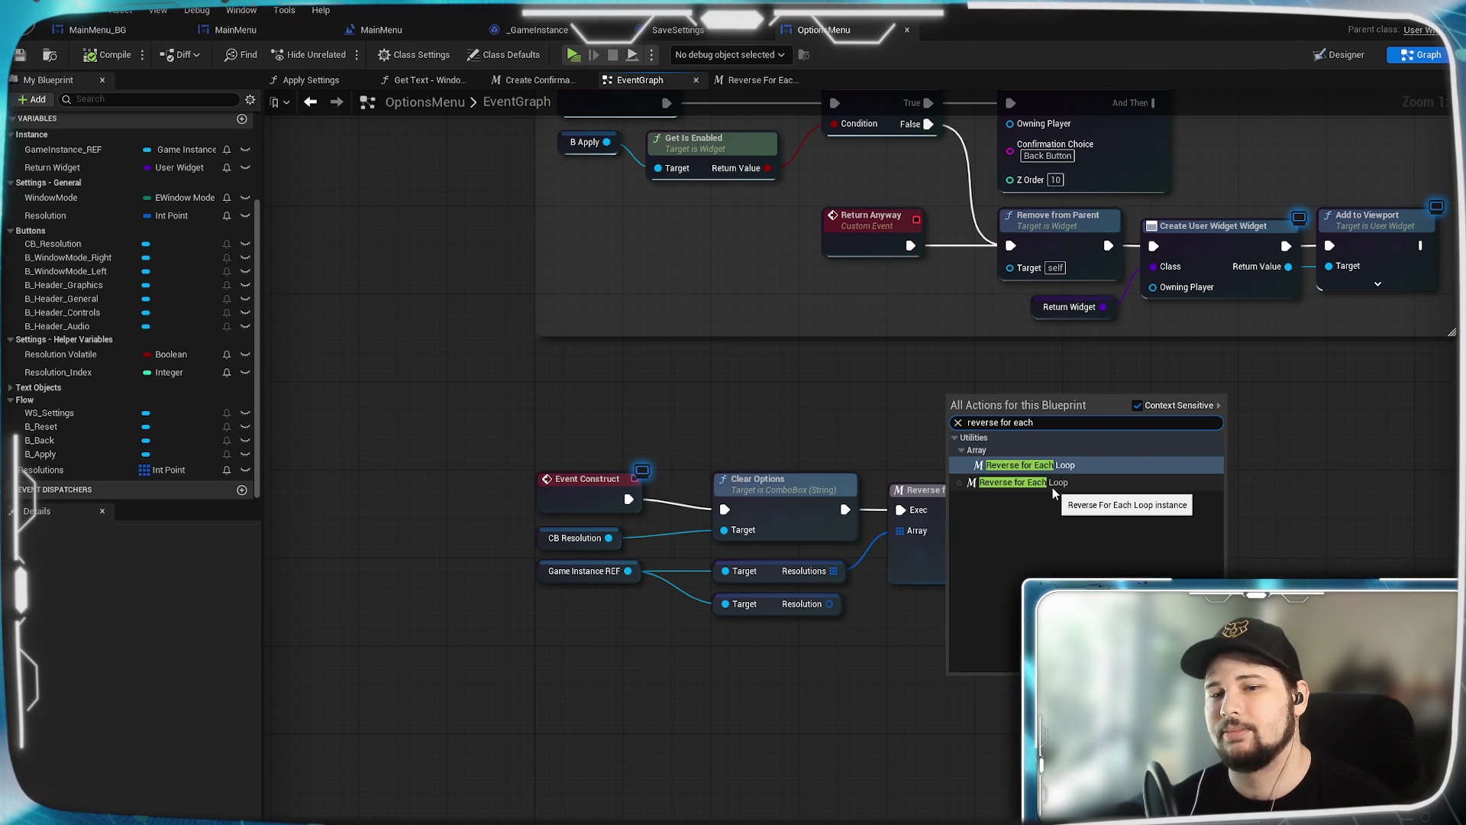
pyautogui.click(1071, 464)
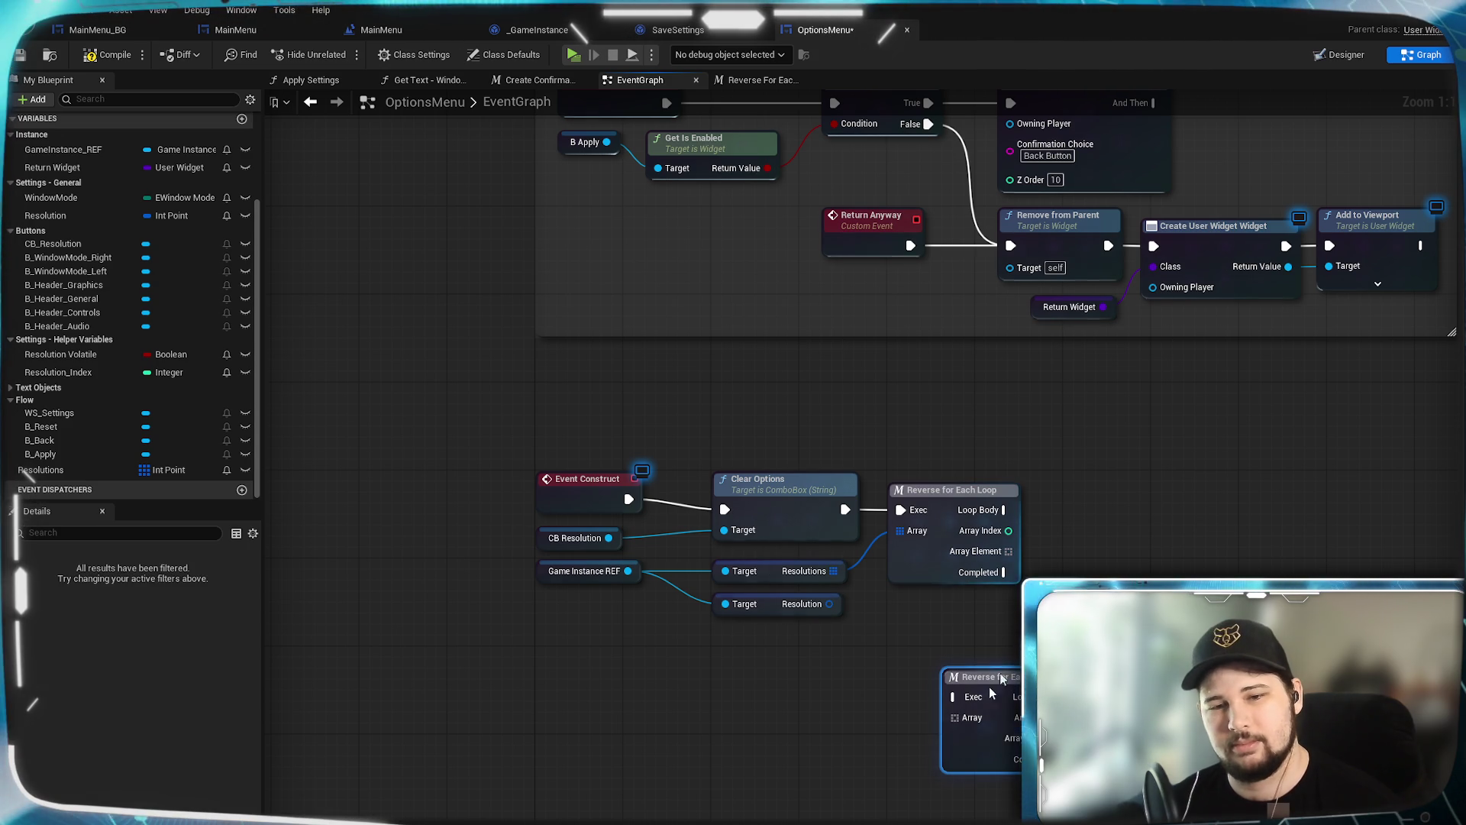
pyautogui.doubleClick(981, 707)
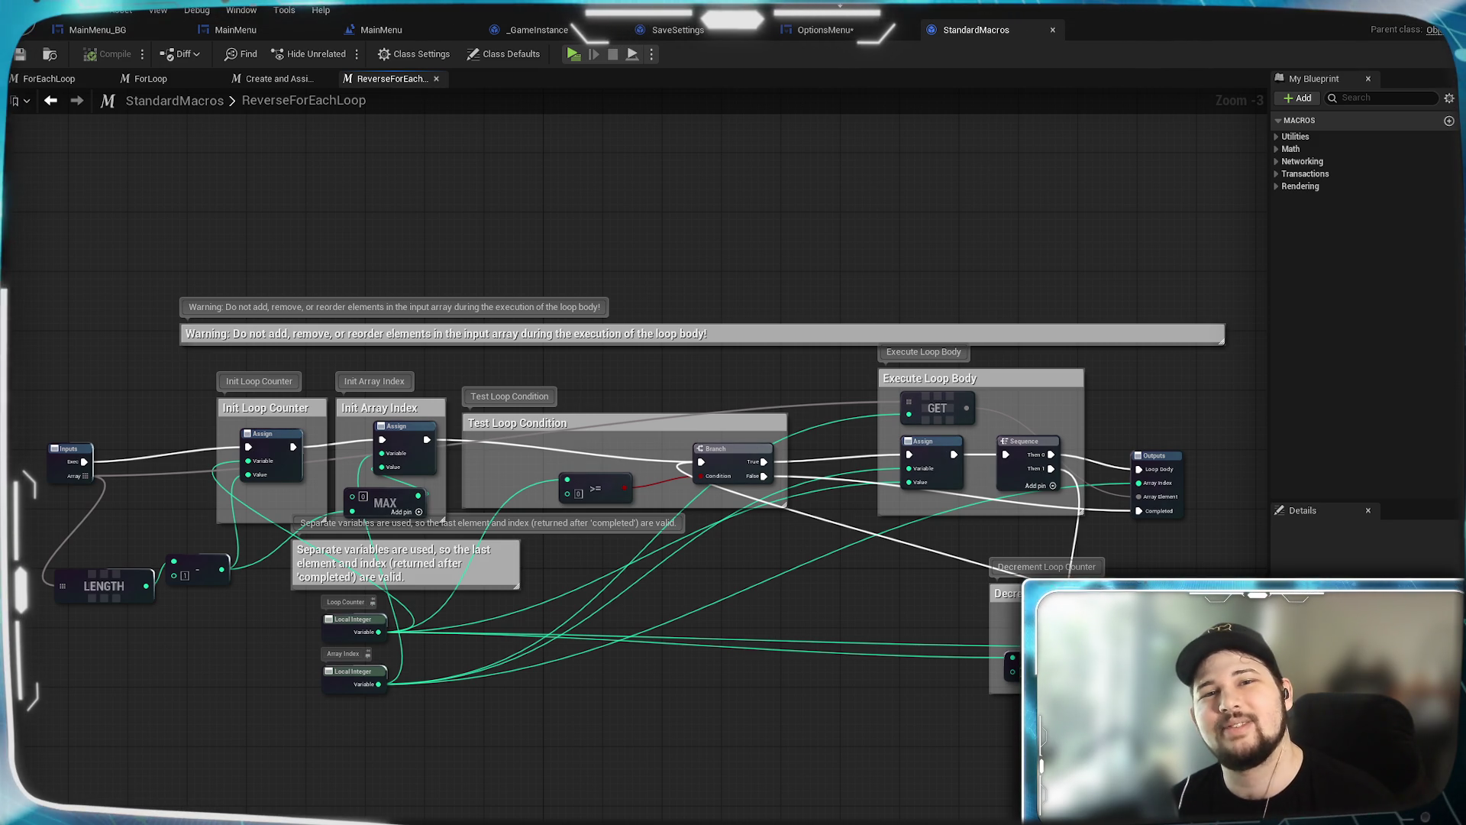
# Step: Return to the OptionsMenu EventGraph and open the upper Reverse for Each Loop node's macro graph
pyautogui.click(821, 30)
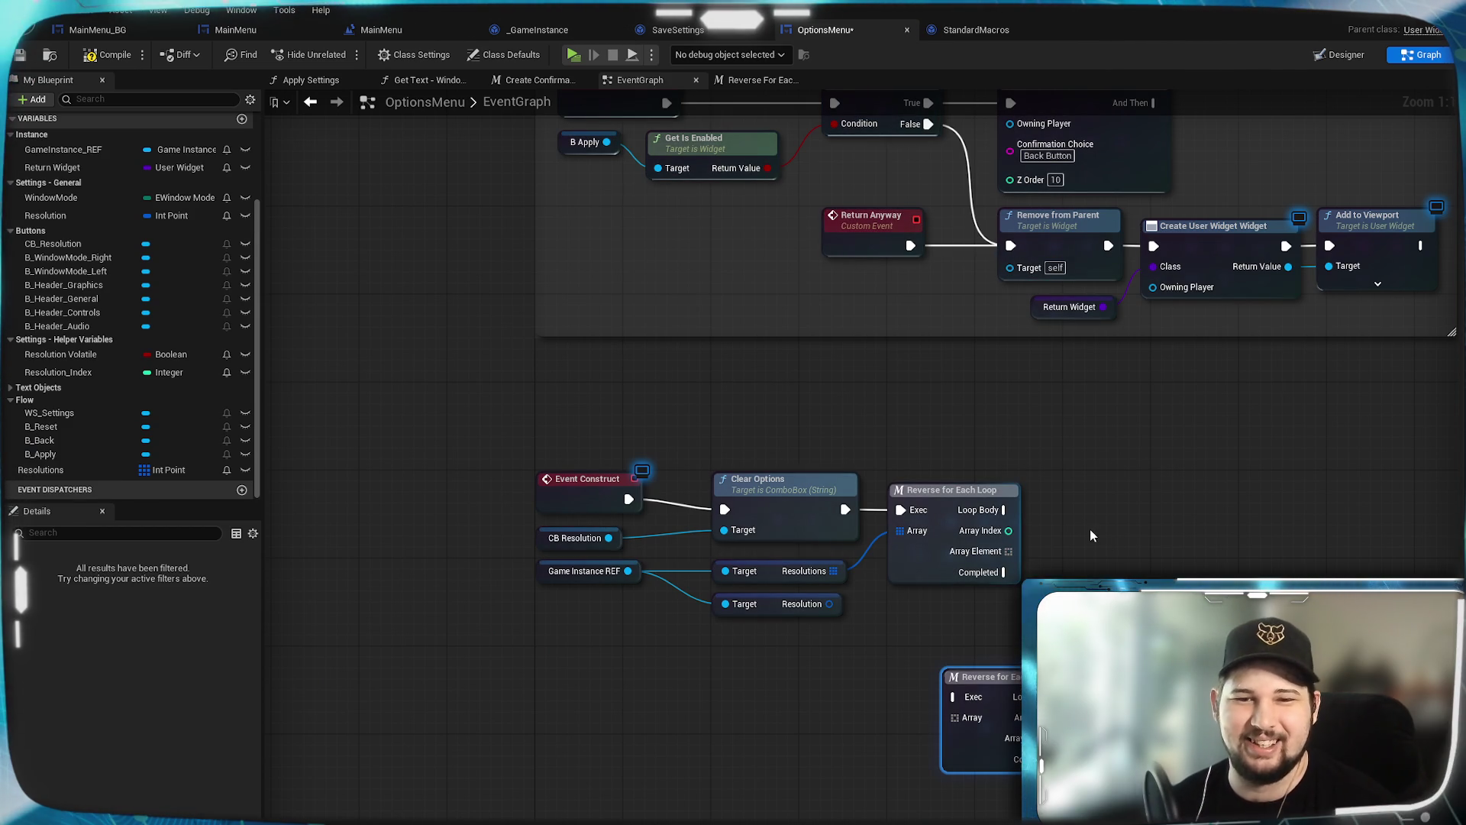
pyautogui.moveTo(1154, 538); pyautogui.dragTo(1074, 506)
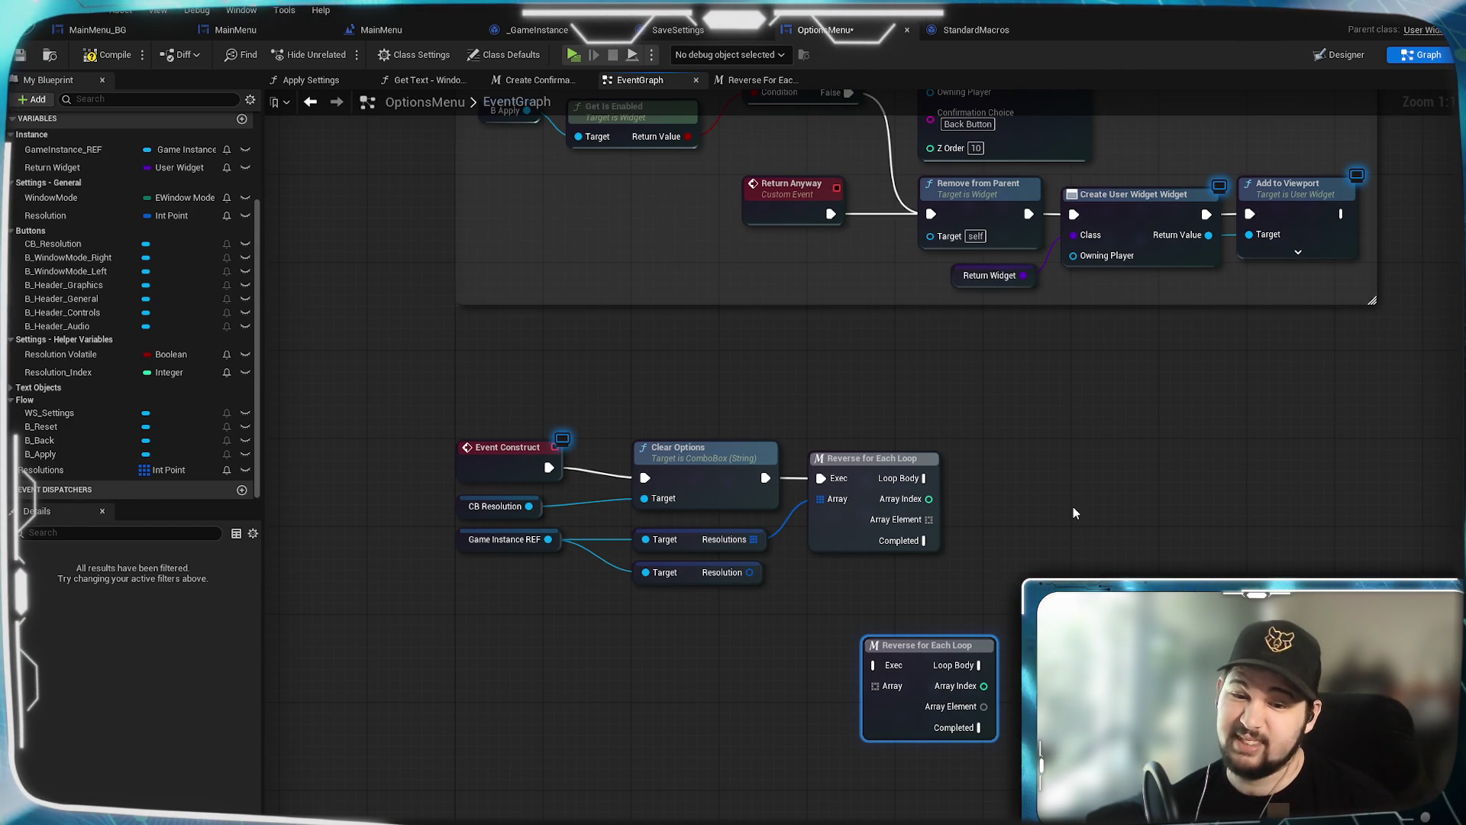
pyautogui.click(905, 535)
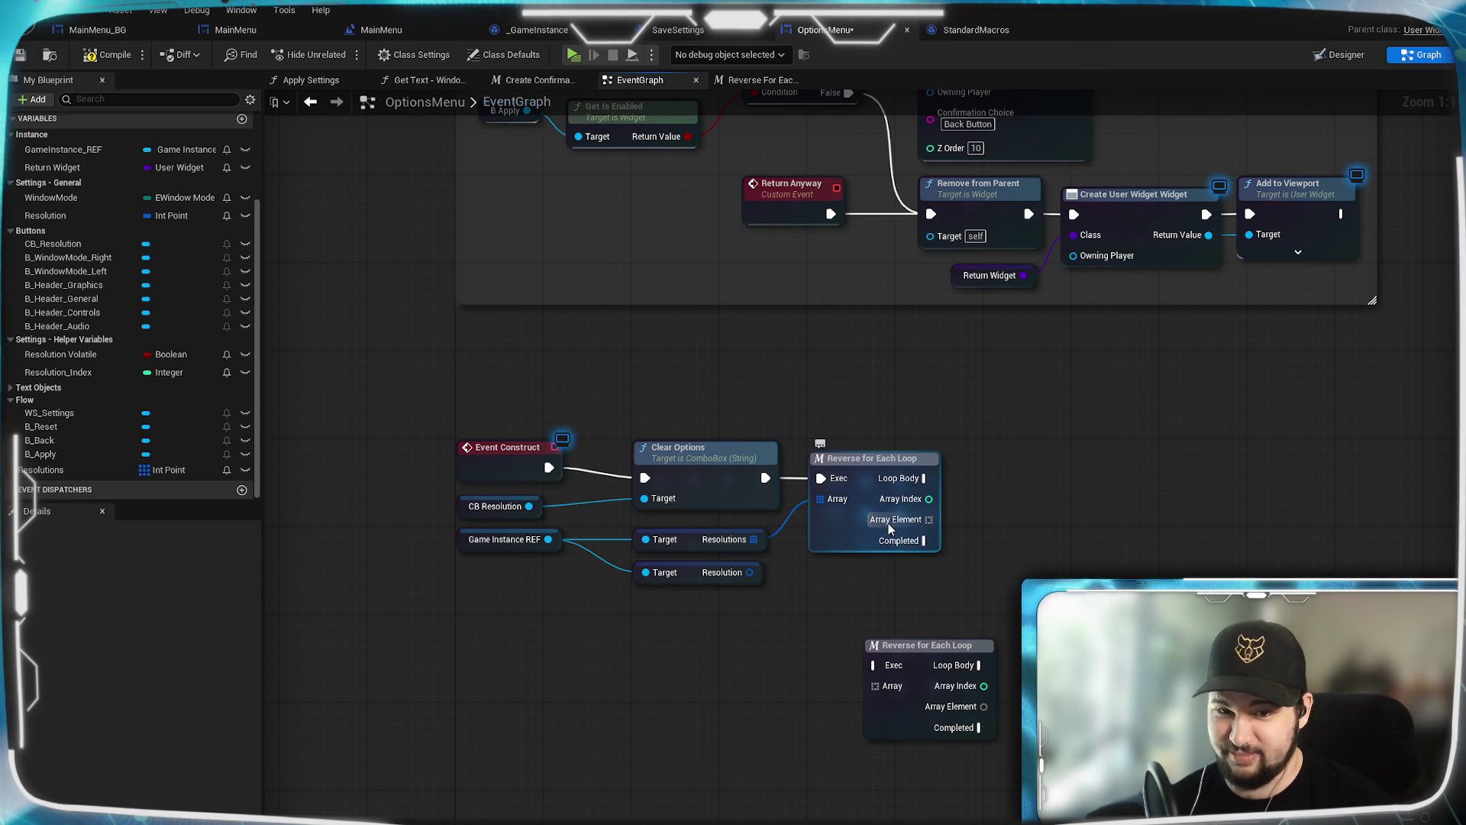
pyautogui.doubleClick(840, 527)
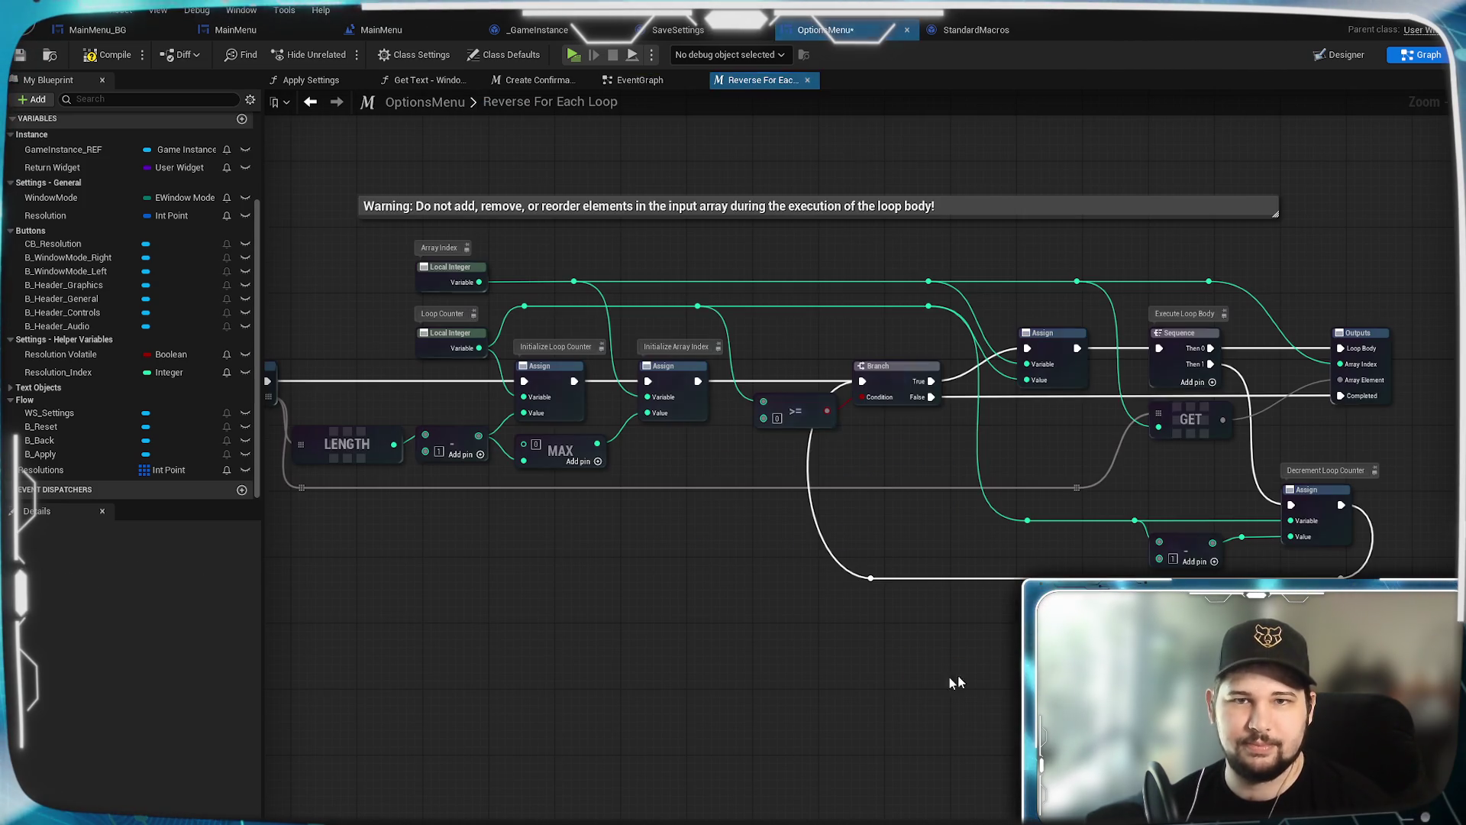
# Step: Keep the Outputs node's Array Element pin as a single value and compile the blueprint
pyautogui.moveTo(811, 644); pyautogui.dragTo(408, 672)
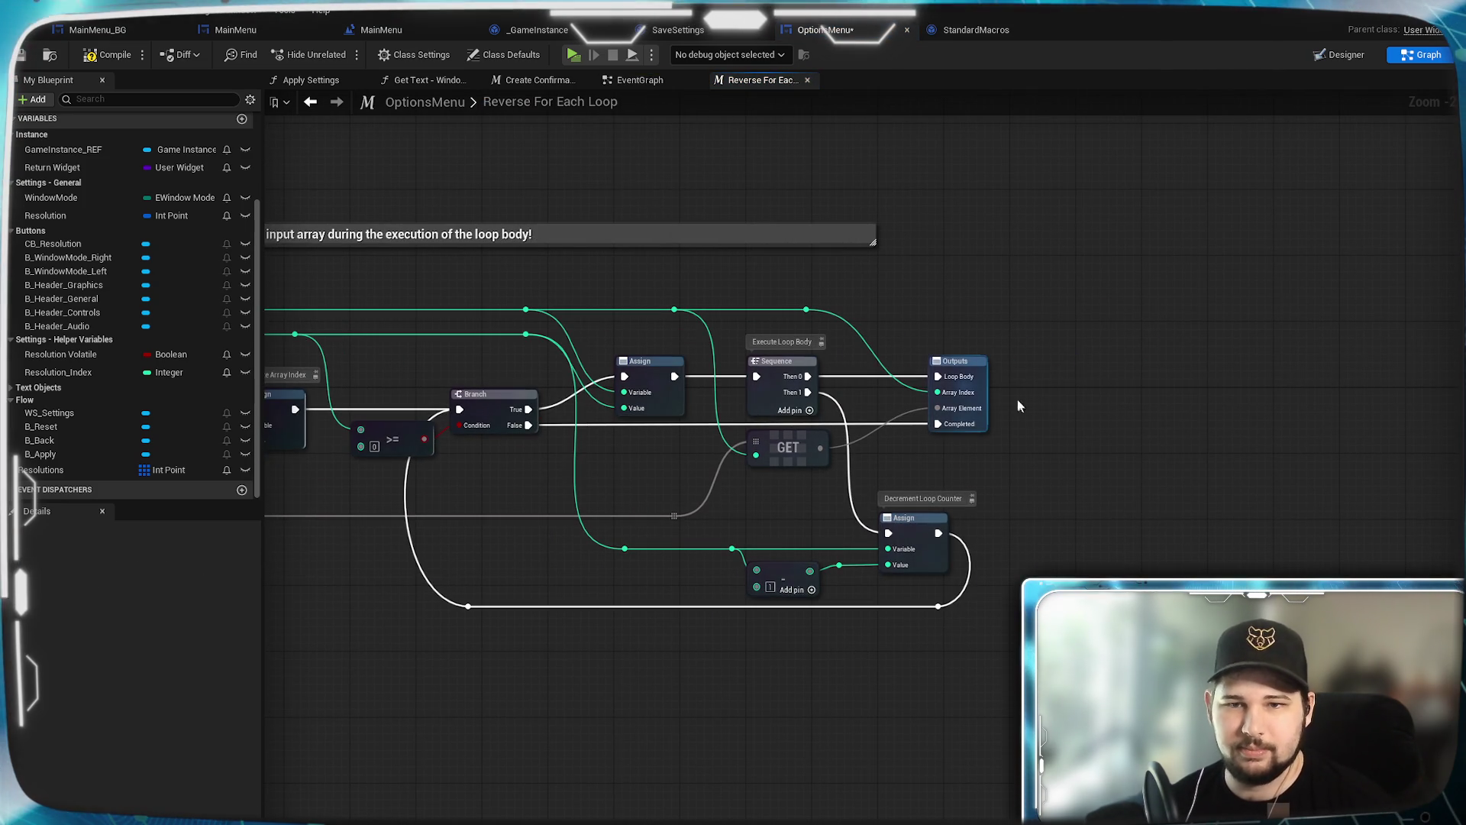
pyautogui.click(958, 360)
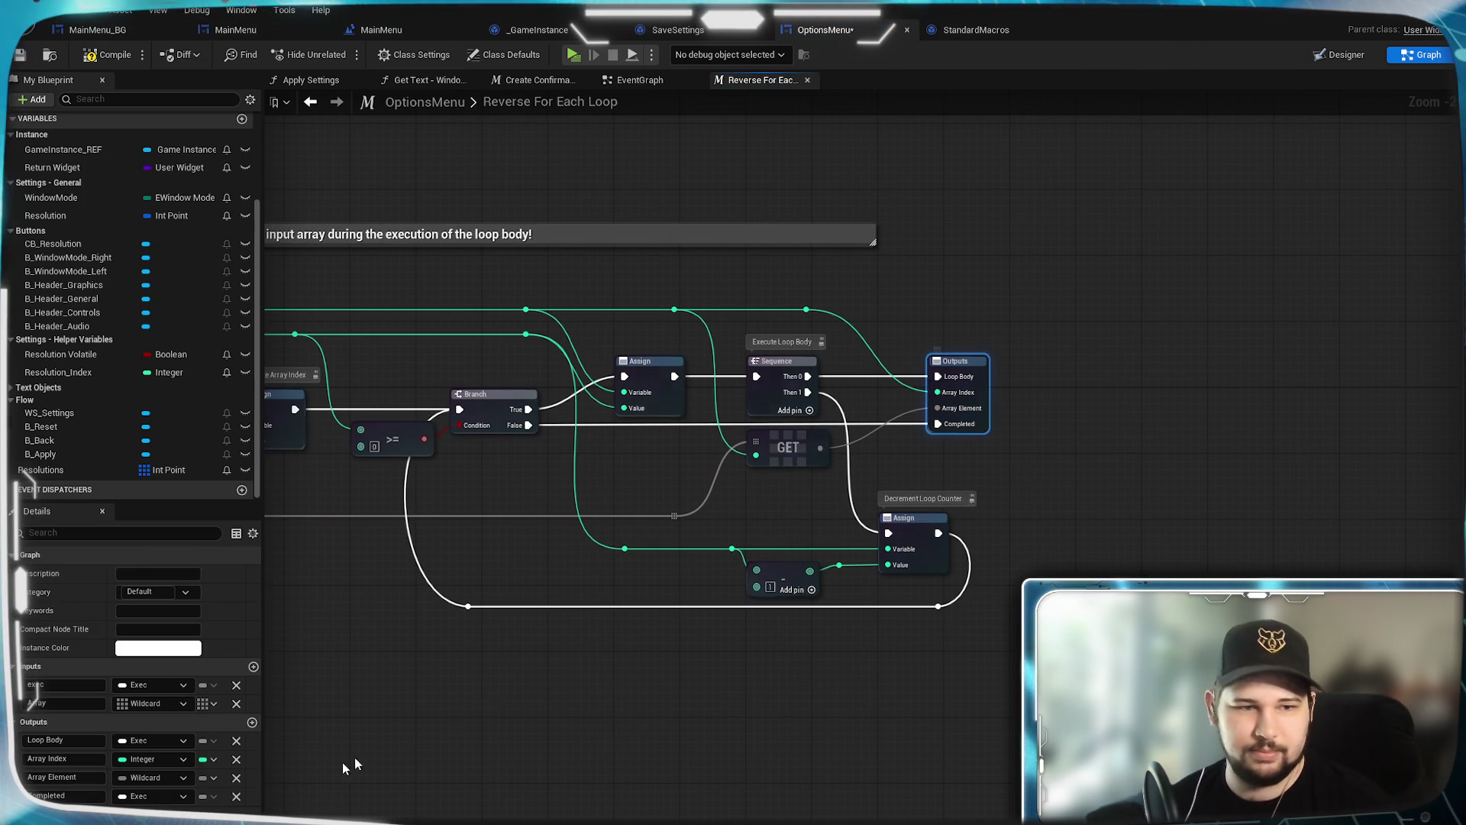
pyautogui.click(207, 779)
pyautogui.click(200, 800)
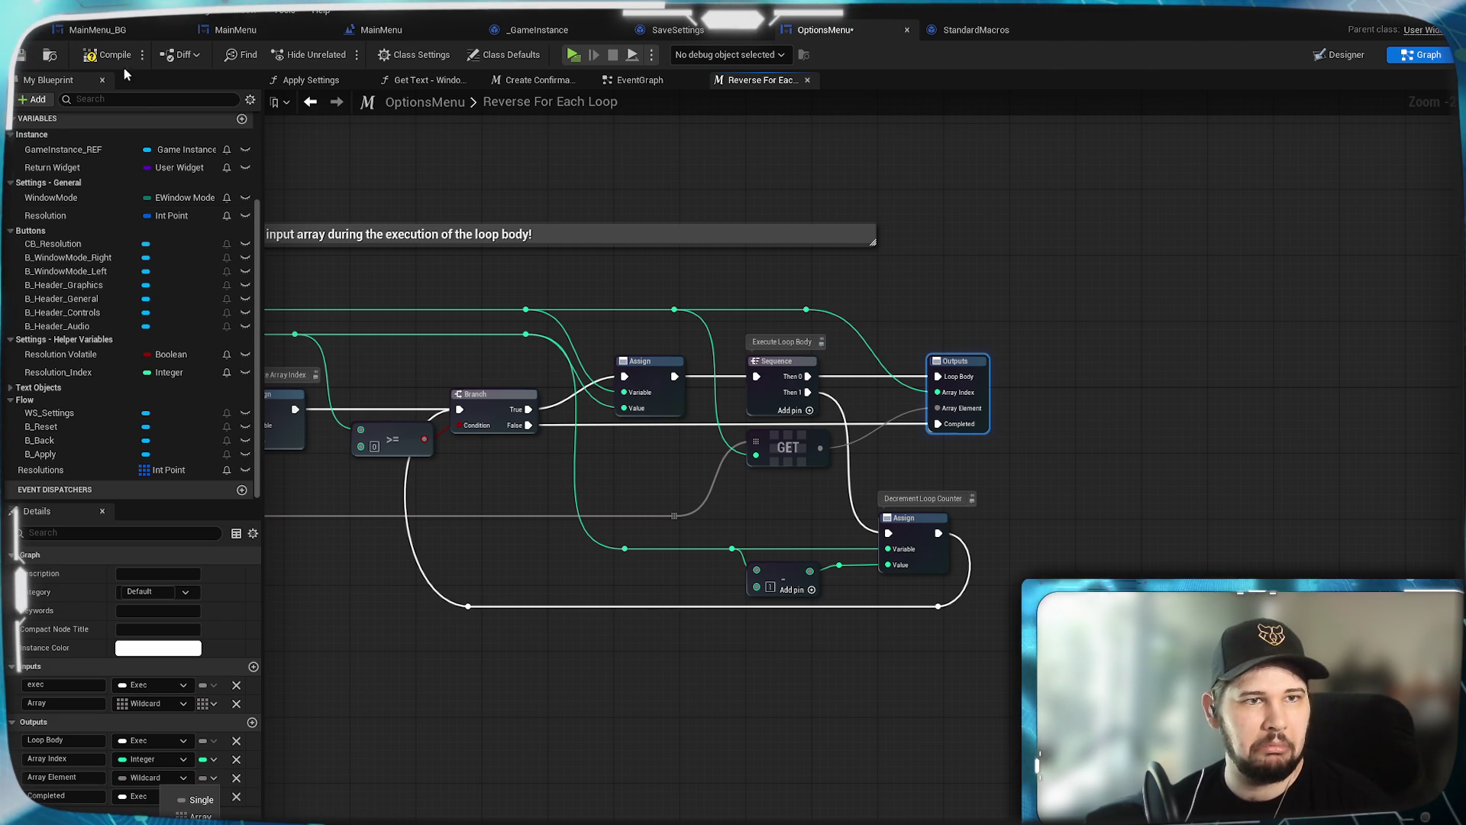
pyautogui.click(107, 55)
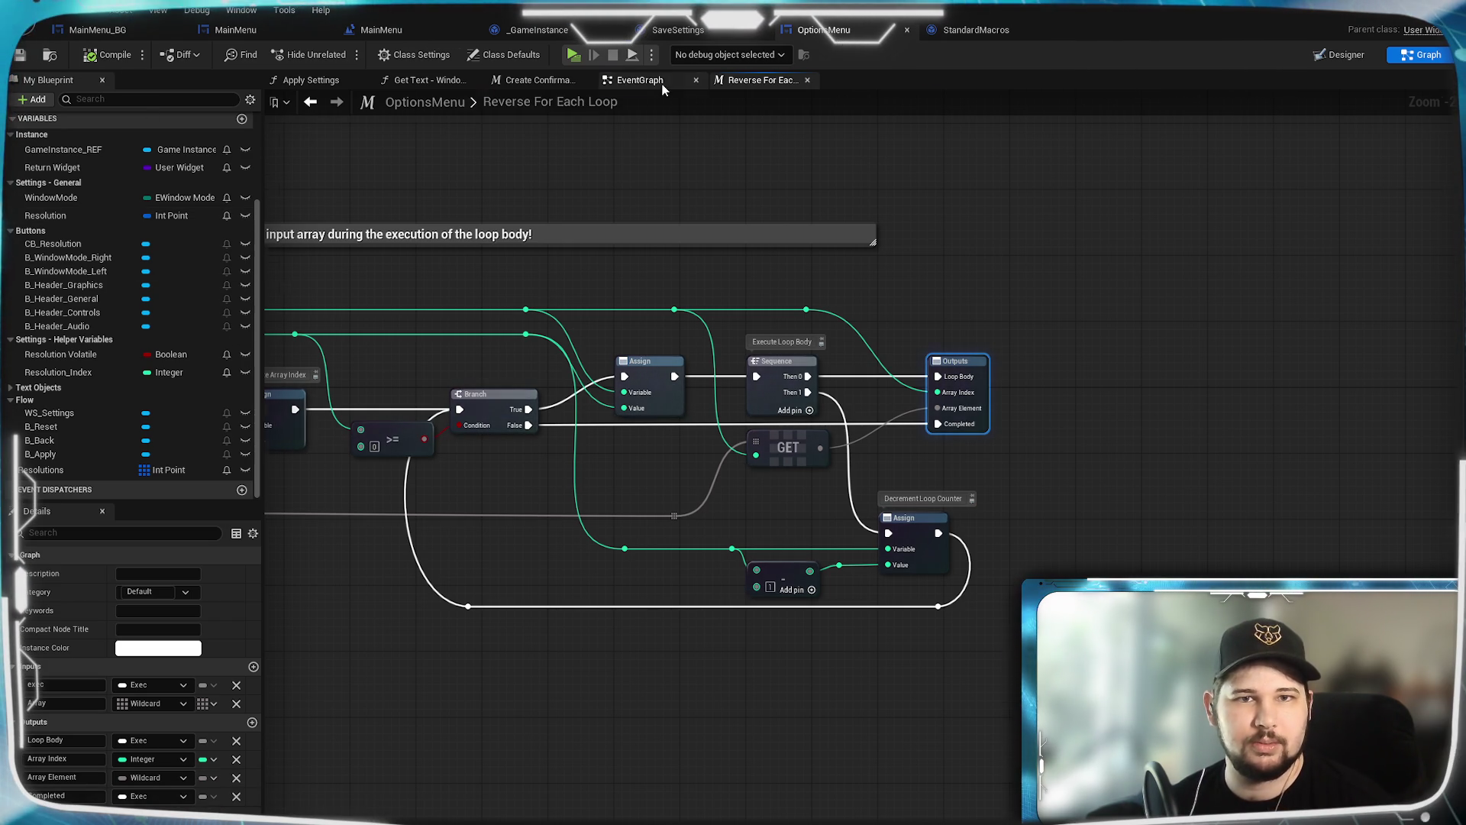
# Step: Recheck that Array Element stays a single Wildcard, then save the blueprint
pyautogui.click(640, 80)
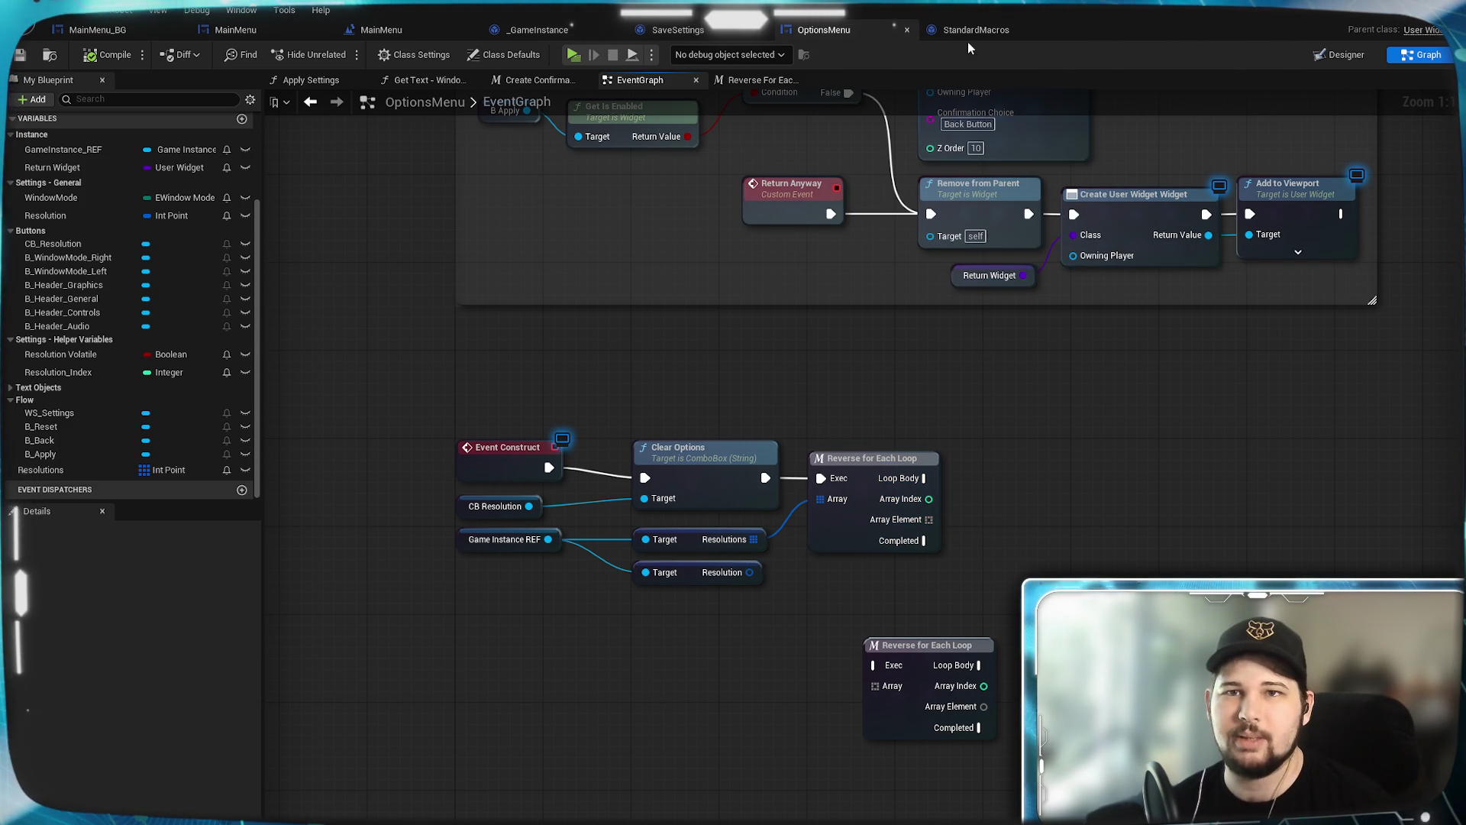
pyautogui.click(760, 79)
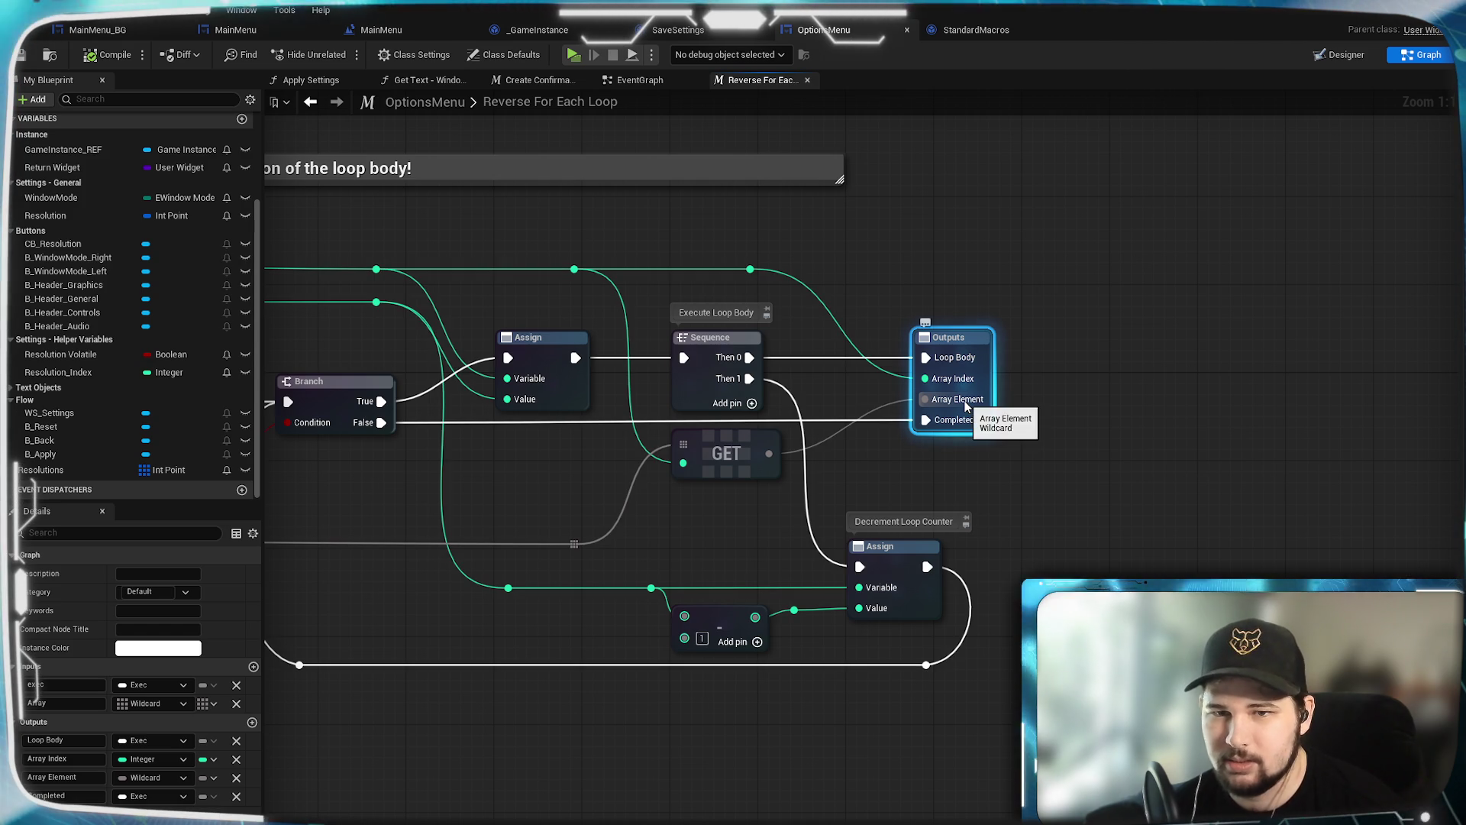
pyautogui.click(959, 478)
pyautogui.click(955, 347)
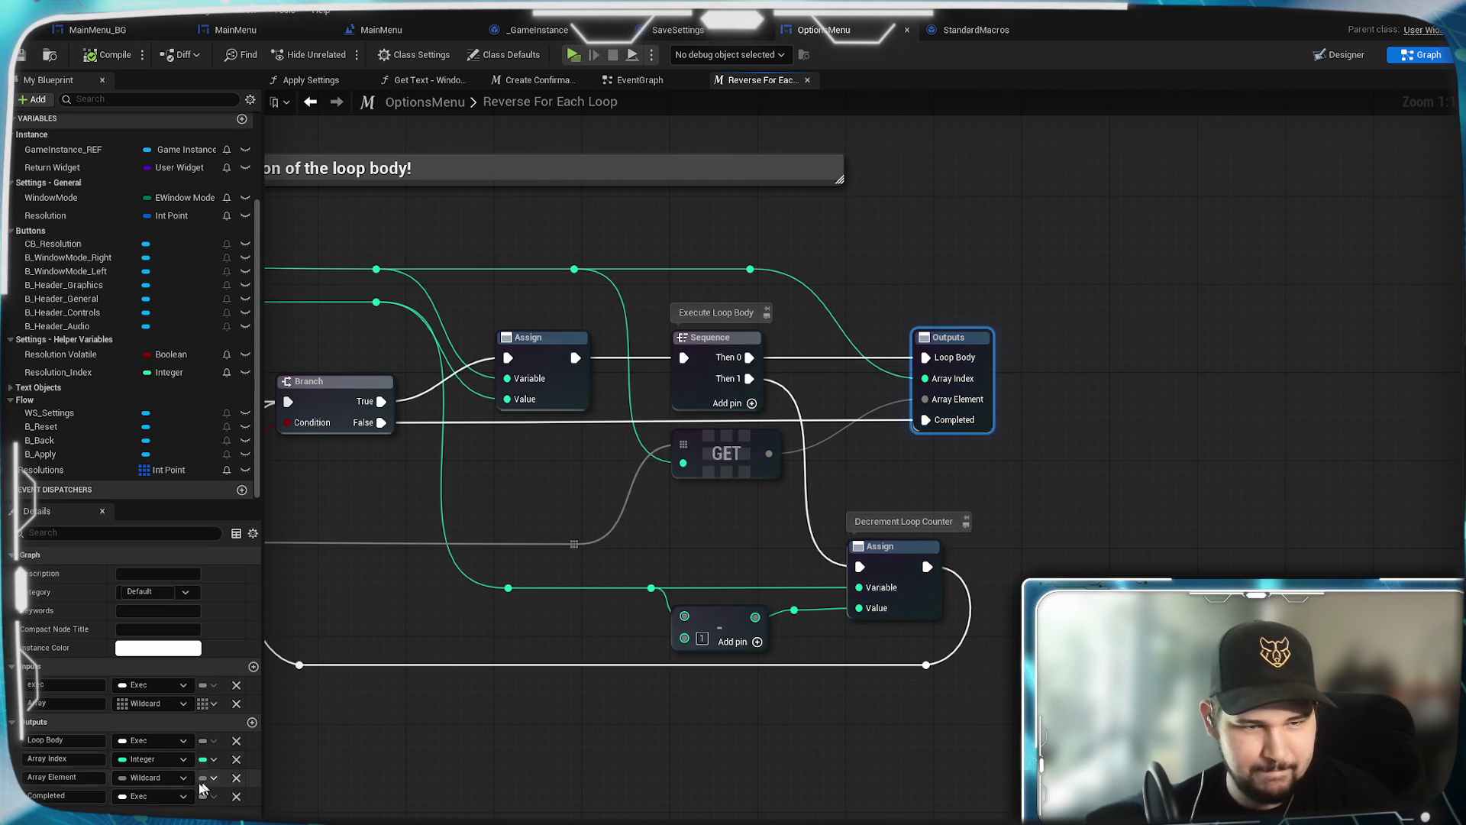
pyautogui.click(158, 778)
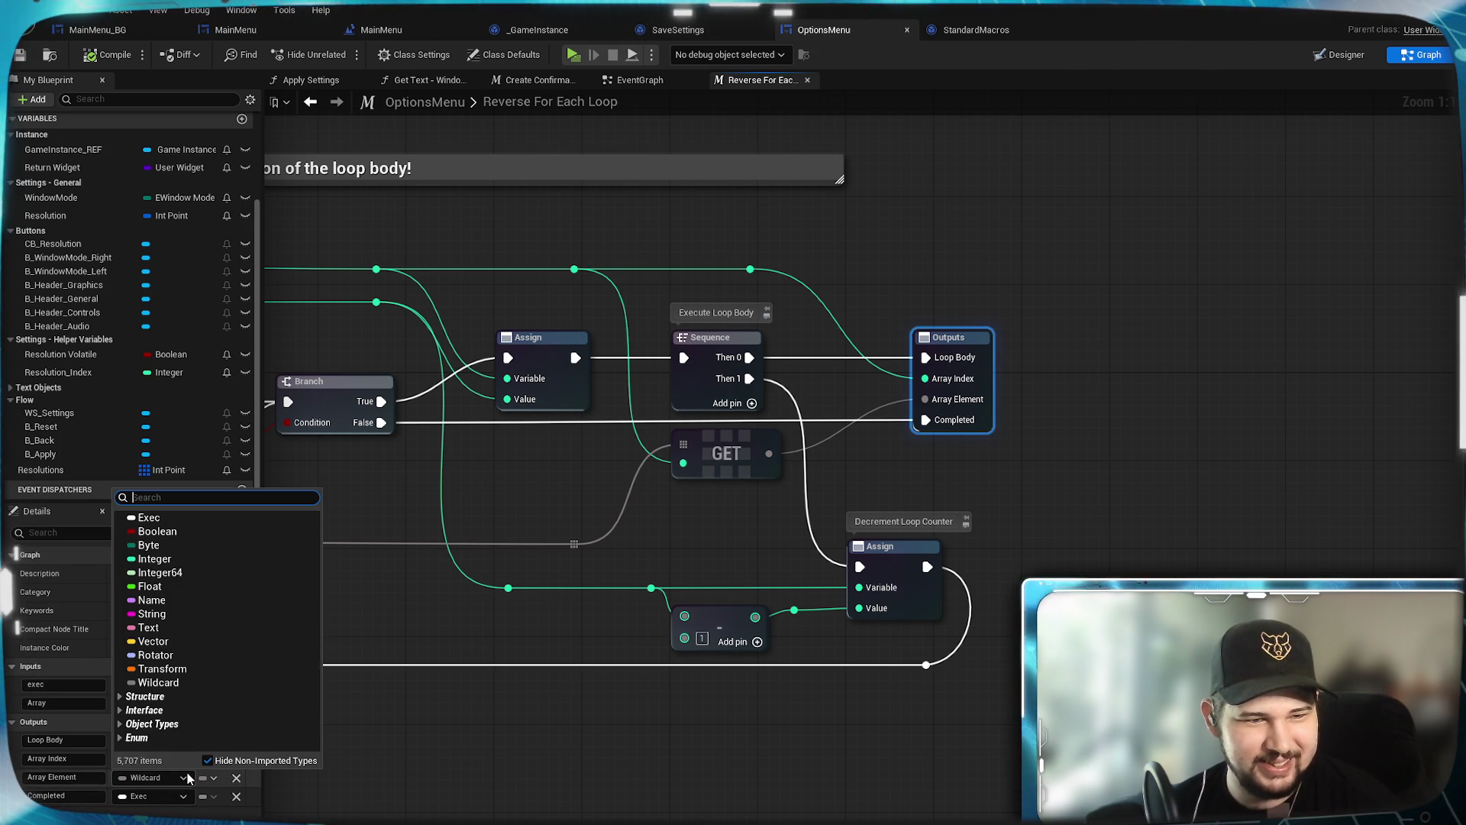
pyautogui.click(158, 682)
pyautogui.click(213, 779)
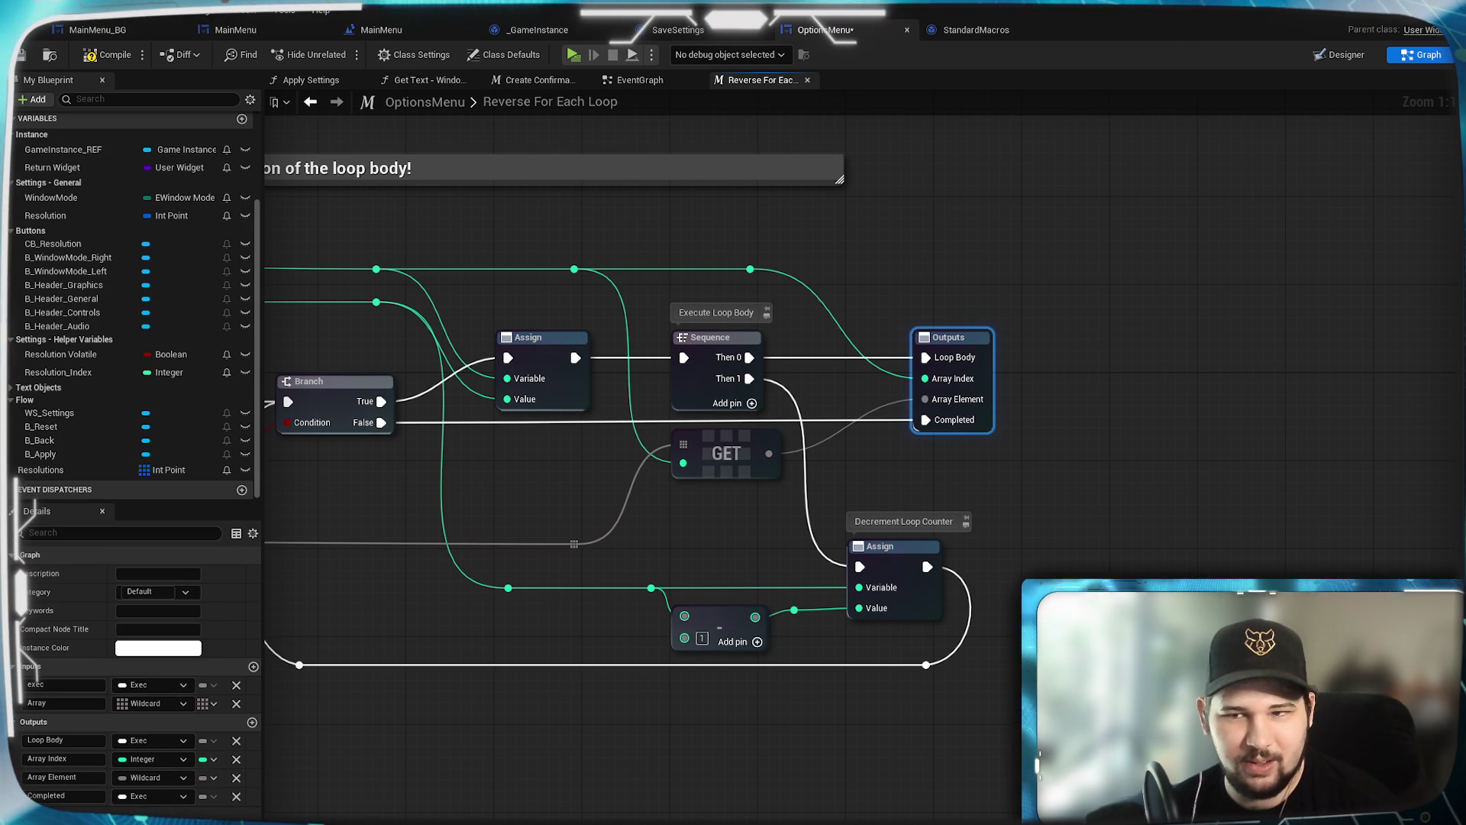
pyautogui.click(200, 799)
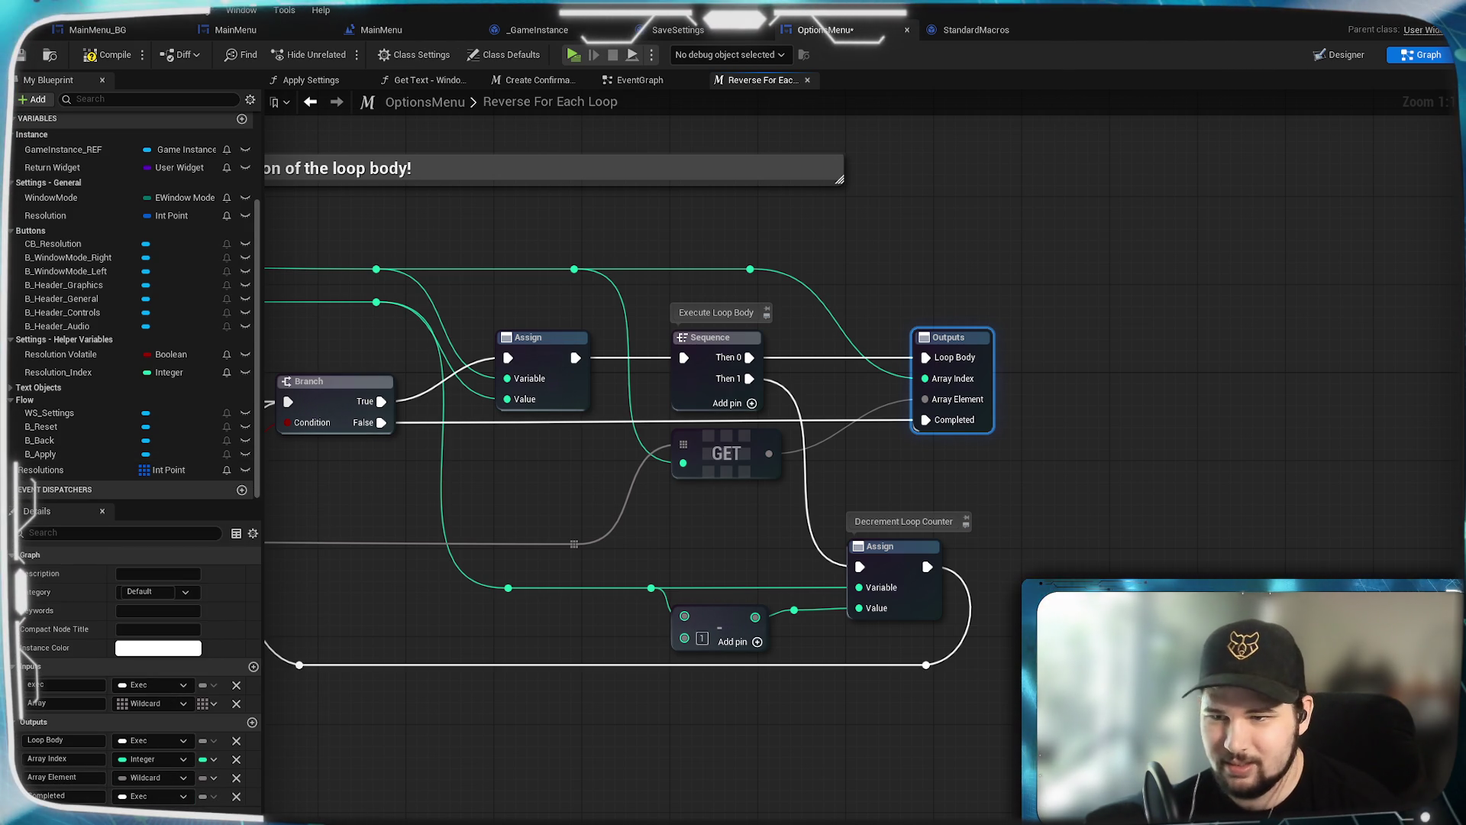
pyautogui.click(21, 56)
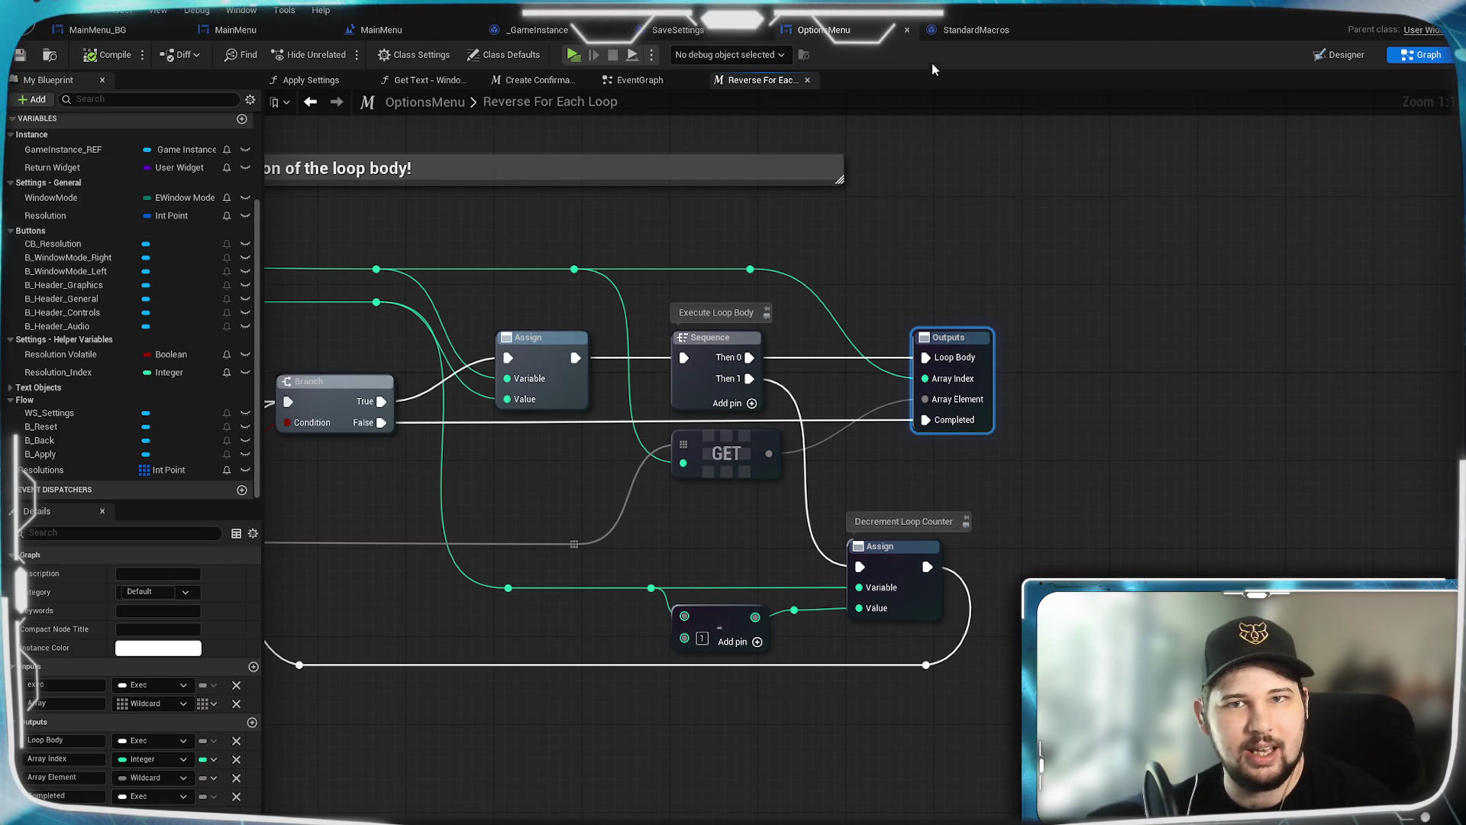
# Step: Glance at the SaveSettings blueprint, then return to the OptionsMenu EventGraph
pyautogui.click(704, 32)
pyautogui.click(821, 30)
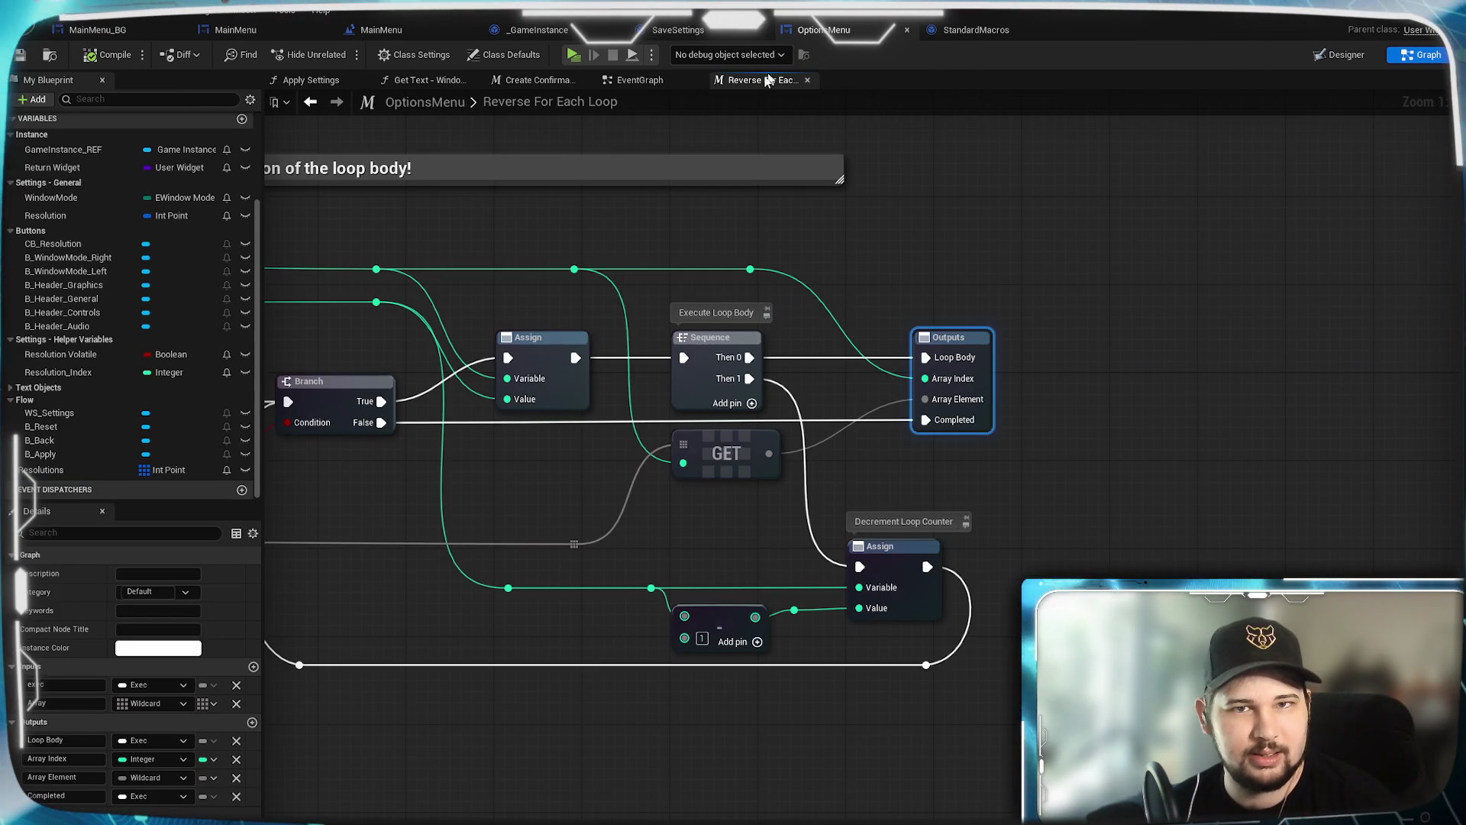
pyautogui.click(640, 80)
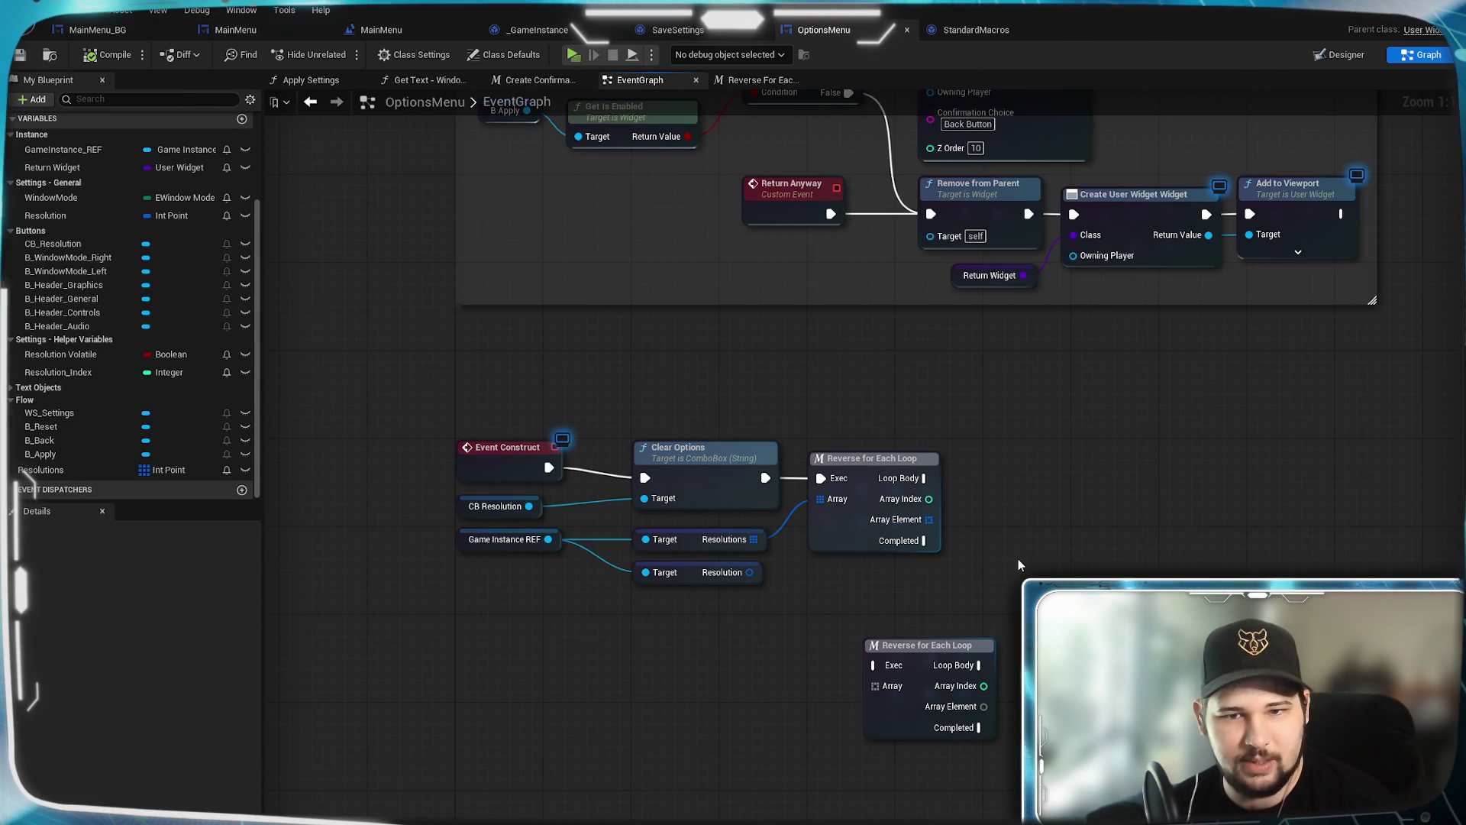
# Step: Nudge the upper Reverse for Each Loop node right, save OptionsMenu, and reopen the loop macro
pyautogui.click(909, 526)
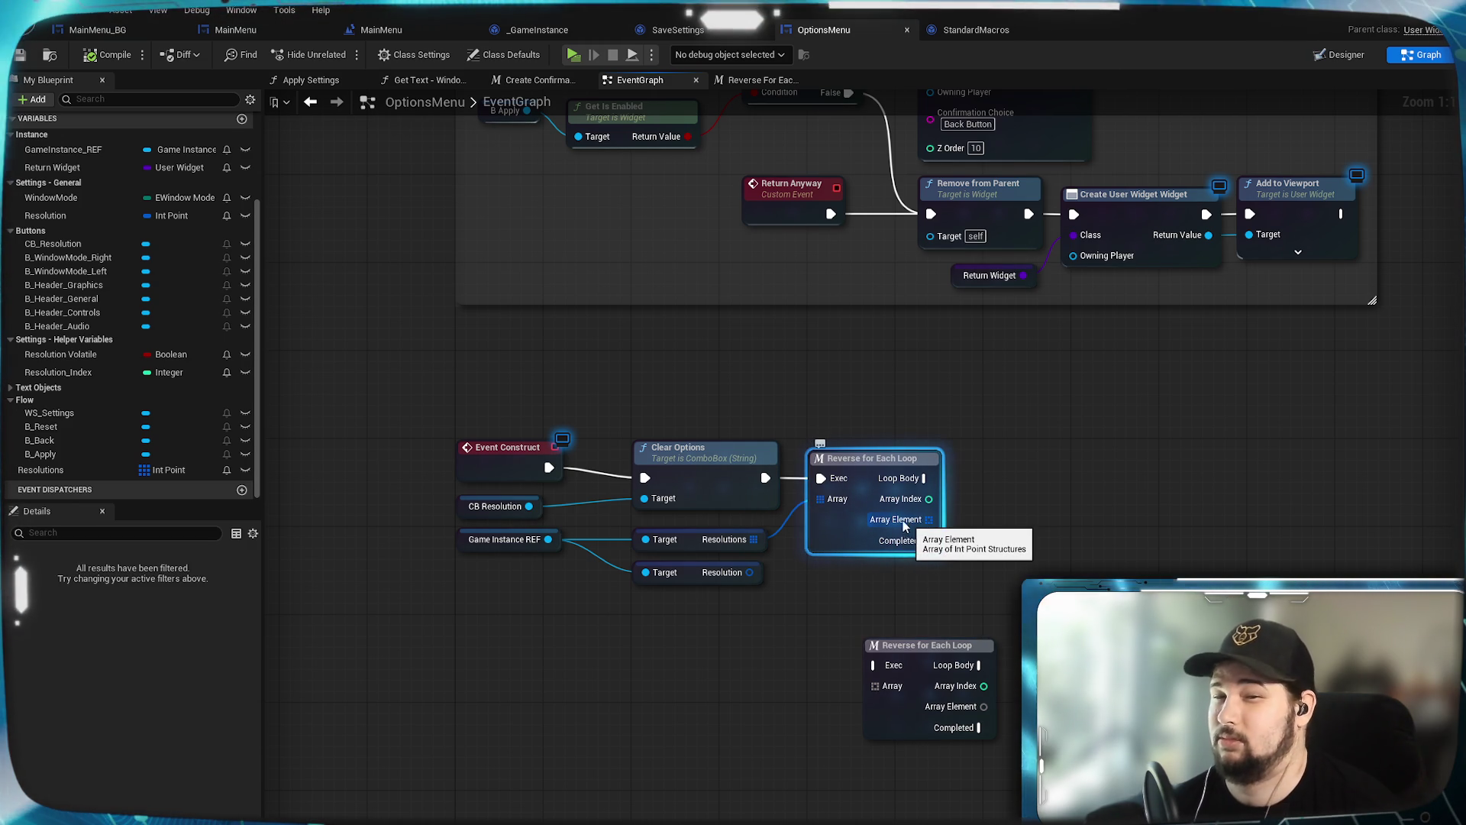
pyautogui.moveTo(871, 542)
pyautogui.mouseDown()
pyautogui.moveTo(912, 542)
pyautogui.moveTo(881, 543)
pyautogui.mouseUp()
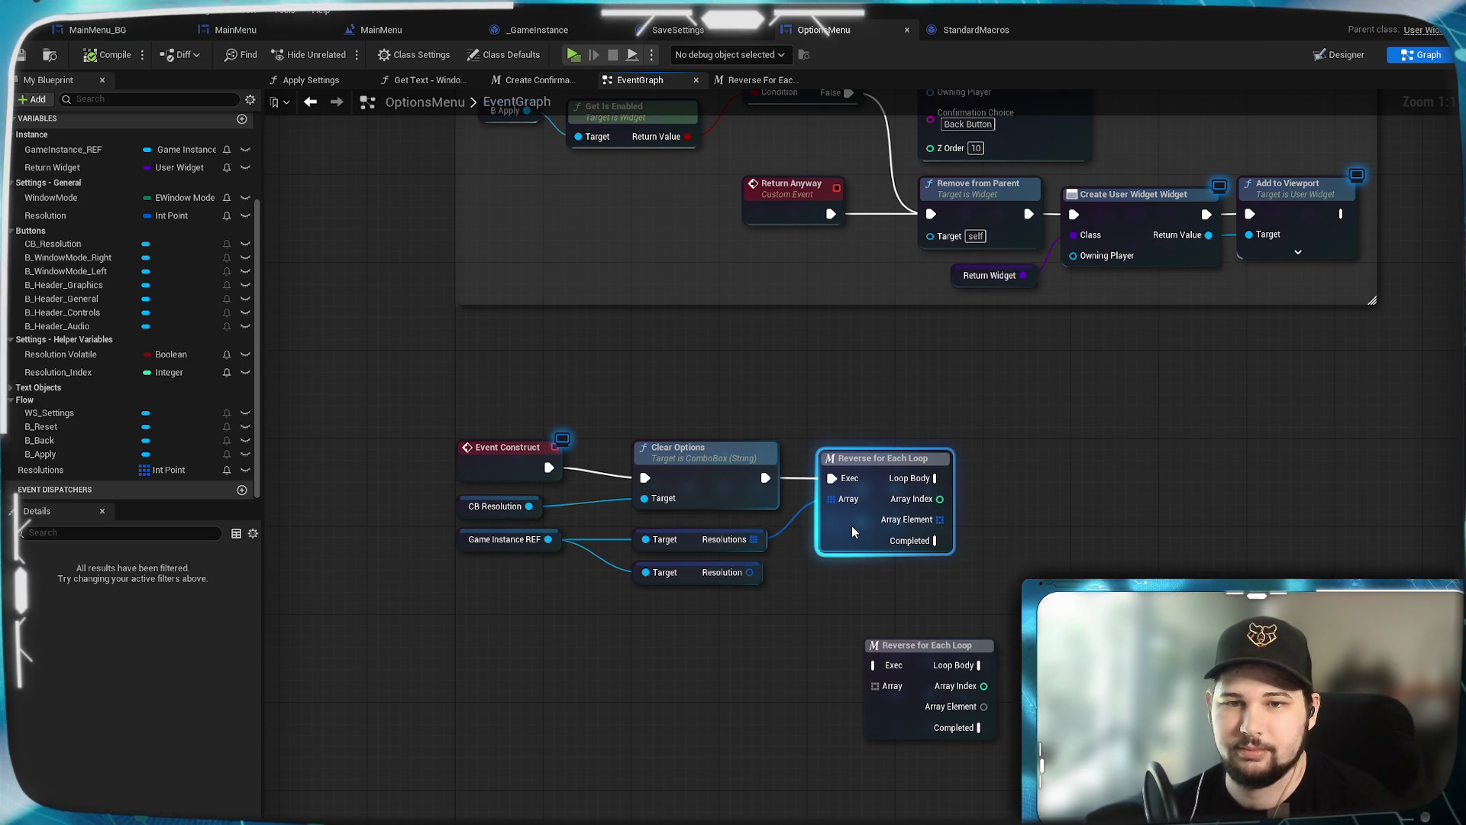
pyautogui.click(773, 495)
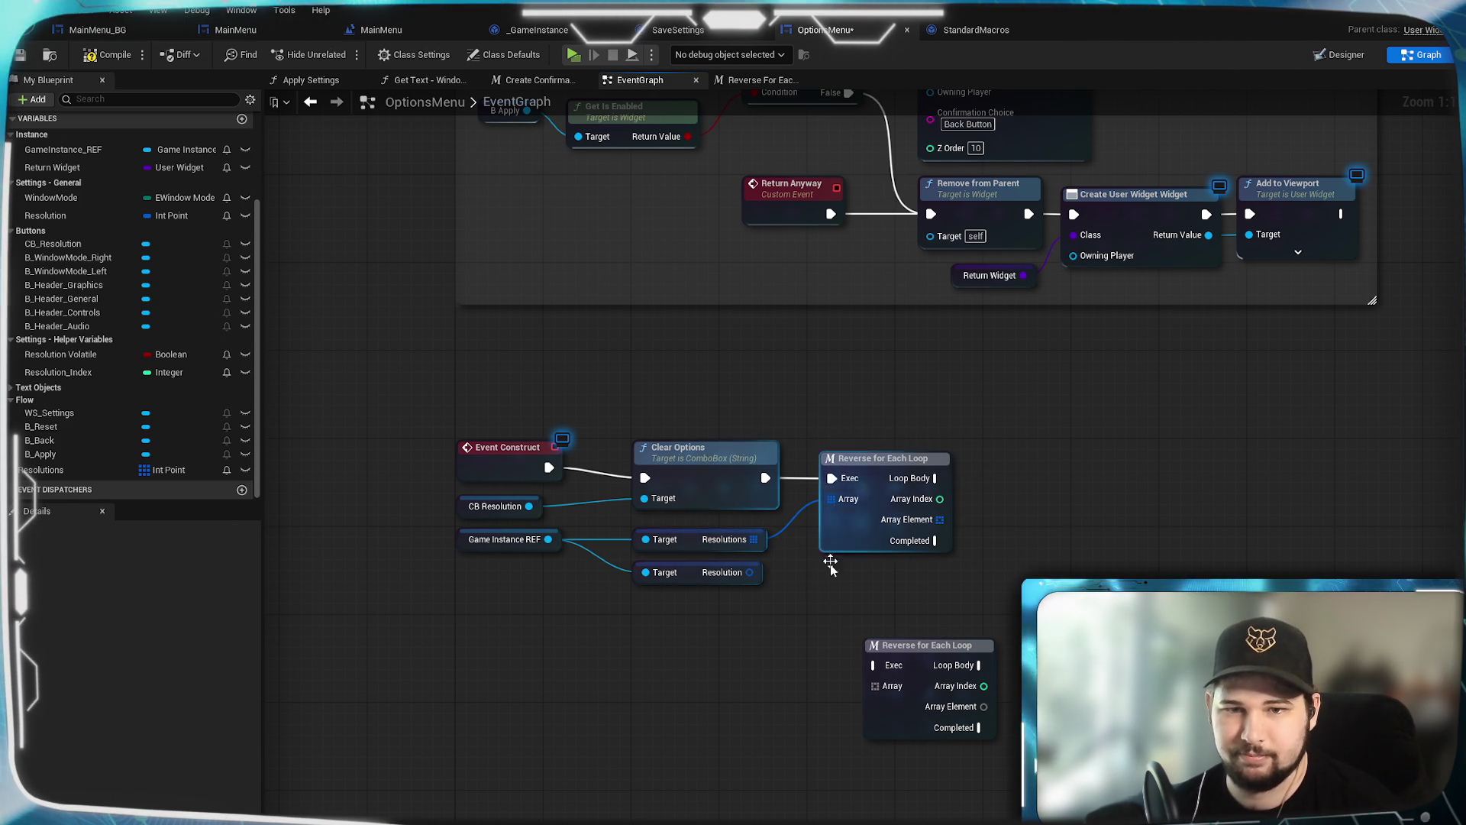
pyautogui.click(856, 527)
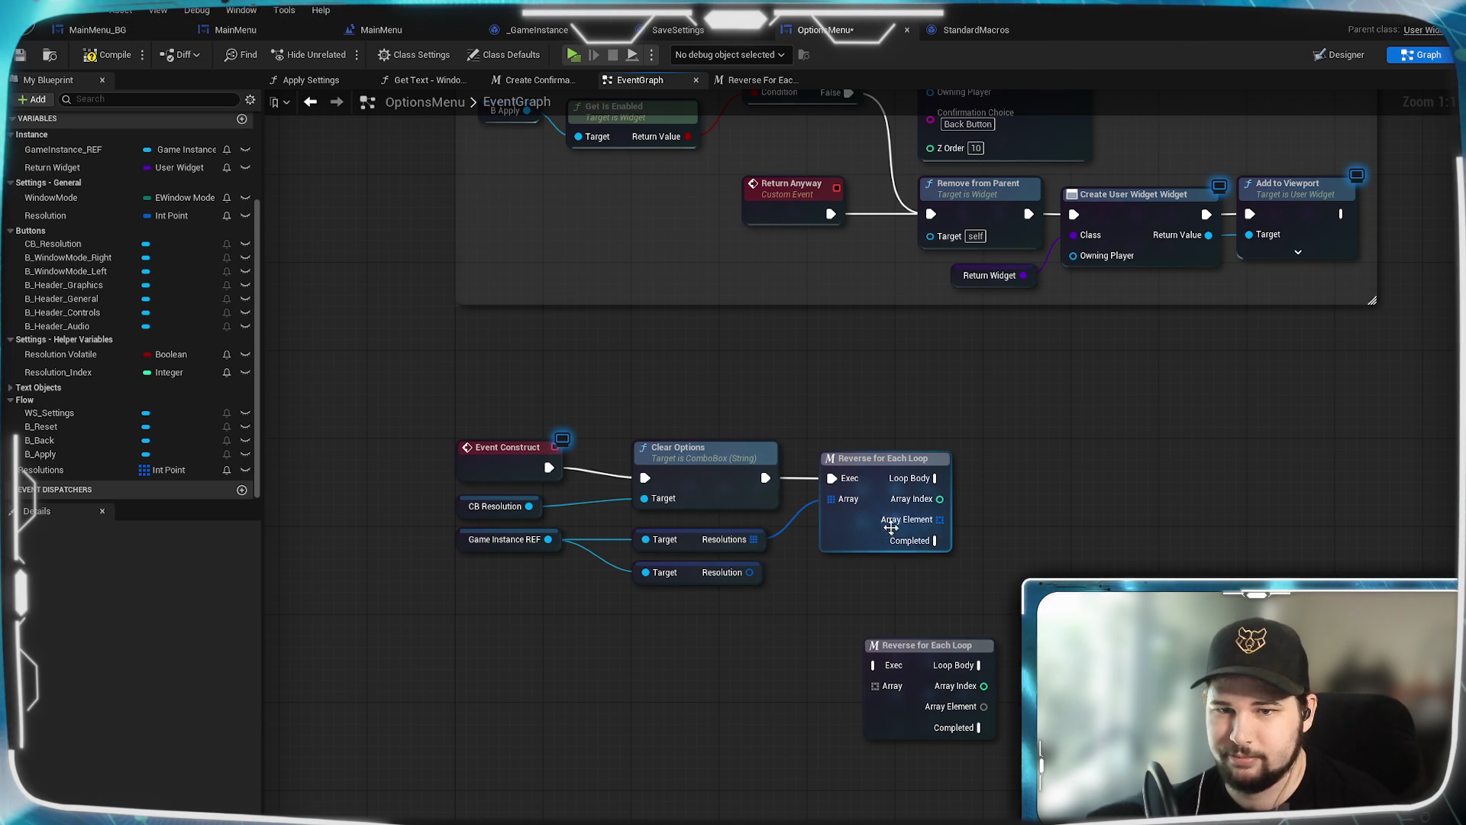
pyautogui.click(21, 57)
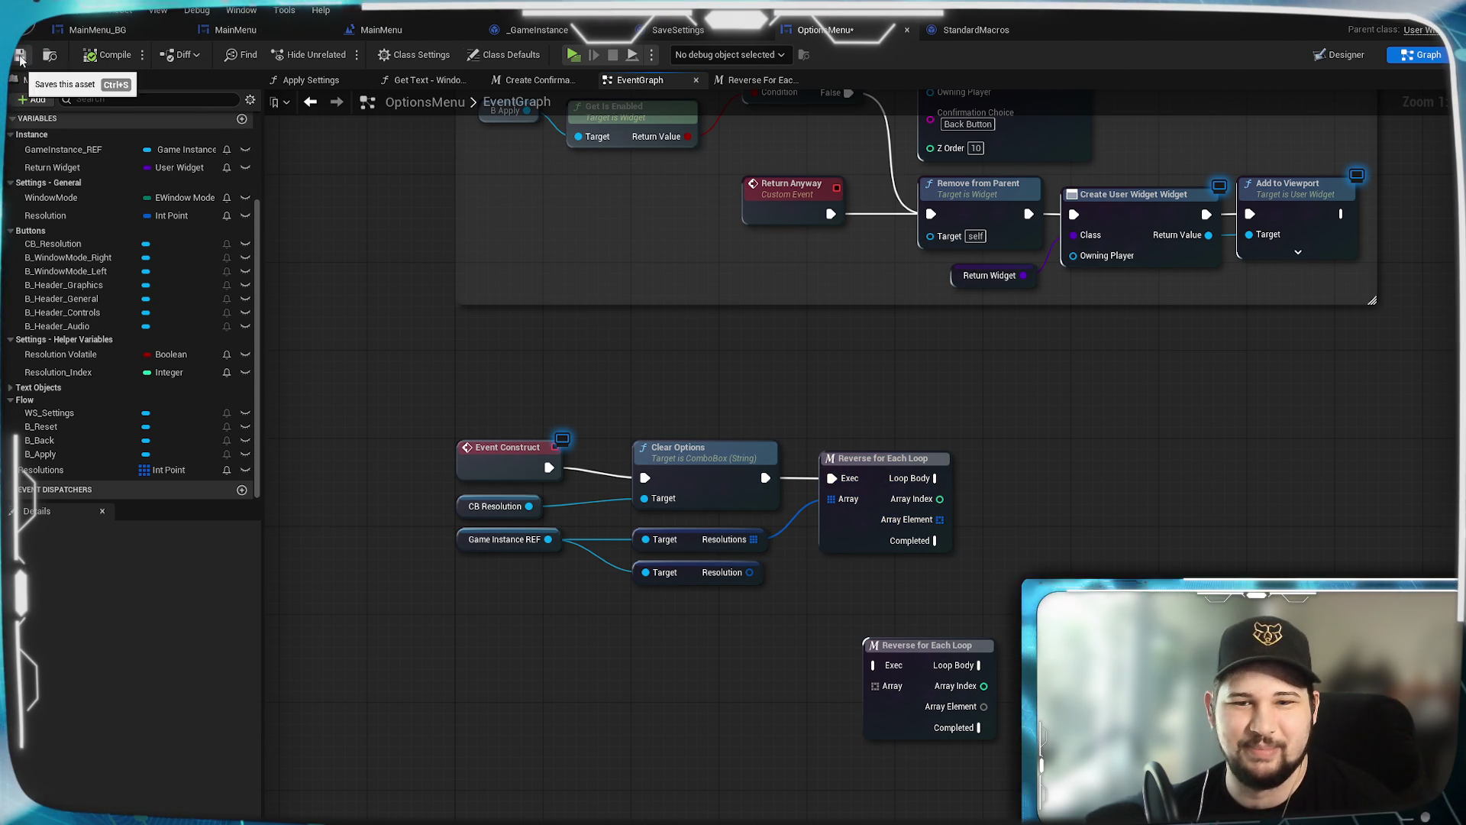
pyautogui.click(760, 80)
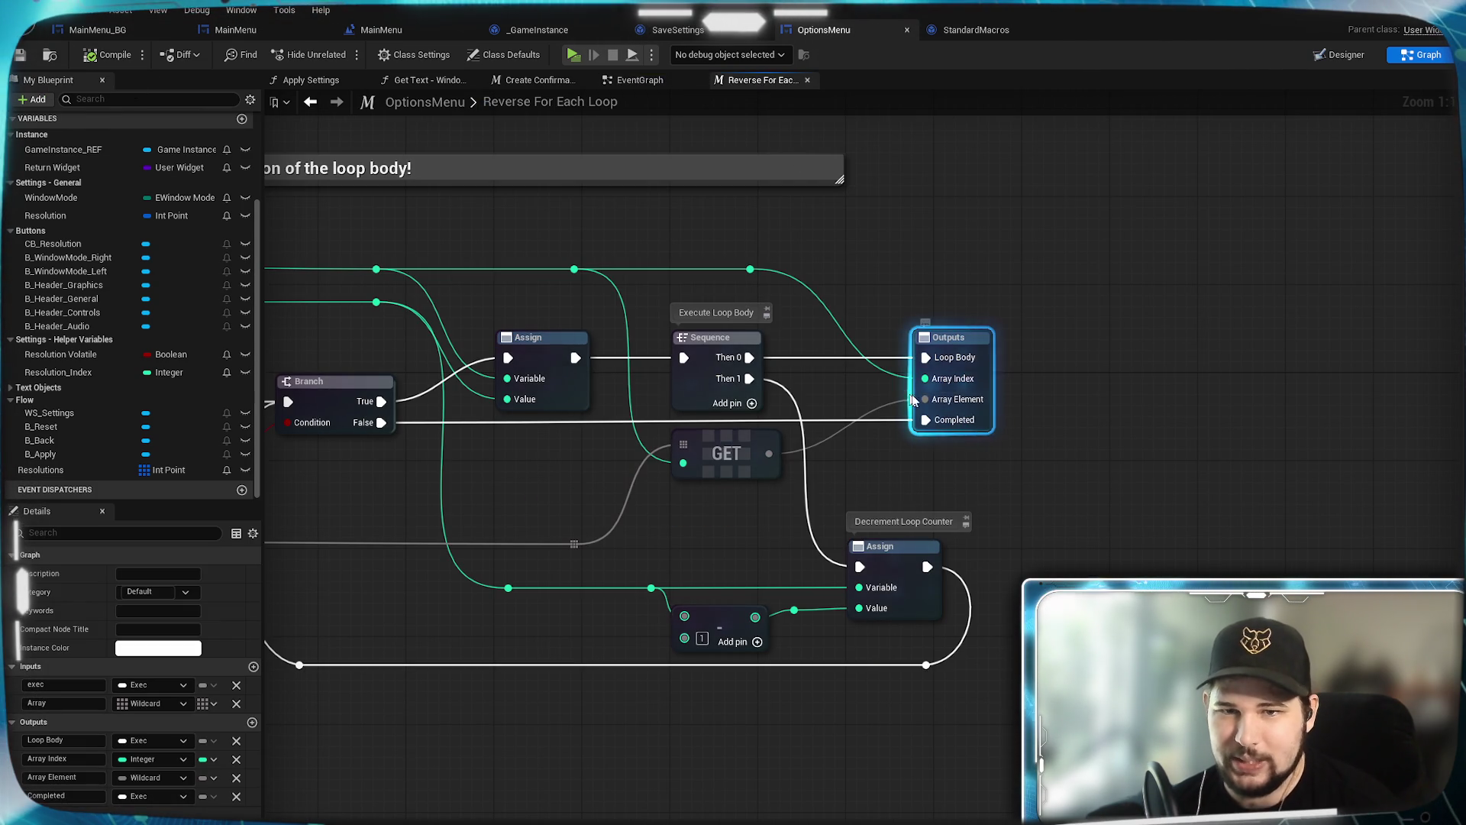
pyautogui.moveTo(871, 510)
pyautogui.mouseDown()
pyautogui.moveTo(862, 460)
pyautogui.moveTo(1191, 443)
pyautogui.moveTo(772, 462)
pyautogui.mouseUp()
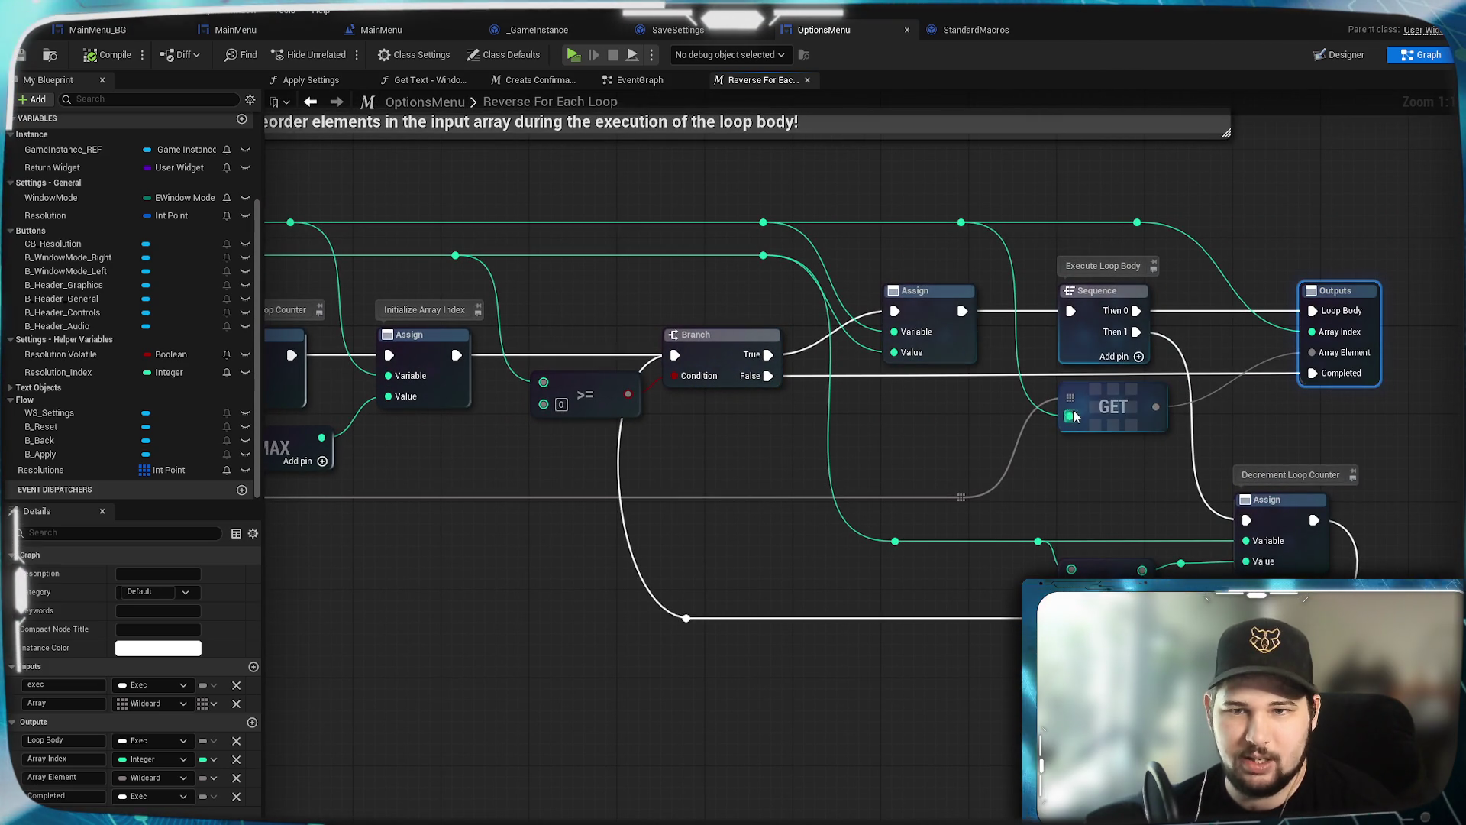
pyautogui.moveTo(925, 447)
pyautogui.mouseDown()
pyautogui.moveTo(1384, 458)
pyautogui.moveTo(1257, 481)
pyautogui.moveTo(877, 479)
pyautogui.mouseUp()
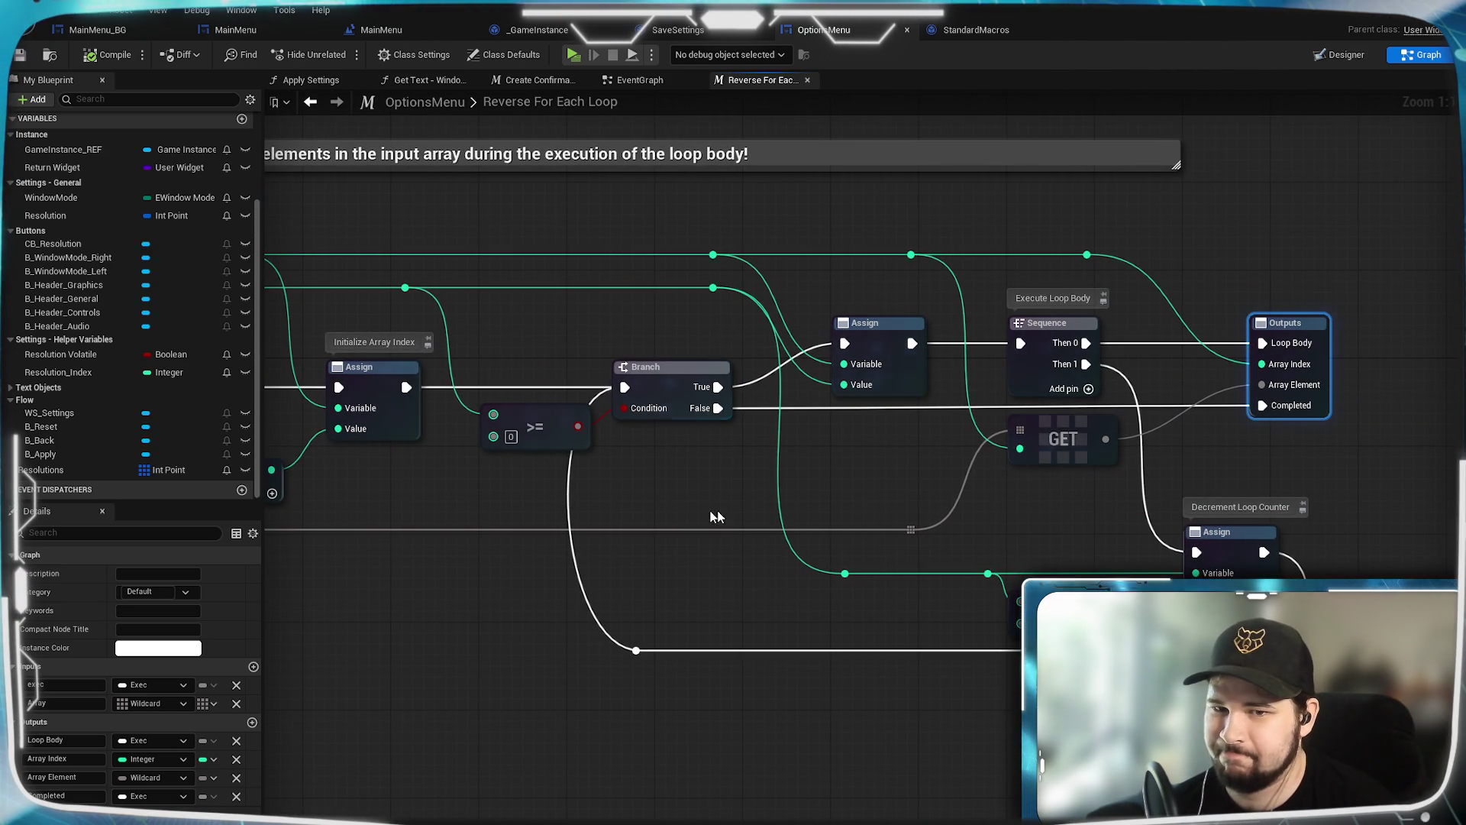
pyautogui.scroll(-2, 782, 506)
pyautogui.moveTo(606, 510)
pyautogui.mouseDown()
pyautogui.moveTo(861, 521)
pyautogui.moveTo(845, 511)
pyautogui.mouseUp()
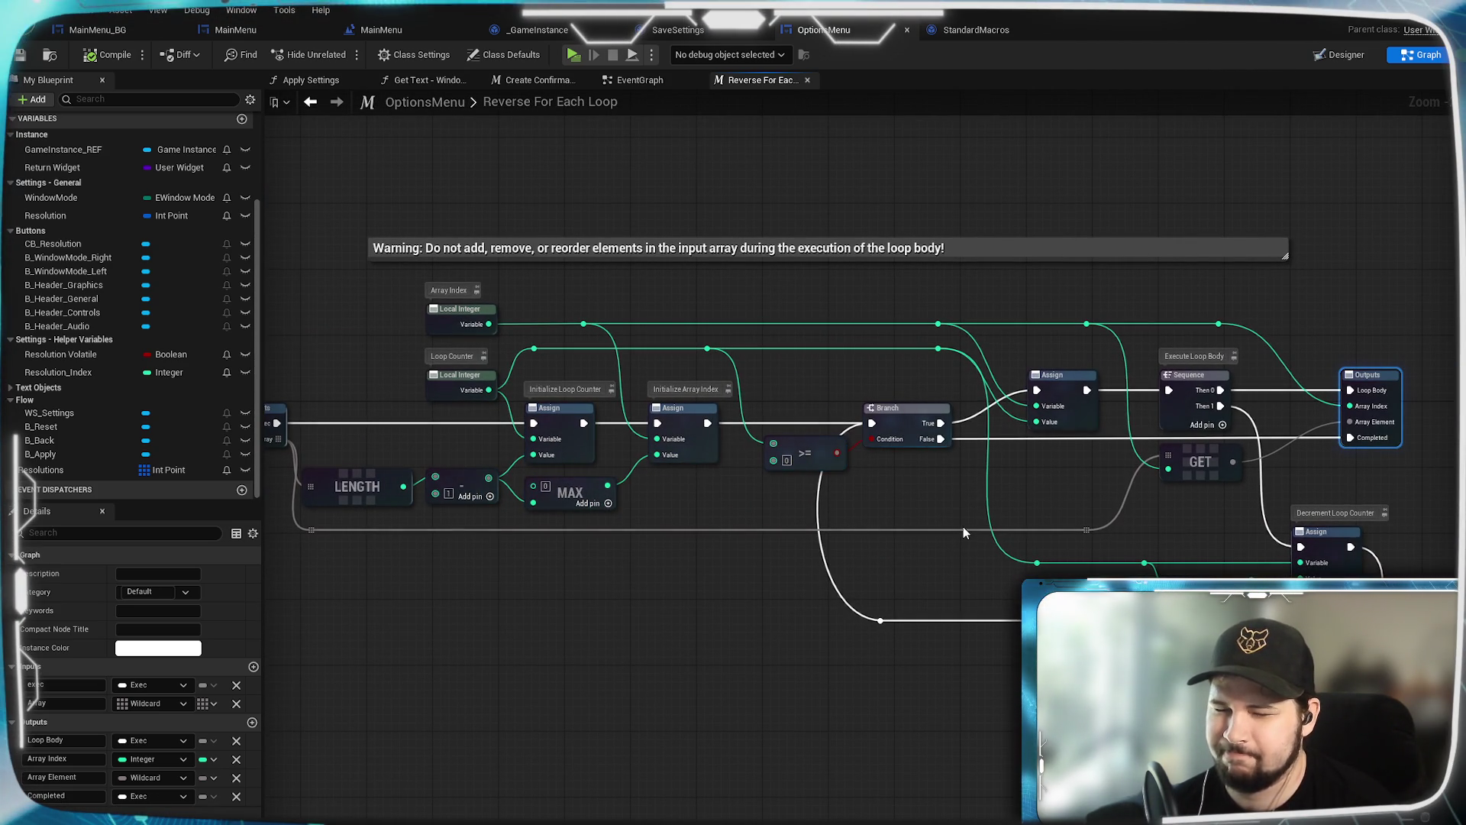
pyautogui.moveTo(989, 504); pyautogui.dragTo(767, 484)
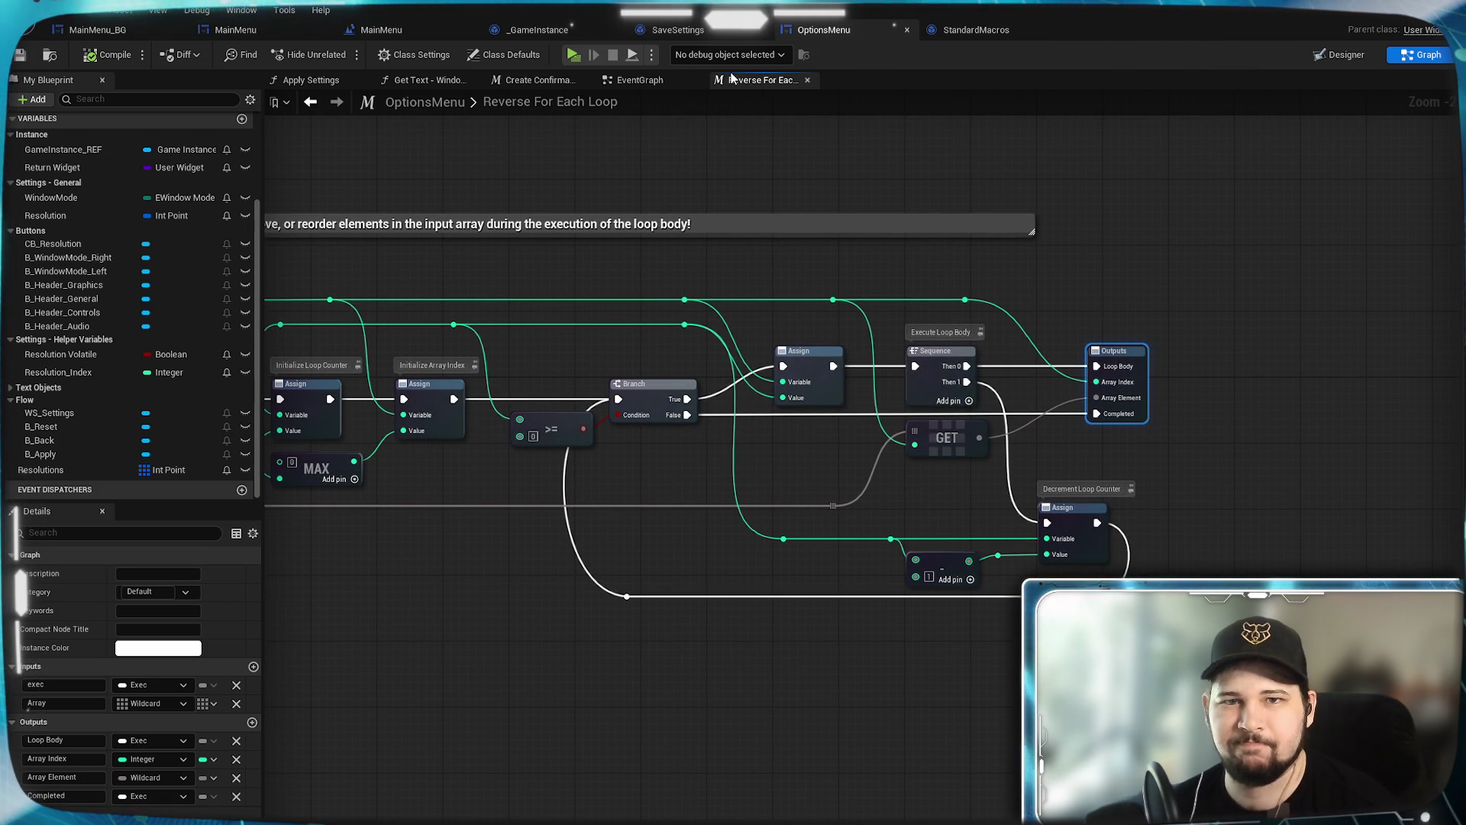
pyautogui.click(684, 87)
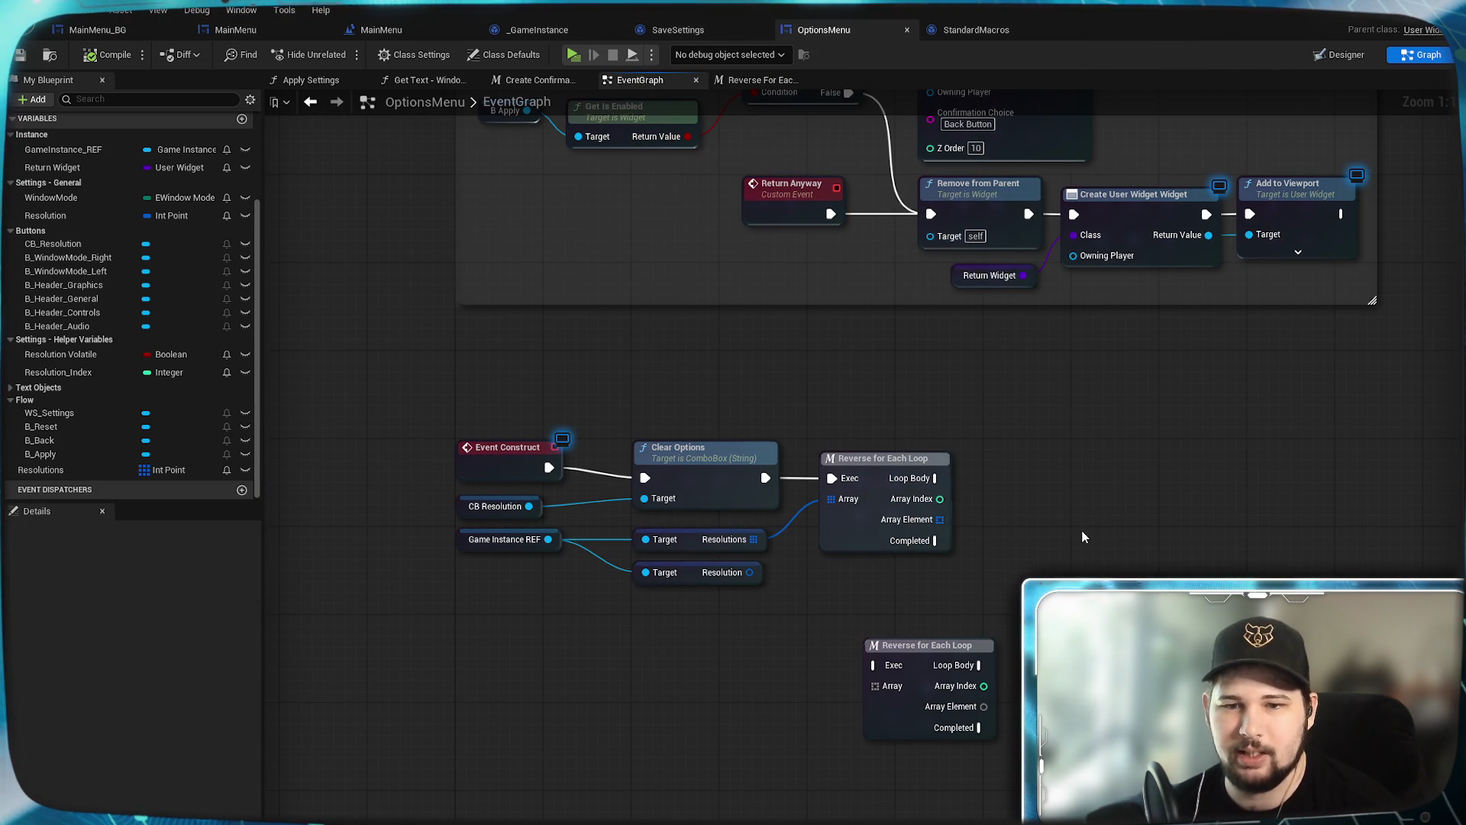
# Step: Wire Clear Options and Resolutions into the lower loop, delete the unconnected upper loop, move it up
pyautogui.moveTo(765, 478); pyautogui.dragTo(877, 666)
pyautogui.moveTo(754, 539); pyautogui.dragTo(876, 686)
pyautogui.click(910, 460)
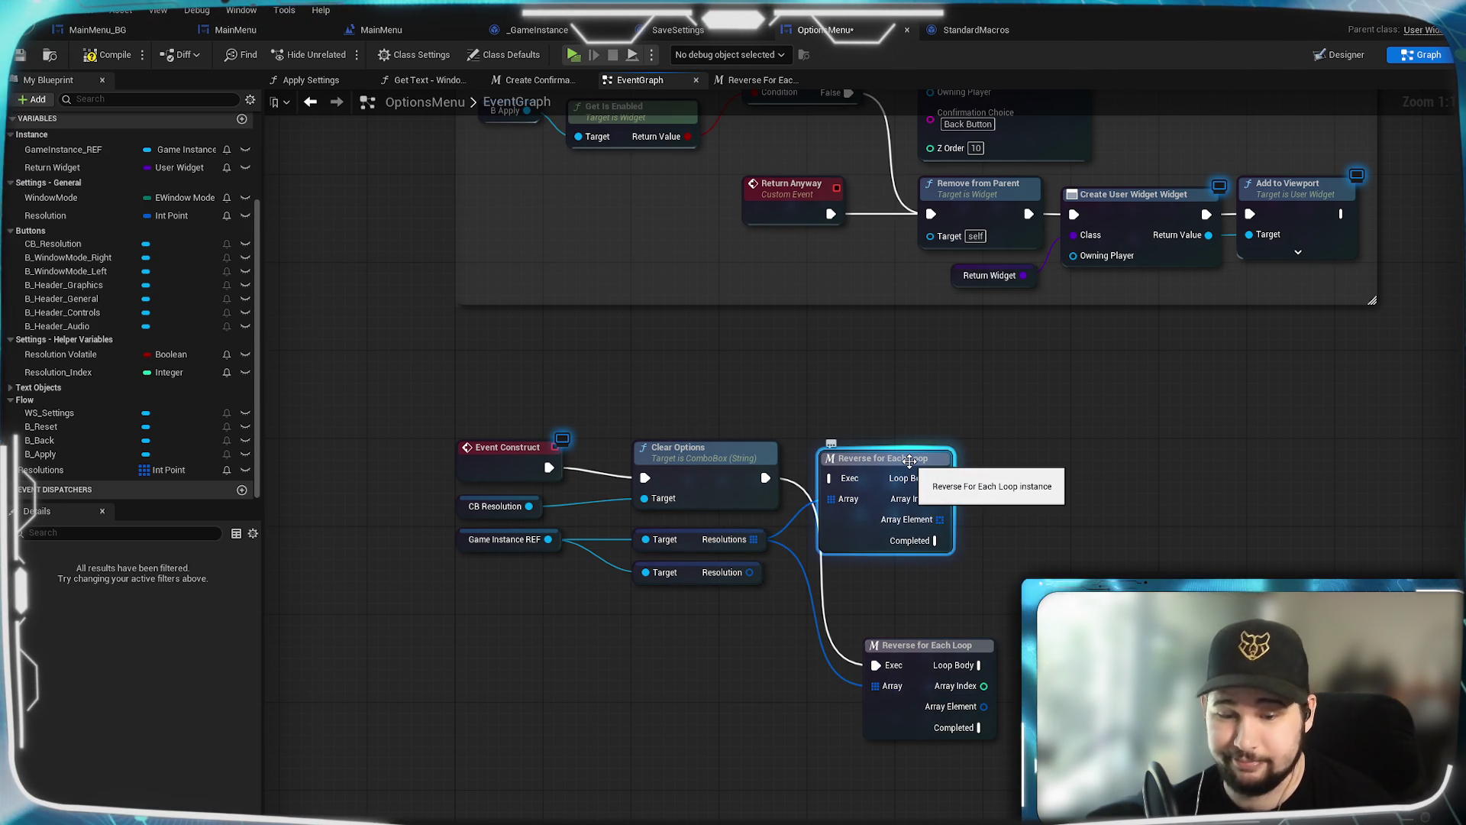
pyautogui.press('Delete')
pyautogui.moveTo(915, 656)
pyautogui.mouseDown()
pyautogui.moveTo(894, 469)
pyautogui.moveTo(857, 469)
pyautogui.mouseUp()
pyautogui.click(989, 434)
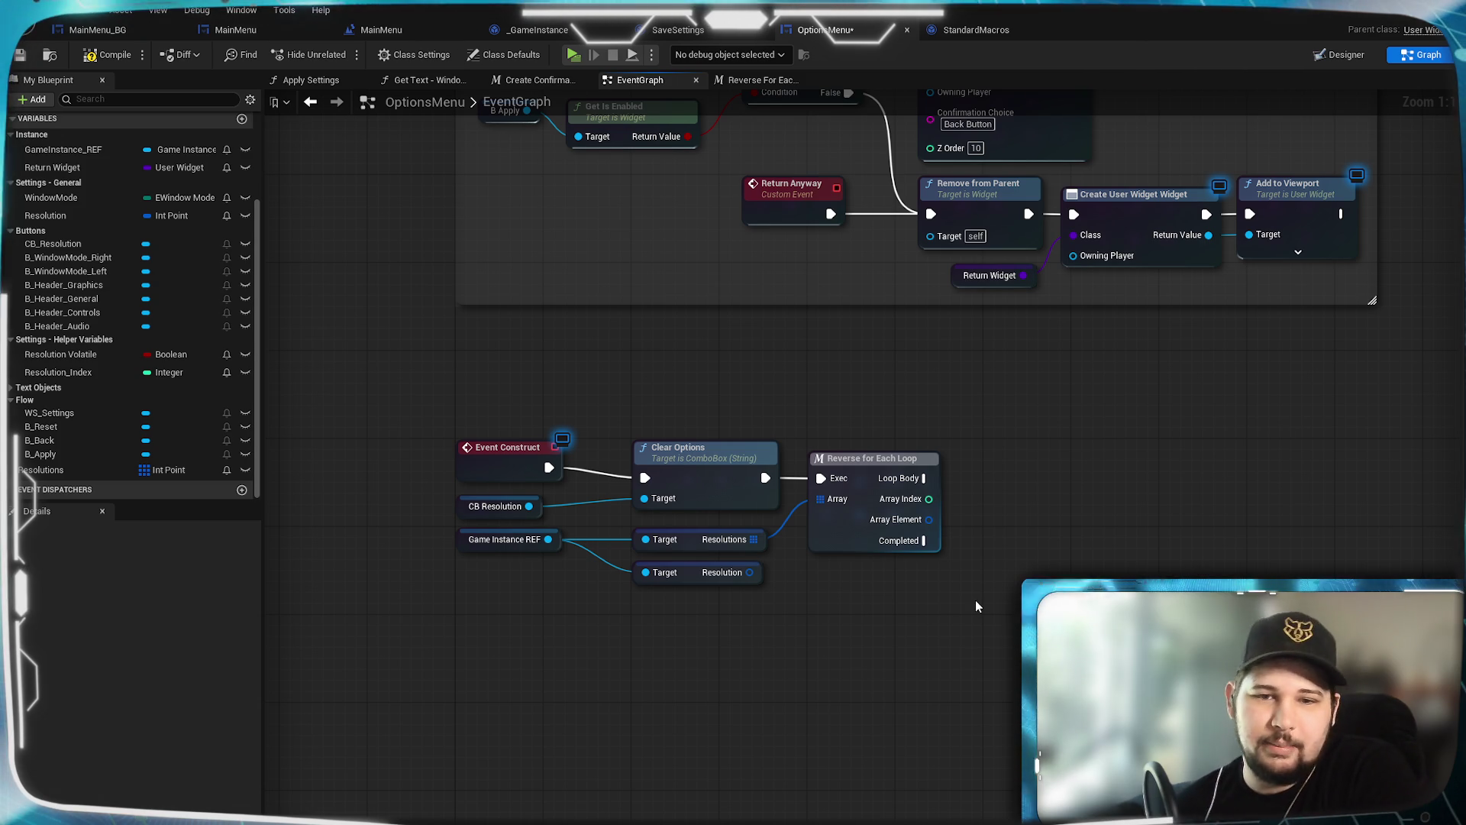
# Step: Drag a wire from the loop's Loop Body to search for a node to add
pyautogui.moveTo(970, 609); pyautogui.dragTo(924, 588)
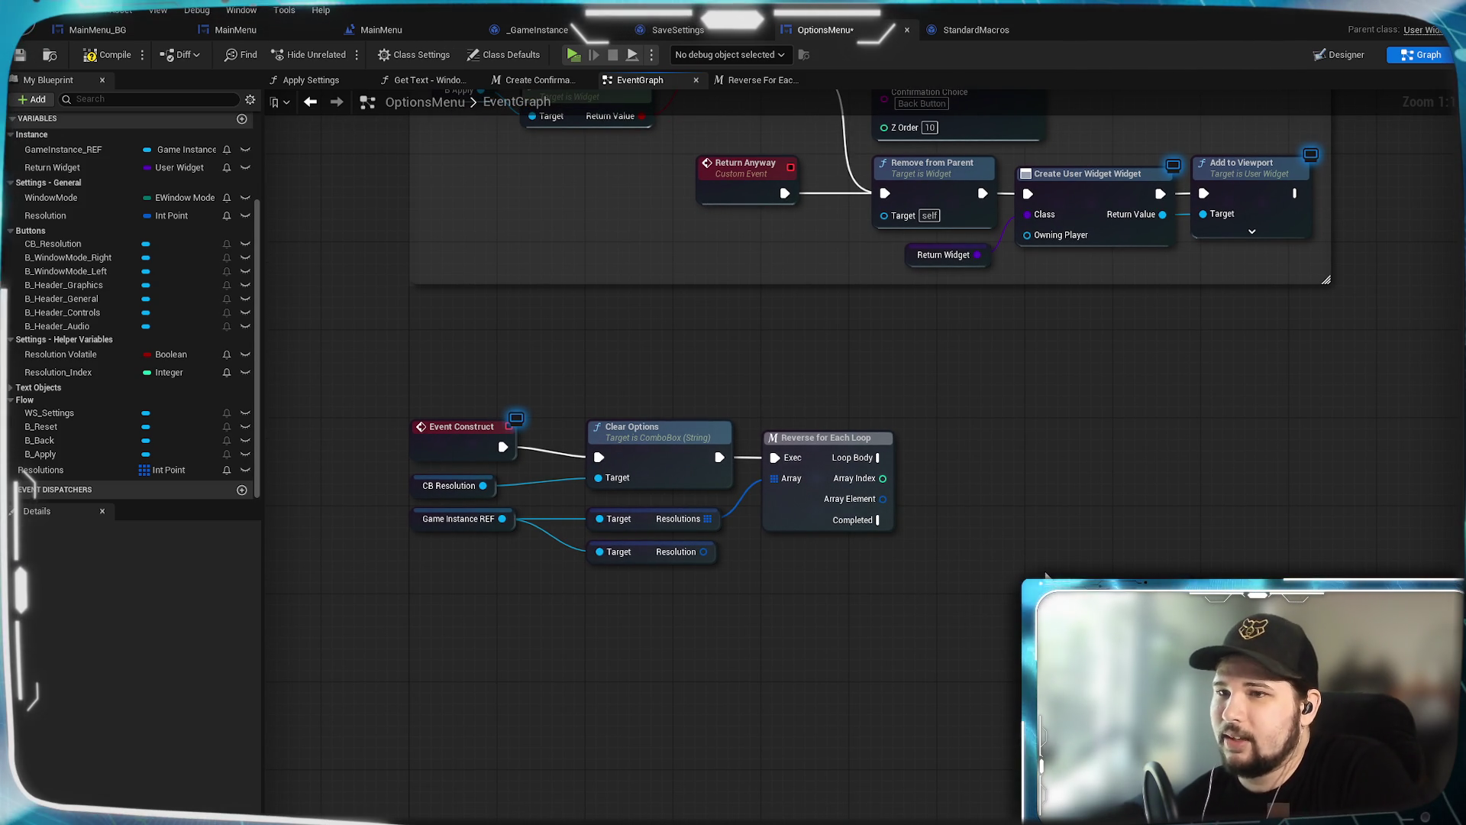
pyautogui.moveTo(899, 507)
pyautogui.mouseDown()
pyautogui.moveTo(960, 616)
pyautogui.moveTo(971, 531)
pyautogui.moveTo(956, 614)
pyautogui.moveTo(932, 585)
pyautogui.moveTo(1005, 572)
pyautogui.moveTo(929, 560)
pyautogui.moveTo(890, 524)
pyautogui.mouseUp()
pyautogui.moveTo(786, 435); pyautogui.dragTo(852, 441)
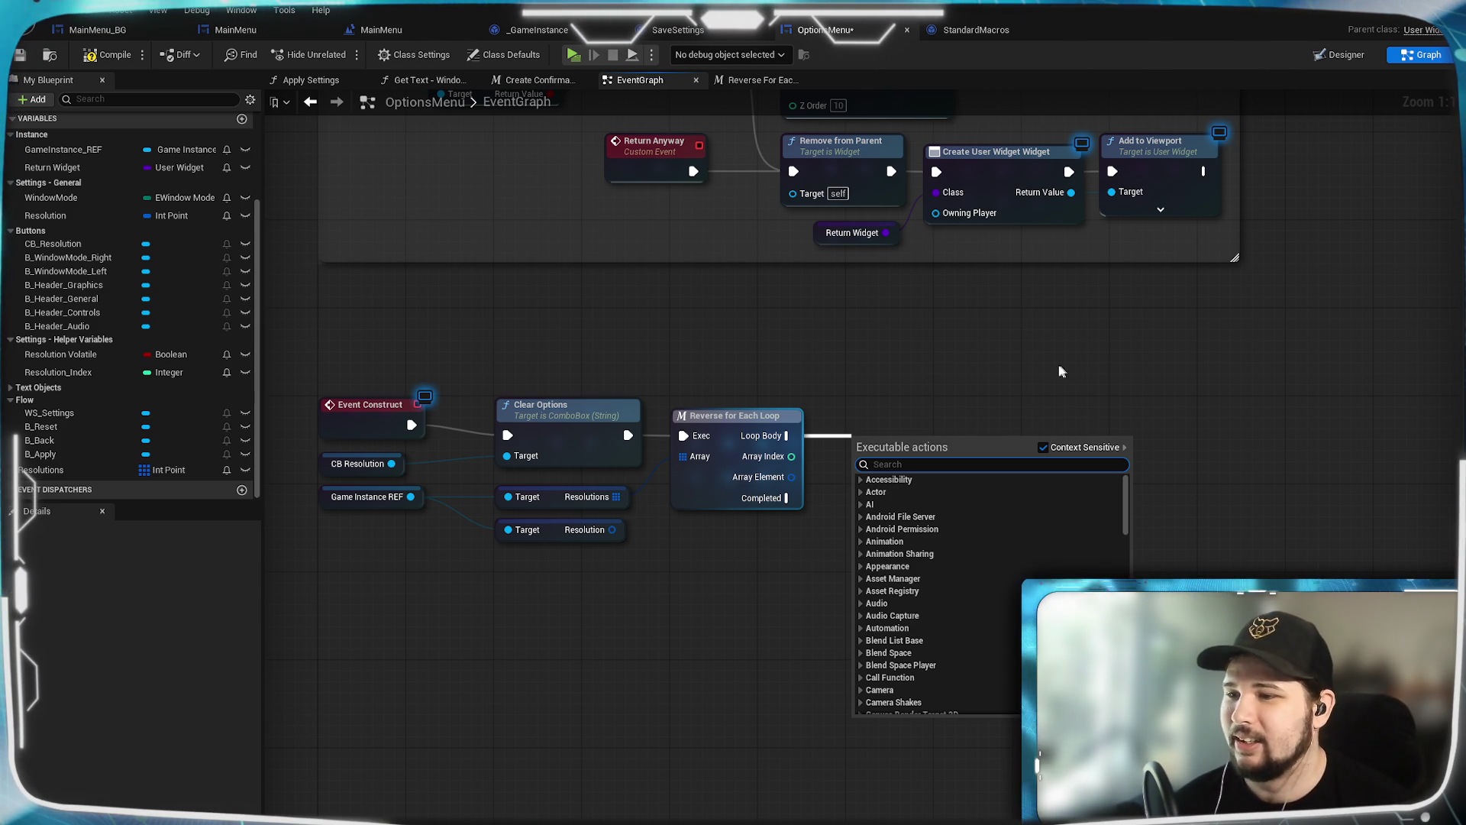
# Step: Dismiss the Loop Body and Array Element action searches, then add a new macro in My Blueprint
pyautogui.click(1067, 371)
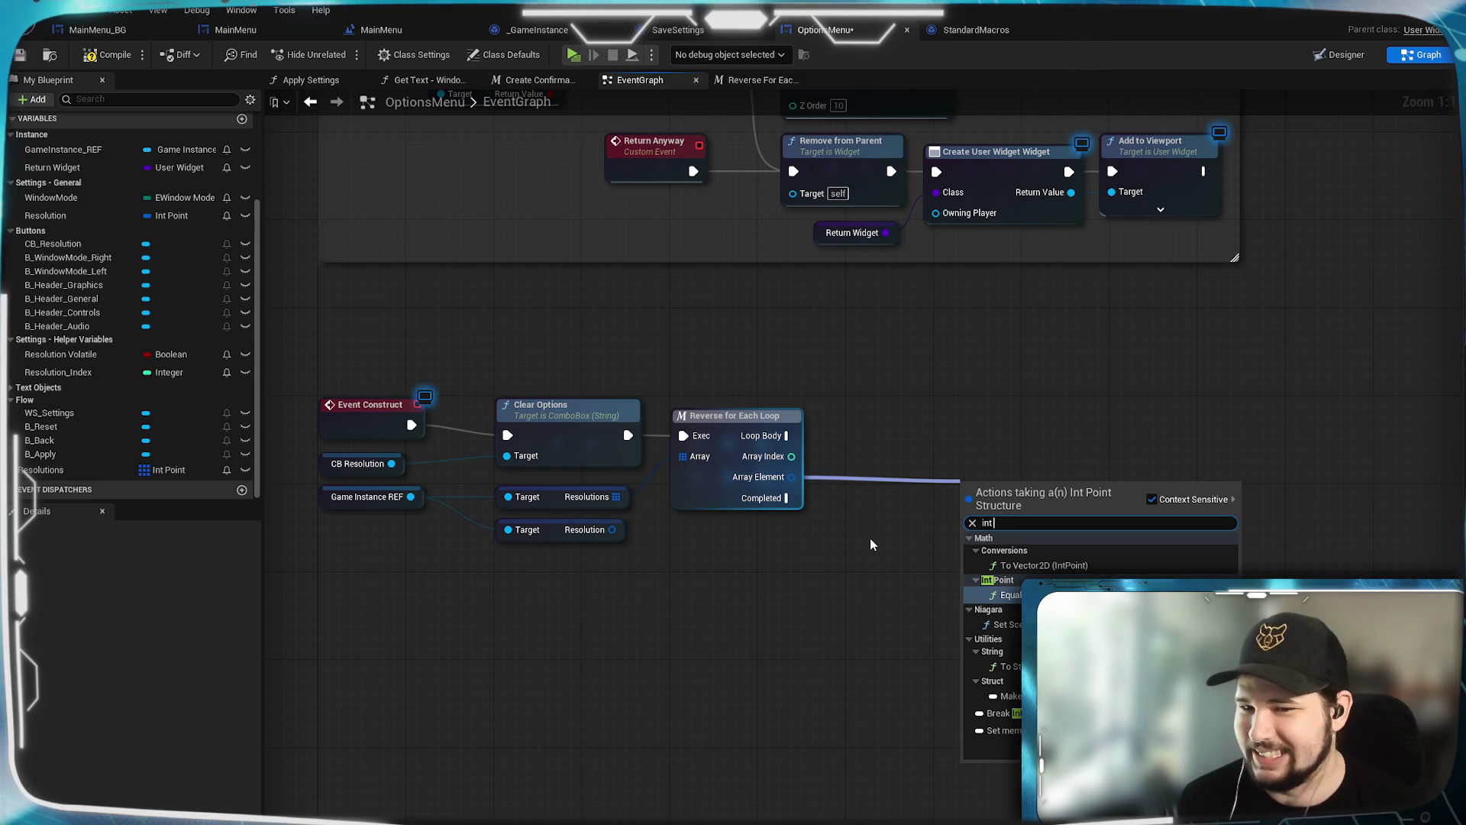
pyautogui.write('int')
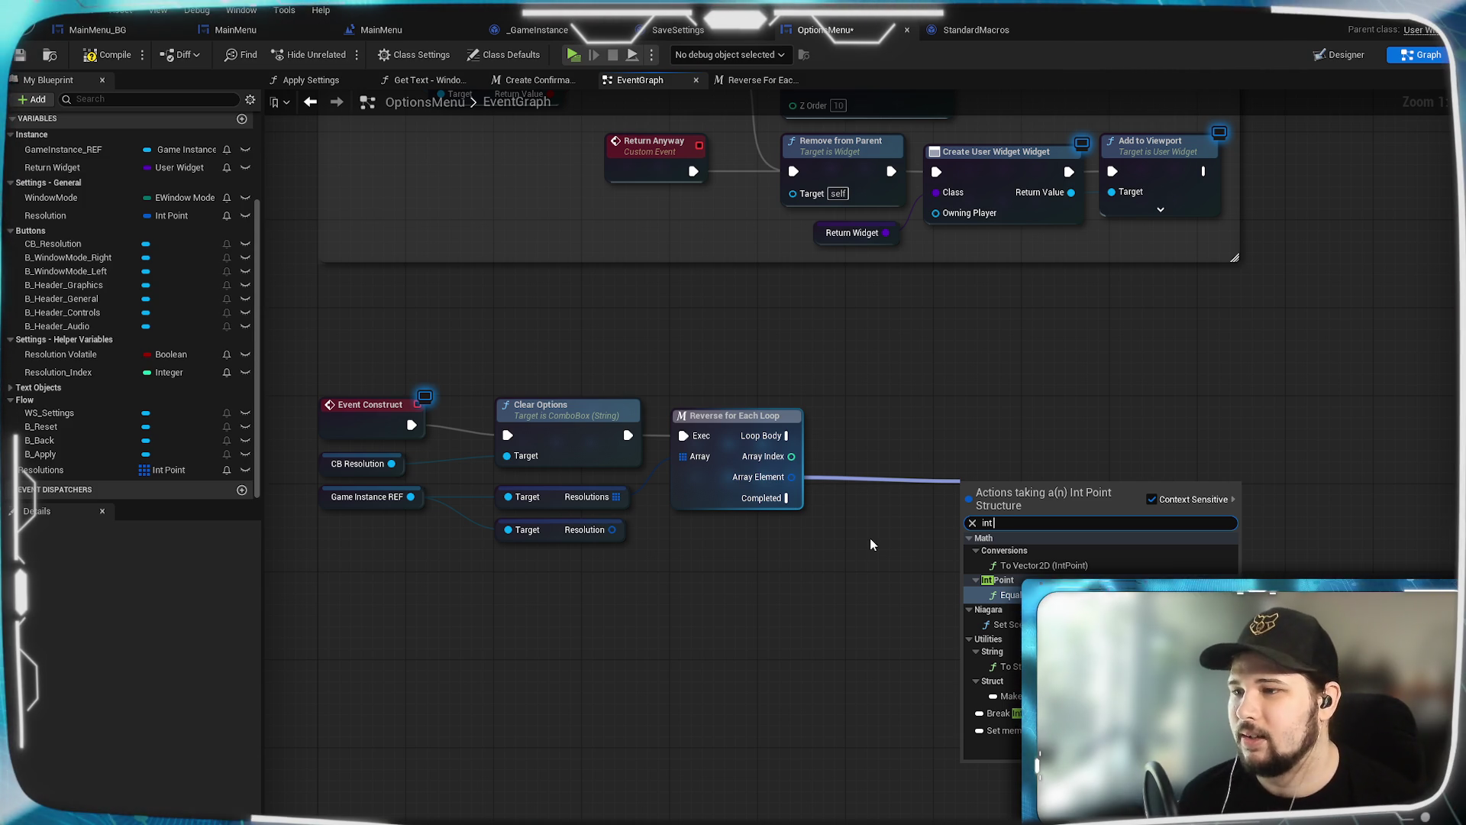
pyautogui.click(987, 393)
pyautogui.moveTo(791, 476); pyautogui.dragTo(836, 488)
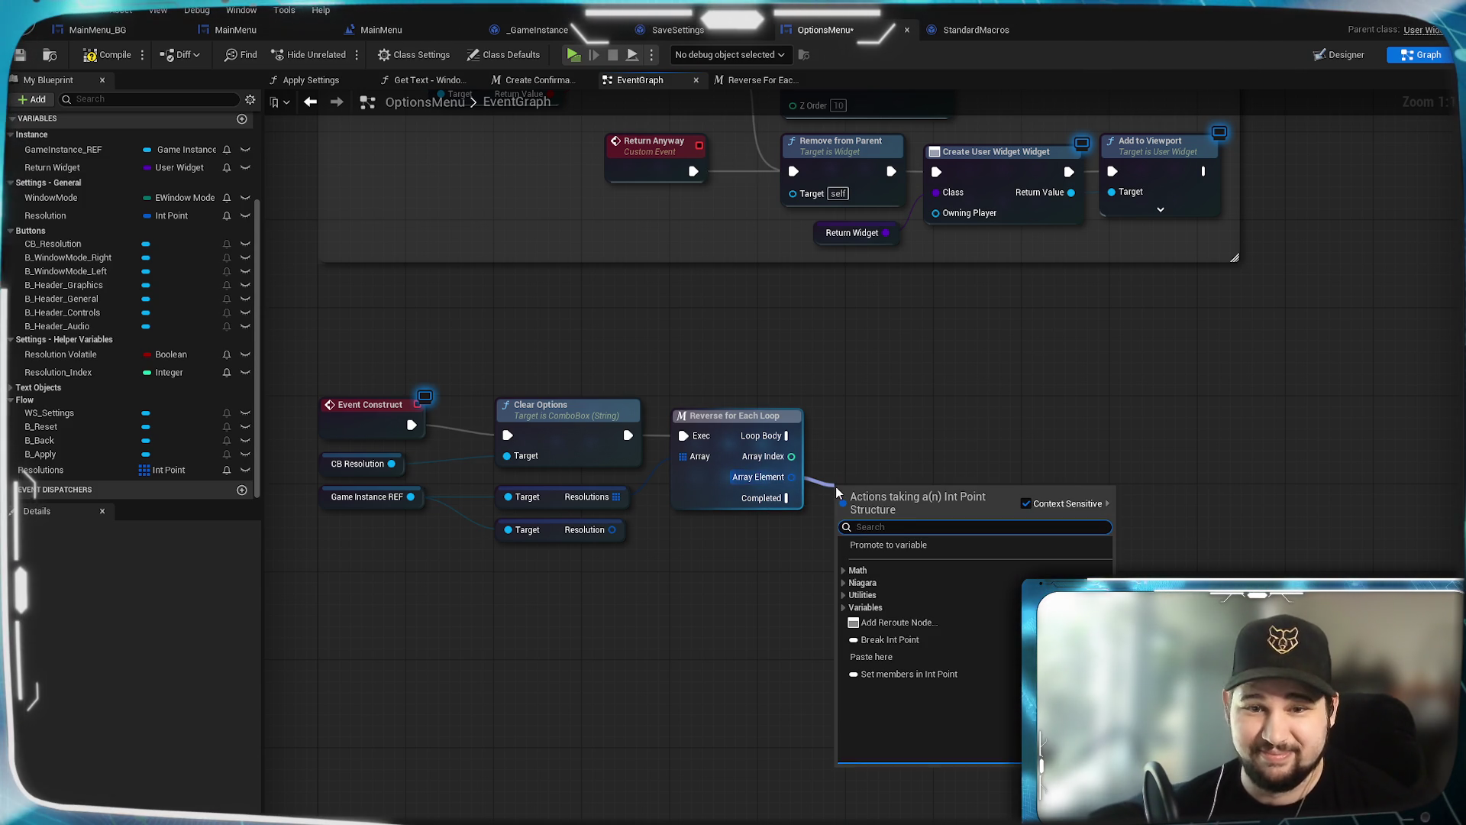
pyautogui.click(925, 376)
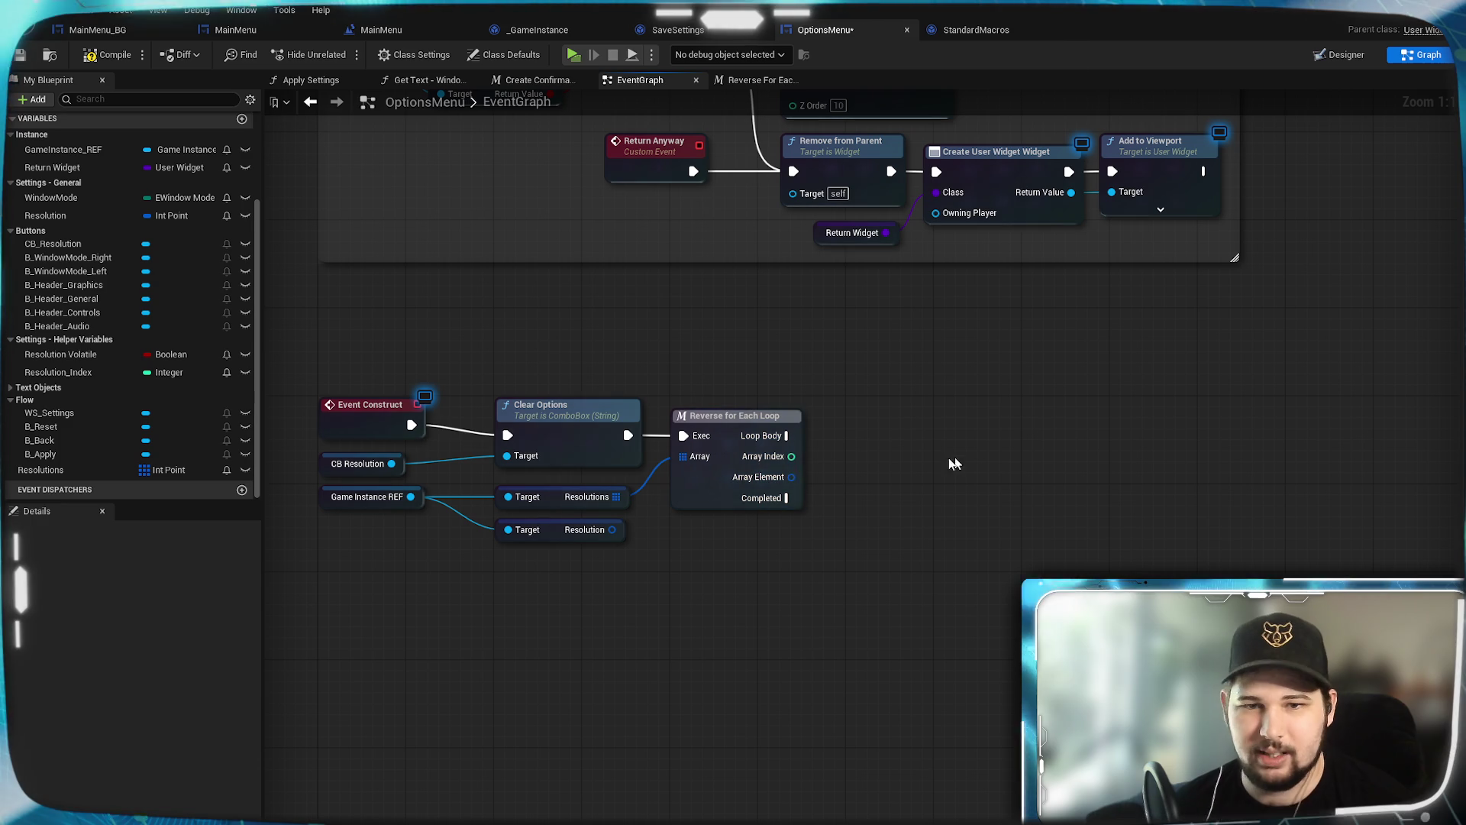
pyautogui.scroll(4, 103, 310)
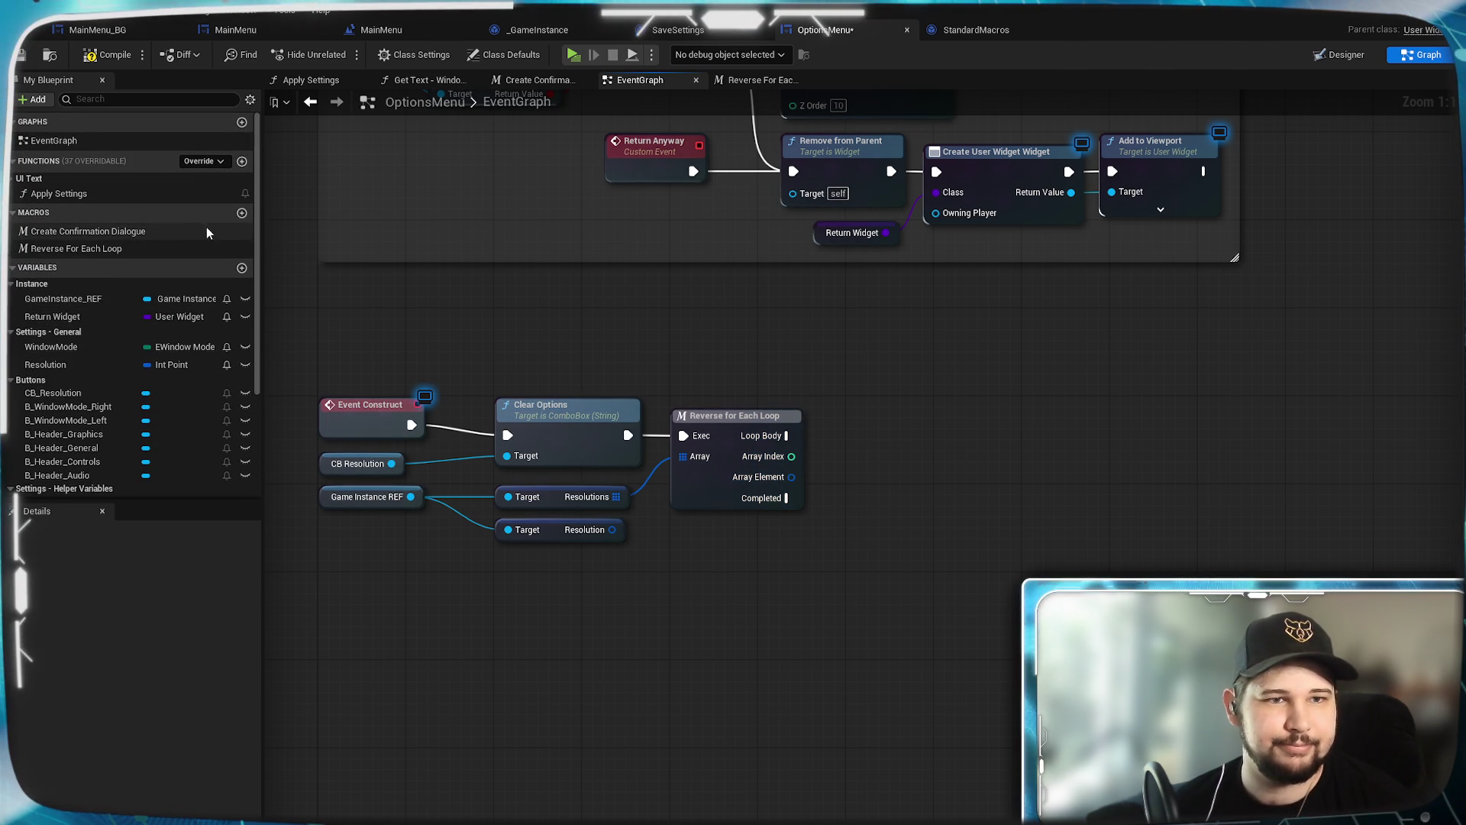
pyautogui.click(241, 213)
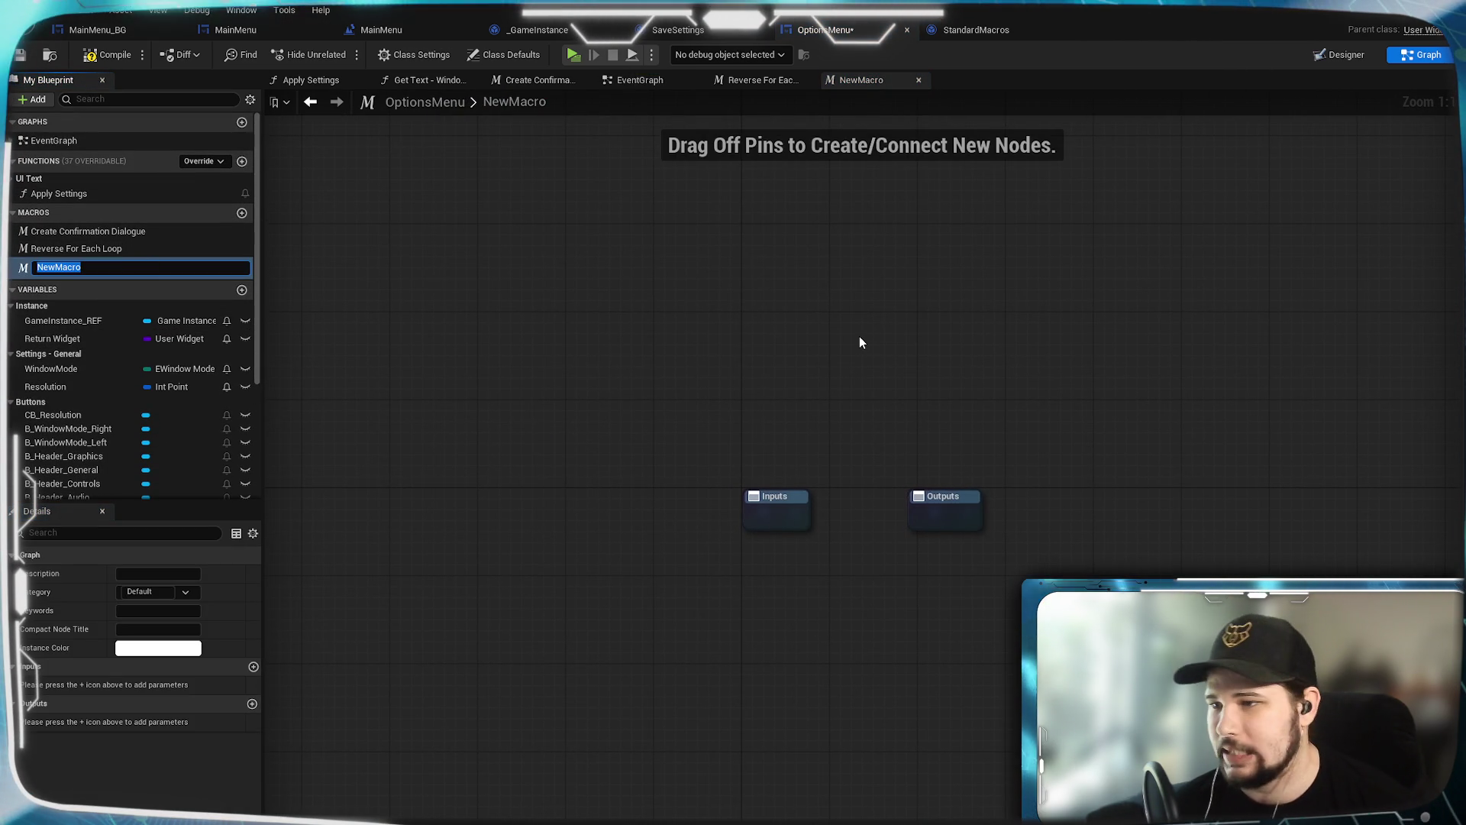
# Step: Name the new macro 'Int Point -> String'
pyautogui.write('Int Pint')
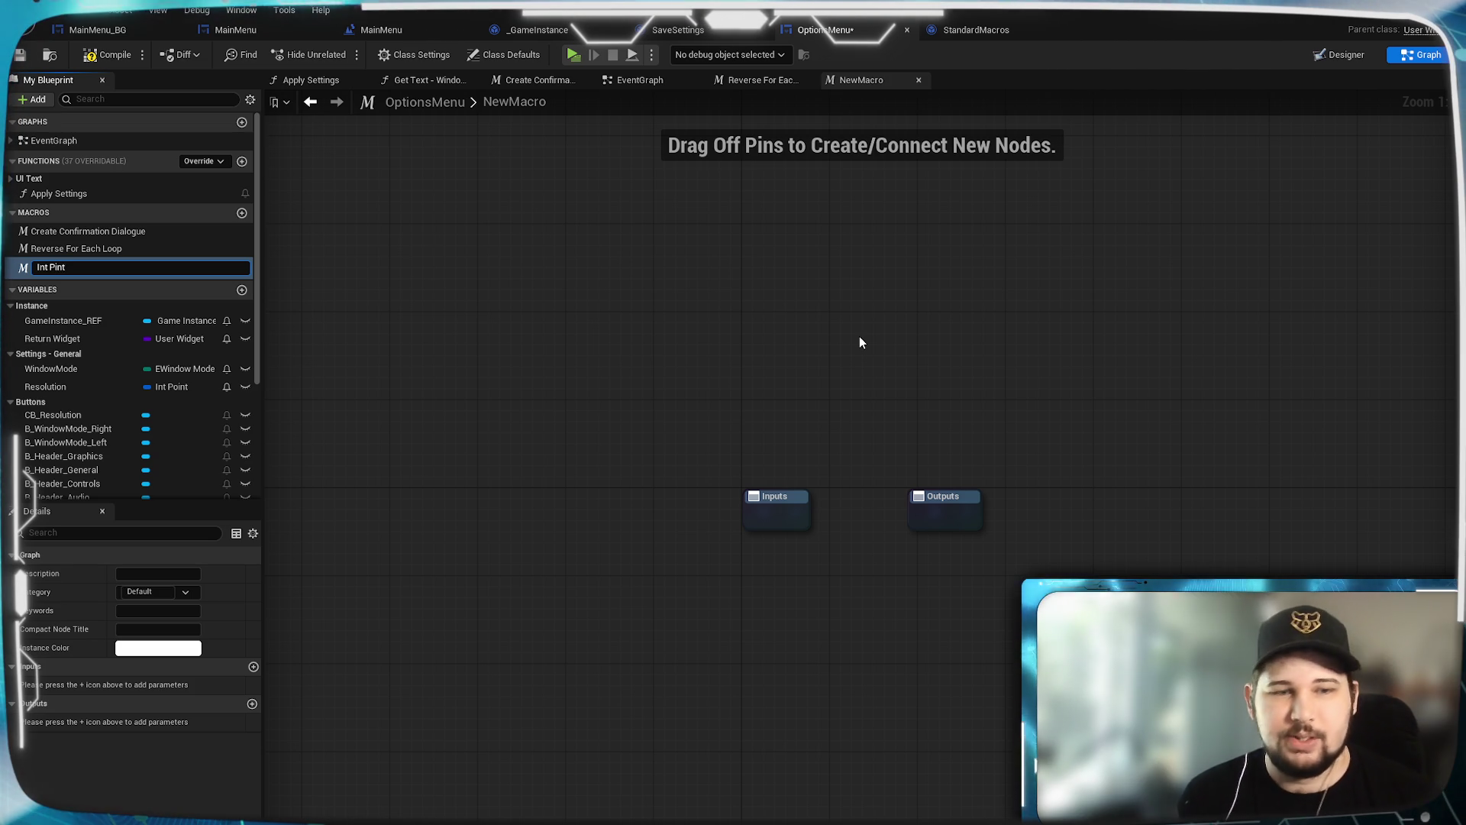
pyautogui.press('BackSpace')
pyautogui.press('BackSpace')
pyautogui.press('BackSpace')
pyautogui.write('oint')
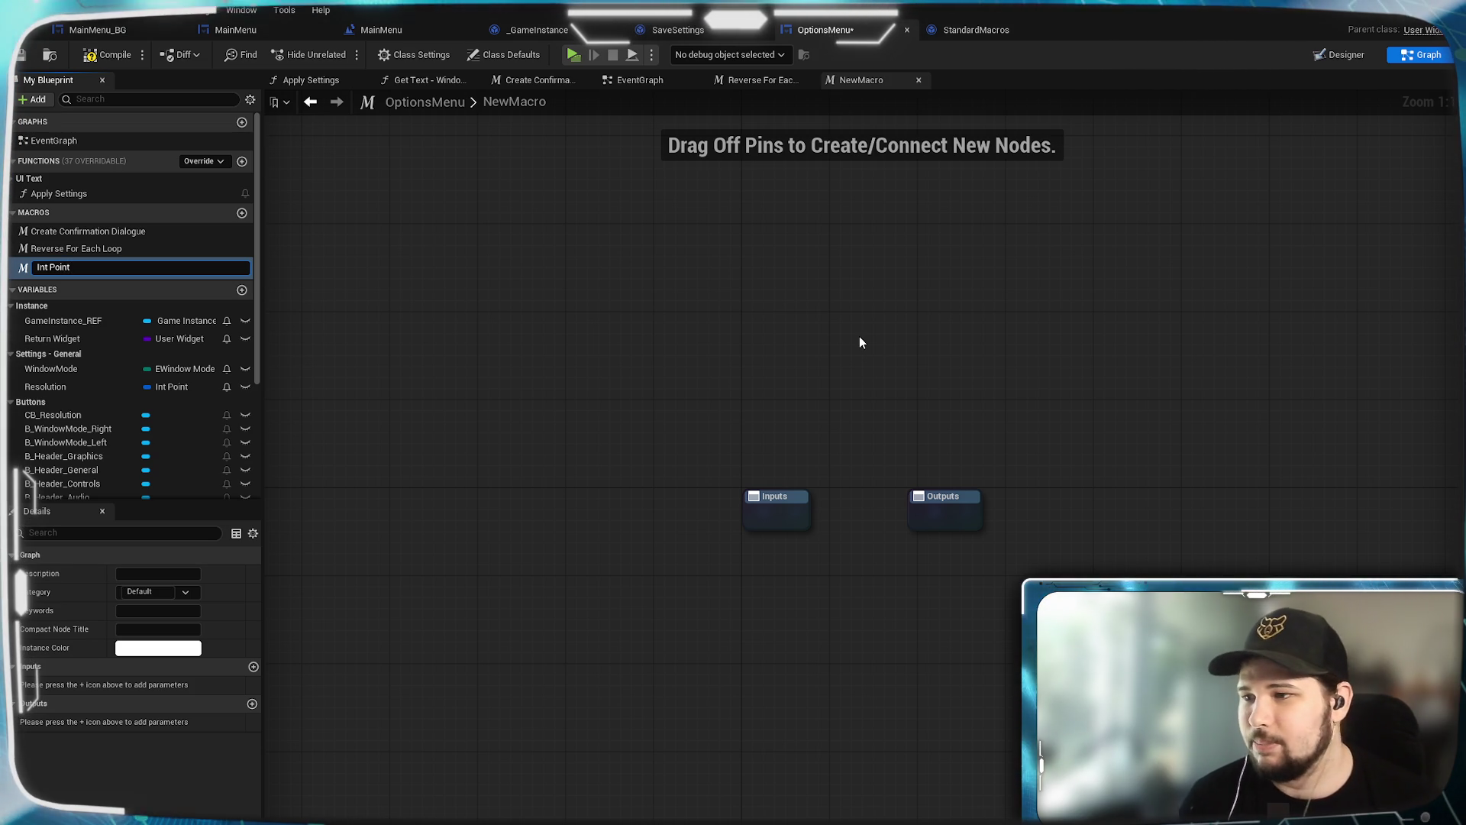
pyautogui.write(' -')
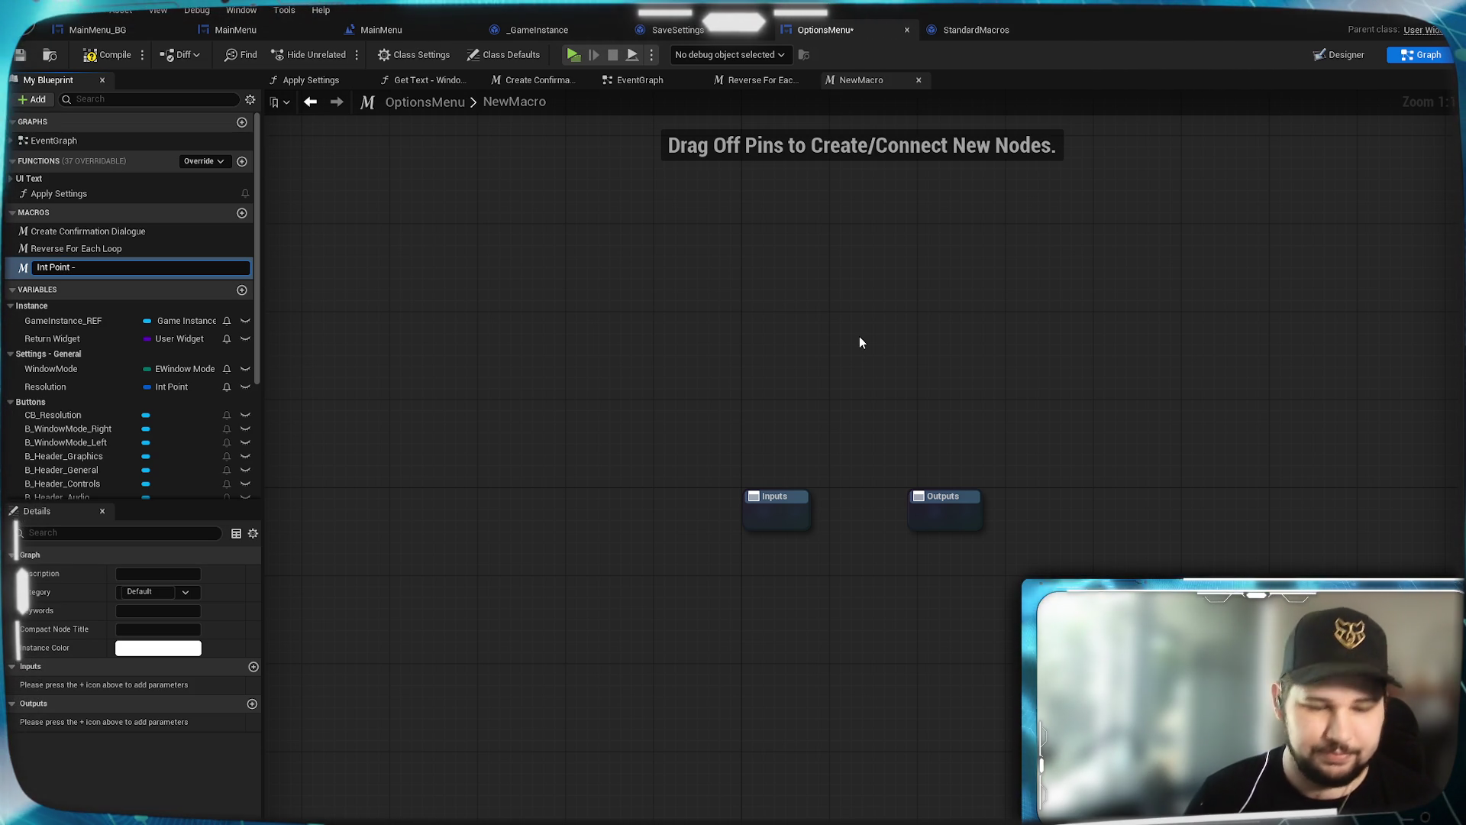
pyautogui.write('> Strion')
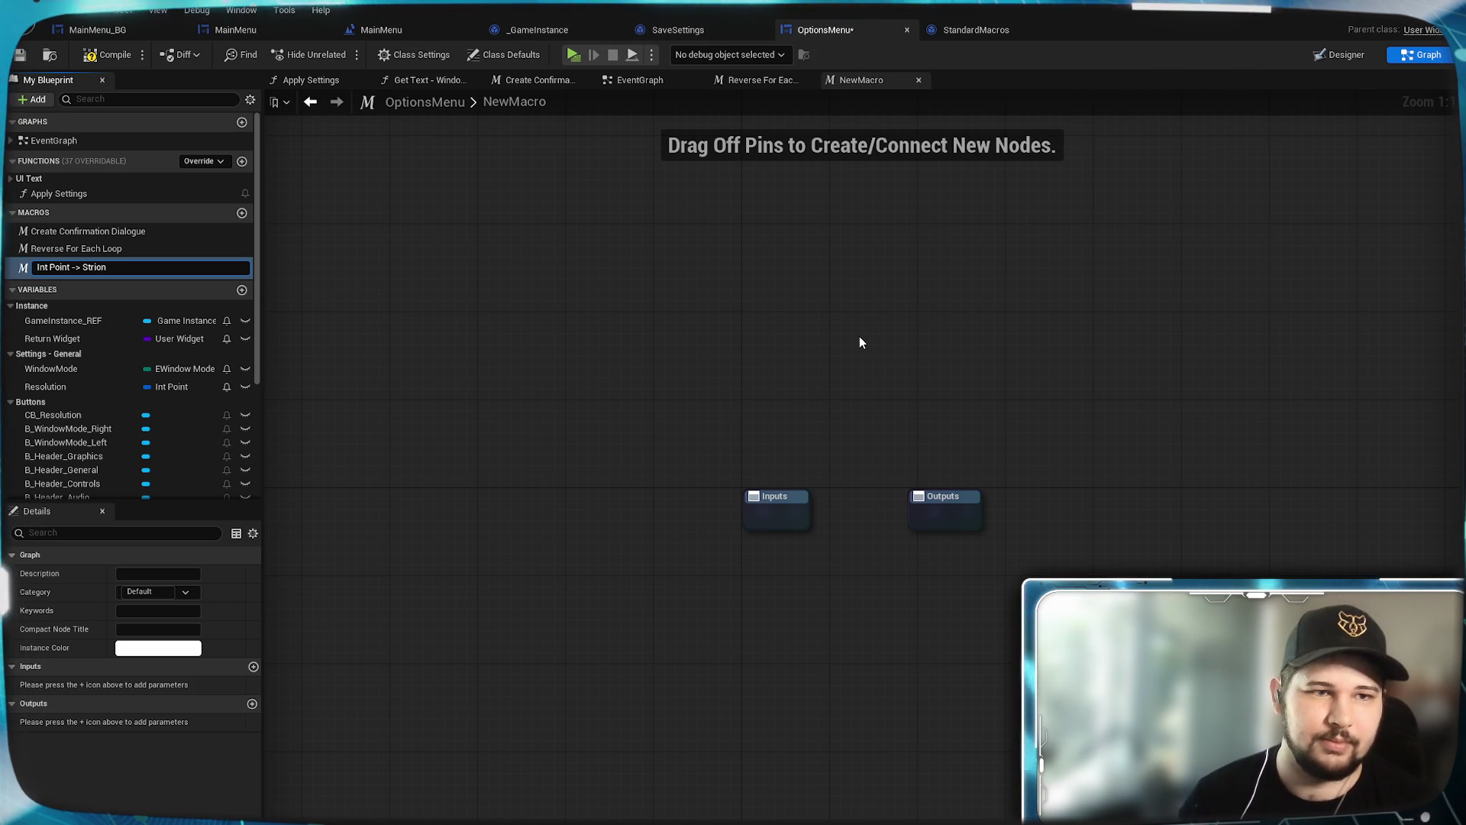
pyautogui.press('BackSpace')
pyautogui.press('BackSpace')
pyautogui.write('g')
pyautogui.press('Return')
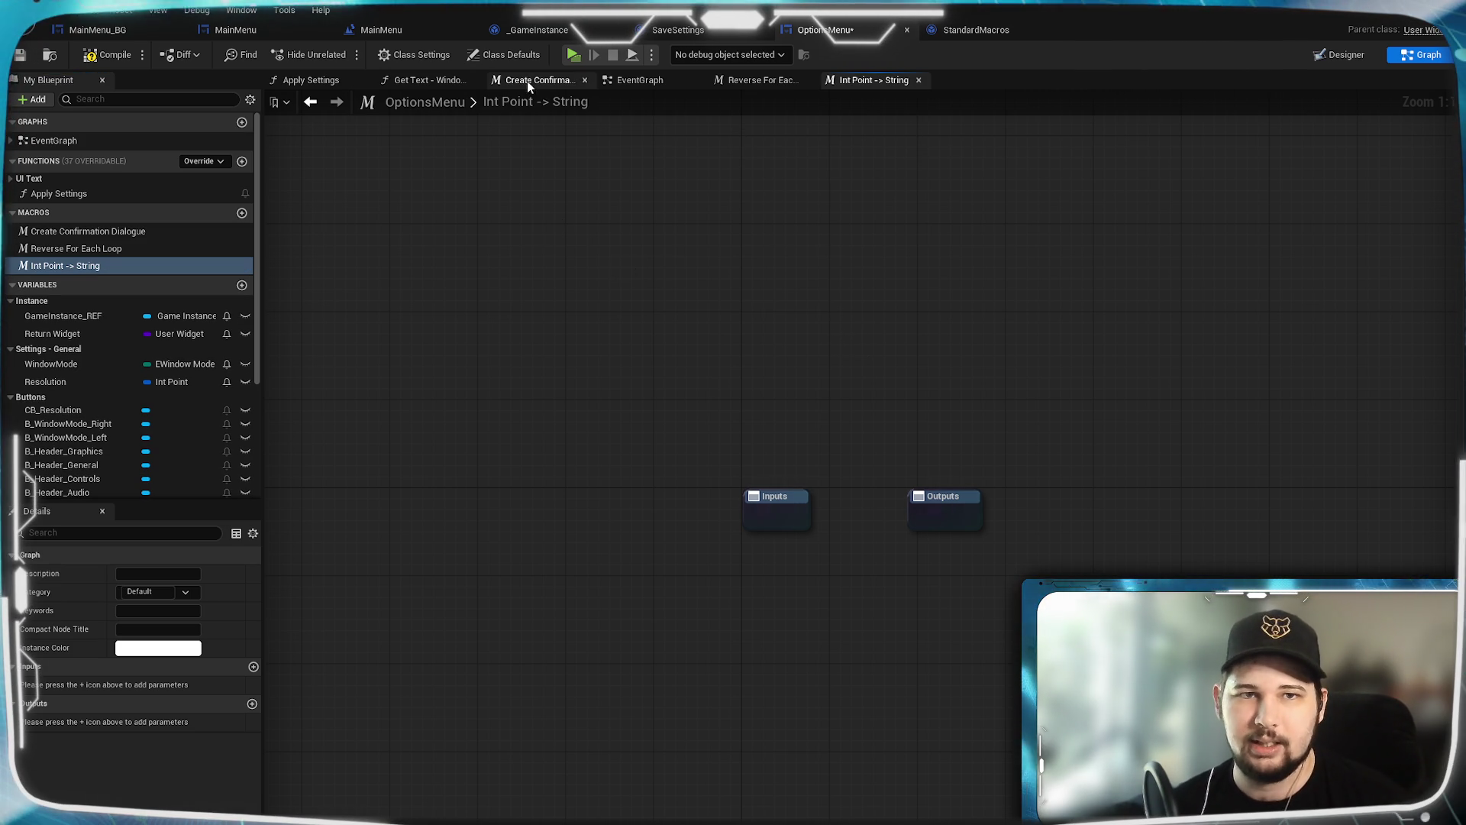
# Step: Move the Outputs node well to the right of the Inputs node in the macro graph
pyautogui.moveTo(764, 357); pyautogui.dragTo(573, 268)
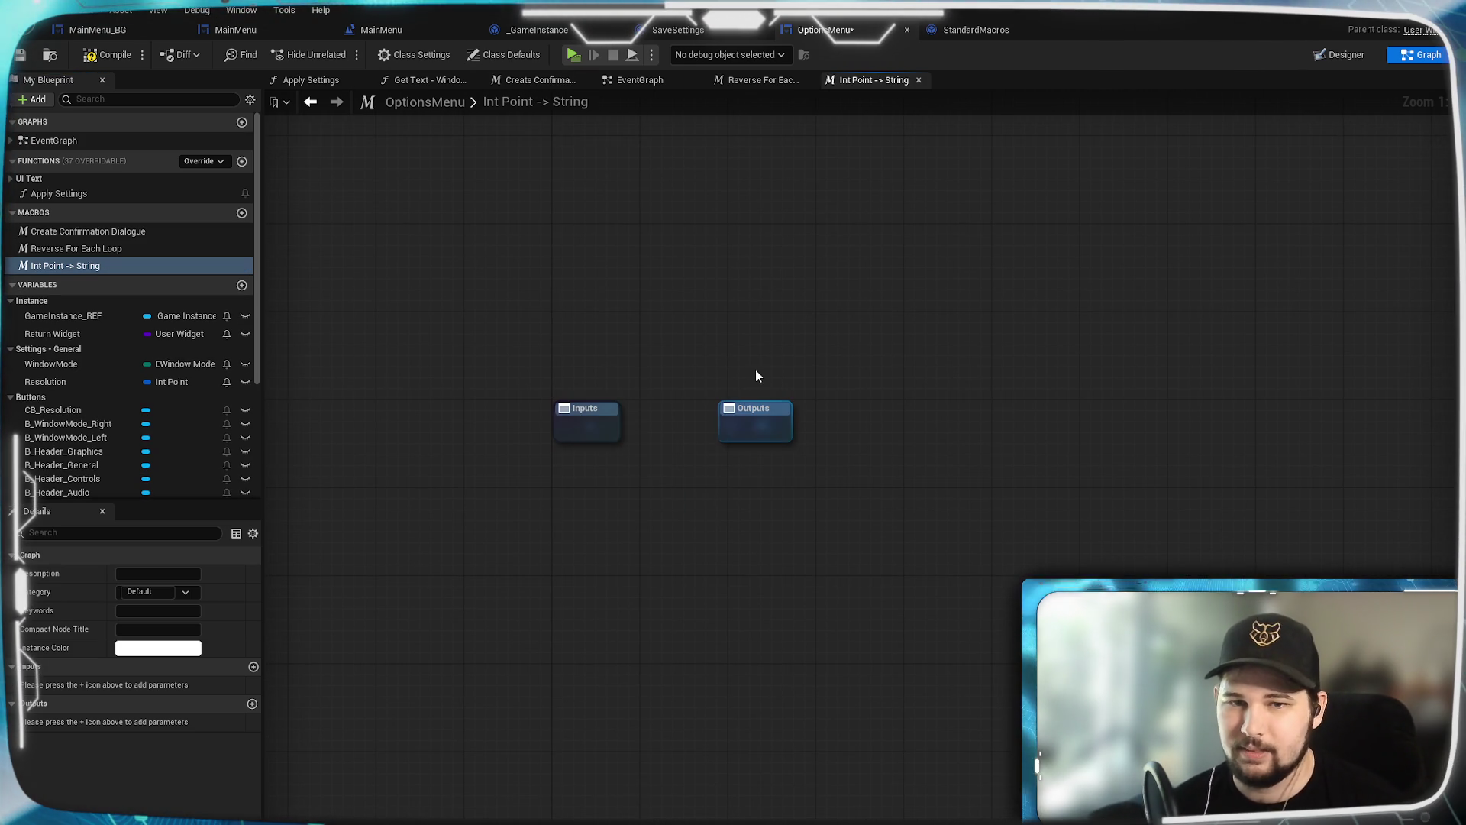
pyautogui.moveTo(716, 426); pyautogui.dragTo(1080, 424)
pyautogui.click(1097, 306)
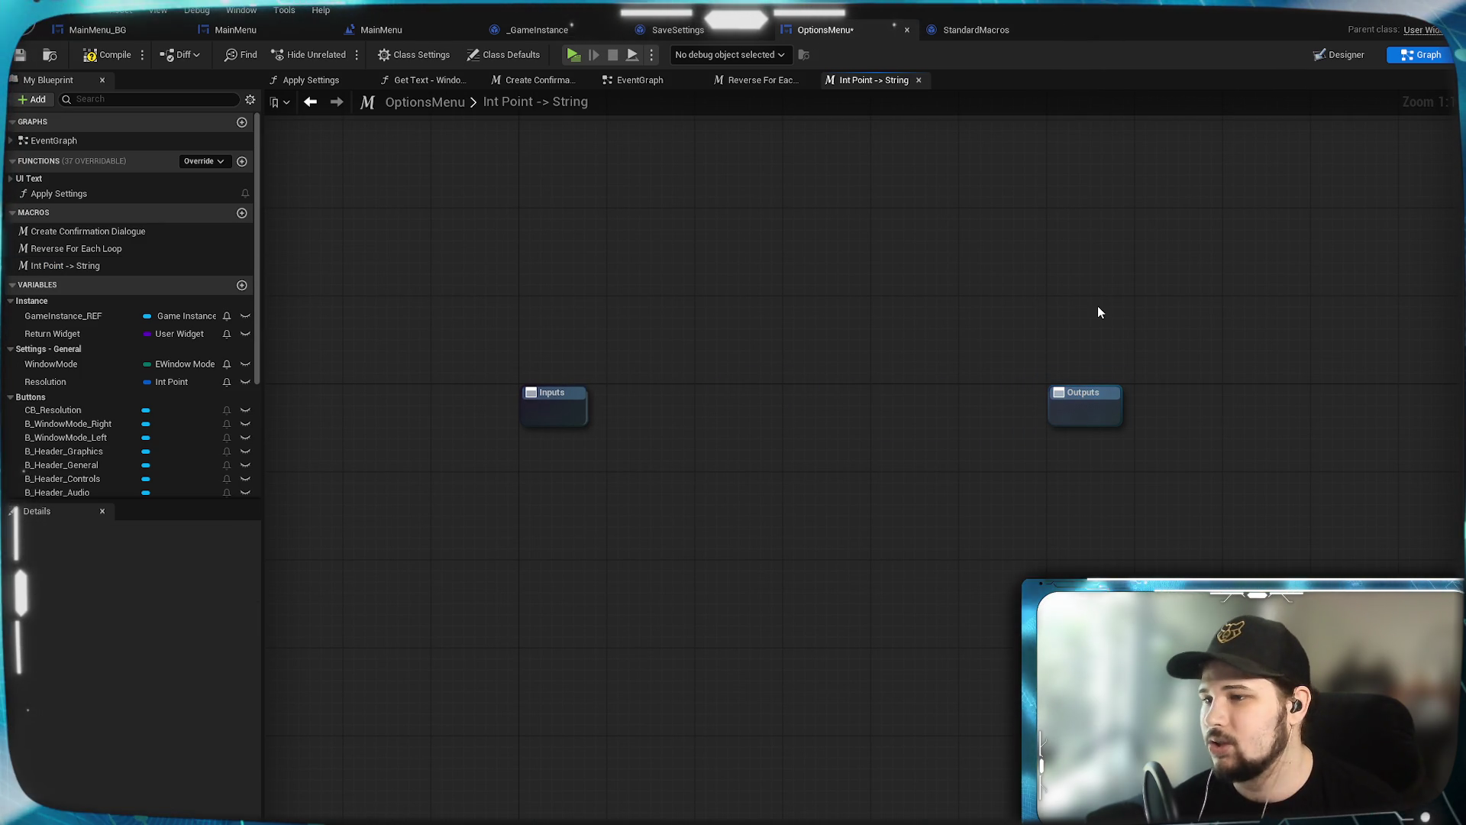
pyautogui.moveTo(796, 370)
pyautogui.mouseDown()
pyautogui.moveTo(792, 415)
pyautogui.moveTo(764, 443)
pyautogui.mouseUp()
pyautogui.moveTo(1073, 457); pyautogui.dragTo(1164, 462)
pyautogui.click(1047, 389)
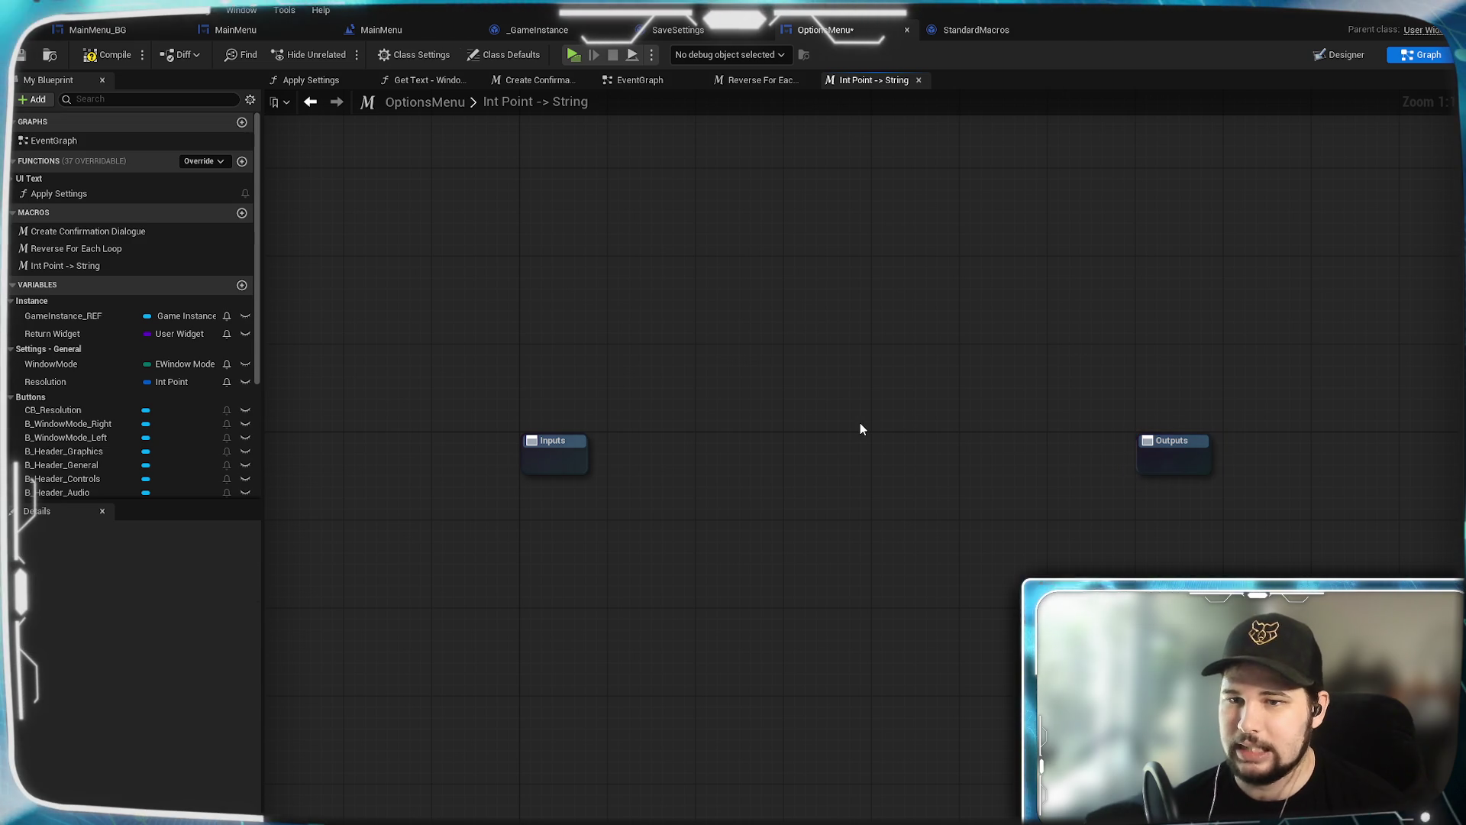
pyautogui.moveTo(805, 414); pyautogui.dragTo(811, 387)
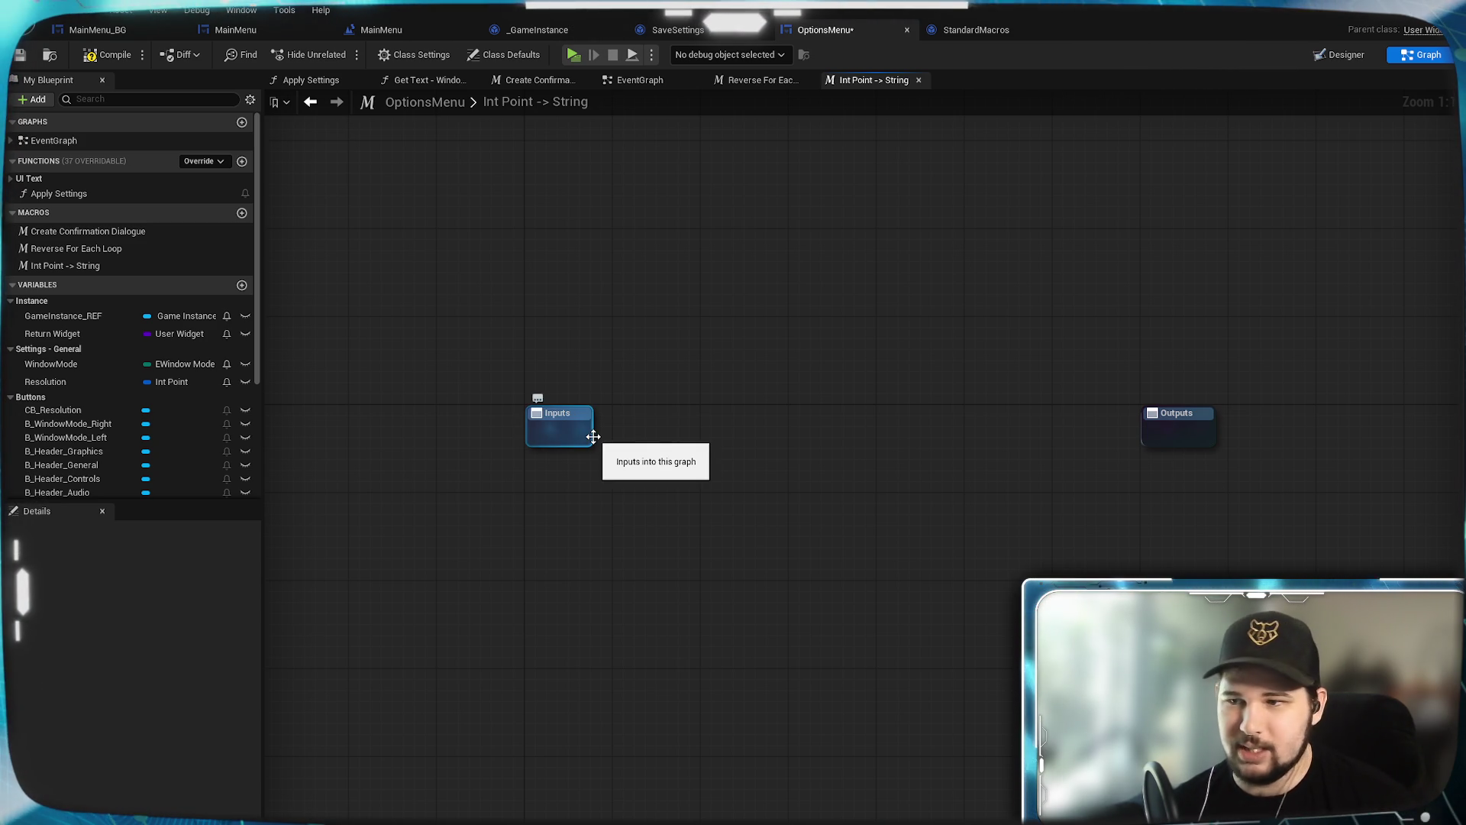
# Step: Add a macro input named 'Int Point' of Int Point type
pyautogui.click(563, 441)
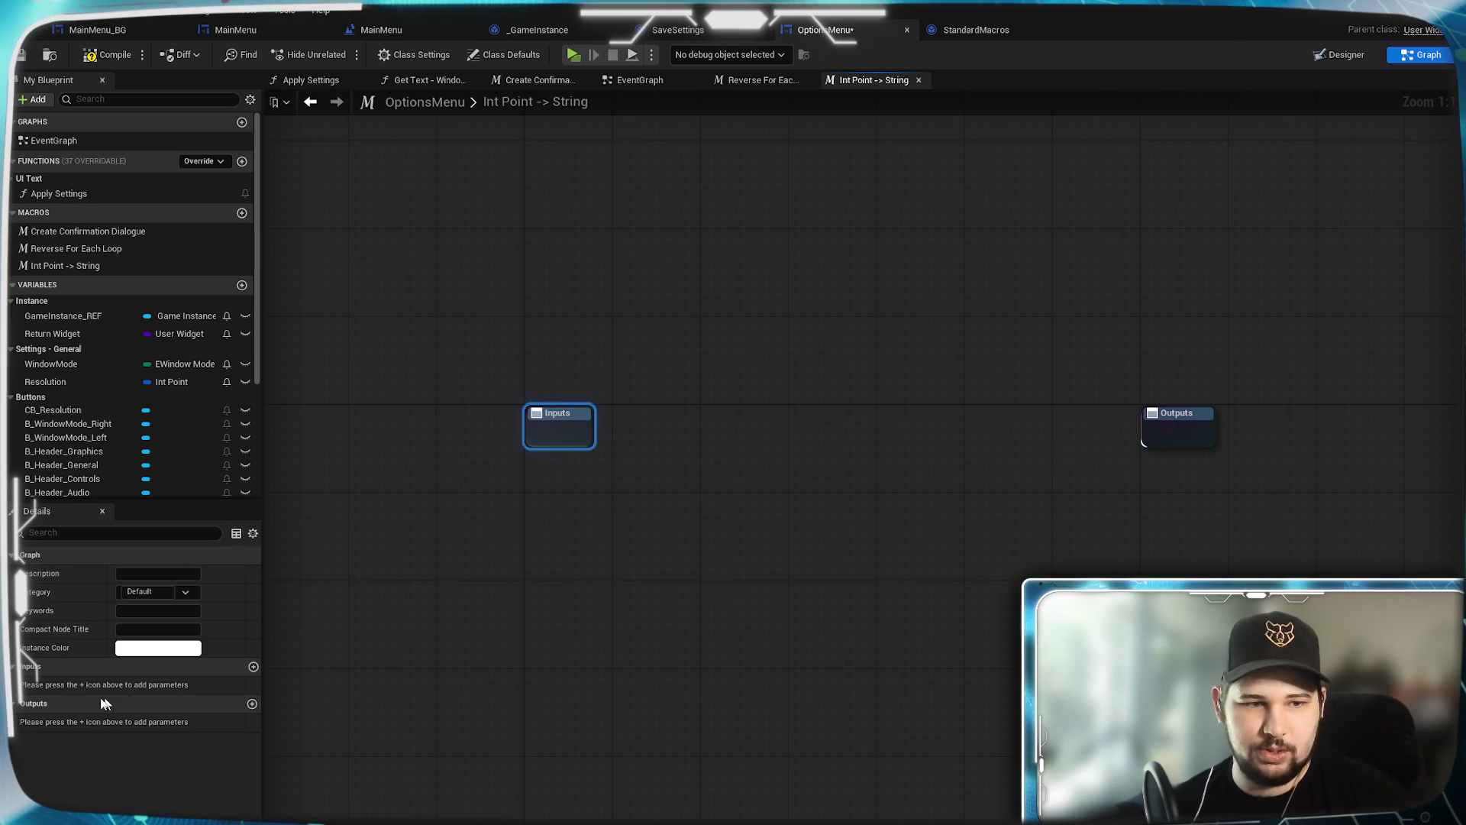
pyautogui.click(254, 667)
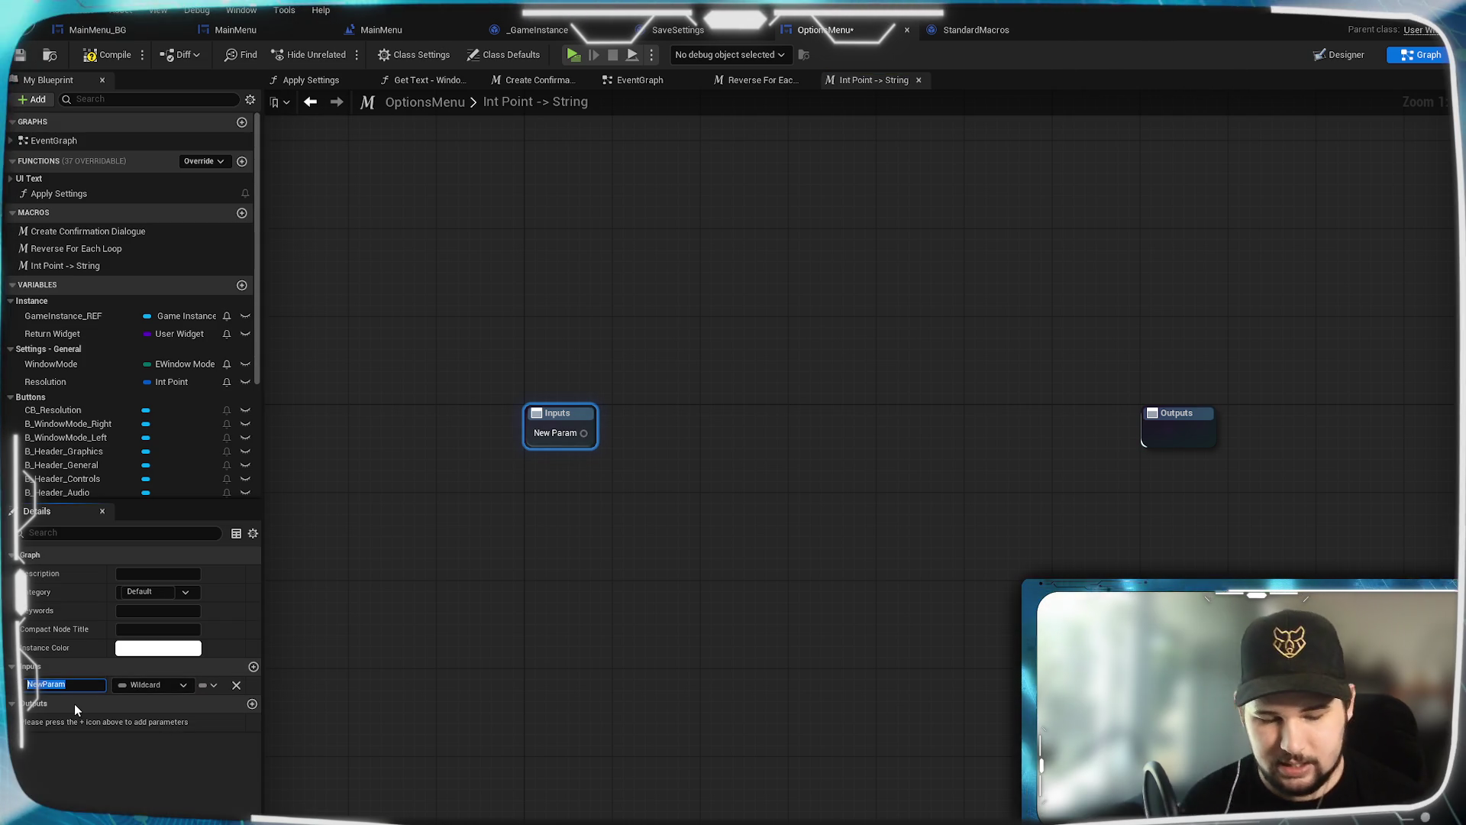
pyautogui.write('intpoint')
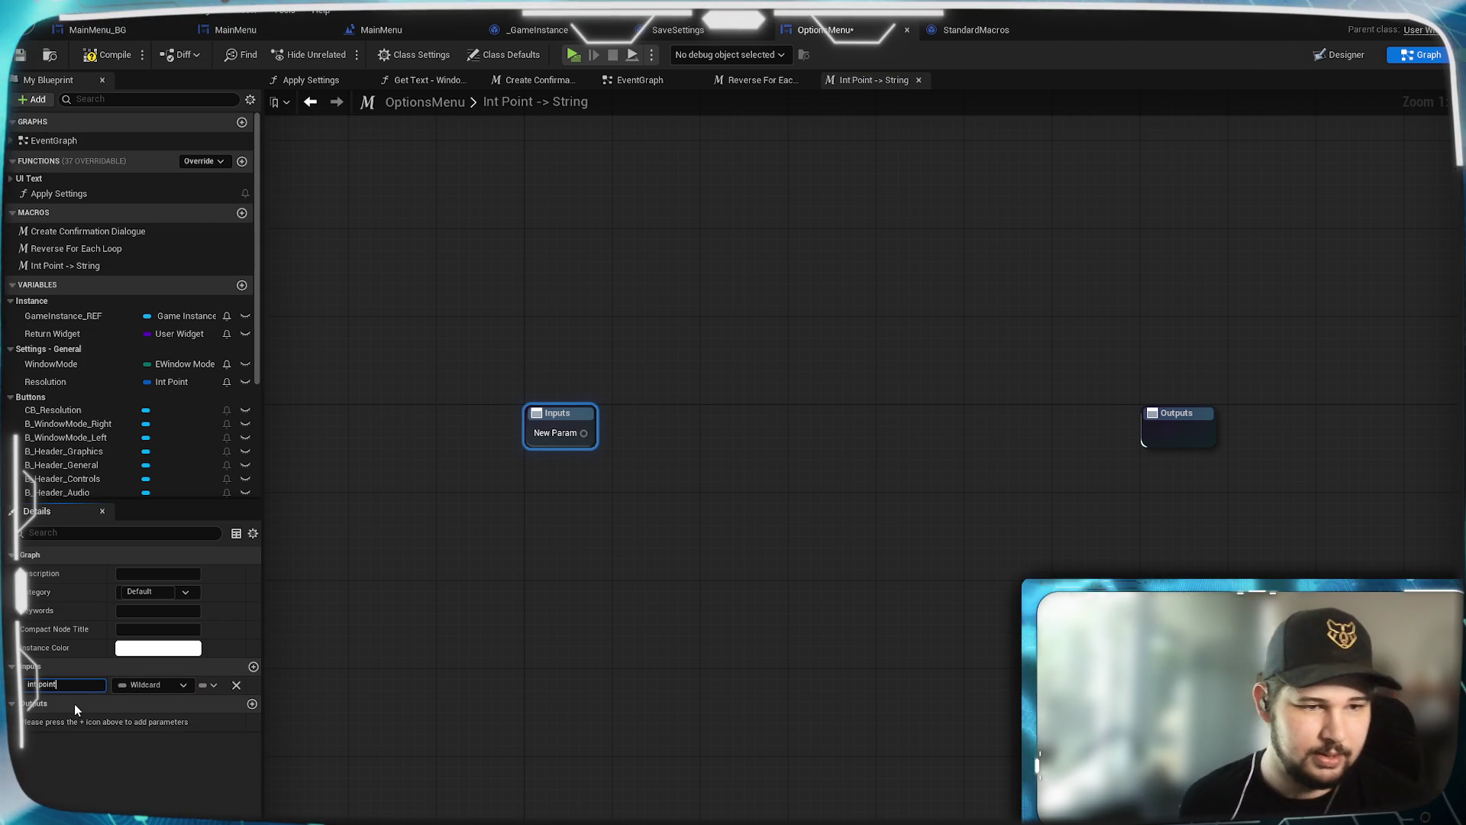
pyautogui.press('BackSpace')
pyautogui.press('BackSpace')
pyautogui.press('BackSpace')
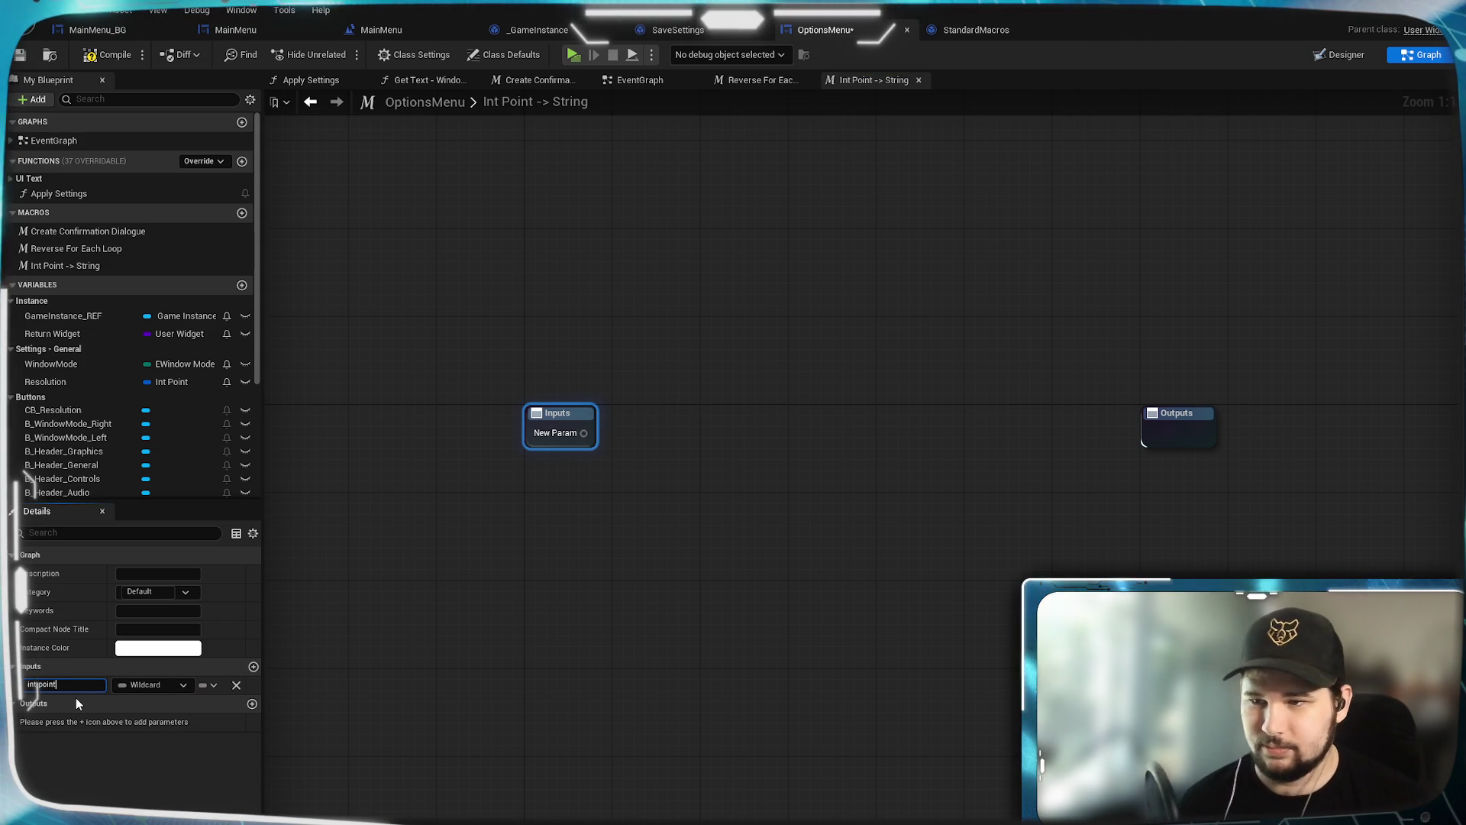
pyautogui.write('p')
pyautogui.press('BackSpace')
pyautogui.press('BackSpace')
pyautogui.press('BackSpace')
pyautogui.write('Int')
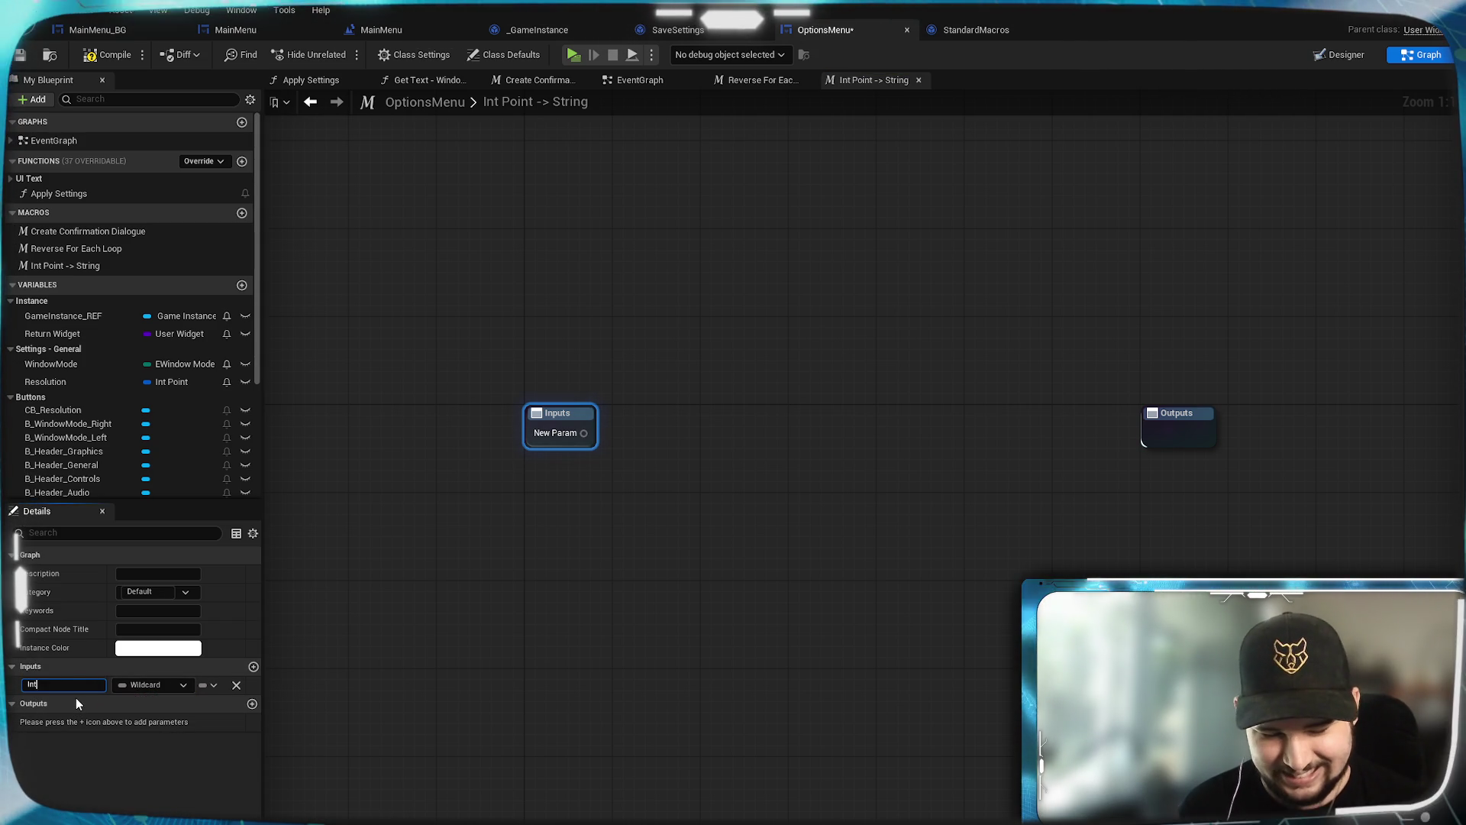
pyautogui.write(' Point')
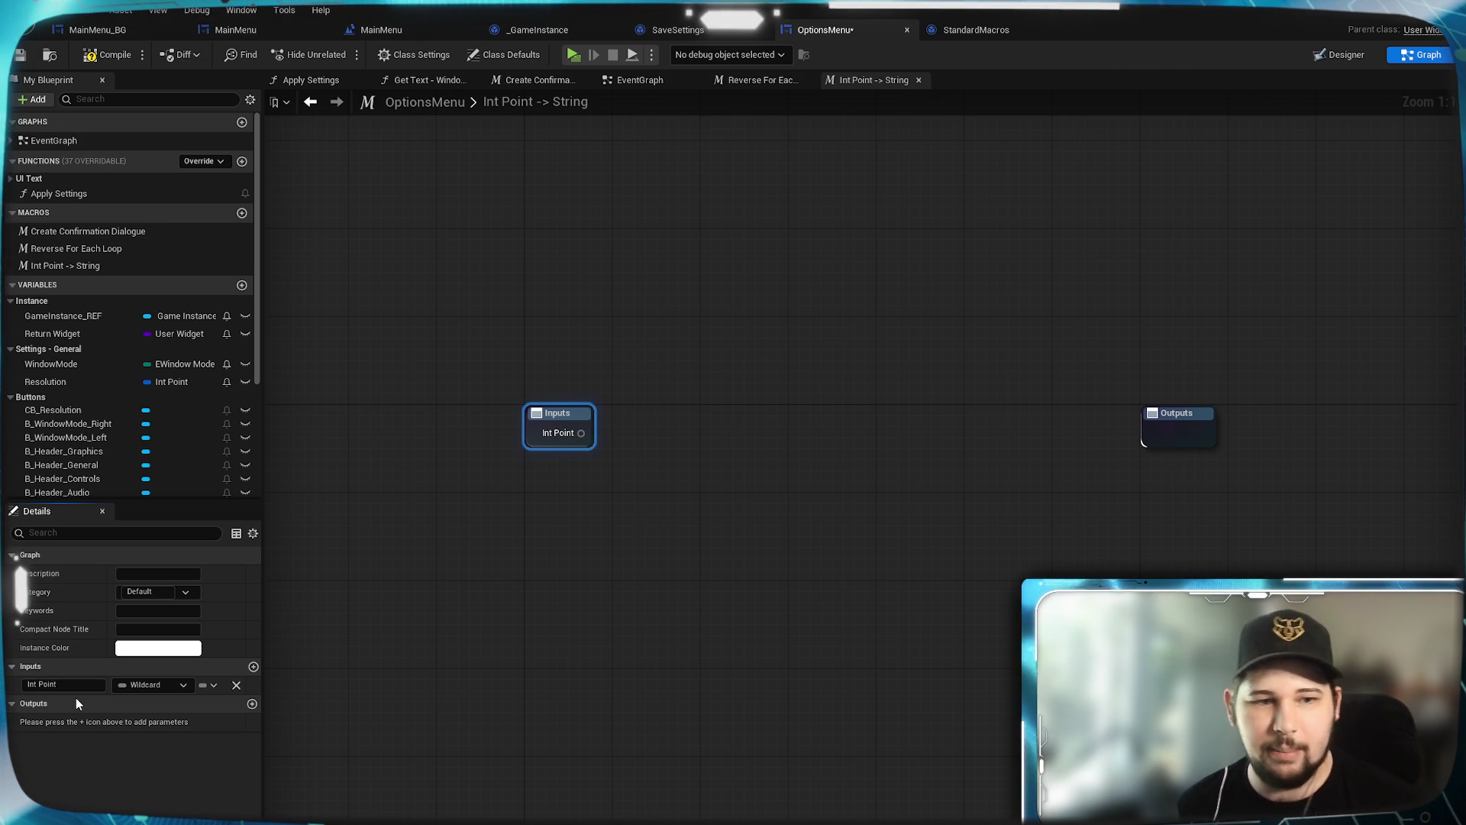
pyautogui.click(141, 686)
pyautogui.write('int point')
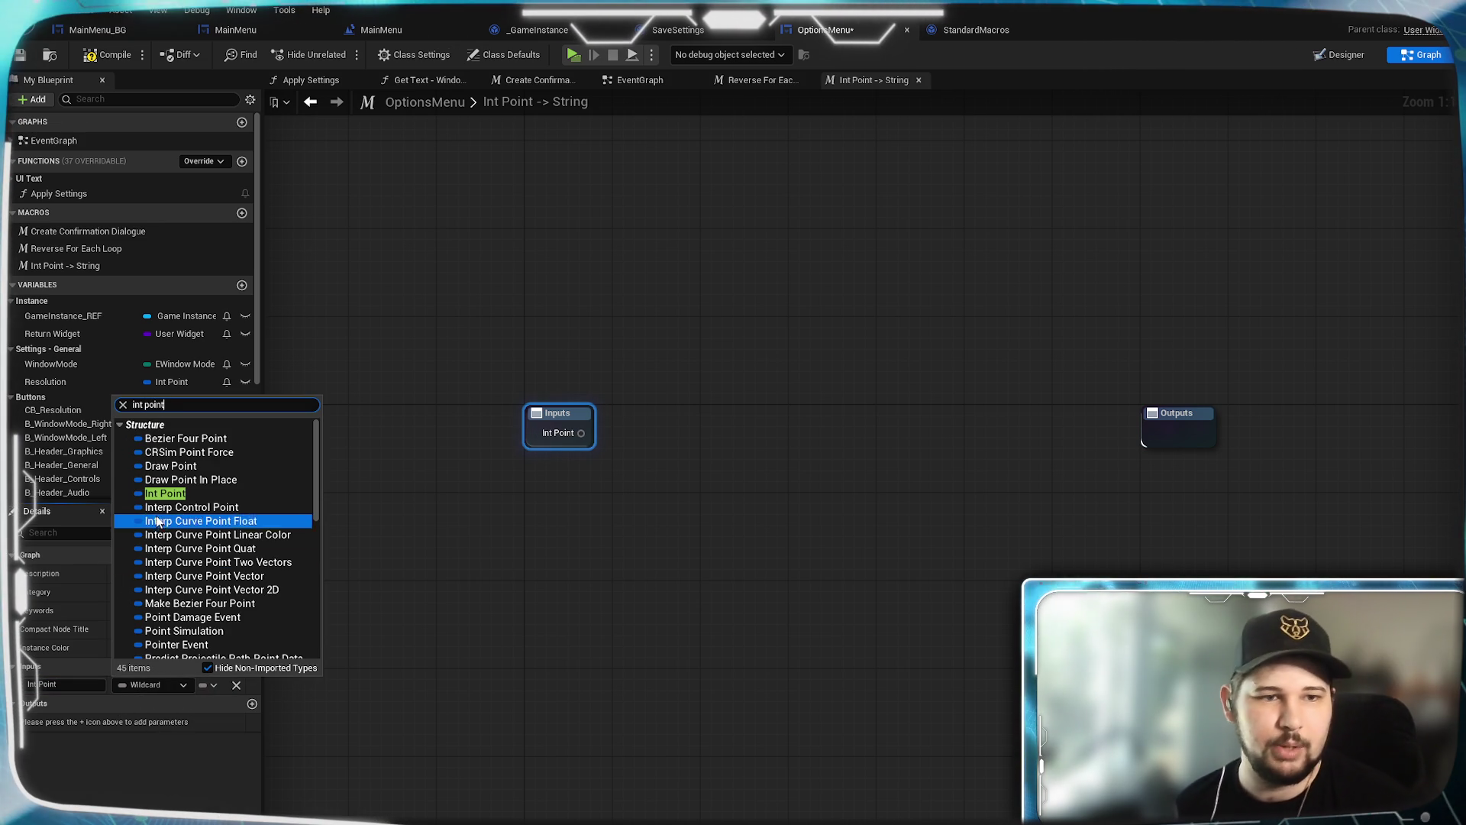
pyautogui.click(153, 507)
# Step: Drag a wire from the Int Point input pin and search for a break node
pyautogui.moveTo(582, 433); pyautogui.dragTo(639, 441)
pyautogui.write('broken')
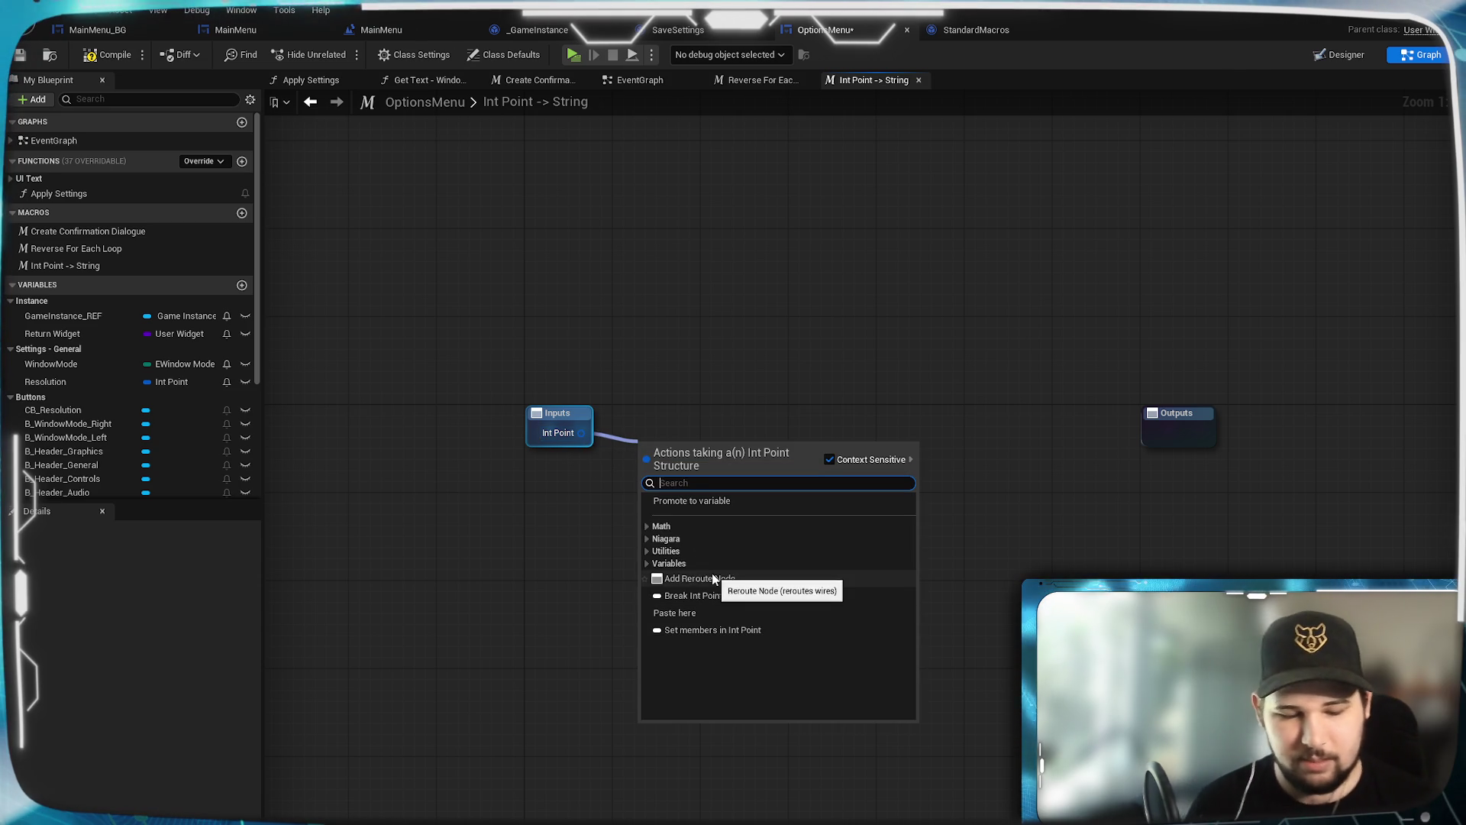
pyautogui.press('BackSpace')
pyautogui.press('BackSpace')
pyautogui.press('BackSpace')
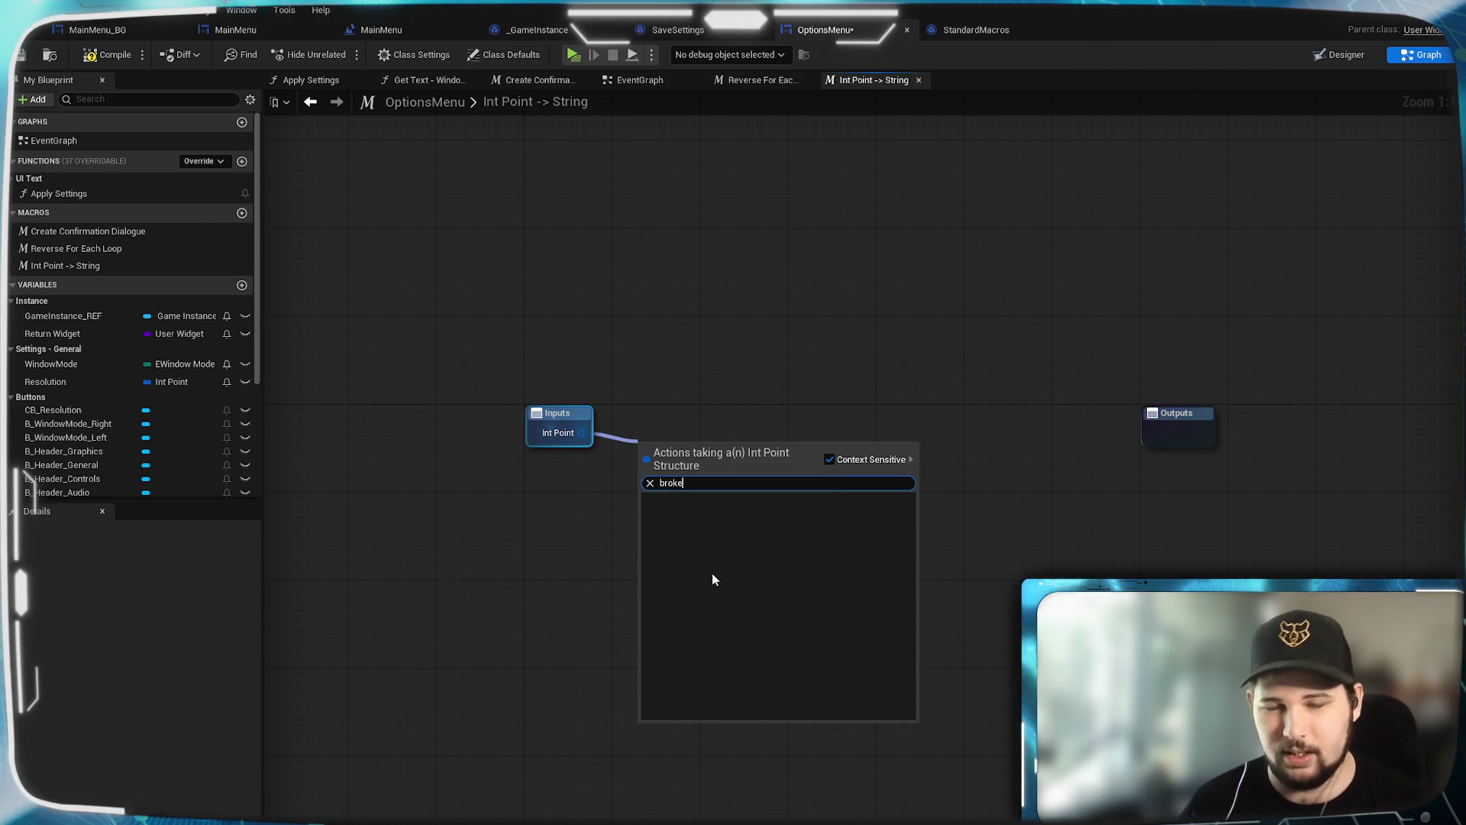
# Step: Add a Break Int Point node on the Int Point input
pyautogui.write('ea')
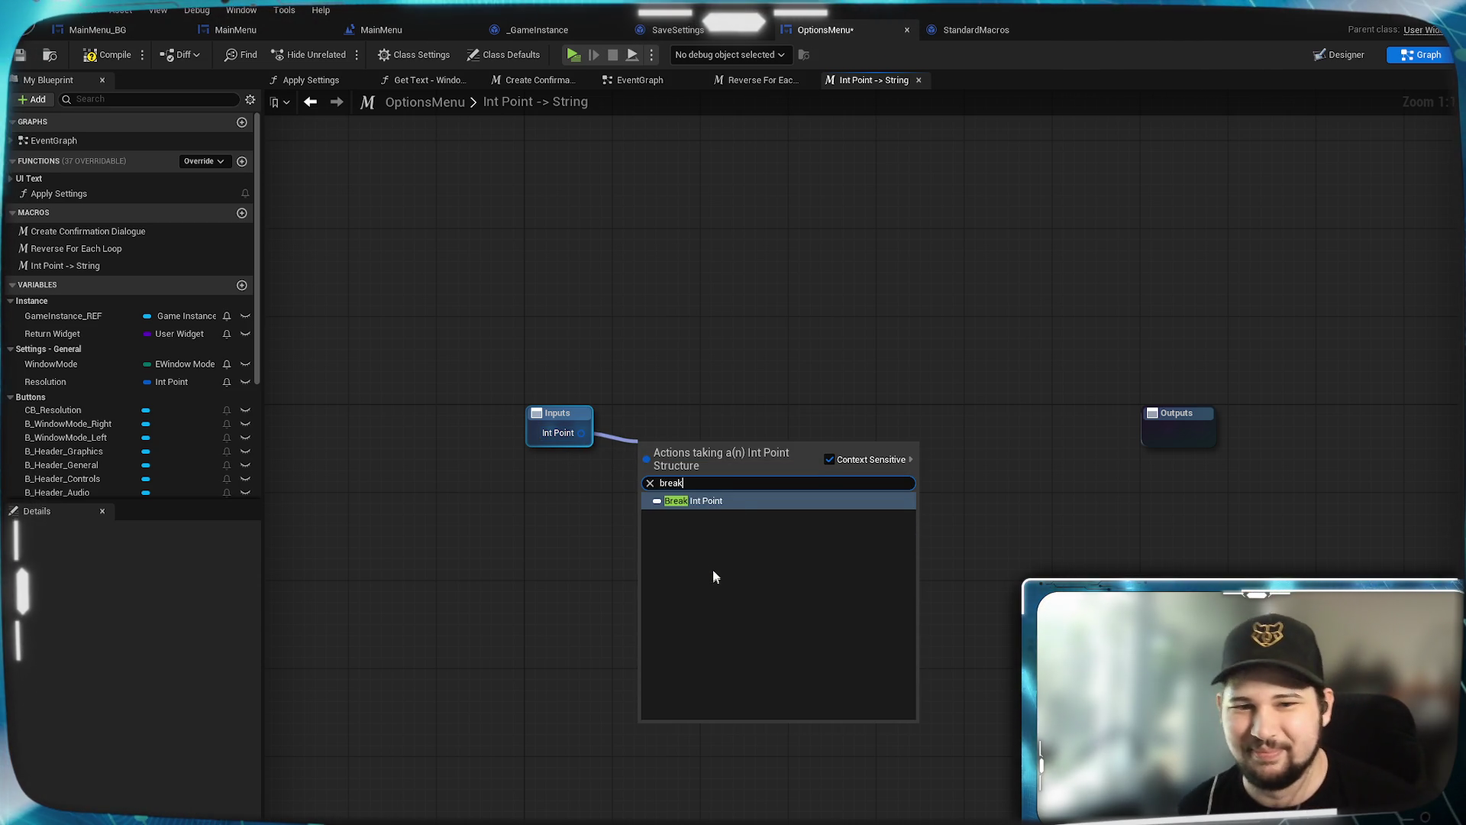
pyautogui.press('Return')
pyautogui.moveTo(689, 454)
pyautogui.mouseDown()
pyautogui.moveTo(687, 416)
pyautogui.moveTo(666, 422)
pyautogui.mouseUp()
pyautogui.click(832, 506)
# Step: Convert X and Y to strings with two aligned To String (Integer) nodes
pyautogui.moveTo(798, 566)
pyautogui.mouseDown()
pyautogui.moveTo(789, 524)
pyautogui.moveTo(678, 449)
pyautogui.moveTo(726, 429)
pyautogui.mouseUp()
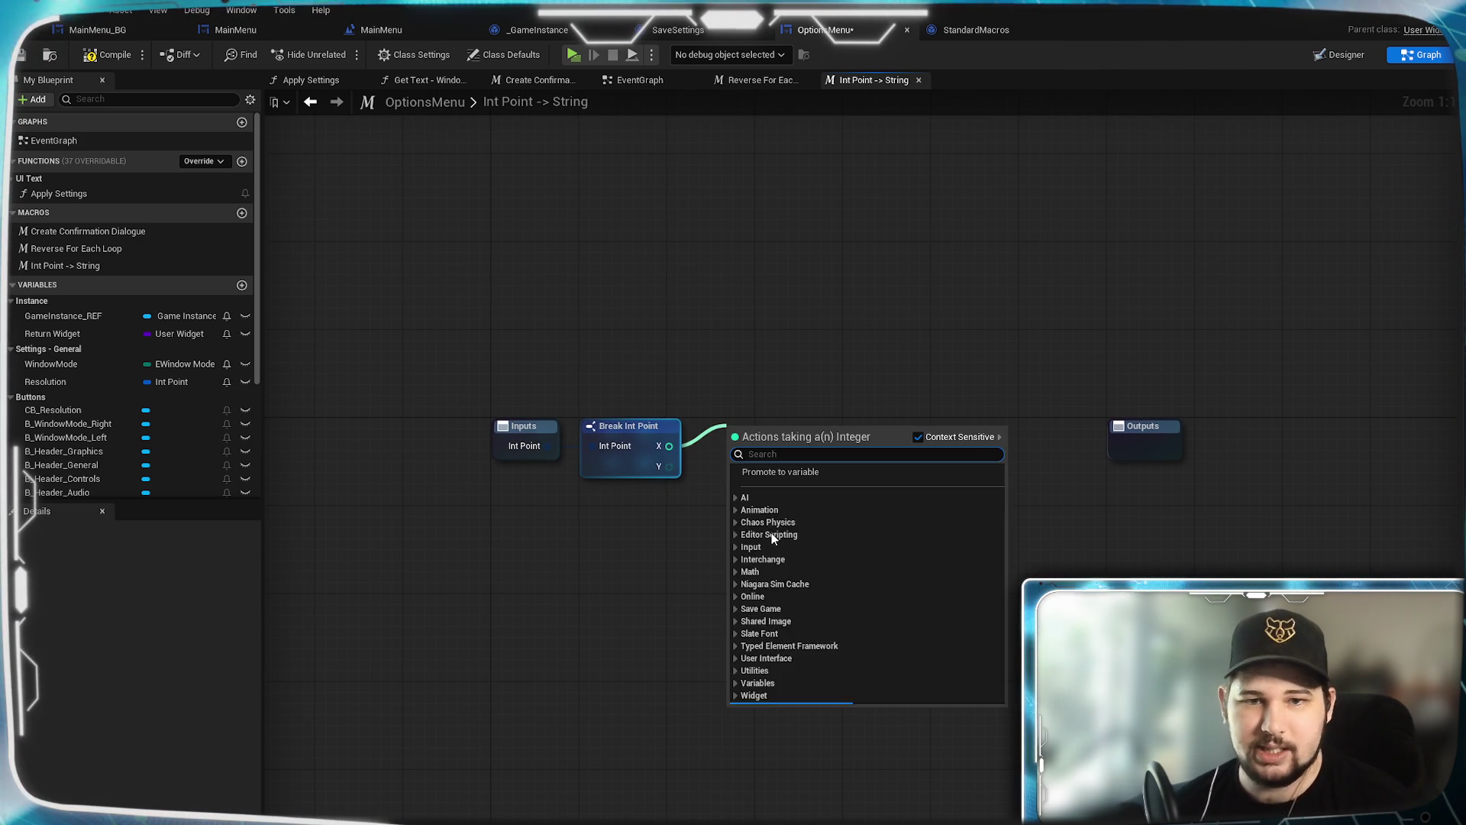
pyautogui.write('to string')
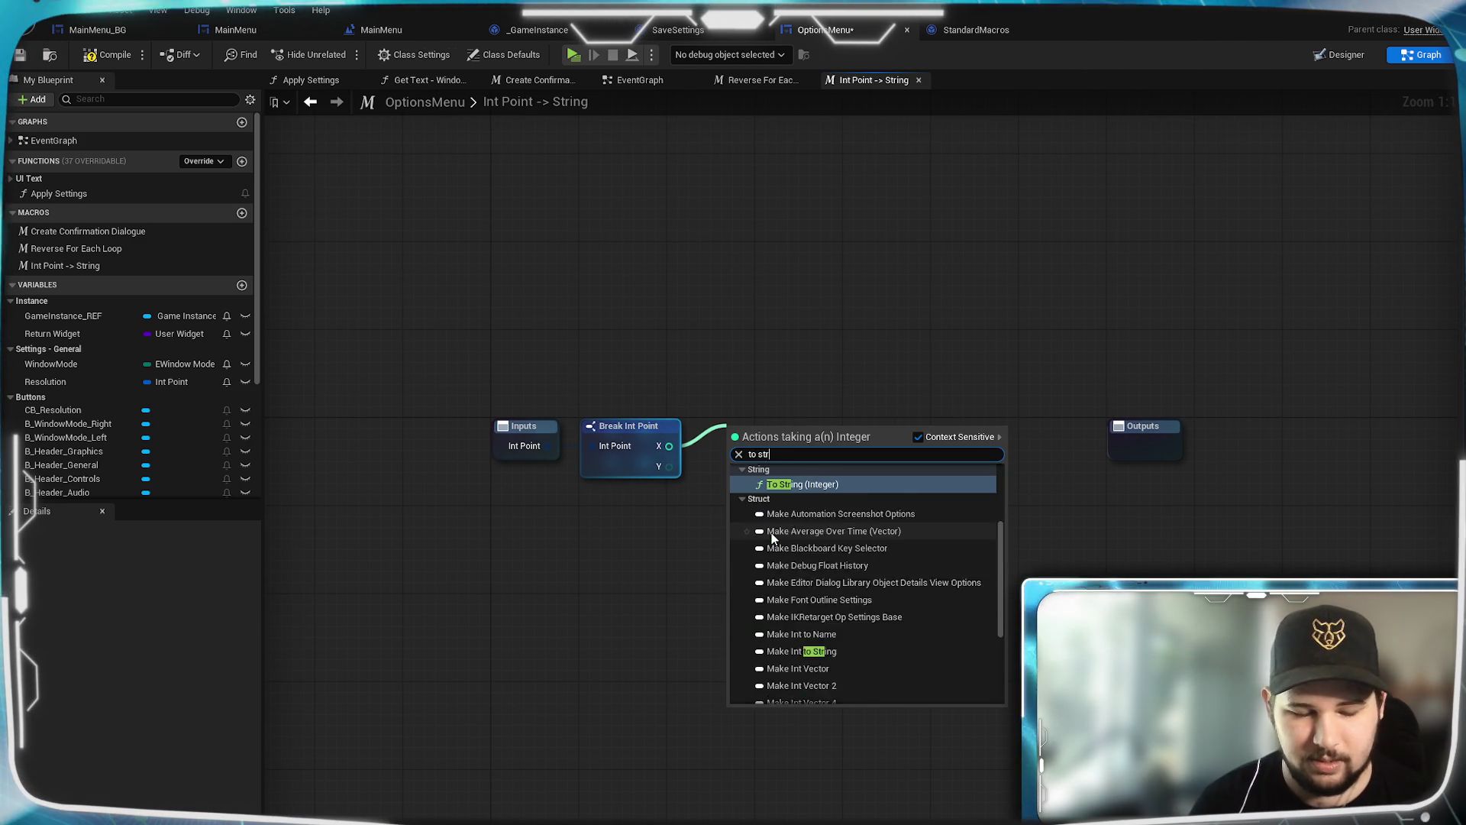
pyautogui.click(791, 497)
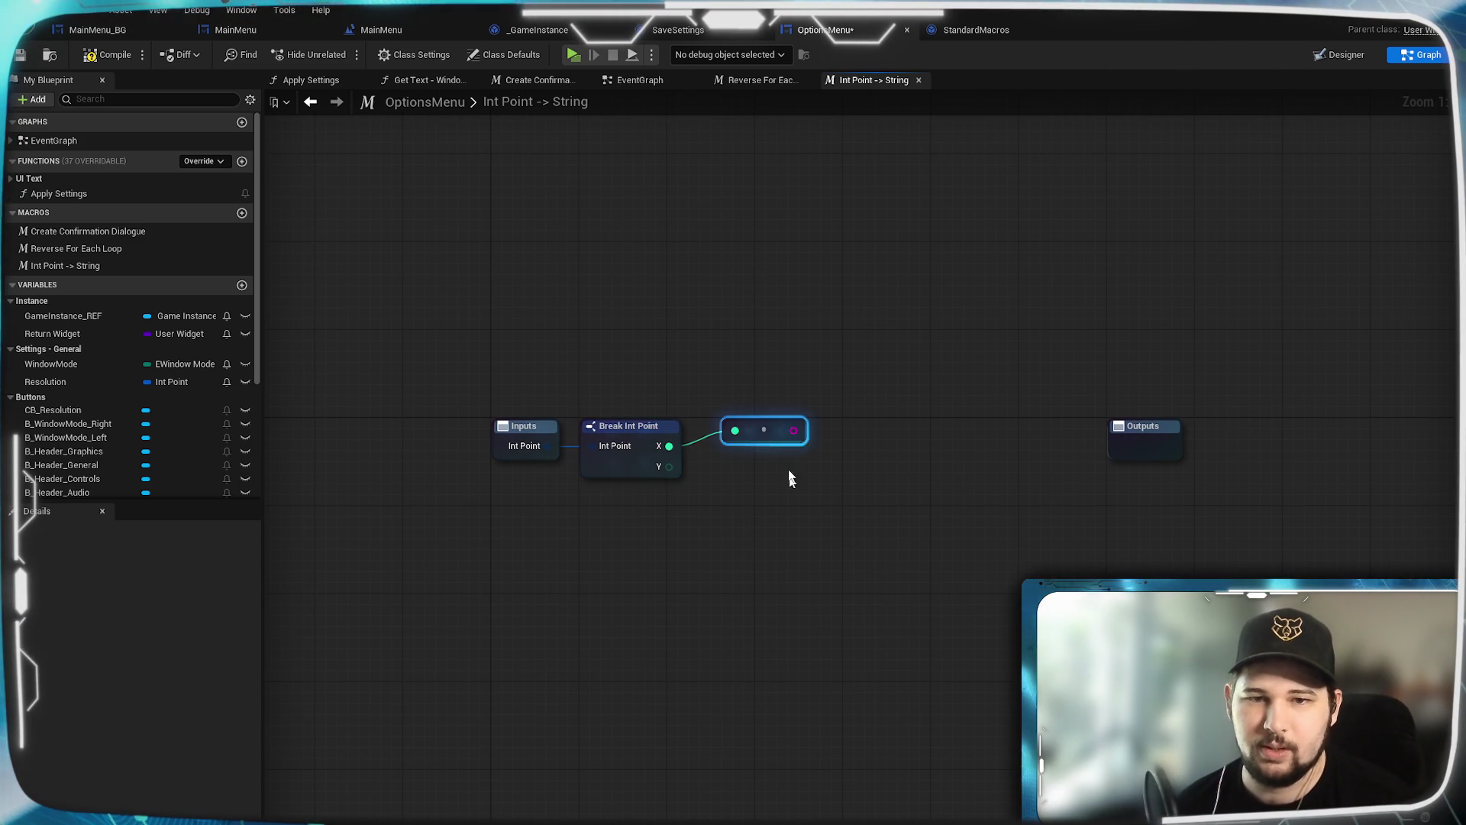
pyautogui.moveTo(782, 429); pyautogui.dragTo(808, 422)
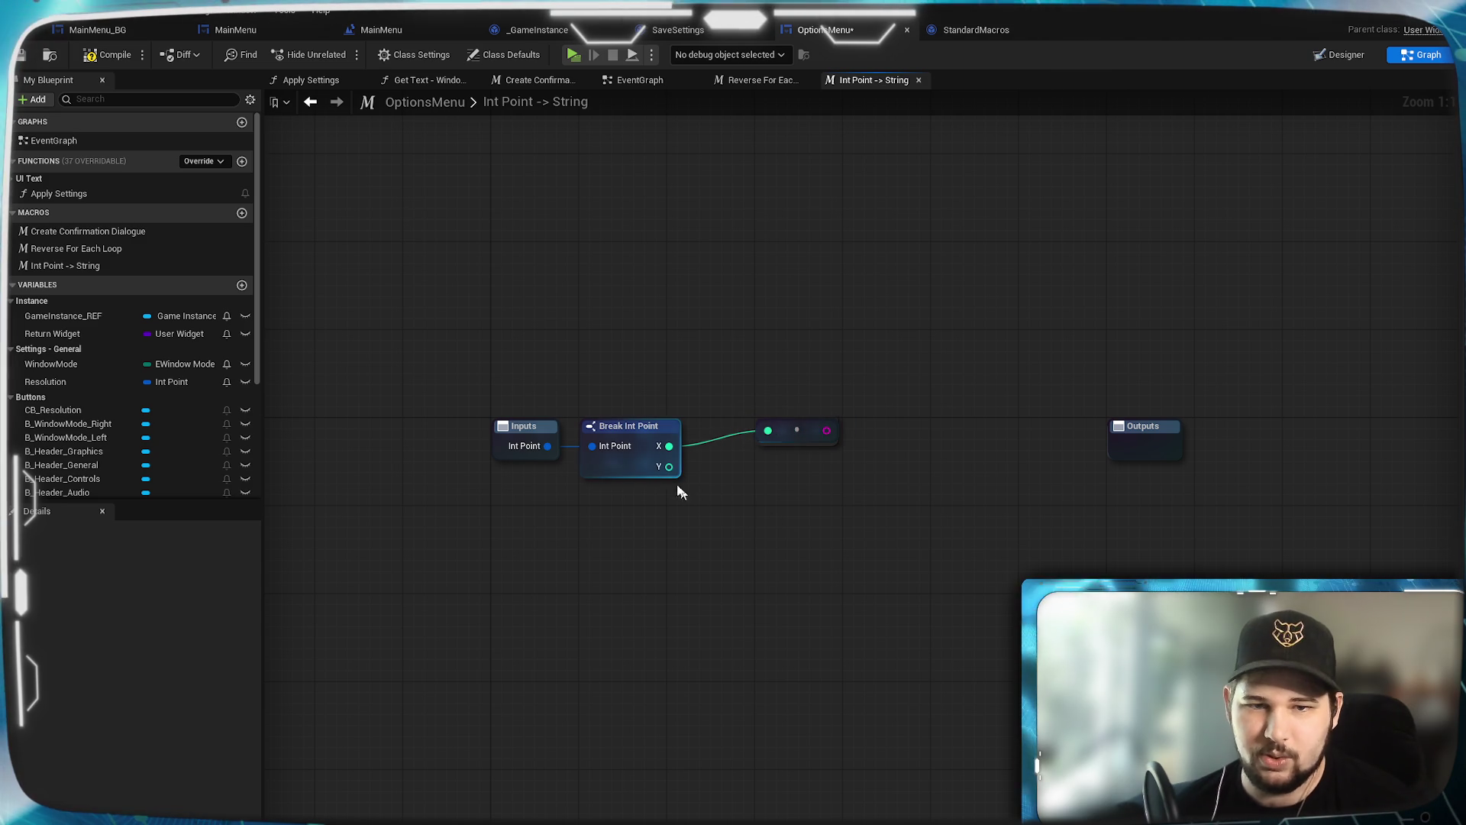
pyautogui.moveTo(669, 467); pyautogui.dragTo(739, 491)
pyautogui.write('to string')
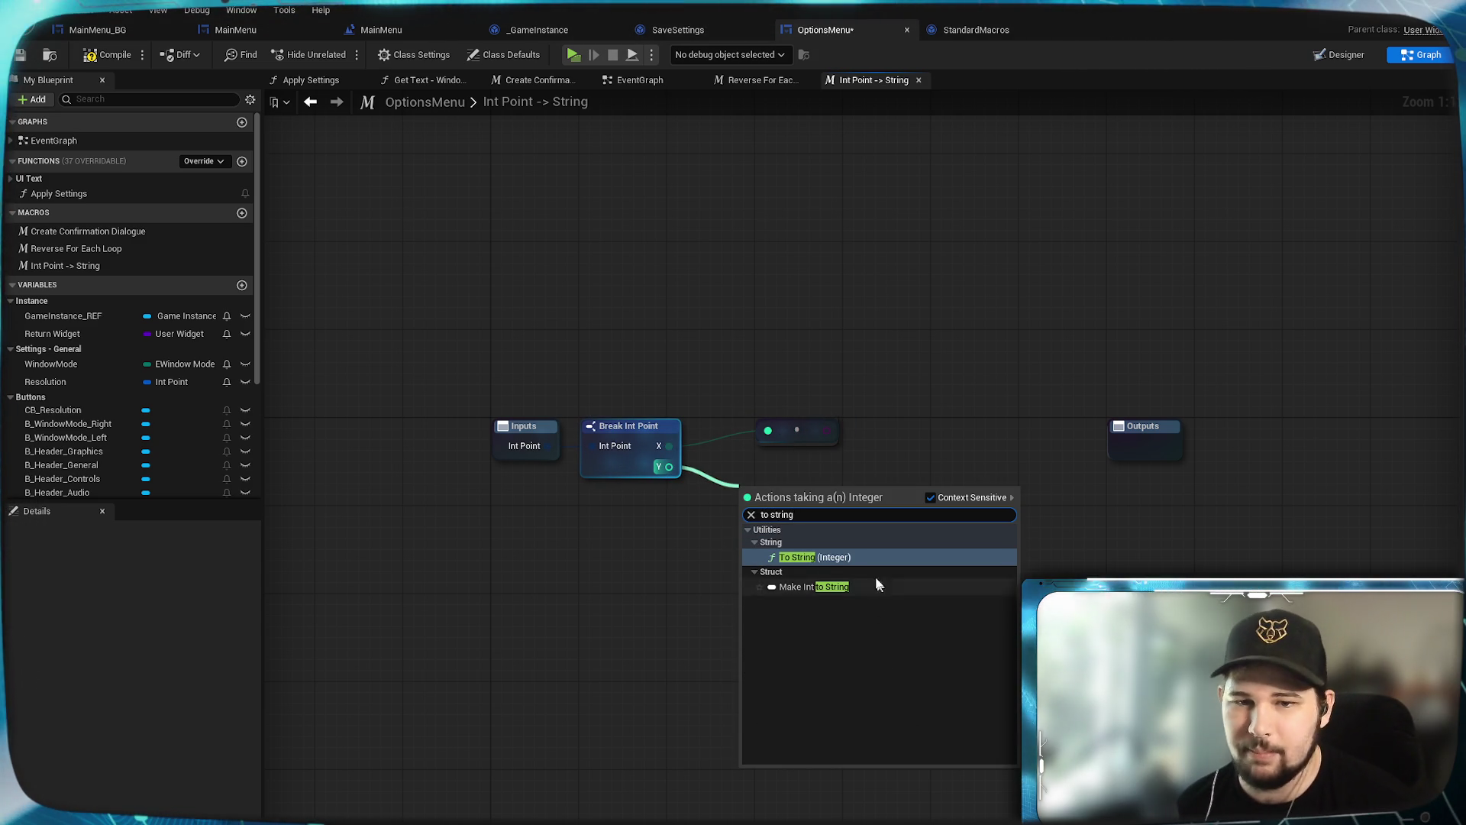
pyautogui.click(860, 557)
pyautogui.moveTo(811, 497); pyautogui.dragTo(833, 486)
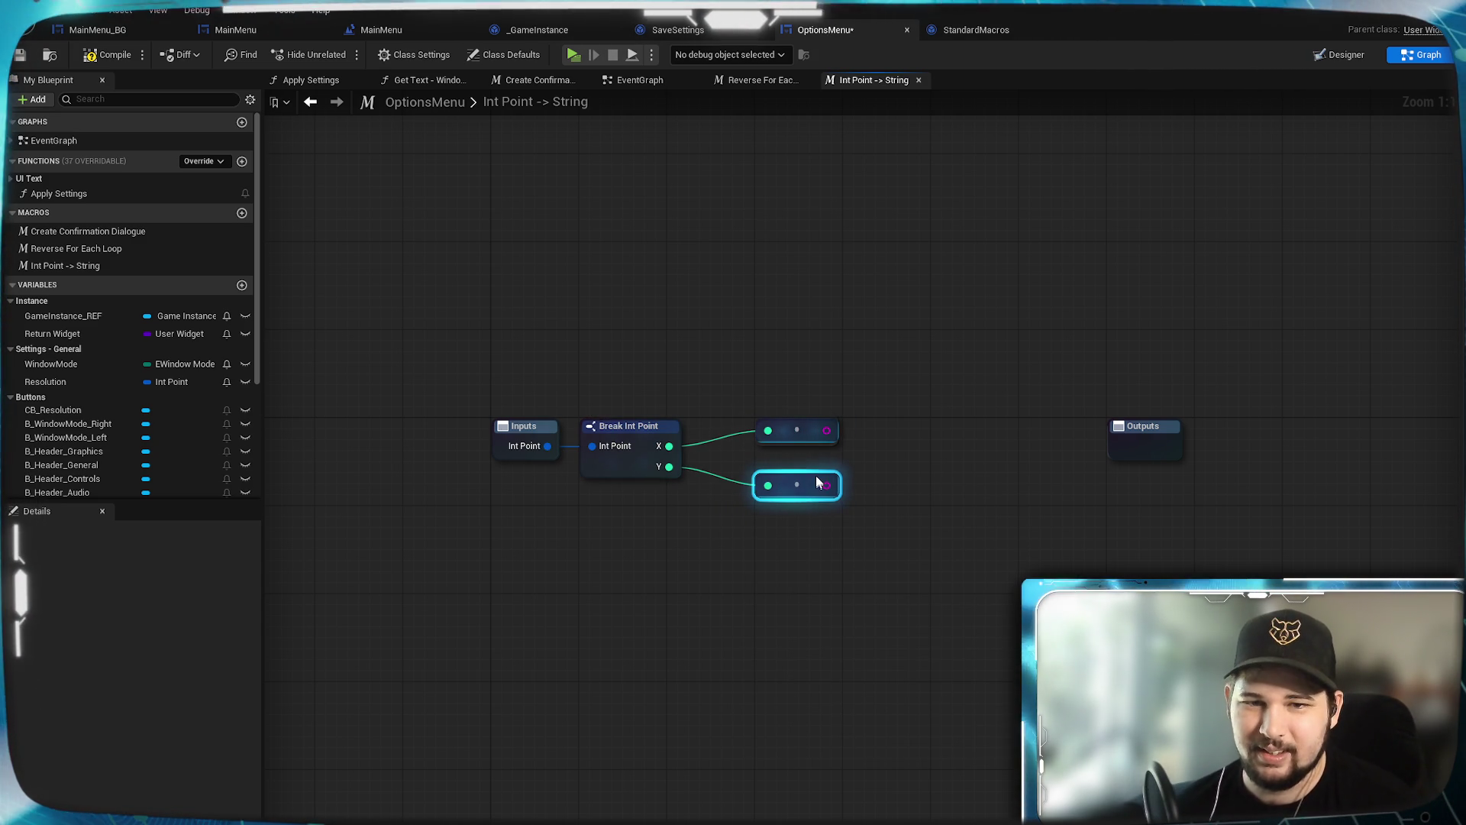
pyautogui.click(885, 506)
pyautogui.moveTo(944, 484)
pyautogui.mouseDown()
pyautogui.moveTo(865, 513)
pyautogui.moveTo(800, 496)
pyautogui.mouseUp()
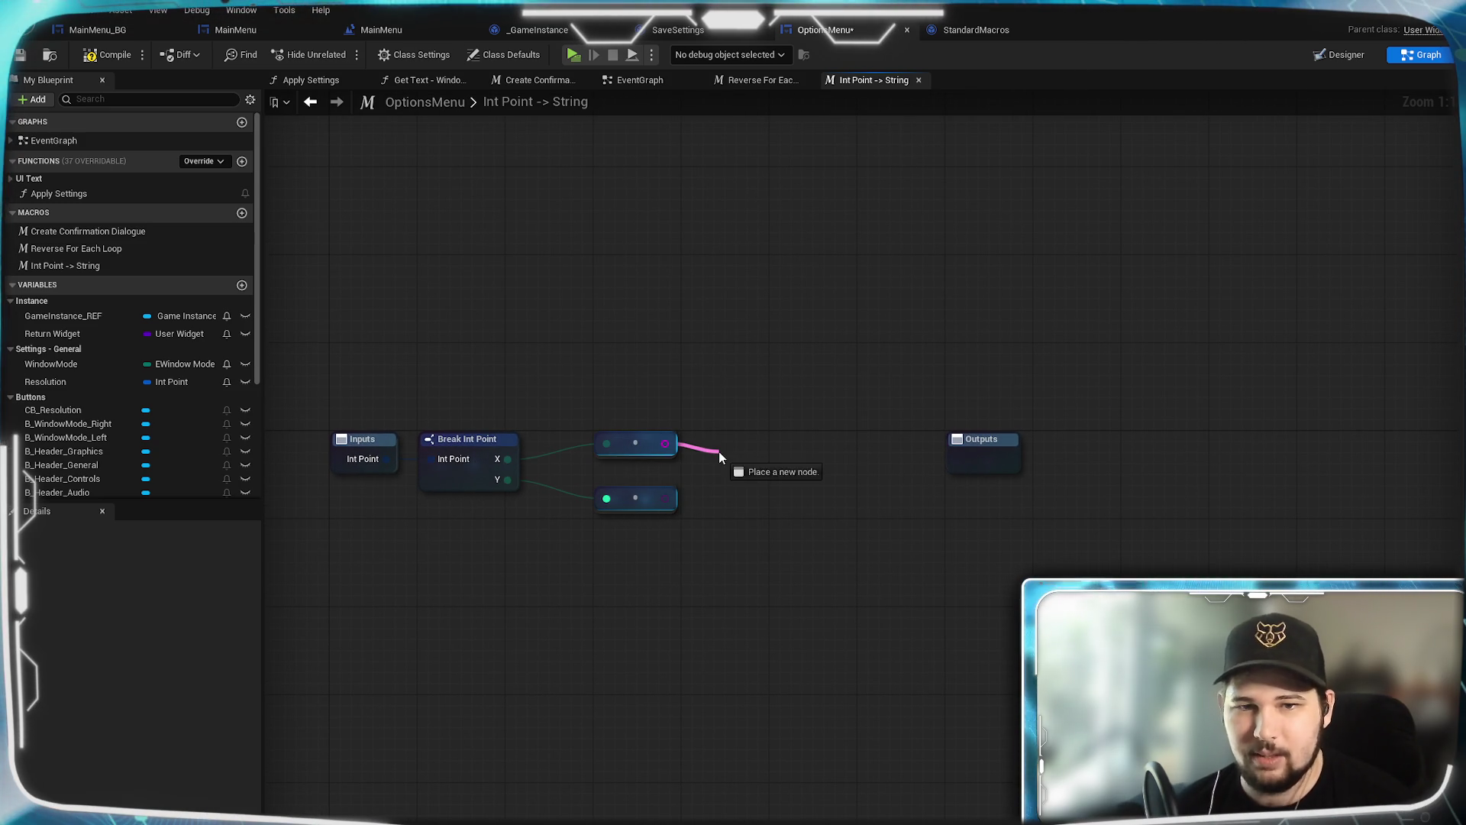
# Step: Build a three-input Append joining the X string, a literal 'x', and the Y string
pyautogui.moveTo(719, 457); pyautogui.dragTo(721, 458)
pyautogui.write('appen')
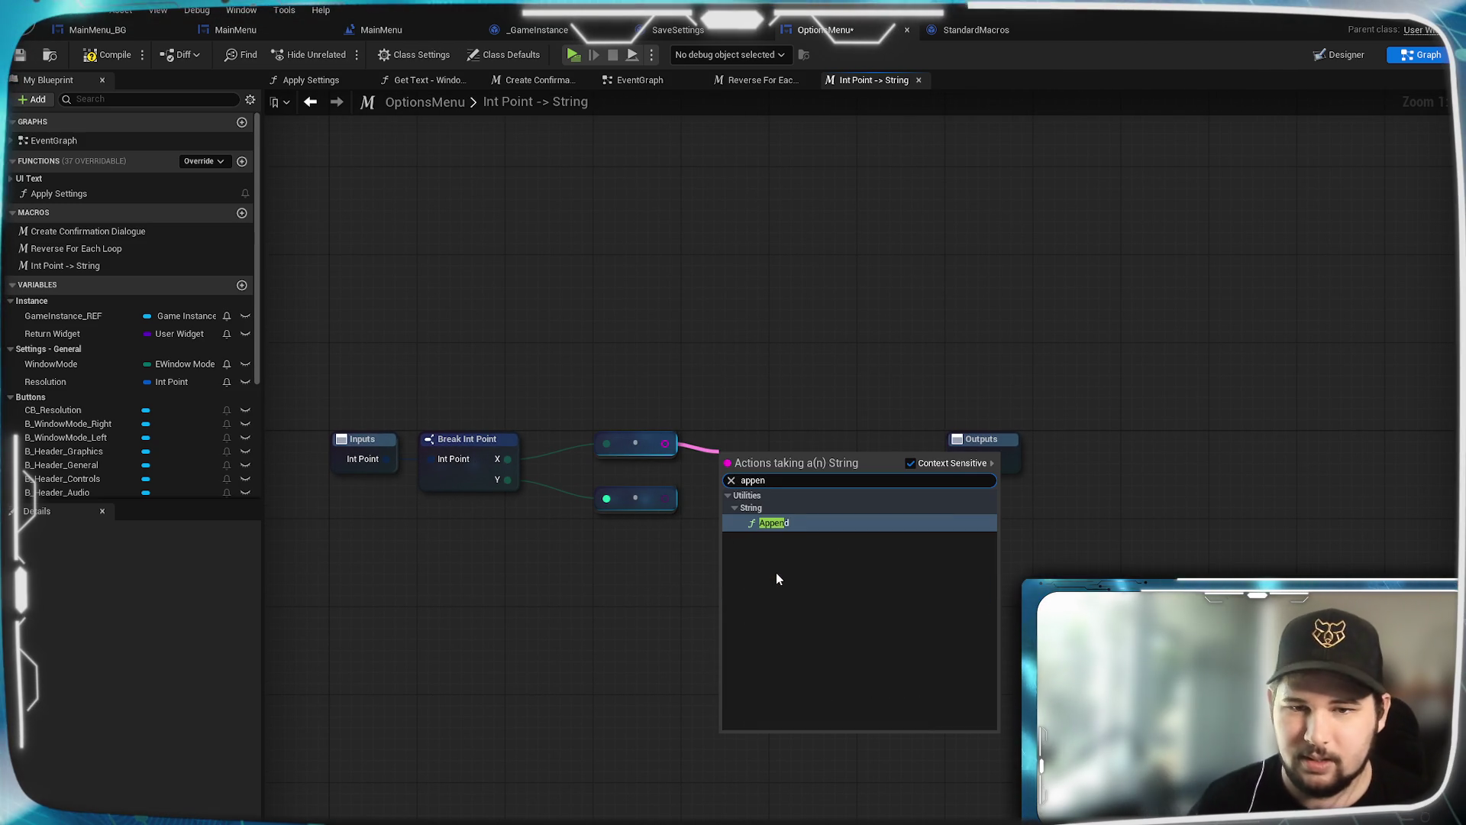
pyautogui.click(777, 522)
pyautogui.moveTo(795, 447); pyautogui.dragTo(806, 436)
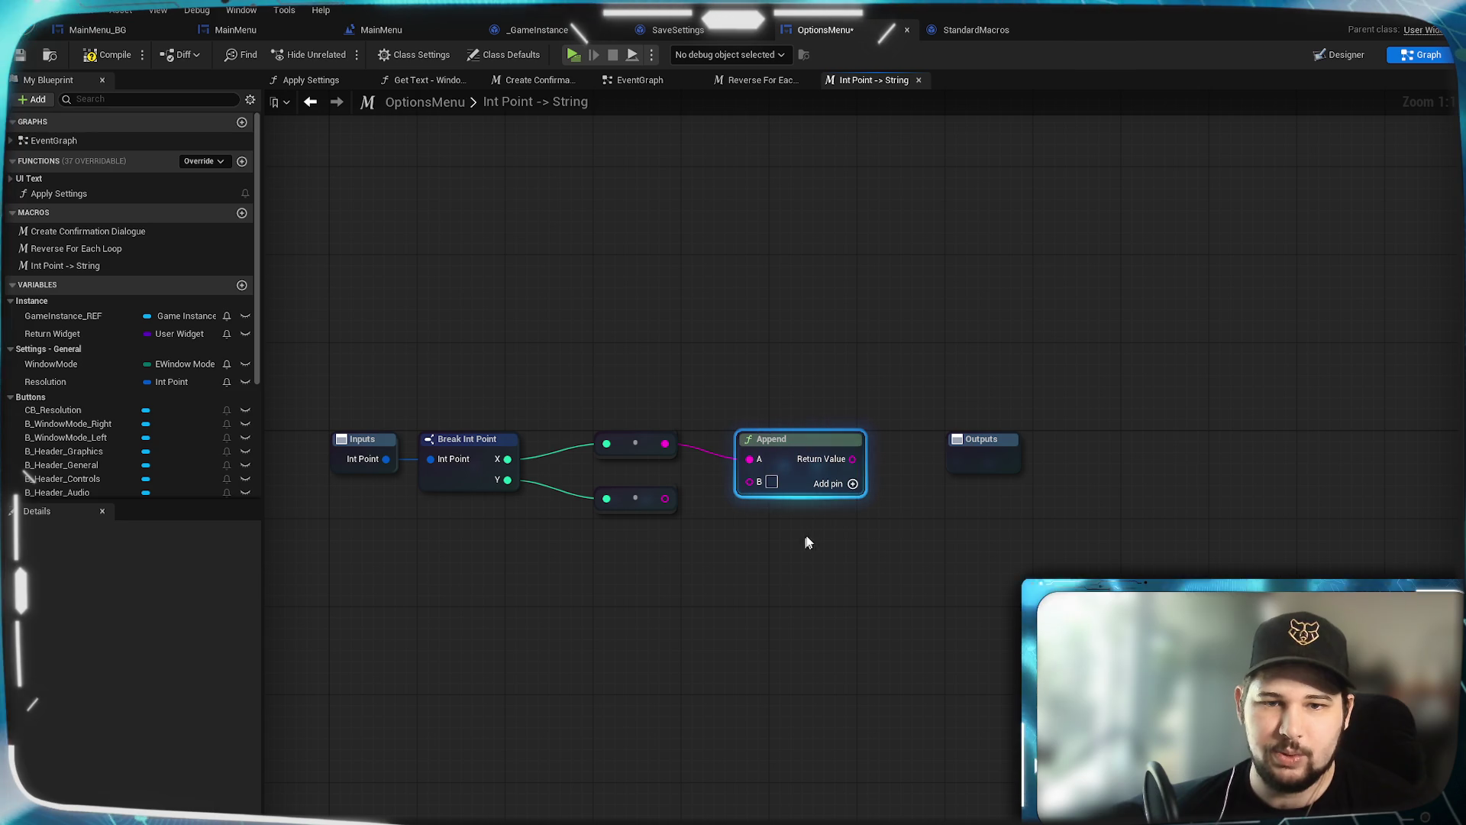
pyautogui.click(852, 483)
pyautogui.click(865, 548)
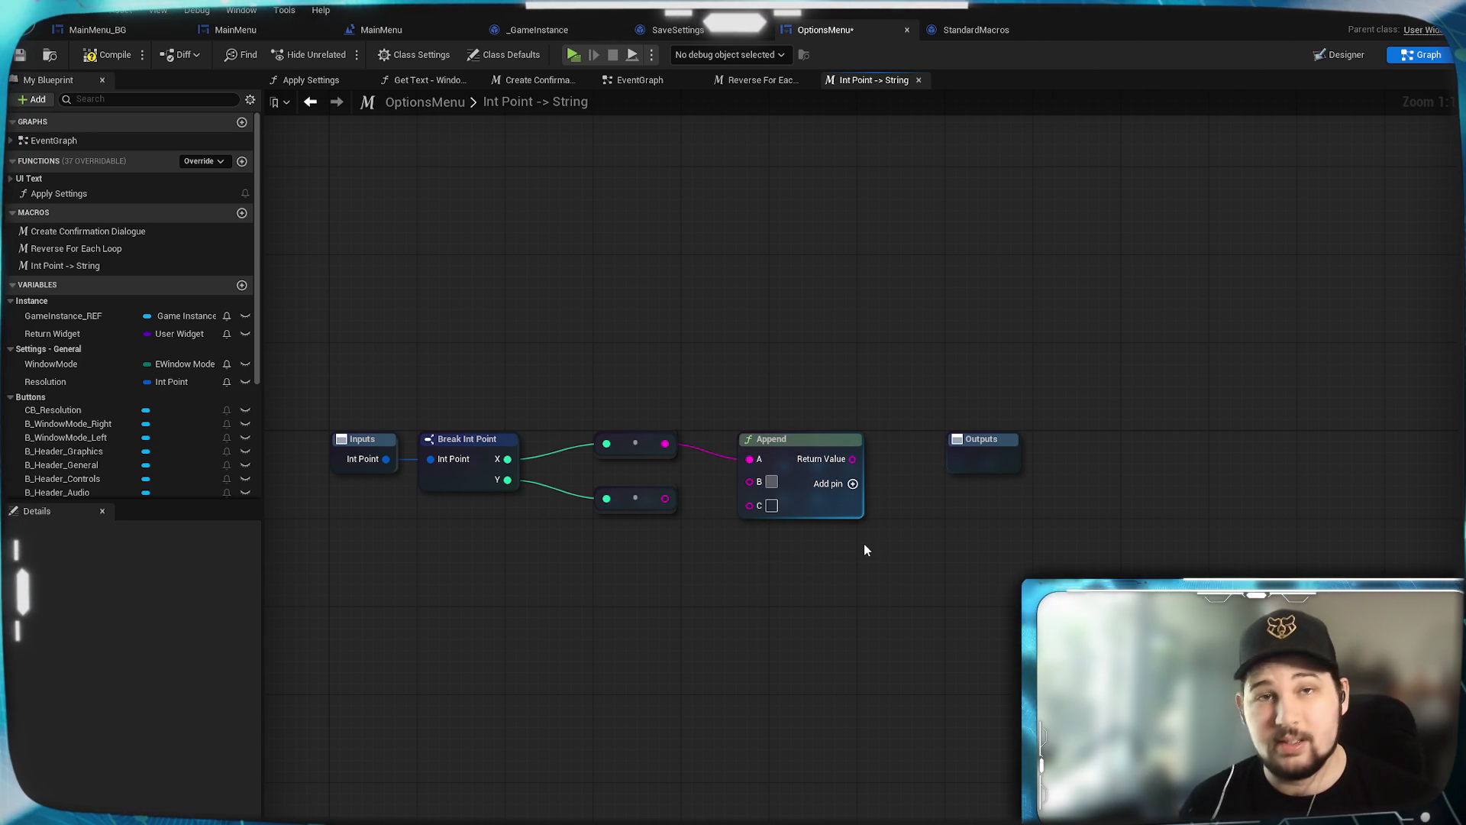
pyautogui.write('x')
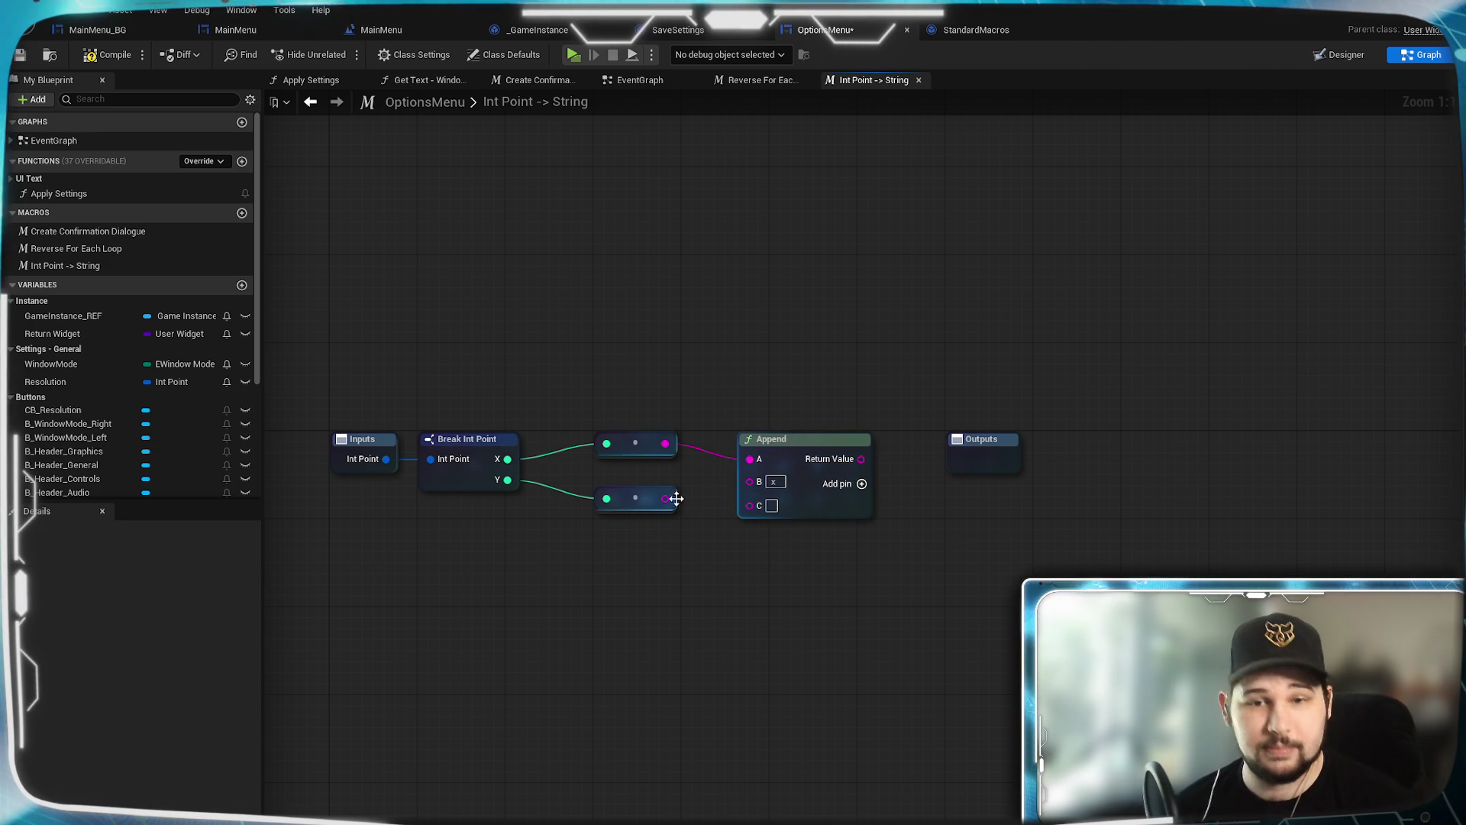
pyautogui.moveTo(666, 500); pyautogui.dragTo(750, 506)
pyautogui.moveTo(813, 441)
pyautogui.mouseDown()
pyautogui.moveTo(837, 446)
pyautogui.moveTo(770, 432)
pyautogui.mouseUp()
pyautogui.click(815, 571)
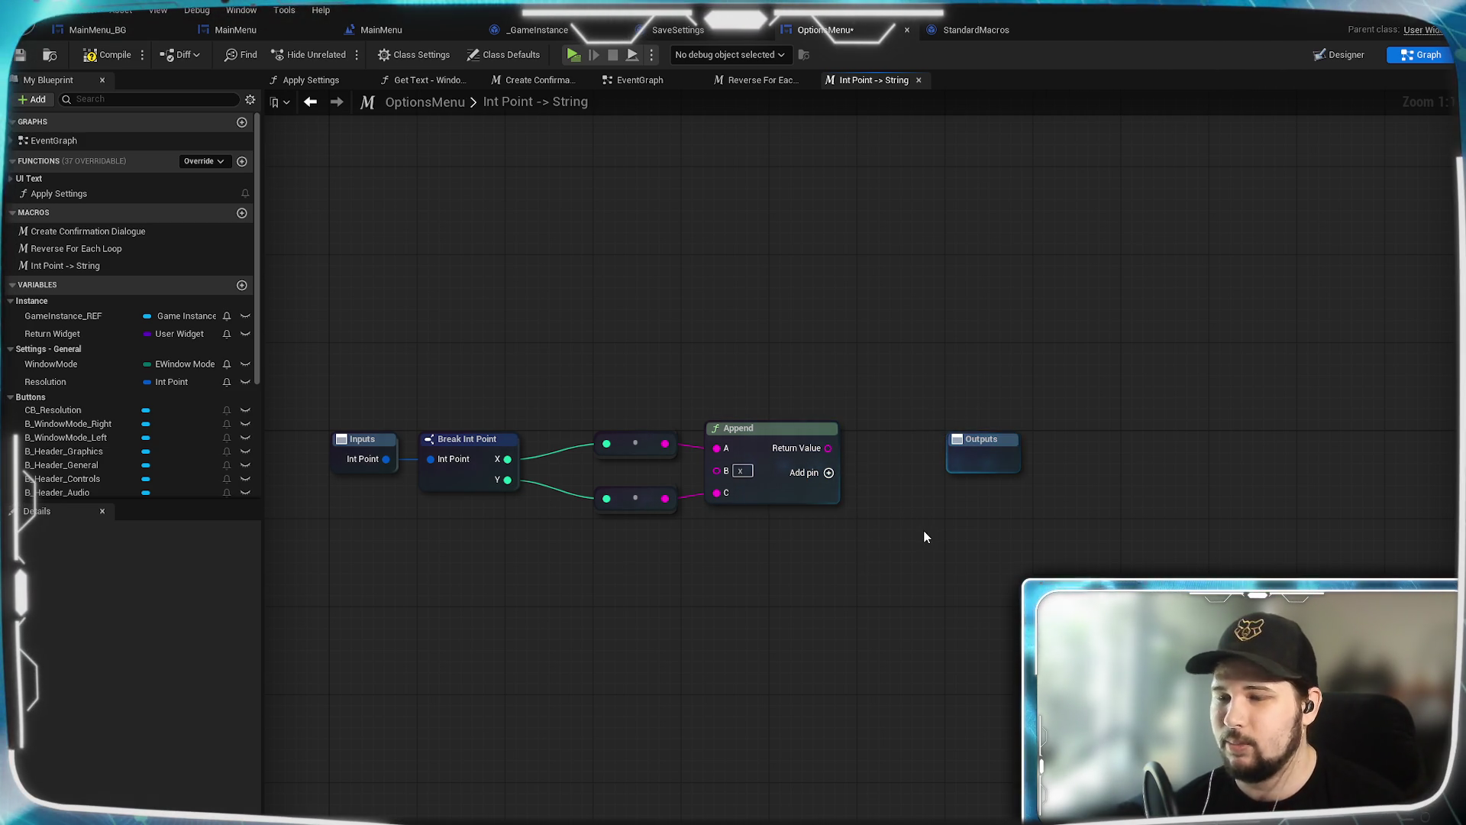
pyautogui.moveTo(871, 474); pyautogui.dragTo(990, 474)
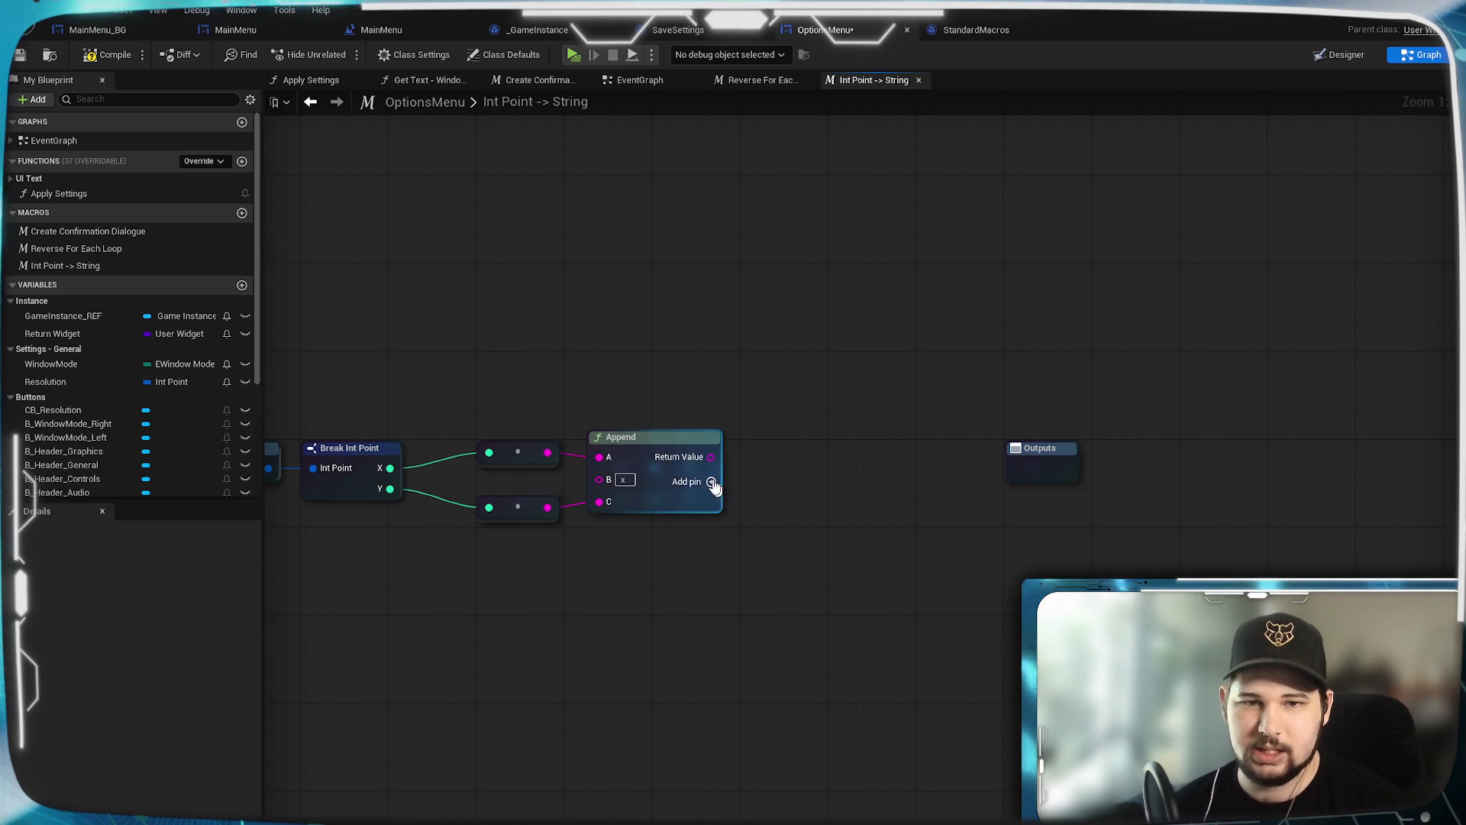
# Step: Add a To Text (String) node fed by Append's Return Value
pyautogui.moveTo(710, 456); pyautogui.dragTo(822, 461)
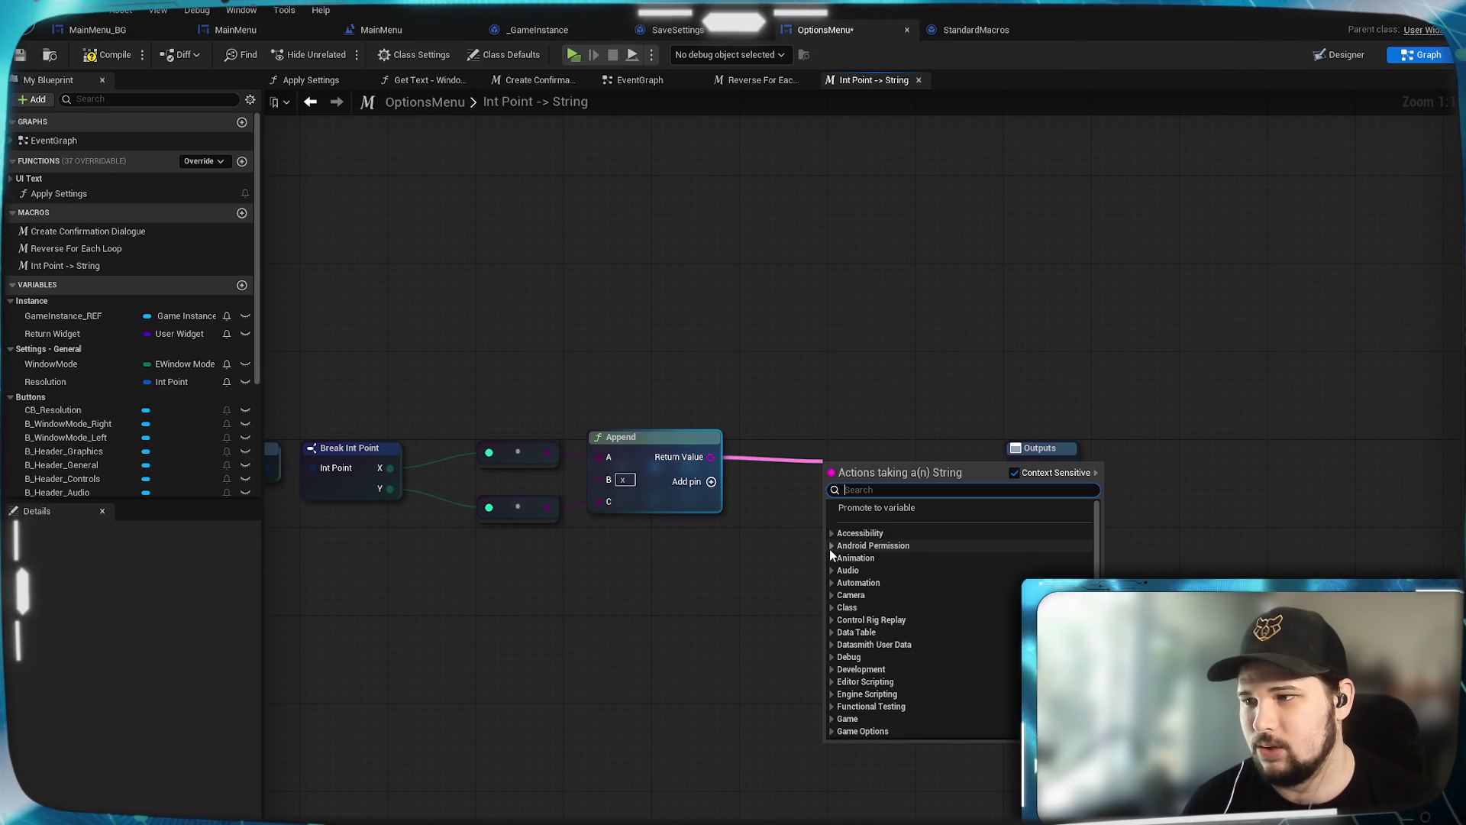
pyautogui.write('to')
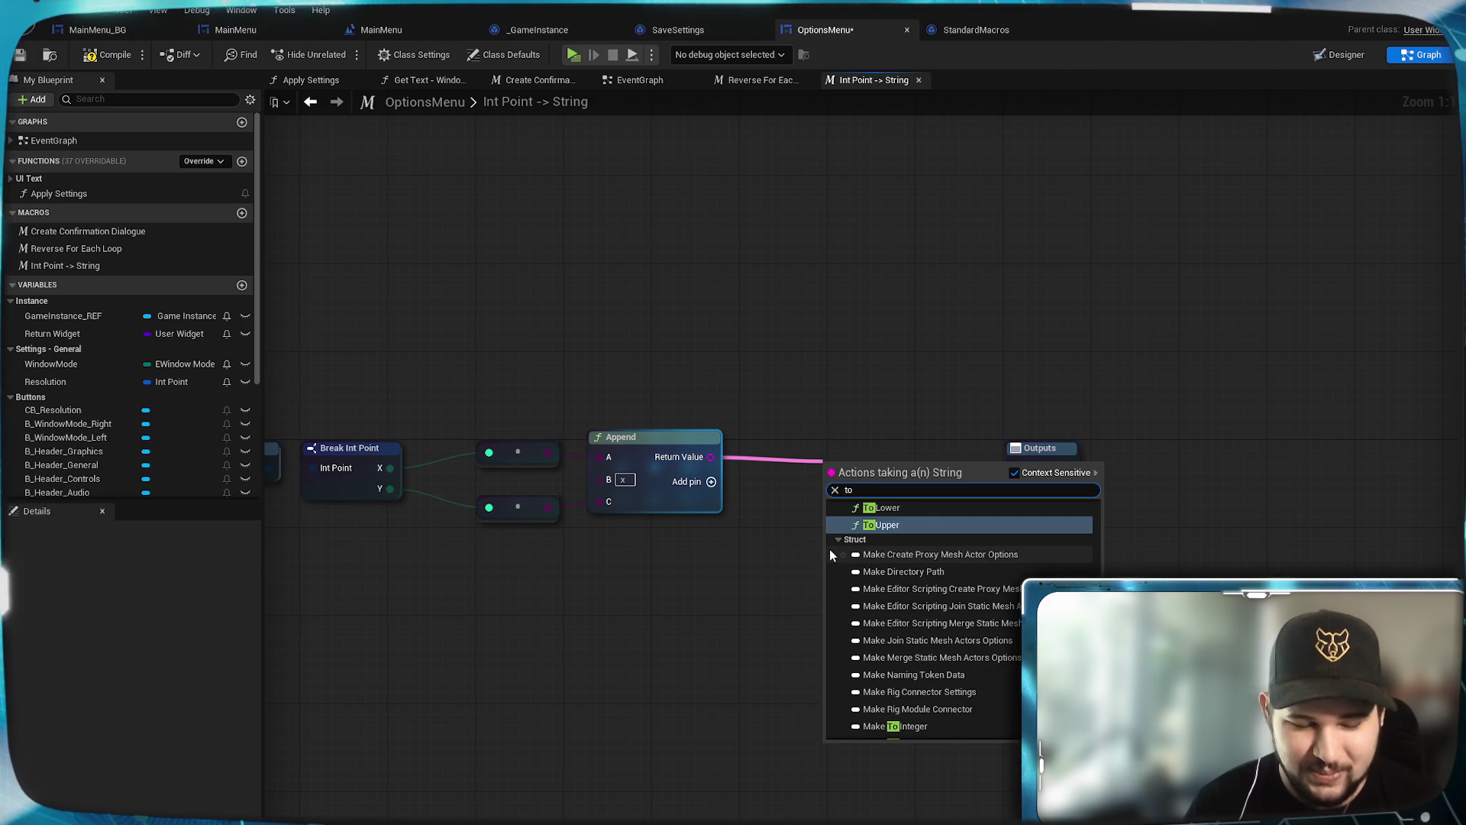
pyautogui.write(' text')
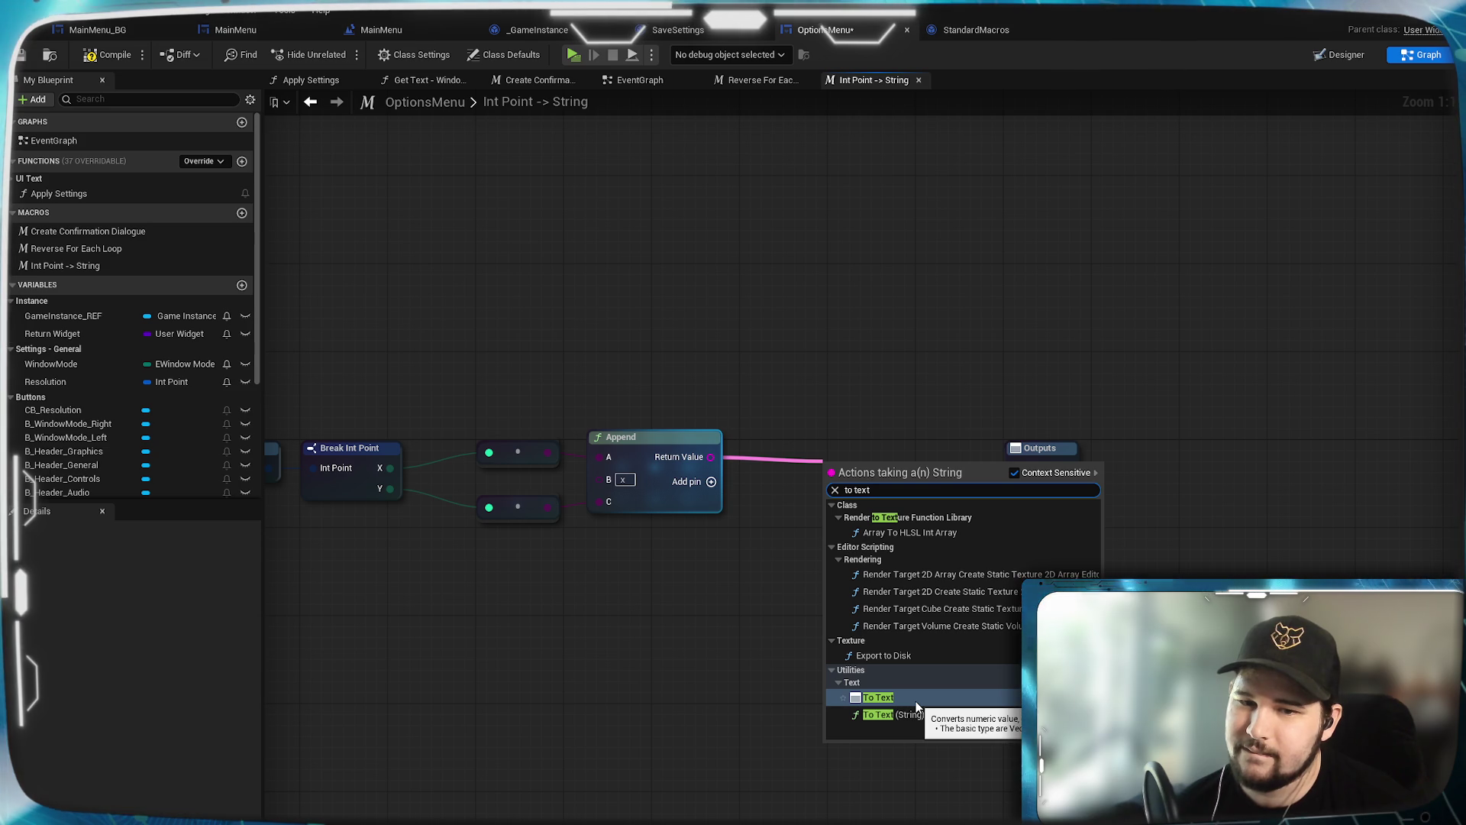
pyautogui.click(783, 498)
pyautogui.moveTo(864, 440); pyautogui.dragTo(780, 437)
pyautogui.click(877, 557)
# Step: Shift the To String, Append and To Text nodes left together to tidy the layout
pyautogui.press('Home')
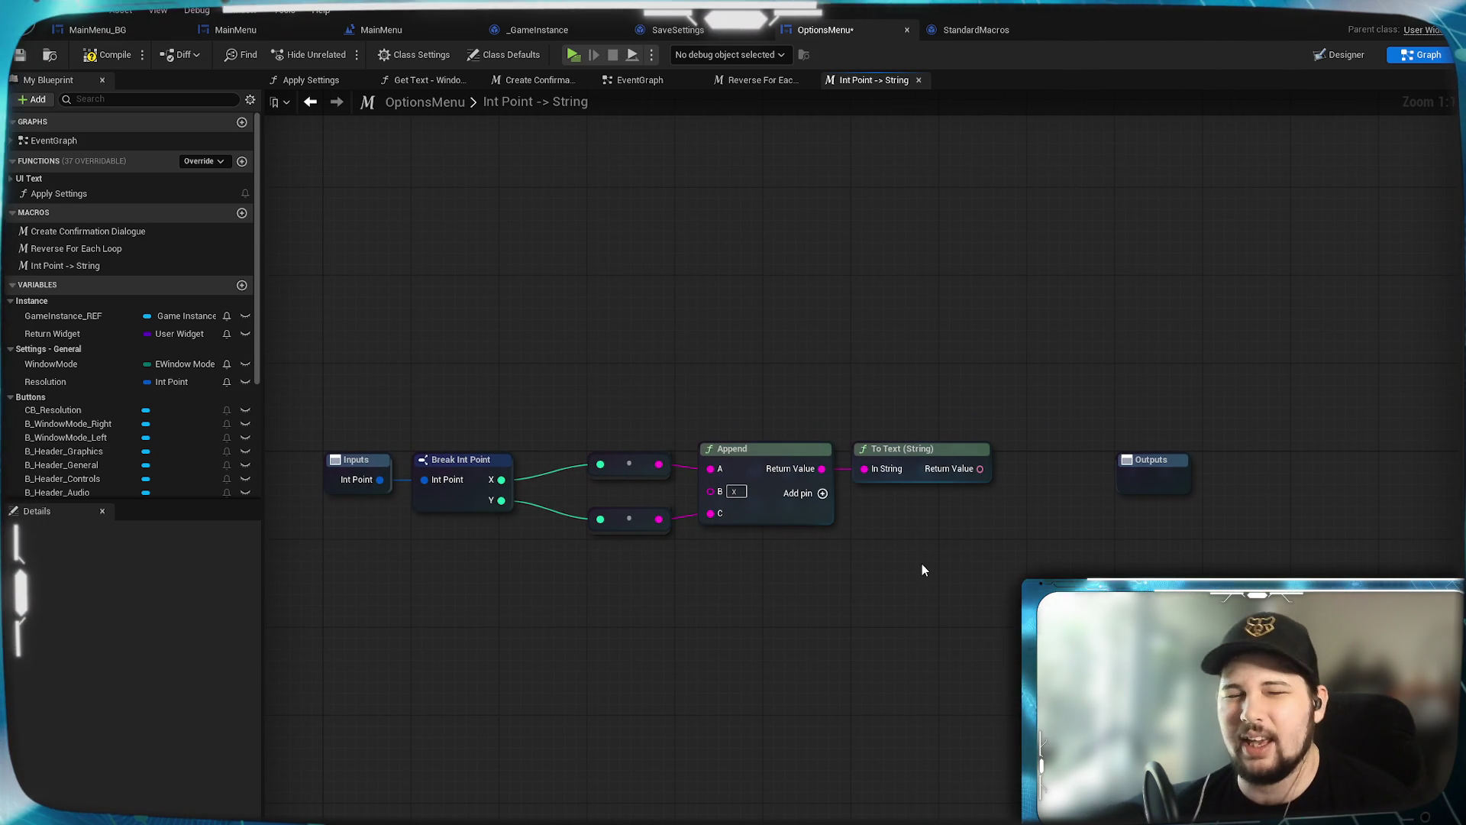
pyautogui.moveTo(990, 383); pyautogui.dragTo(619, 560)
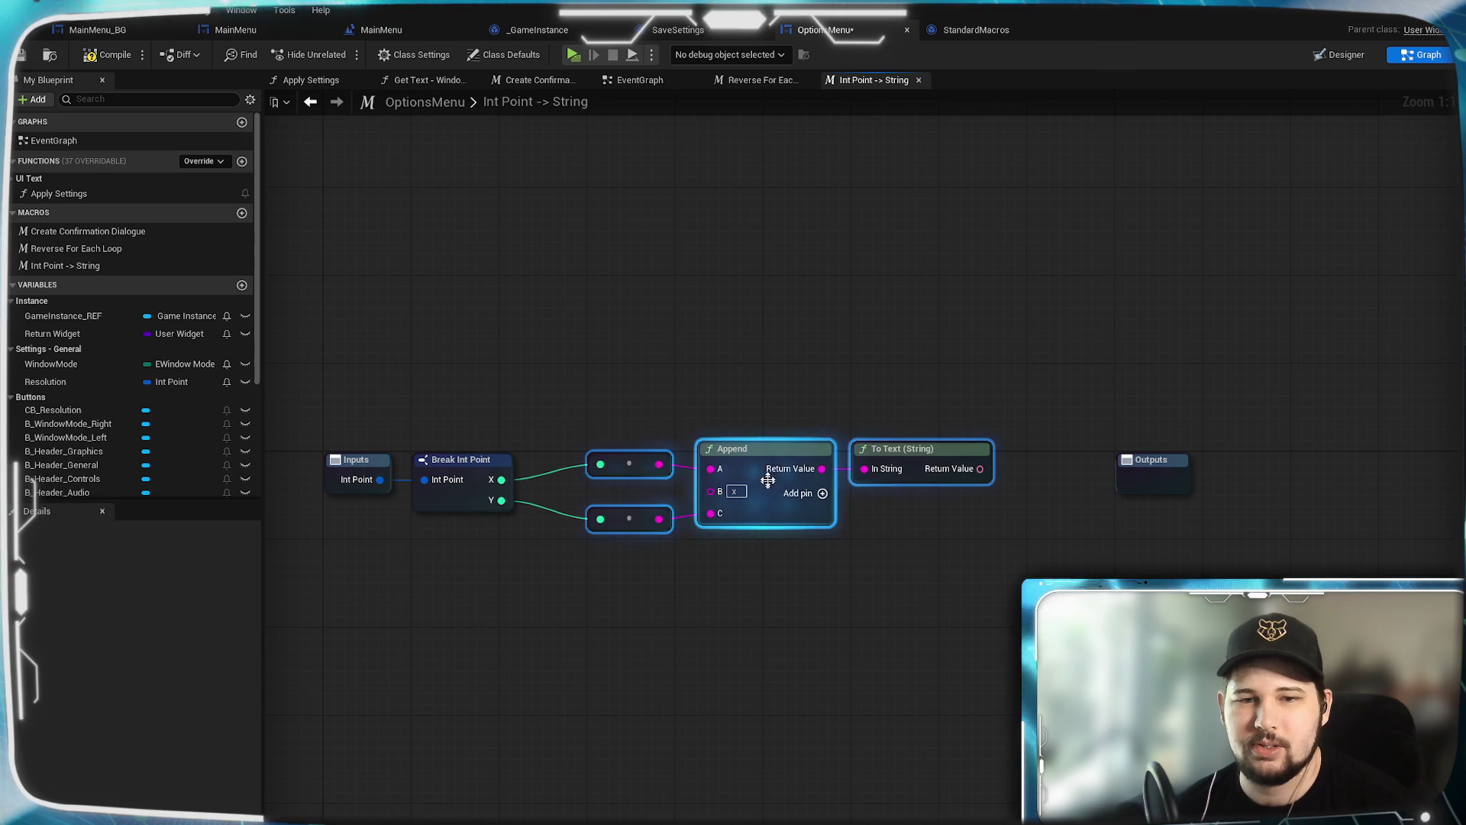
pyautogui.moveTo(746, 463); pyautogui.dragTo(703, 458)
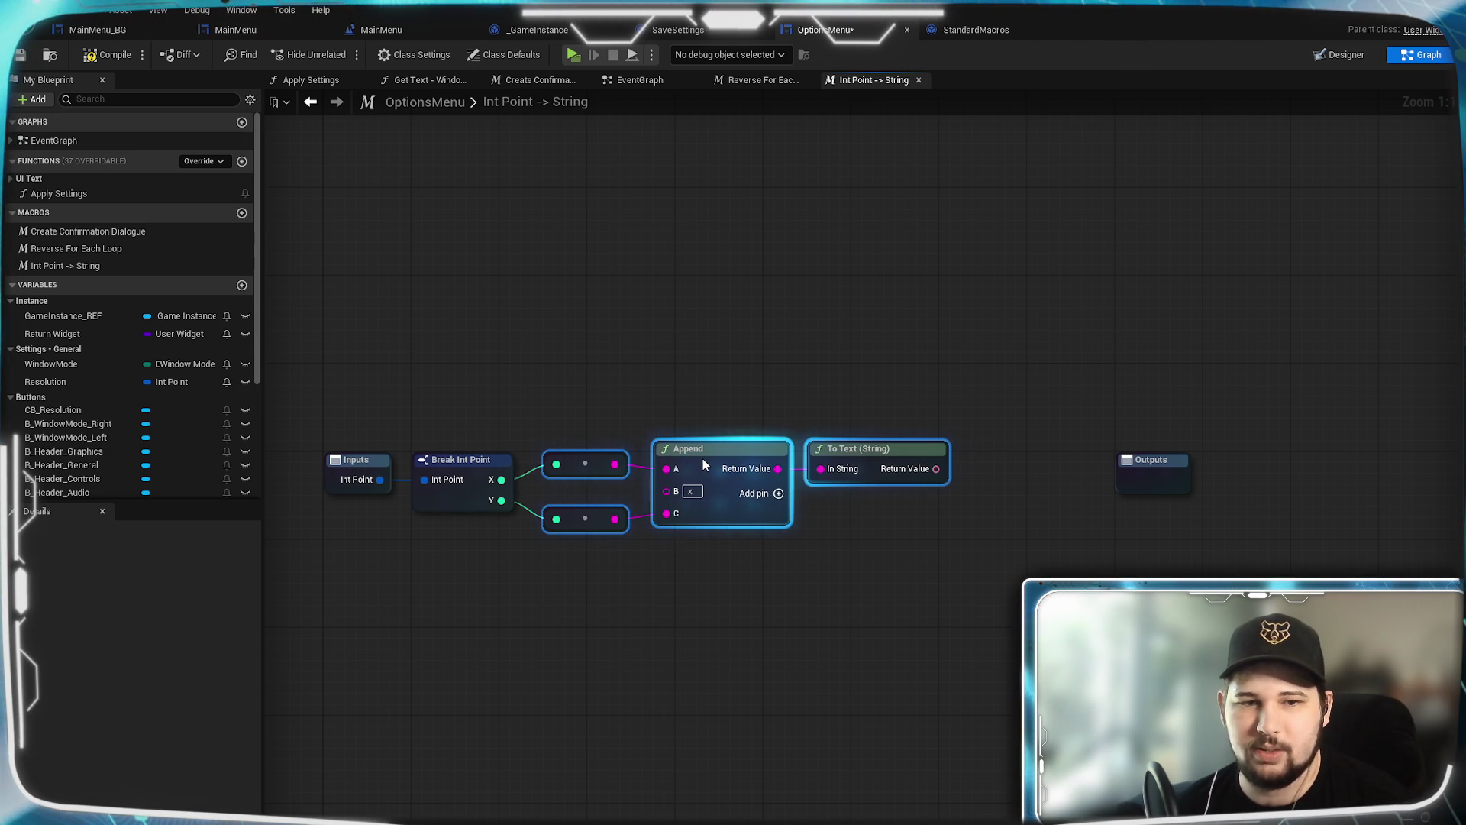
pyautogui.click(681, 368)
pyautogui.moveTo(852, 479)
pyautogui.mouseDown()
pyautogui.moveTo(797, 459)
pyautogui.moveTo(831, 479)
pyautogui.mouseUp()
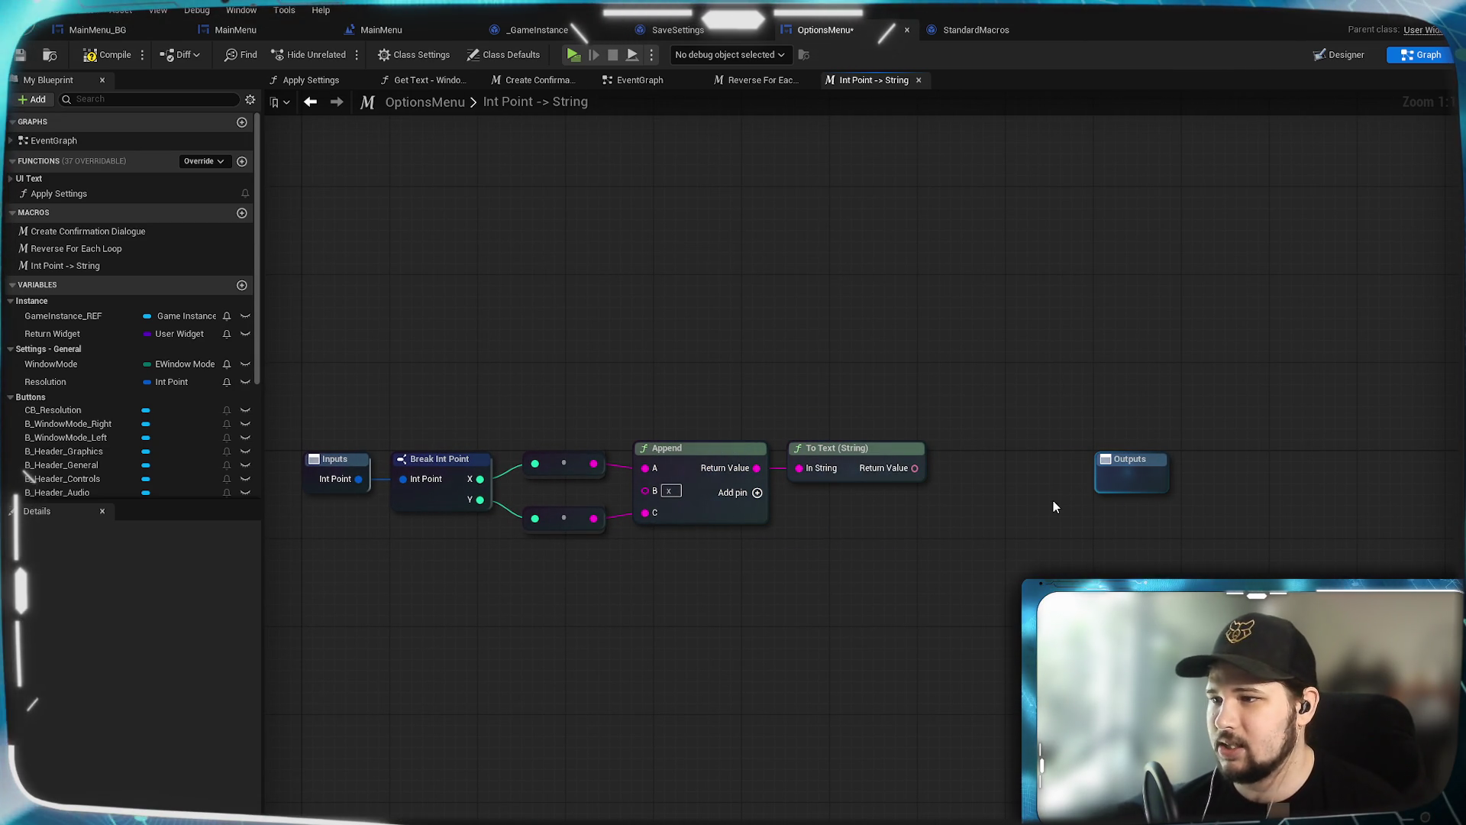
pyautogui.moveTo(914, 468); pyautogui.dragTo(961, 645)
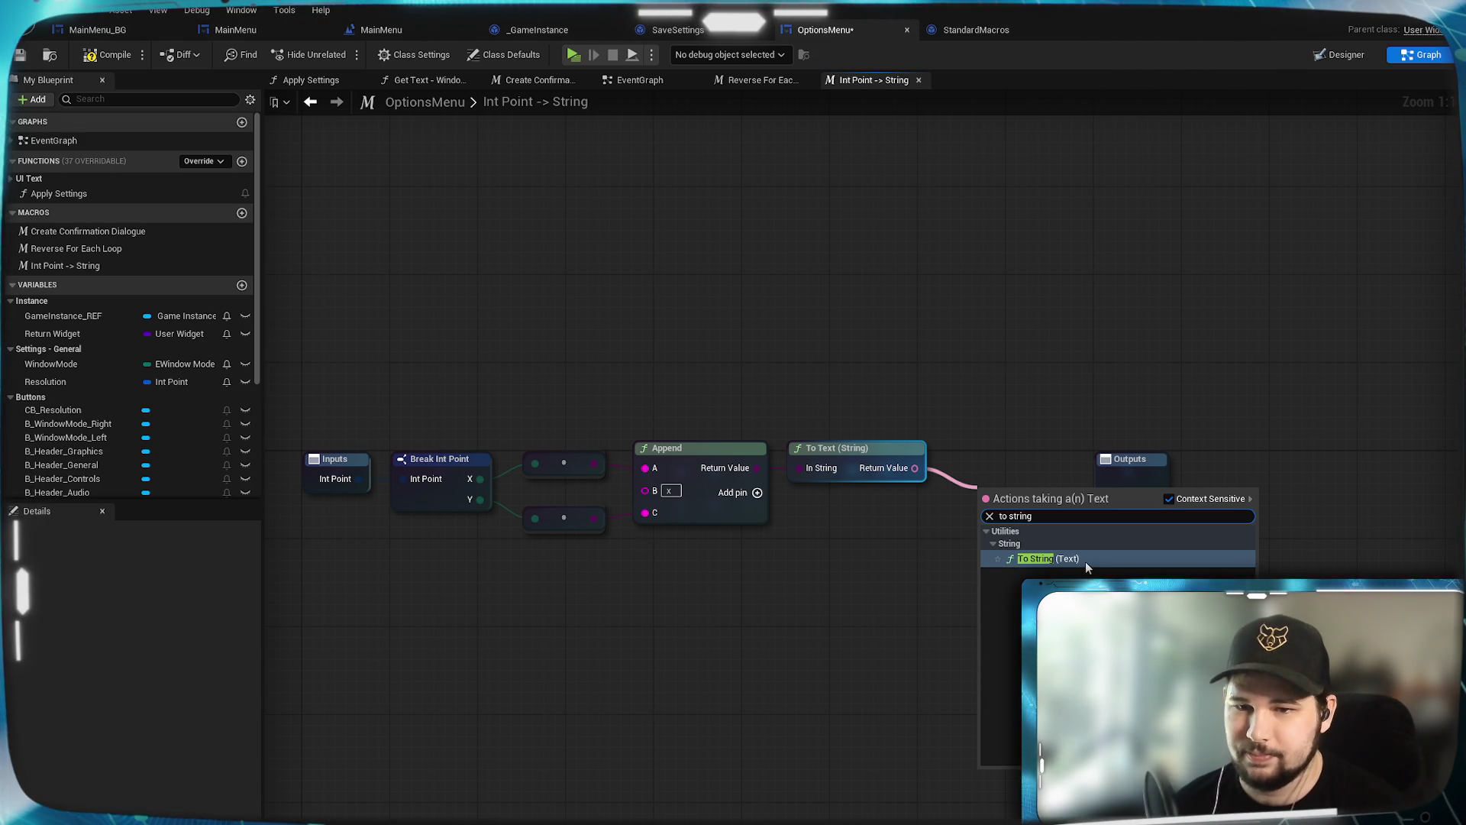
# Step: Feed a To String (Text) node into the macro's Return Value output, tidy it, and save OptionsMenu
pyautogui.click(1077, 558)
pyautogui.moveTo(996, 469); pyautogui.dragTo(1139, 463)
pyautogui.click(1049, 485)
pyautogui.click(1020, 464)
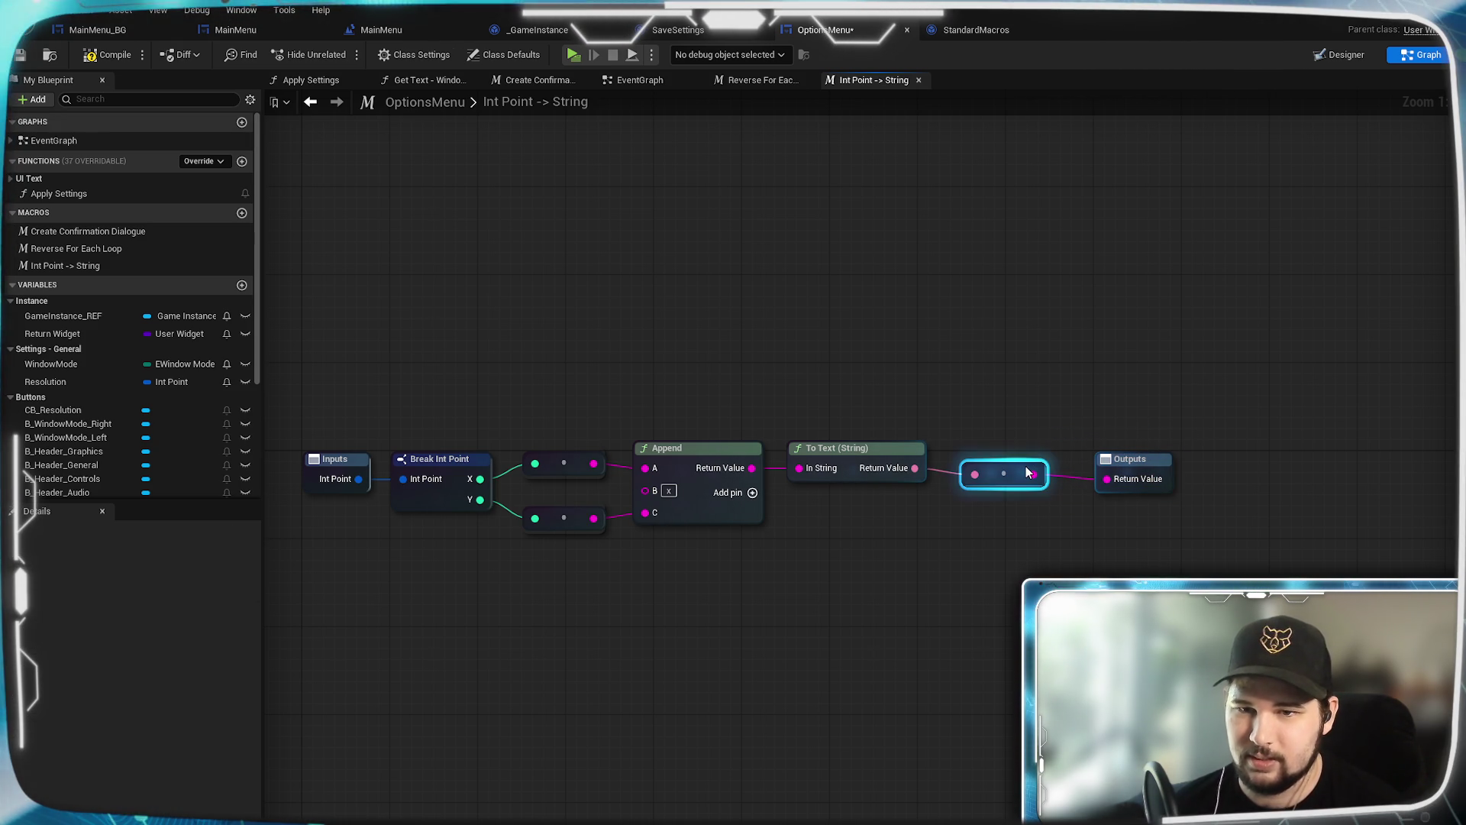
pyautogui.click(1145, 295)
pyautogui.moveTo(944, 580)
pyautogui.mouseDown()
pyautogui.moveTo(1158, 566)
pyautogui.moveTo(1060, 570)
pyautogui.mouseUp()
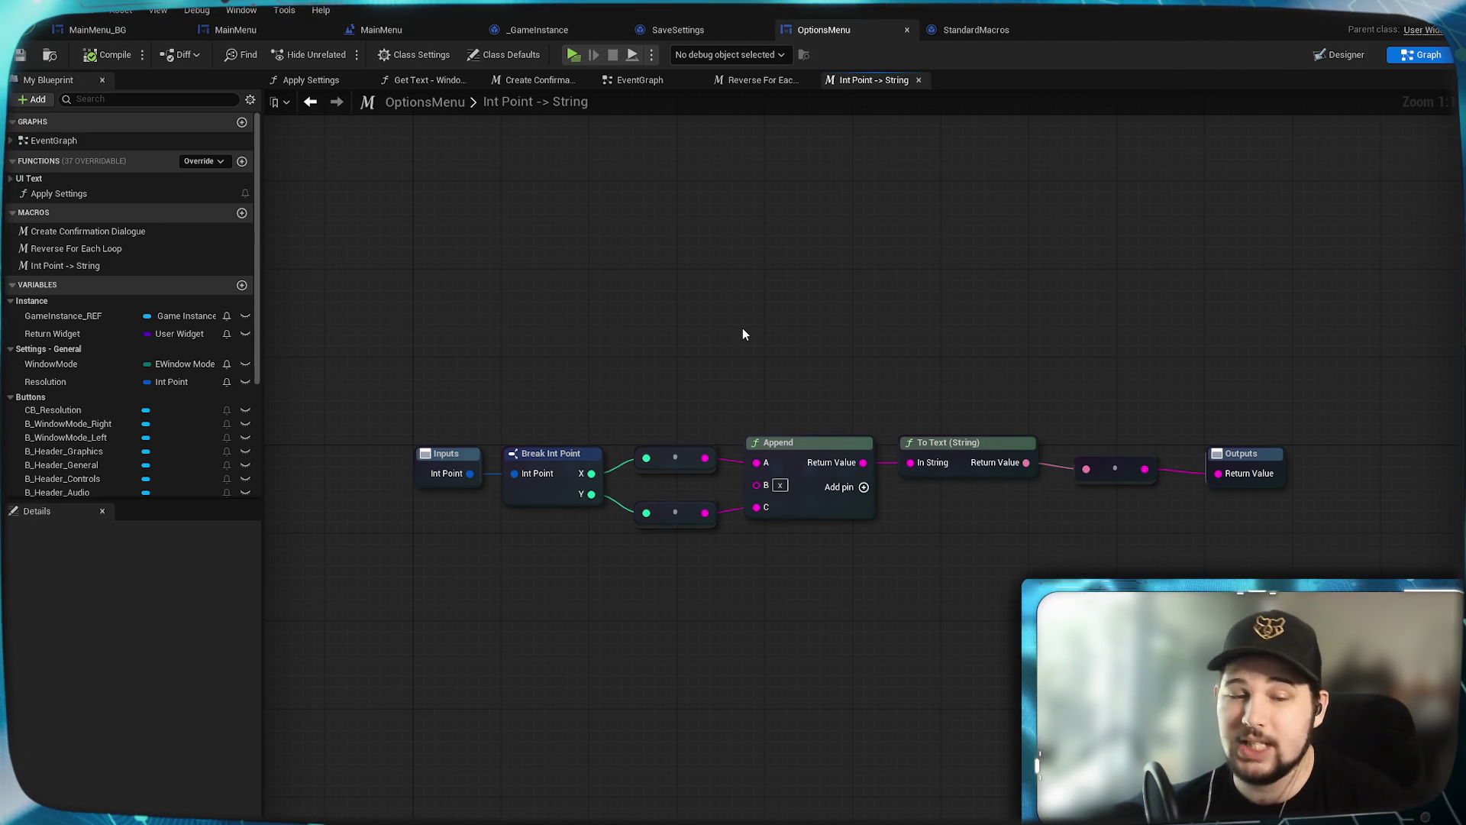
pyautogui.hotkey('ctrl', 's')
# Step: Close the extra macro graph tabs to return to the OptionsMenu EventGraph
pyautogui.click(756, 80)
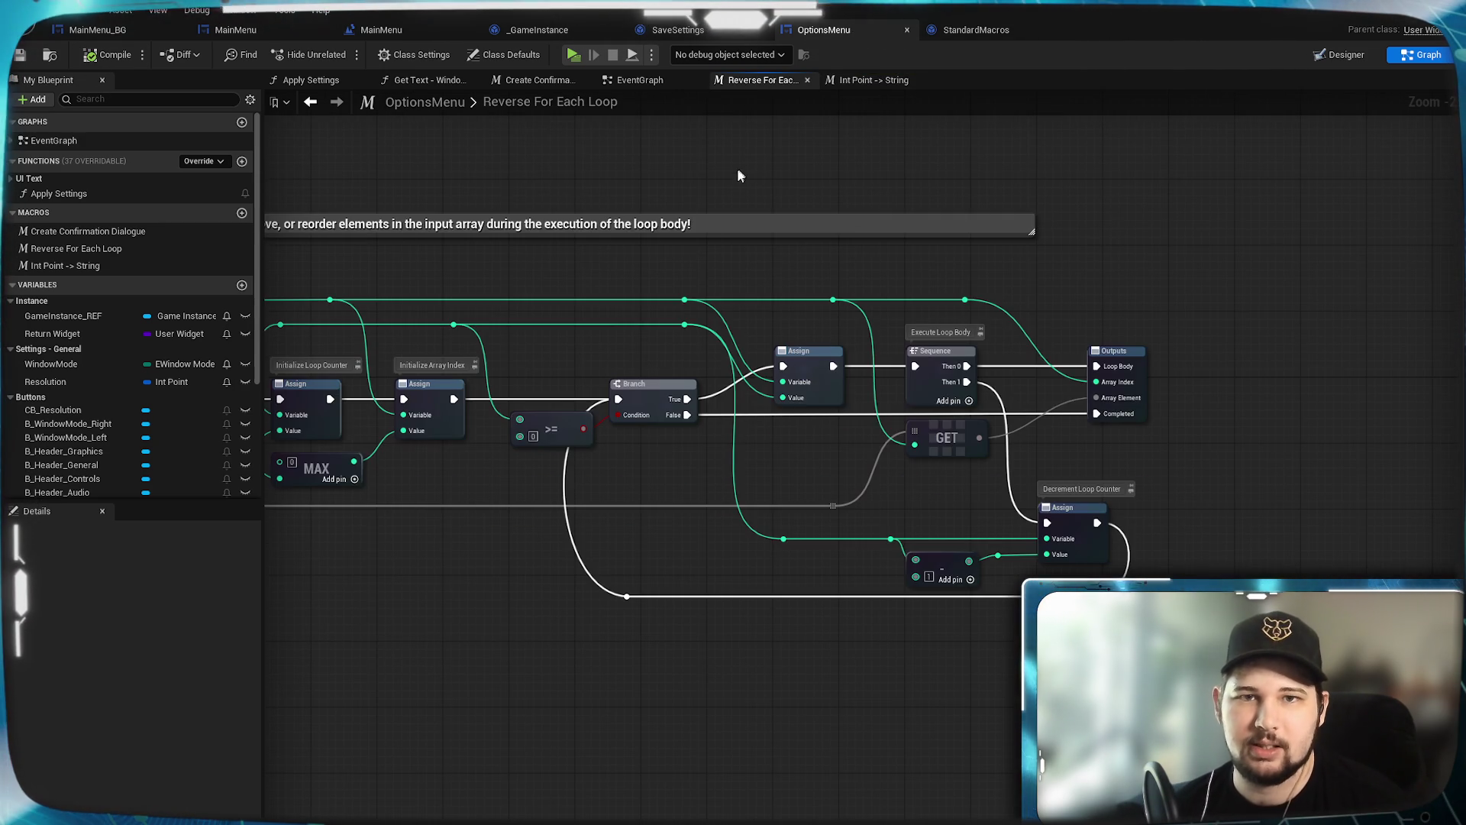
pyautogui.click(806, 80)
pyautogui.click(806, 80)
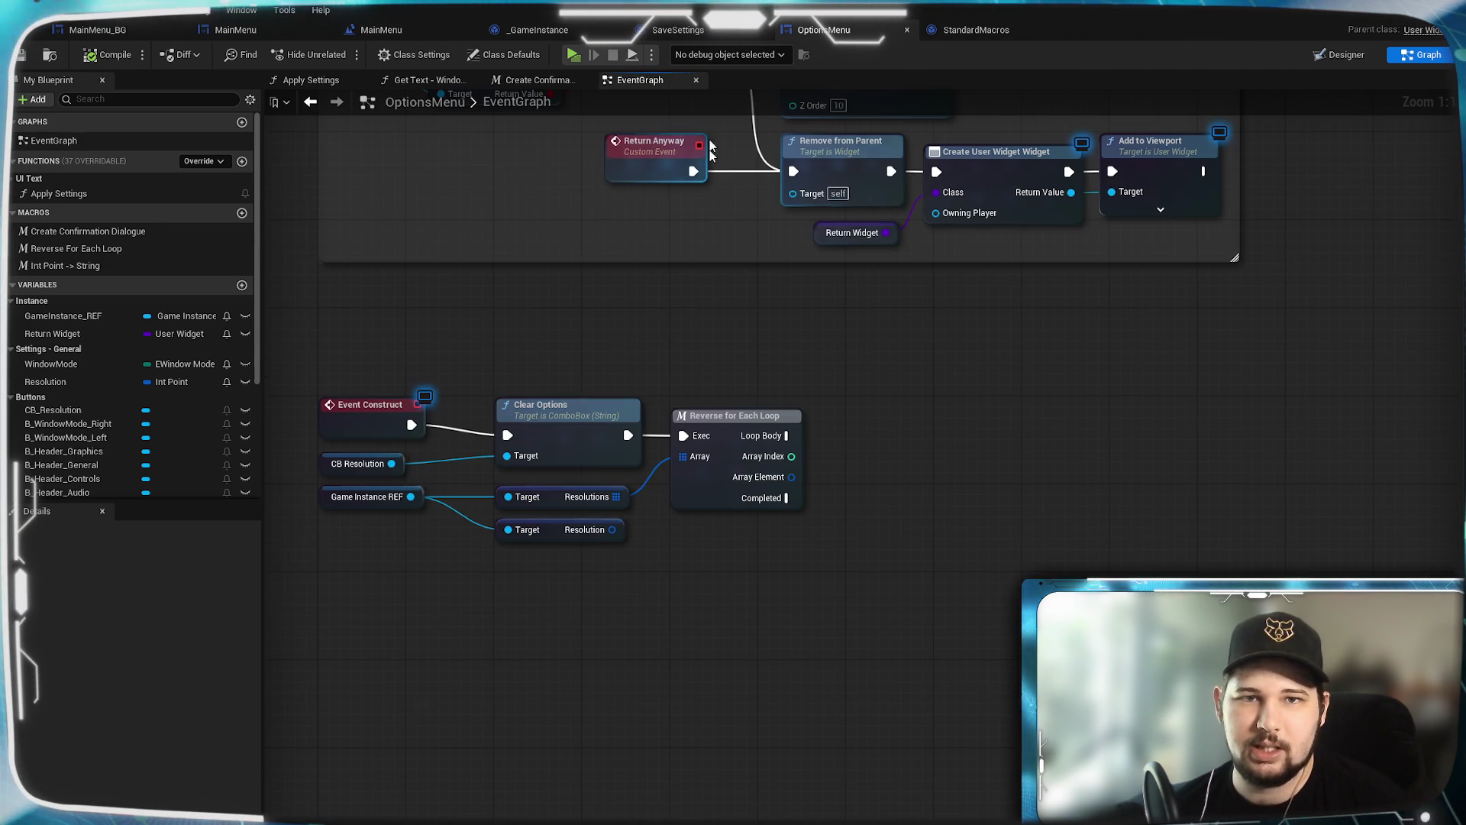
# Step: Add an Int Point -> String node on the loop's Array Element and line it up
pyautogui.moveTo(801, 489); pyautogui.dragTo(875, 508)
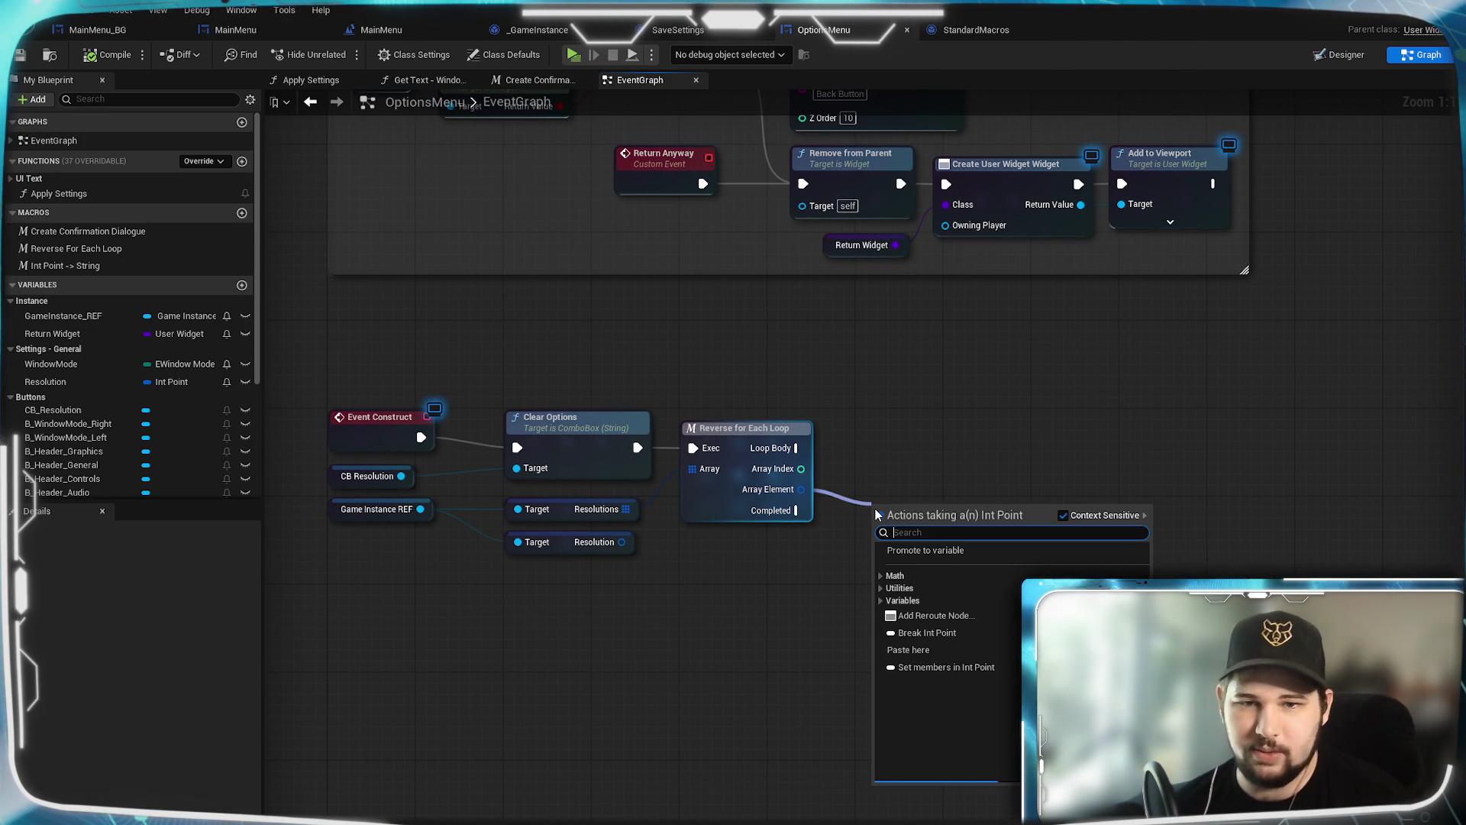
pyautogui.write('inp')
pyautogui.press('BackSpace')
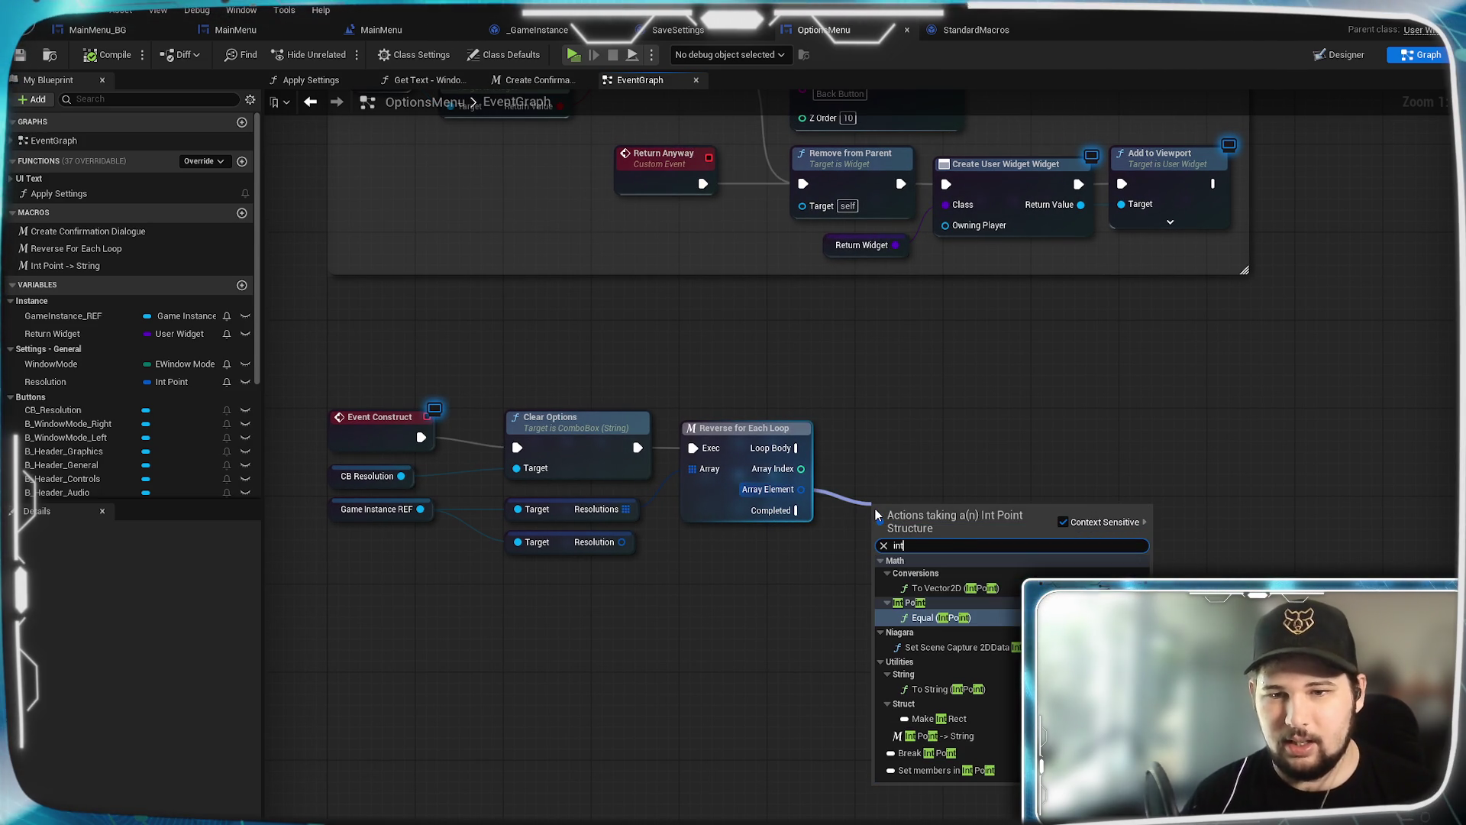
pyautogui.write('t point')
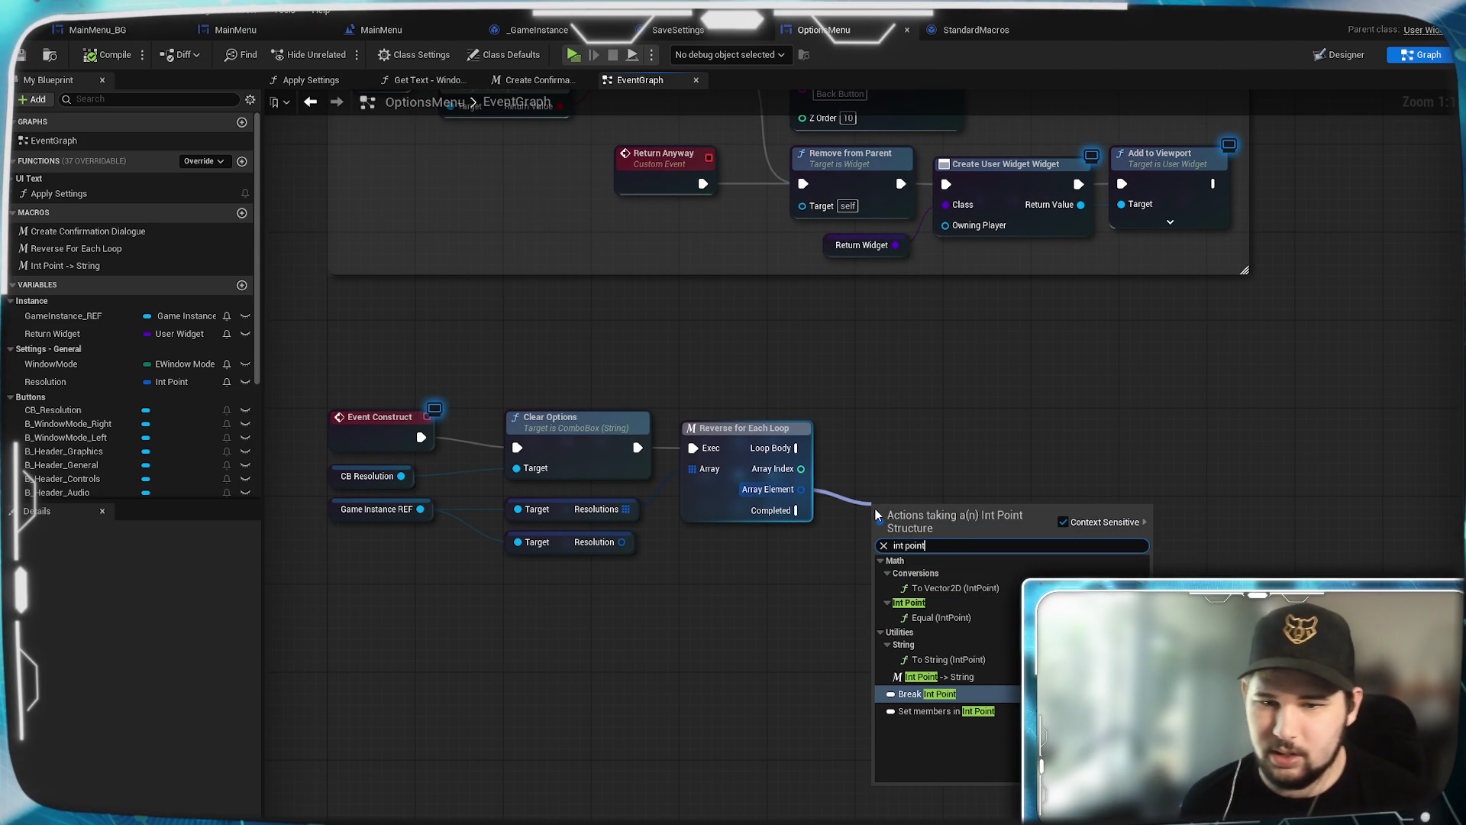
pyautogui.click(932, 677)
pyautogui.moveTo(919, 533); pyautogui.dragTo(908, 499)
pyautogui.moveTo(1006, 561)
pyautogui.mouseDown()
pyautogui.moveTo(949, 599)
pyautogui.moveTo(973, 656)
pyautogui.moveTo(907, 603)
pyautogui.moveTo(911, 567)
pyautogui.moveTo(467, 628)
pyautogui.mouseUp()
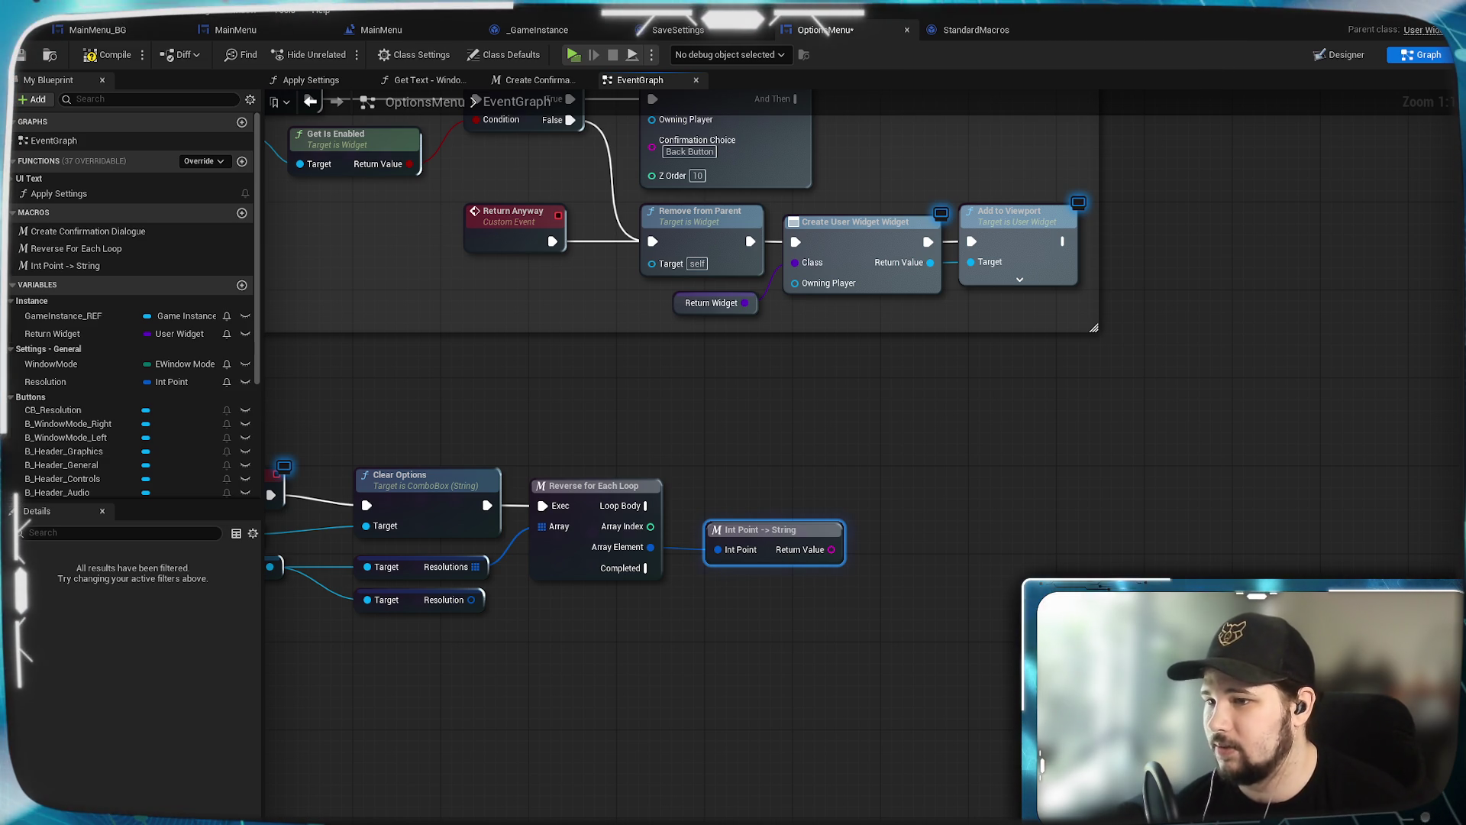
pyautogui.click(727, 677)
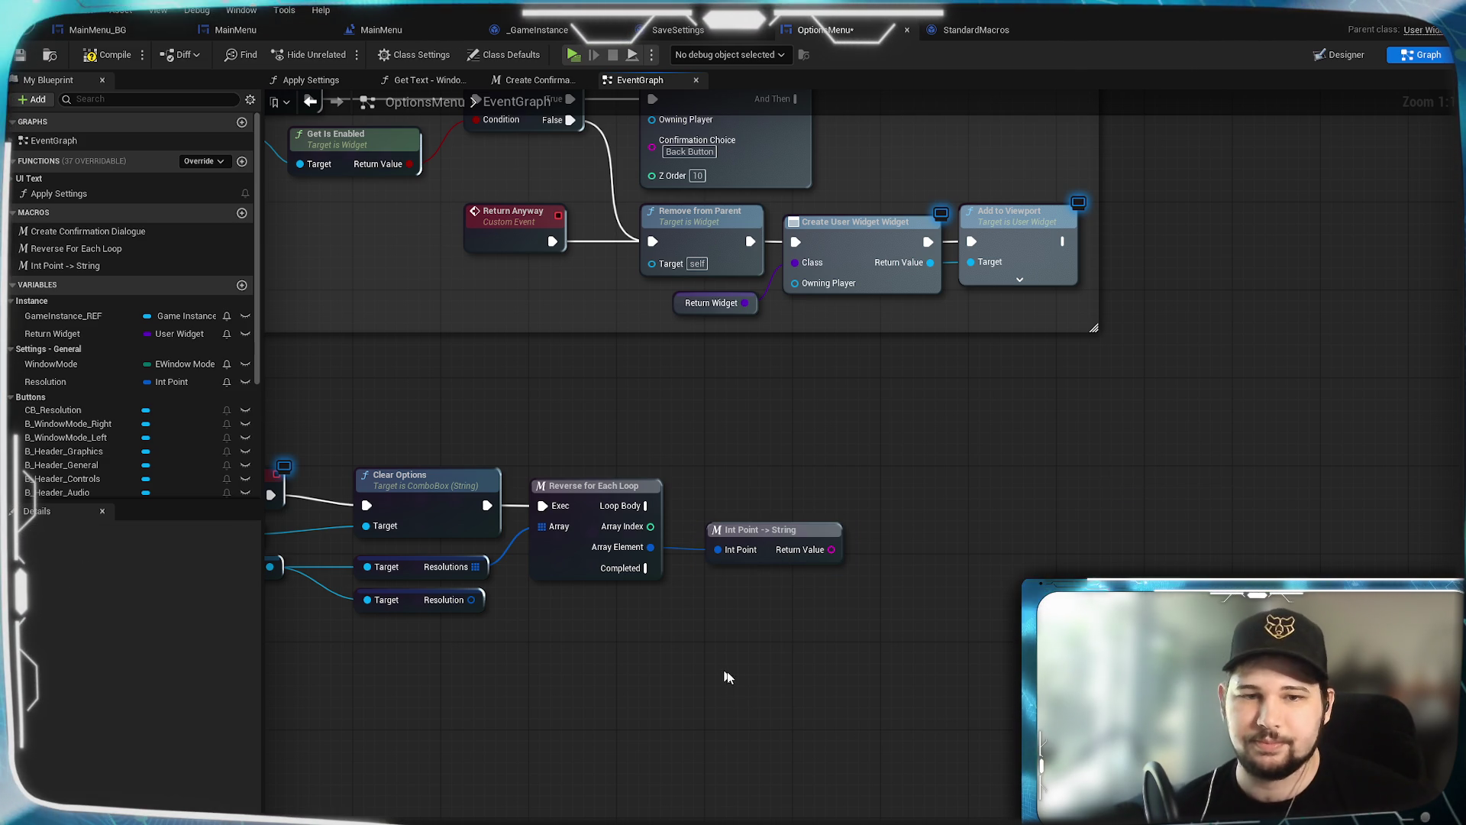
# Step: Add an Add Option node run by Loop Body, with the resolution string as its Option
pyautogui.rightClick(727, 672)
pyautogui.press('Escape')
pyautogui.moveTo(648, 506); pyautogui.dragTo(894, 505)
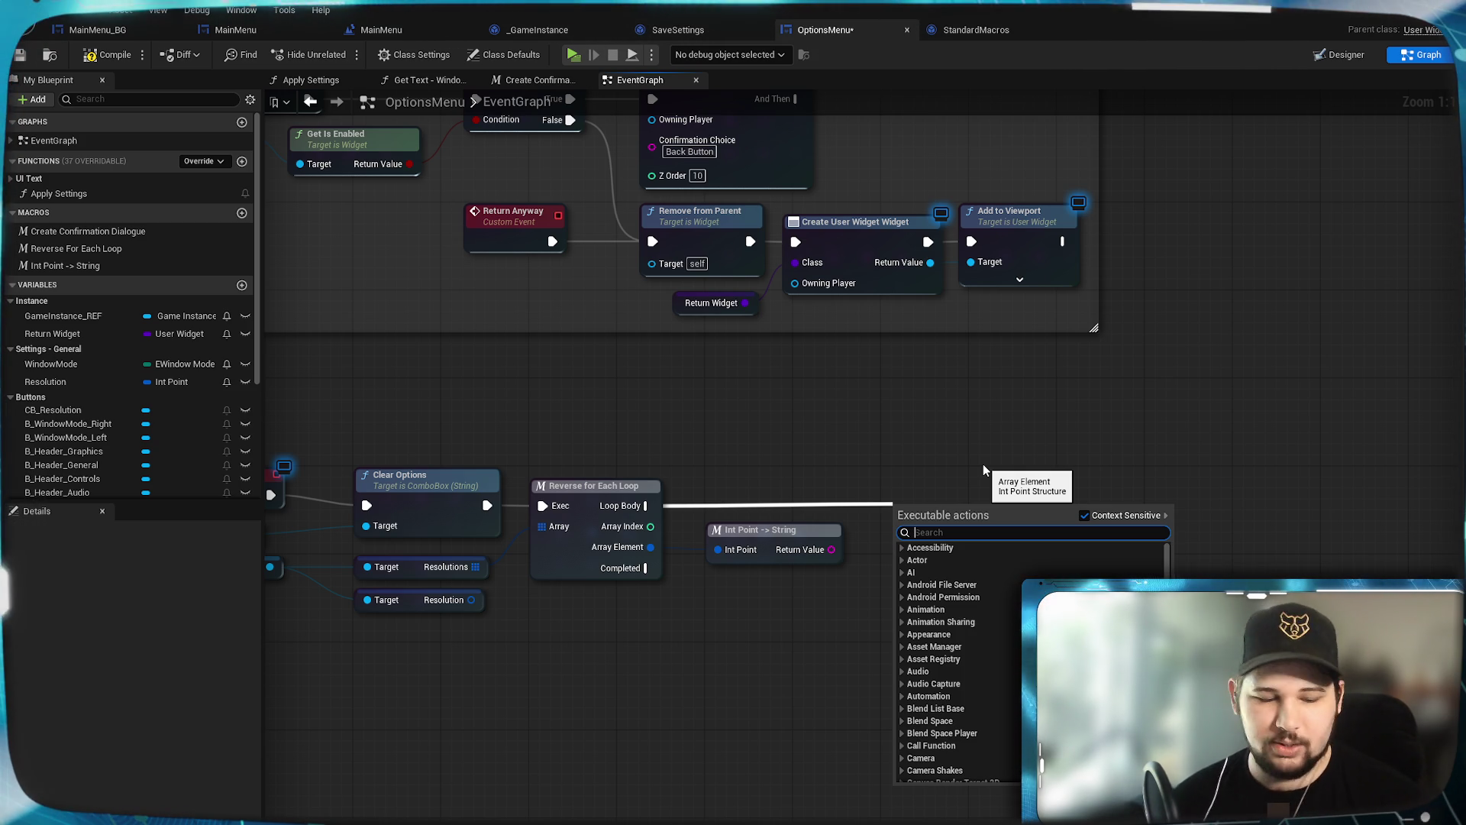
pyautogui.write('Add option')
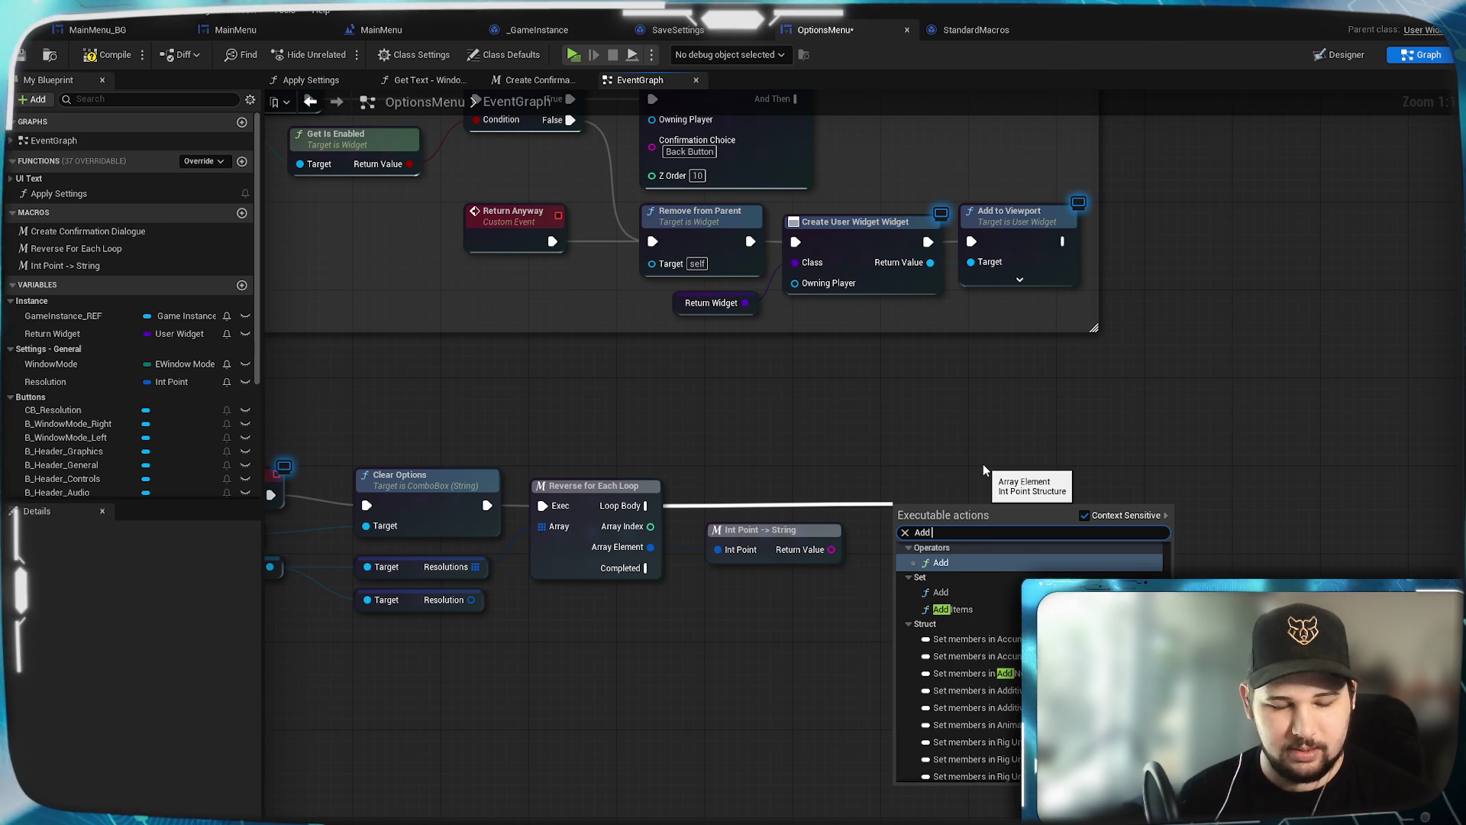
pyautogui.click(1084, 516)
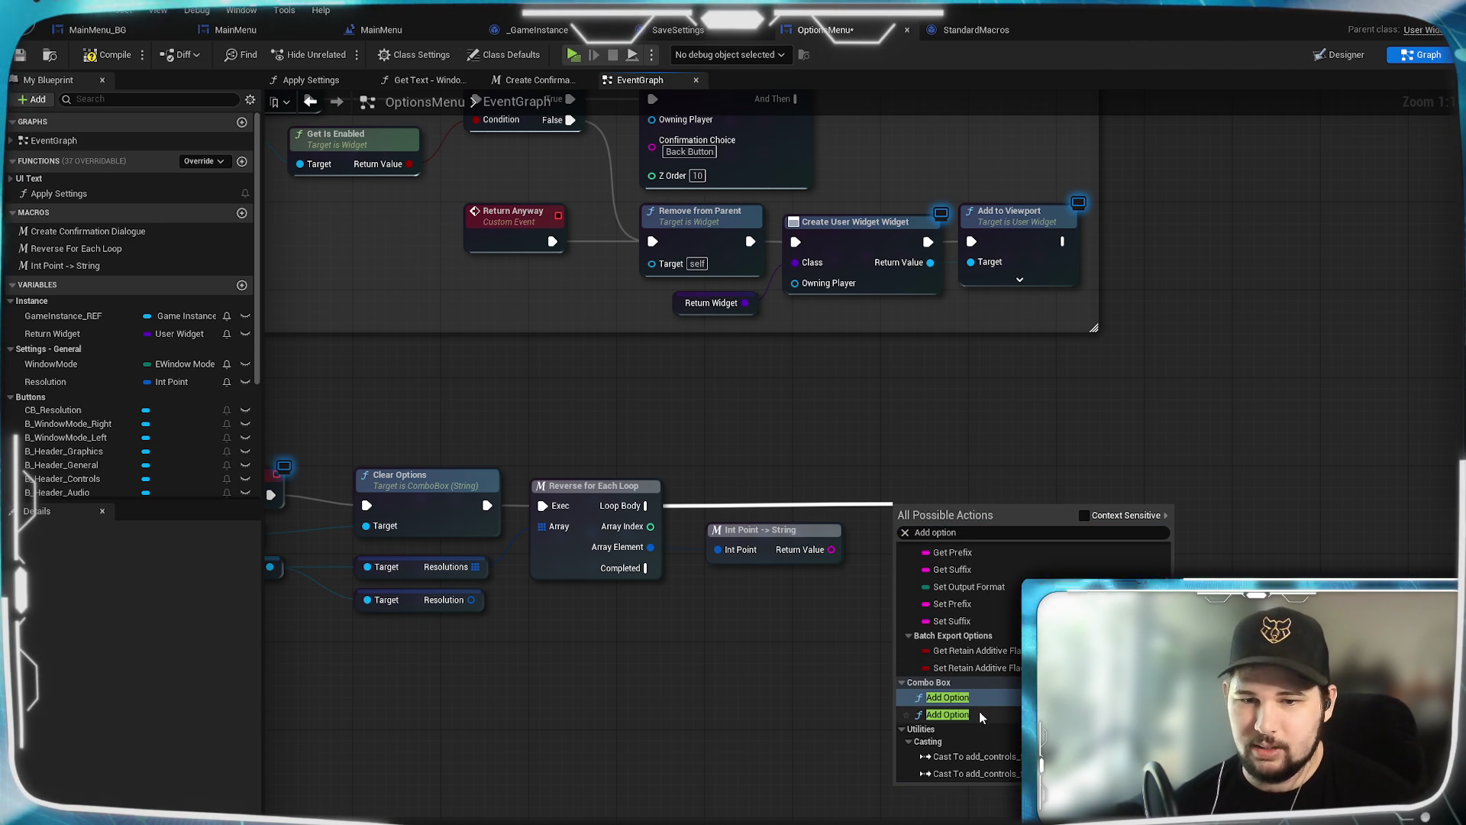
pyautogui.click(970, 713)
pyautogui.moveTo(951, 527); pyautogui.dragTo(973, 494)
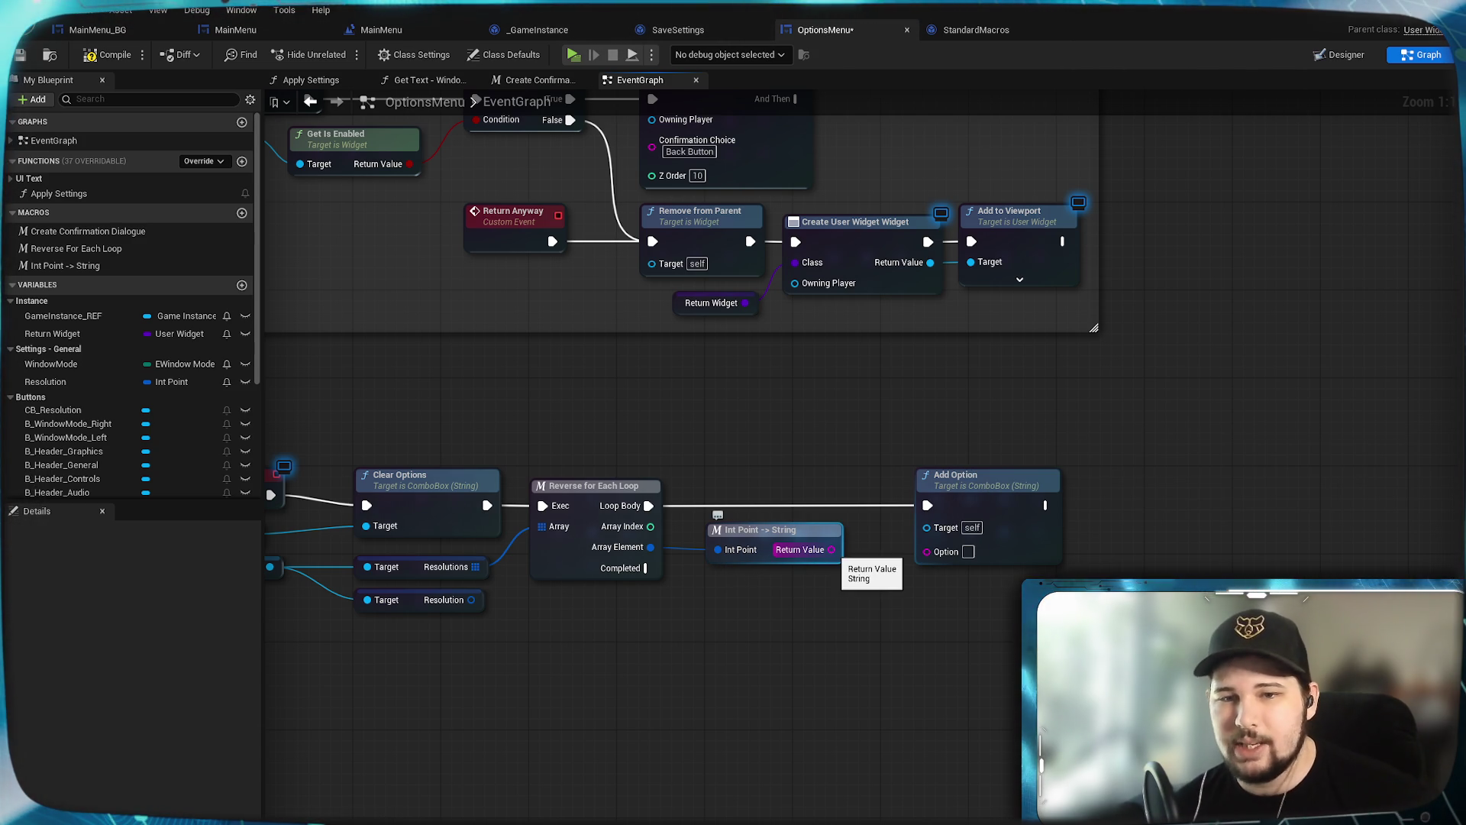
pyautogui.moveTo(831, 550); pyautogui.dragTo(927, 550)
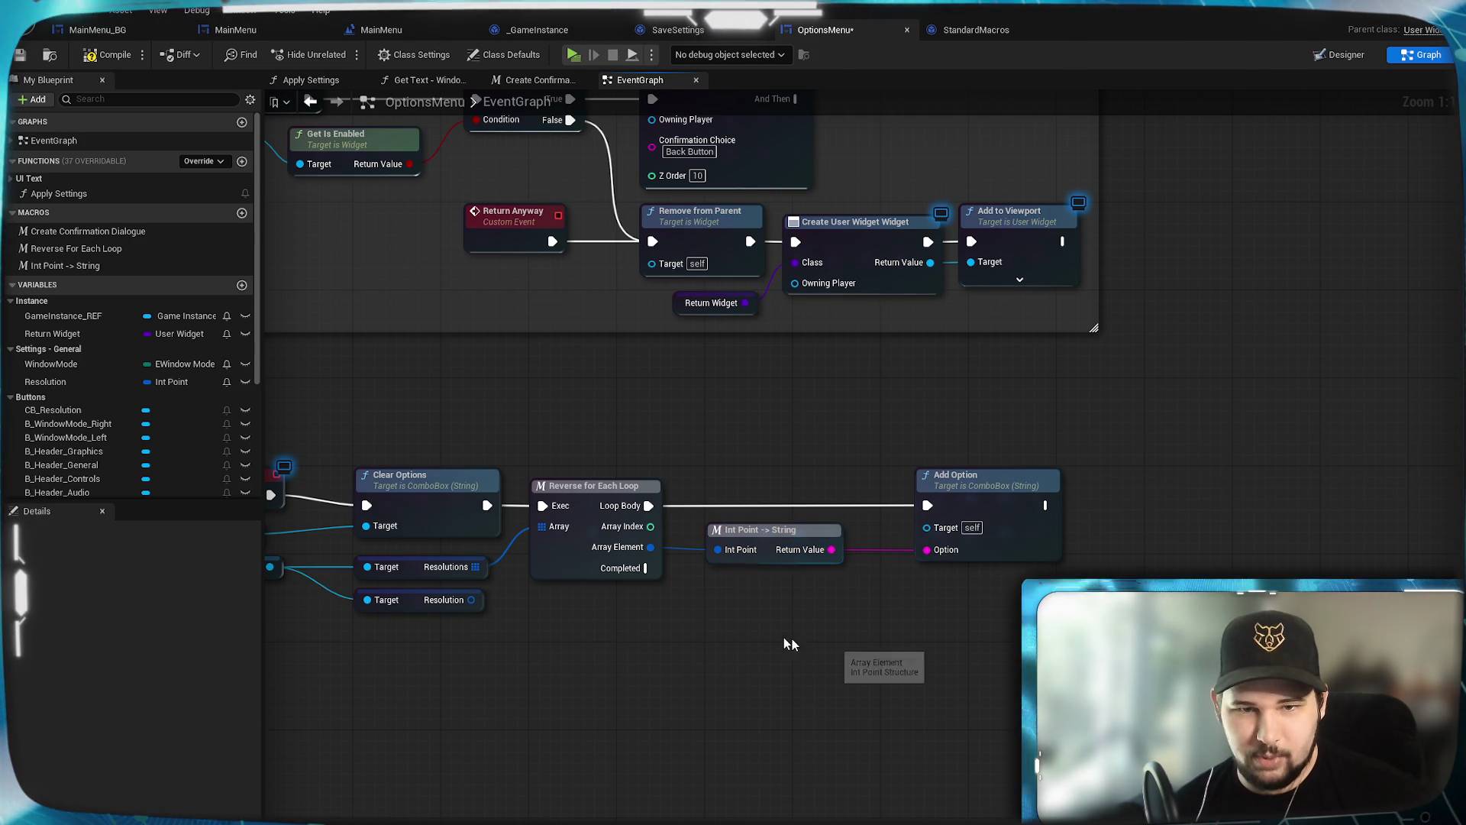
# Step: Connect CB Resolution as Add Option's Target, routing the wire through two reroute points
pyautogui.moveTo(699, 638)
pyautogui.mouseDown()
pyautogui.moveTo(900, 629)
pyautogui.moveTo(832, 674)
pyautogui.mouseUp()
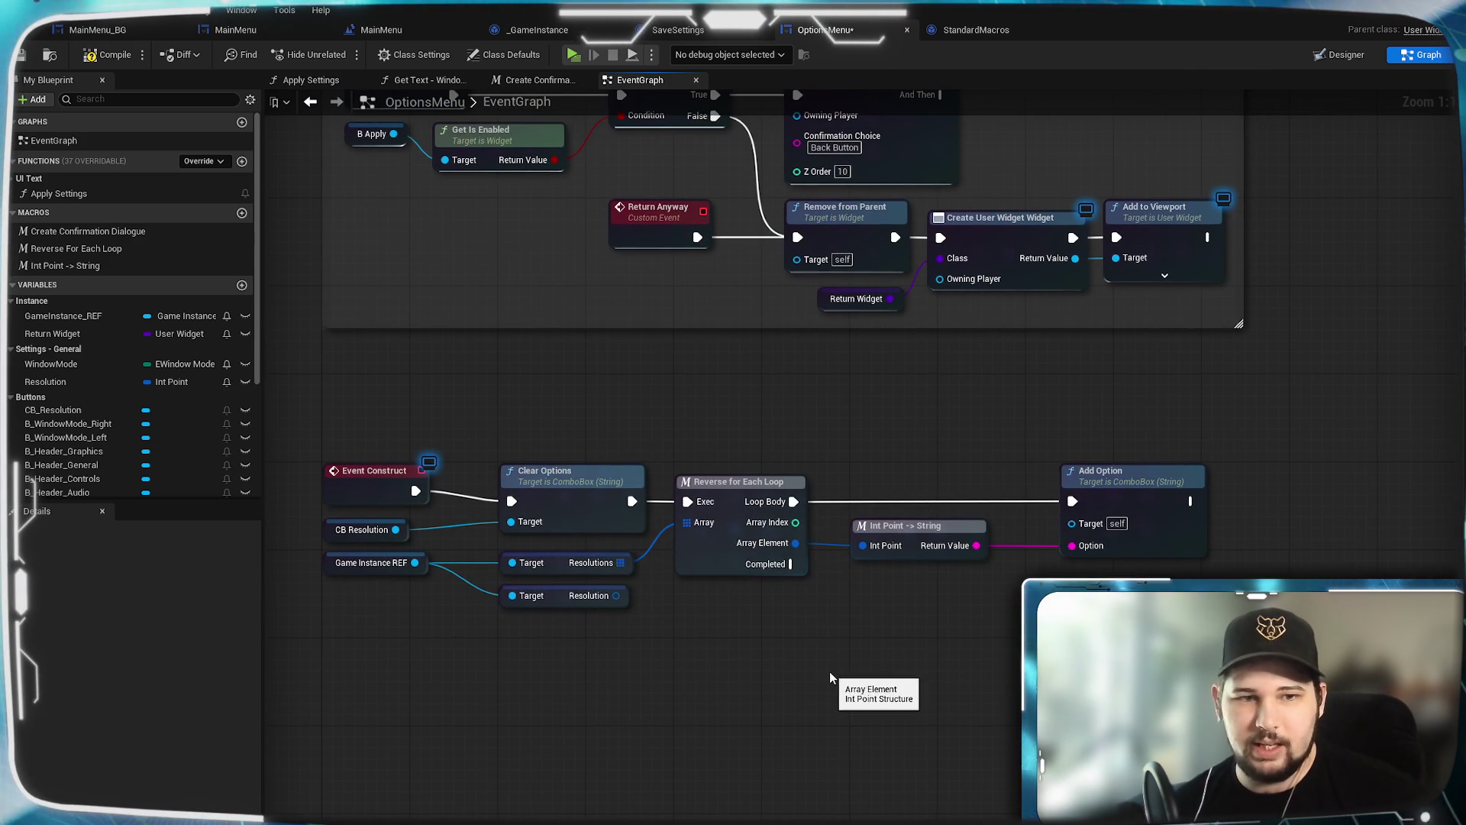
pyautogui.moveTo(395, 529)
pyautogui.mouseDown()
pyautogui.moveTo(1056, 522)
pyautogui.moveTo(514, 487)
pyautogui.moveTo(512, 457)
pyautogui.mouseUp()
pyautogui.doubleClick(514, 487)
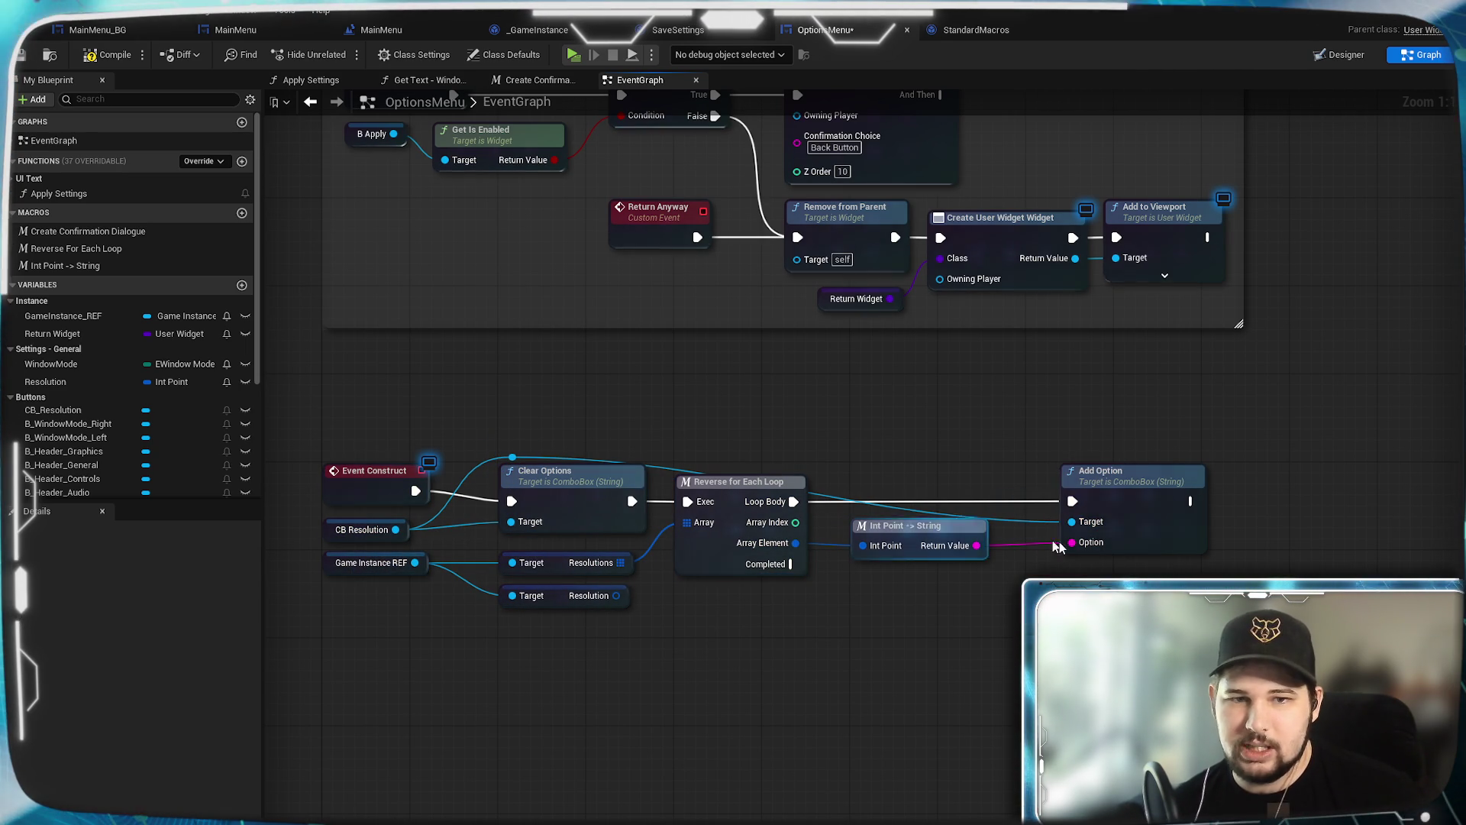
pyautogui.doubleClick(1031, 516)
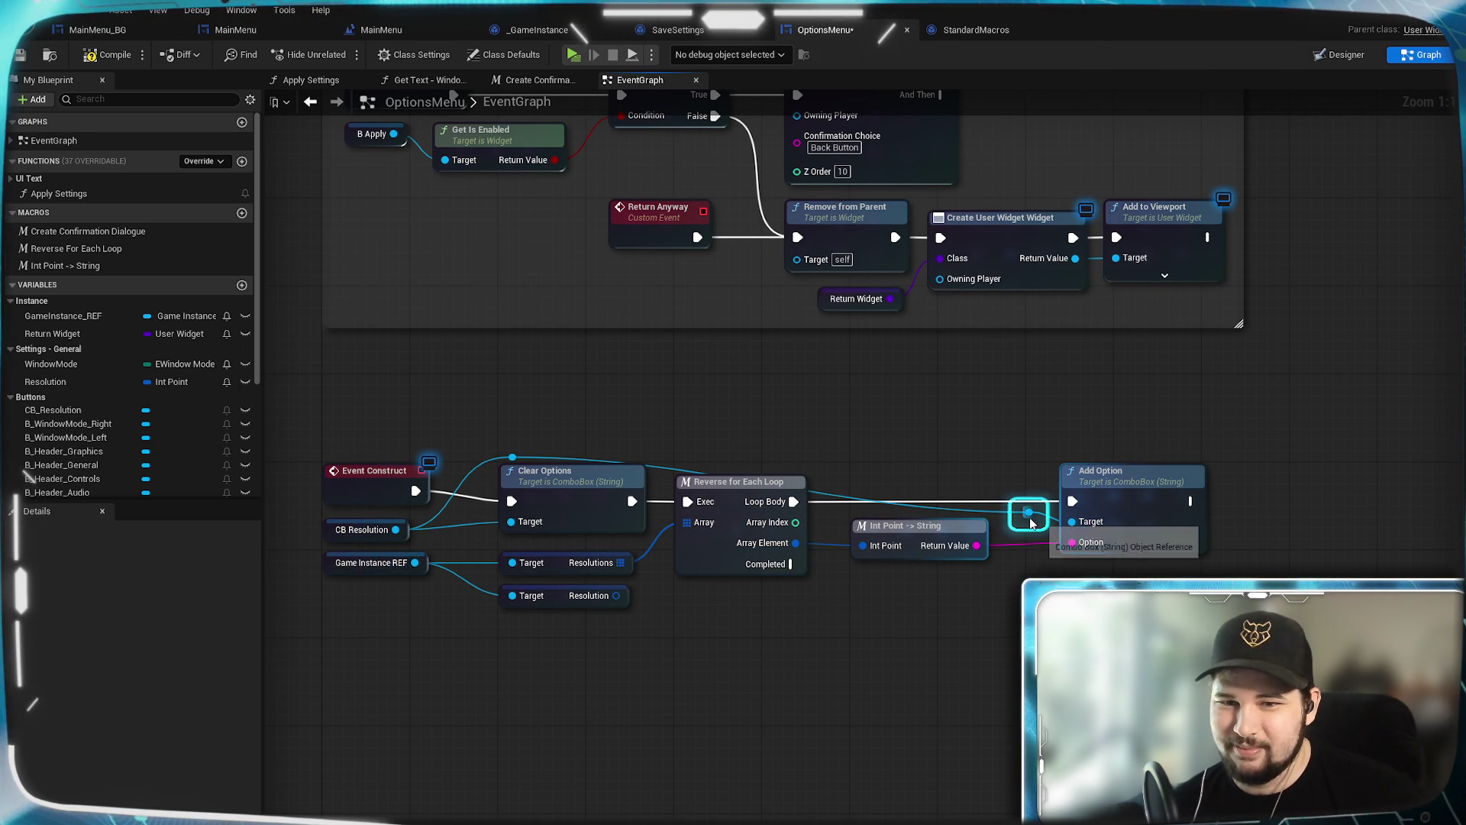
pyautogui.moveTo(1029, 522); pyautogui.dragTo(983, 468)
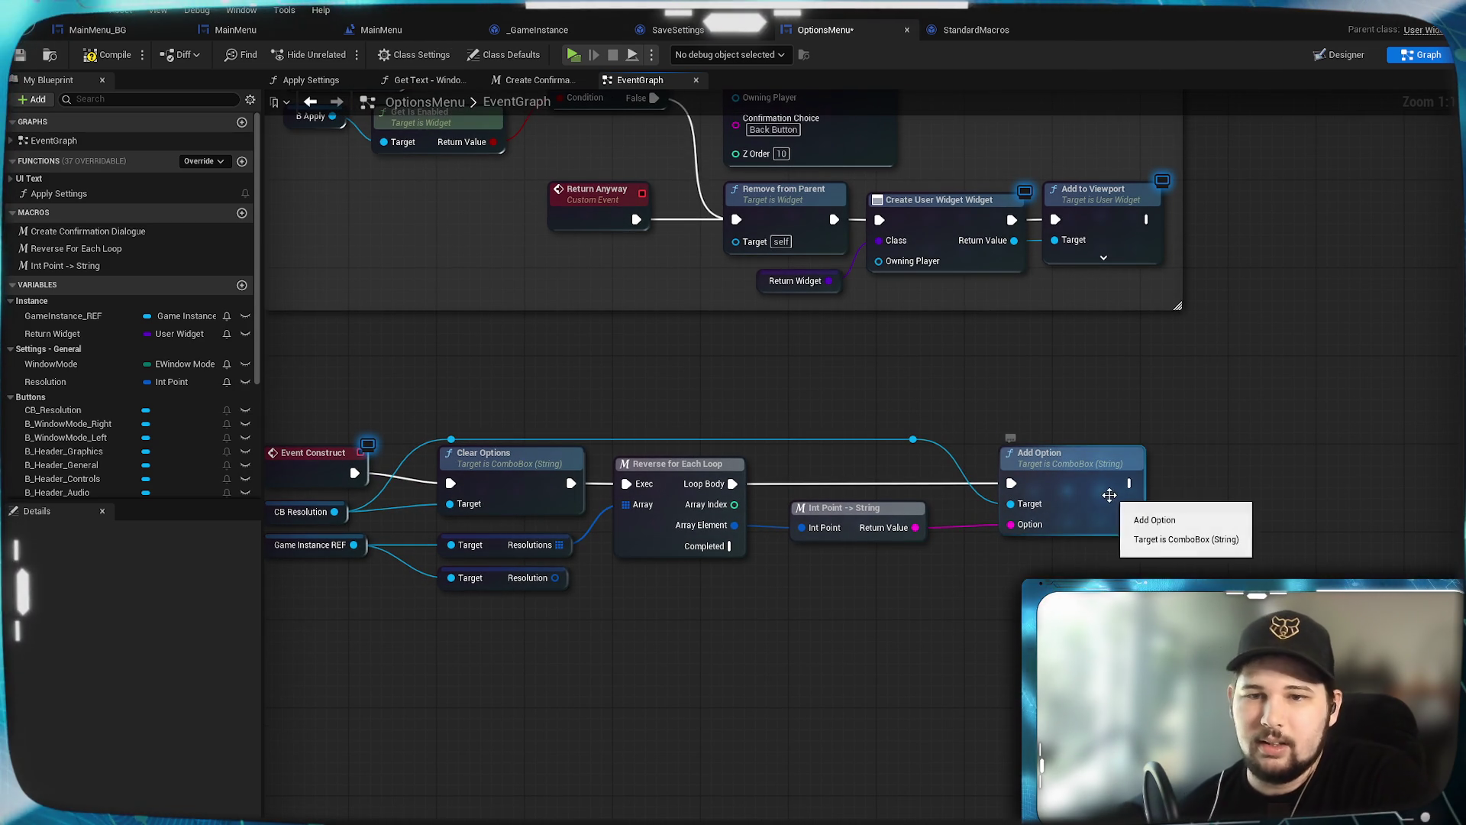
pyautogui.click(1066, 497)
pyautogui.click(884, 680)
pyautogui.moveTo(884, 680)
pyautogui.mouseDown()
pyautogui.moveTo(997, 690)
pyautogui.moveTo(834, 583)
pyautogui.mouseUp()
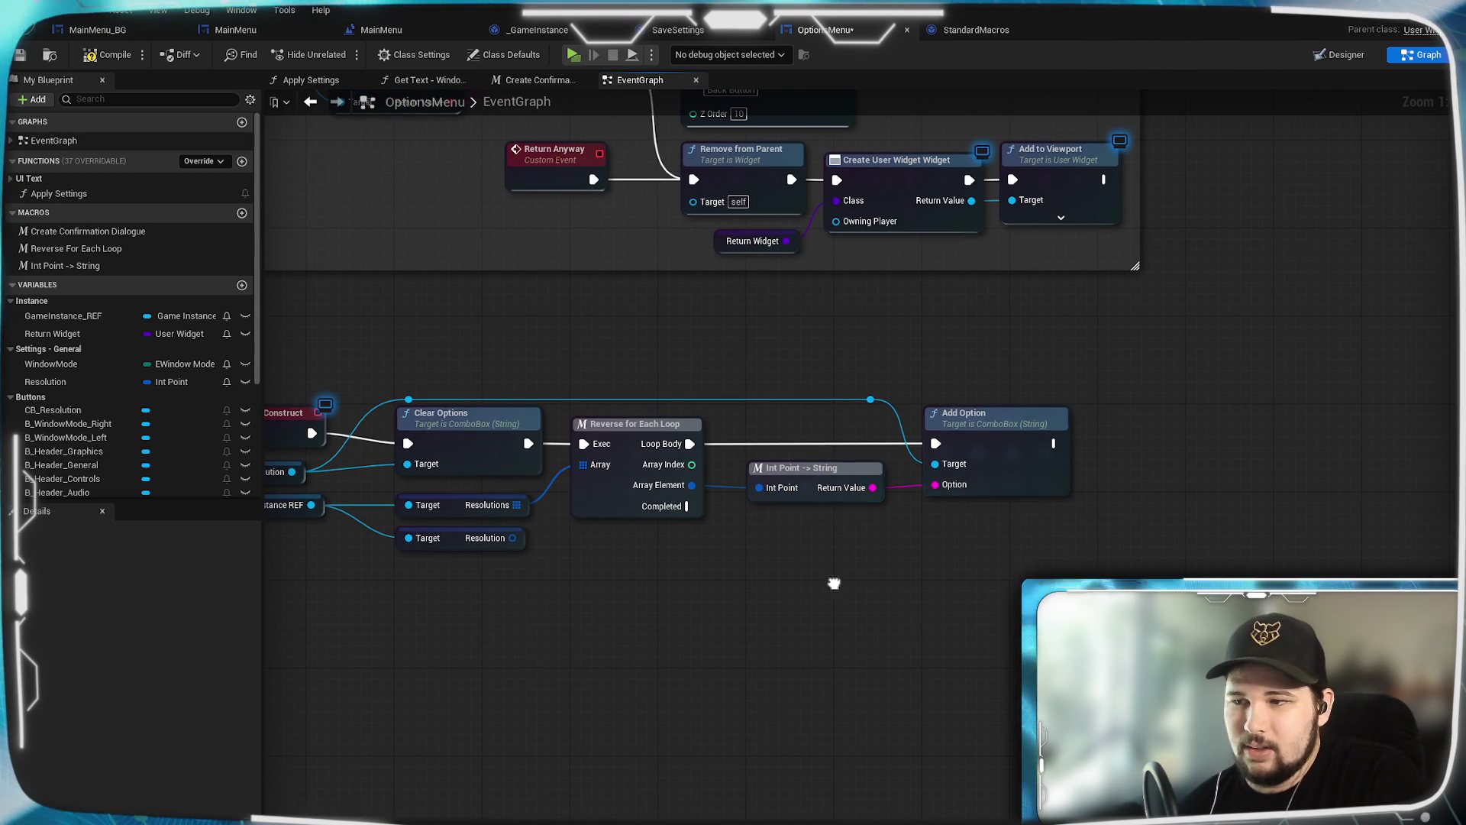
pyautogui.moveTo(687, 506)
pyautogui.mouseDown()
pyautogui.moveTo(891, 588)
pyautogui.moveTo(918, 569)
pyautogui.mouseUp()
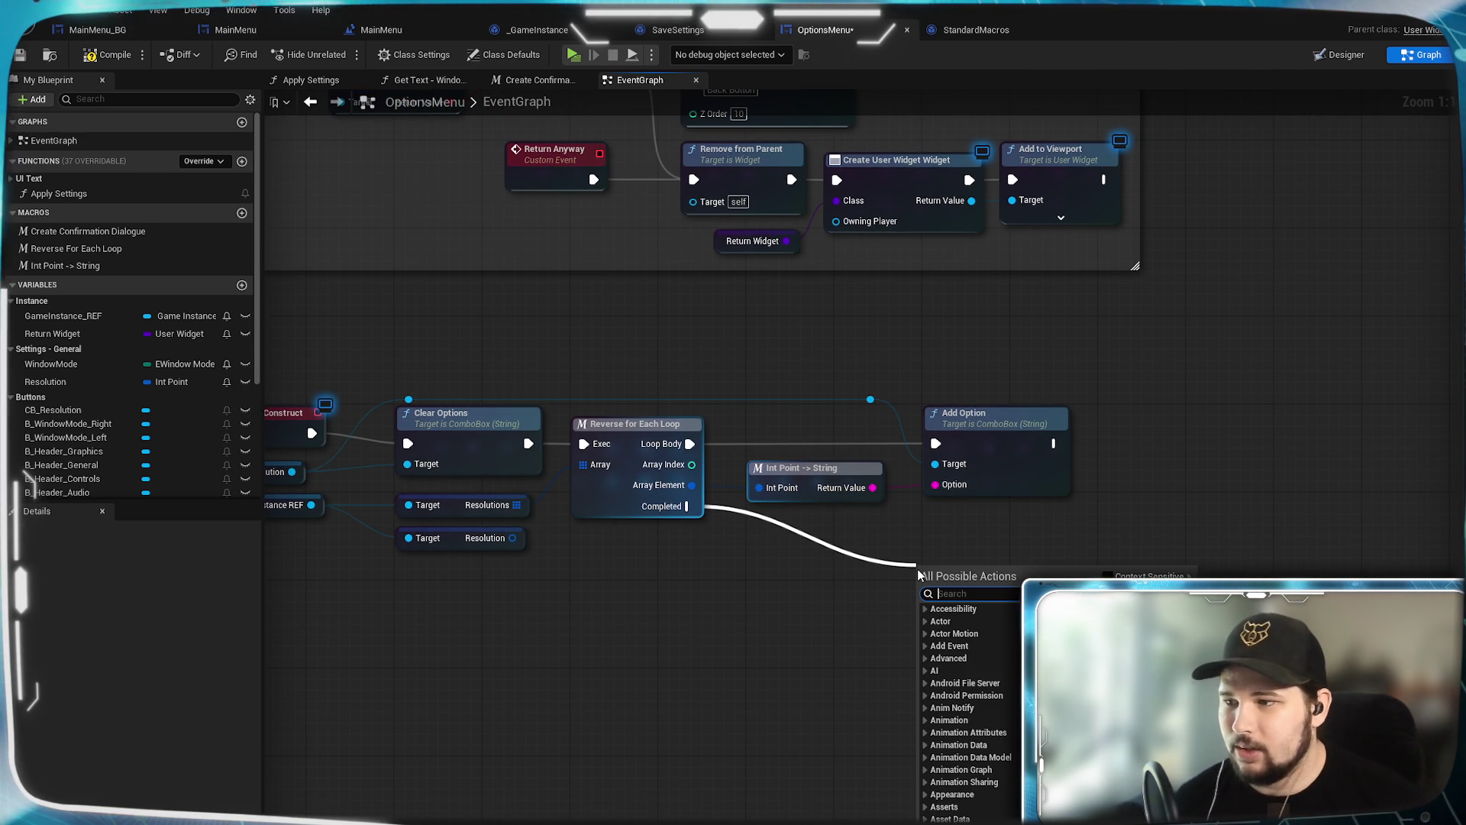
# Step: Add a Set Selected Option node run by the loop's Completed, placed beneath Add Option
pyautogui.write('s')
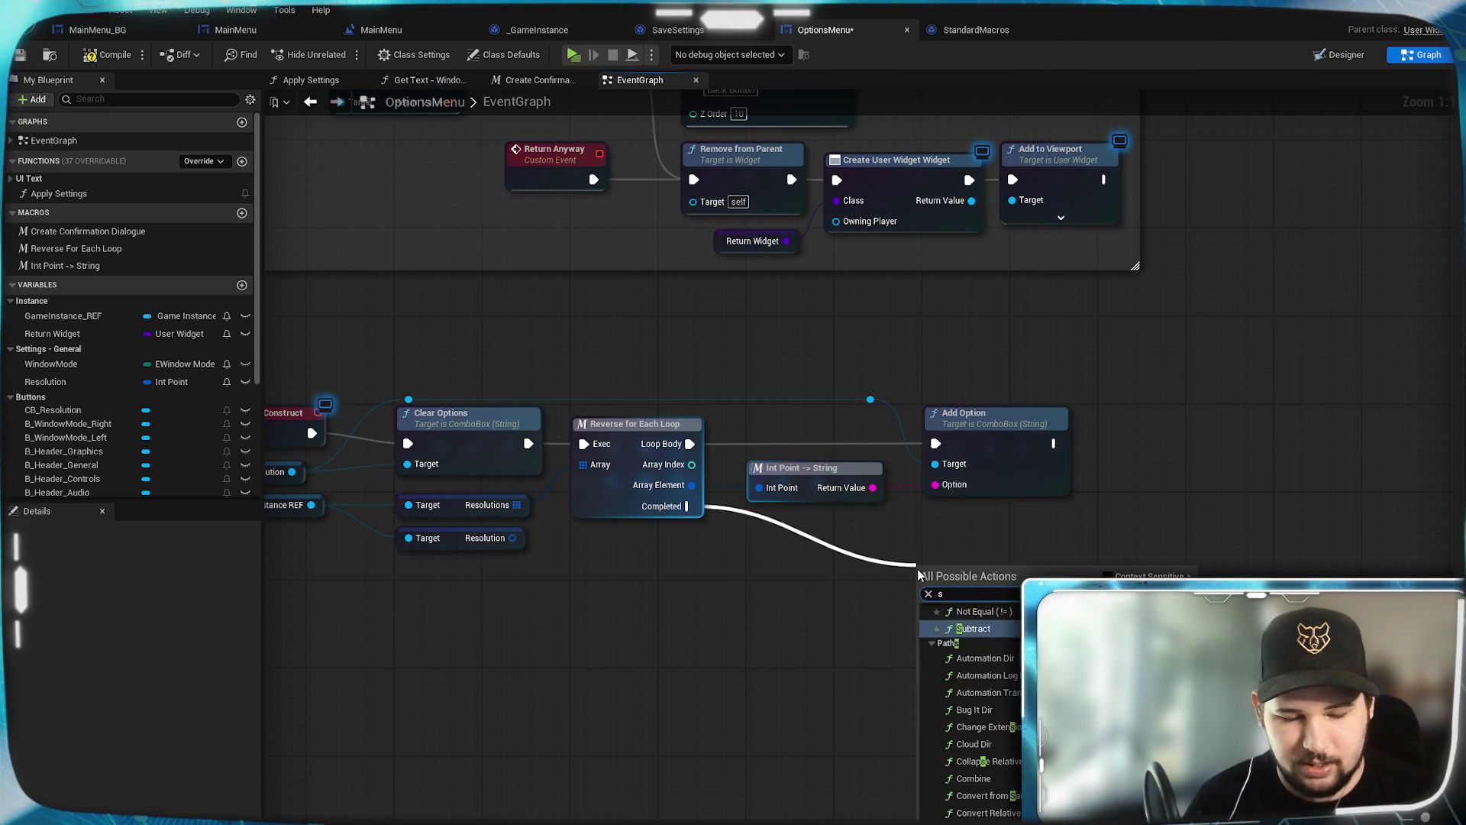
pyautogui.write('et selected option')
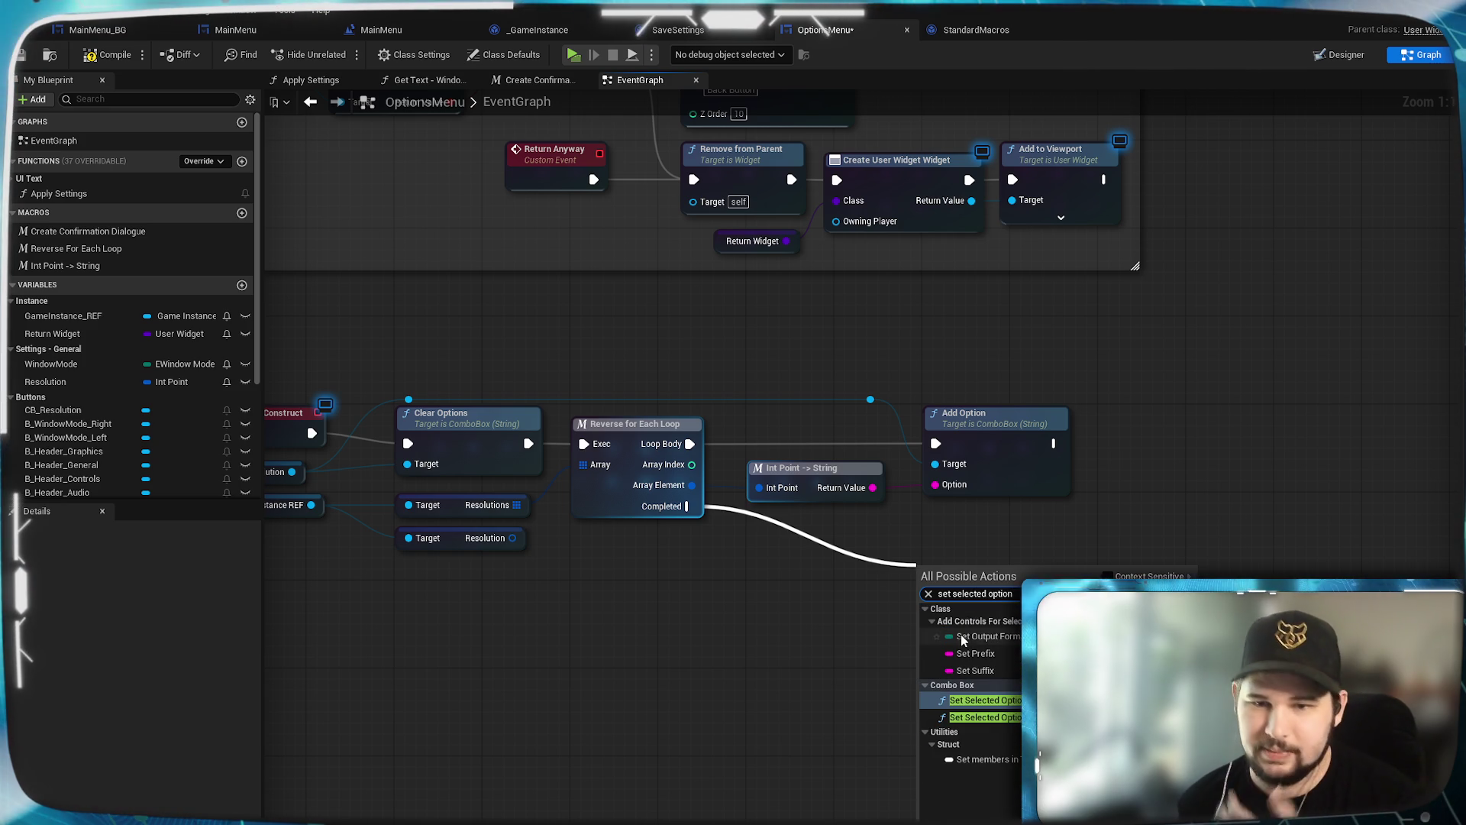
pyautogui.click(984, 700)
pyautogui.moveTo(983, 566); pyautogui.dragTo(992, 530)
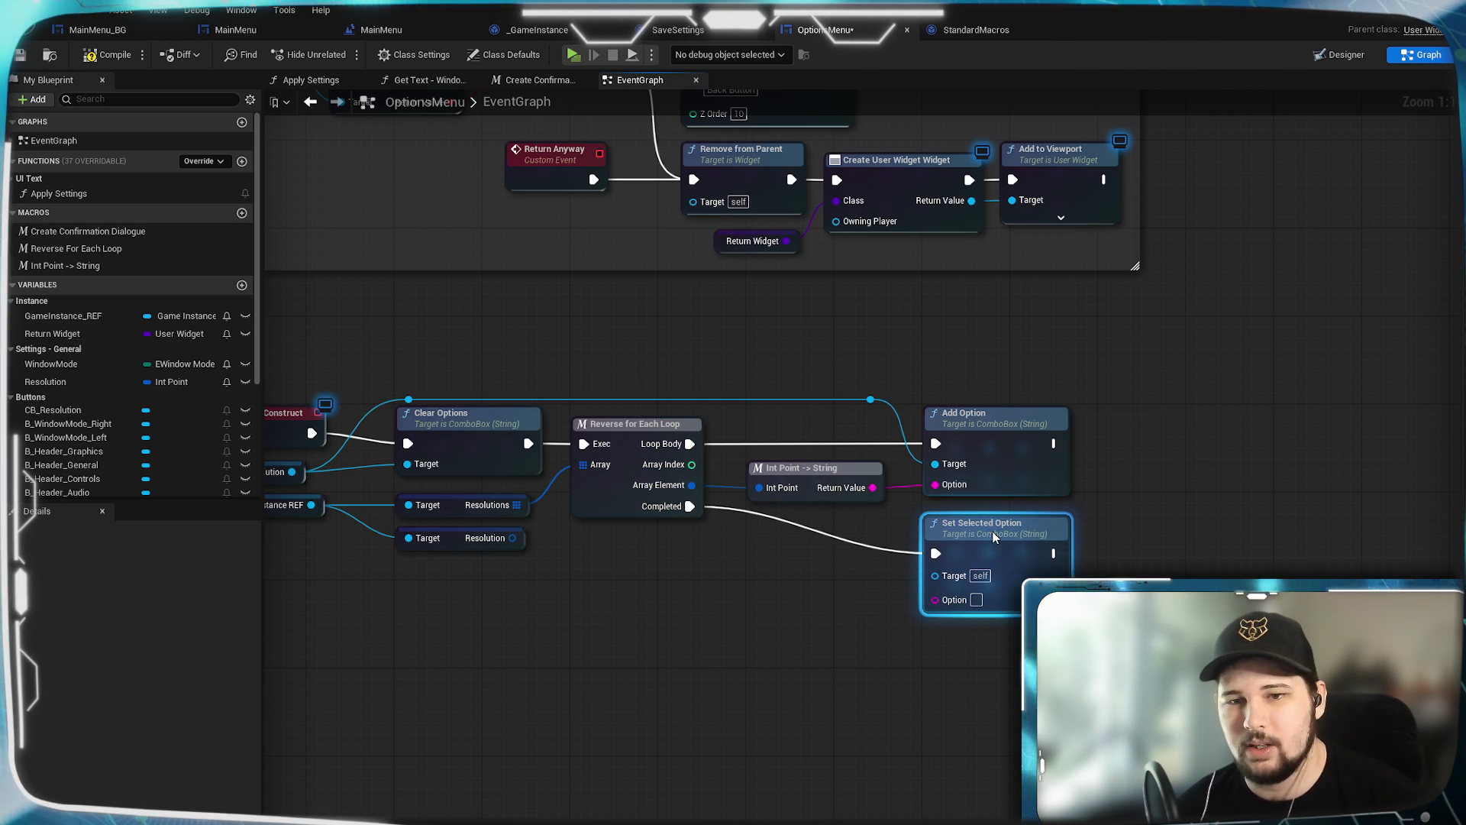
pyautogui.click(630, 771)
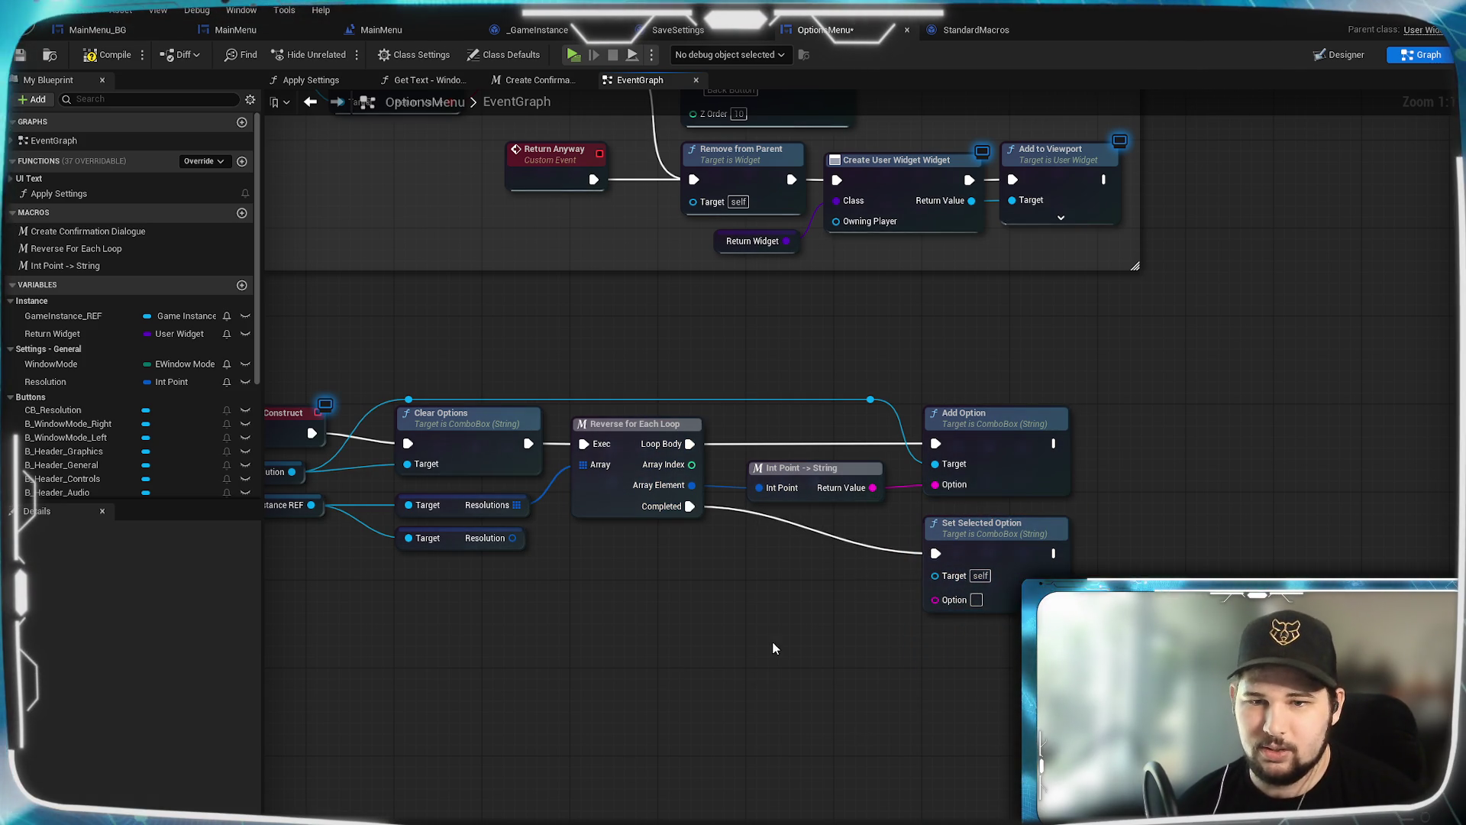
# Step: Route CB Resolution to Set Selected Option's Target through a reroute shared with Add Option
pyautogui.moveTo(989, 483)
pyautogui.mouseDown()
pyautogui.moveTo(970, 564)
pyautogui.moveTo(990, 594)
pyautogui.mouseUp()
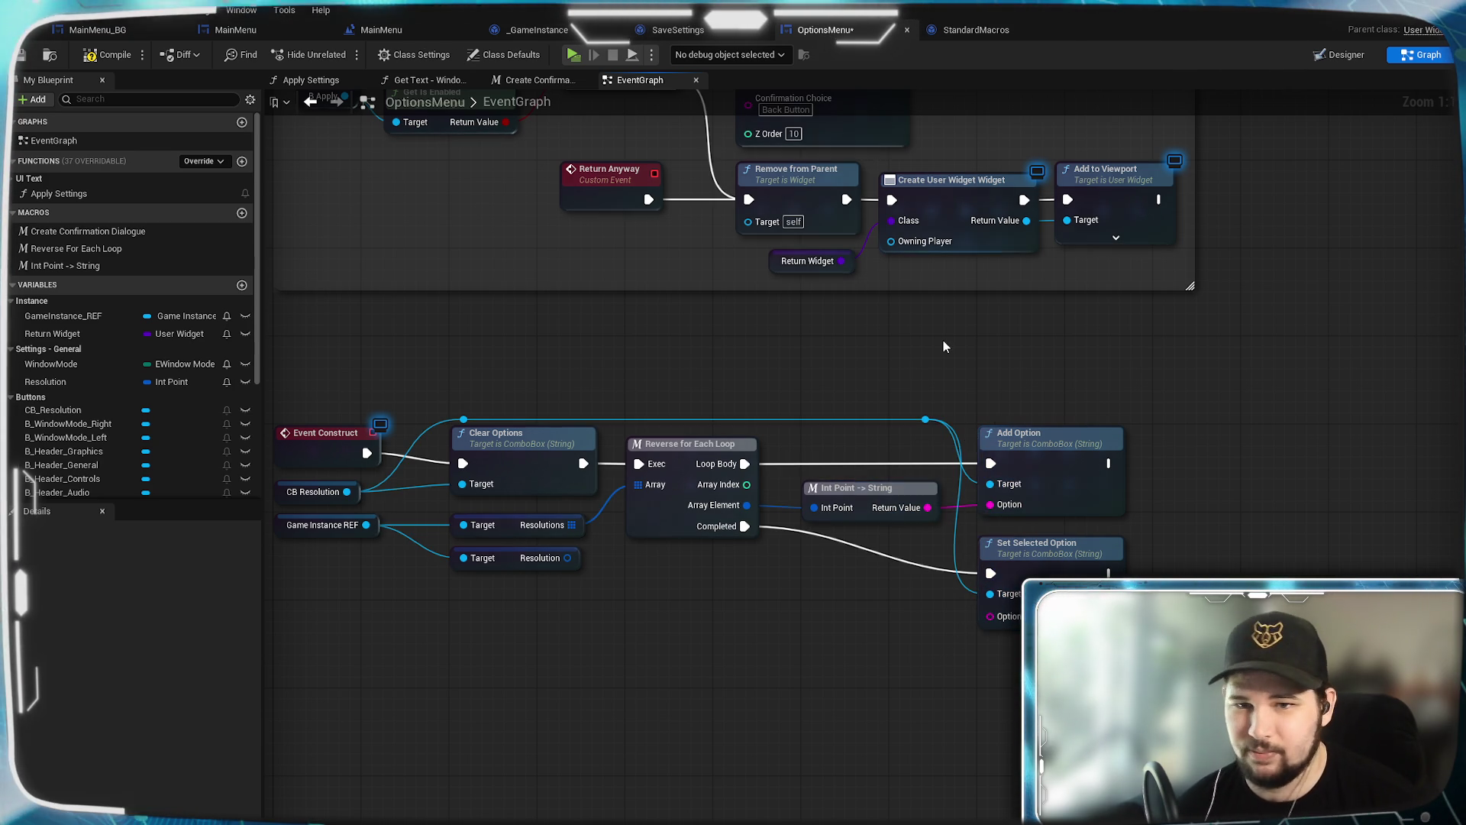
pyautogui.moveTo(928, 428); pyautogui.dragTo(758, 428)
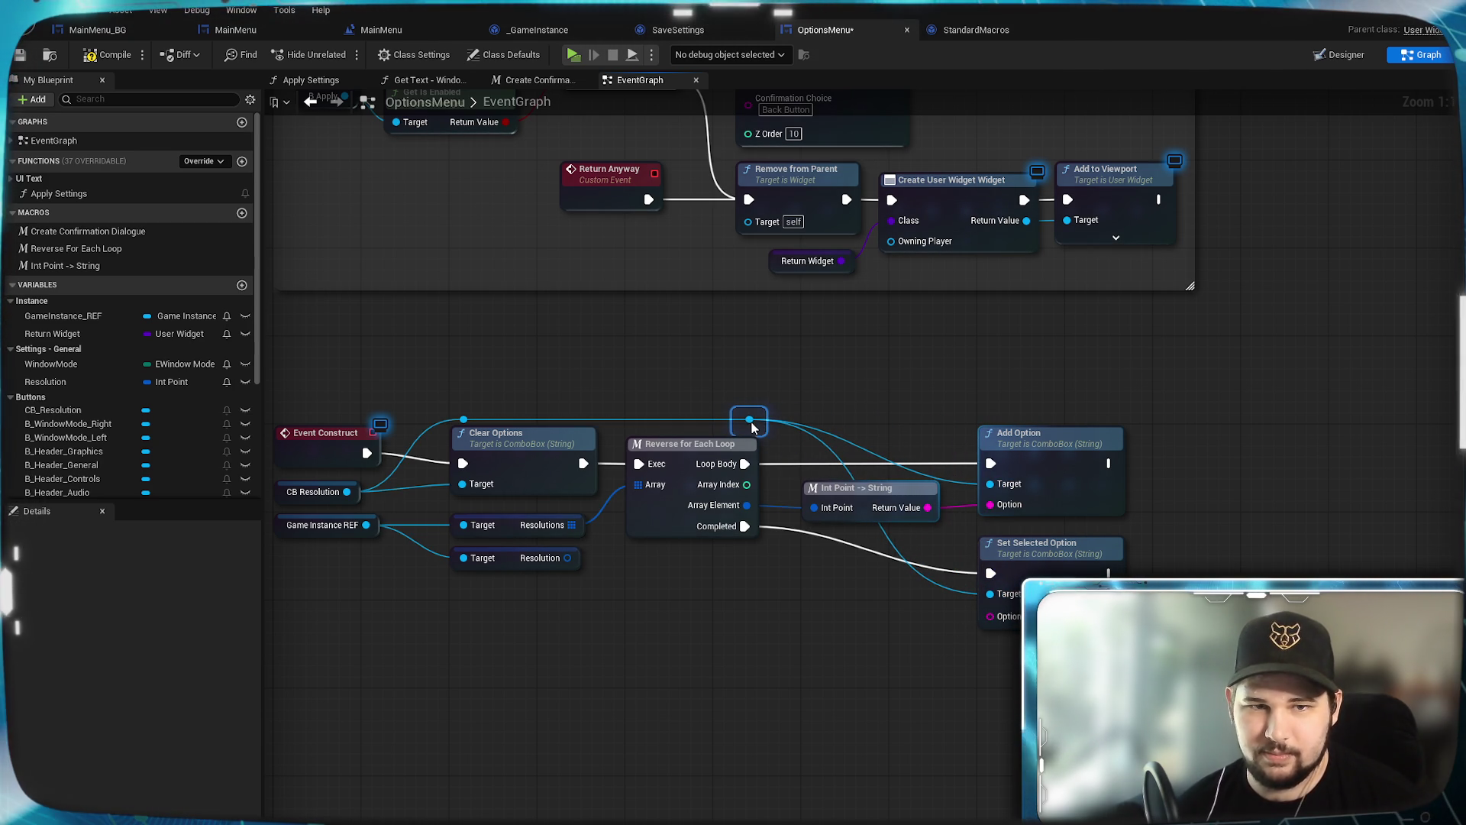
pyautogui.click(891, 547)
pyautogui.doubleClick(924, 541)
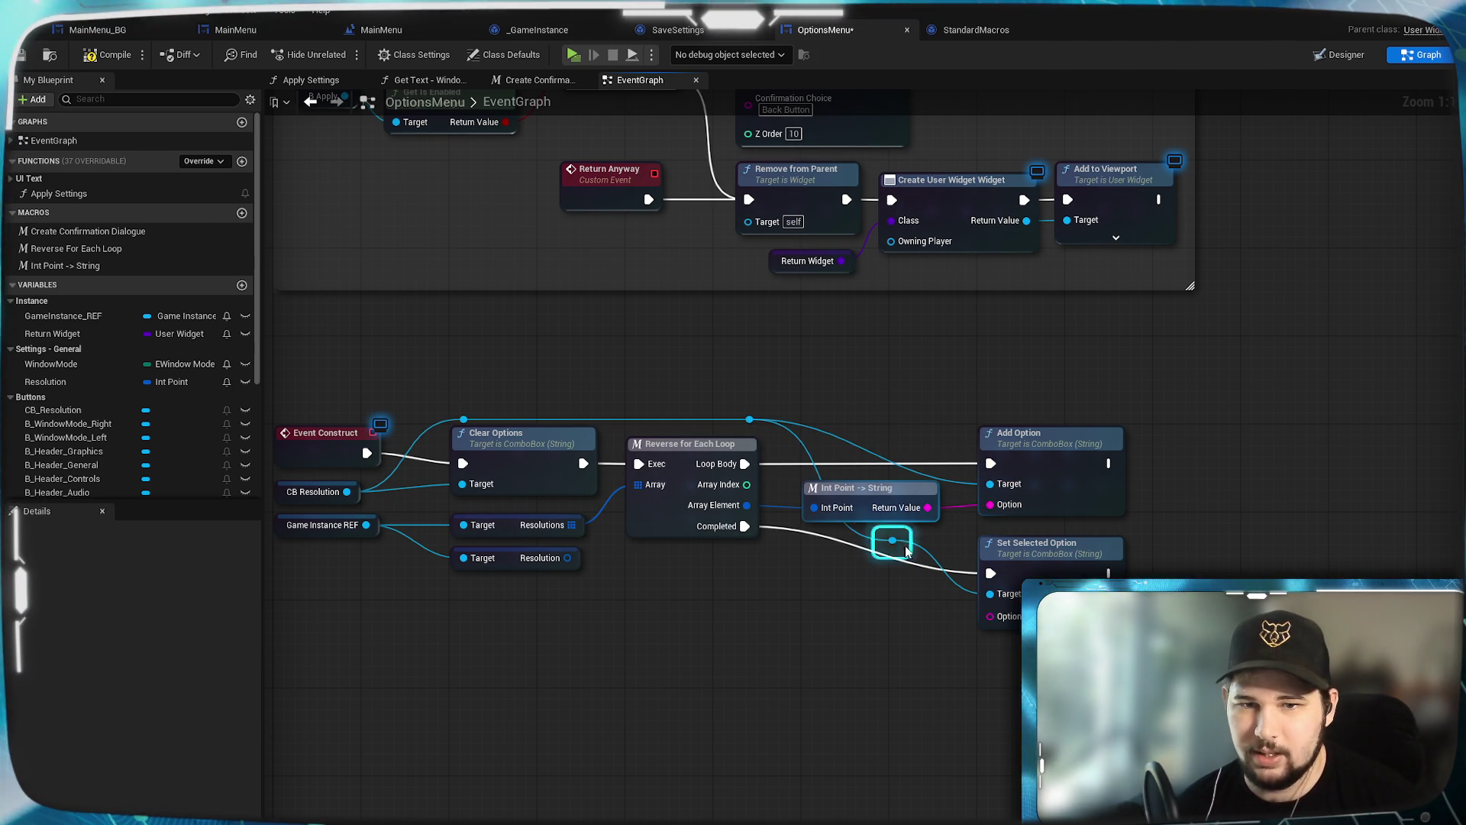
pyautogui.moveTo(925, 541); pyautogui.dragTo(989, 486)
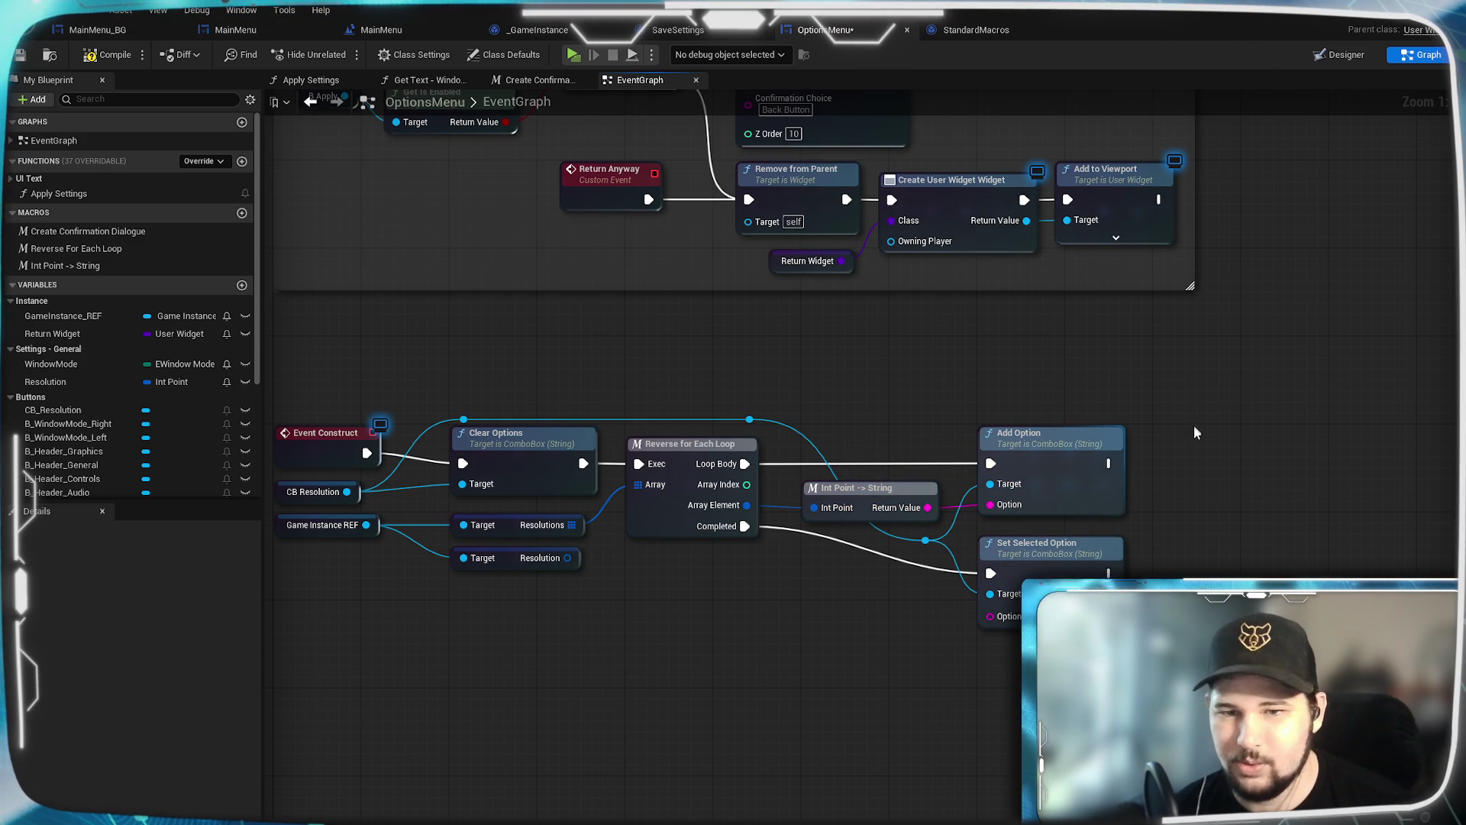
pyautogui.moveTo(840, 709)
pyautogui.mouseDown()
pyautogui.moveTo(868, 672)
pyautogui.moveTo(821, 640)
pyautogui.mouseUp()
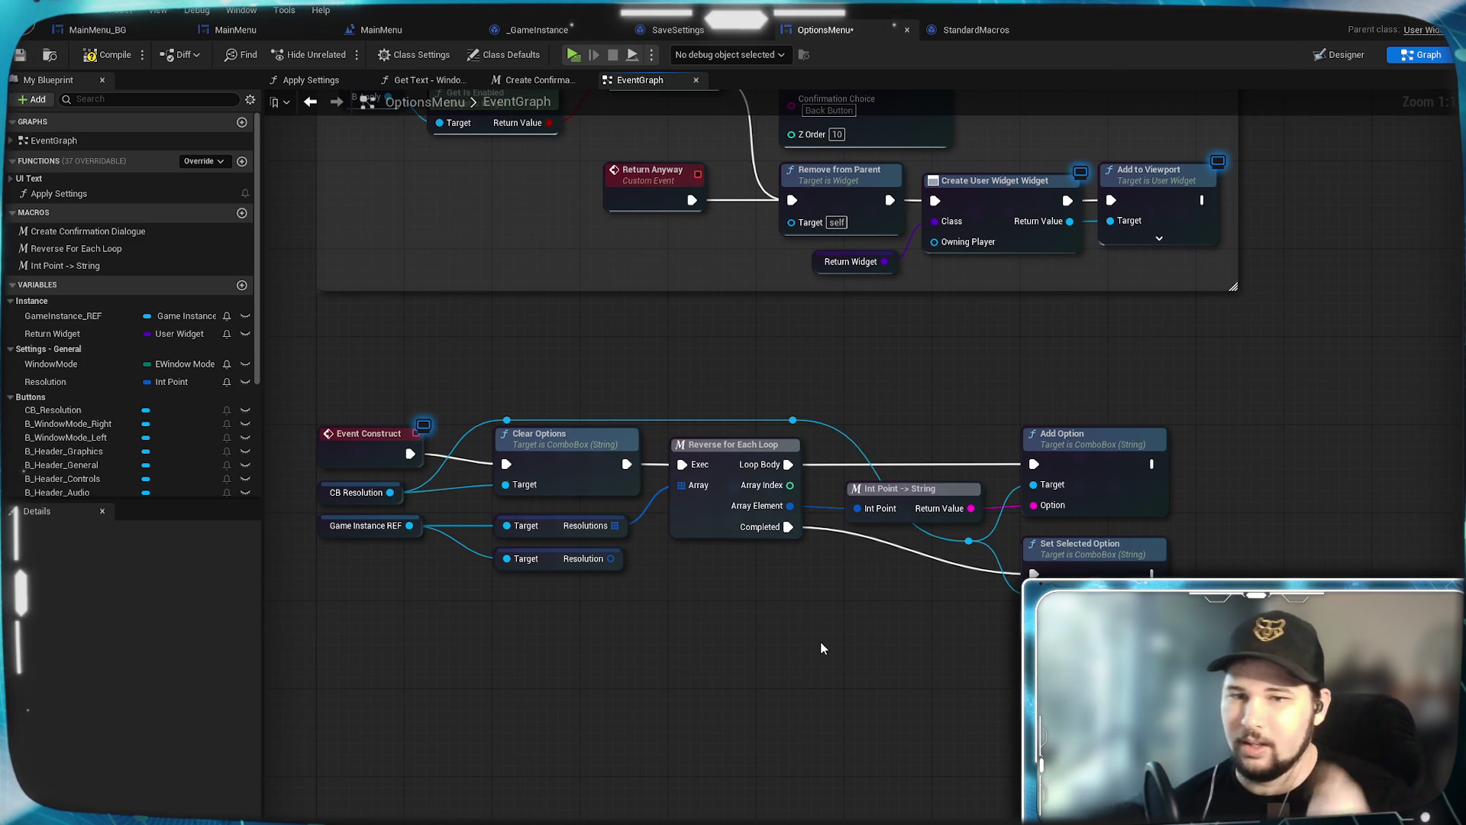
pyautogui.moveTo(610, 558)
pyautogui.mouseDown()
pyautogui.moveTo(905, 631)
pyautogui.moveTo(821, 733)
pyautogui.mouseUp()
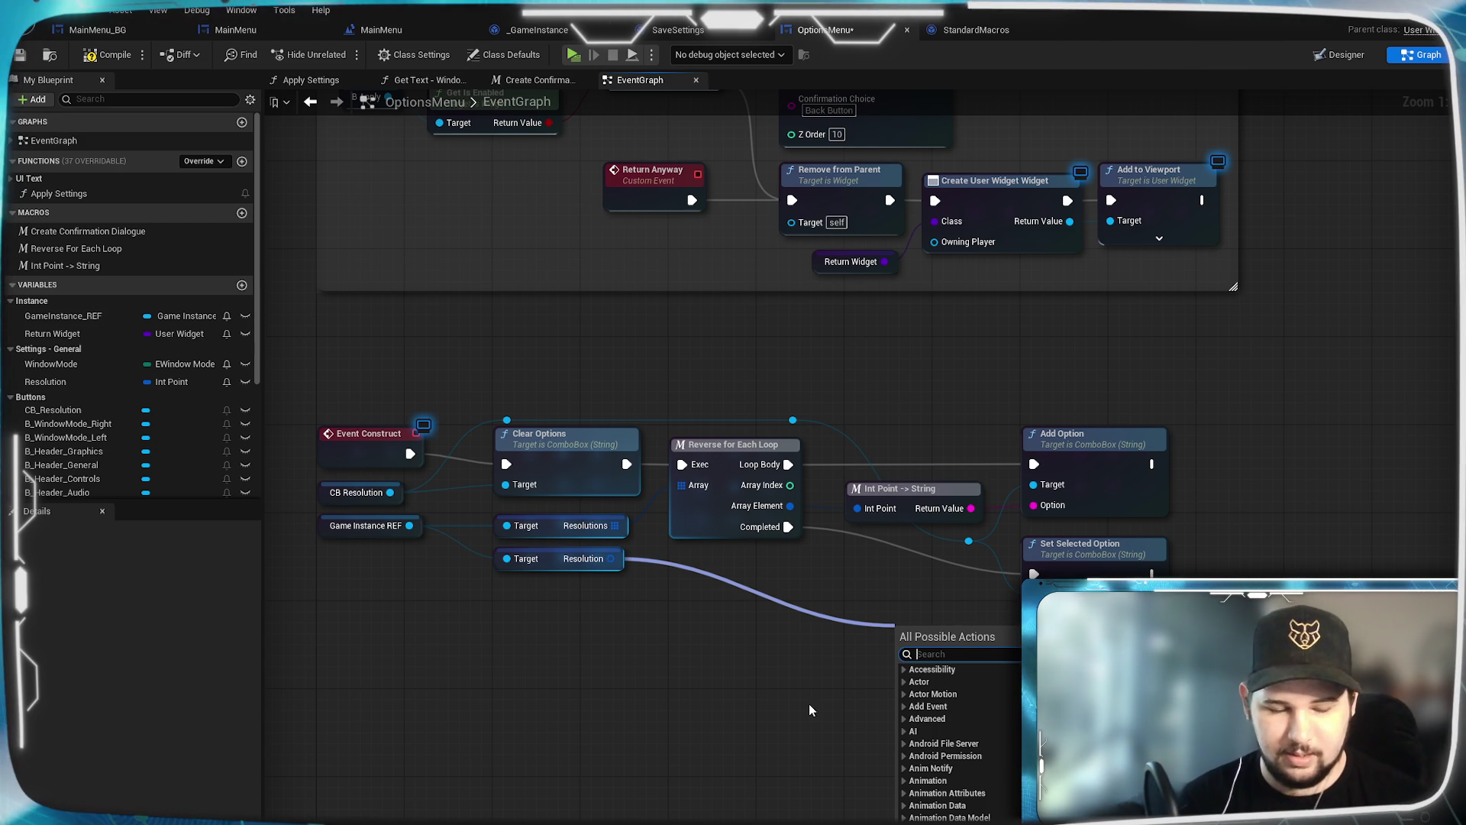
# Step: Convert the saved Resolution with a second Int Point -> String into Set Selected Option's Option
pyautogui.write('int point')
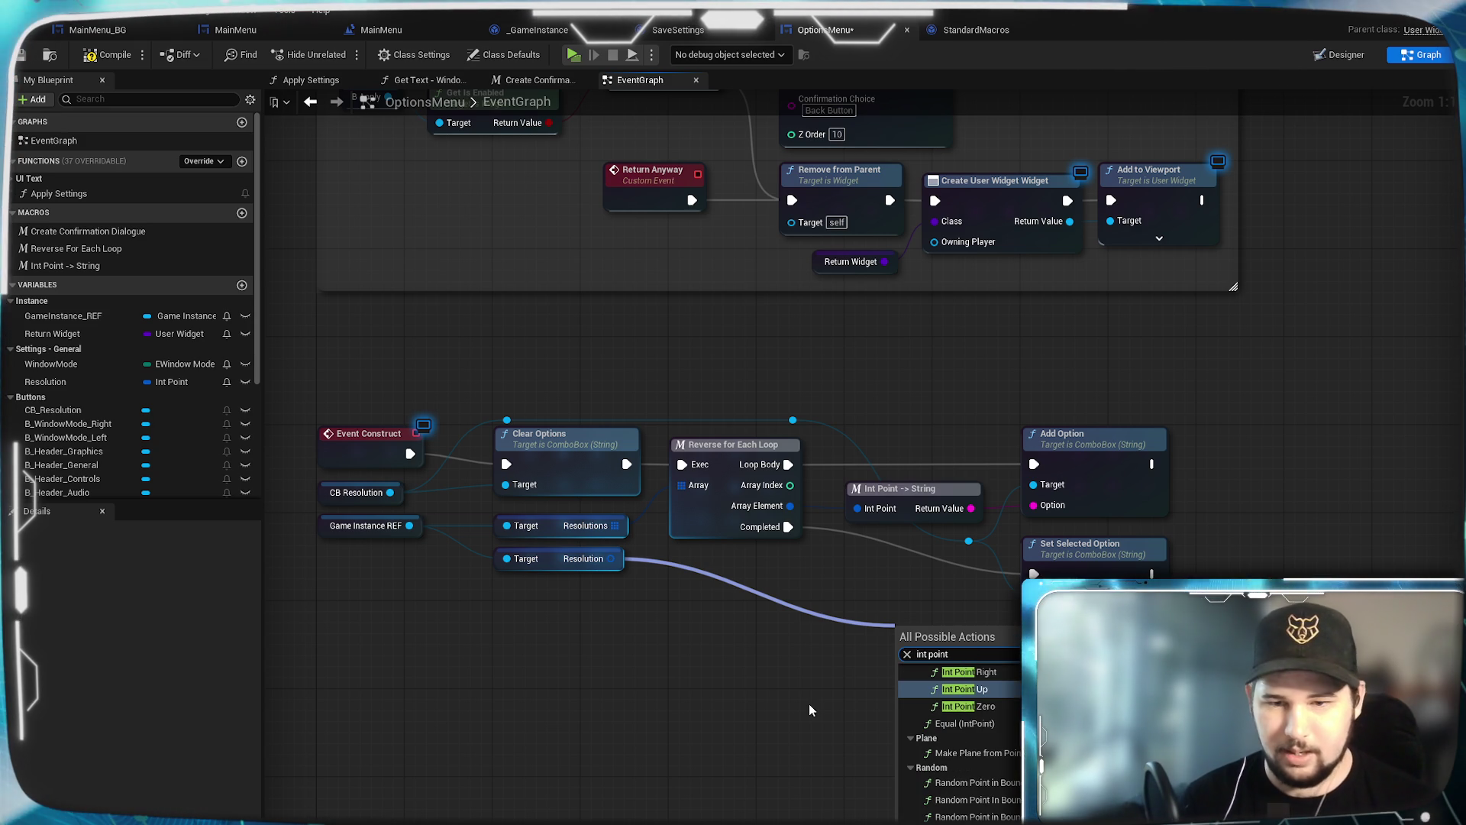
pyautogui.write(' -')
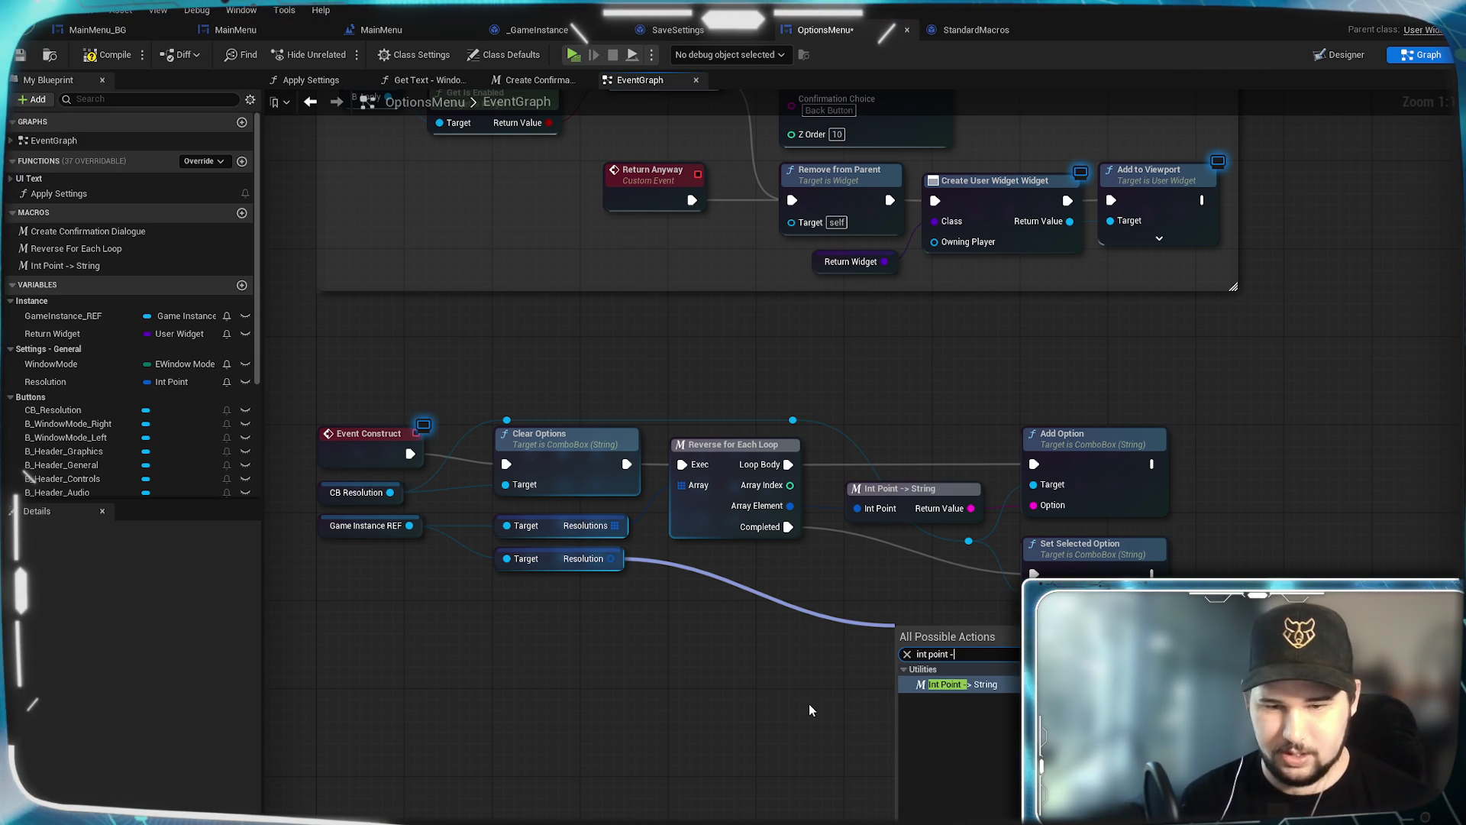
pyautogui.click(966, 684)
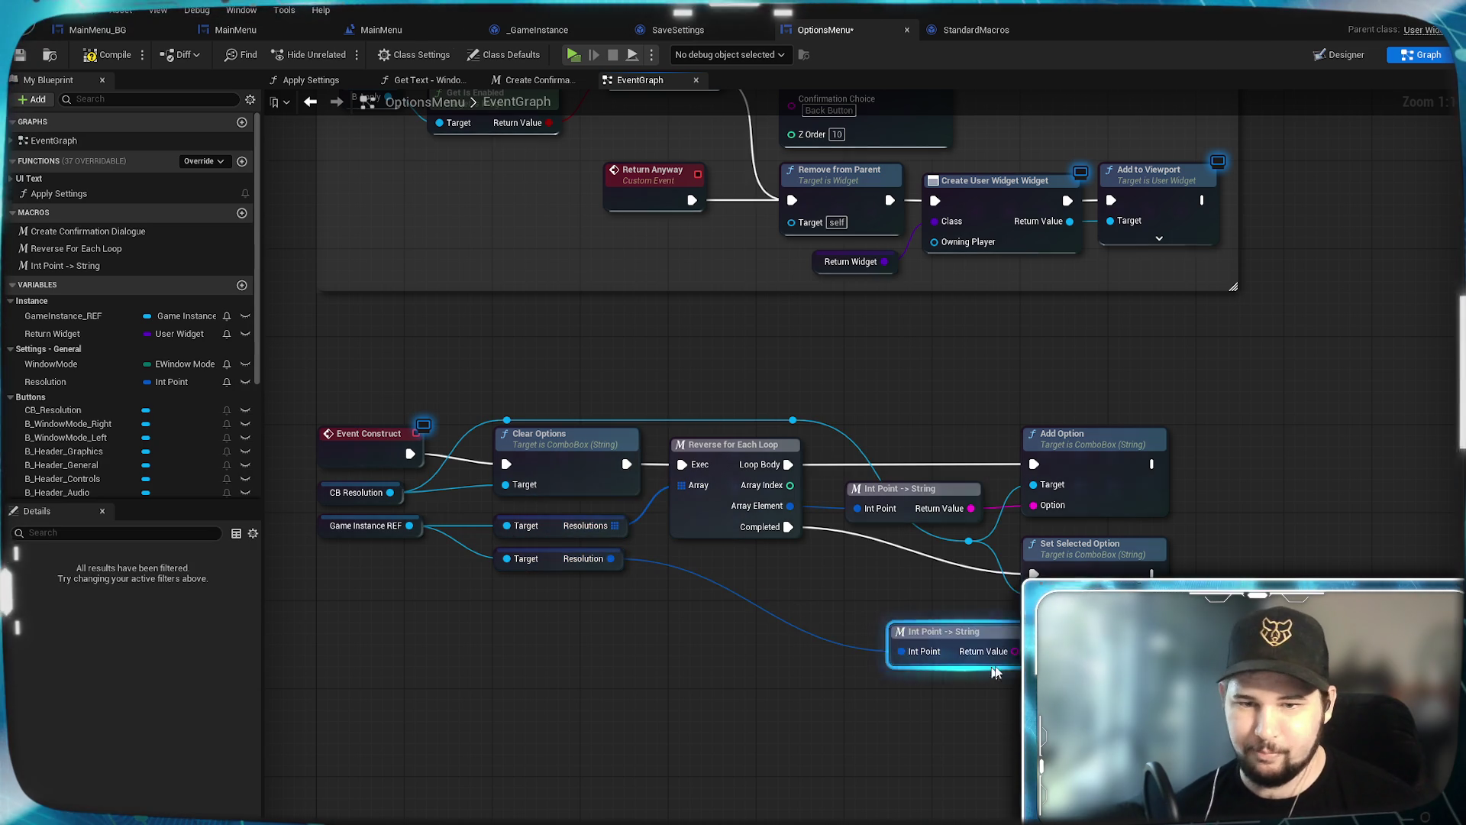
pyautogui.moveTo(964, 637)
pyautogui.mouseDown()
pyautogui.moveTo(920, 604)
pyautogui.moveTo(1052, 616)
pyautogui.mouseUp()
pyautogui.click(974, 709)
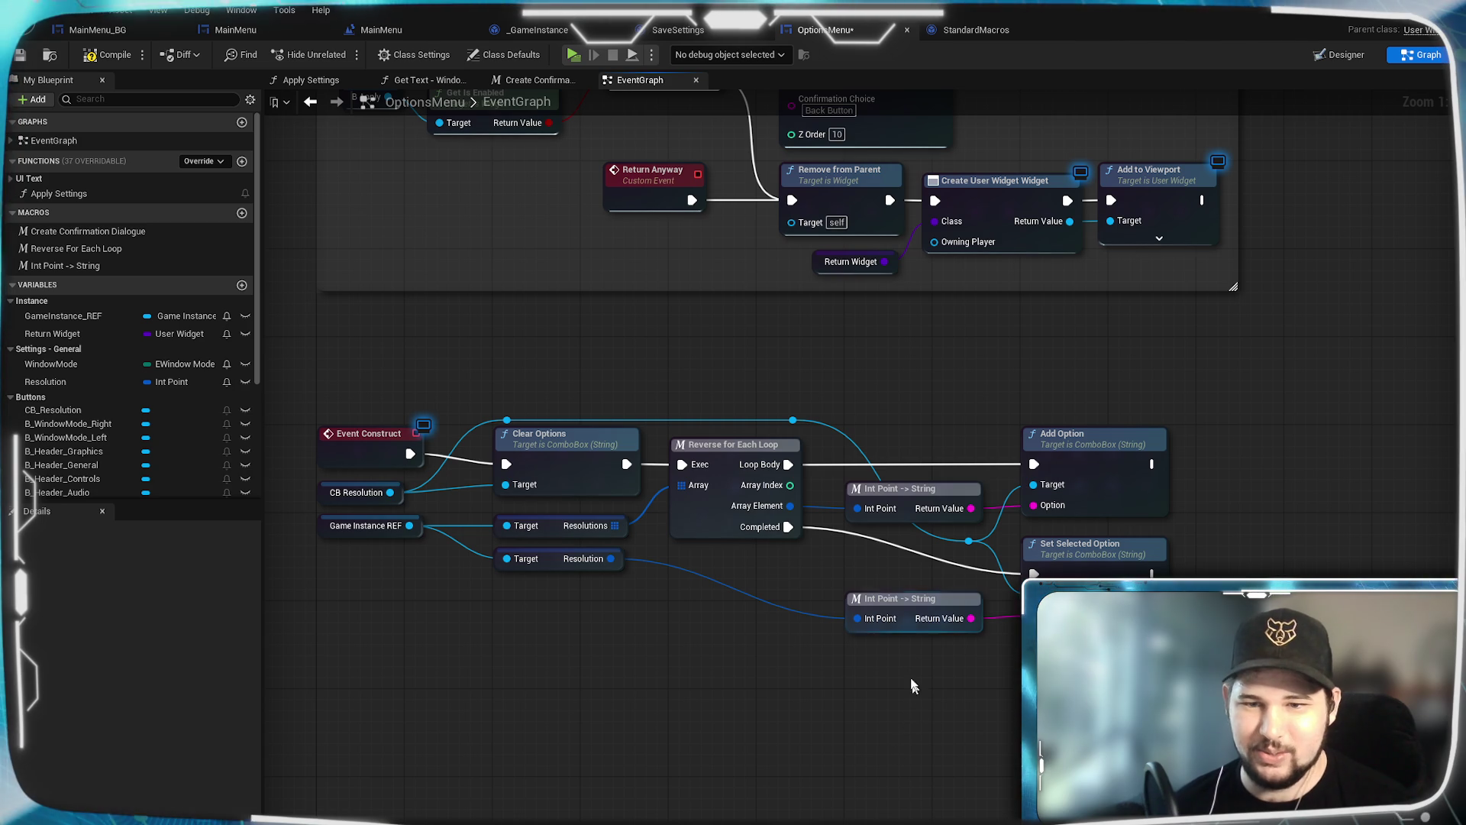
pyautogui.moveTo(904, 602); pyautogui.dragTo(904, 592)
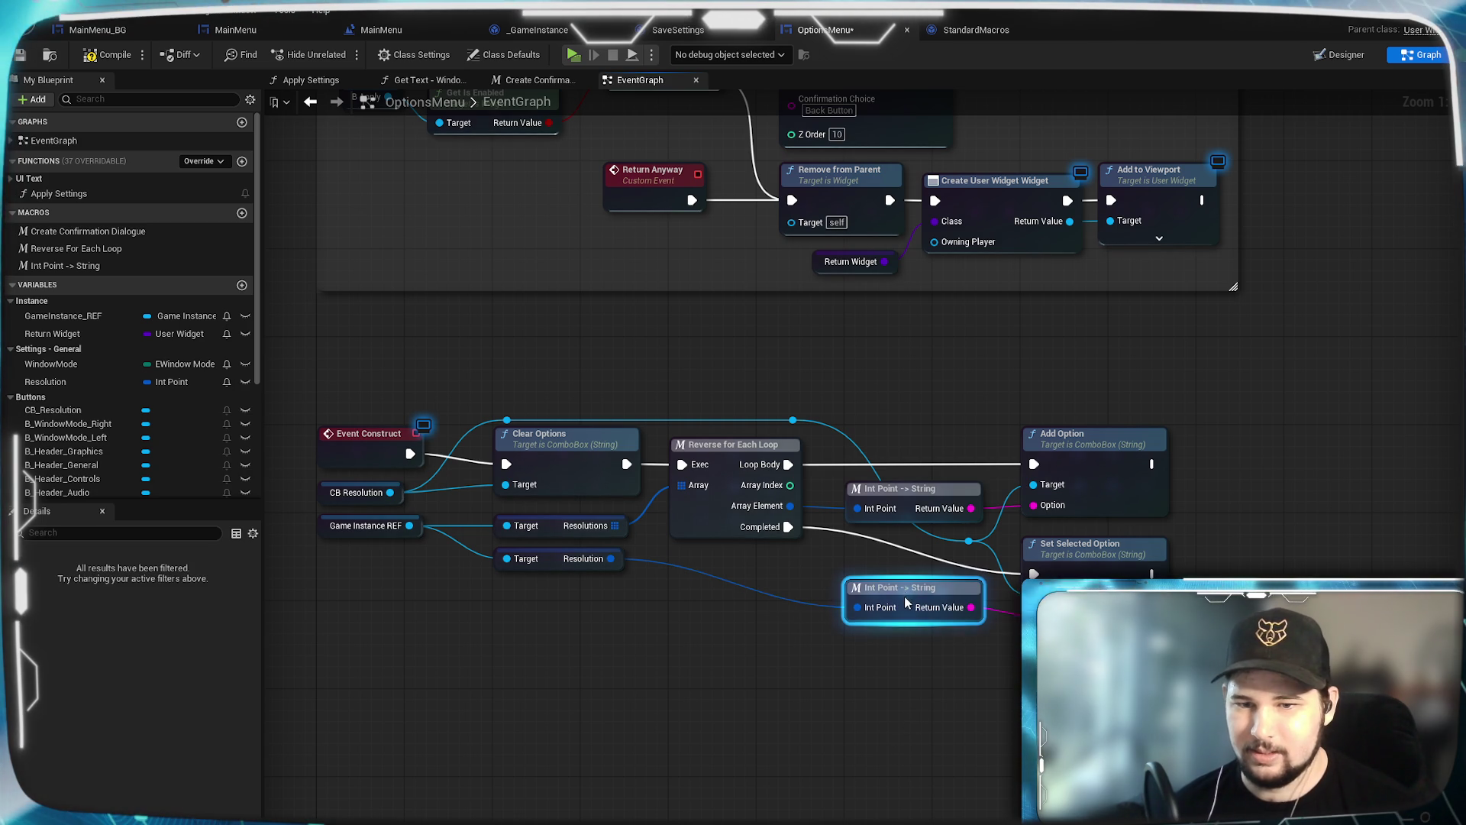
pyautogui.click(864, 736)
pyautogui.moveTo(1104, 701); pyautogui.dragTo(786, 703)
pyautogui.moveTo(780, 605)
pyautogui.mouseDown()
pyautogui.moveTo(912, 443)
pyautogui.moveTo(887, 478)
pyautogui.mouseUp()
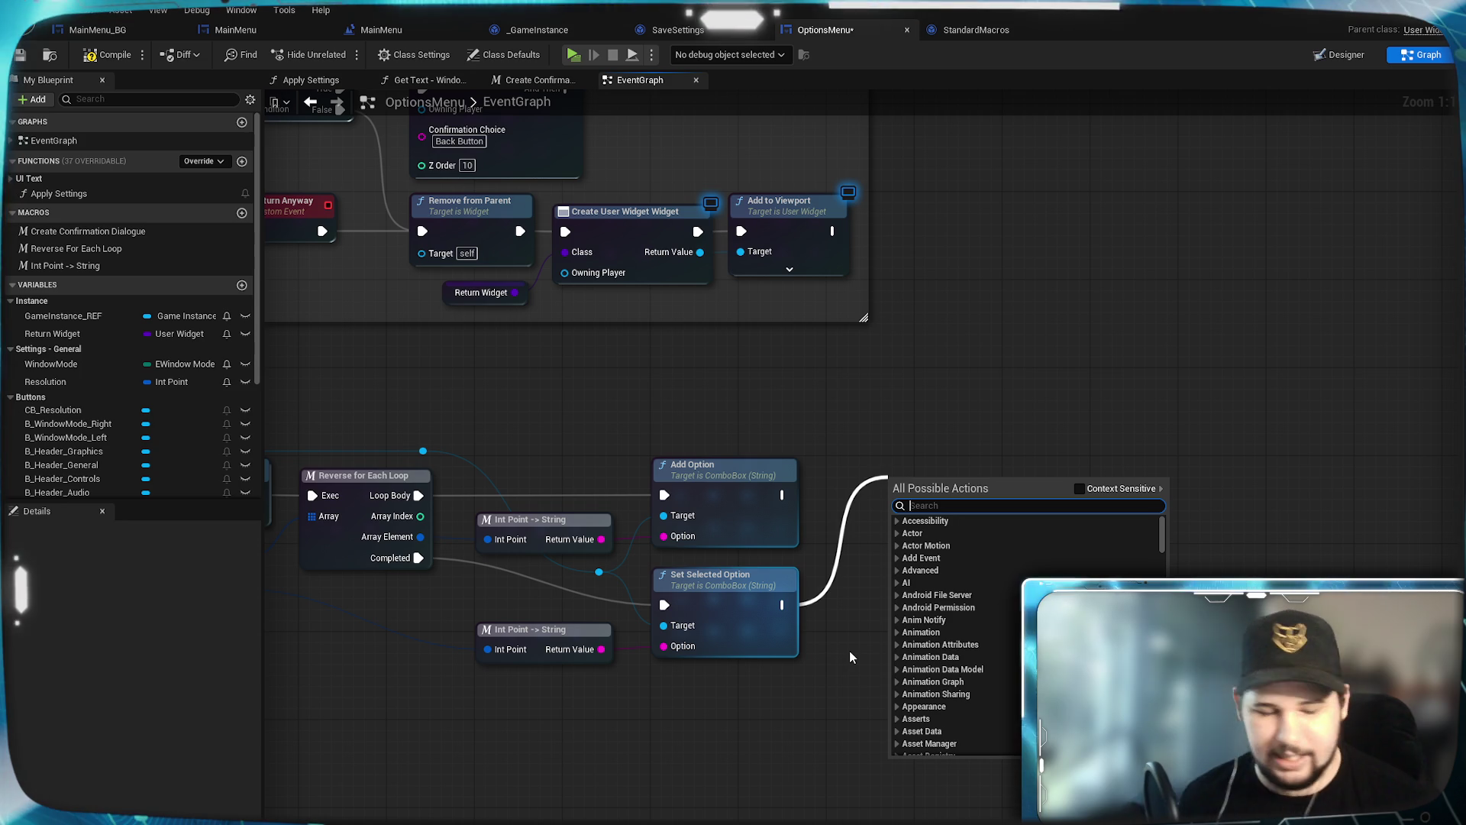
pyautogui.write('get user sett')
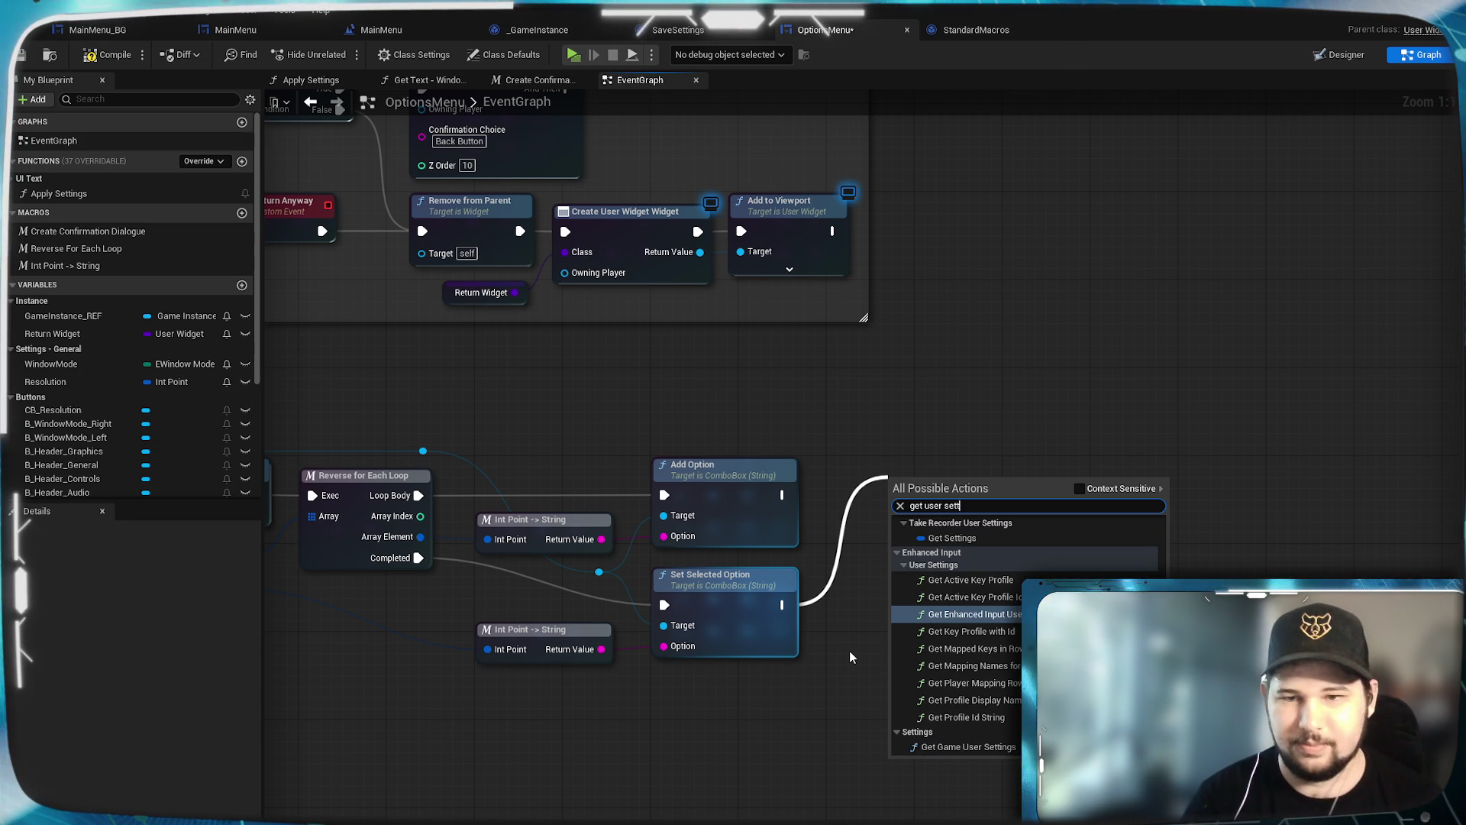
pyautogui.click(1079, 489)
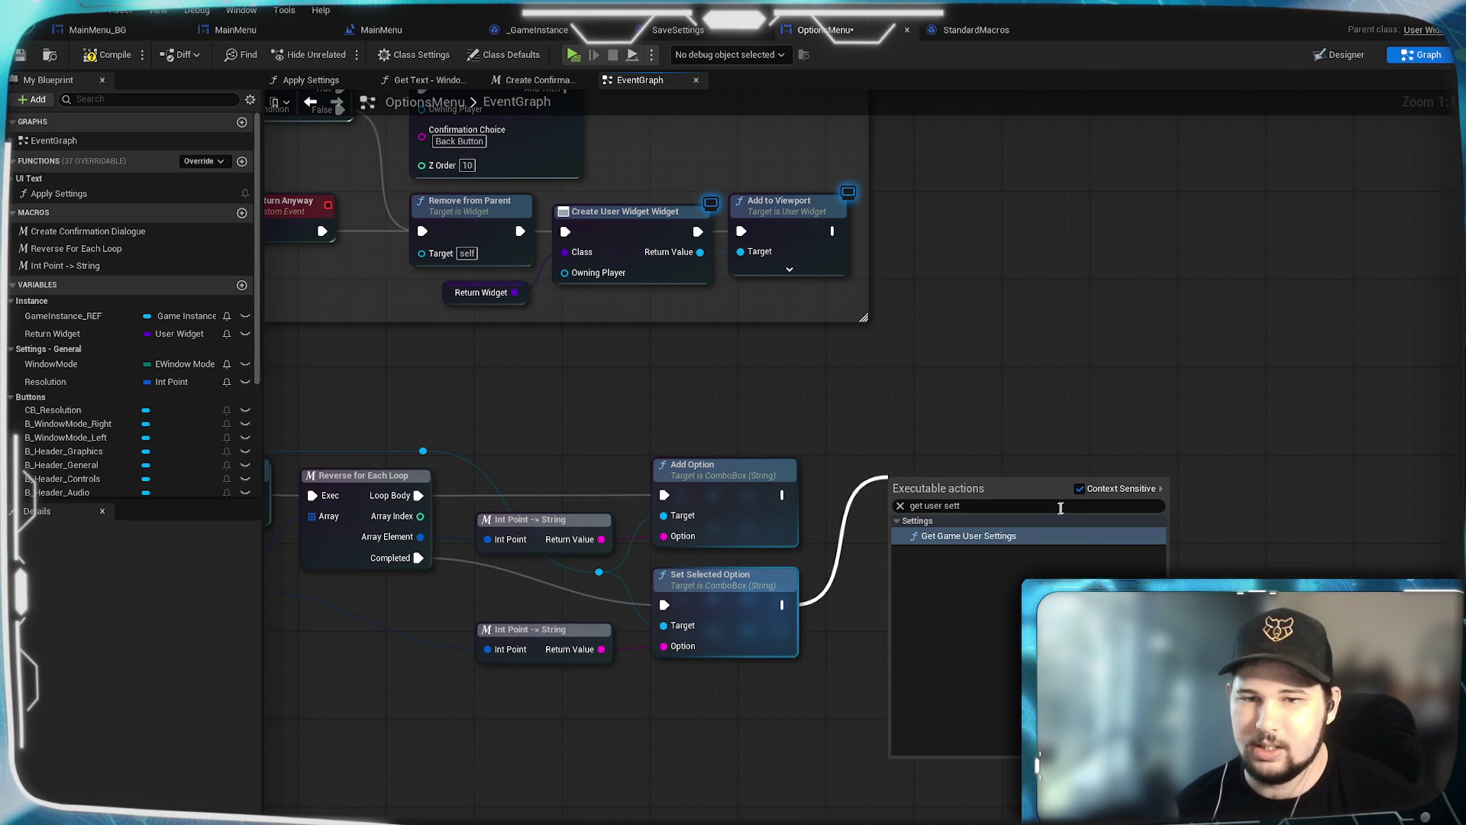
pyautogui.click(1020, 537)
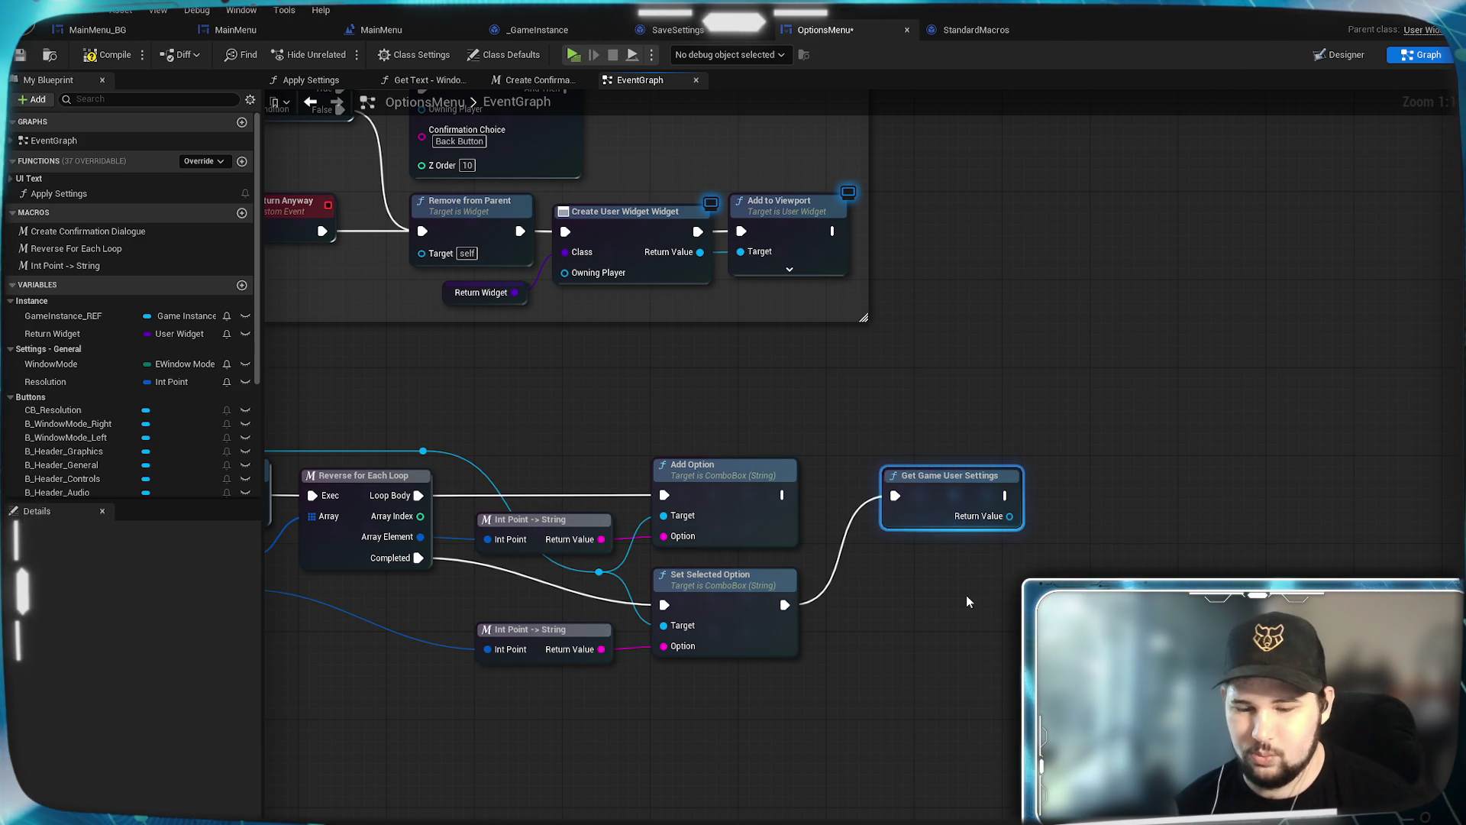
pyautogui.press('Delete')
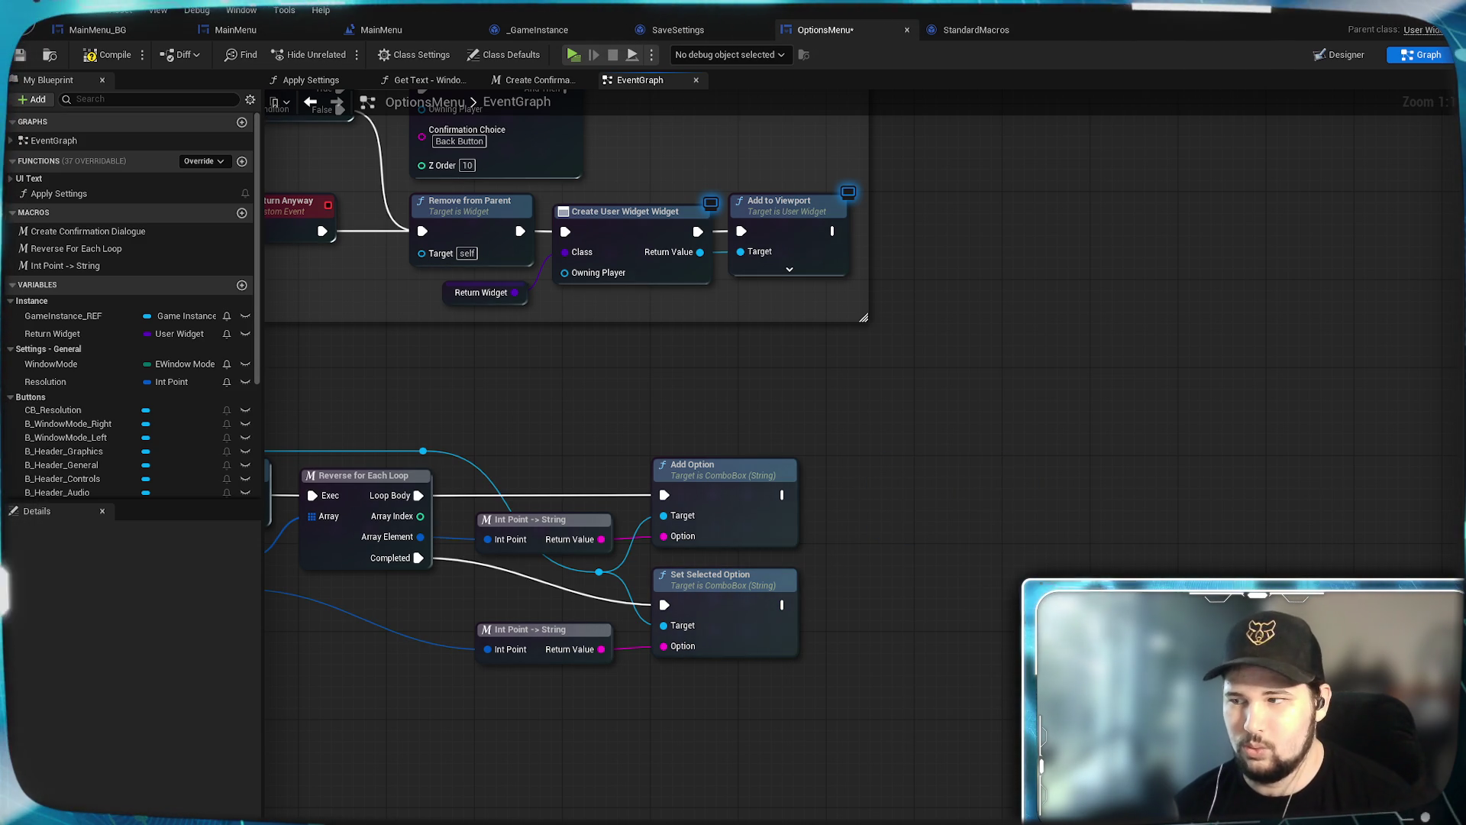
pyautogui.moveTo(902, 611)
pyautogui.mouseDown()
pyautogui.moveTo(1006, 596)
pyautogui.moveTo(926, 754)
pyautogui.moveTo(806, 791)
pyautogui.moveTo(915, 775)
pyautogui.mouseUp()
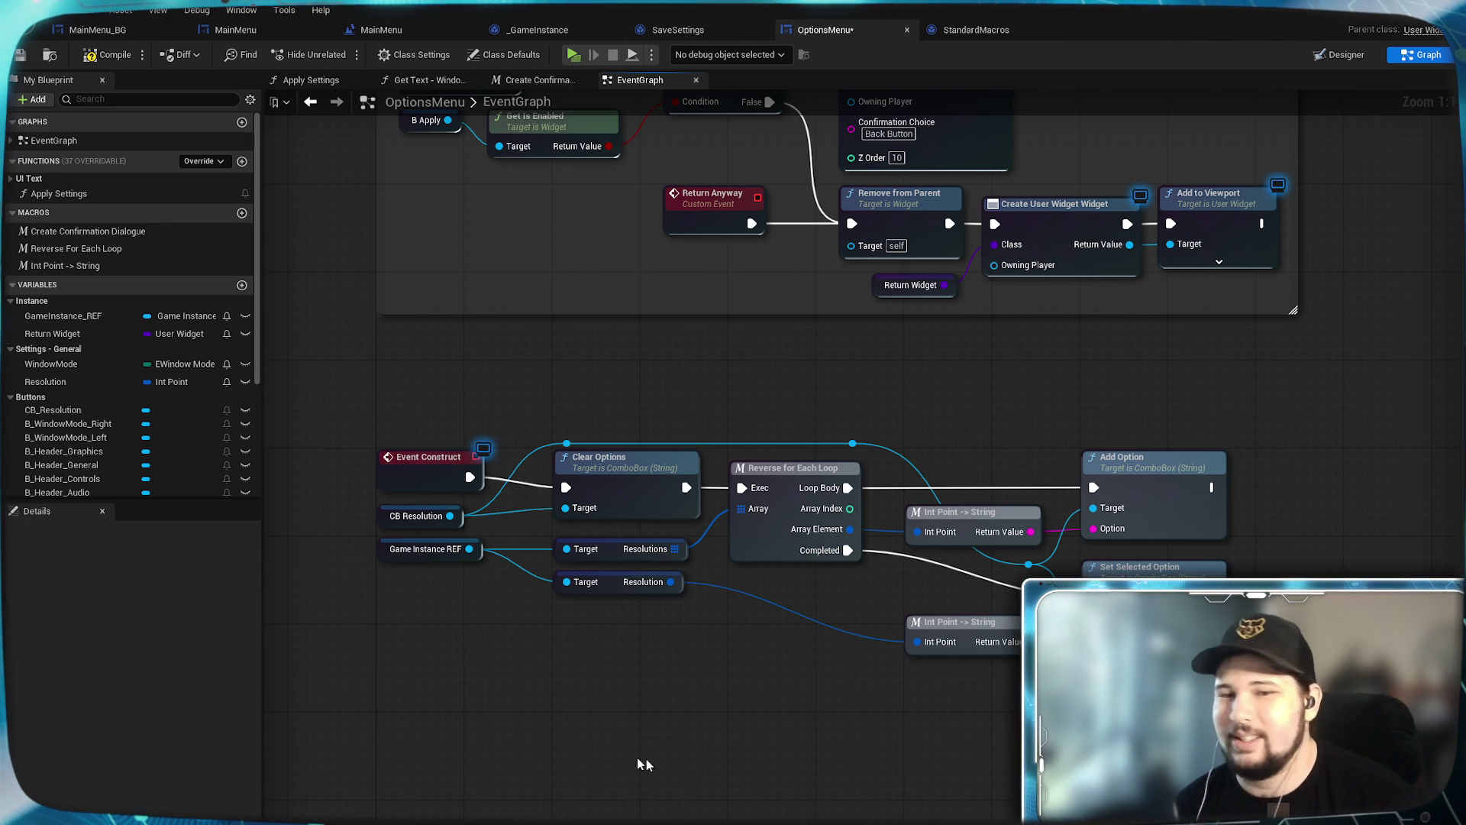
# Step: Add a custom event named Get User Settings below the Event Construct graph
pyautogui.moveTo(694, 768); pyautogui.dragTo(595, 632)
pyautogui.rightClick(543, 695)
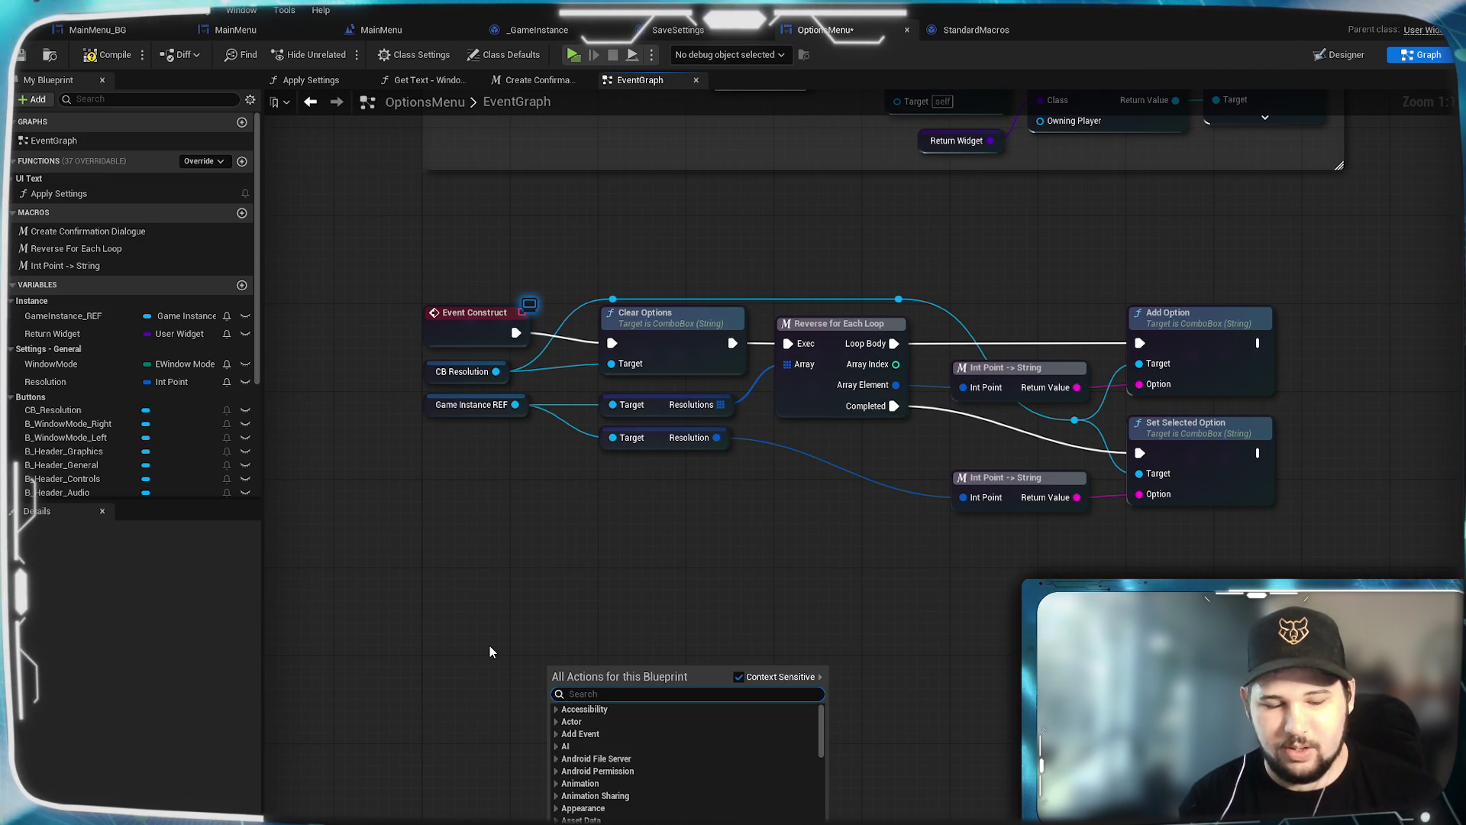
pyautogui.write('custom')
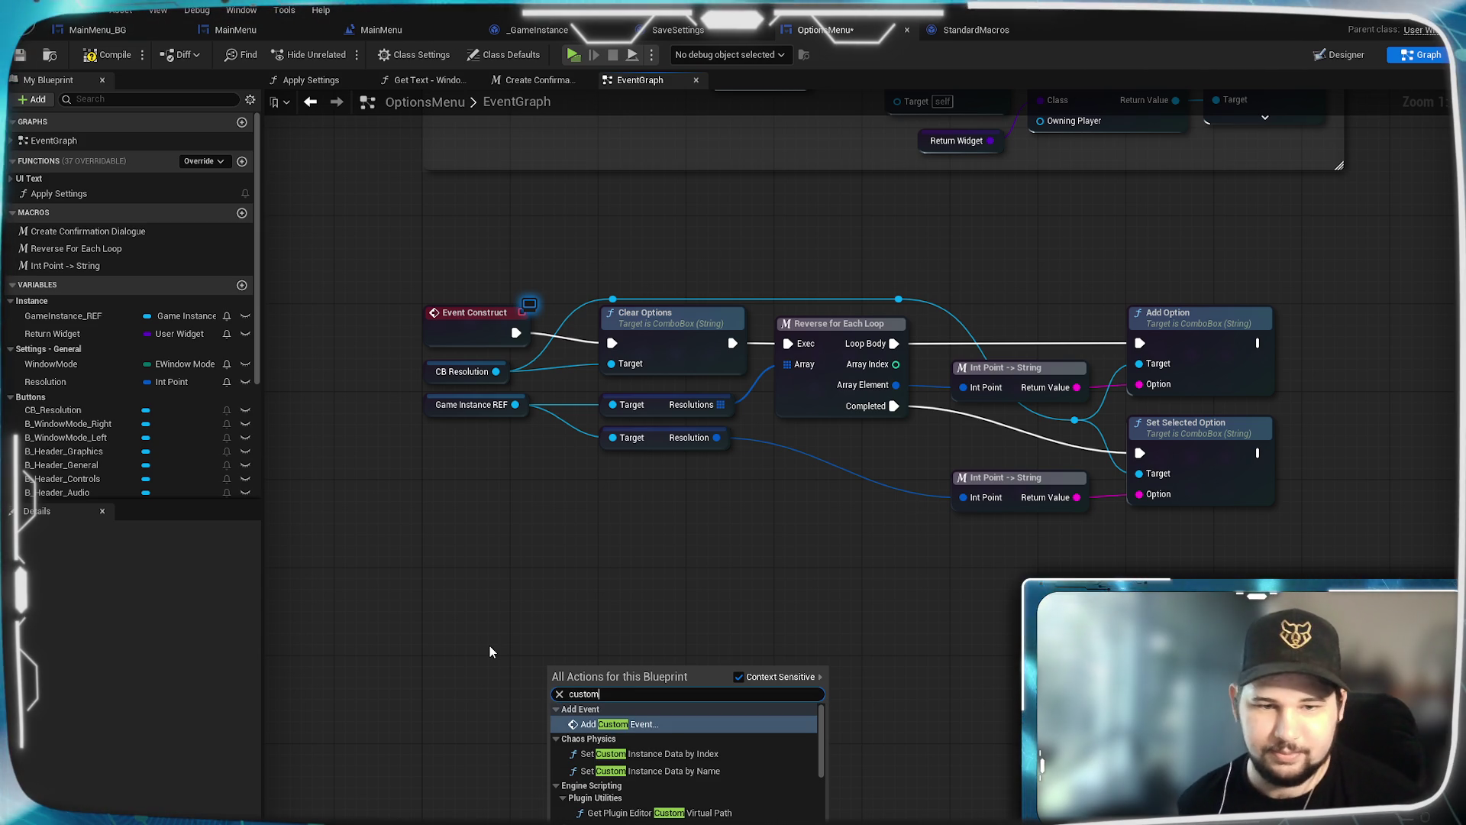
pyautogui.click(791, 652)
pyautogui.write('Get User Settings')
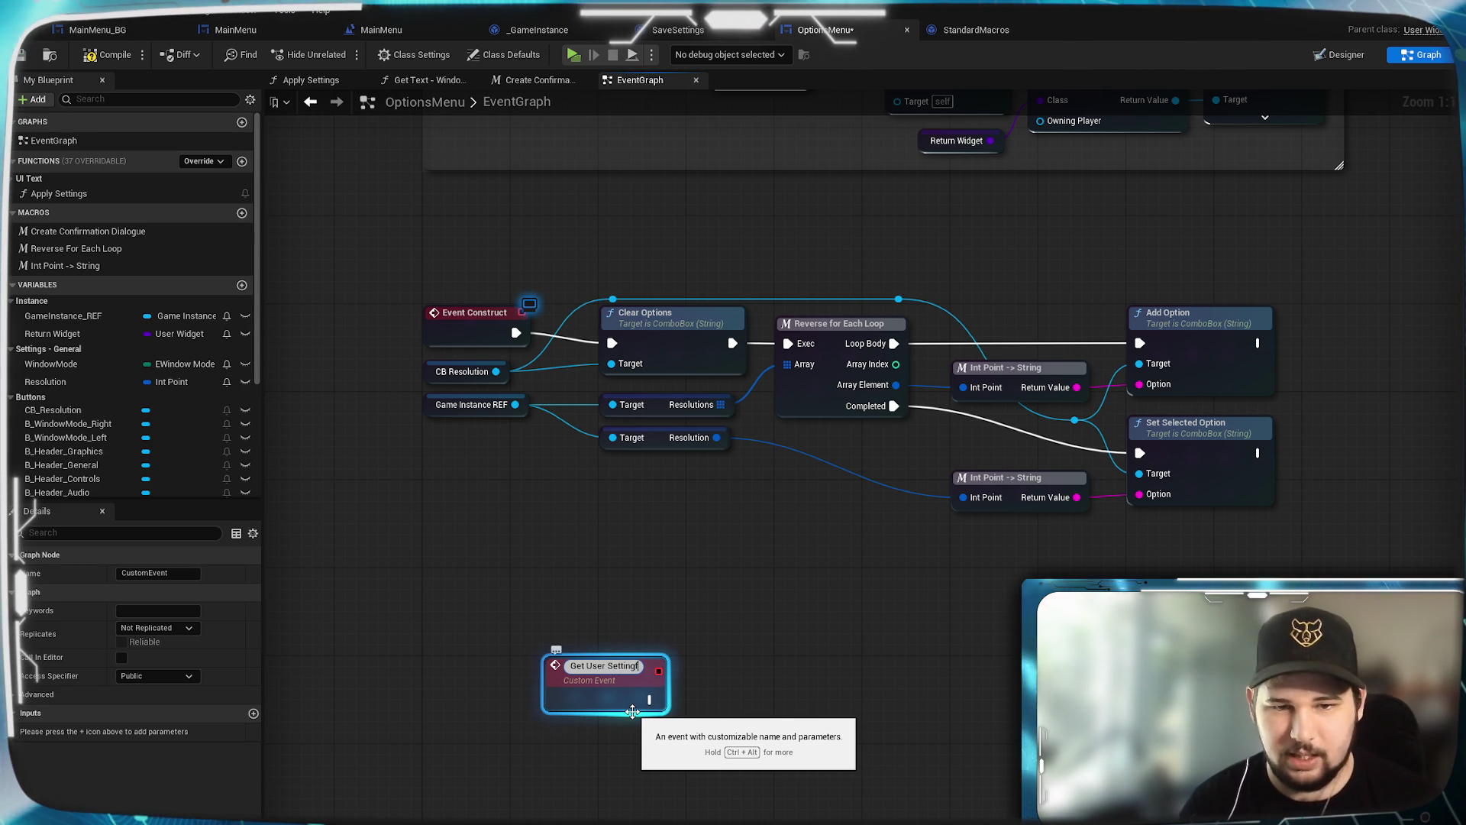
pyautogui.press('Return')
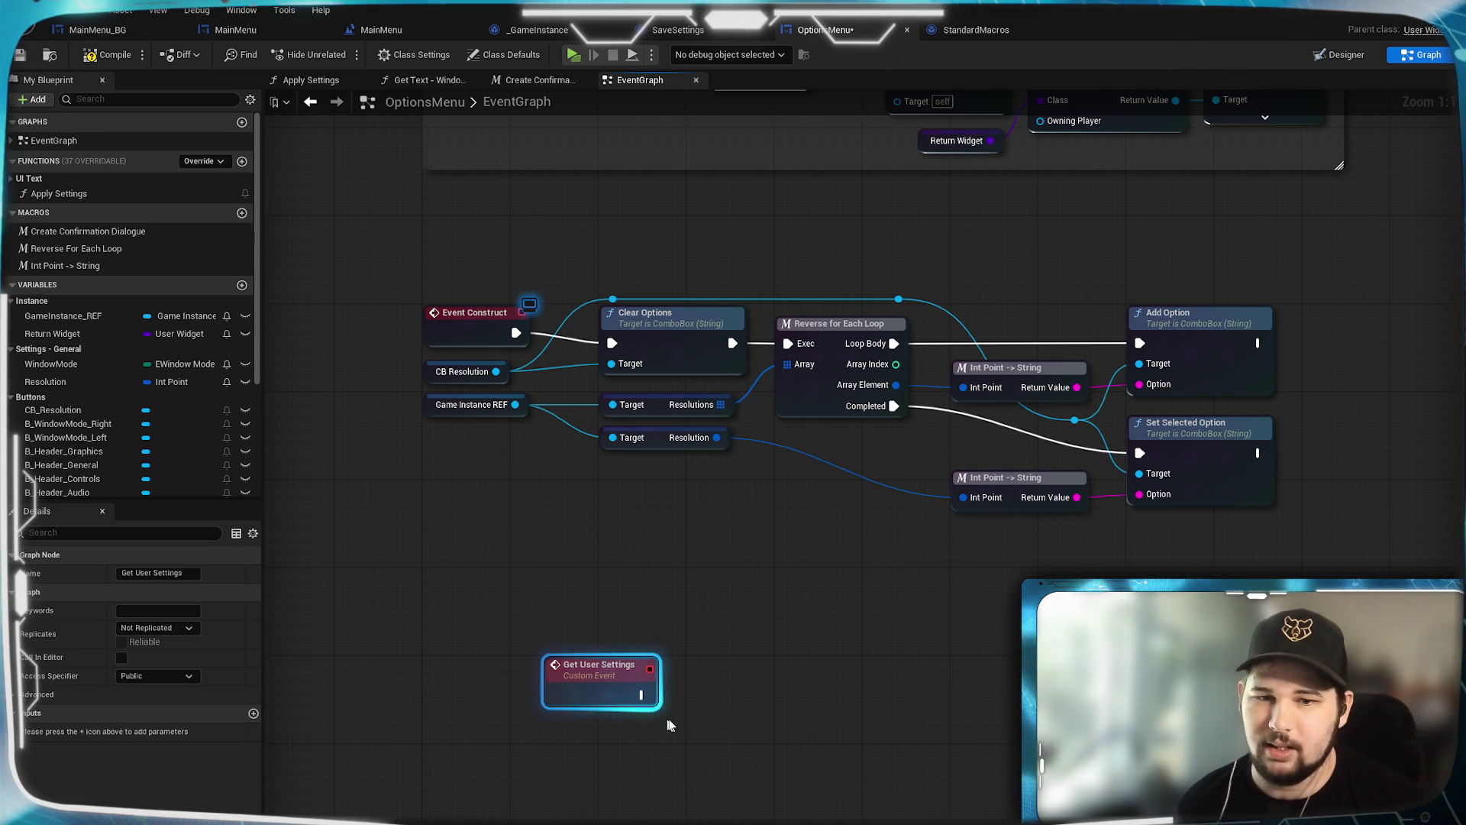
pyautogui.click(804, 690)
# Step: Add a second custom event named Load Settings Into UI beneath Get User Settings
pyautogui.rightClick(758, 757)
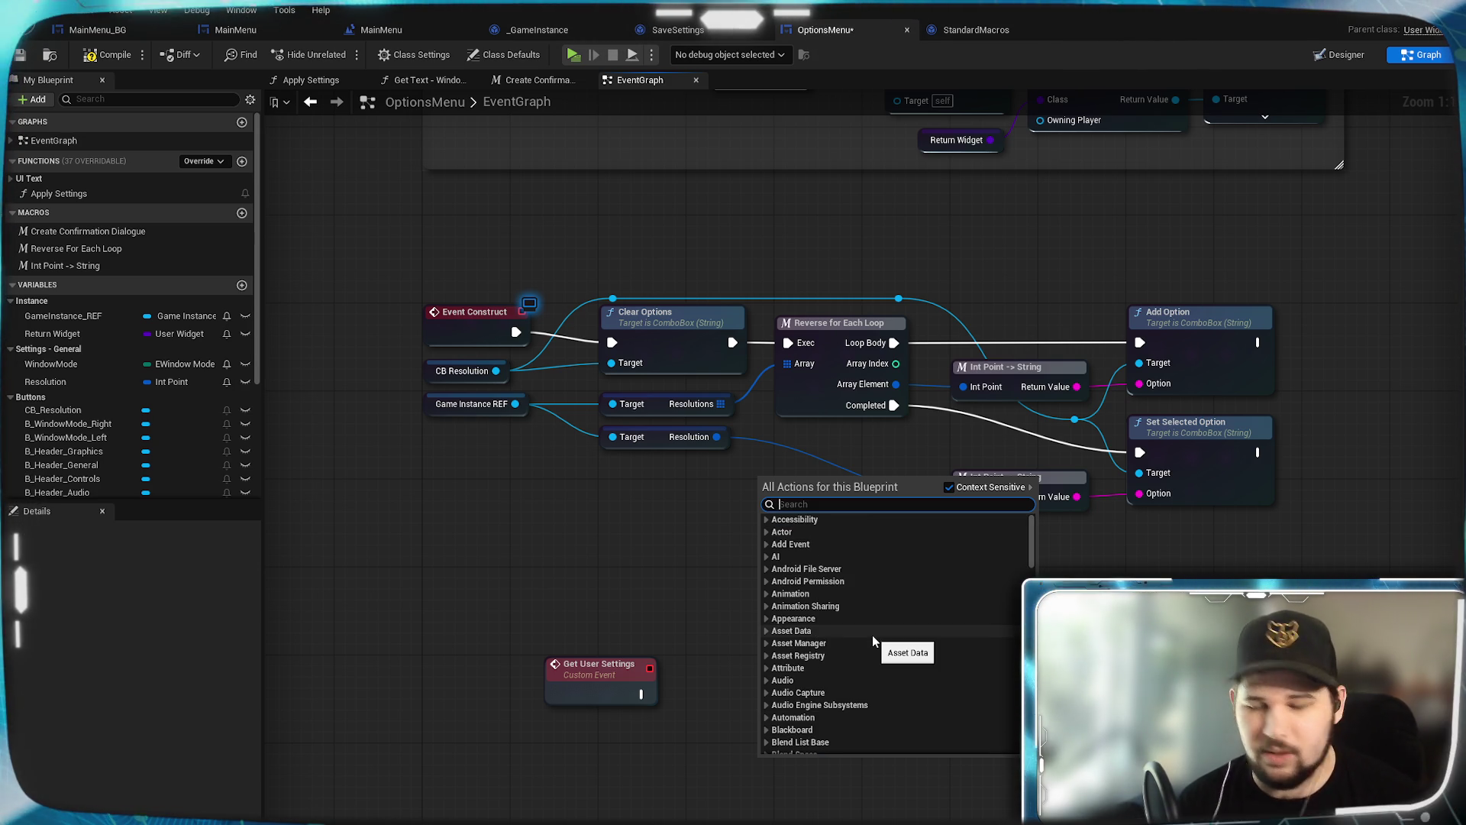
pyautogui.write('Custom')
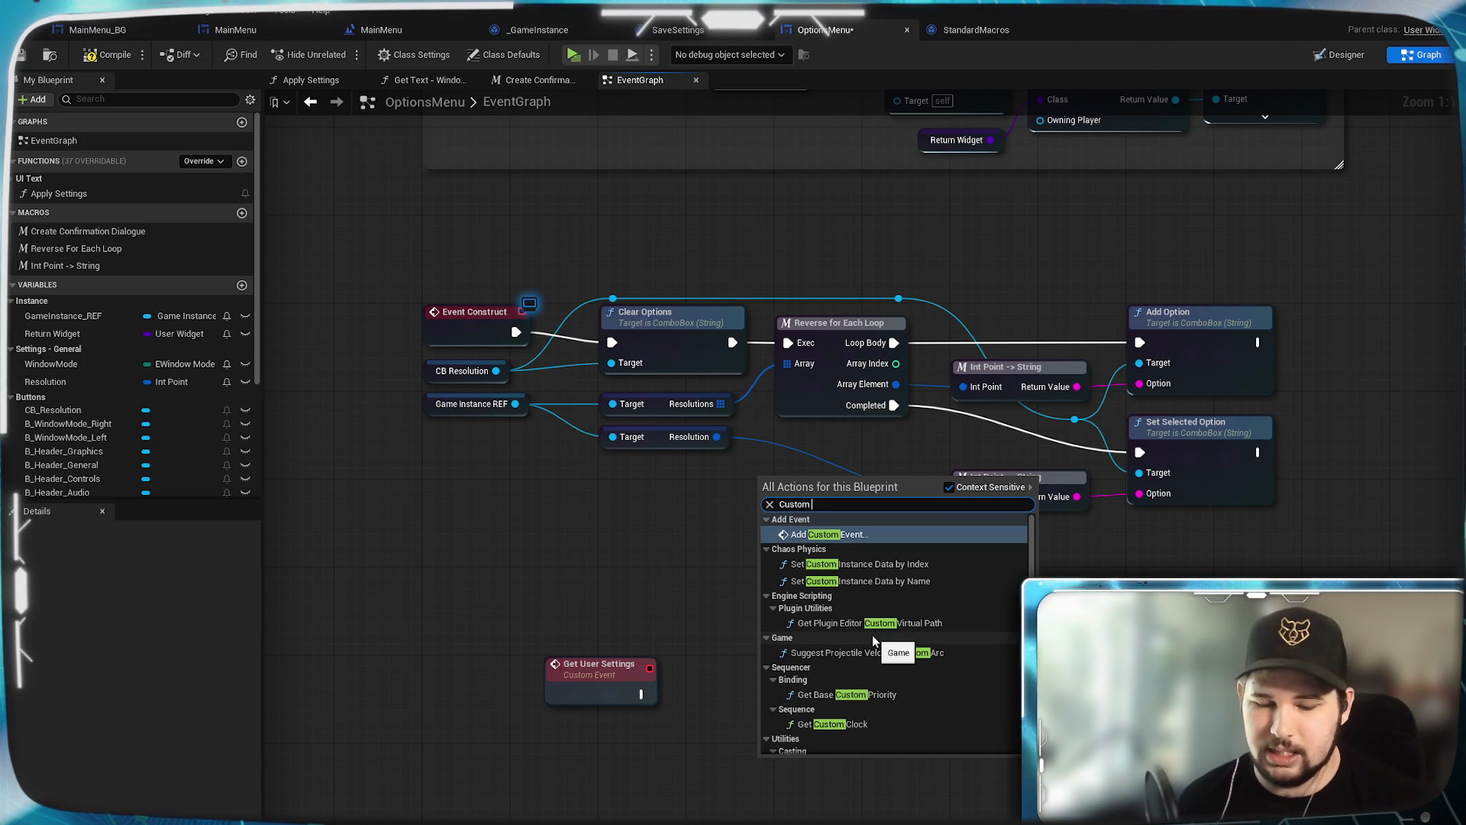
pyautogui.press('Return')
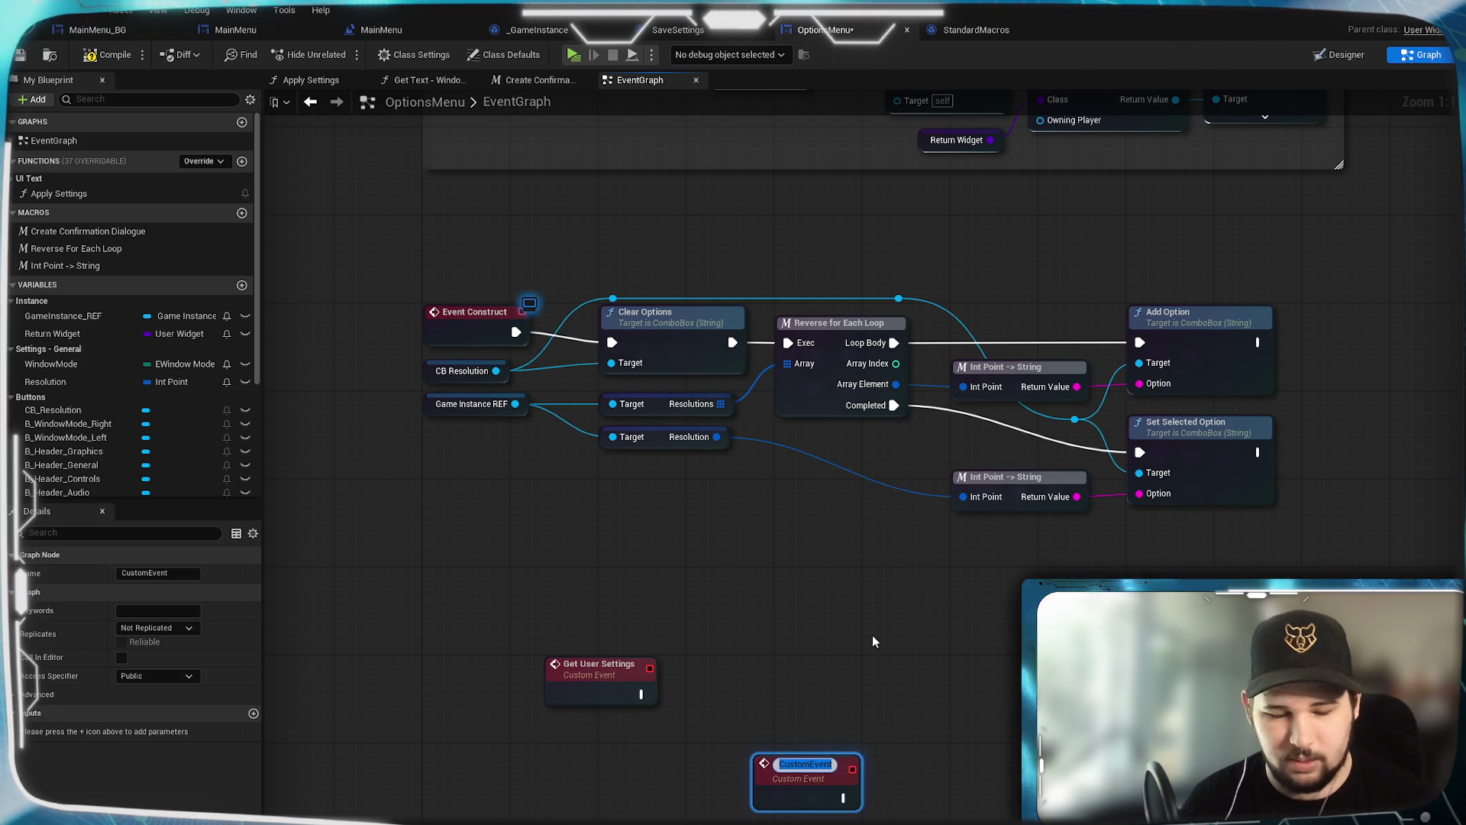
pyautogui.write('Load Sett')
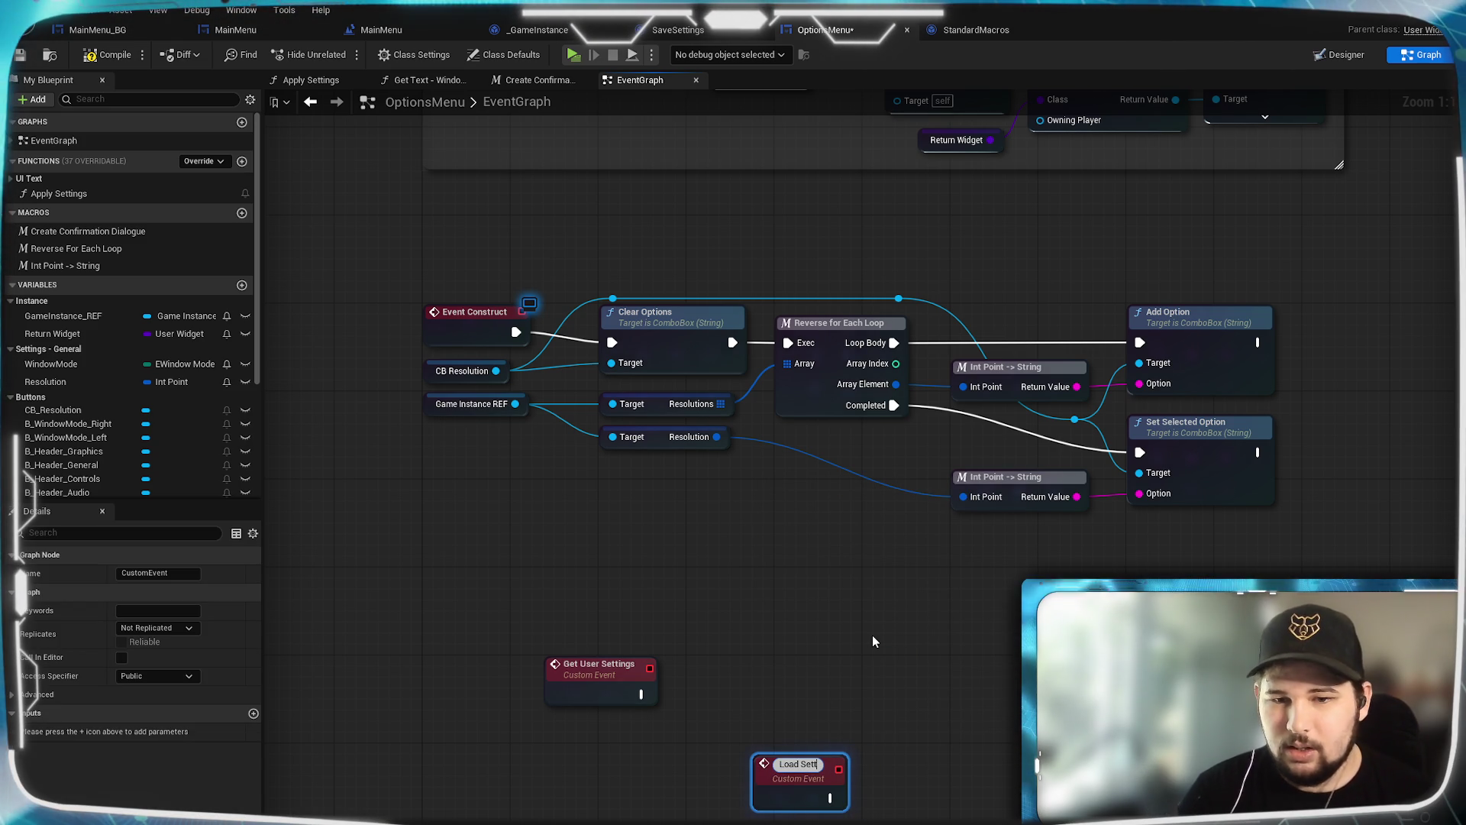
pyautogui.write('ings')
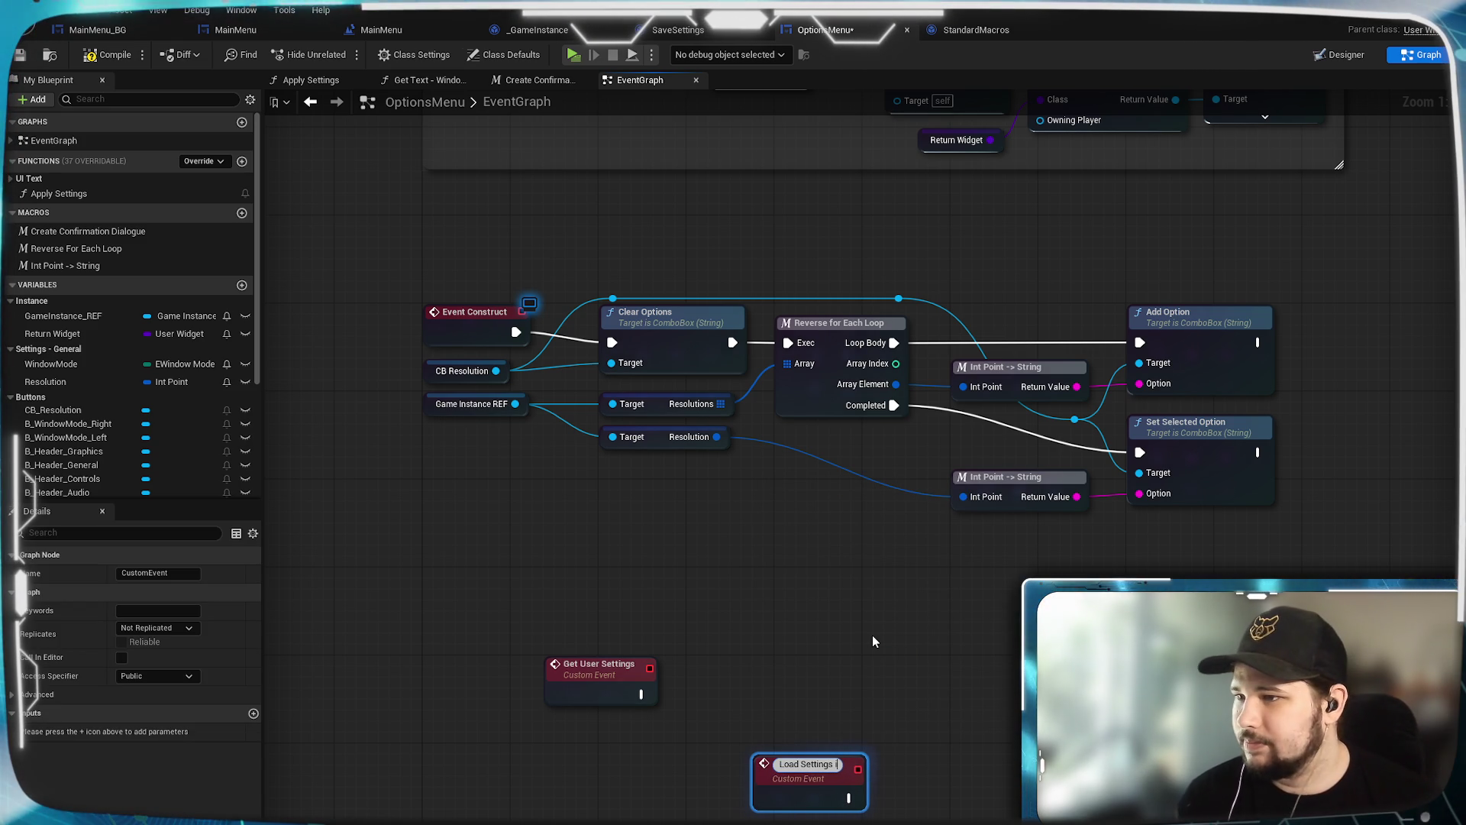
pyautogui.write(' Into UI')
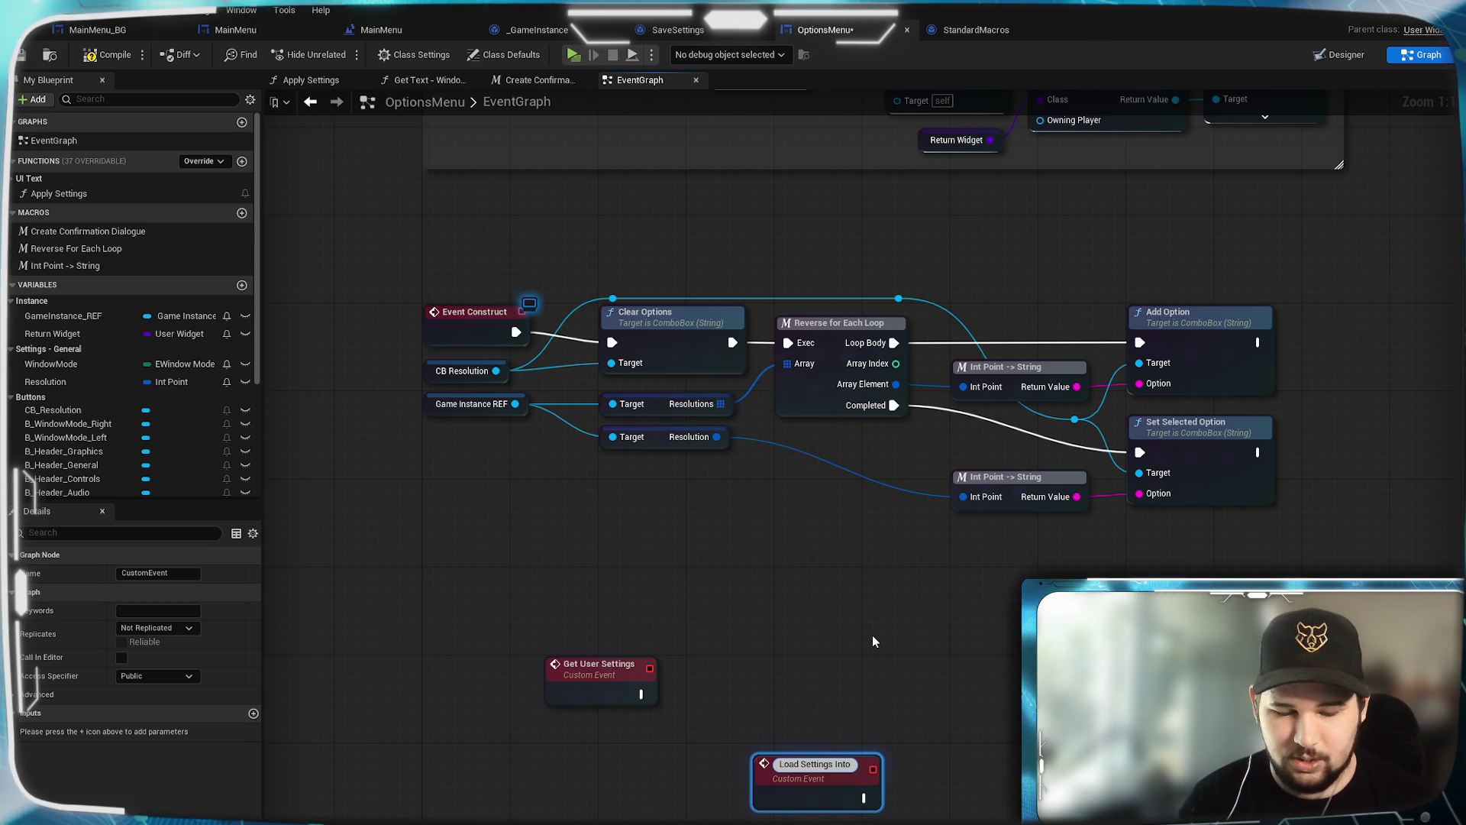
pyautogui.press('Return')
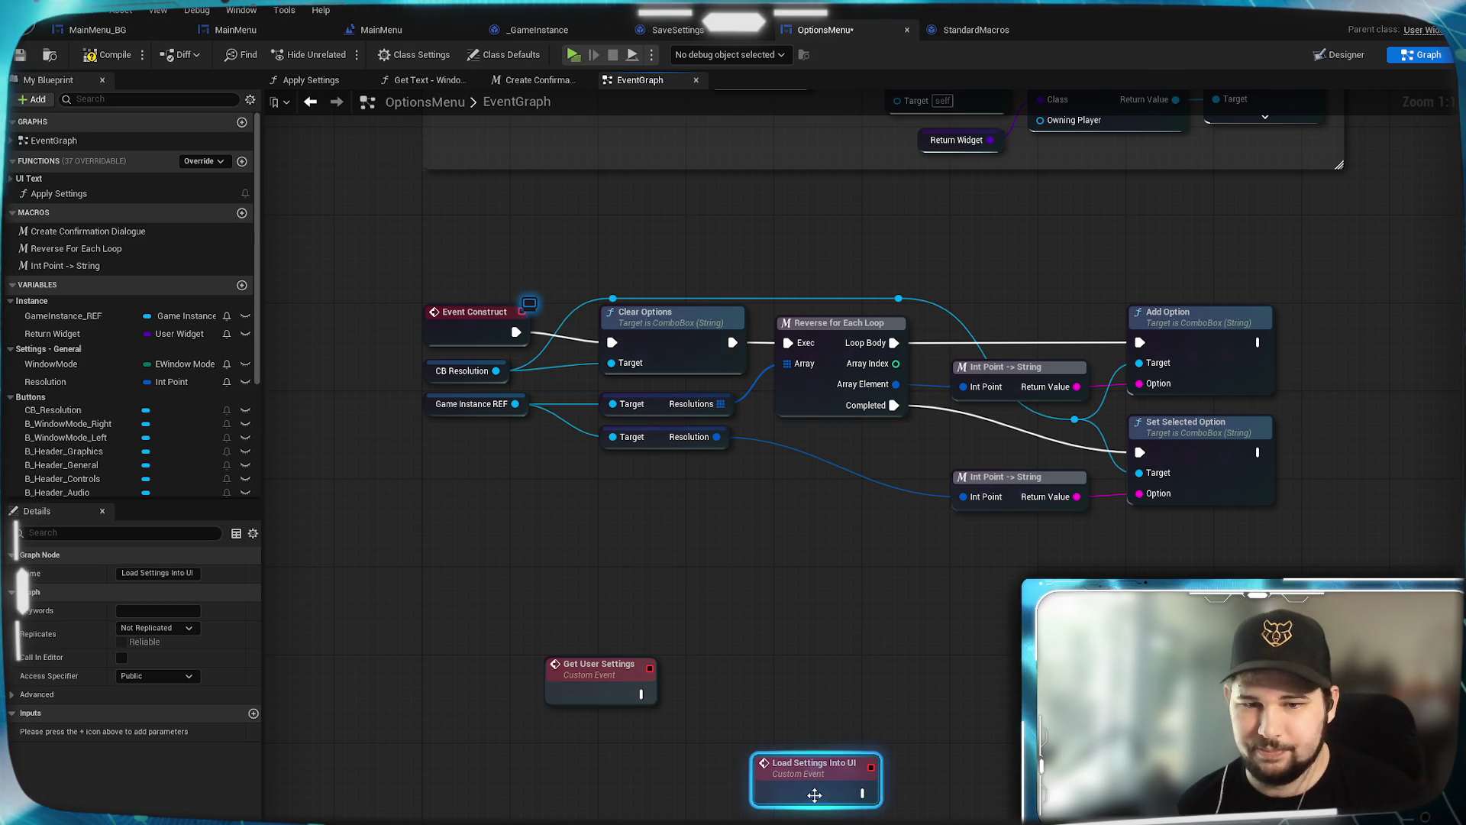
pyautogui.moveTo(809, 764)
pyautogui.mouseDown()
pyautogui.moveTo(590, 756)
pyautogui.moveTo(612, 752)
pyautogui.mouseUp()
pyautogui.click(825, 693)
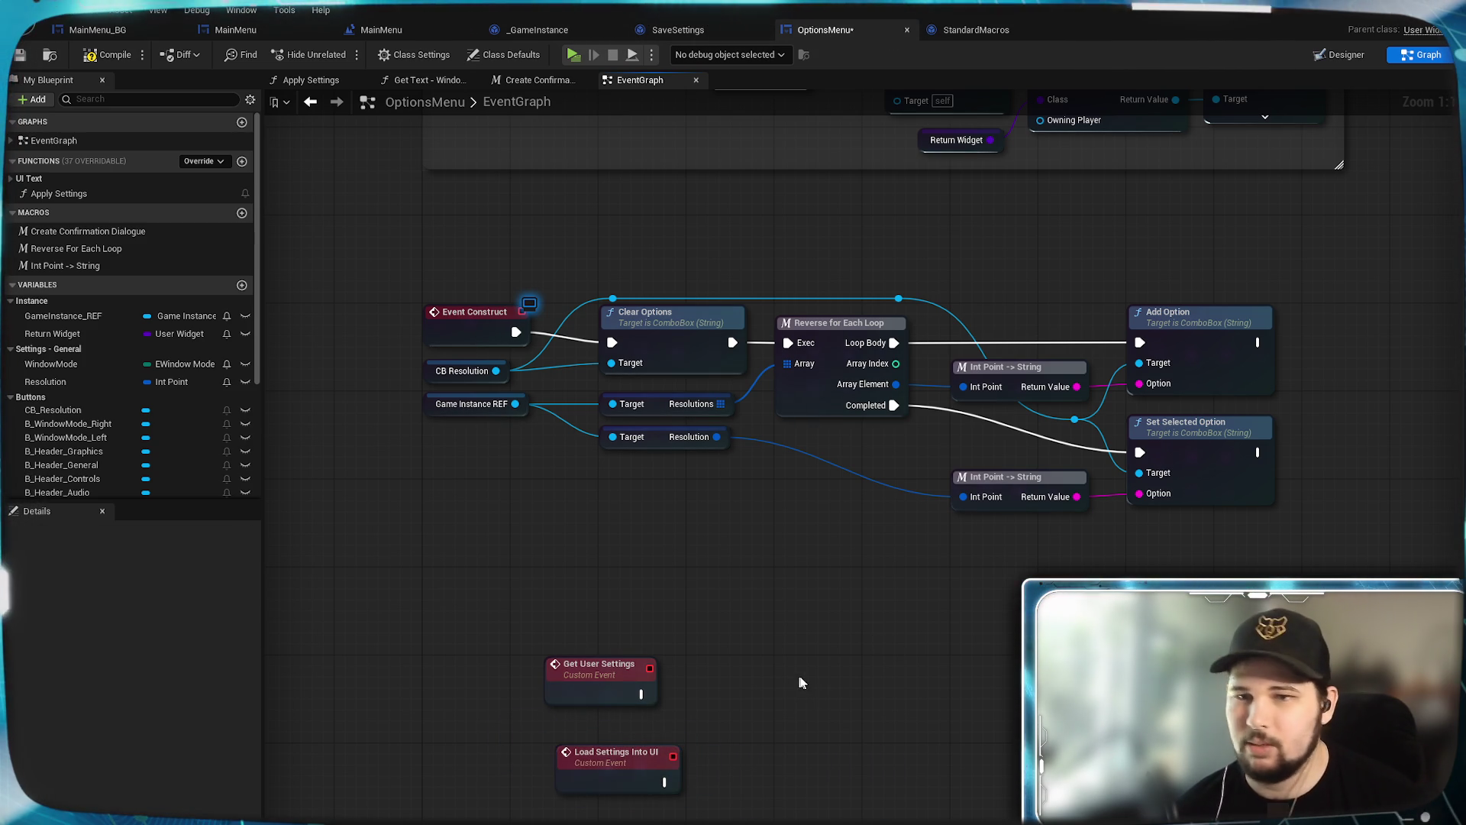
pyautogui.moveTo(850, 701); pyautogui.dragTo(836, 441)
# Step: Call Get User Settings, then Load Settings Into UI, after Set Selected Option
pyautogui.write('ge')
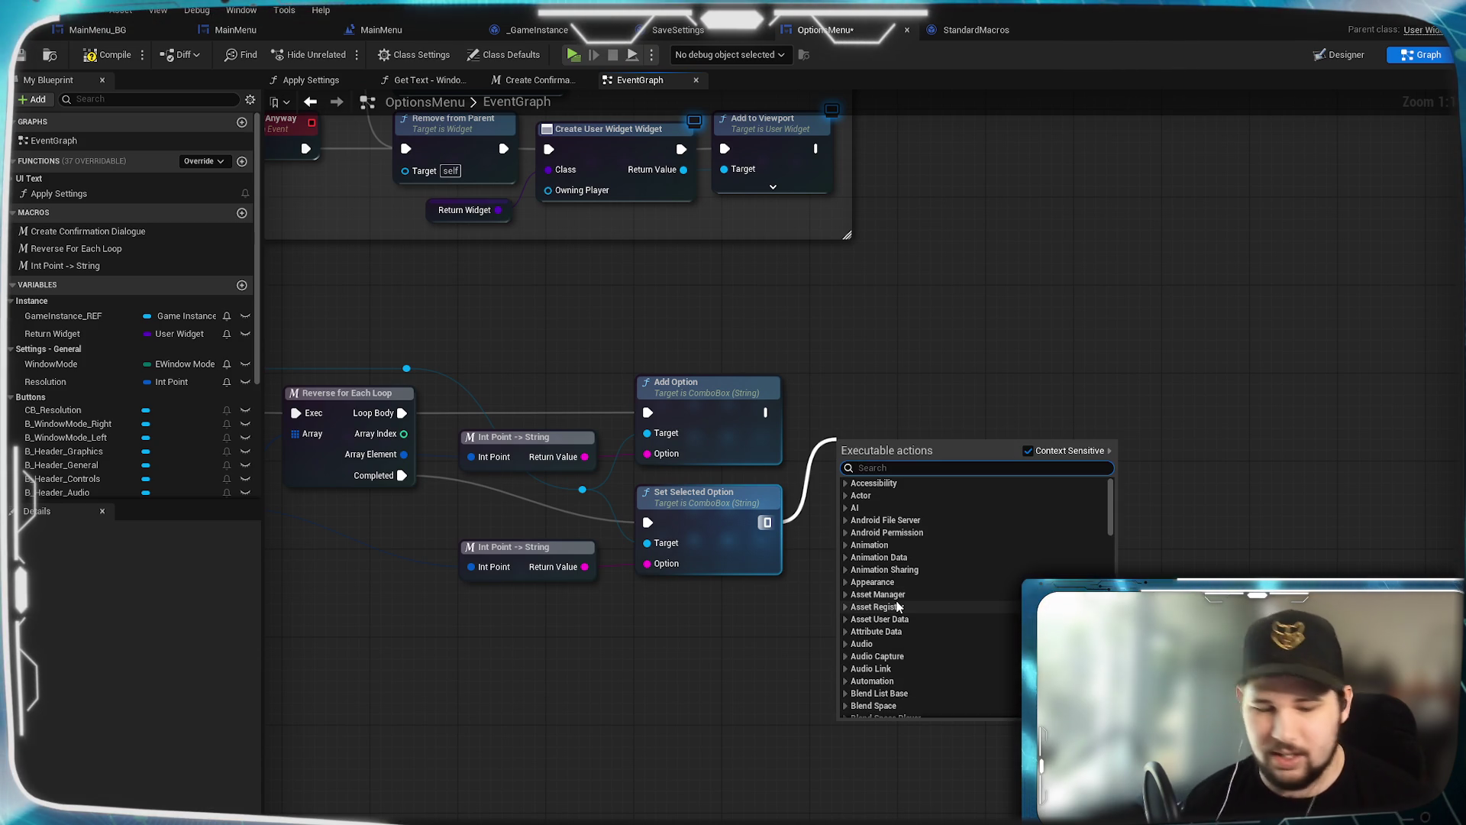
pyautogui.write('t user')
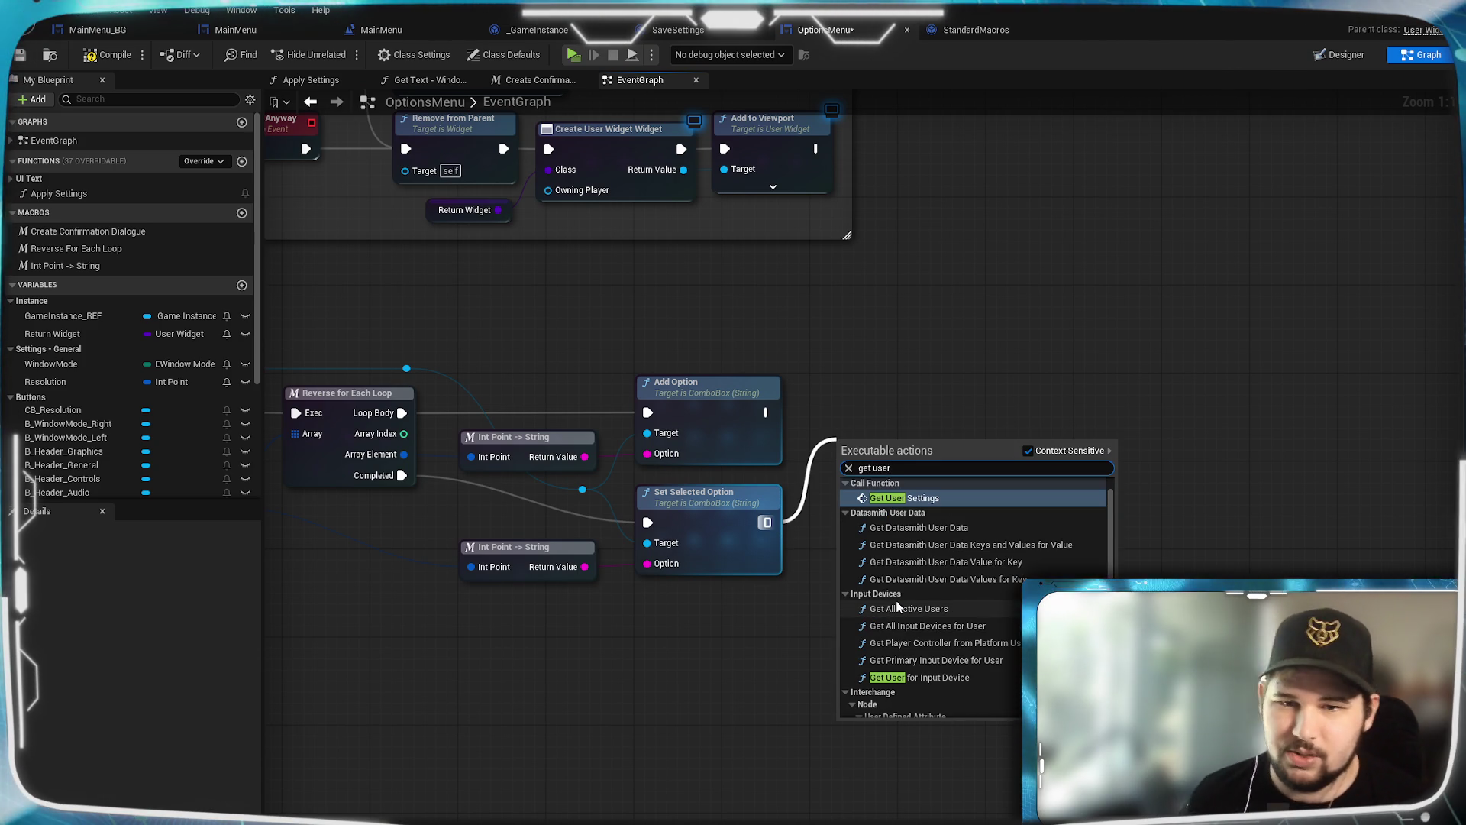
pyautogui.click(920, 498)
pyautogui.moveTo(936, 465)
pyautogui.mouseDown()
pyautogui.moveTo(936, 420)
pyautogui.moveTo(873, 564)
pyautogui.moveTo(934, 541)
pyautogui.mouseUp()
pyautogui.click(986, 402)
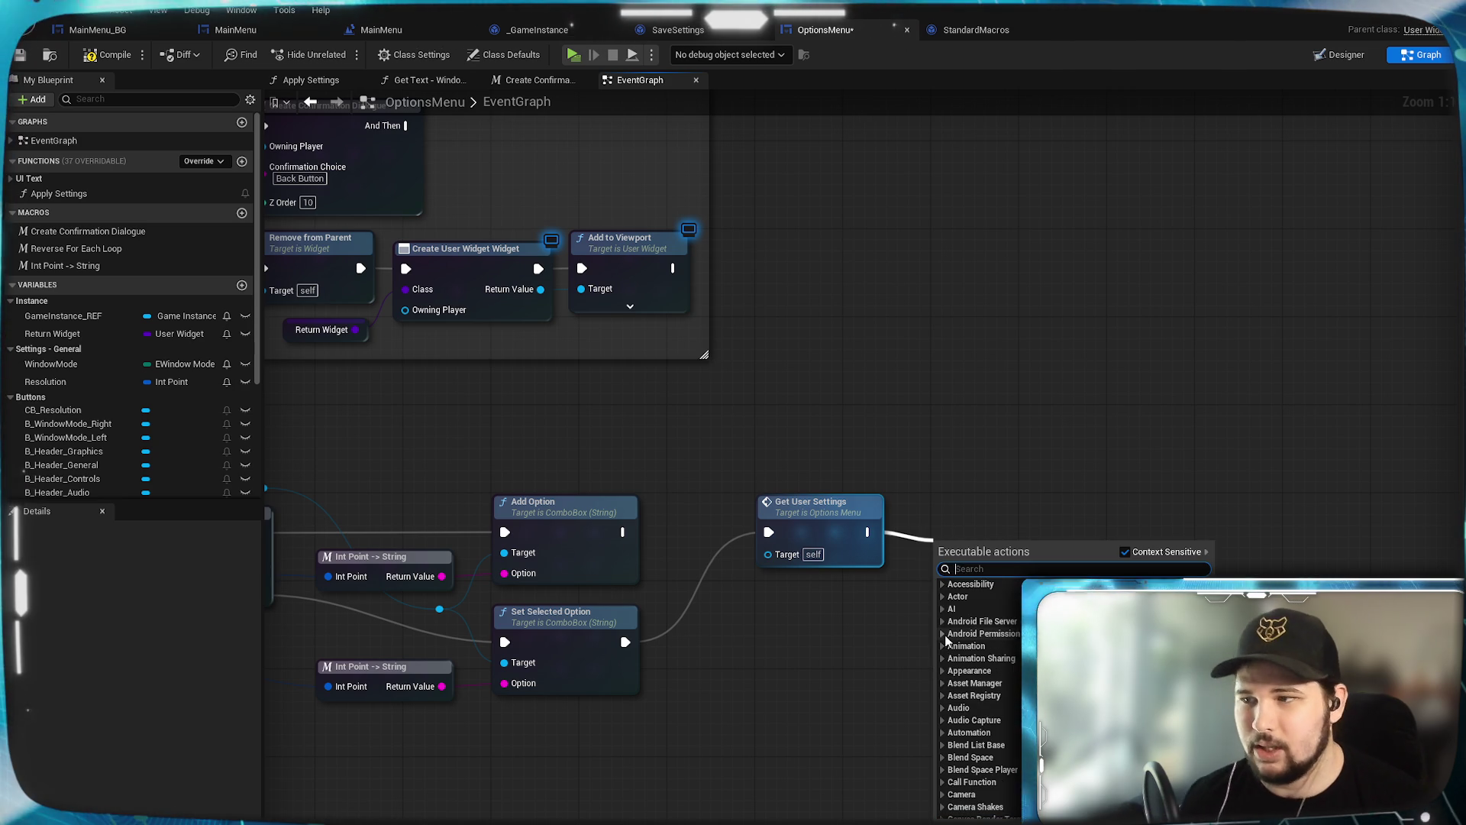
pyautogui.write('load sett')
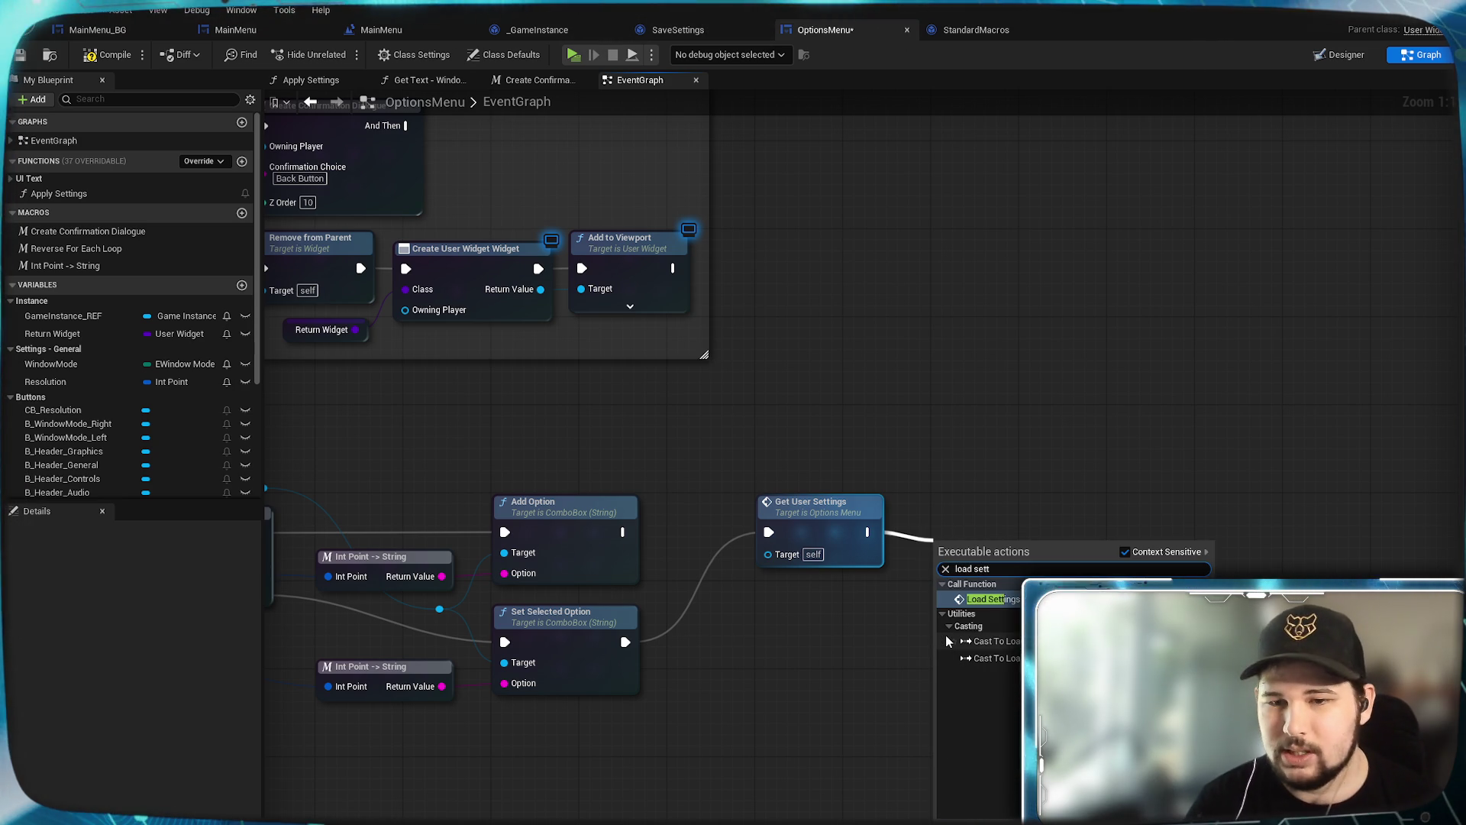
pyautogui.click(993, 599)
pyautogui.moveTo(992, 565)
pyautogui.mouseDown()
pyautogui.moveTo(985, 502)
pyautogui.moveTo(971, 503)
pyautogui.mouseUp()
pyautogui.click(997, 661)
pyautogui.click(895, 713)
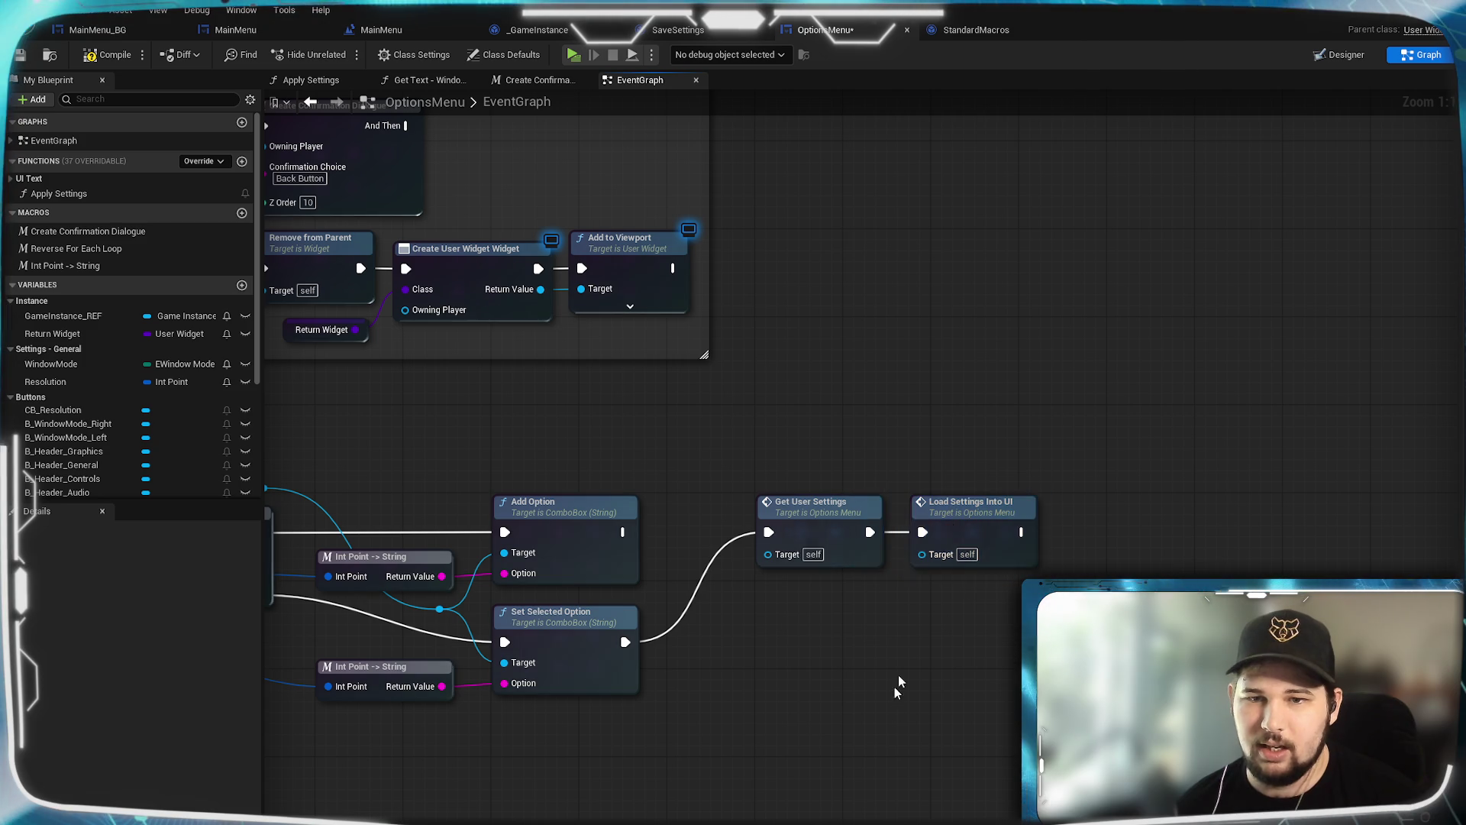
pyautogui.moveTo(895, 714); pyautogui.dragTo(835, 702)
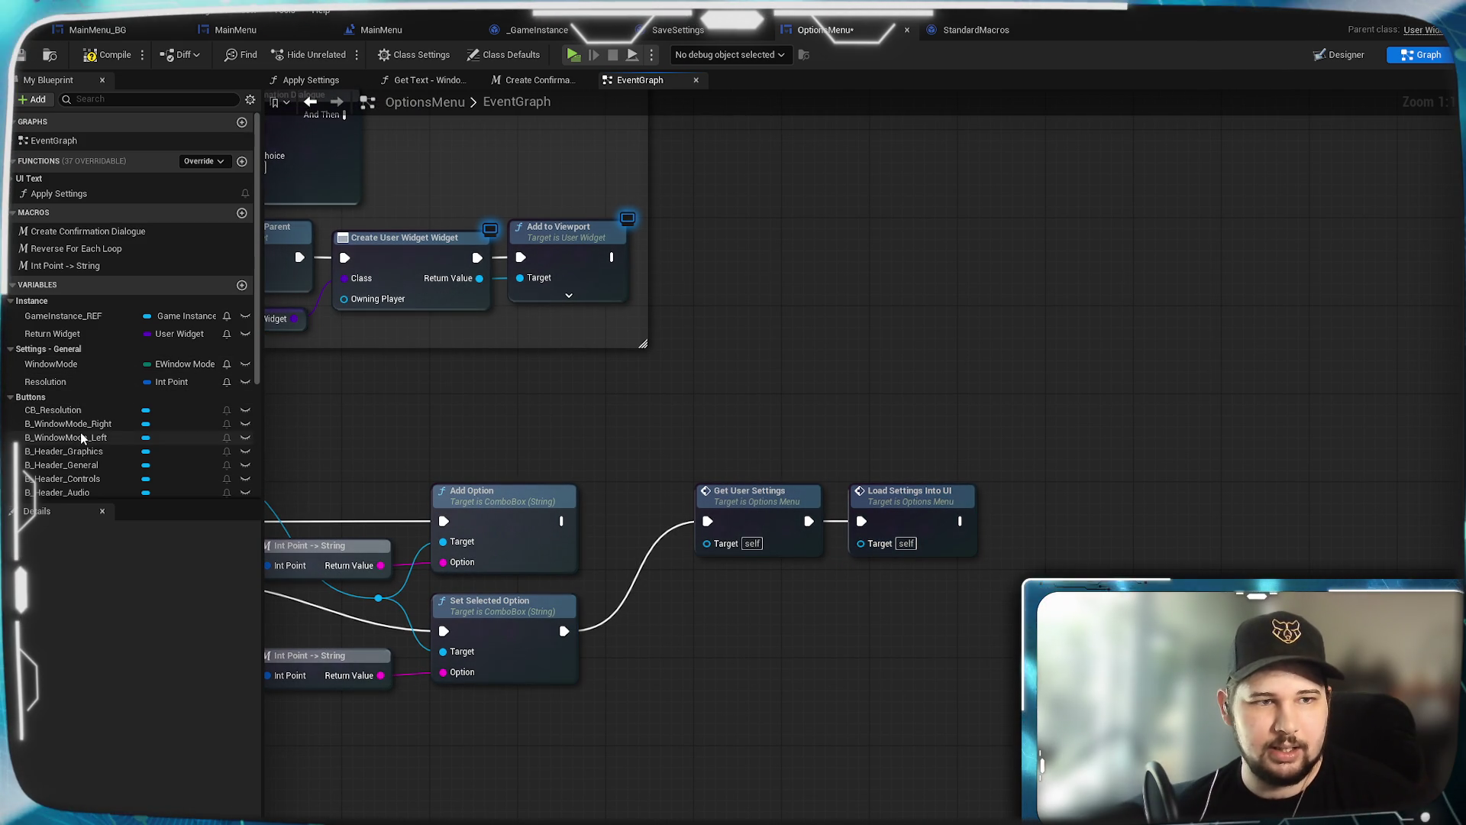
pyautogui.scroll(-5, 87, 375)
# Step: Disable B Apply with a Set Is Enabled node run after Load Settings Into UI
pyautogui.moveTo(45, 457)
pyautogui.mouseDown()
pyautogui.moveTo(756, 582)
pyautogui.moveTo(936, 577)
pyautogui.moveTo(1043, 551)
pyautogui.mouseUp()
pyautogui.click(979, 613)
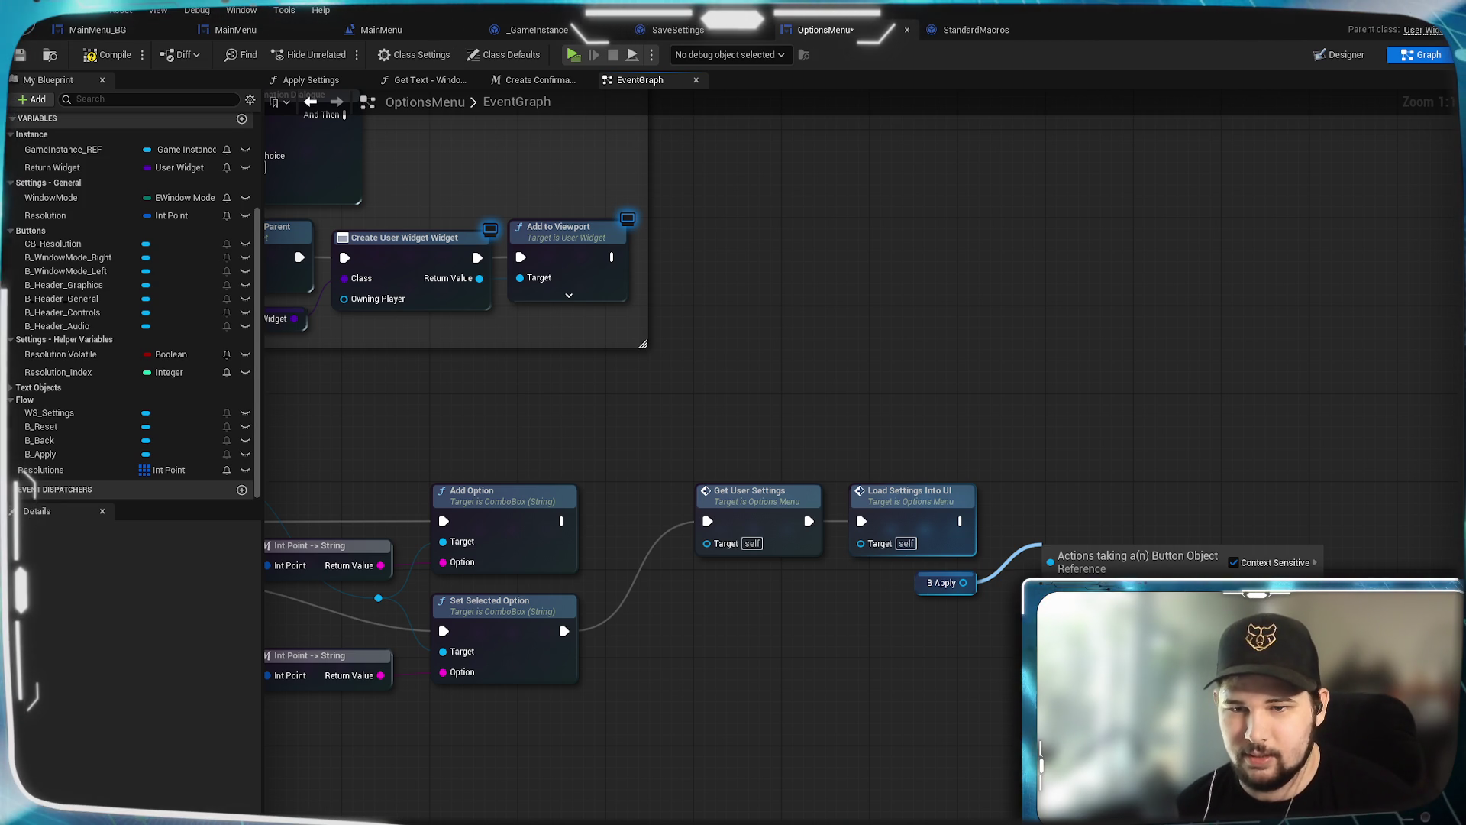
pyautogui.press('Return')
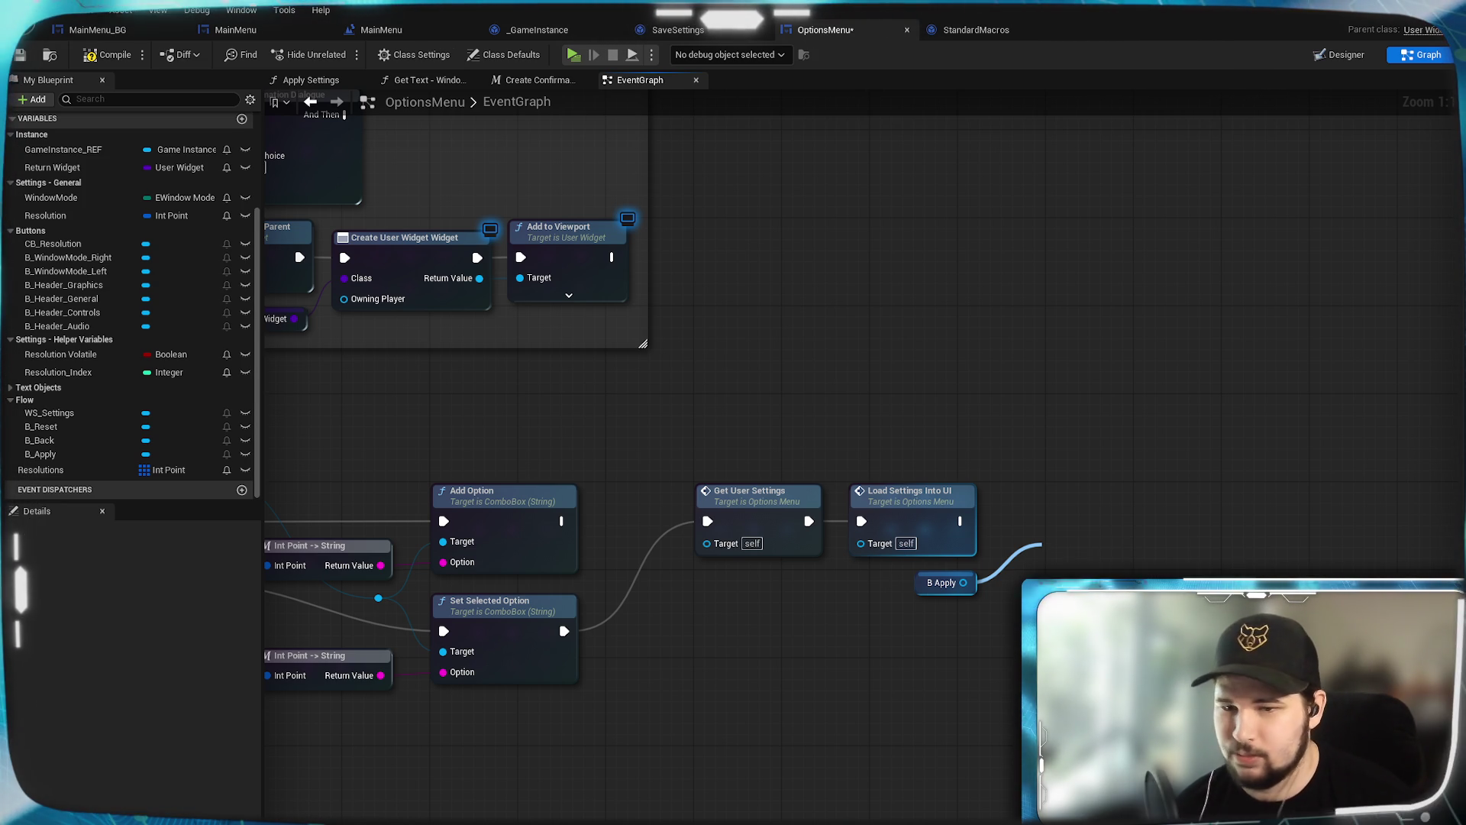
pyautogui.moveTo(1106, 557)
pyautogui.mouseDown()
pyautogui.moveTo(1096, 513)
pyautogui.moveTo(1073, 501)
pyautogui.mouseUp()
pyautogui.moveTo(961, 521); pyautogui.dragTo(1015, 521)
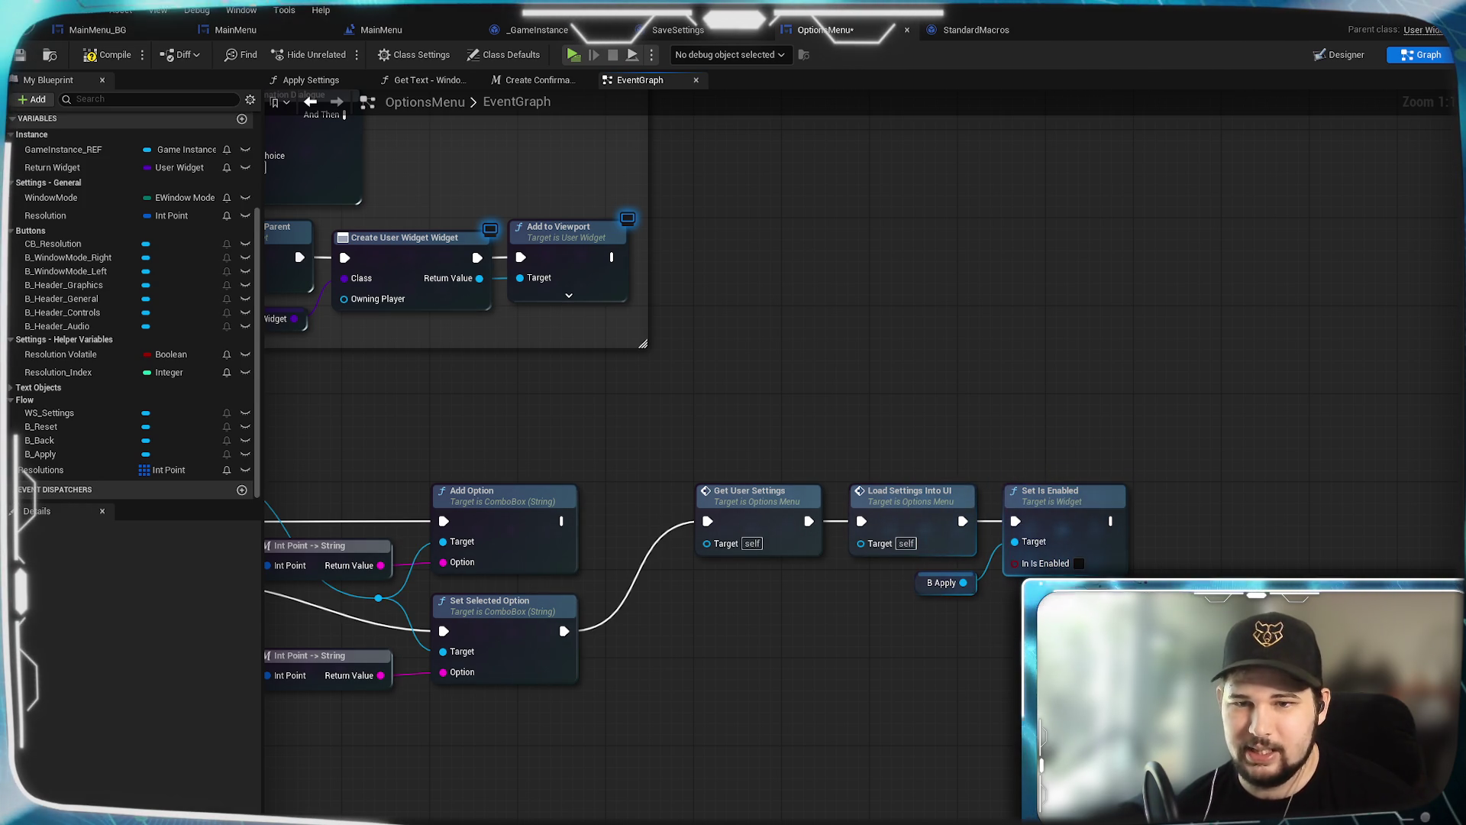
pyautogui.click(943, 583)
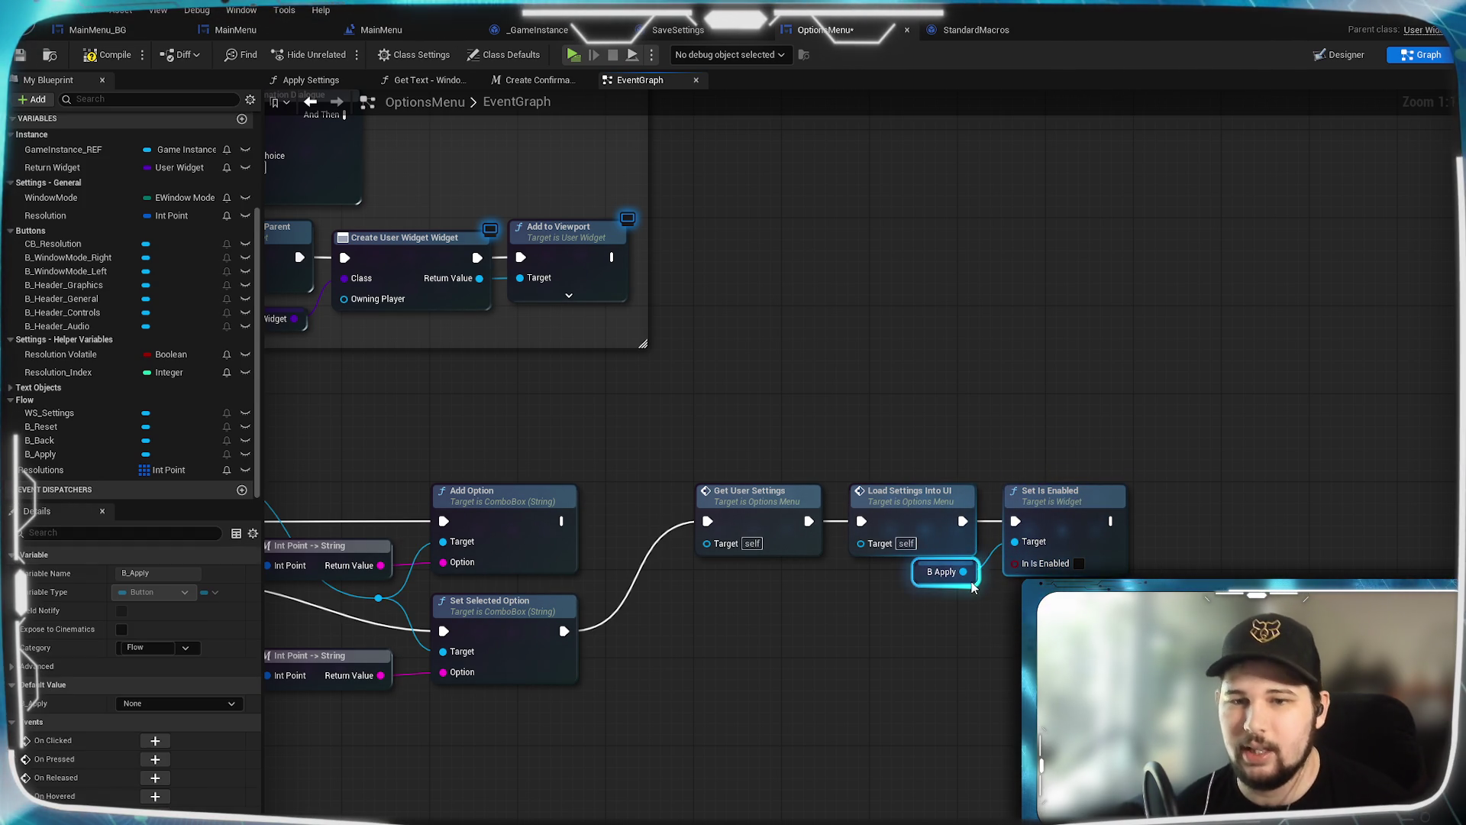
pyautogui.moveTo(988, 661)
pyautogui.mouseDown()
pyautogui.moveTo(868, 713)
pyautogui.moveTo(914, 741)
pyautogui.moveTo(1005, 726)
pyautogui.moveTo(574, 737)
pyautogui.mouseUp()
pyautogui.moveTo(1345, 534)
pyautogui.mouseDown()
pyautogui.moveTo(992, 437)
pyautogui.moveTo(910, 455)
pyautogui.moveTo(929, 442)
pyautogui.moveTo(906, 441)
pyautogui.mouseUp()
pyautogui.click(887, 656)
pyautogui.scroll(-2, 982, 661)
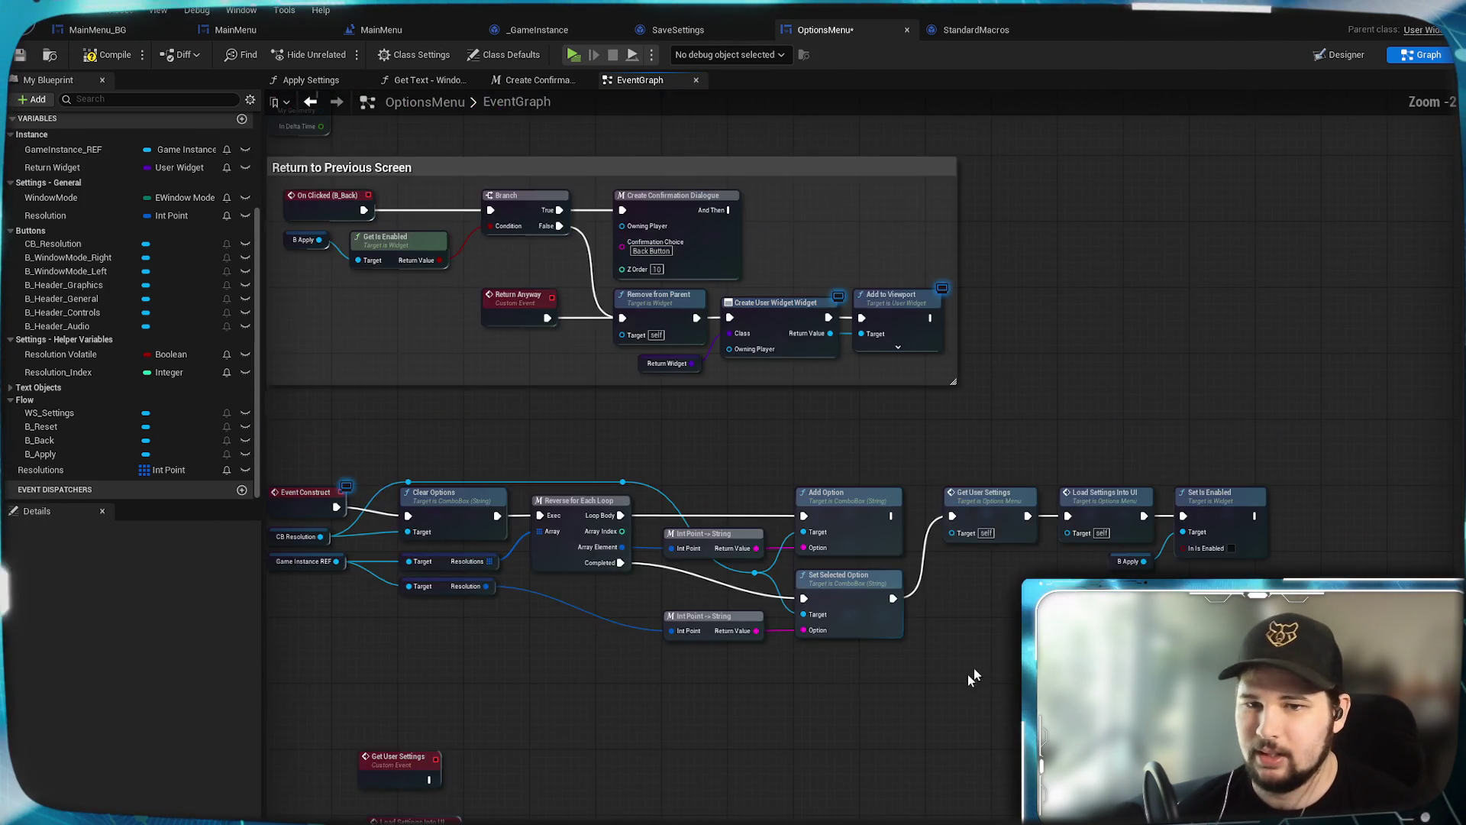